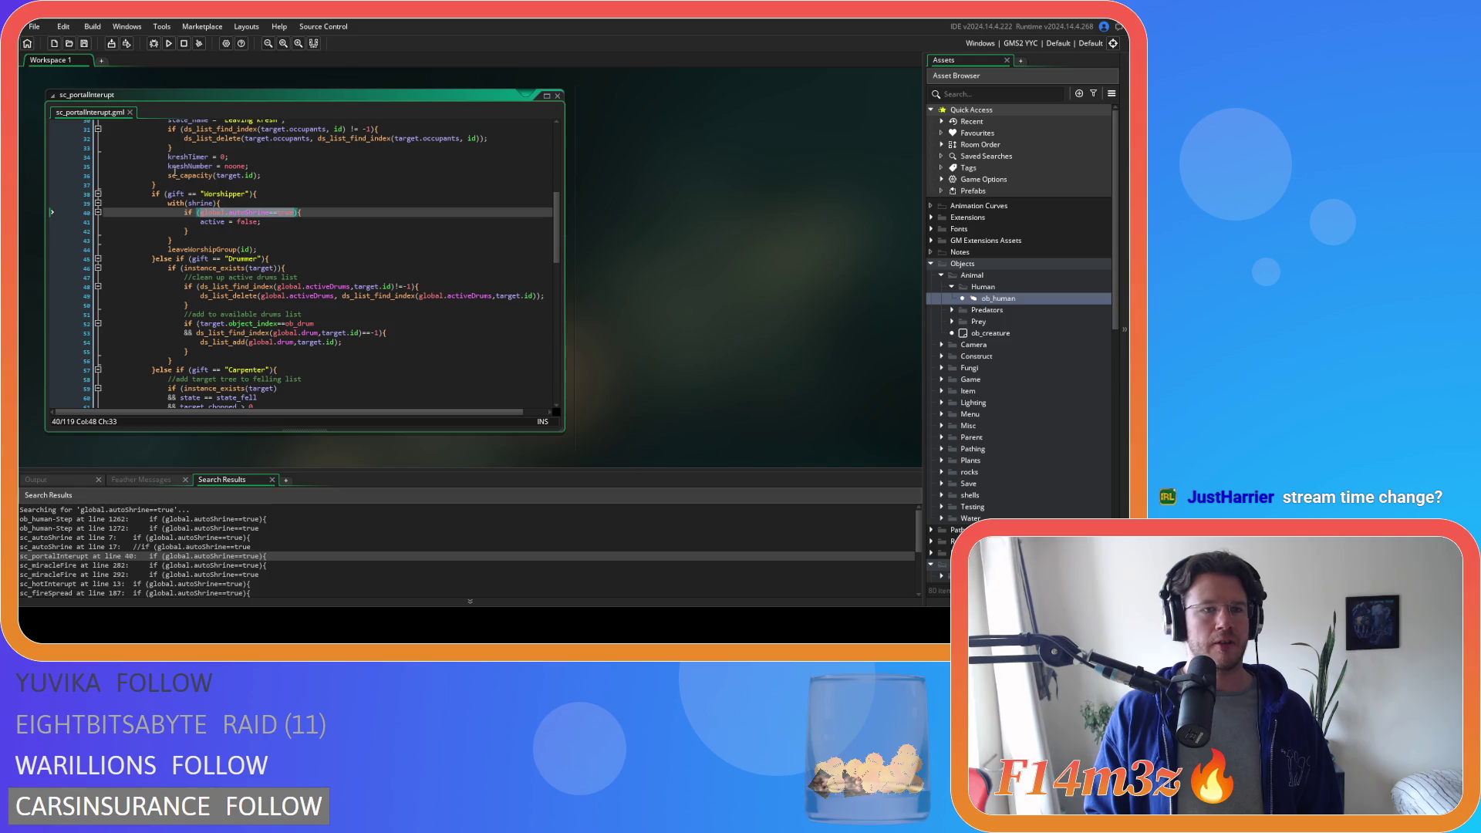
- Remove the spaces around == in the Worshipper gift check on line 38 of sc_portalInterupt
{"action": "left_click", "coordinate": [221, 203]}
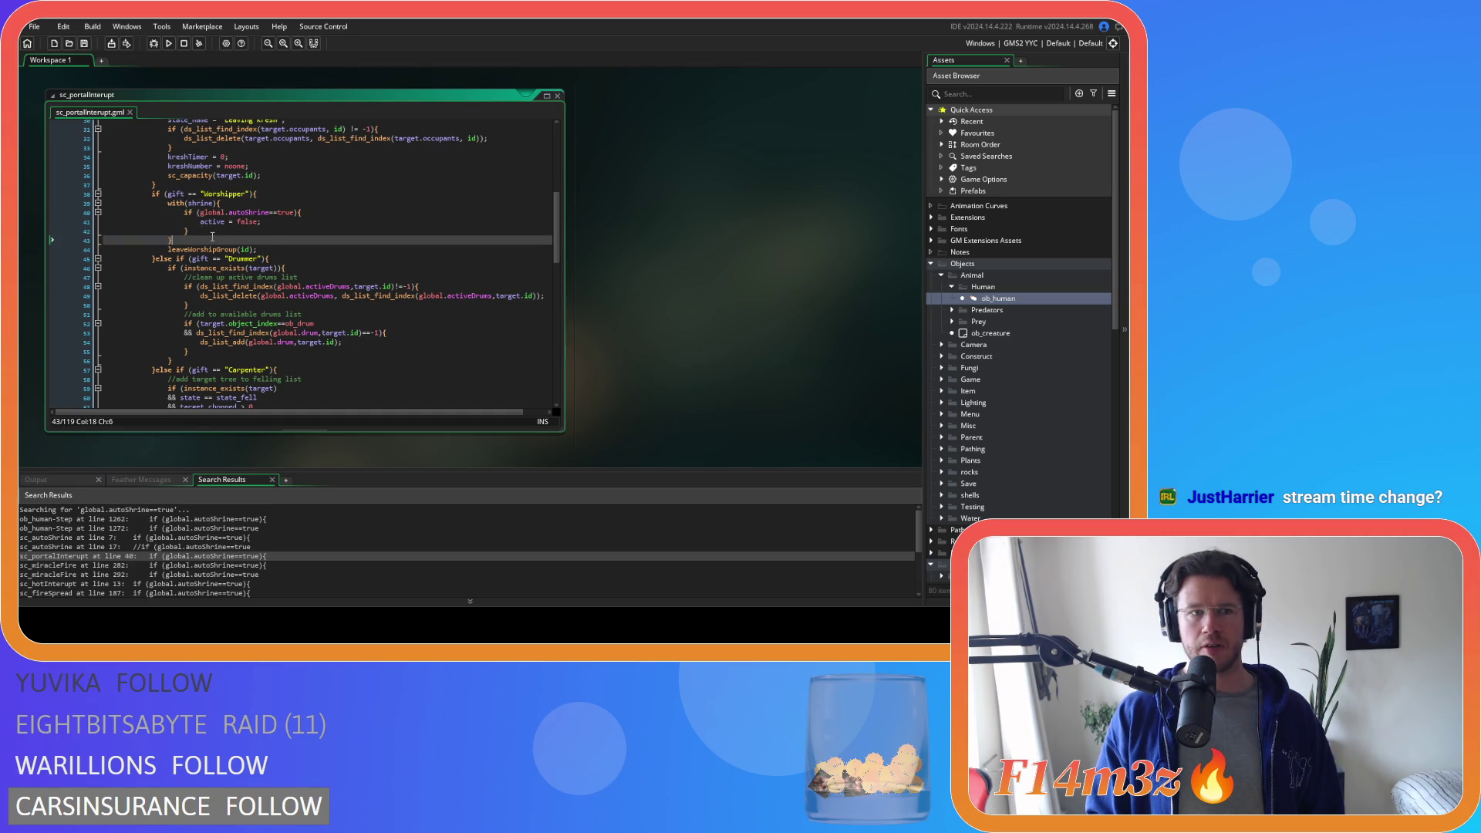
{"action": "left_click", "coordinate": [232, 211]}
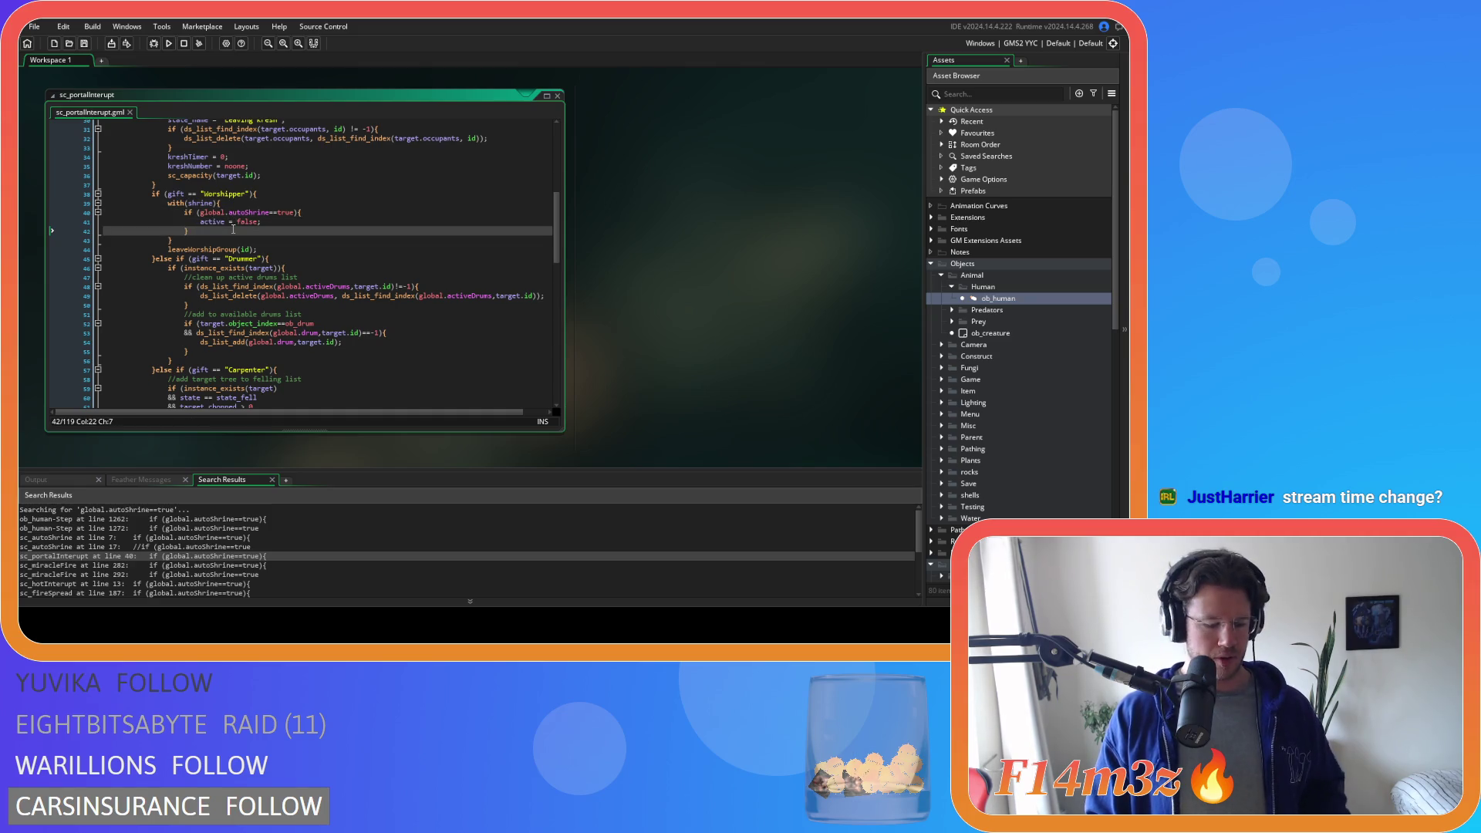
{"action": "left_click", "coordinate": [279, 196]}
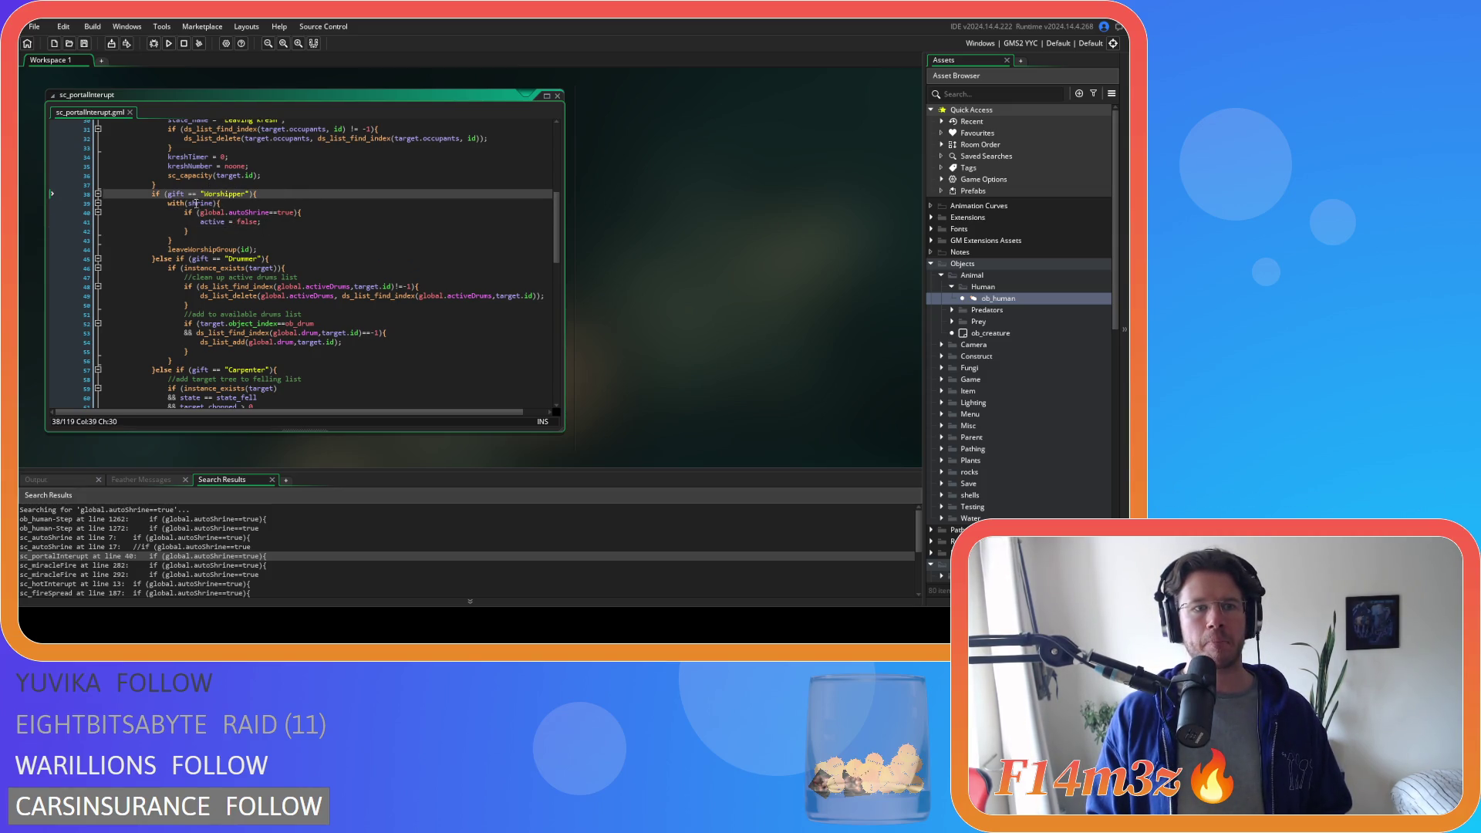
{"action": "key", "text": "BackSpace"}
{"action": "key", "text": "Delete"}
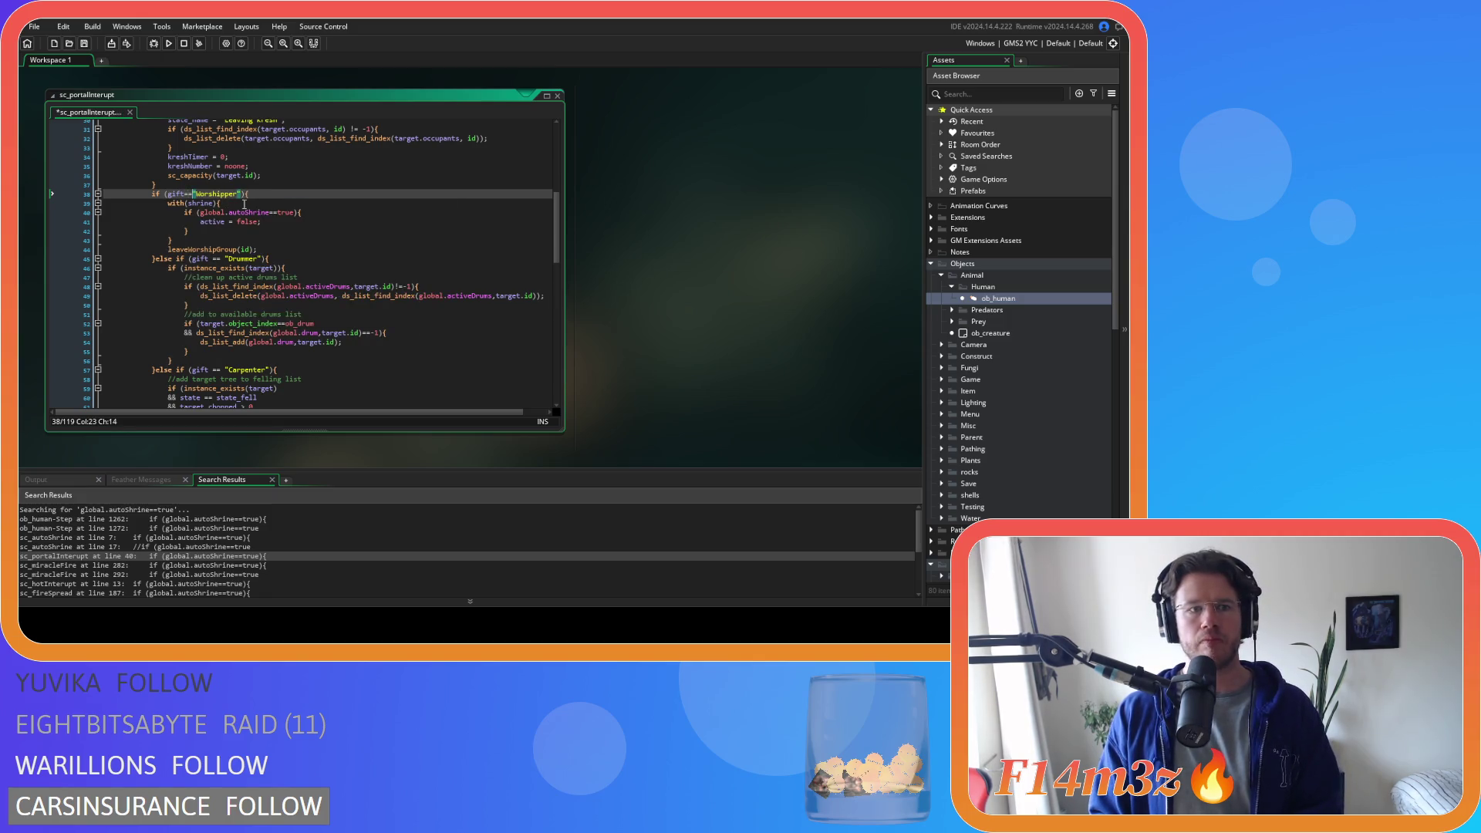
{"action": "left_click", "coordinate": [299, 211]}
{"action": "key", "text": "Down"}
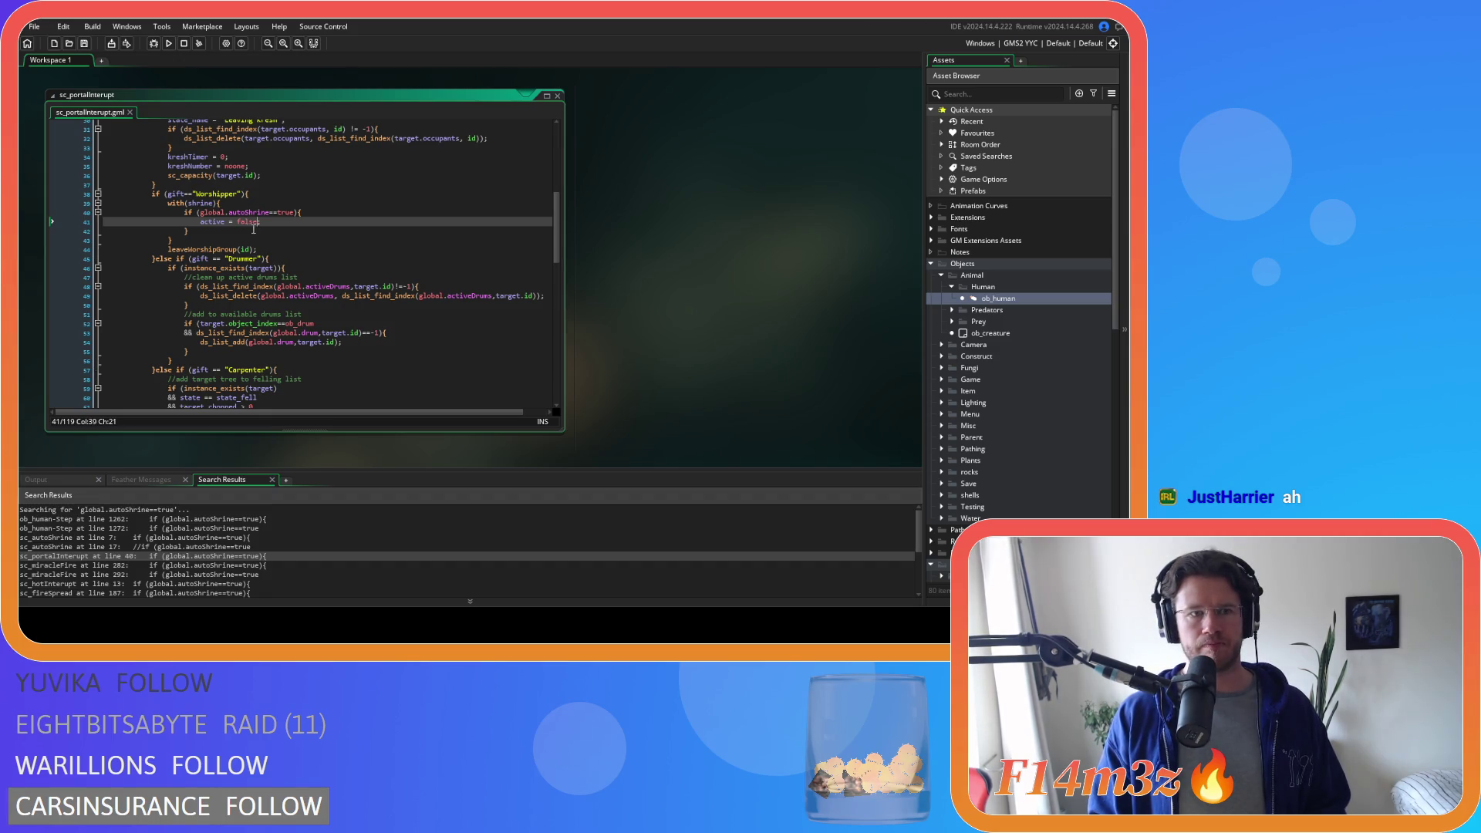
- Open the sc_miracleFire search match at line 282
{"action": "double_click", "coordinate": [115, 566]}
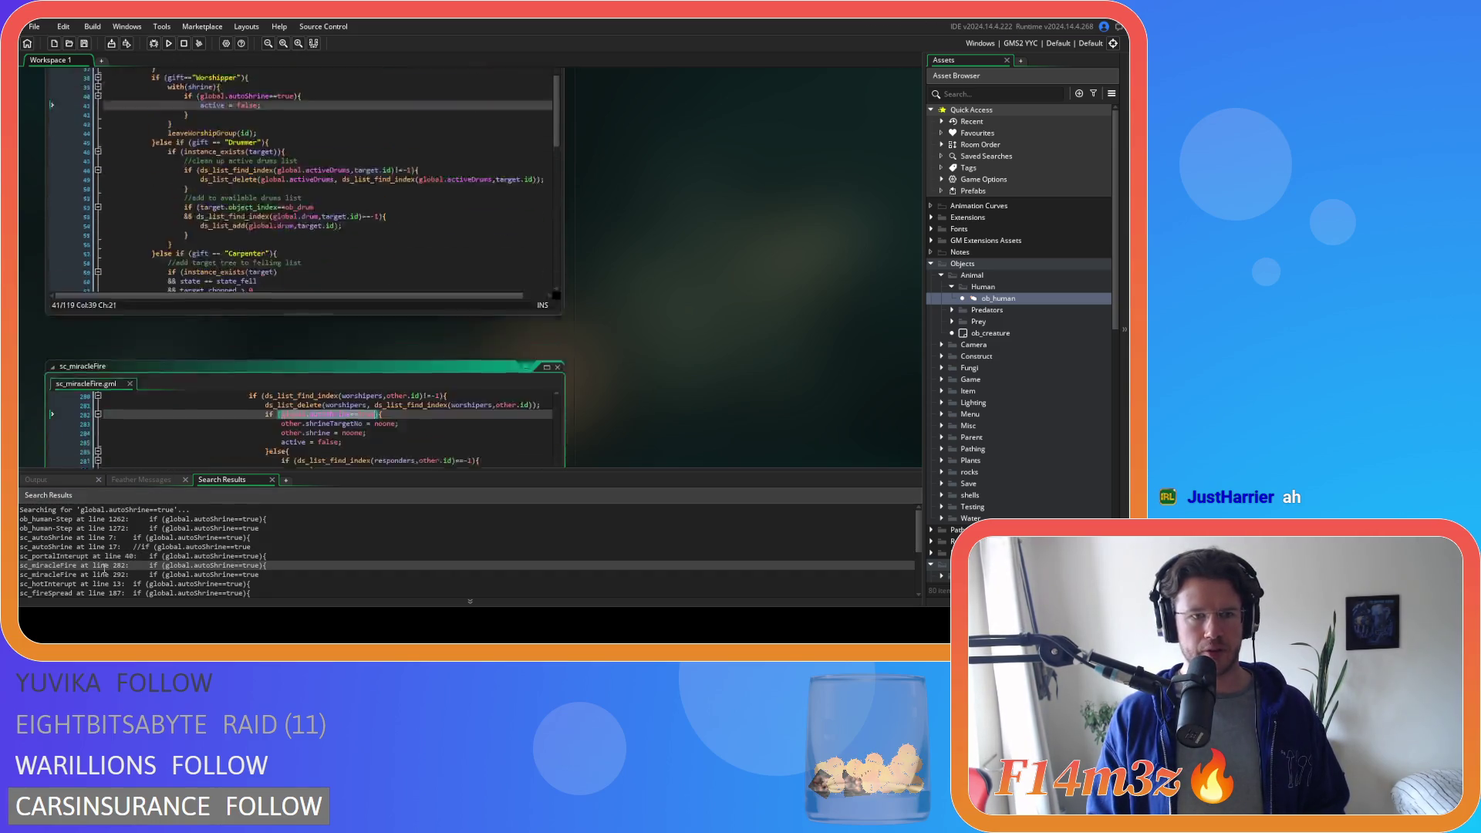
{"action": "scroll", "coordinate": [259, 329], "scroll_direction": "up", "scroll_amount": 2}
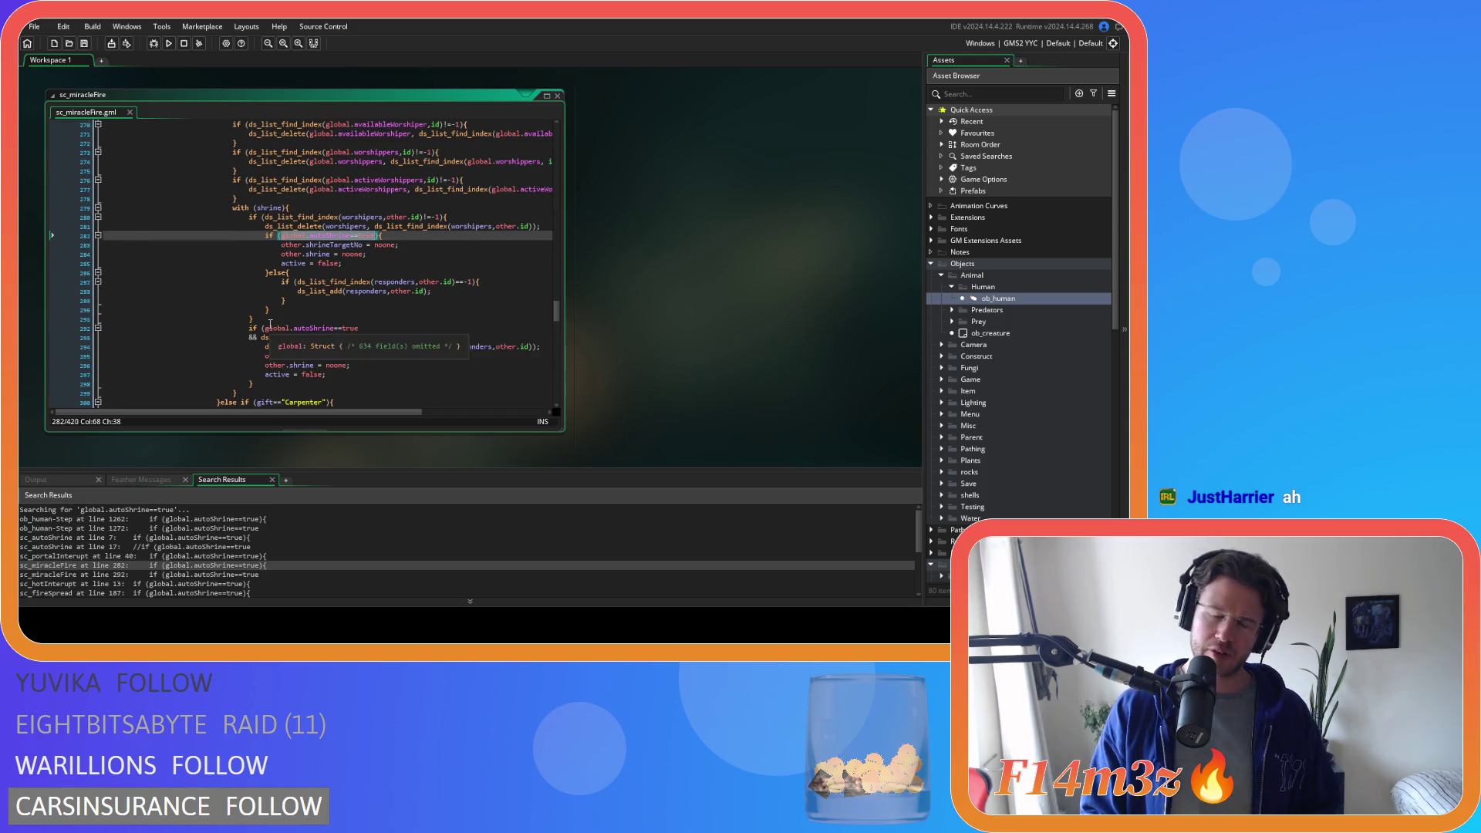
{"action": "scroll", "coordinate": [260, 330], "scroll_direction": "down", "scroll_amount": 1}
{"action": "double_click", "coordinate": [70, 555]}
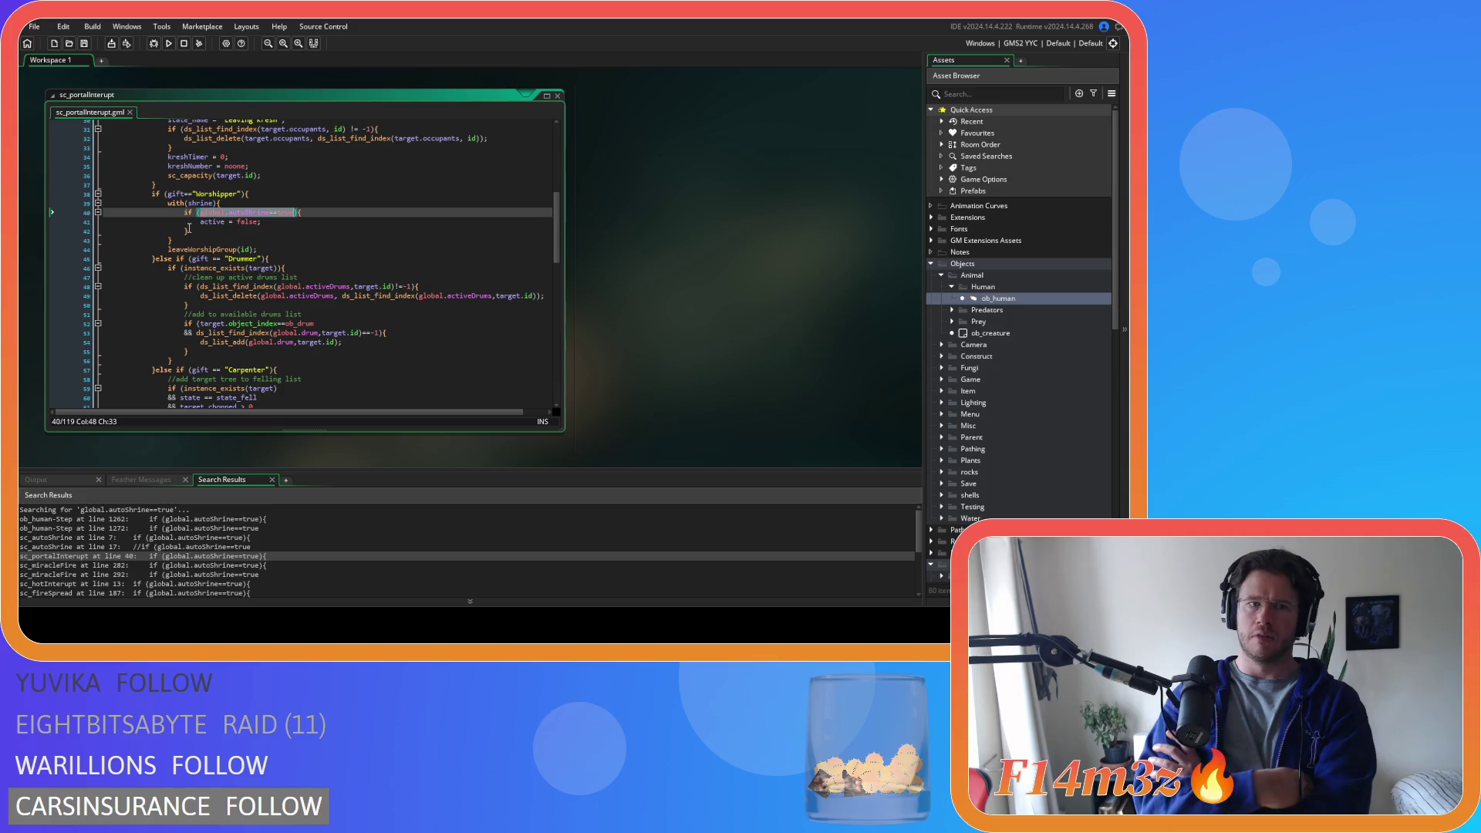
{"action": "scroll", "coordinate": [232, 266], "scroll_direction": "up", "scroll_amount": 3}
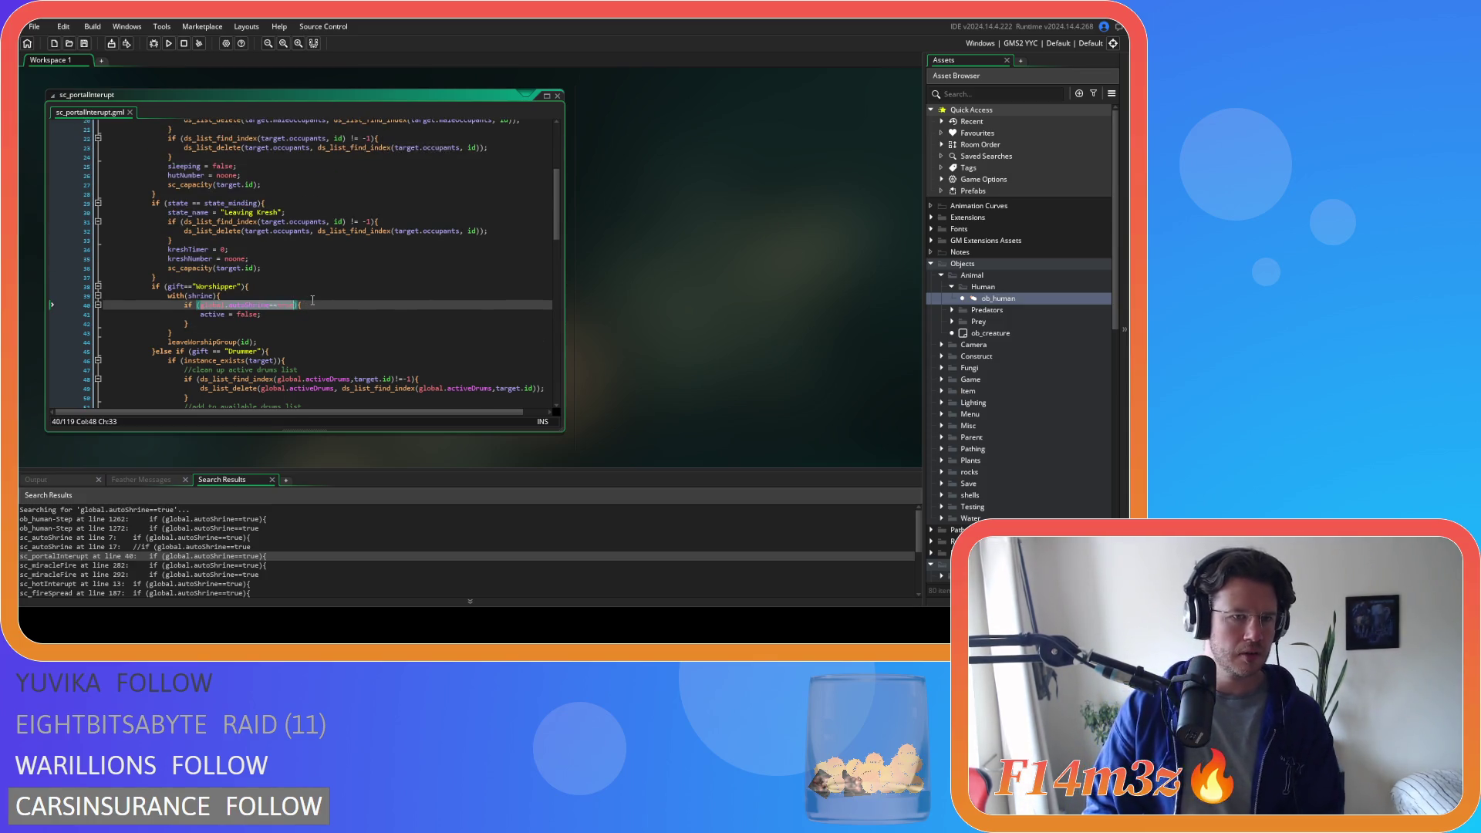
{"action": "scroll", "coordinate": [306, 306], "scroll_direction": "down", "scroll_amount": 3}
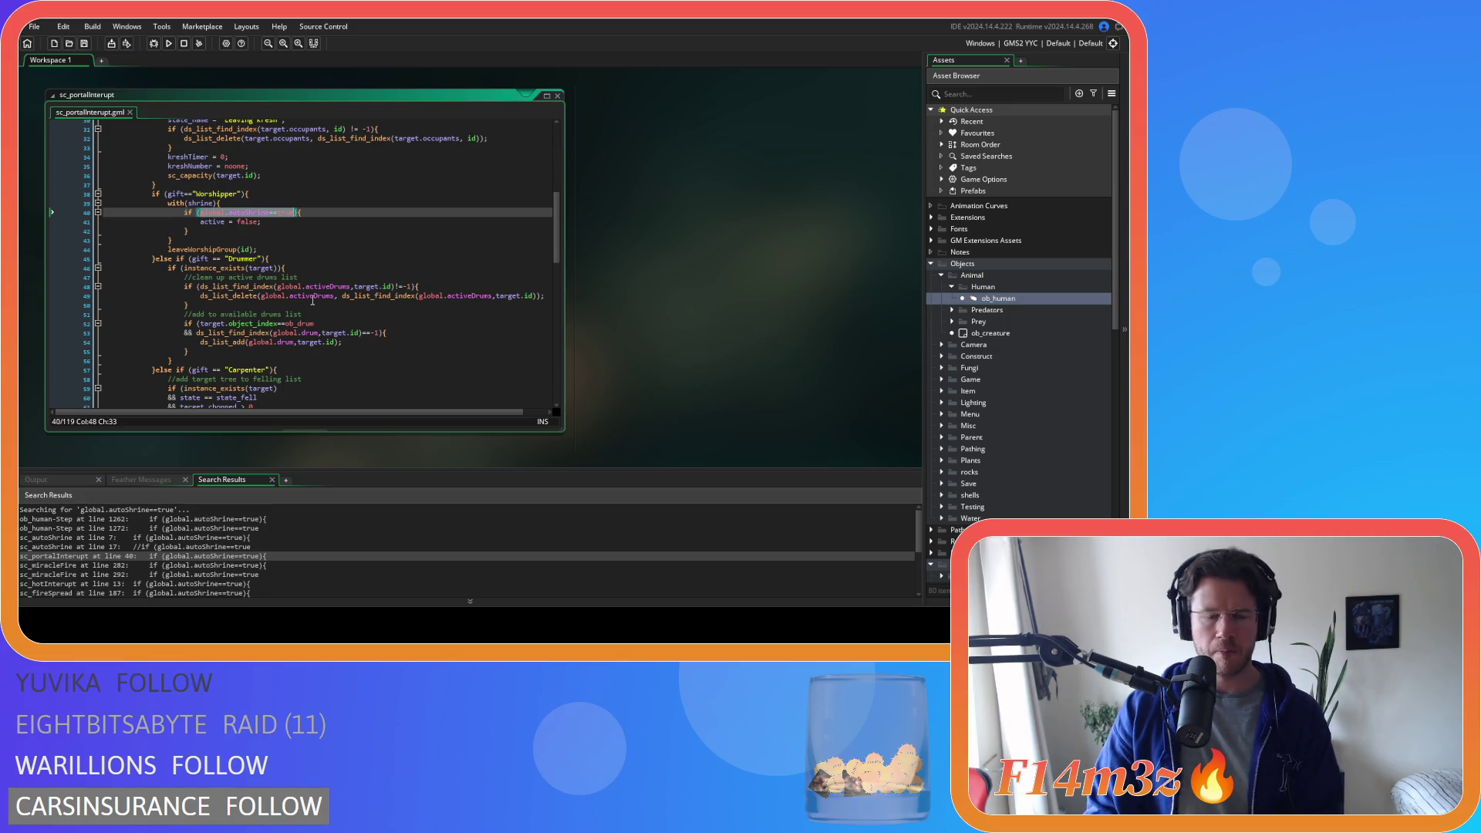
{"action": "left_click", "coordinate": [82, 565]}
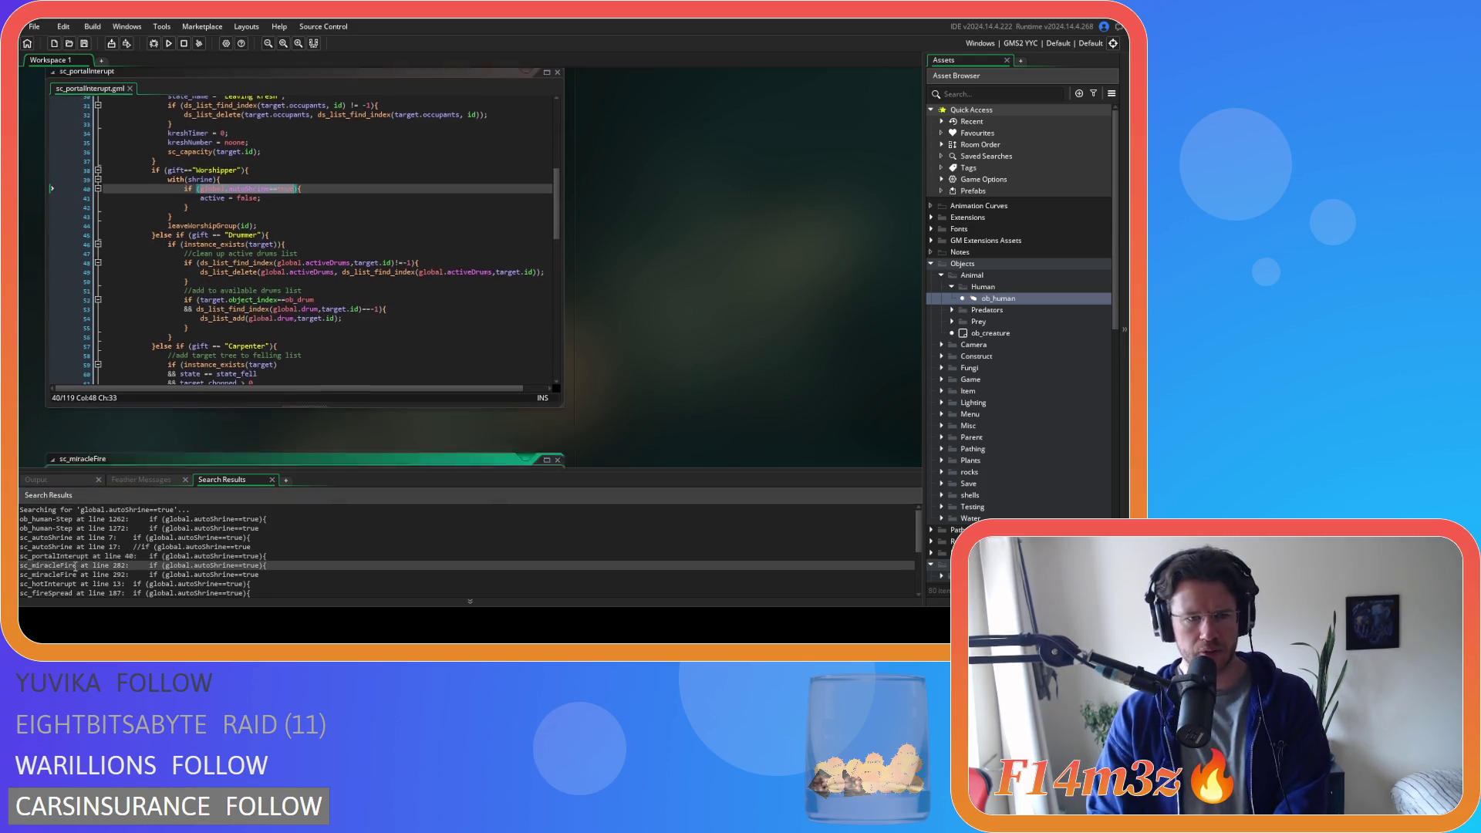
{"action": "mouse_move", "coordinate": [336, 319]}
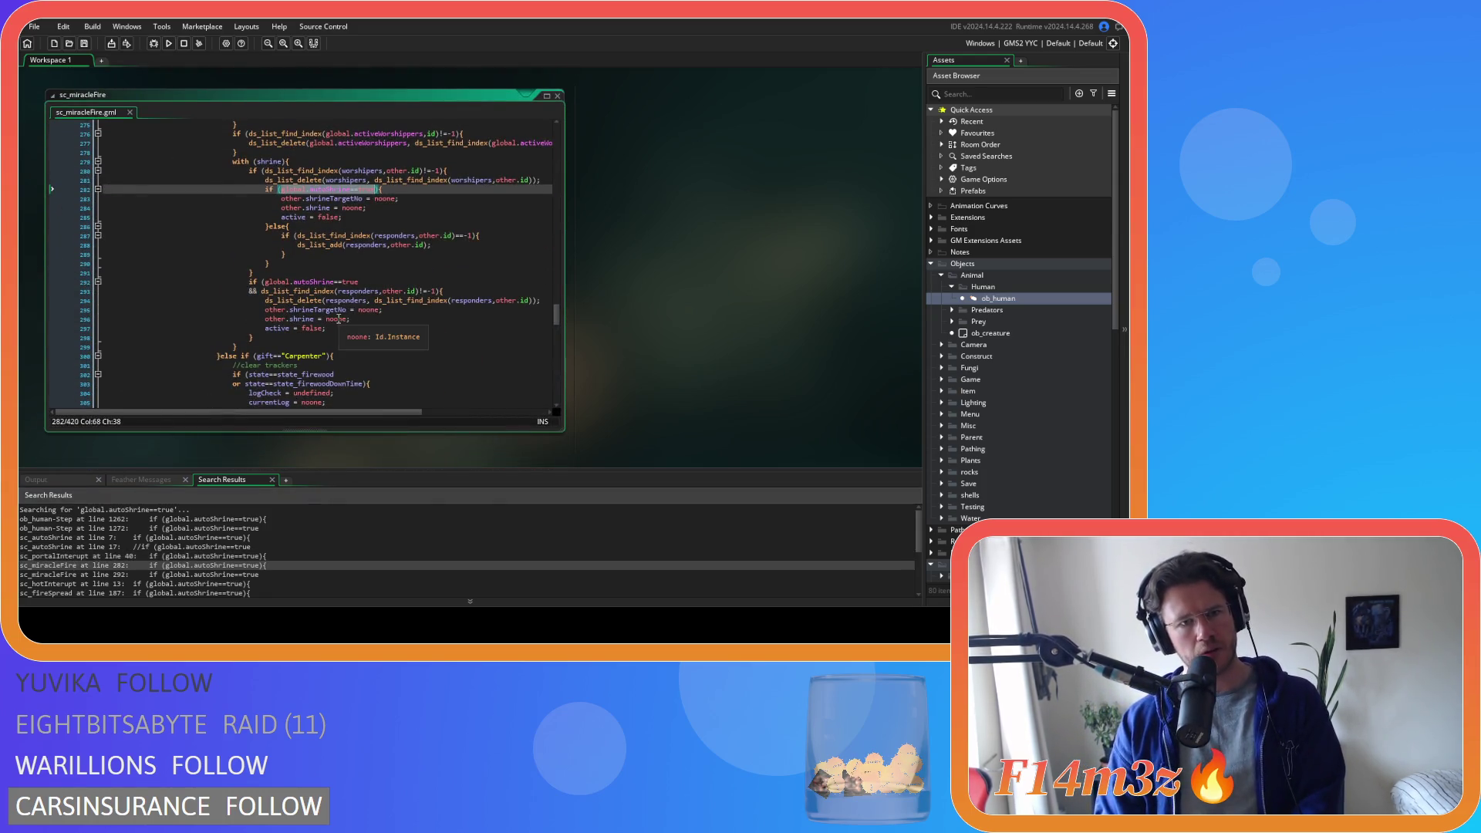
{"action": "scroll", "coordinate": [337, 318], "scroll_direction": "up", "scroll_amount": 1}
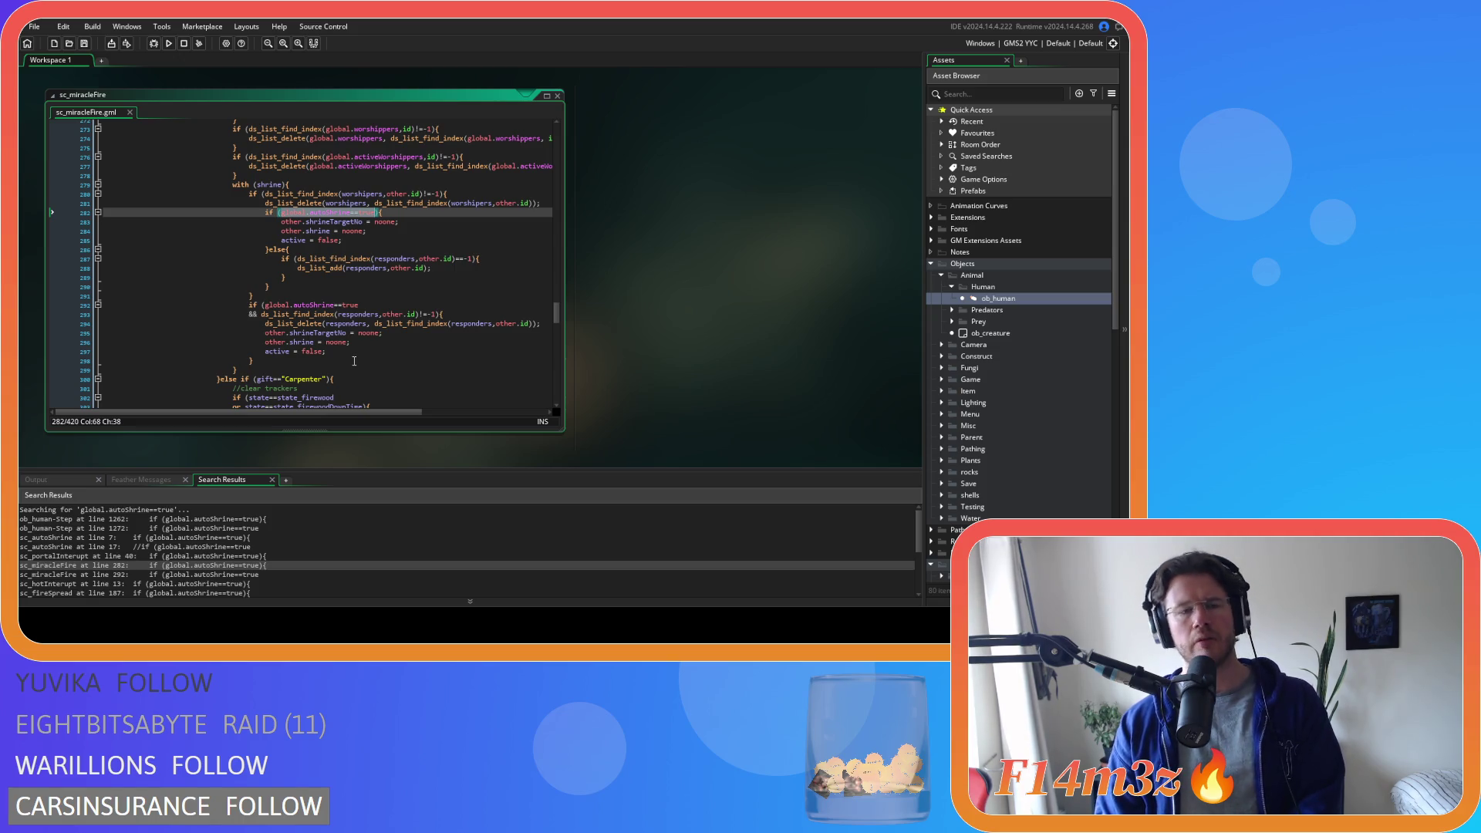
- Replace the shrine cleanup block (lines 287–299) with a single autoShrine(shrine); call
{"action": "mouse_move", "coordinate": [353, 362]}
{"action": "left_mouse_down"}
{"action": "mouse_move", "coordinate": [260, 257]}
{"action": "mouse_move", "coordinate": [231, 184]}
{"action": "left_mouse_up"}
{"action": "type", "text": "autoShrine(shrine);"}
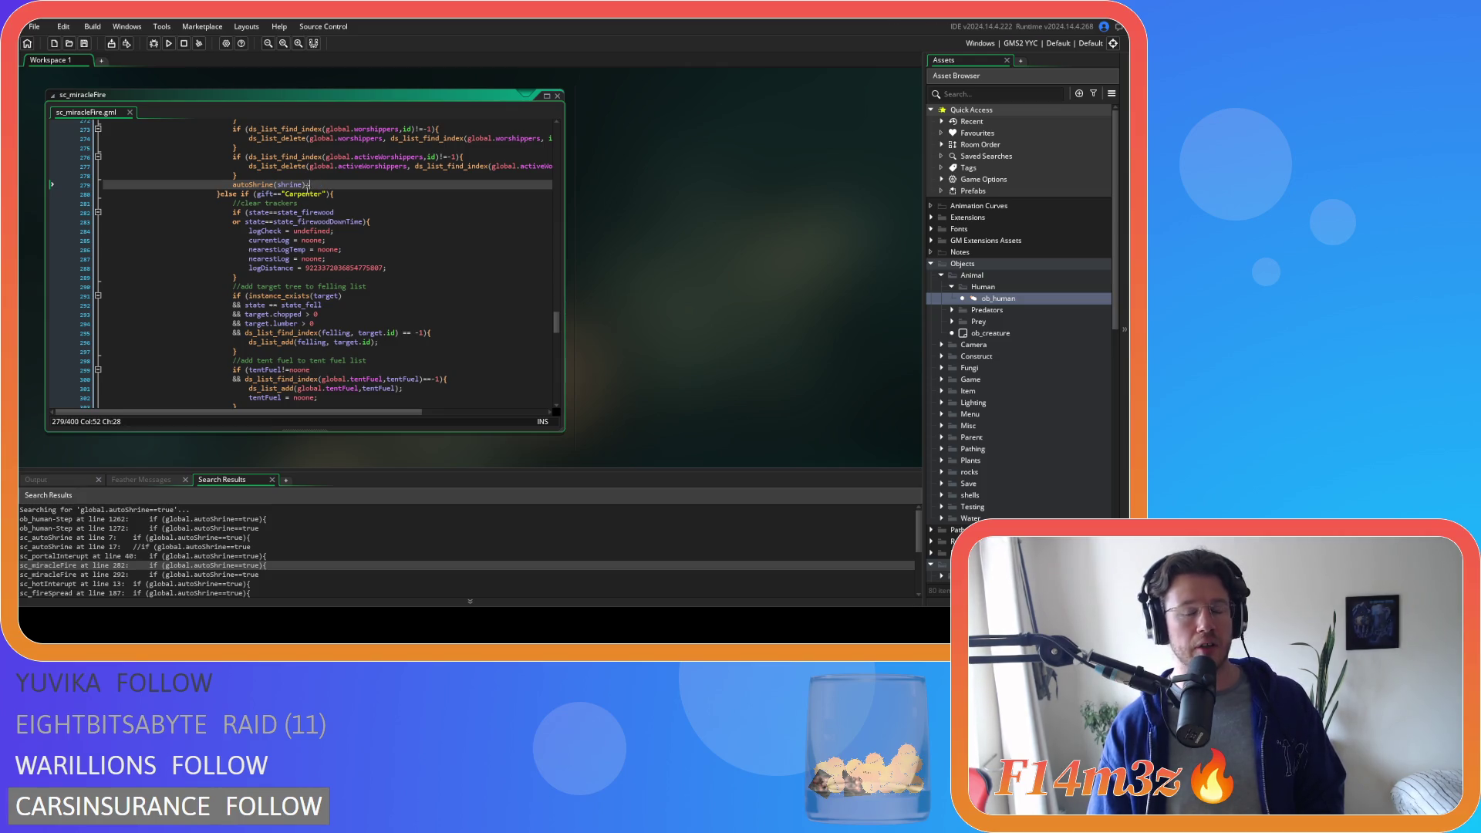
{"action": "left_click", "coordinate": [318, 192]}
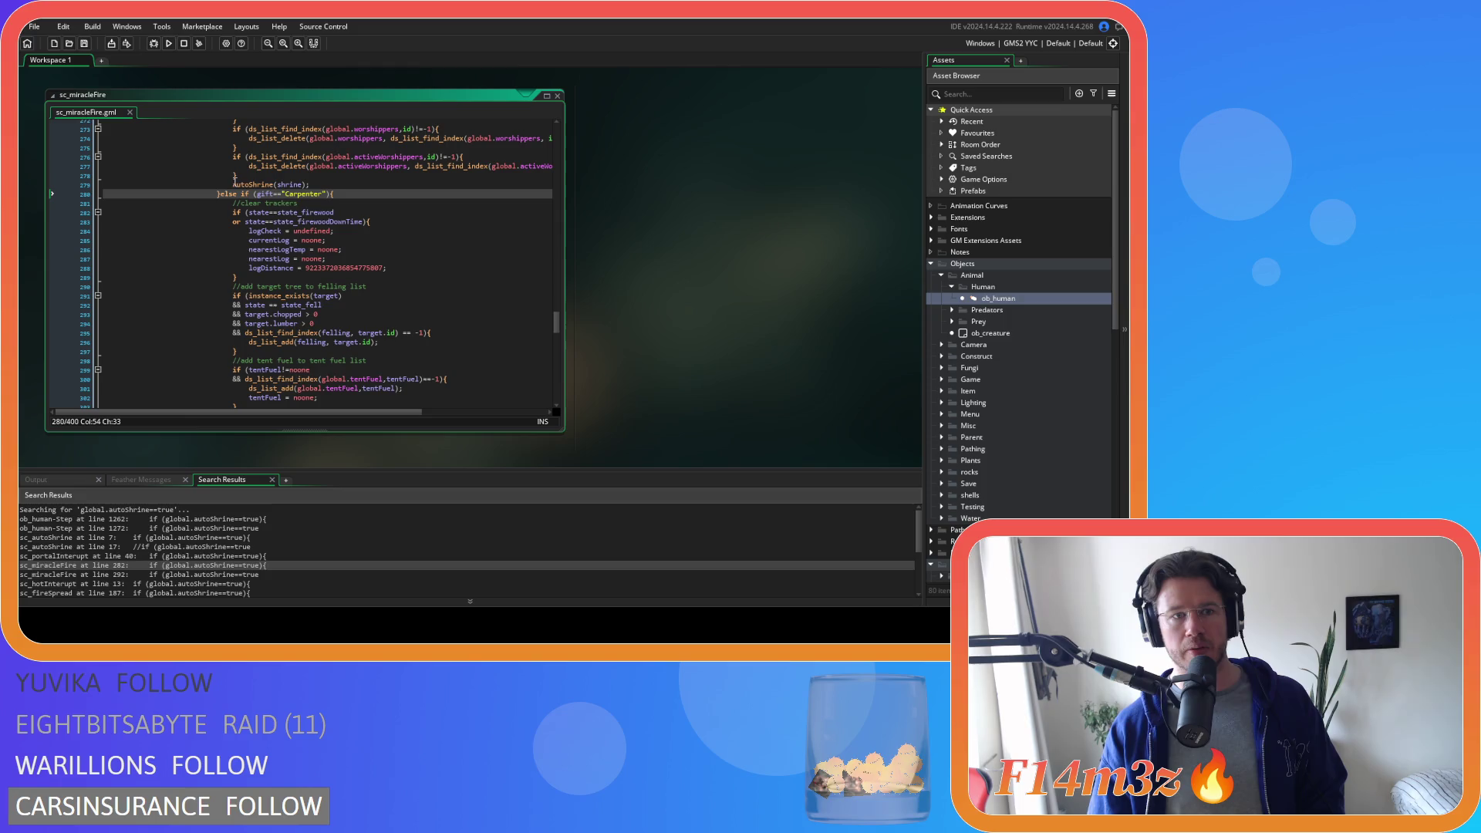
{"action": "left_click", "coordinate": [227, 181]}
{"action": "left_click", "coordinate": [322, 184]}
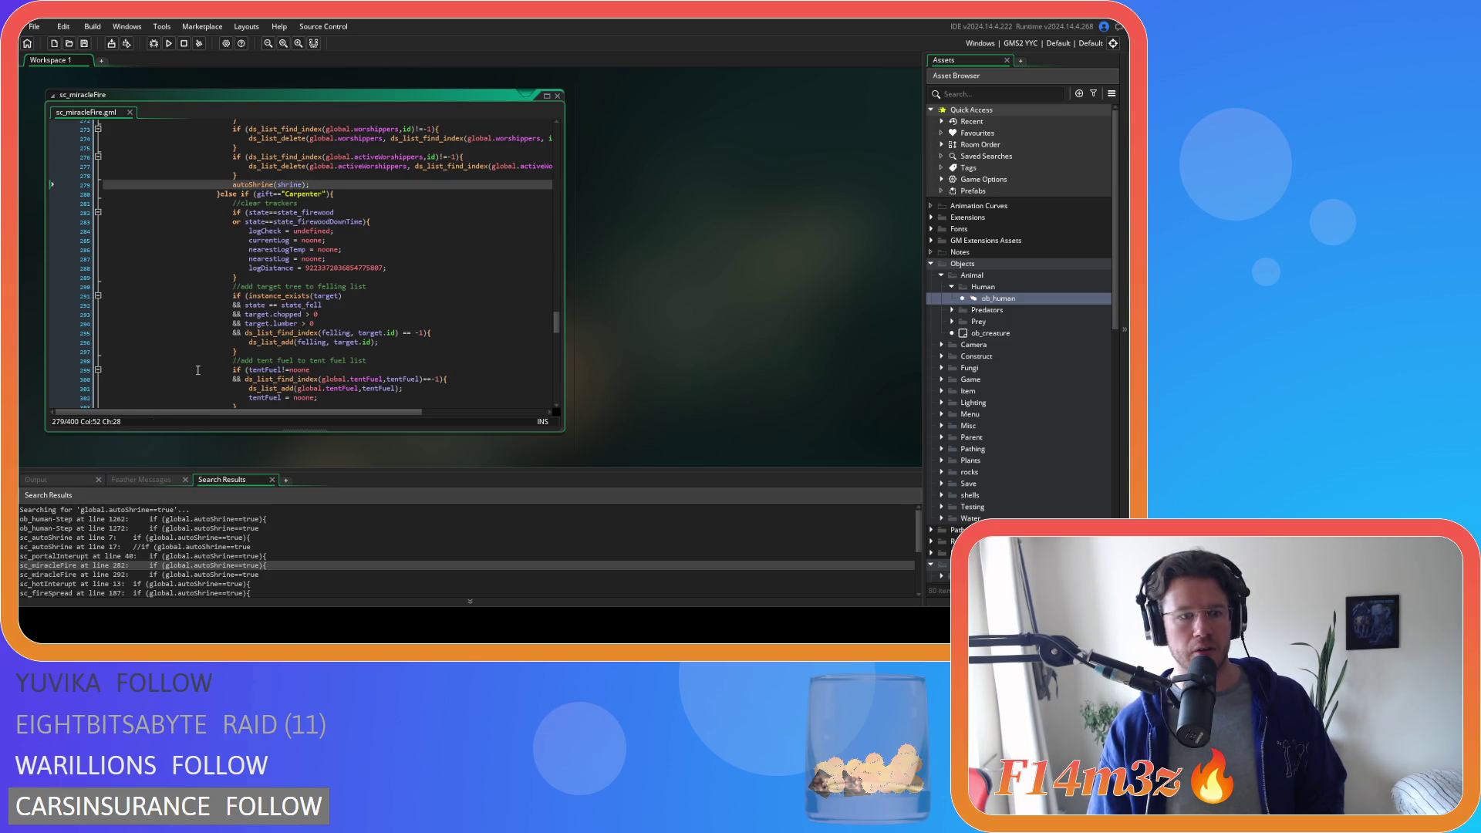
- Check the sc_miracleFire line 292 match, review around line 278, then go to the sc_hotInterupt result
{"action": "left_click", "coordinate": [186, 574]}
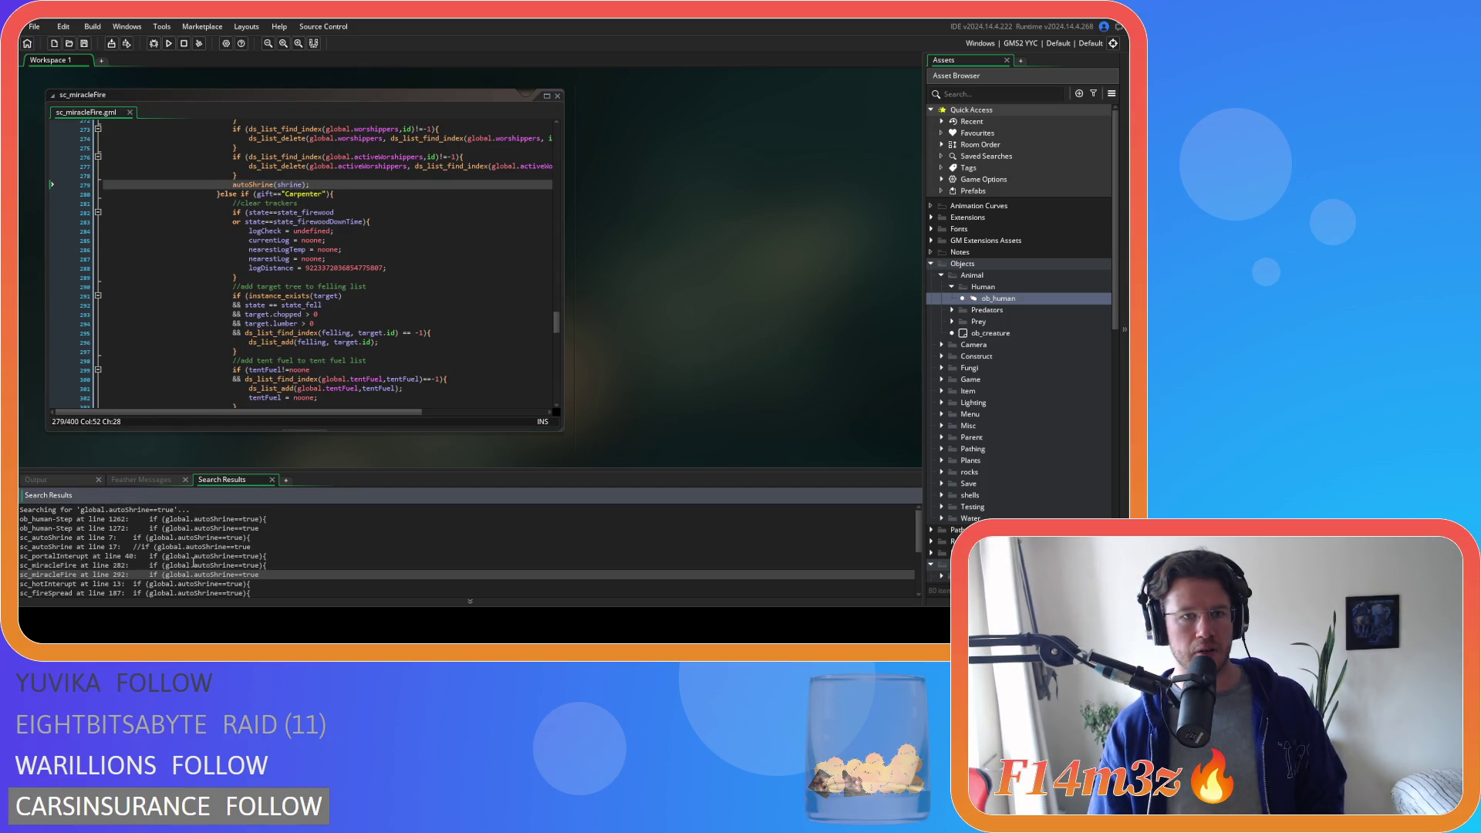
{"action": "double_click", "coordinate": [138, 574]}
{"action": "key", "text": "Up"}
{"action": "key", "text": "Up"}
{"action": "key", "text": "Up"}
{"action": "key", "text": "Up"}
{"action": "key", "text": "Up"}
{"action": "key", "text": "Up"}
{"action": "key", "text": "Up"}
{"action": "key", "text": "Up"}
{"action": "left_click", "coordinate": [333, 181]}
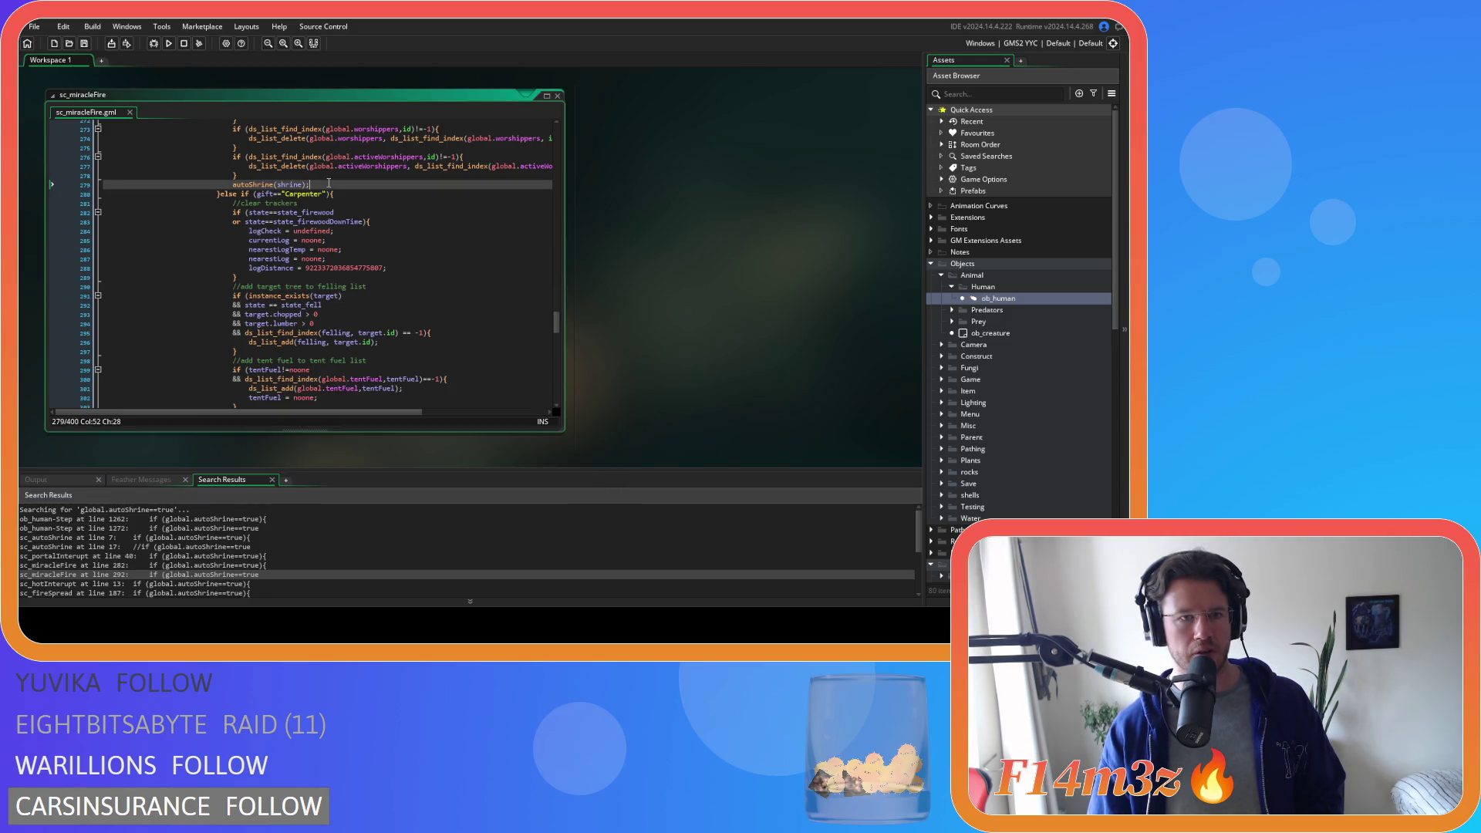
{"action": "key", "text": "Up"}
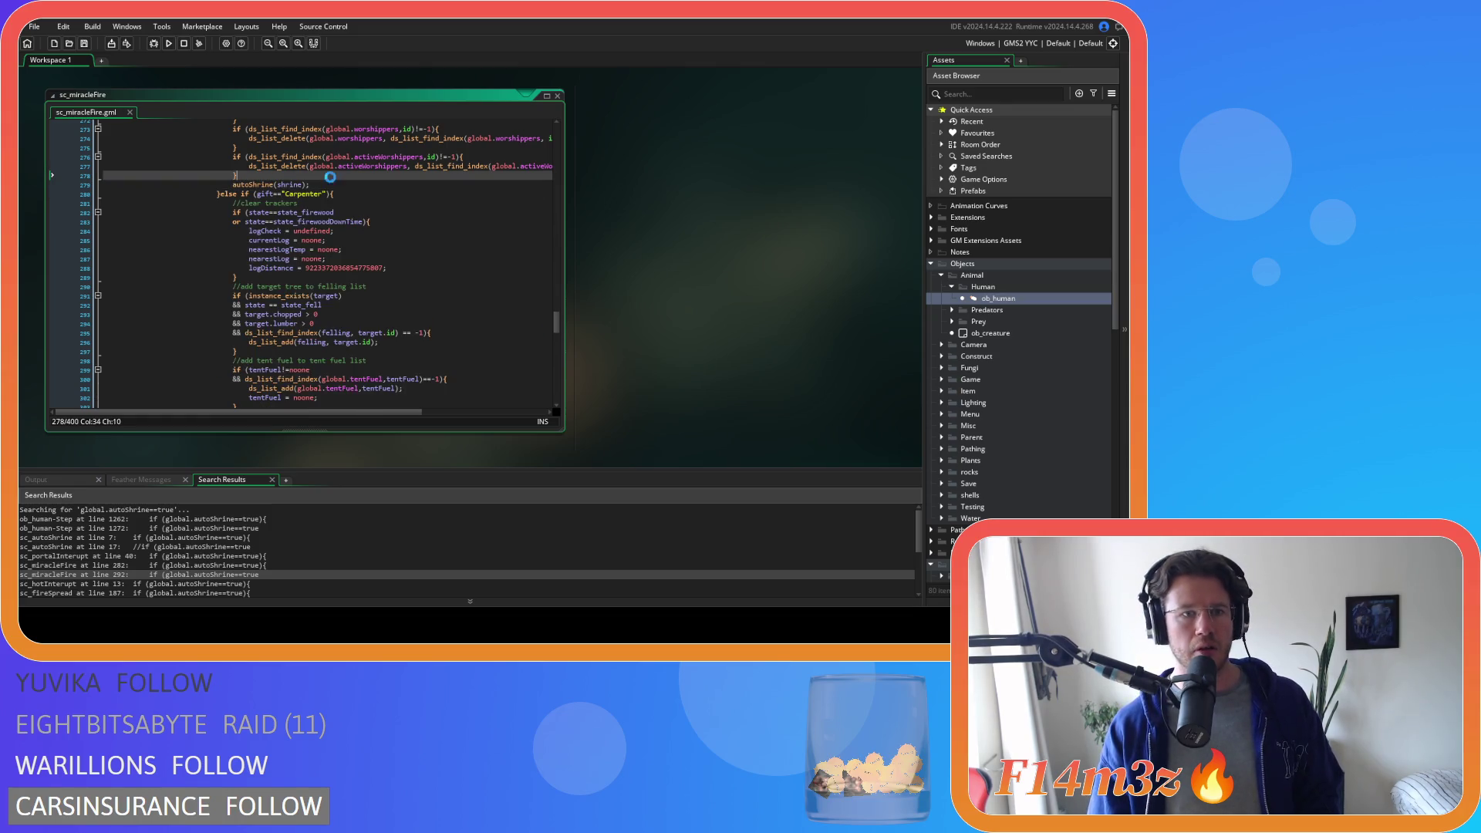
{"action": "scroll", "coordinate": [129, 549], "scroll_direction": "down", "scroll_amount": 2}
{"action": "double_click", "coordinate": [72, 537]}
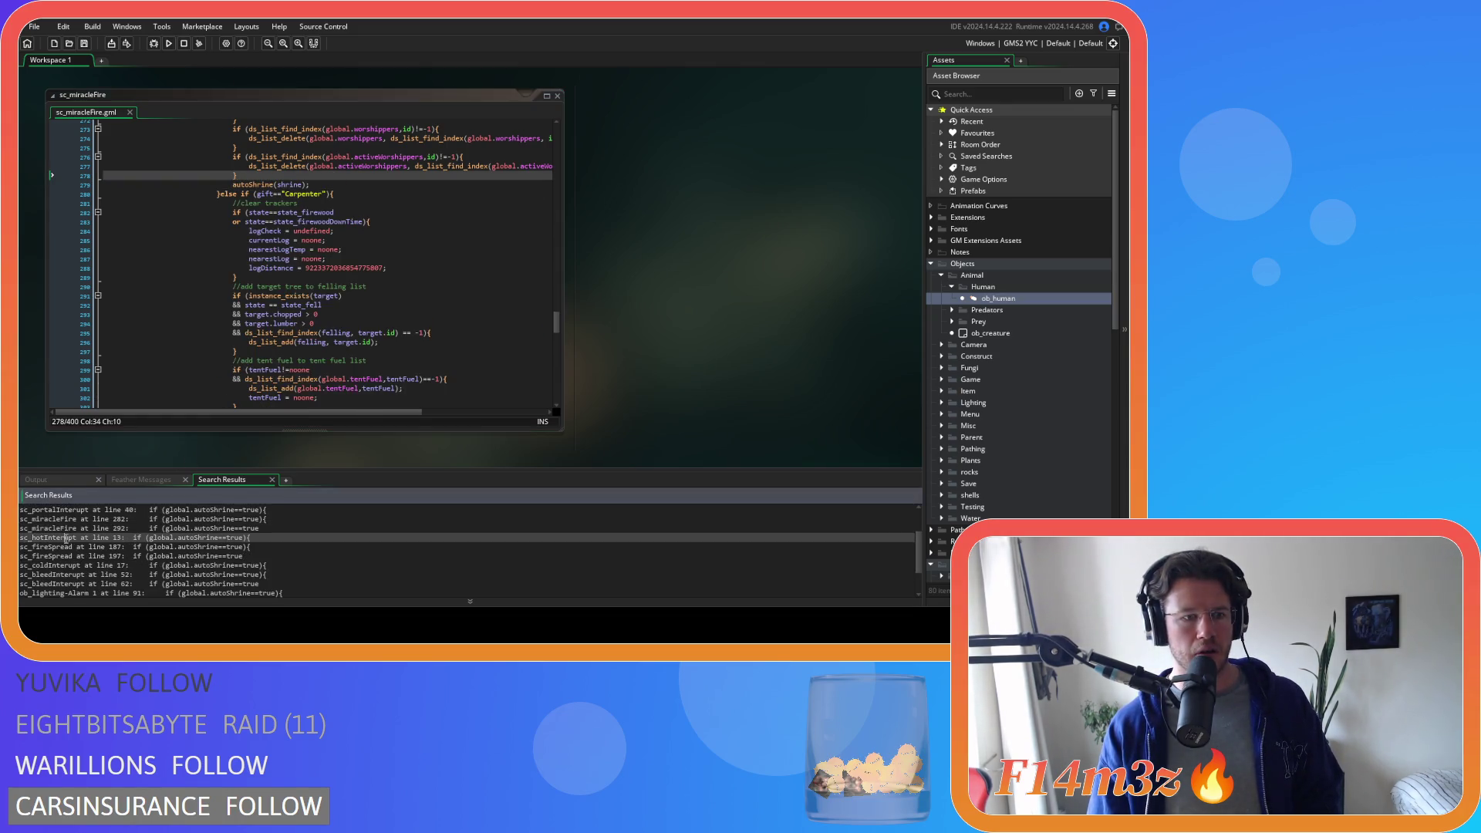
- Indent the leaveWorshipGroup(id) line one level in sc_hotInterupt
{"action": "left_click", "coordinate": [241, 269]}
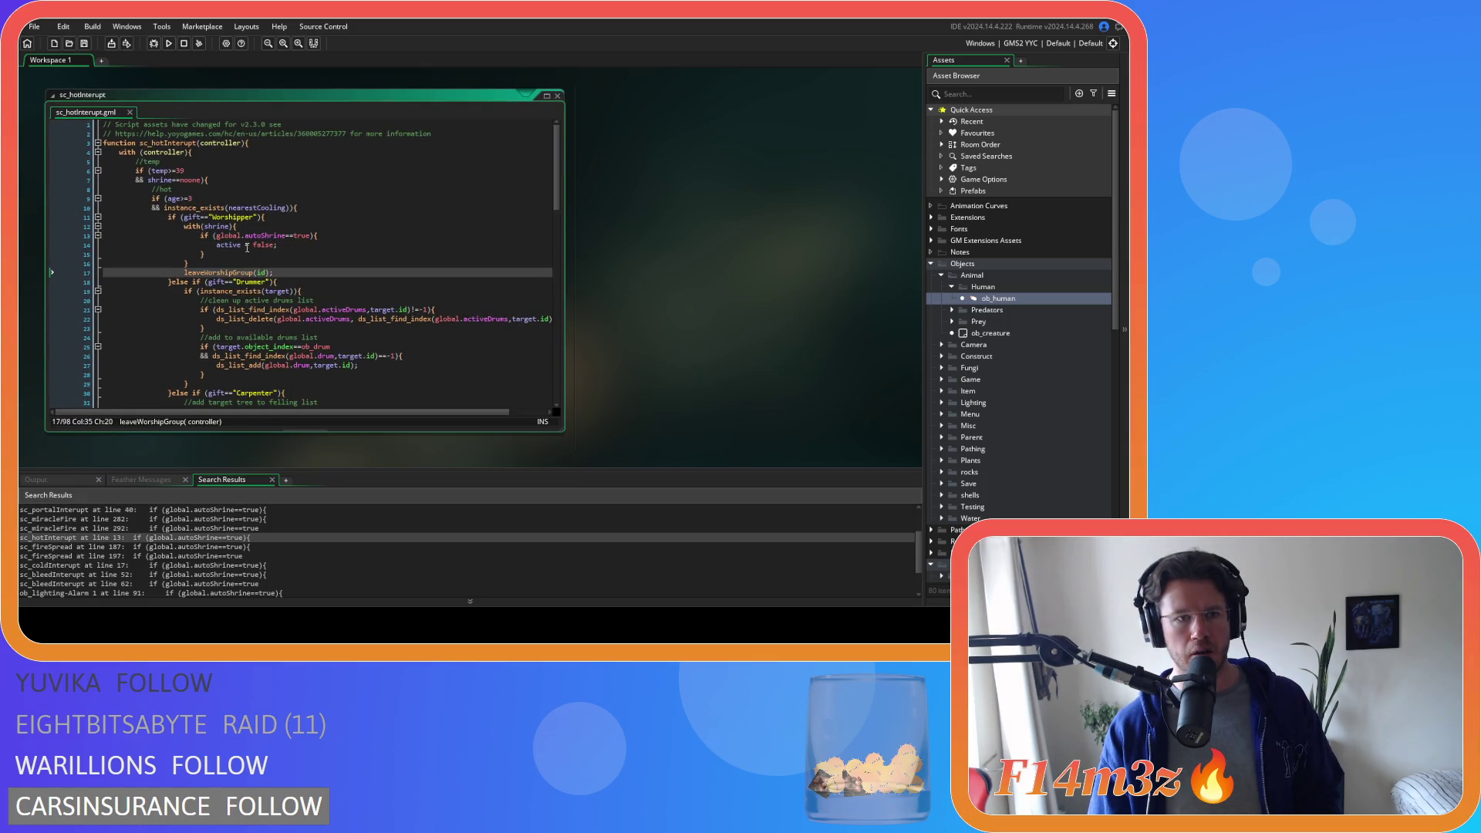
{"action": "left_click", "coordinate": [238, 262]}
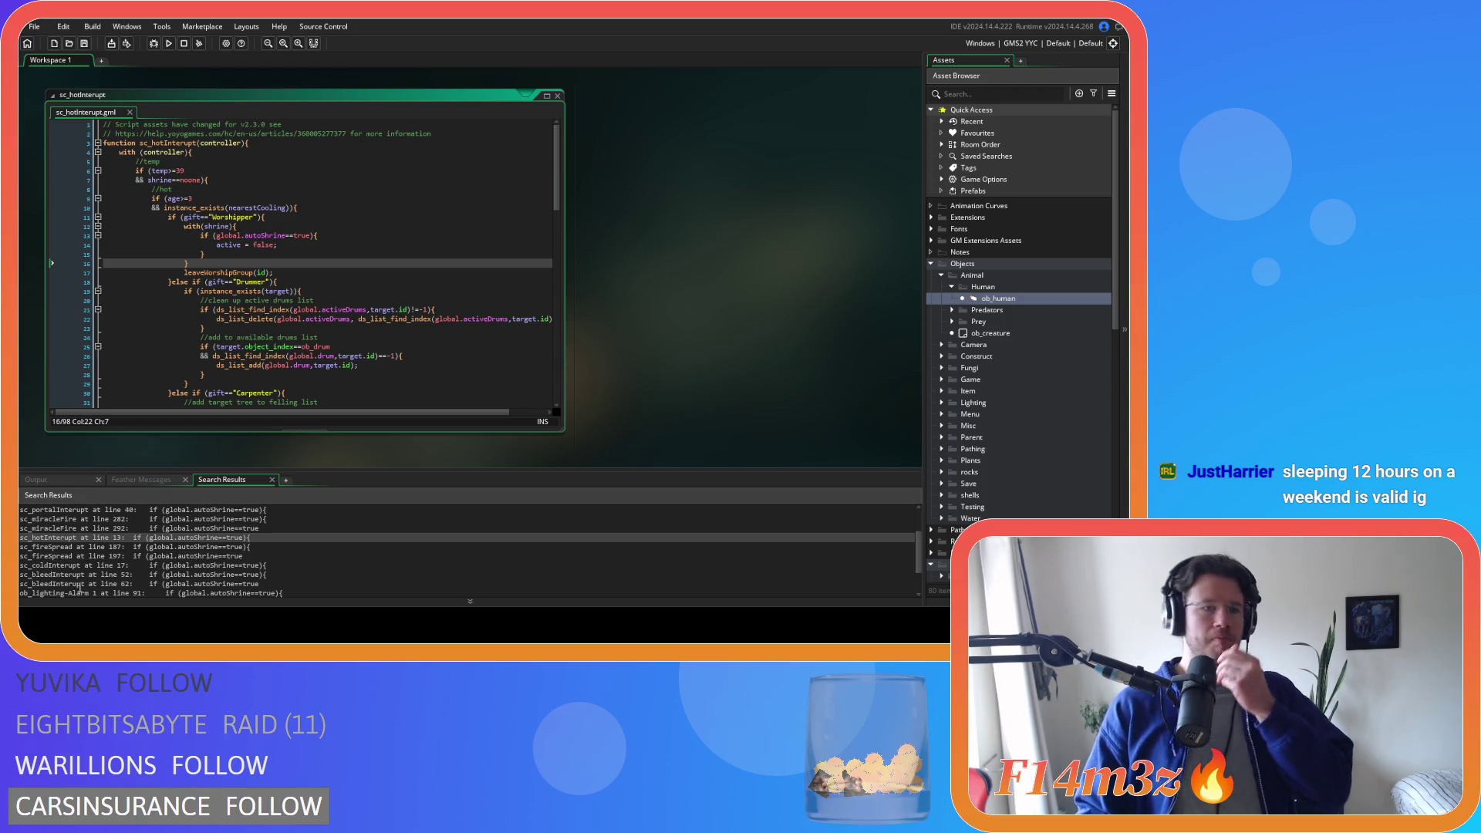
{"action": "key", "text": "Tab"}
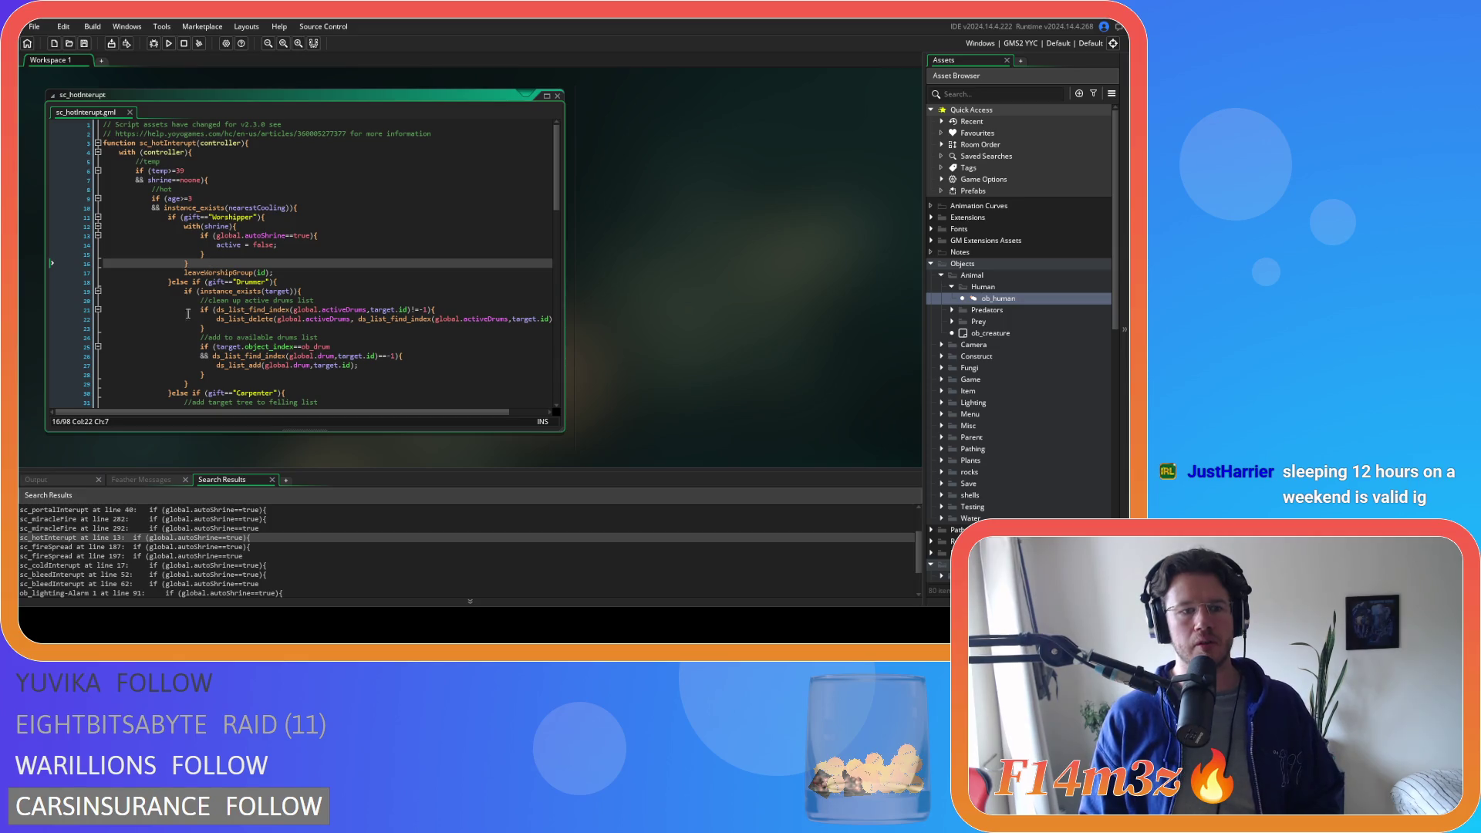
- Open the sc_fireSpread search match at line 187
{"action": "left_click", "coordinate": [153, 546]}
{"action": "double_click", "coordinate": [155, 546]}
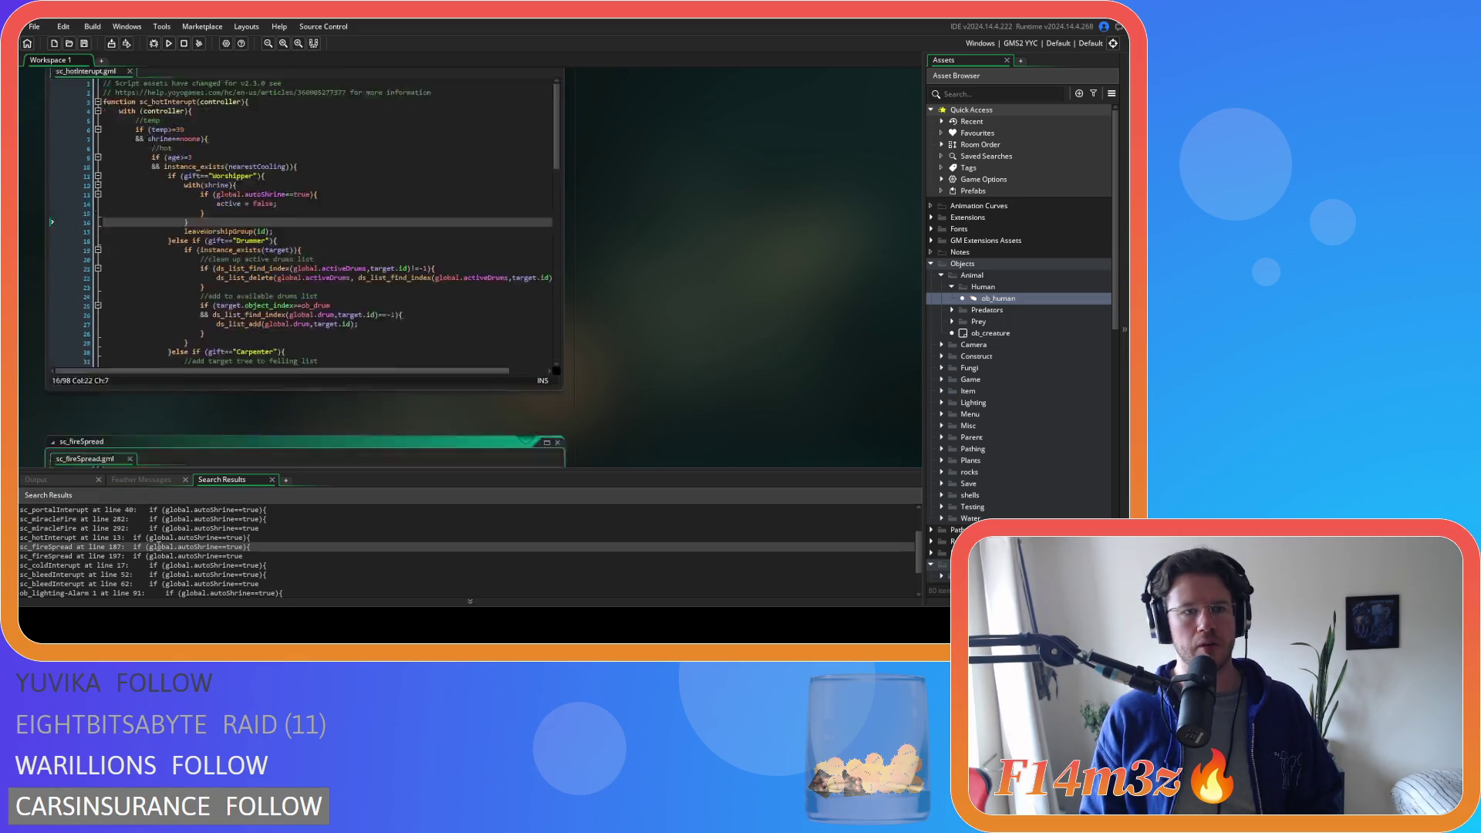
{"action": "scroll", "coordinate": [268, 300], "scroll_direction": "up", "scroll_amount": 5}
{"action": "scroll", "coordinate": [267, 302], "scroll_direction": "up", "scroll_amount": 3}
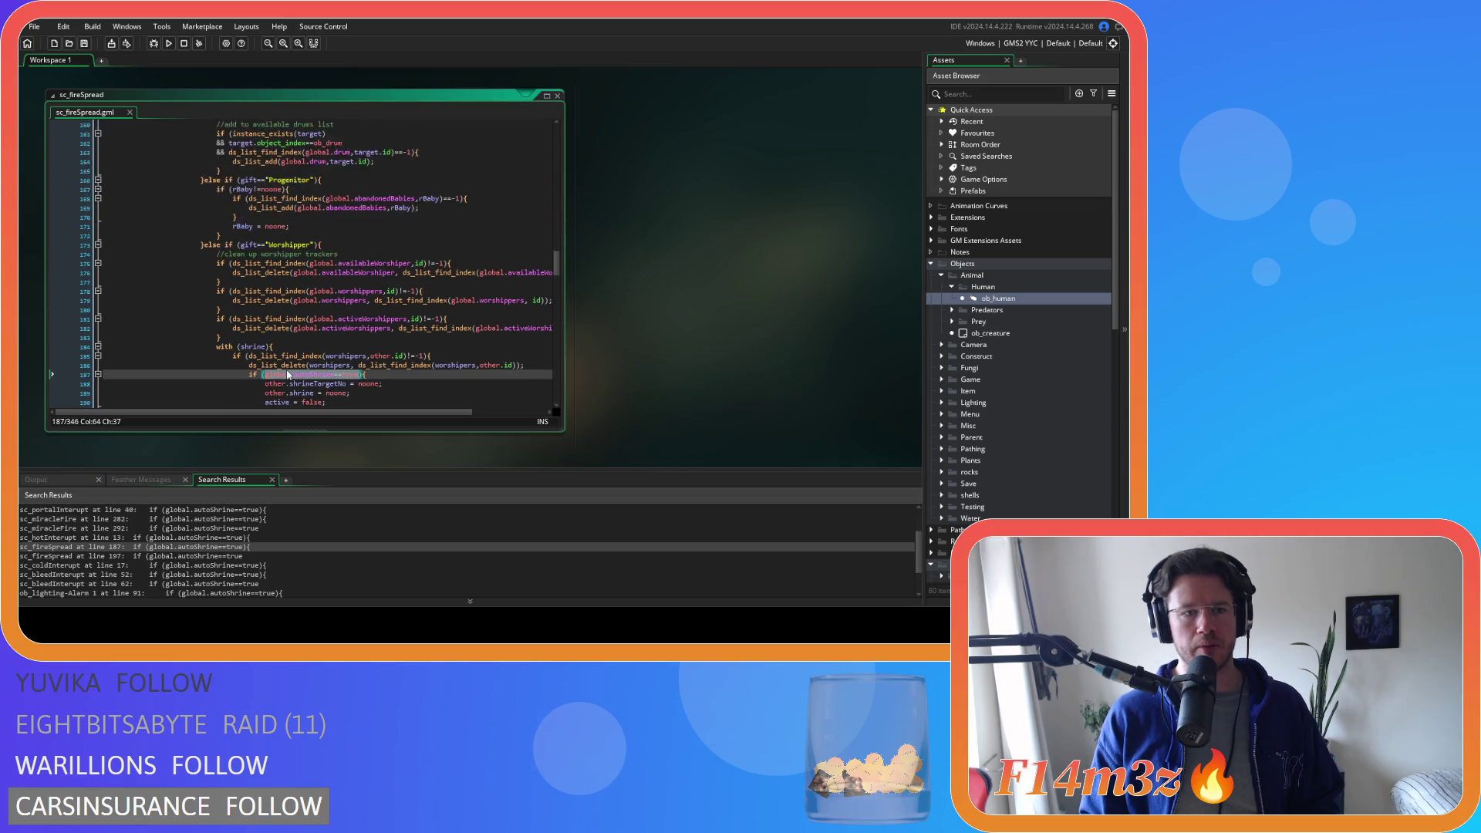
{"action": "scroll", "coordinate": [268, 301], "scroll_direction": "down", "scroll_amount": 5}
- Review line 195 in sc_fireSpread, then reopen sc_hotInterupt at line 13 and go to line 16
{"action": "left_click", "coordinate": [269, 300]}
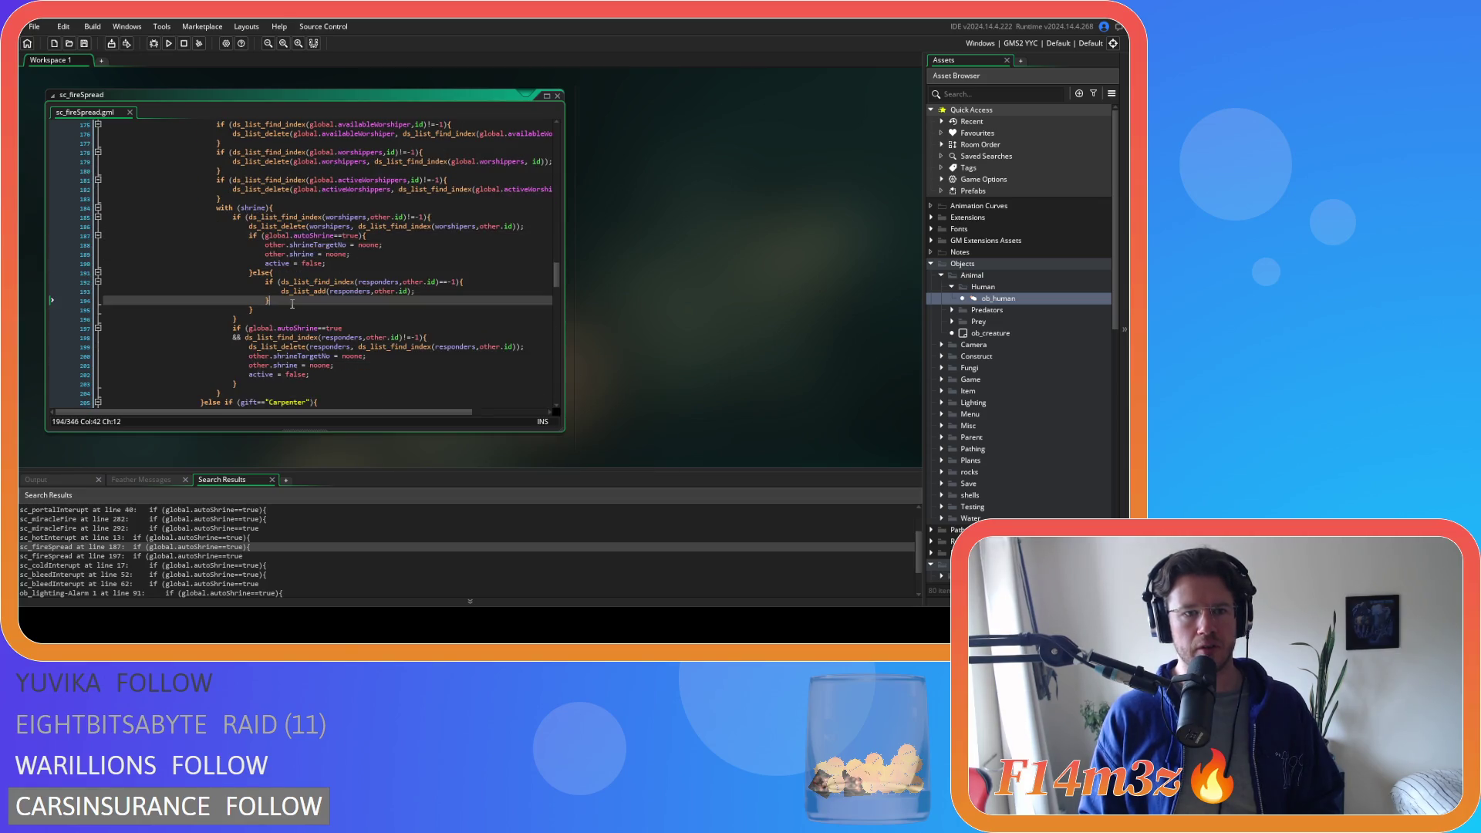
{"action": "left_click", "coordinate": [269, 311]}
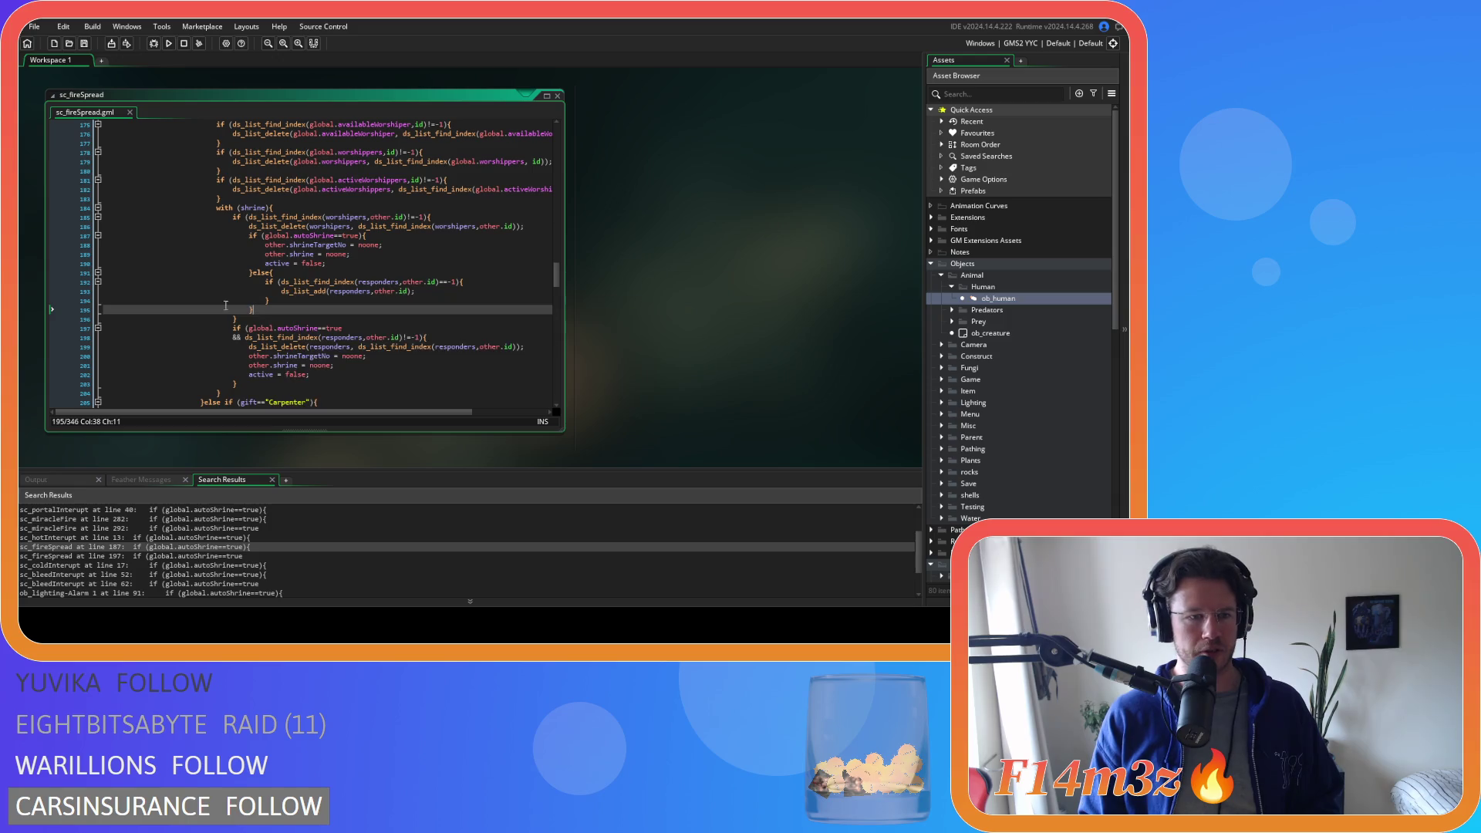
{"action": "double_click", "coordinate": [129, 539]}
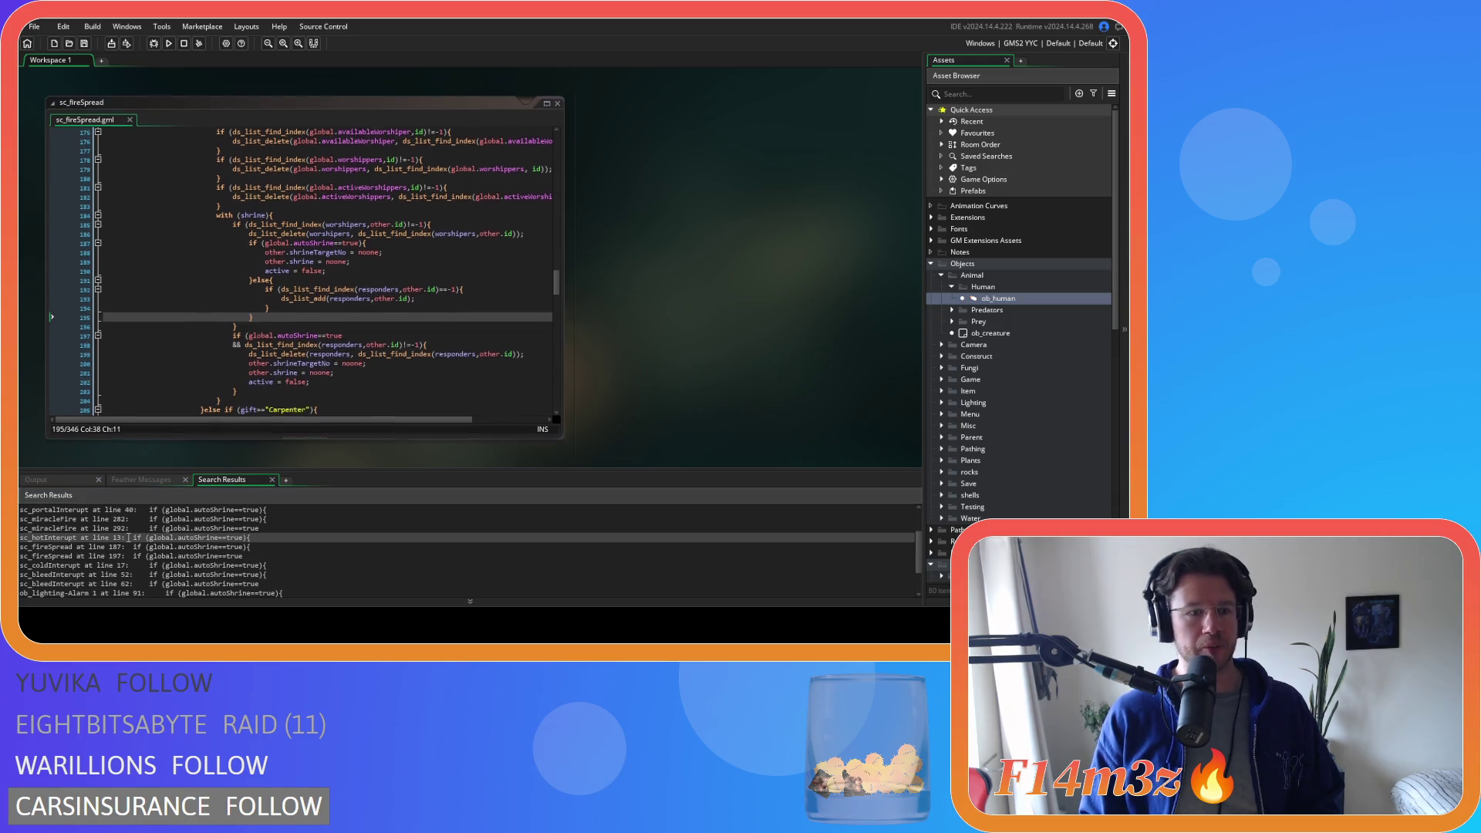
{"action": "left_click", "coordinate": [198, 263]}
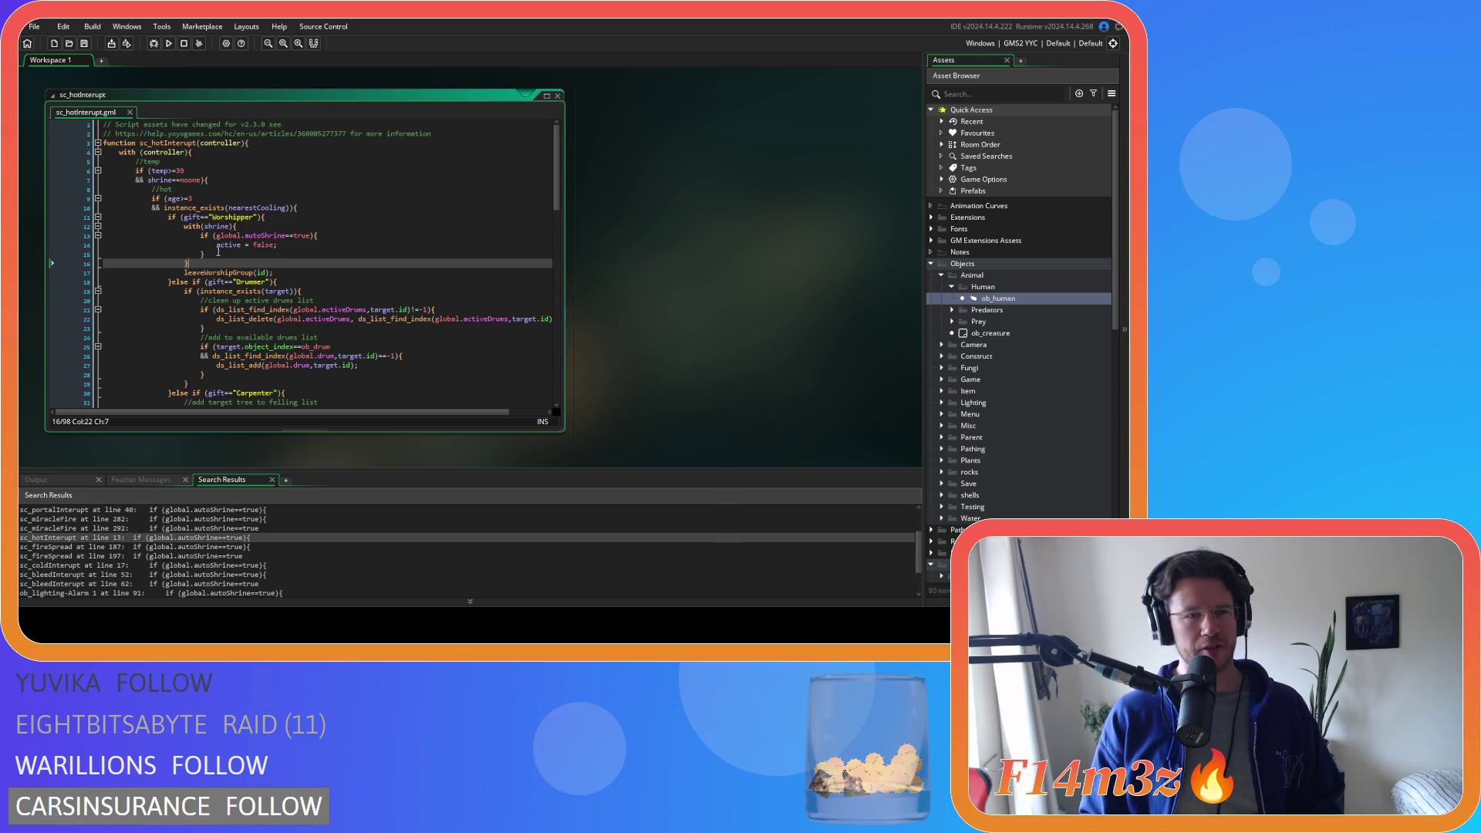
- Review lines 15–17 and the leaveWorshipGroup signature in sc_hotInterupt, then open the sc_miracleFire match
{"action": "key", "text": "Up"}
{"action": "key", "text": "Down"}
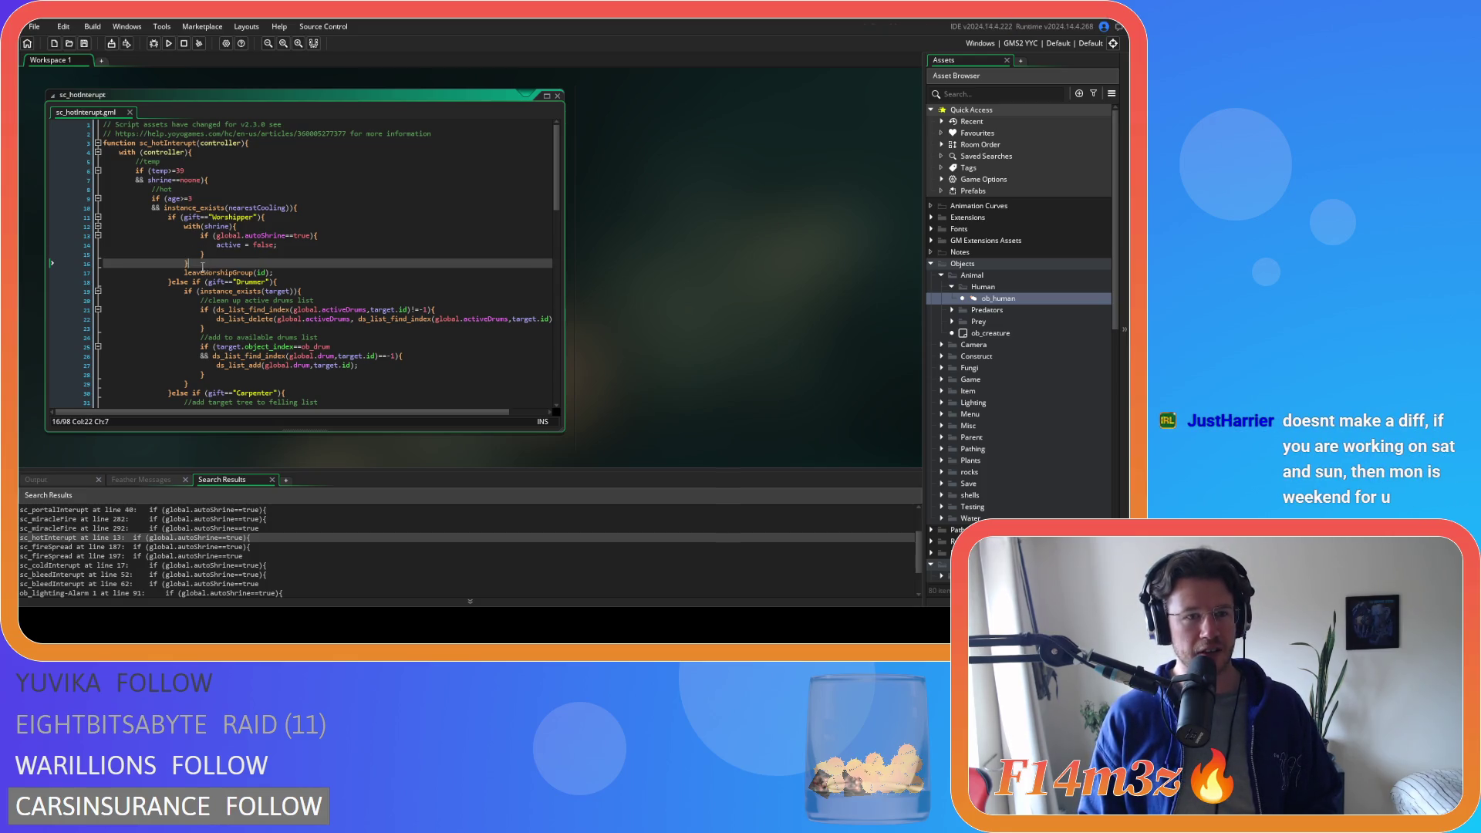
{"action": "left_click", "coordinate": [271, 270]}
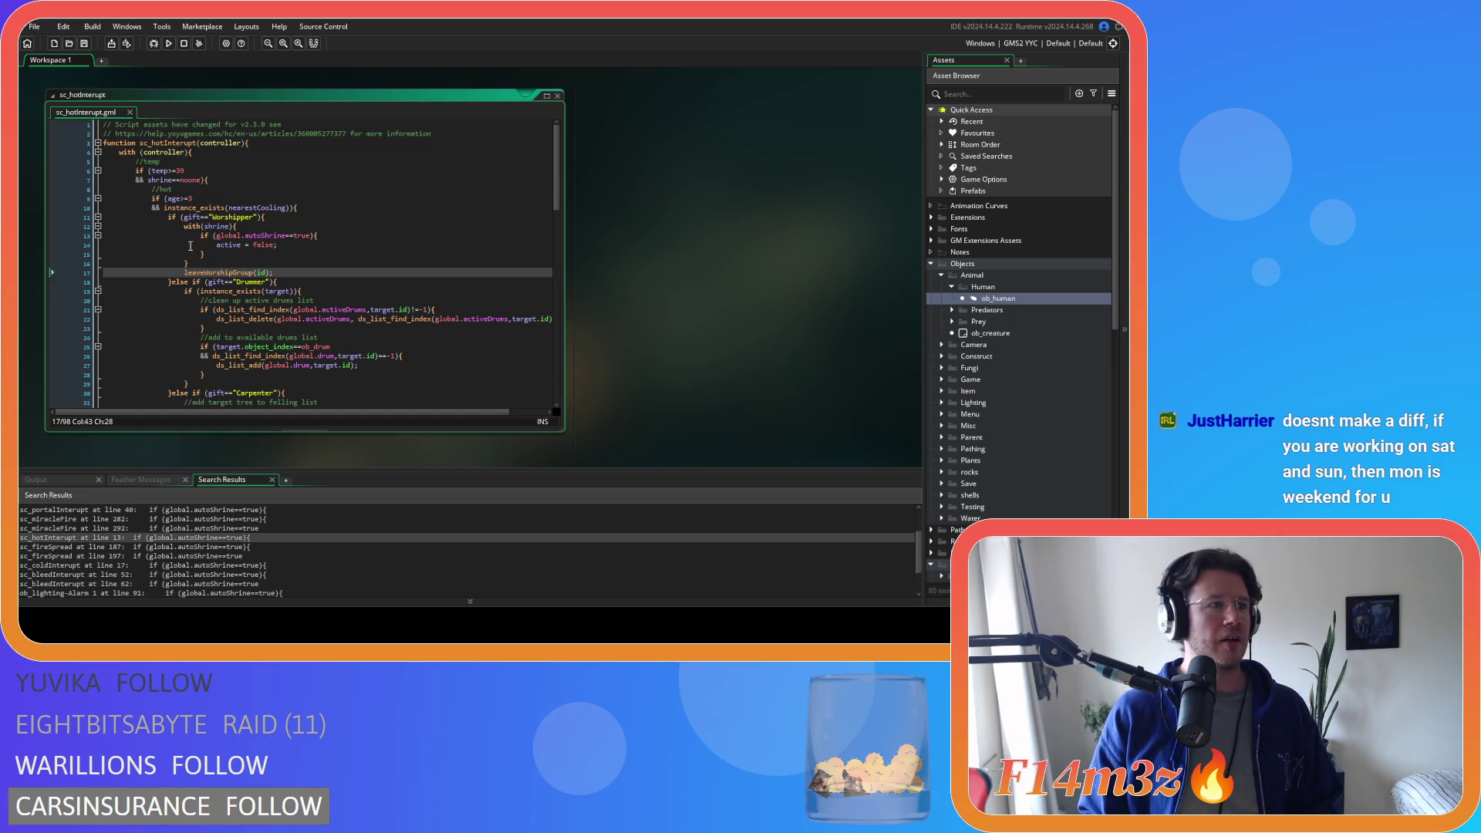
{"action": "left_click", "coordinate": [258, 272]}
{"action": "left_click", "coordinate": [233, 263]}
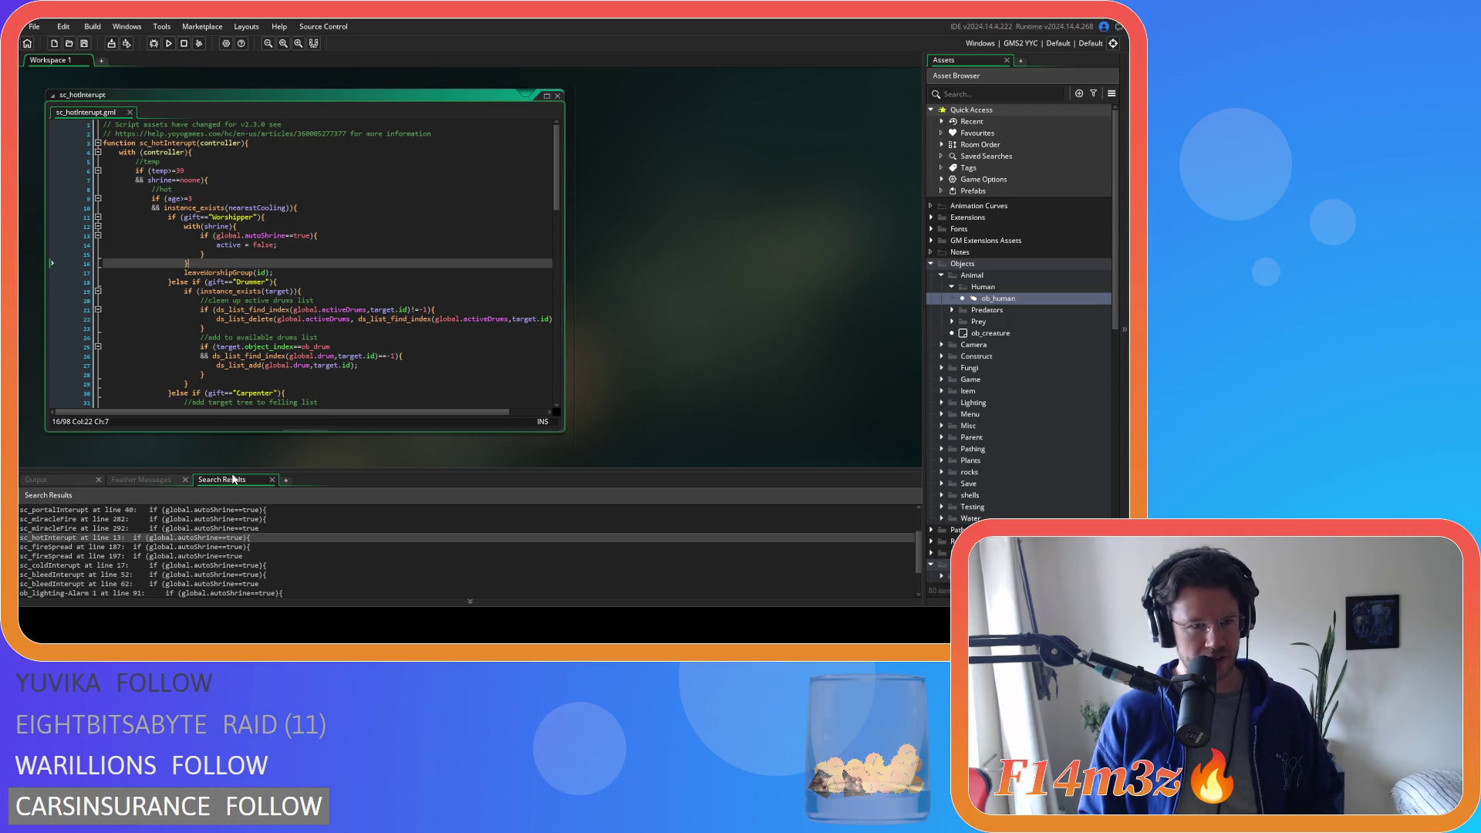
{"action": "scroll", "coordinate": [121, 554], "scroll_direction": "up", "scroll_amount": 1}
{"action": "double_click", "coordinate": [120, 552]}
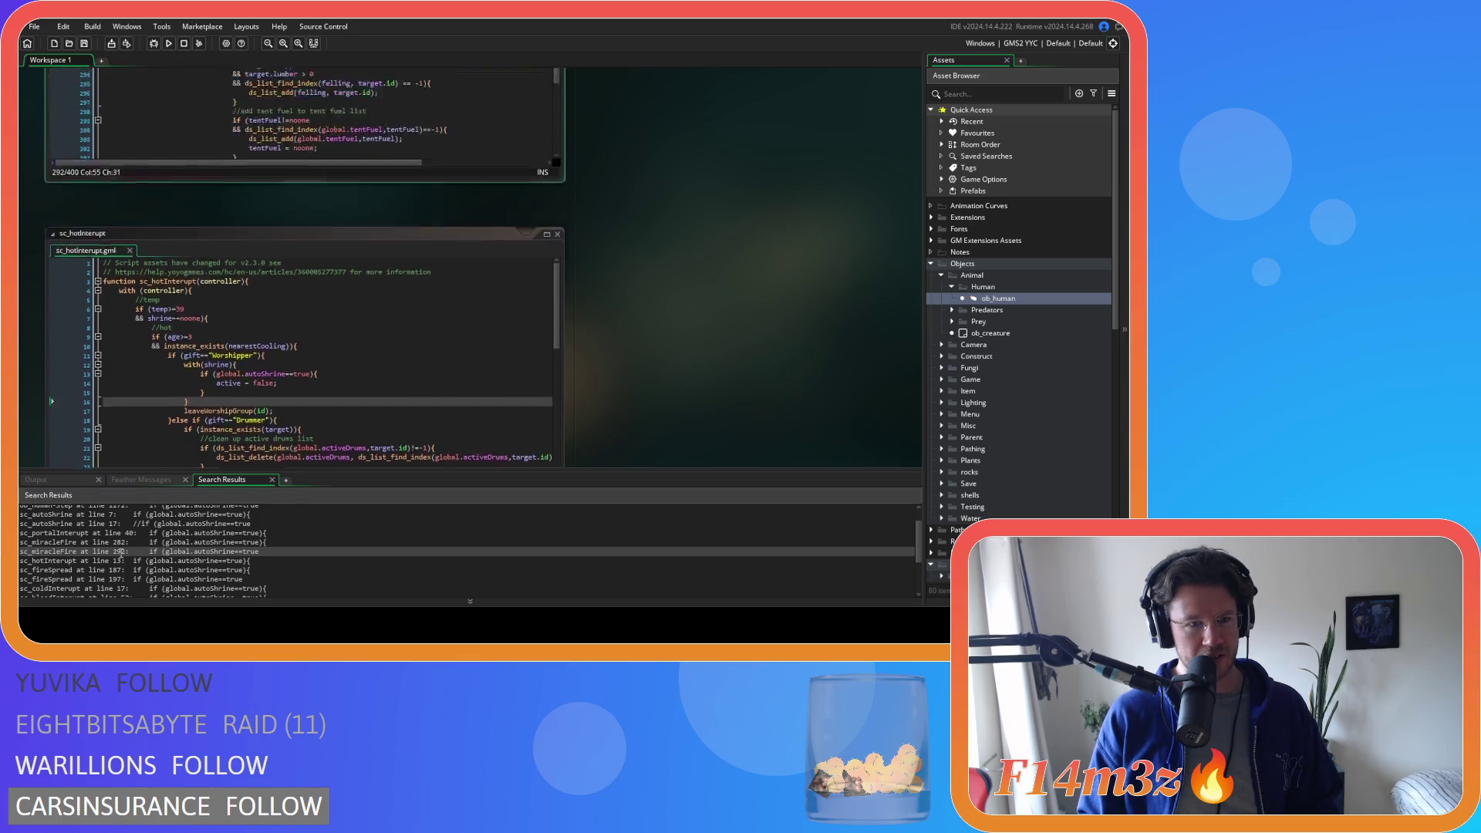
- Look over sc_miracleFire around lines 292–297, then reopen sc_hotInterupt at its line 13 match
{"action": "left_click", "coordinate": [315, 351]}
{"action": "scroll", "coordinate": [319, 347], "scroll_direction": "down", "scroll_amount": 1}
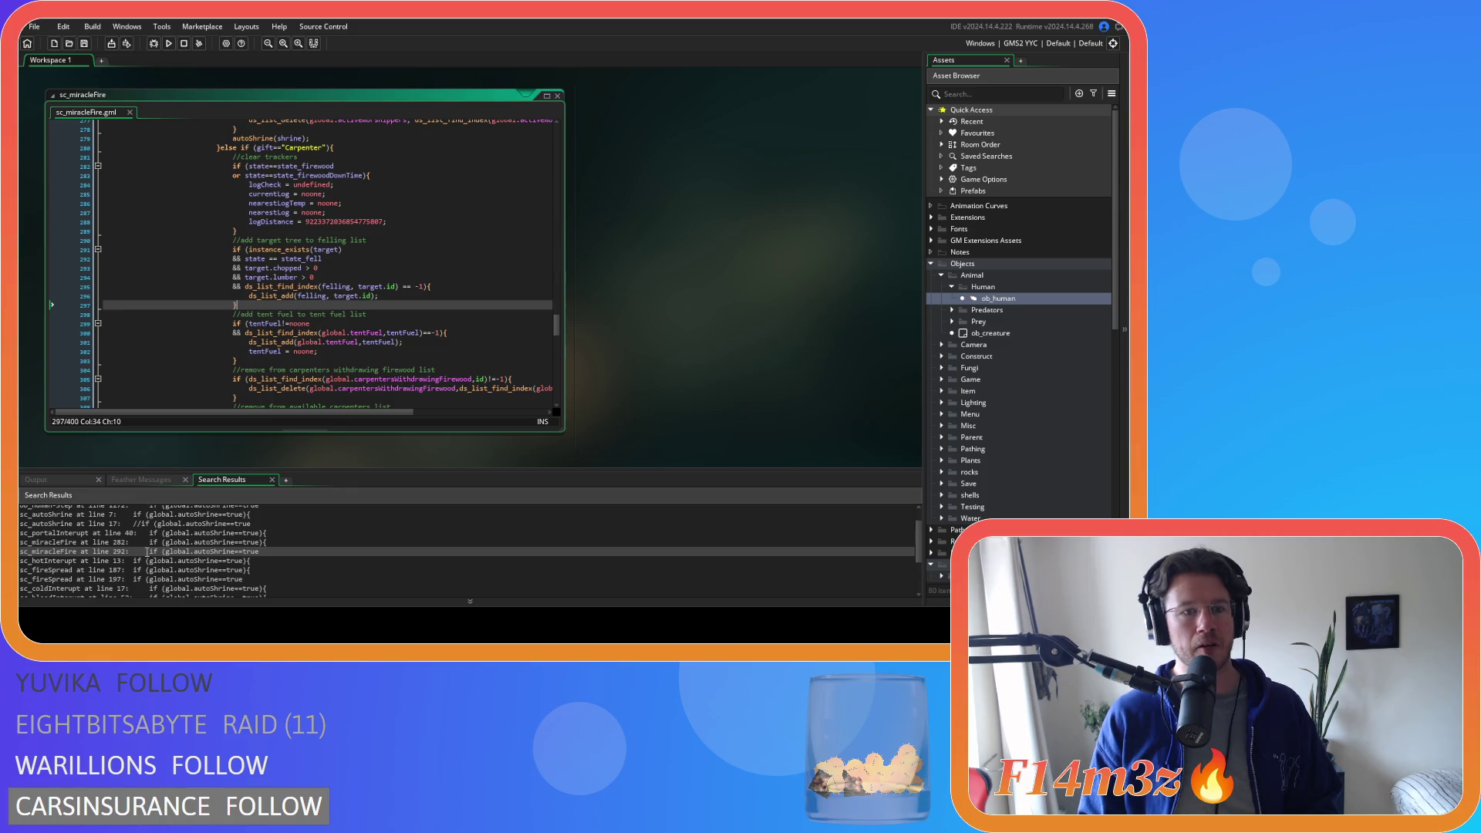
{"action": "scroll", "coordinate": [289, 362], "scroll_direction": "down", "scroll_amount": 1}
{"action": "scroll", "coordinate": [290, 362], "scroll_direction": "down", "scroll_amount": 2}
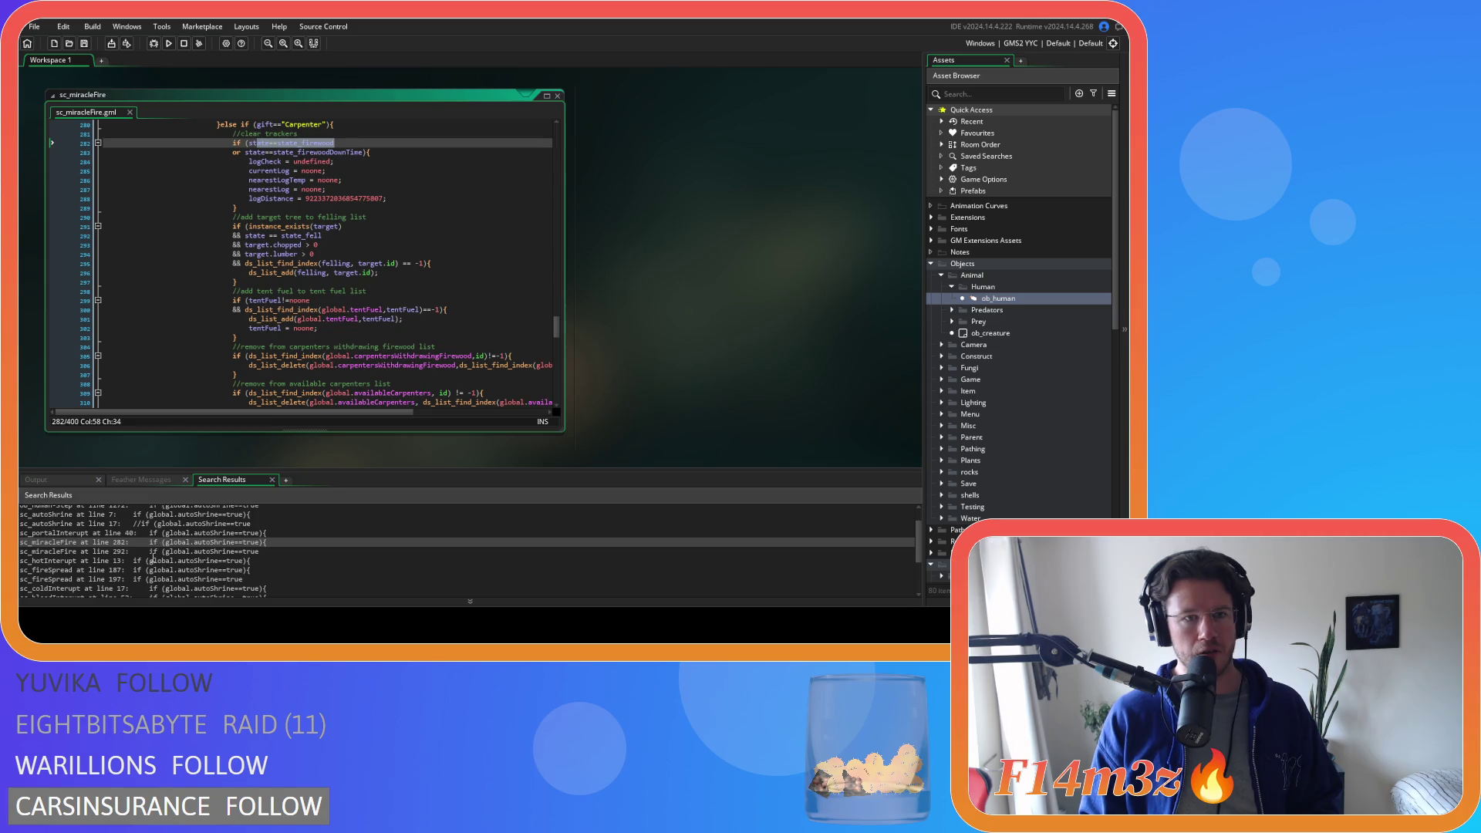
{"action": "scroll", "coordinate": [333, 305], "scroll_direction": "down", "scroll_amount": 2}
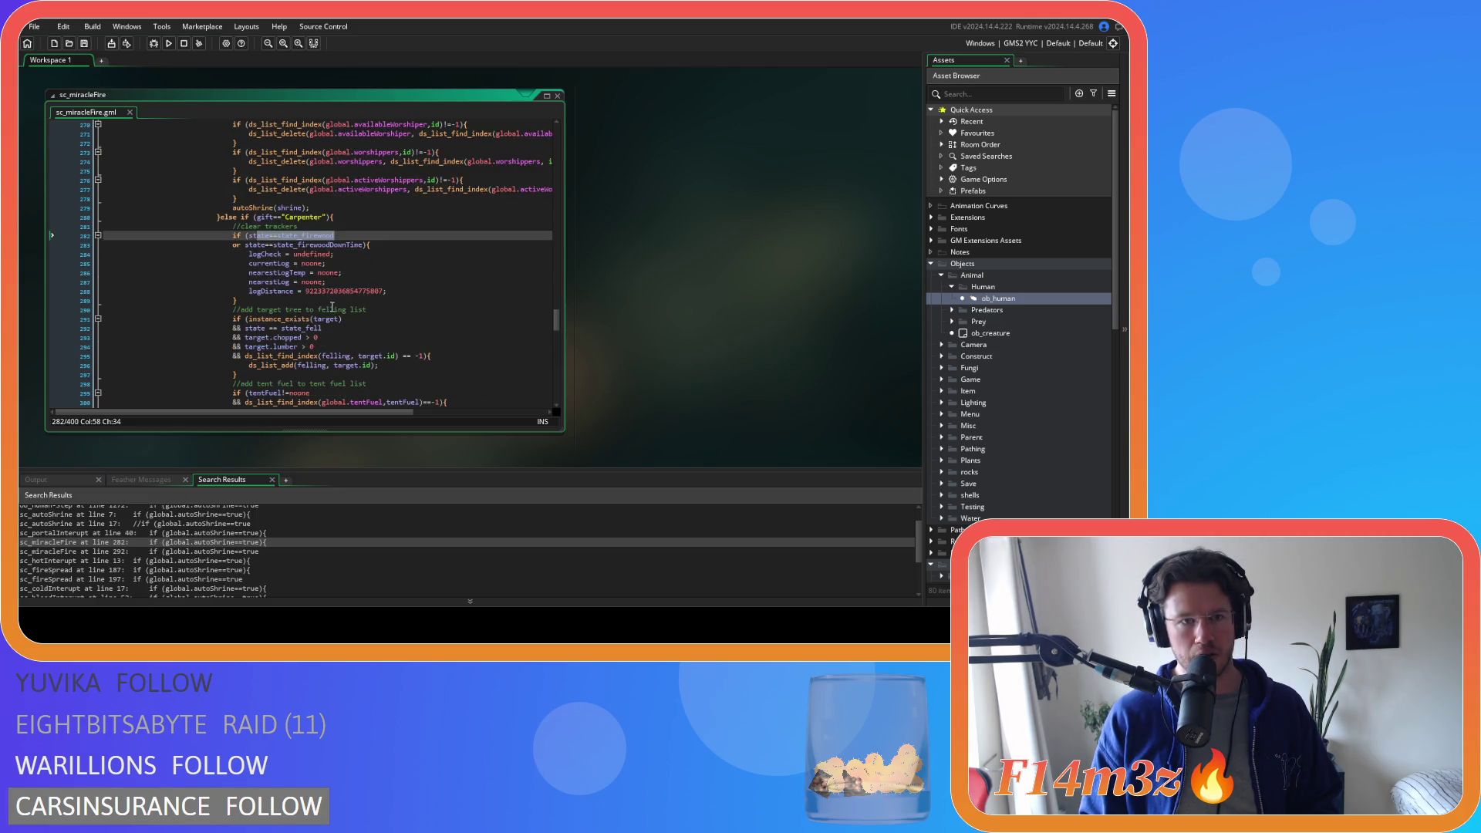
{"action": "scroll", "coordinate": [324, 324], "scroll_direction": "down", "scroll_amount": 3}
{"action": "scroll", "coordinate": [318, 337], "scroll_direction": "down", "scroll_amount": 3}
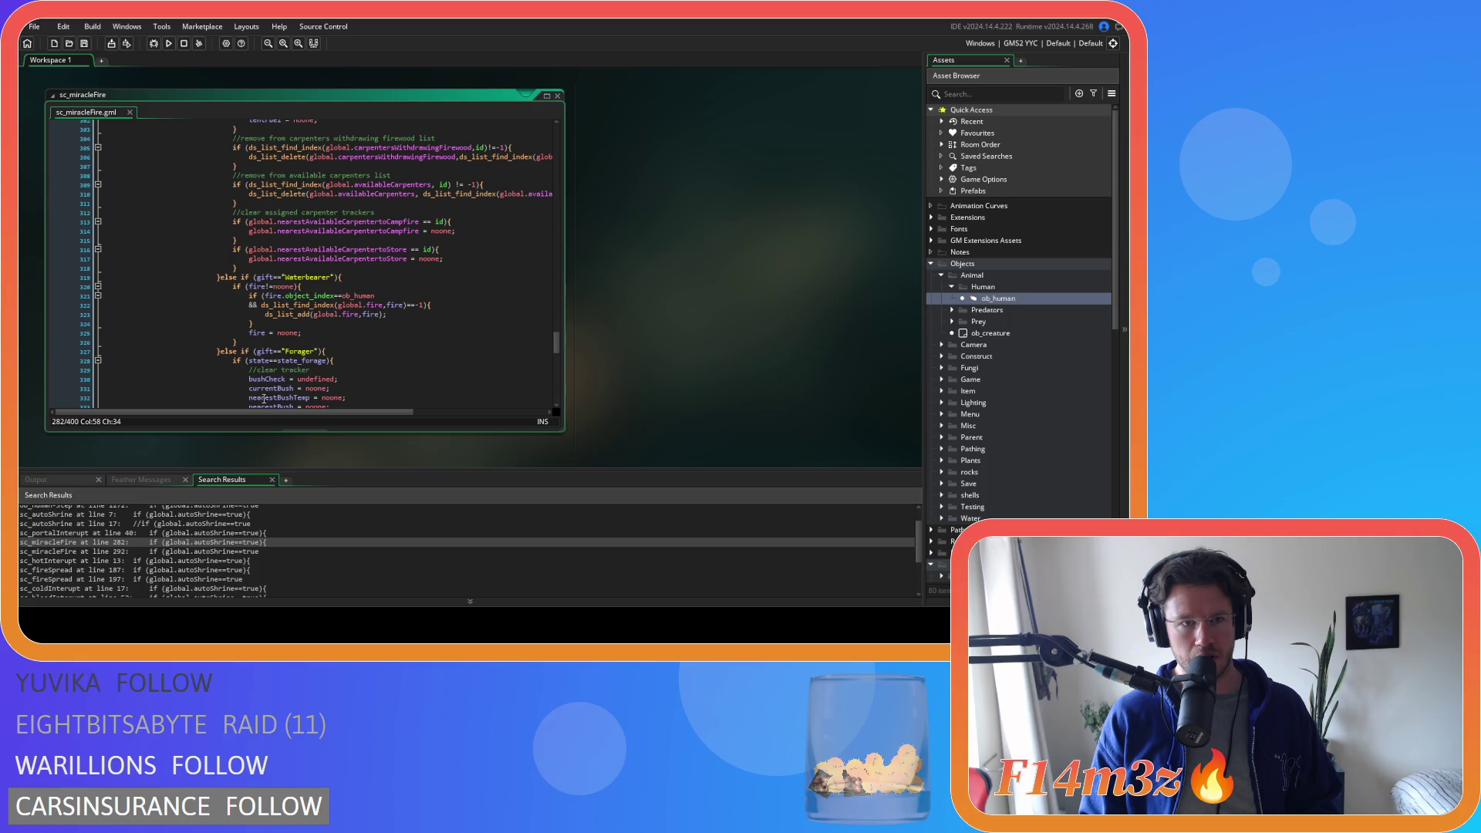
{"action": "scroll", "coordinate": [267, 392], "scroll_direction": "up", "scroll_amount": 12}
{"action": "scroll", "coordinate": [275, 366], "scroll_direction": "up", "scroll_amount": 4}
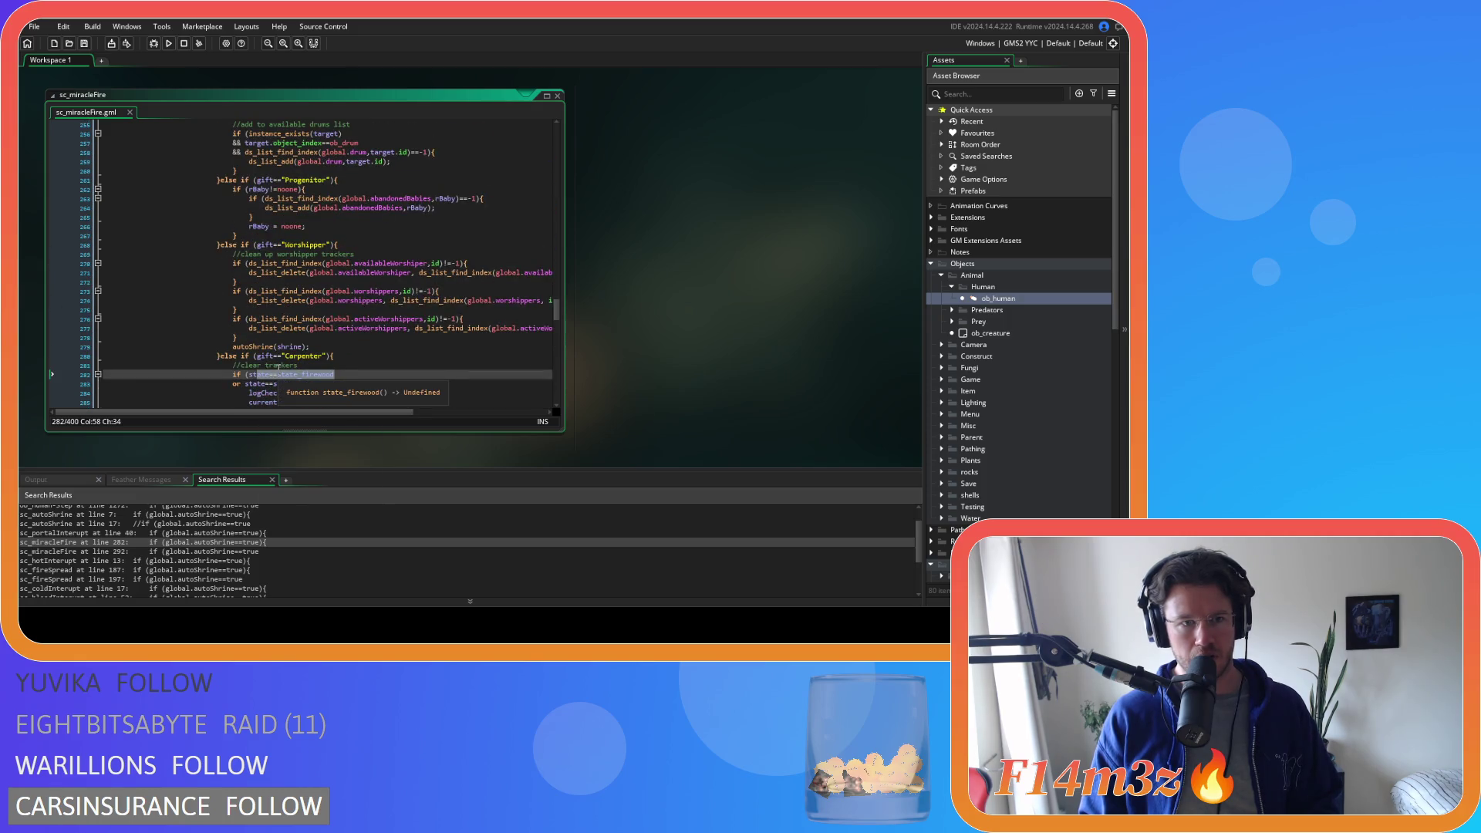
{"action": "double_click", "coordinate": [135, 552]}
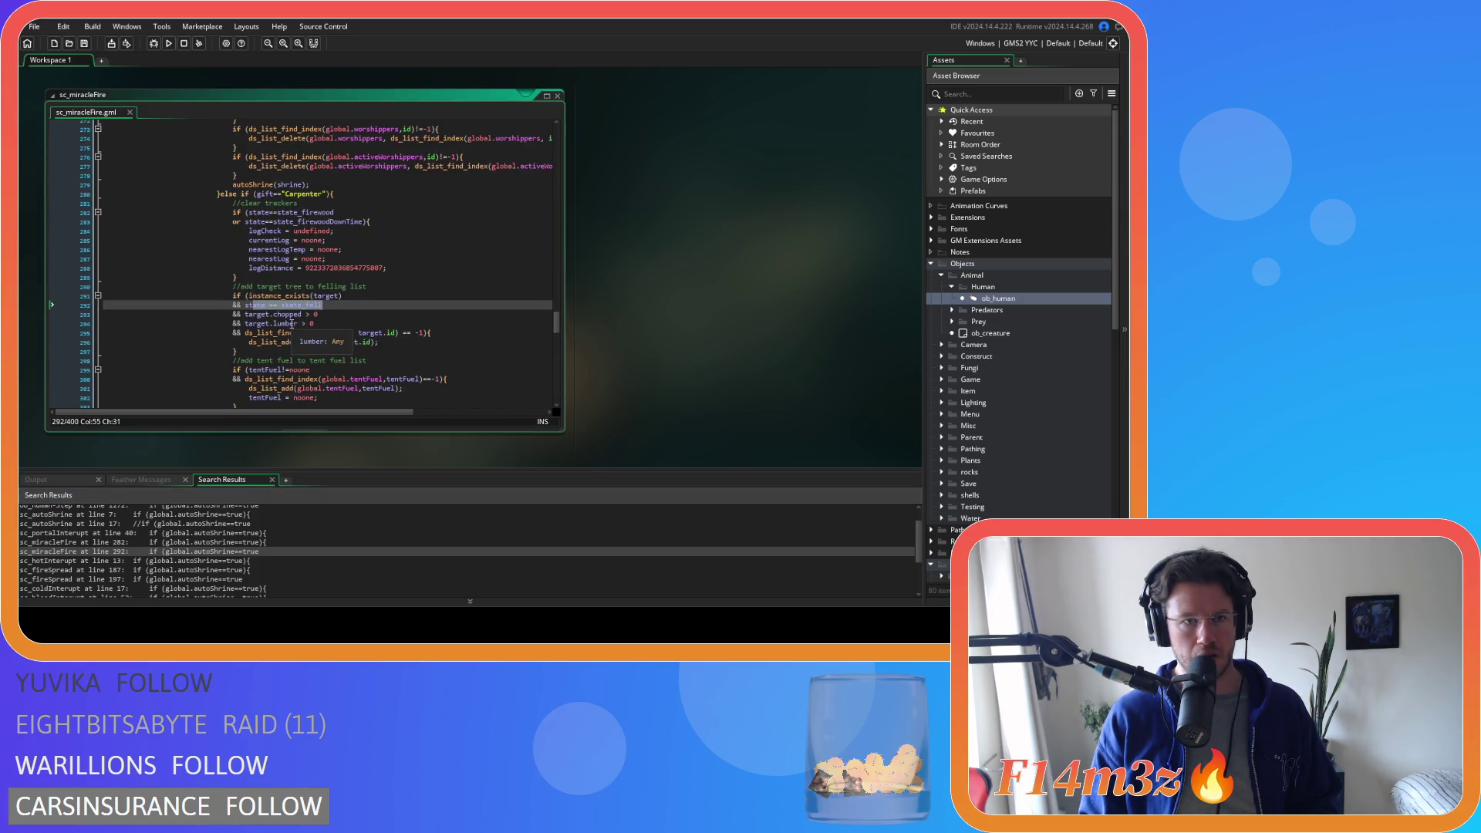
{"action": "double_click", "coordinate": [88, 560]}
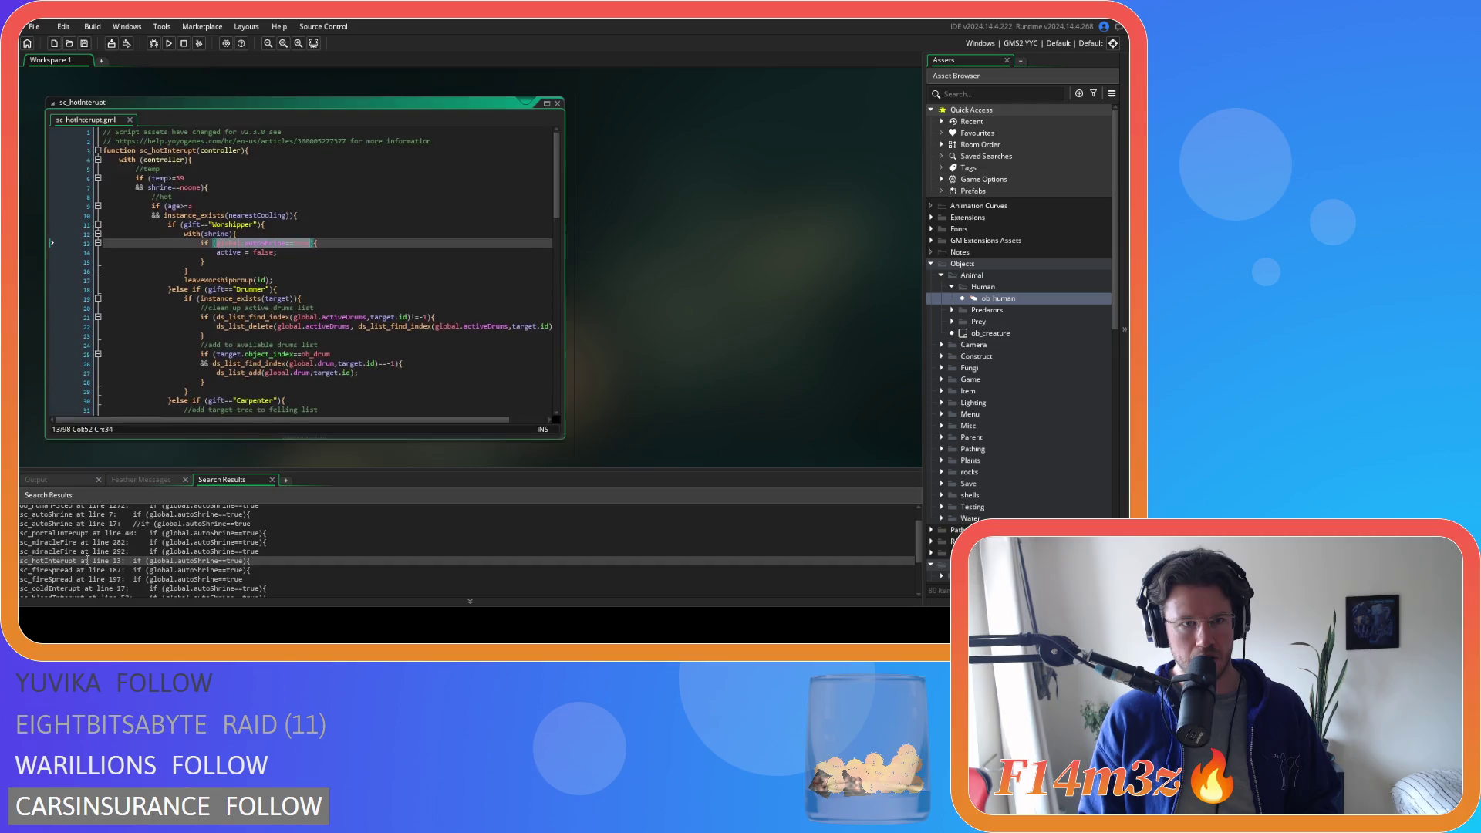
- Replace the with (shrine) block in sc_fireSpread with autoShrine(shrine); and check the line 197 match
{"action": "double_click", "coordinate": [77, 570]}
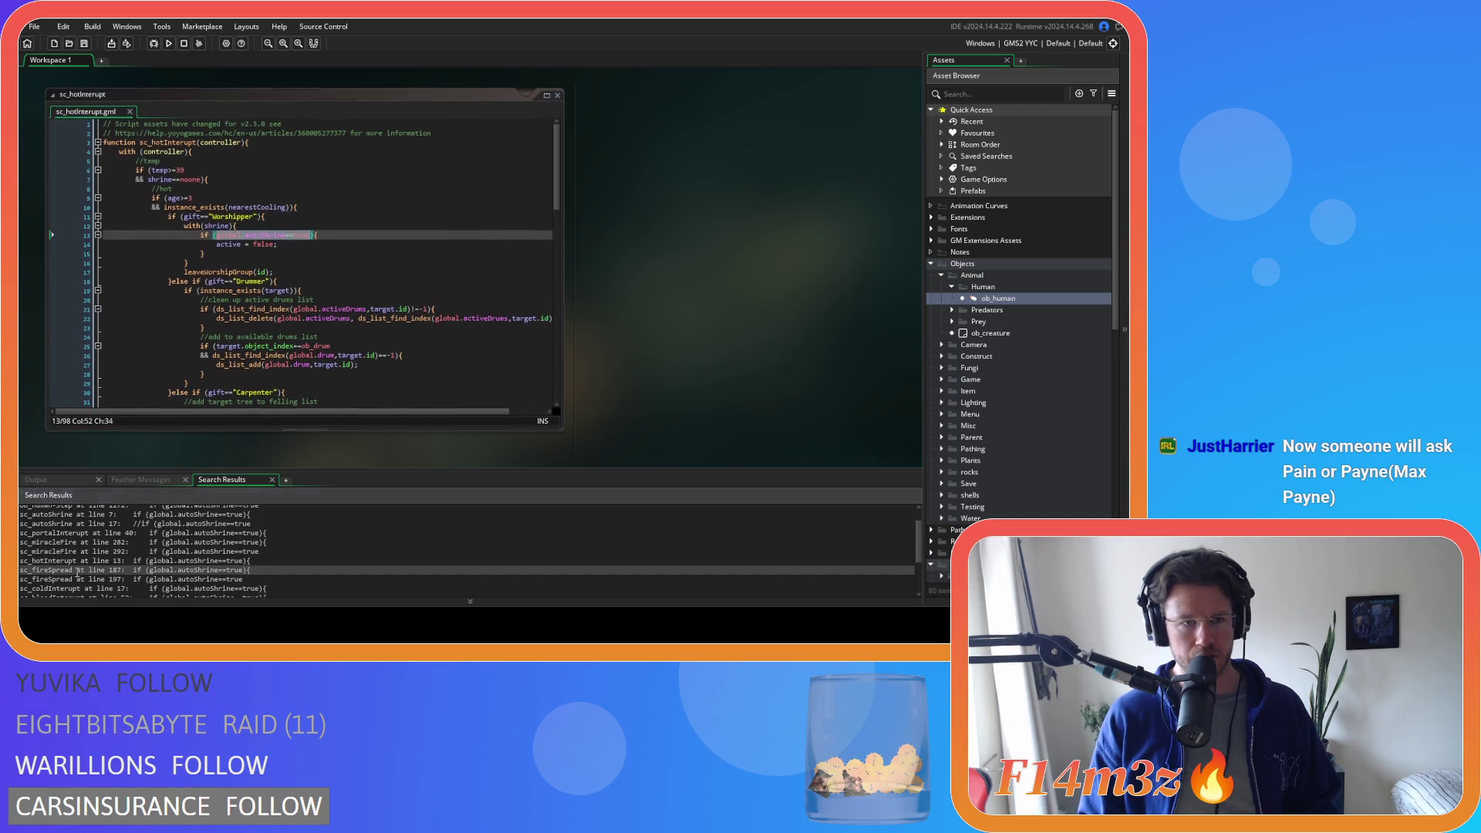
{"action": "scroll", "coordinate": [244, 338], "scroll_direction": "down", "scroll_amount": 2}
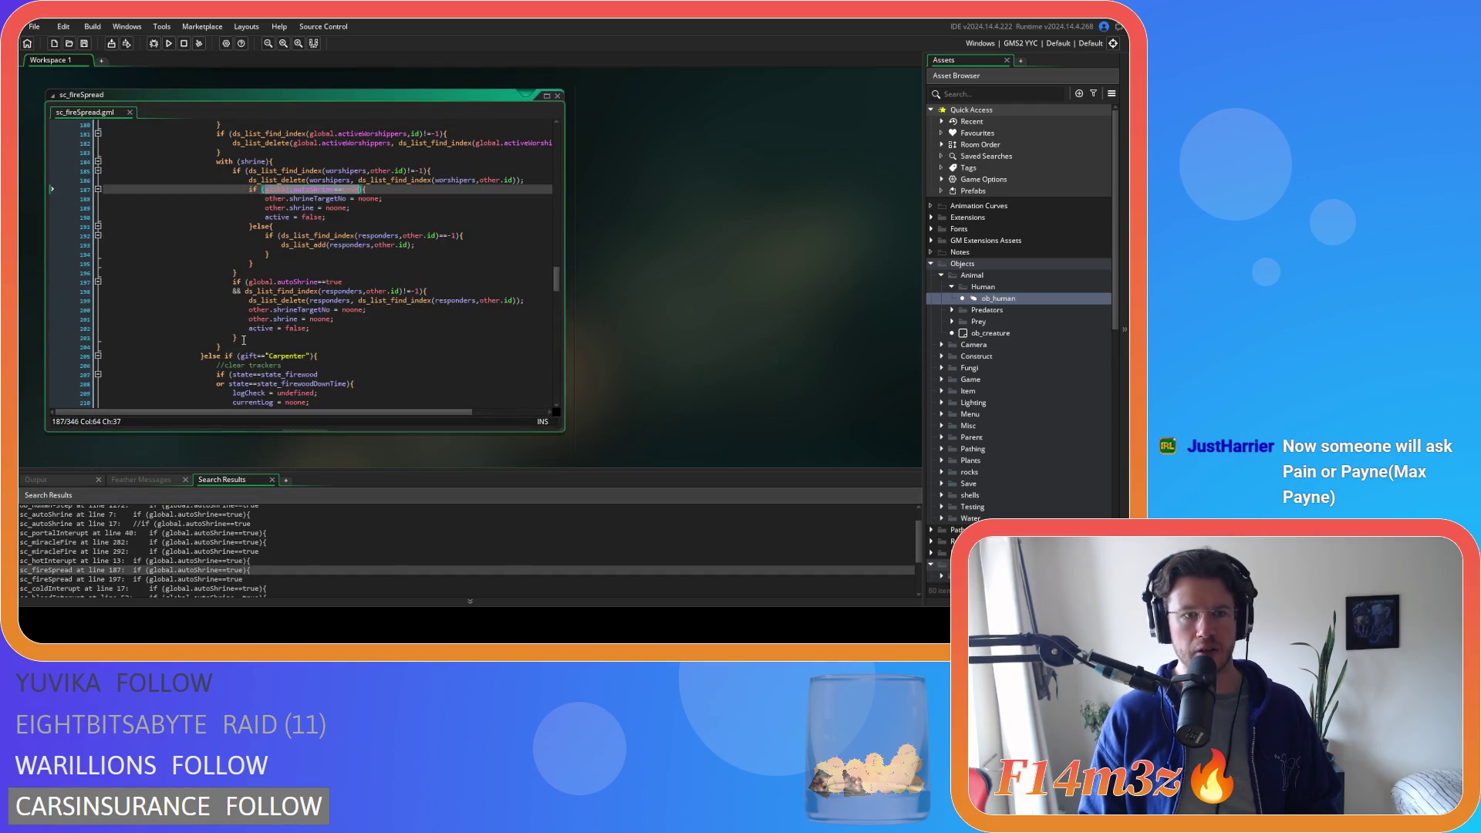
{"action": "key", "text": "Up"}
{"action": "key", "text": "Up"}
{"action": "key", "text": "Up"}
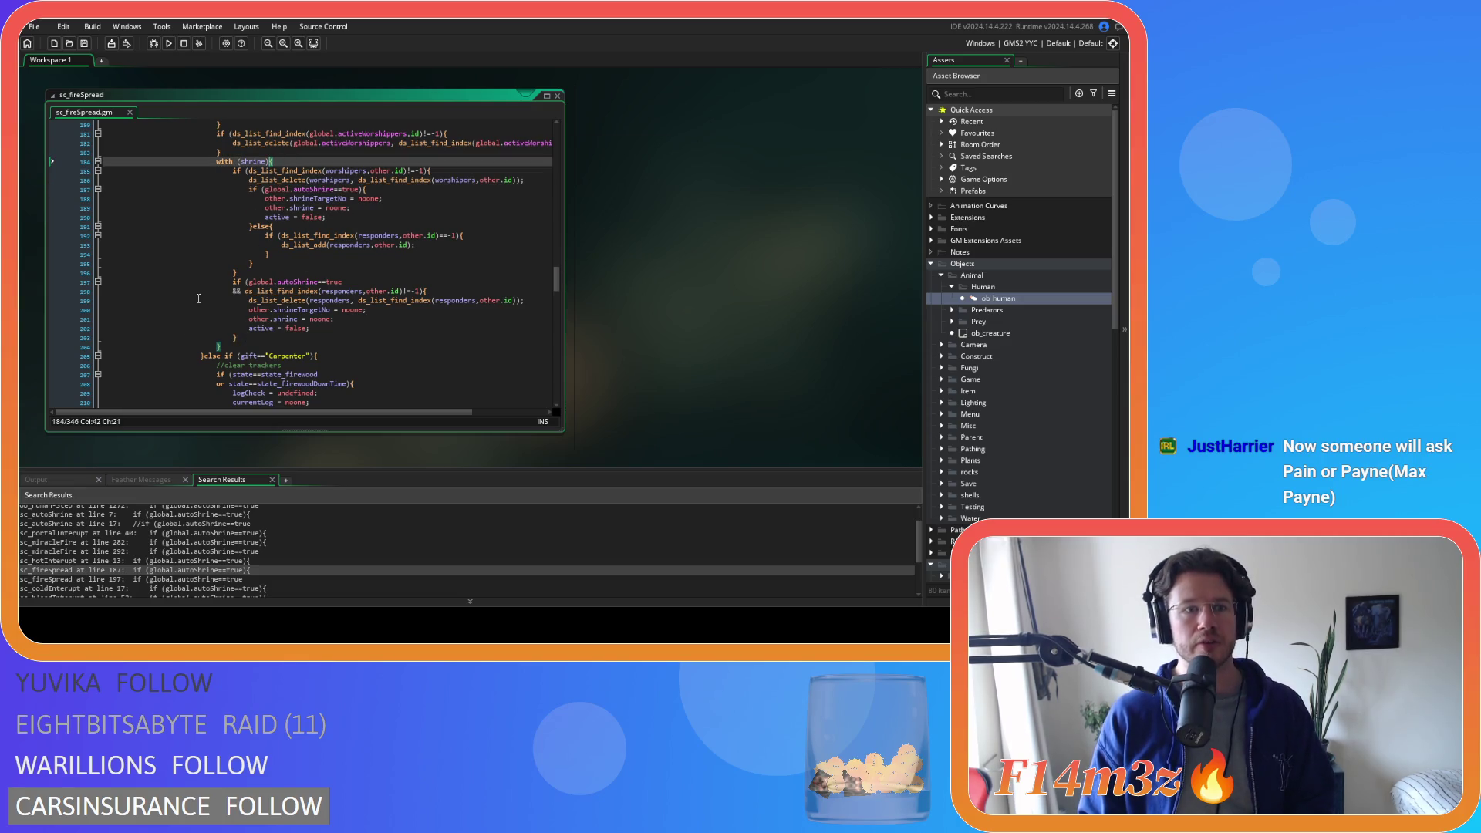
{"action": "left_click_drag", "start_coordinate": [228, 348], "coordinate": [217, 161]}
{"action": "type", "text": "autoShrine(shrine);"}
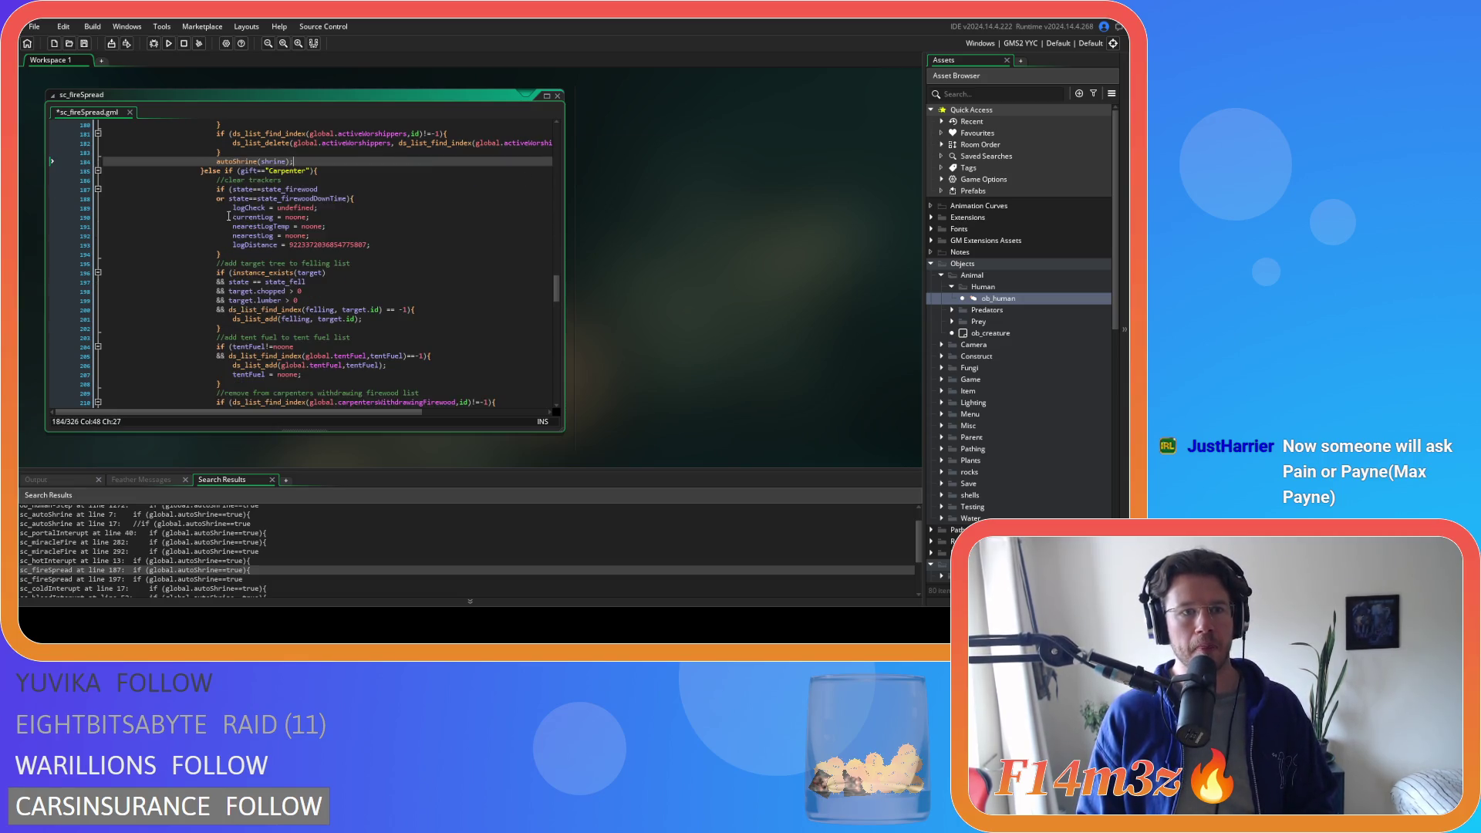
{"action": "double_click", "coordinate": [126, 580]}
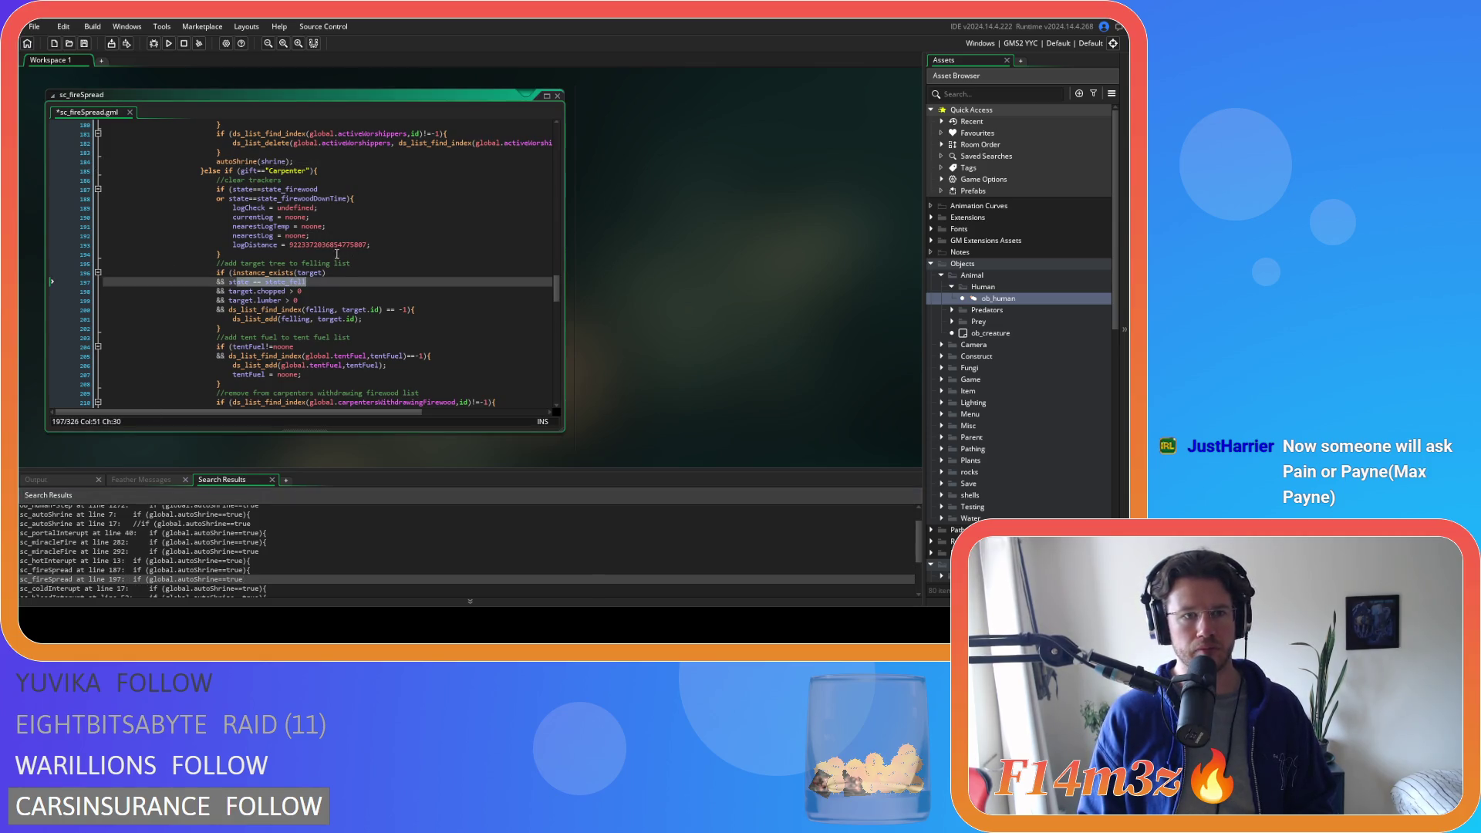
{"action": "scroll", "coordinate": [284, 262], "scroll_direction": "down", "scroll_amount": 2}
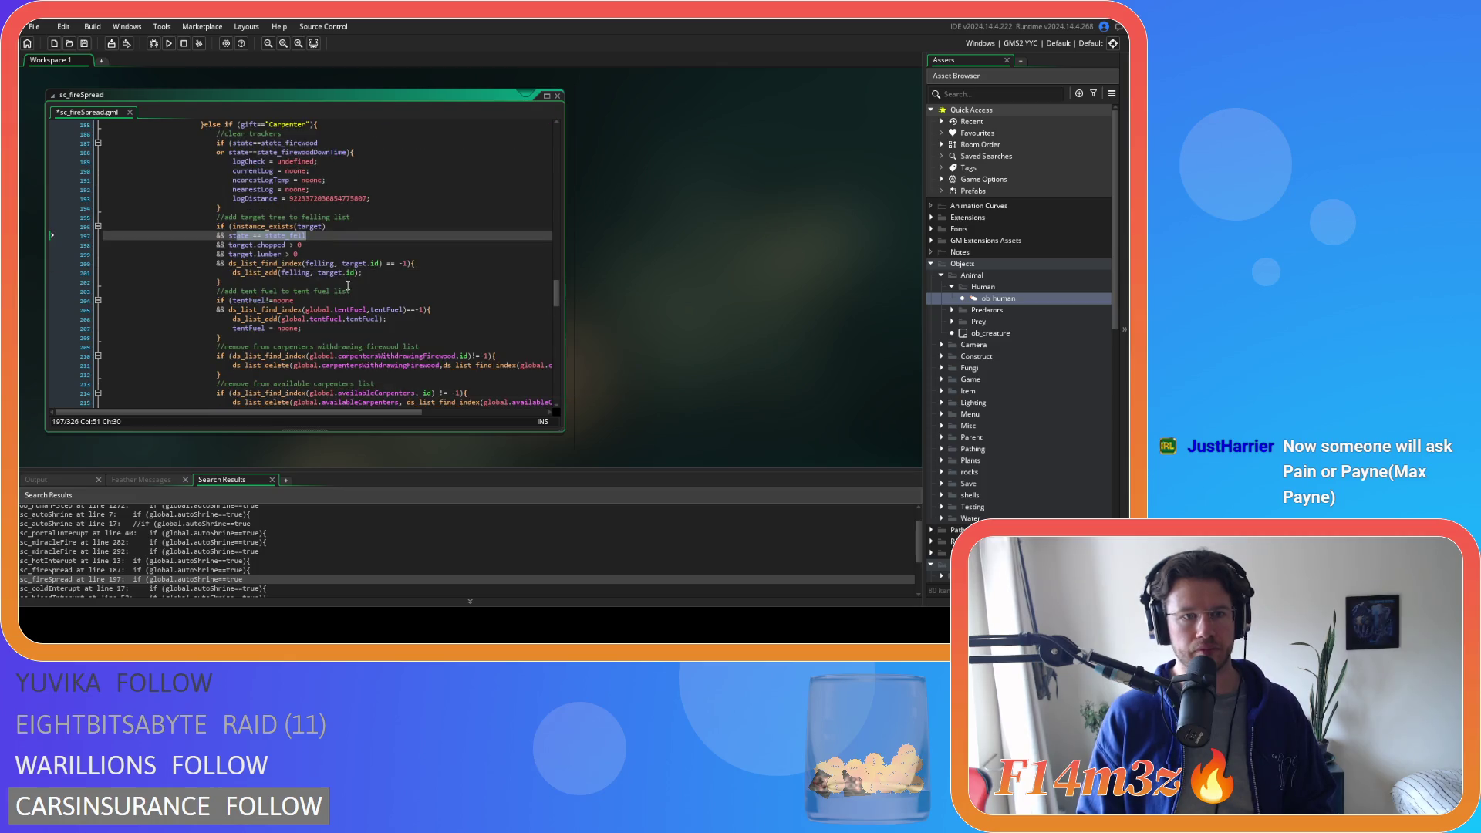
{"action": "scroll", "coordinate": [347, 285], "scroll_direction": "up", "scroll_amount": 3}
{"action": "scroll", "coordinate": [345, 285], "scroll_direction": "down", "scroll_amount": 3}
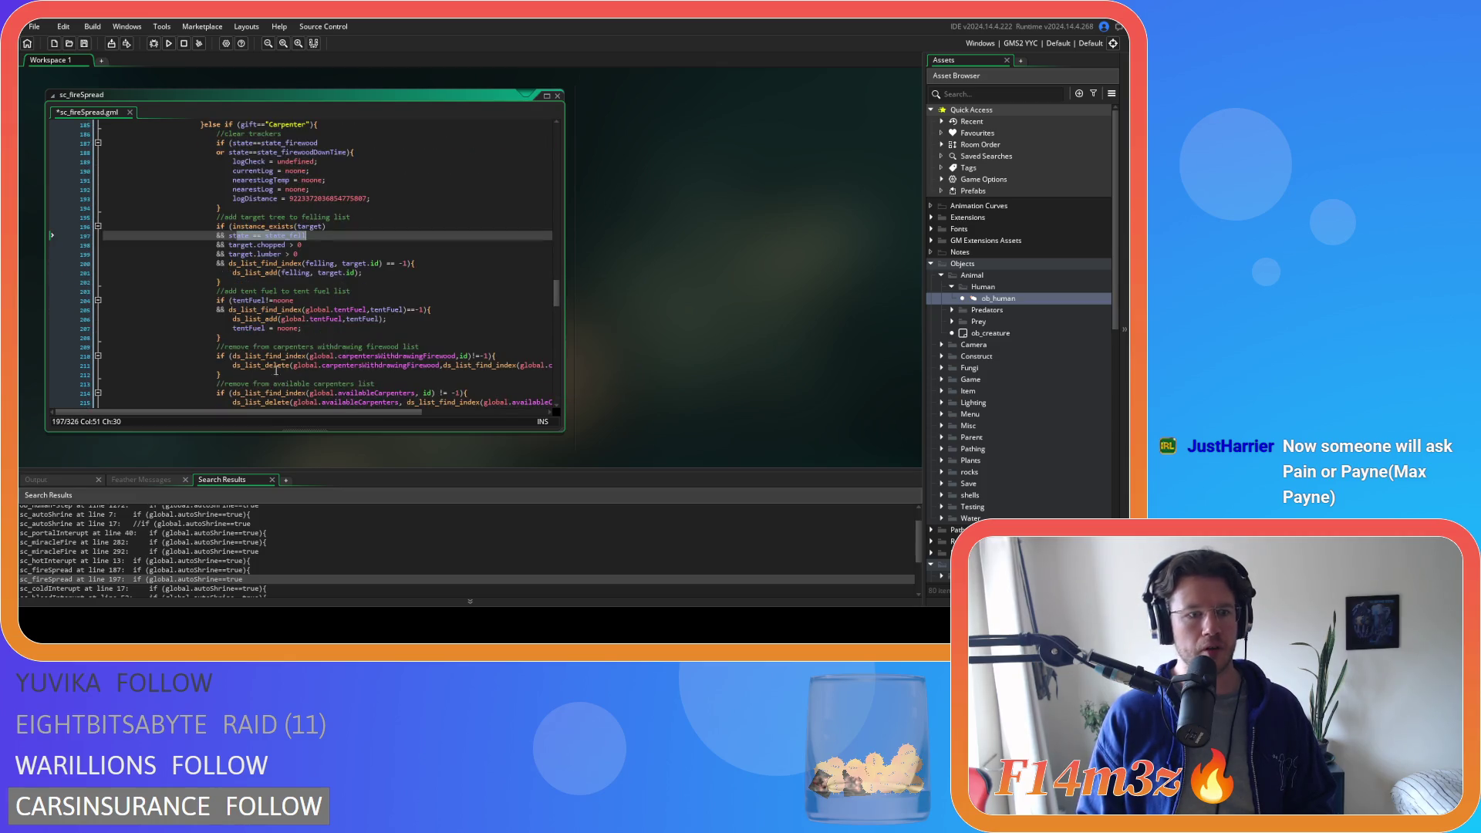
- Open sc_coldInterupt at its line 17 match
{"action": "left_click", "coordinate": [101, 588]}
{"action": "double_click", "coordinate": [100, 588]}
{"action": "scroll", "coordinate": [93, 544], "scroll_direction": "down", "scroll_amount": 2}
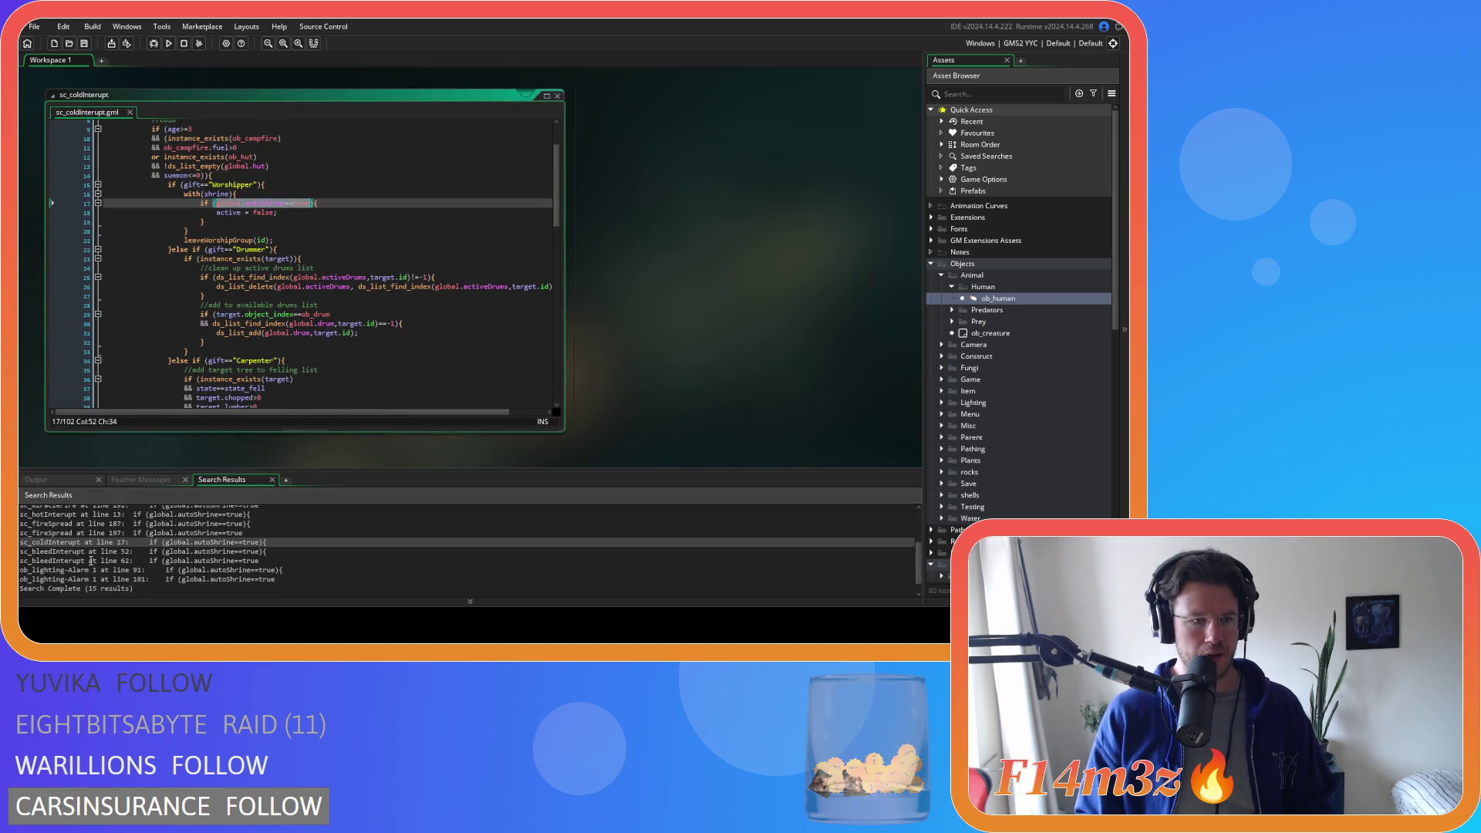
- Open sc_bleedInterupt at line 52 for the autoShrine swap, then open ob_lighting Alarm 1 at line 91
{"action": "double_click", "coordinate": [92, 551]}
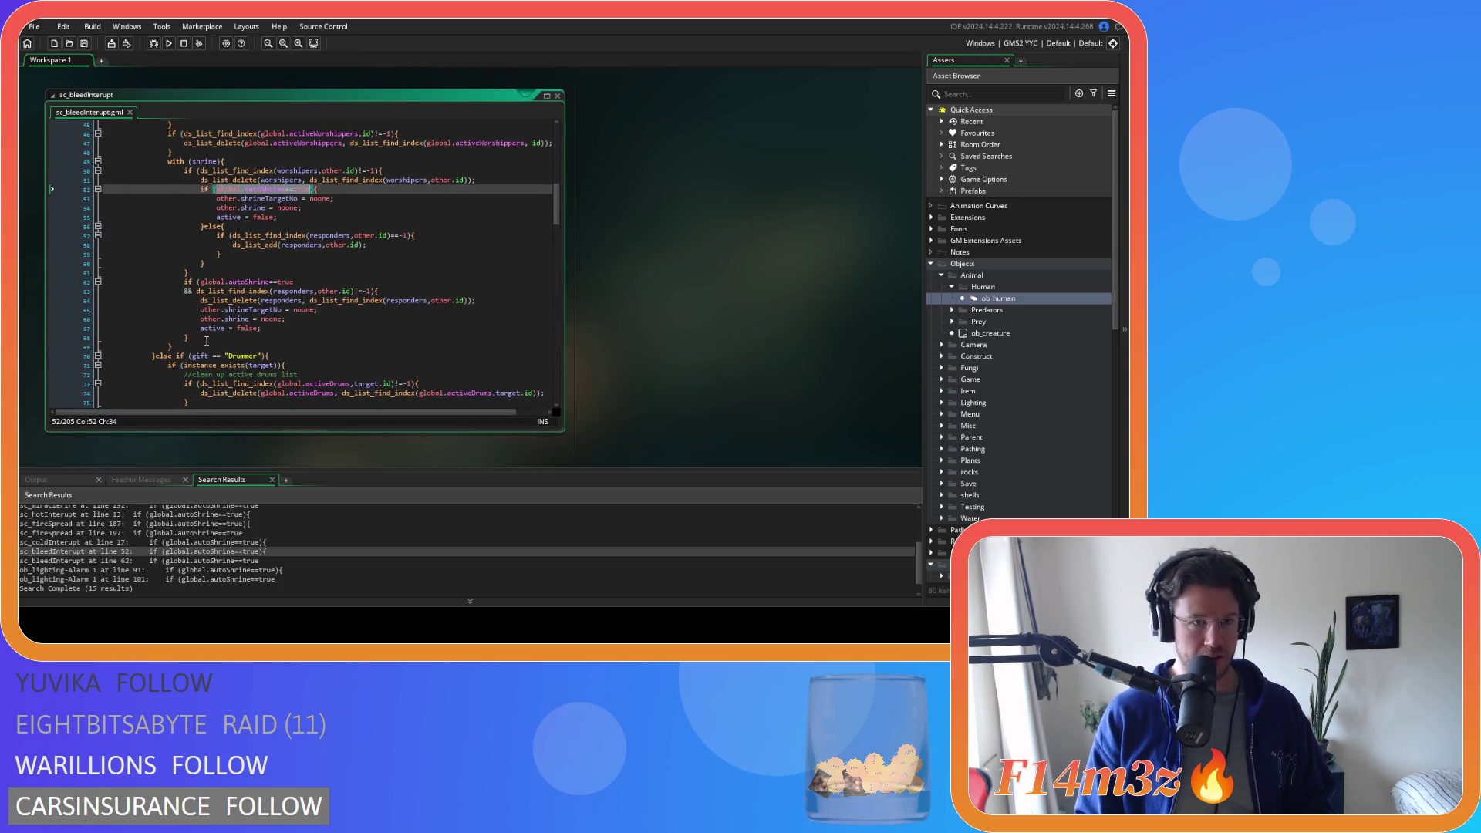
{"action": "scroll", "coordinate": [208, 337], "scroll_direction": "up", "scroll_amount": 1}
{"action": "left_click_drag", "start_coordinate": [191, 365], "coordinate": [173, 200]}
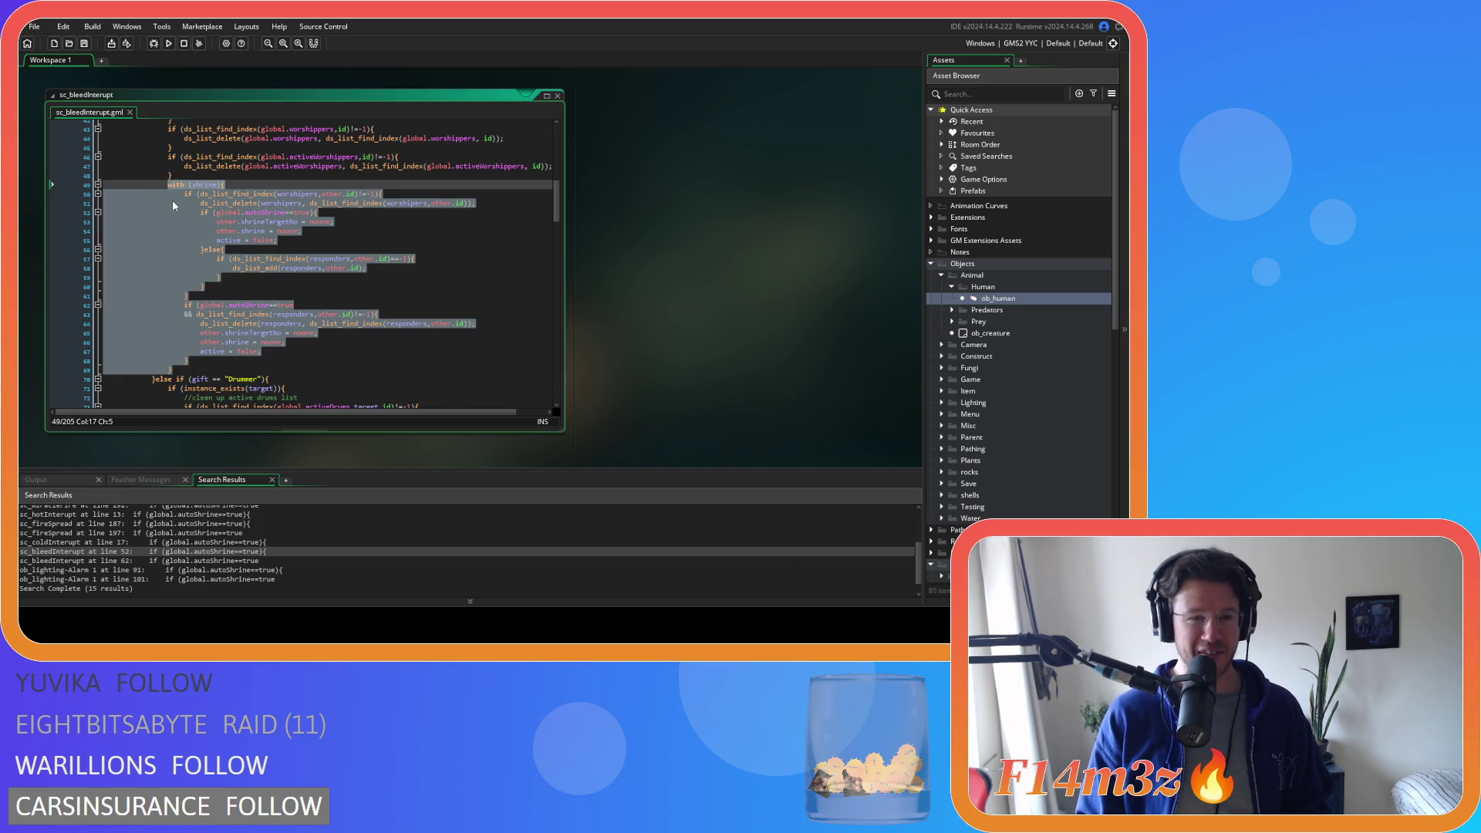
{"action": "type", "text": "autoShrine(shrine);"}
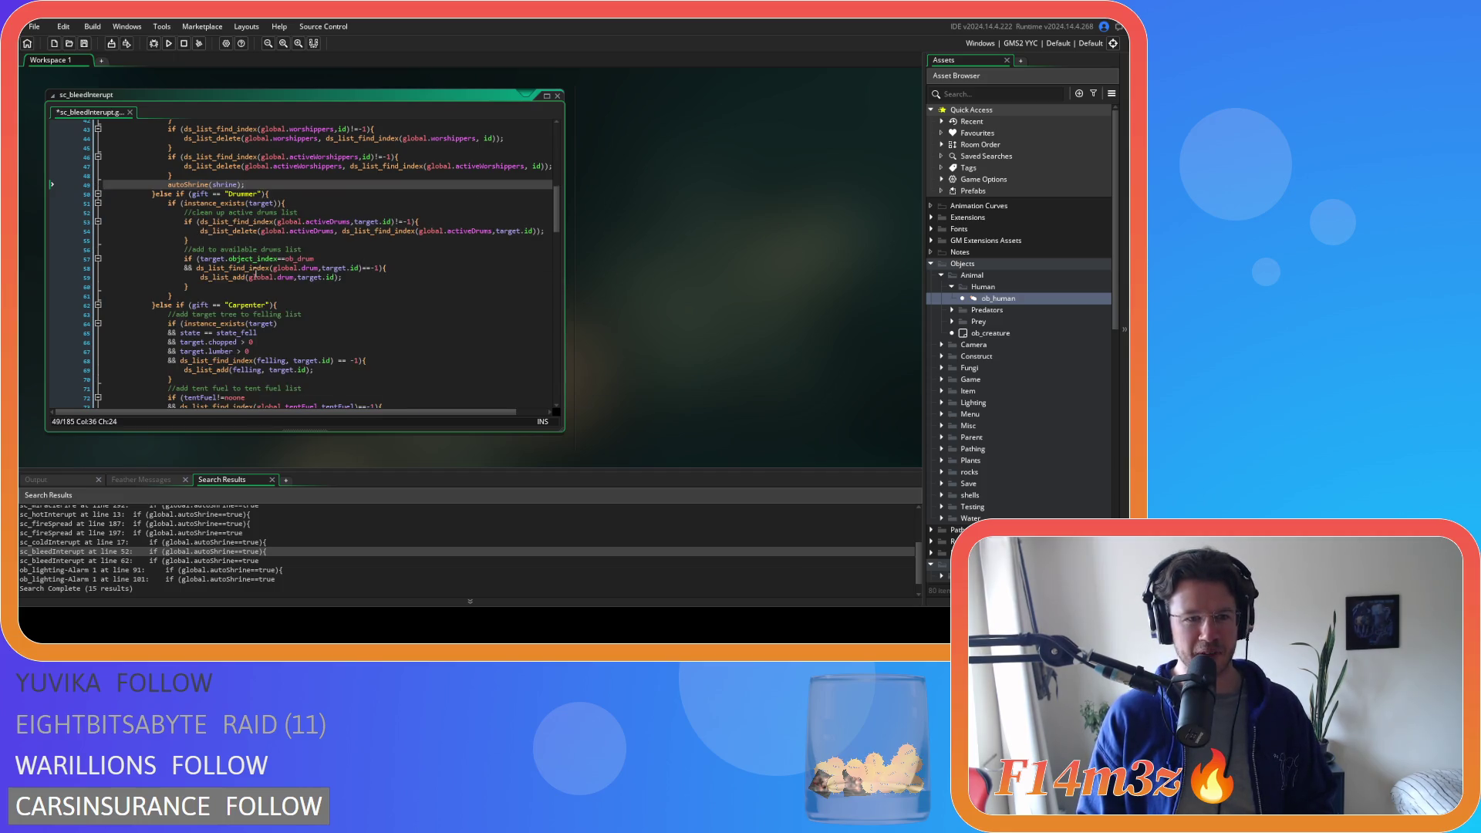
{"action": "double_click", "coordinate": [73, 570]}
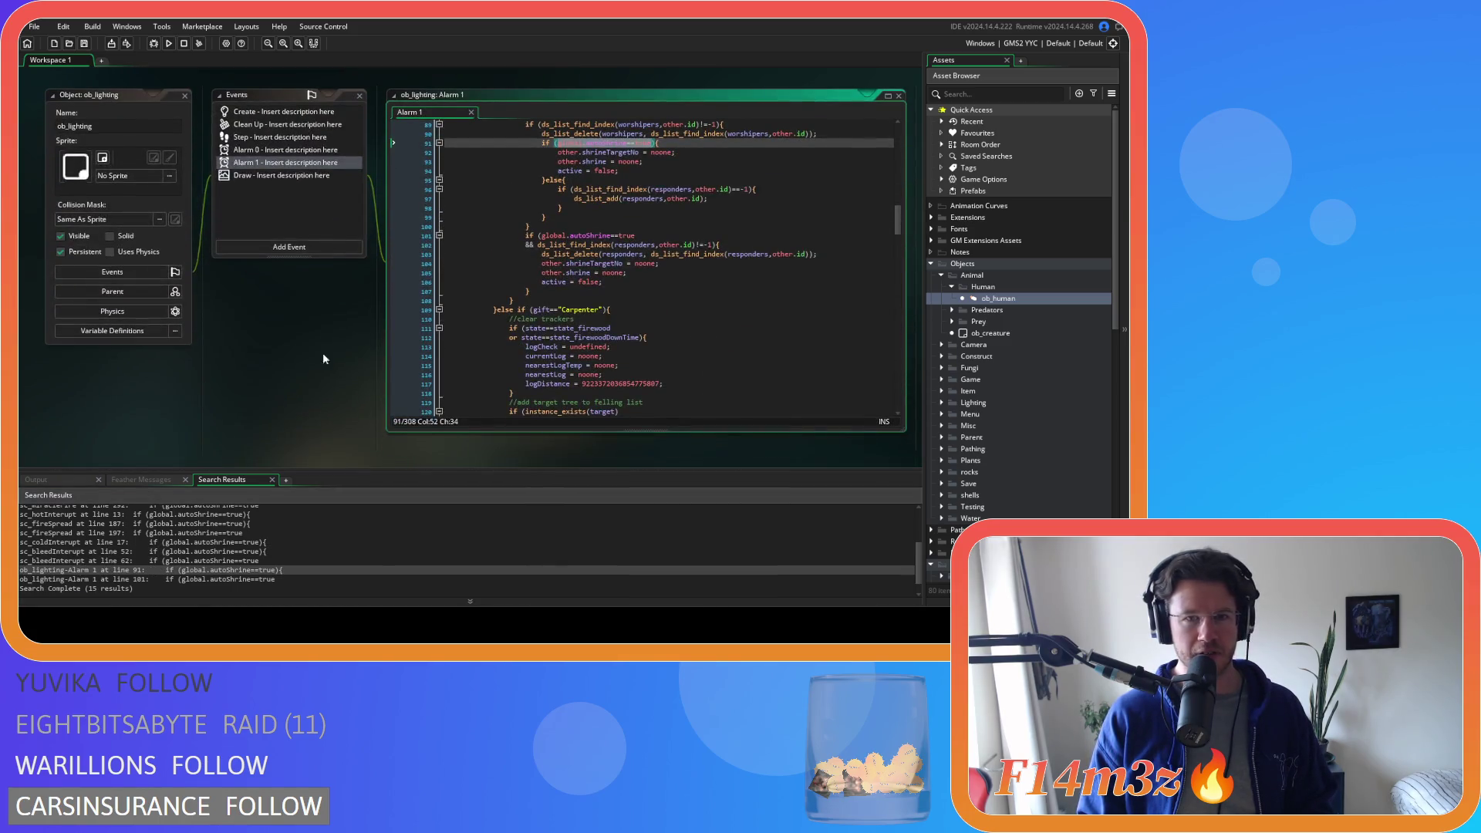
{"action": "scroll", "coordinate": [533, 337], "scroll_direction": "up", "scroll_amount": 3}
- Select the with (shrine) block in ob_lighting Alarm 1 for replacement and check the line 101 match
{"action": "left_click_drag", "start_coordinate": [518, 390], "coordinate": [505, 209]}
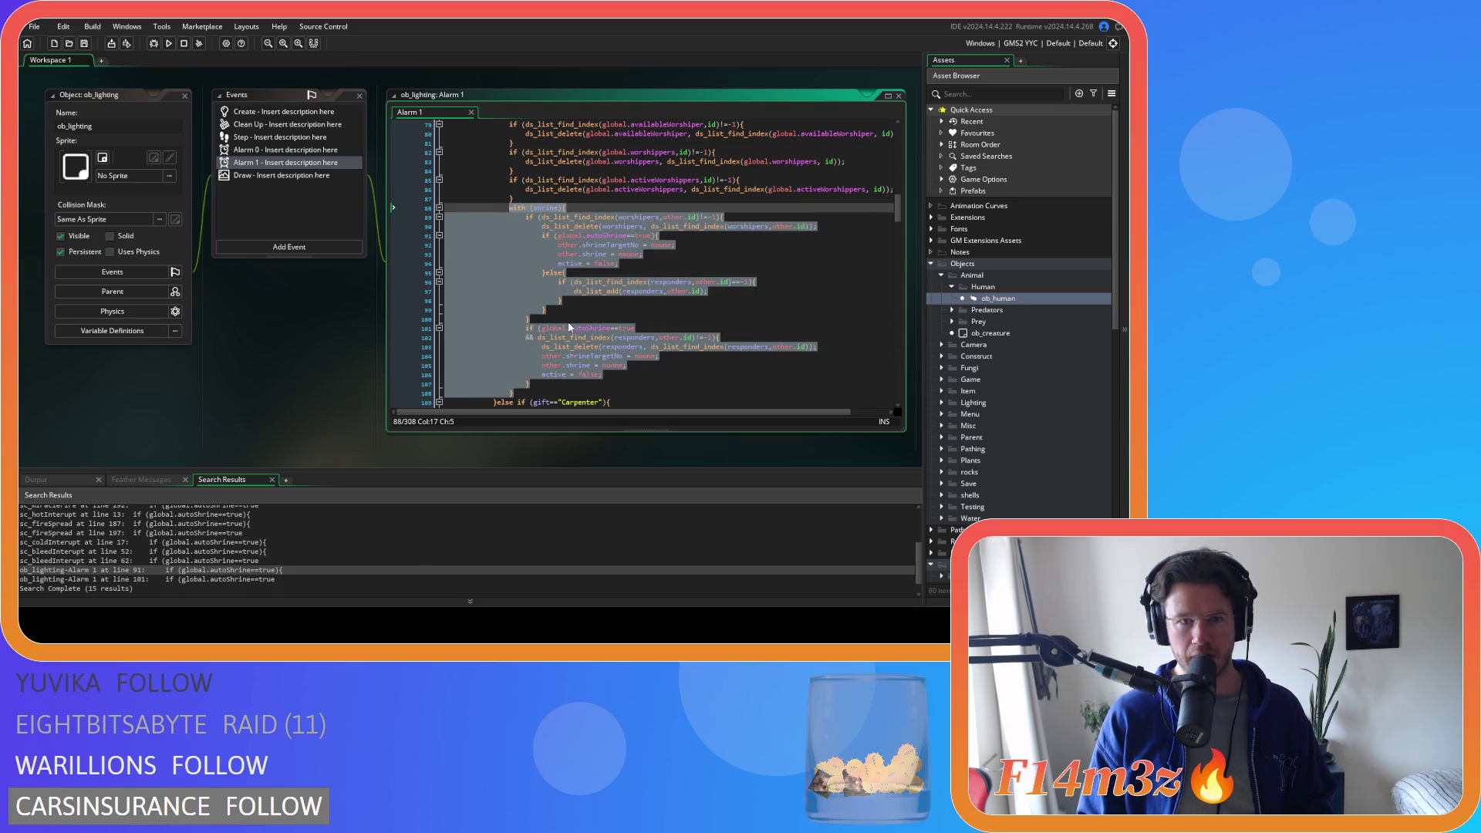
{"action": "type", "text": "autoShrine(shrine);"}
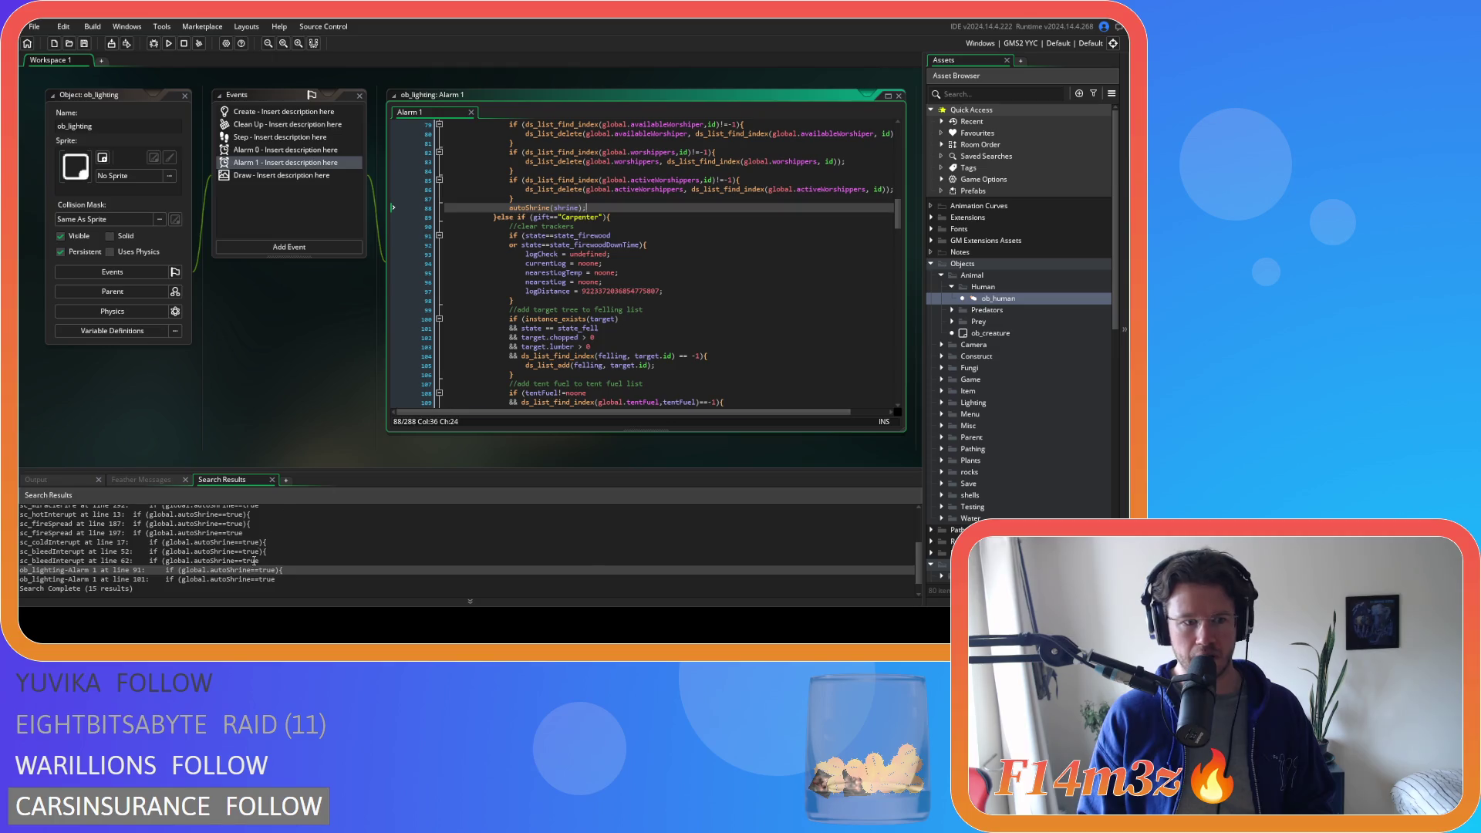
{"action": "double_click", "coordinate": [220, 579]}
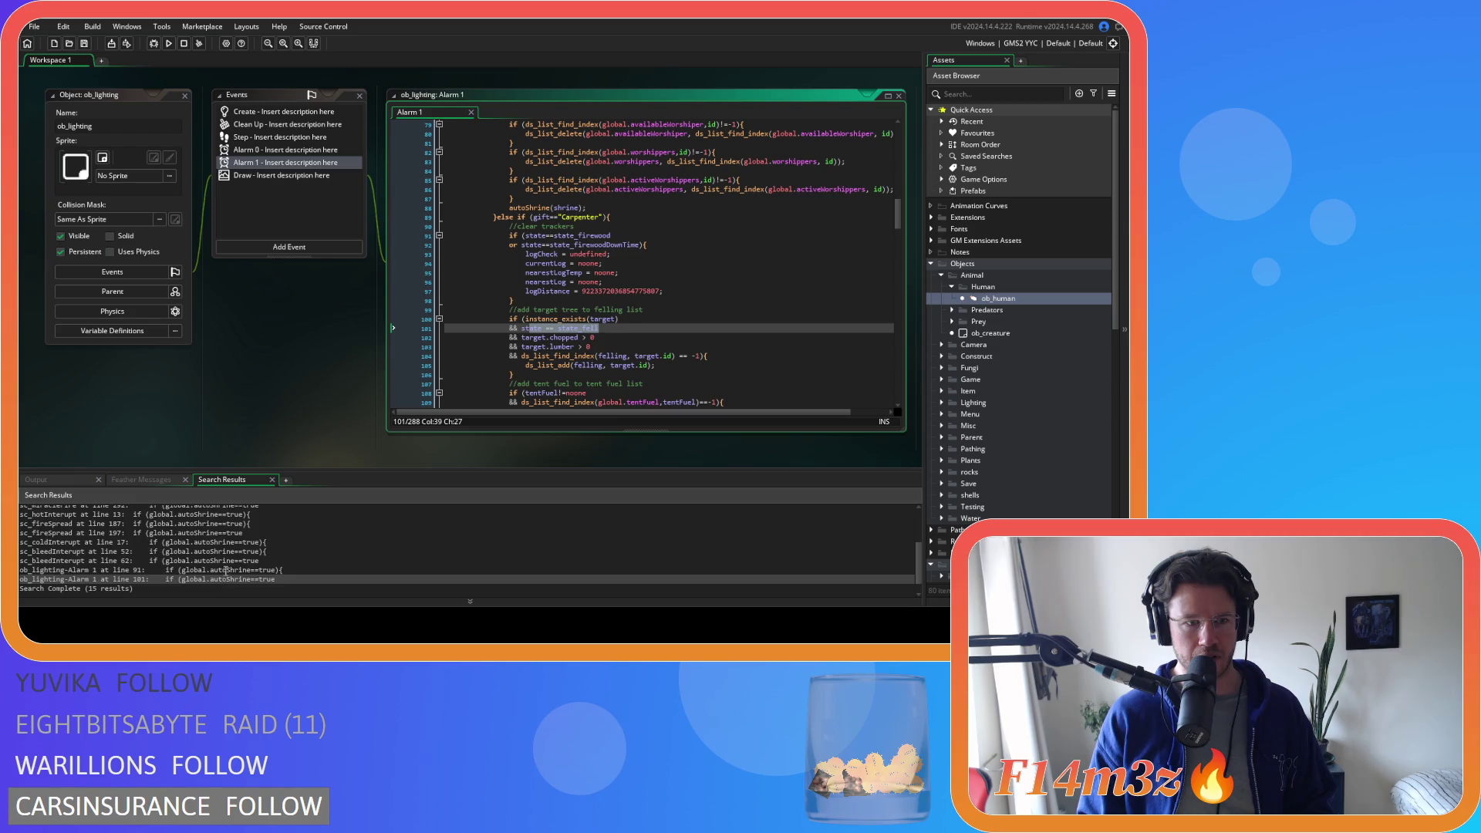
{"action": "scroll", "coordinate": [222, 576], "scroll_direction": "up", "scroll_amount": 3}
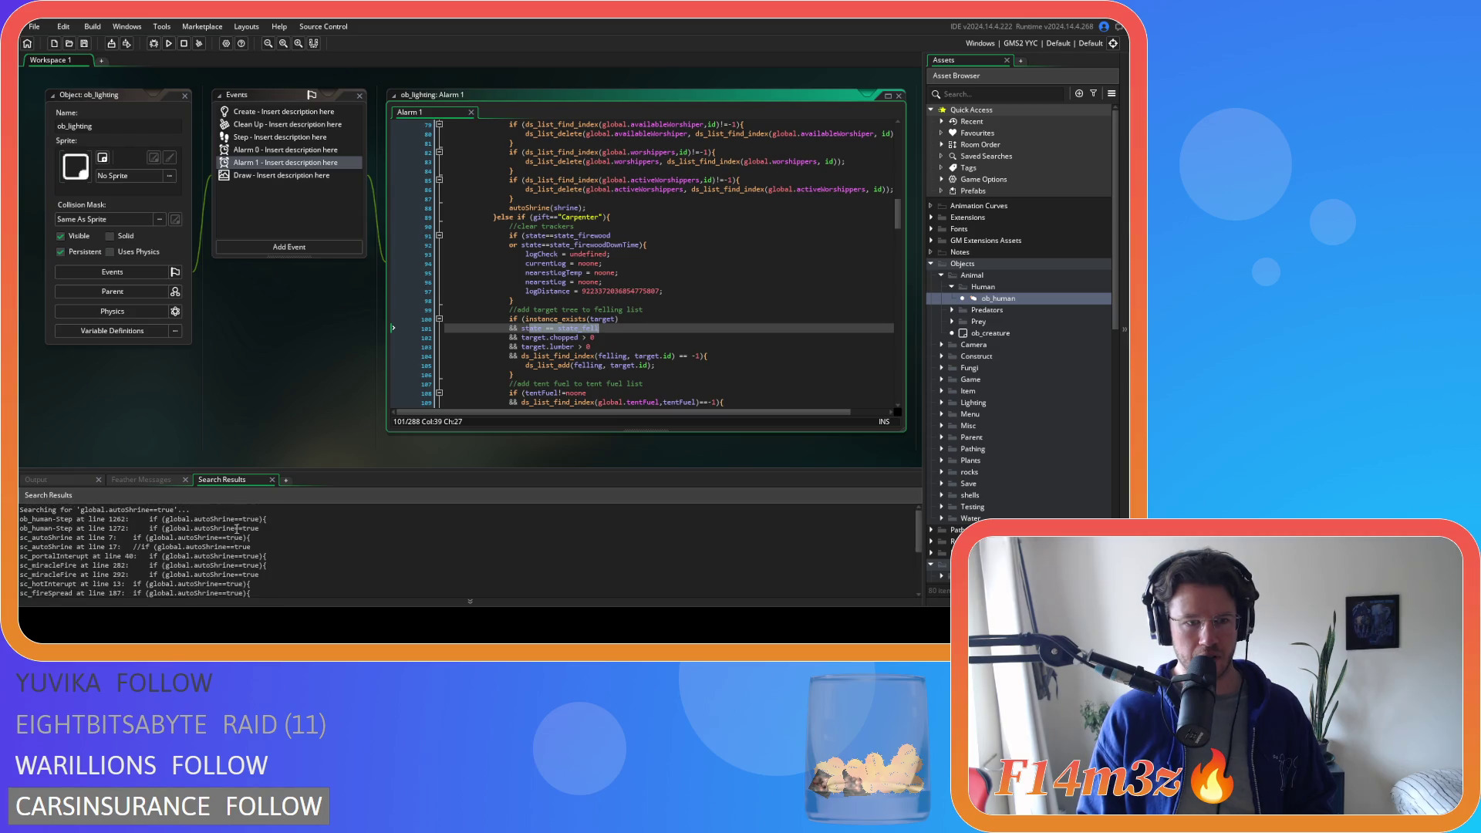
{"action": "left_click", "coordinate": [247, 341]}
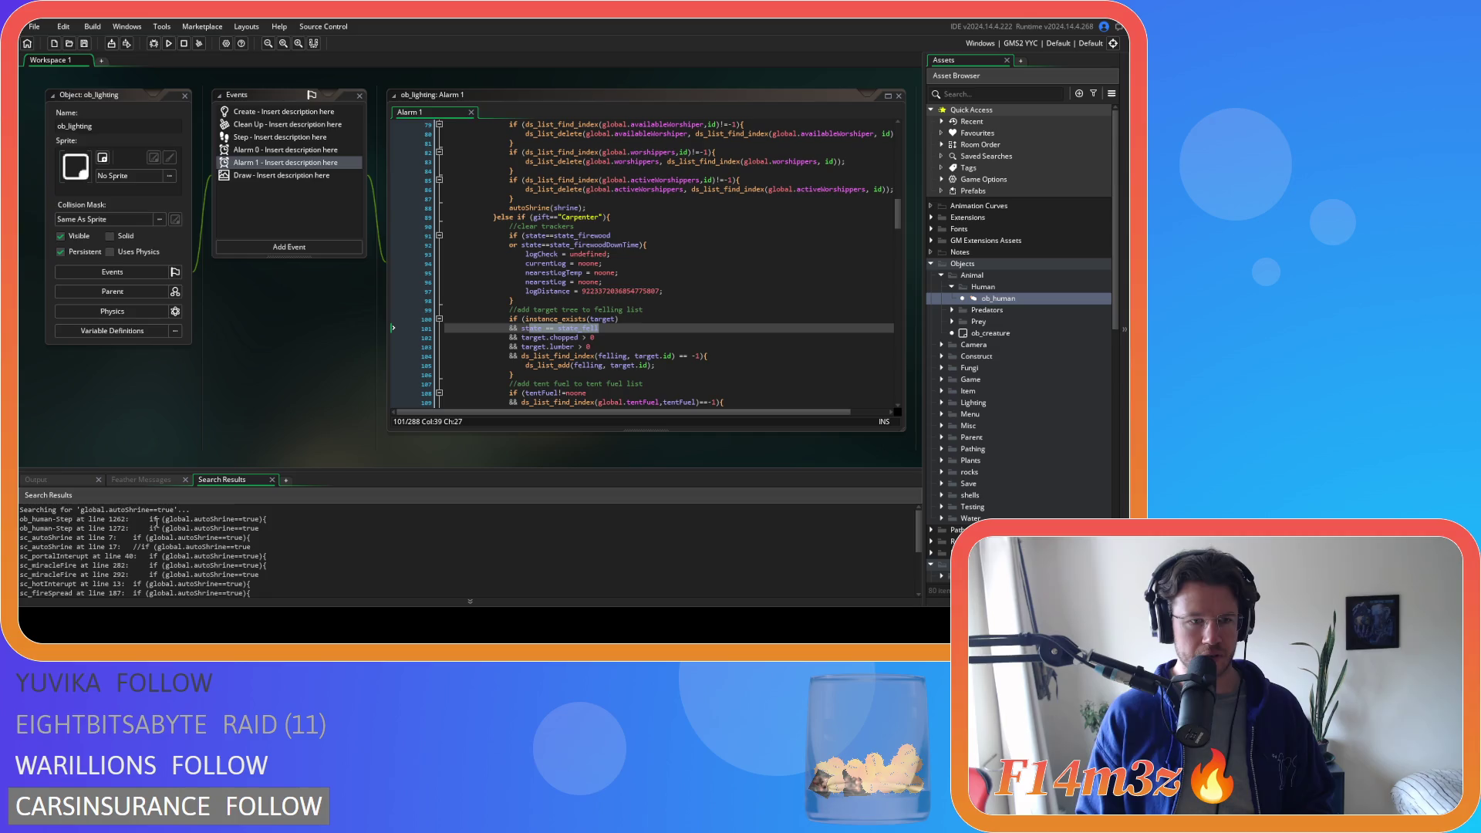
- Select the full expression global.autoShrine in the first search result row
{"action": "double_click", "coordinate": [234, 520]}
{"action": "left_click_drag", "start_coordinate": [236, 520], "coordinate": [165, 519]}
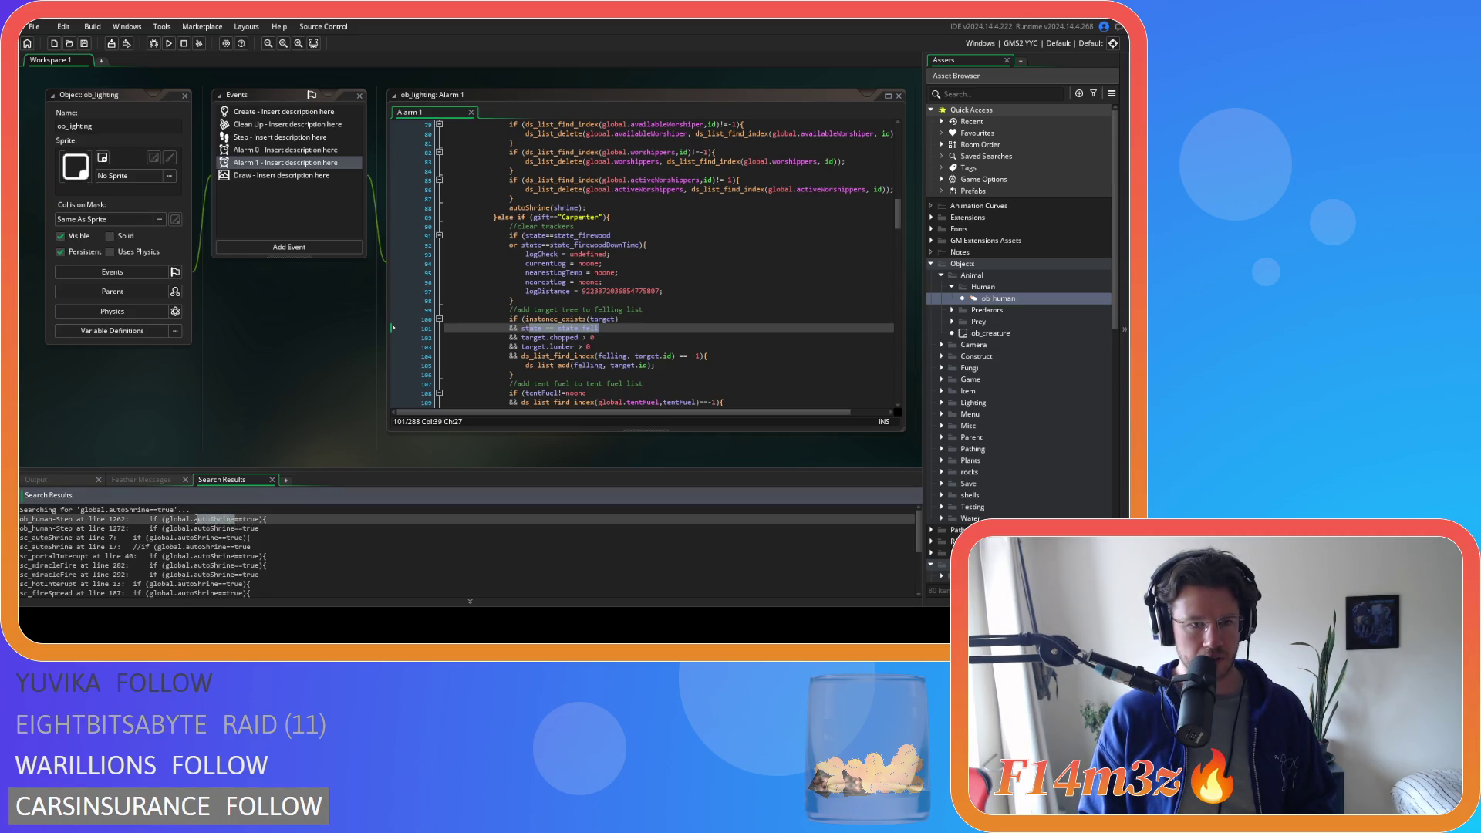
- Search the whole project for global.autoShrine and open sc_autoShrine at its match
{"action": "key", "text": "ctrl+shift+f"}
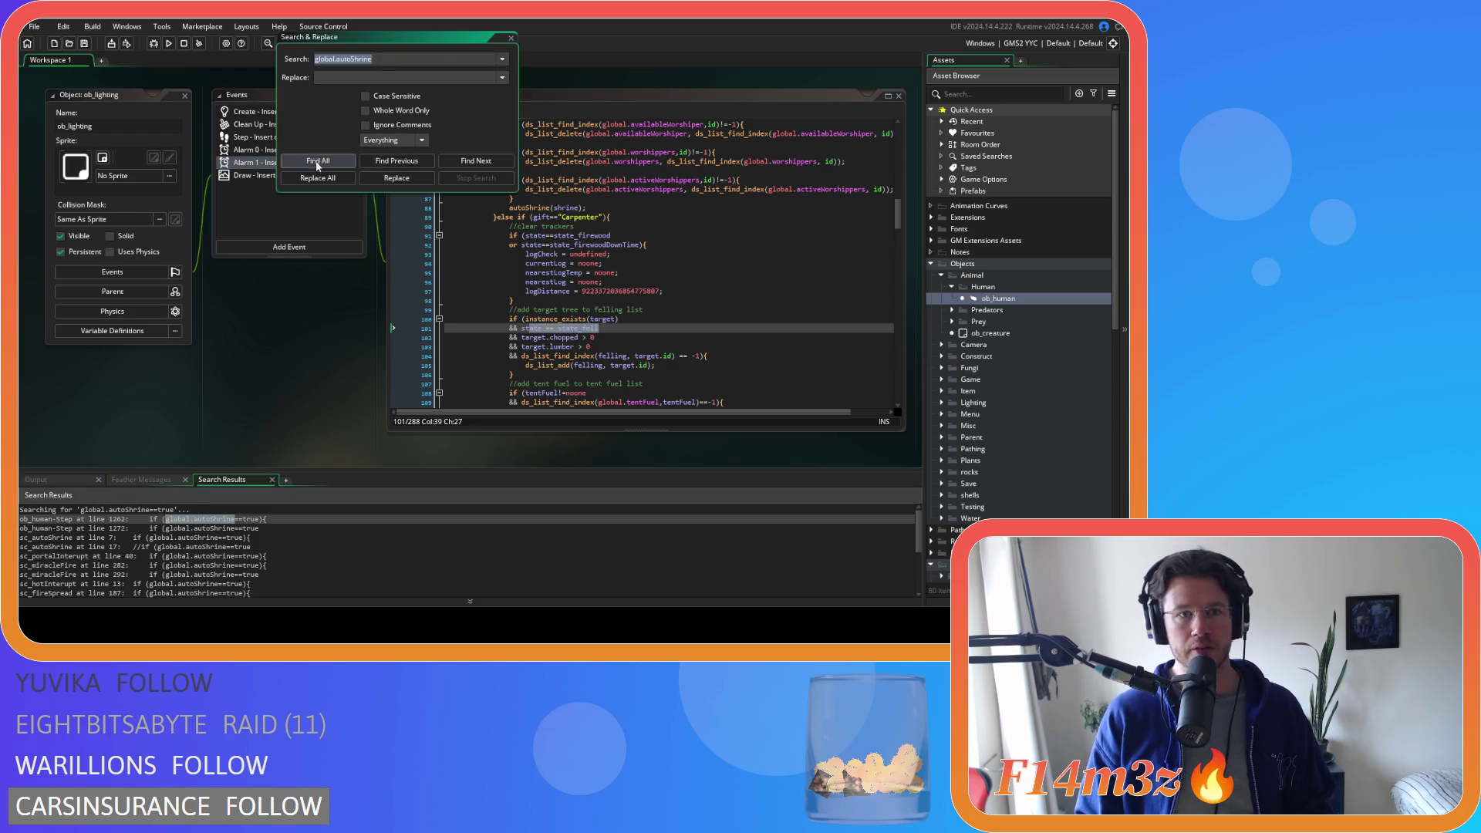
{"action": "left_click", "coordinate": [317, 162]}
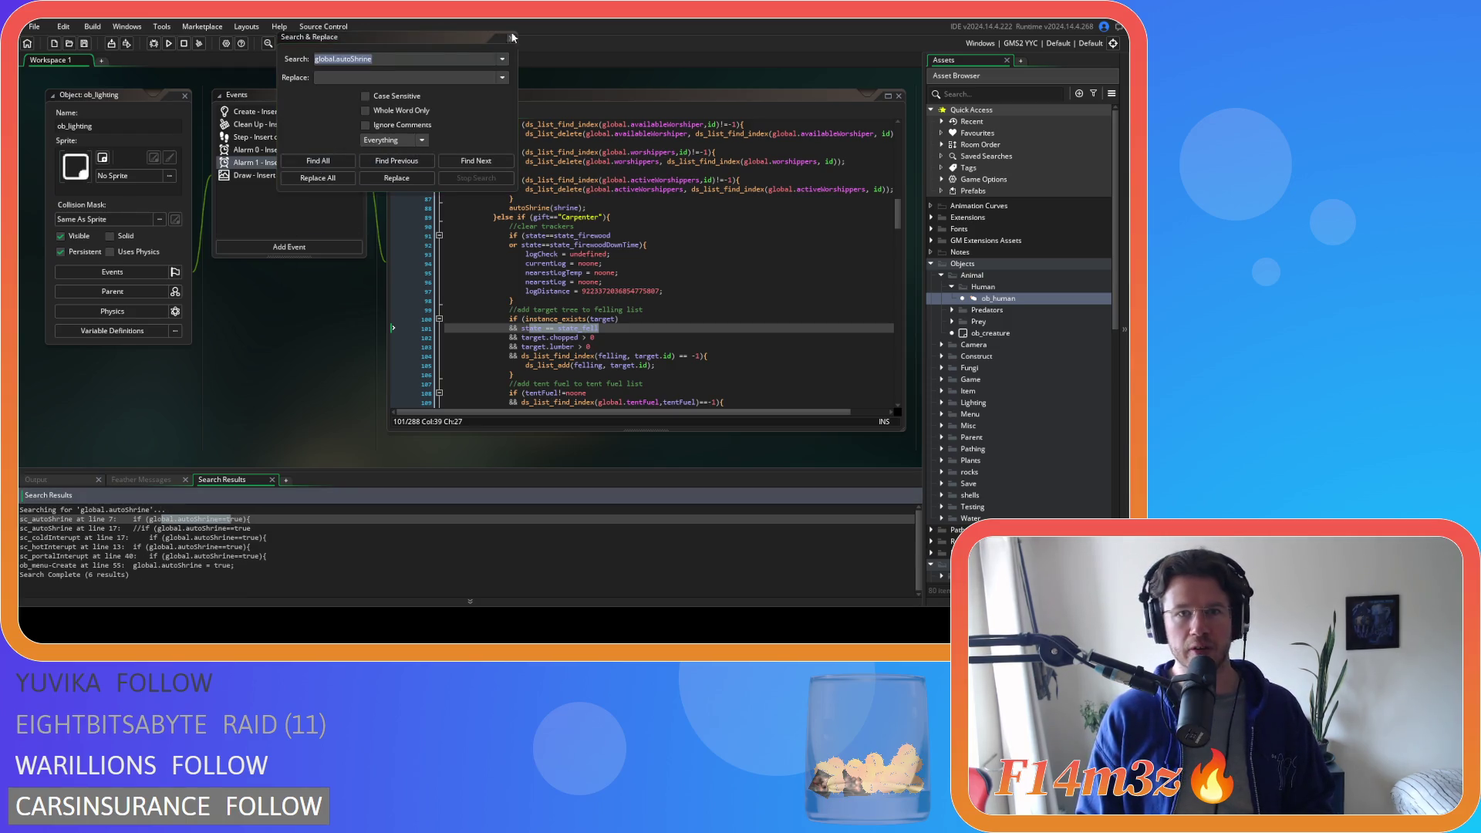
{"action": "key", "text": "Escape"}
{"action": "left_click", "coordinate": [146, 528]}
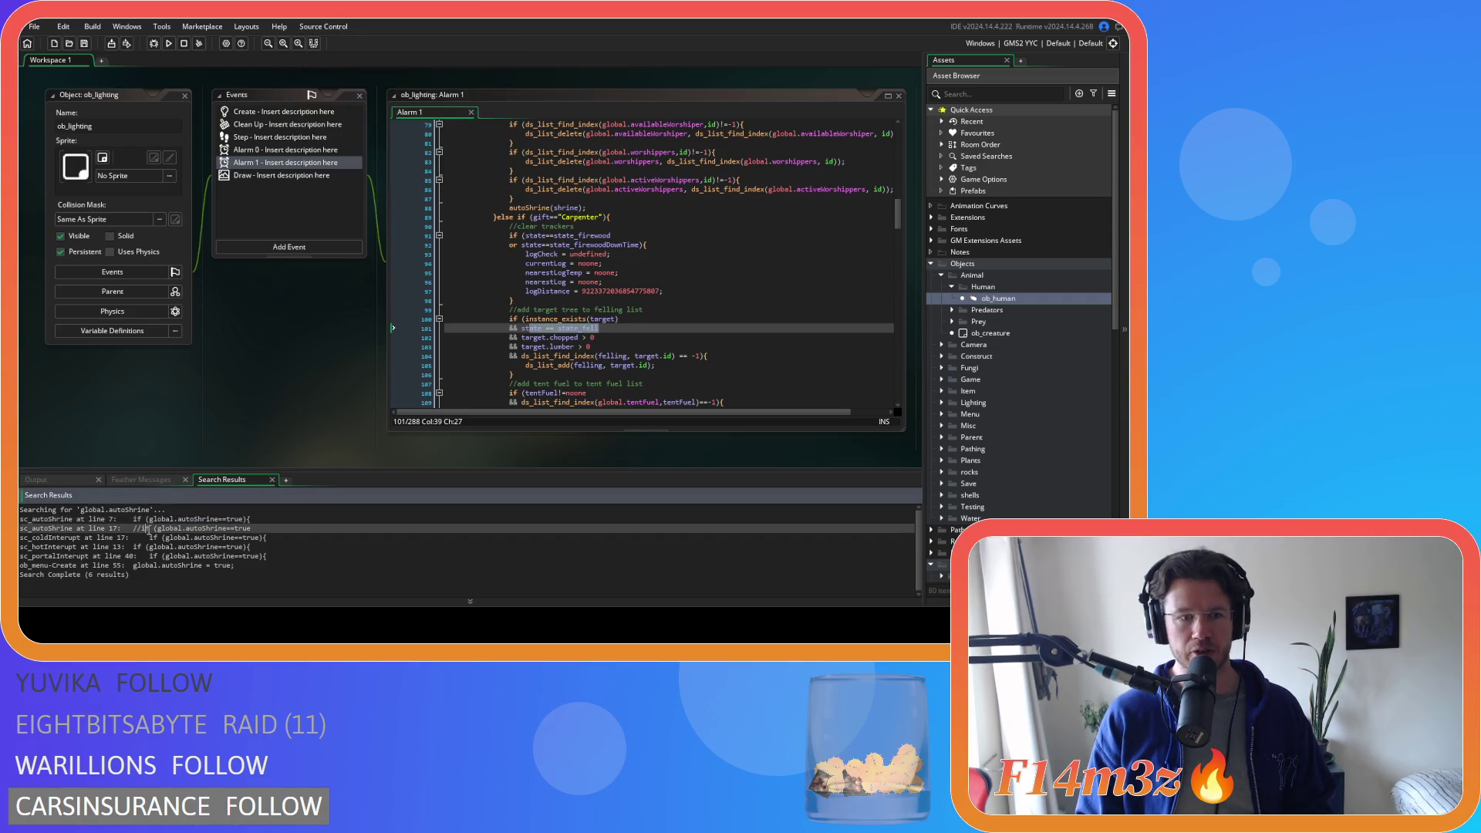
{"action": "double_click", "coordinate": [156, 519]}
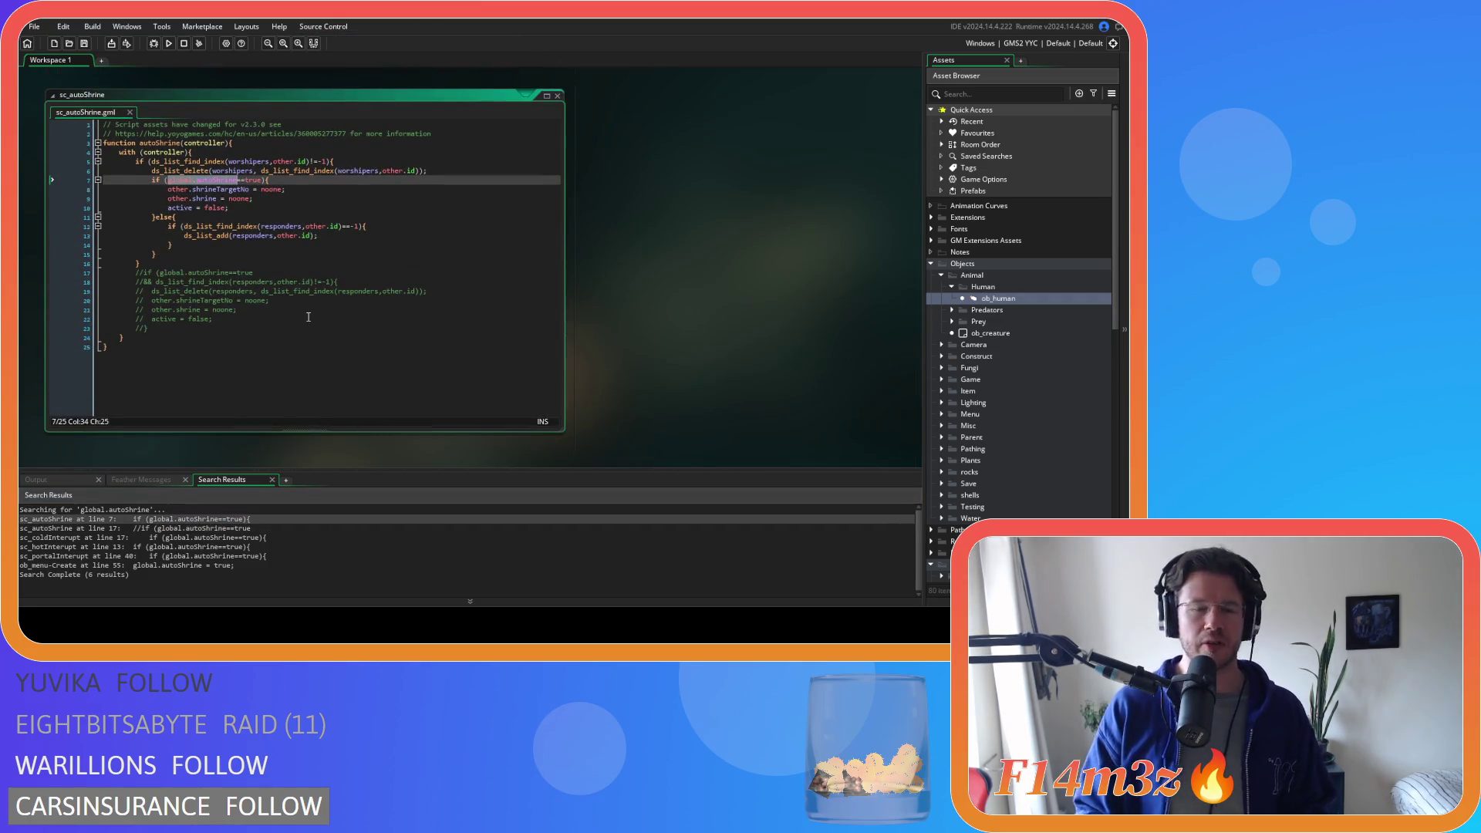
- Close all open editor windows via Windows > Close All, then reopen sc_autoShrine at its first match
{"action": "right_click", "coordinate": [709, 215]}
{"action": "left_click", "coordinate": [815, 355]}
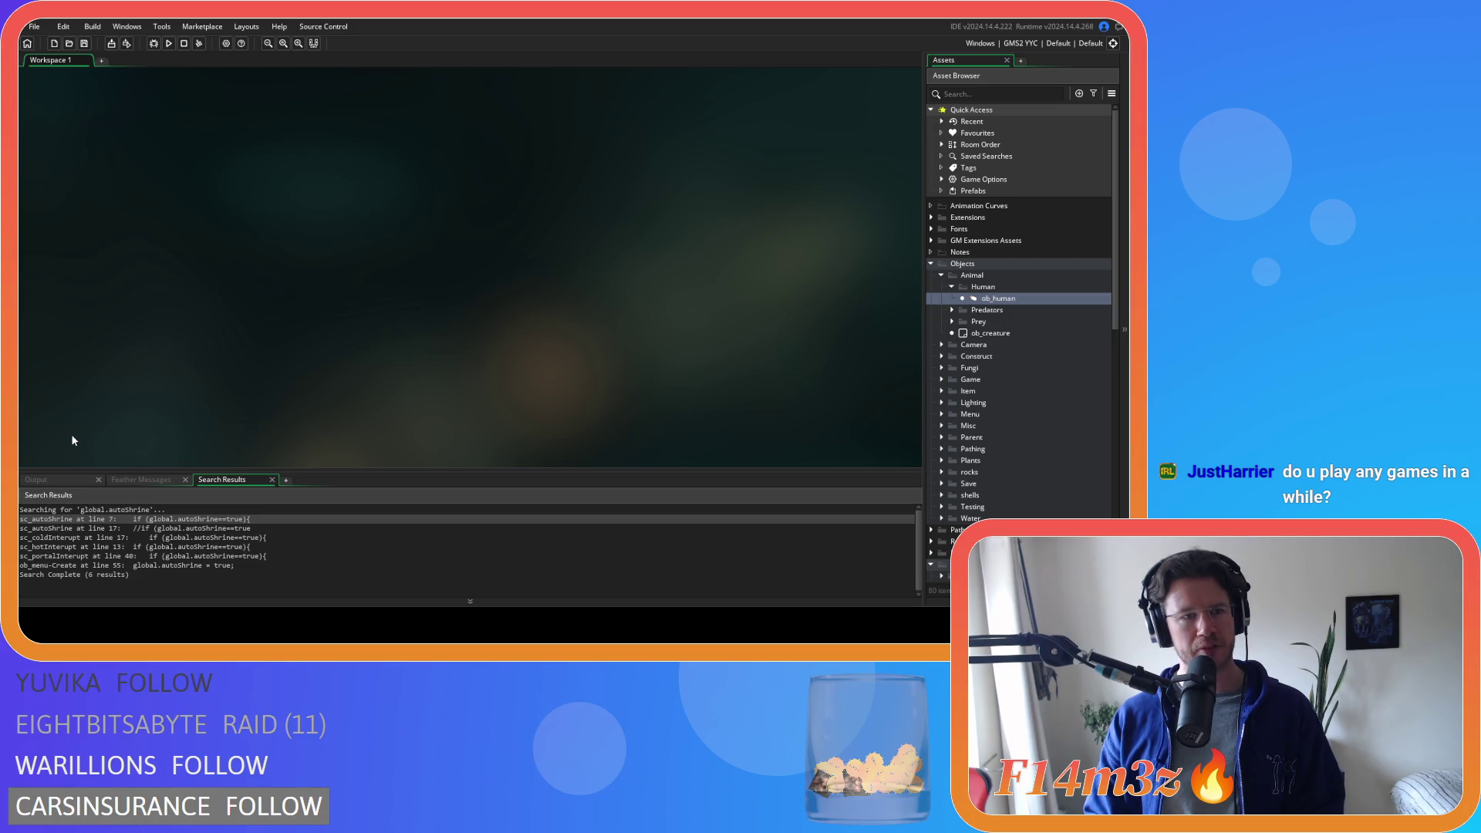
{"action": "double_click", "coordinate": [163, 518]}
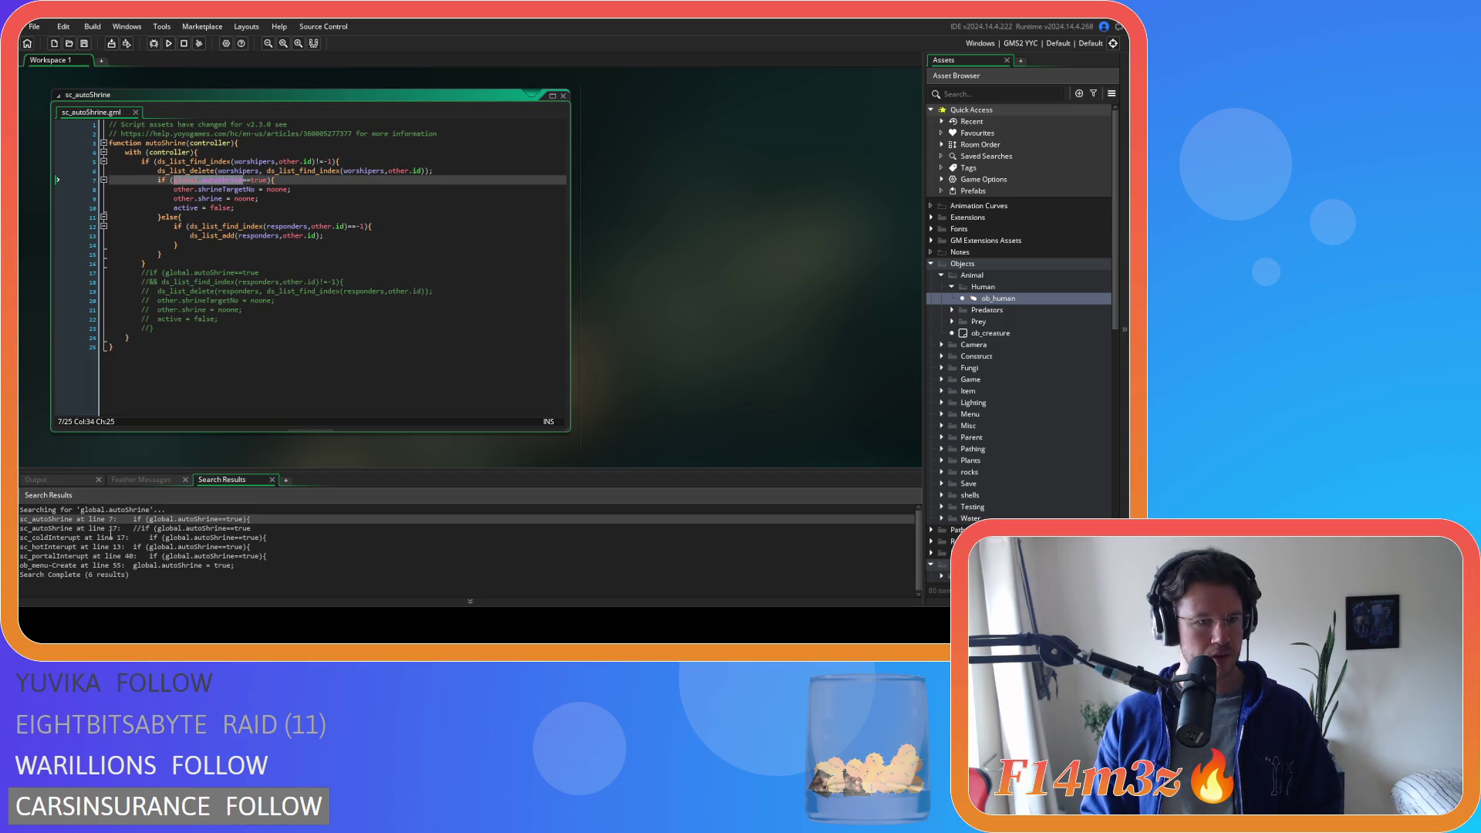
{"action": "double_click", "coordinate": [162, 537]}
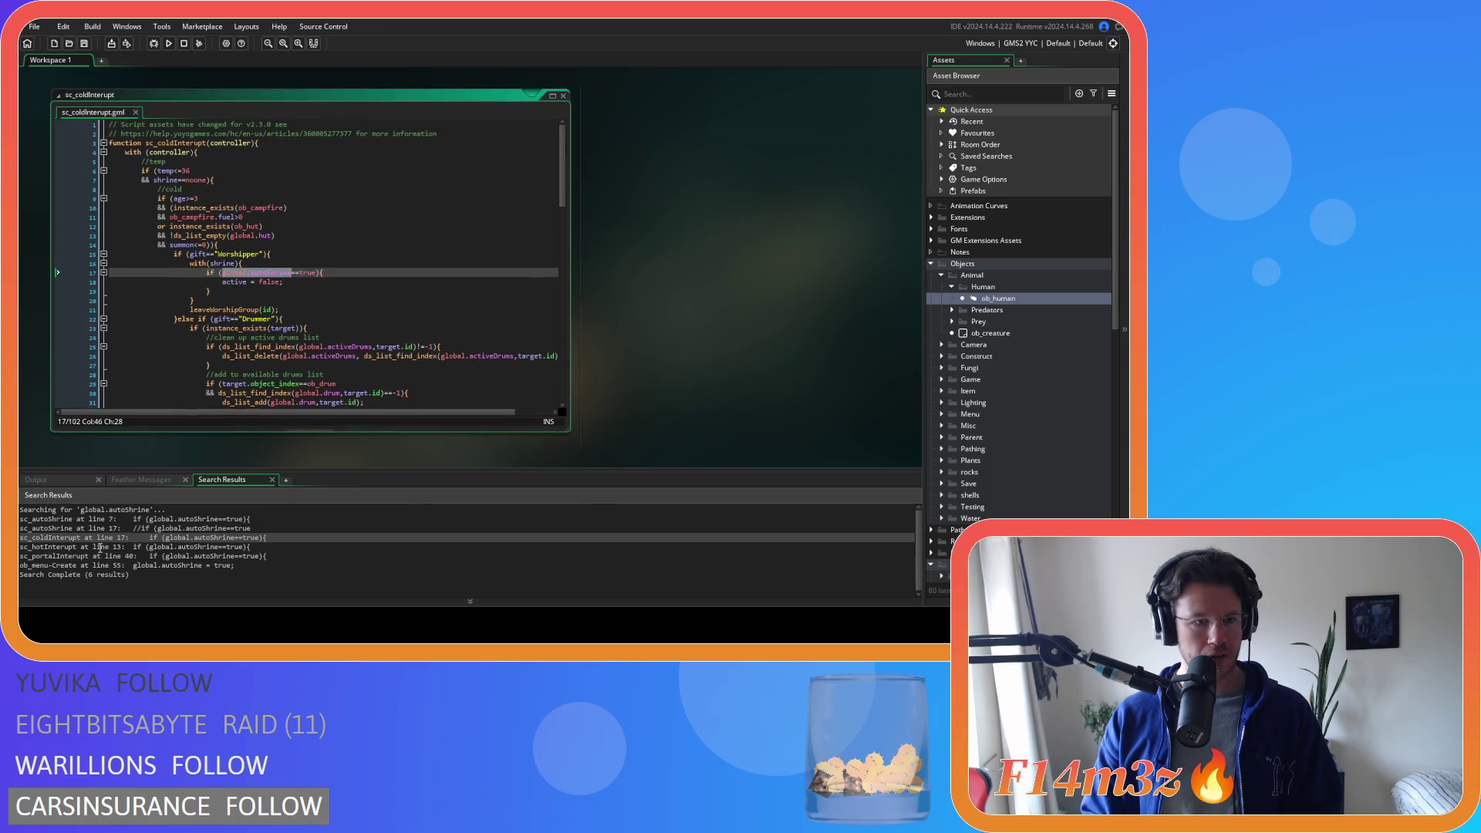
{"action": "double_click", "coordinate": [99, 546]}
{"action": "double_click", "coordinate": [97, 556]}
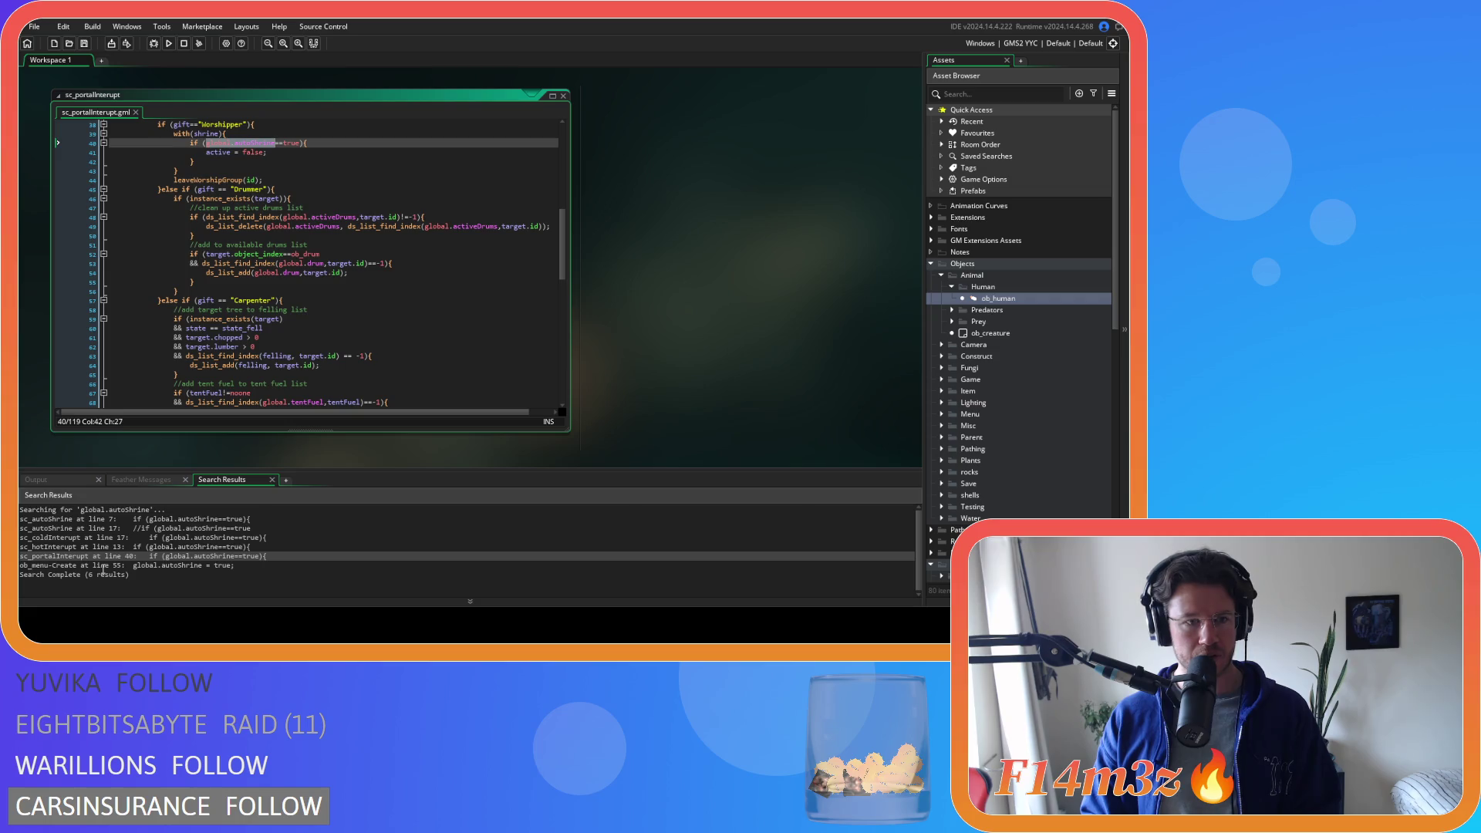
{"action": "double_click", "coordinate": [103, 566]}
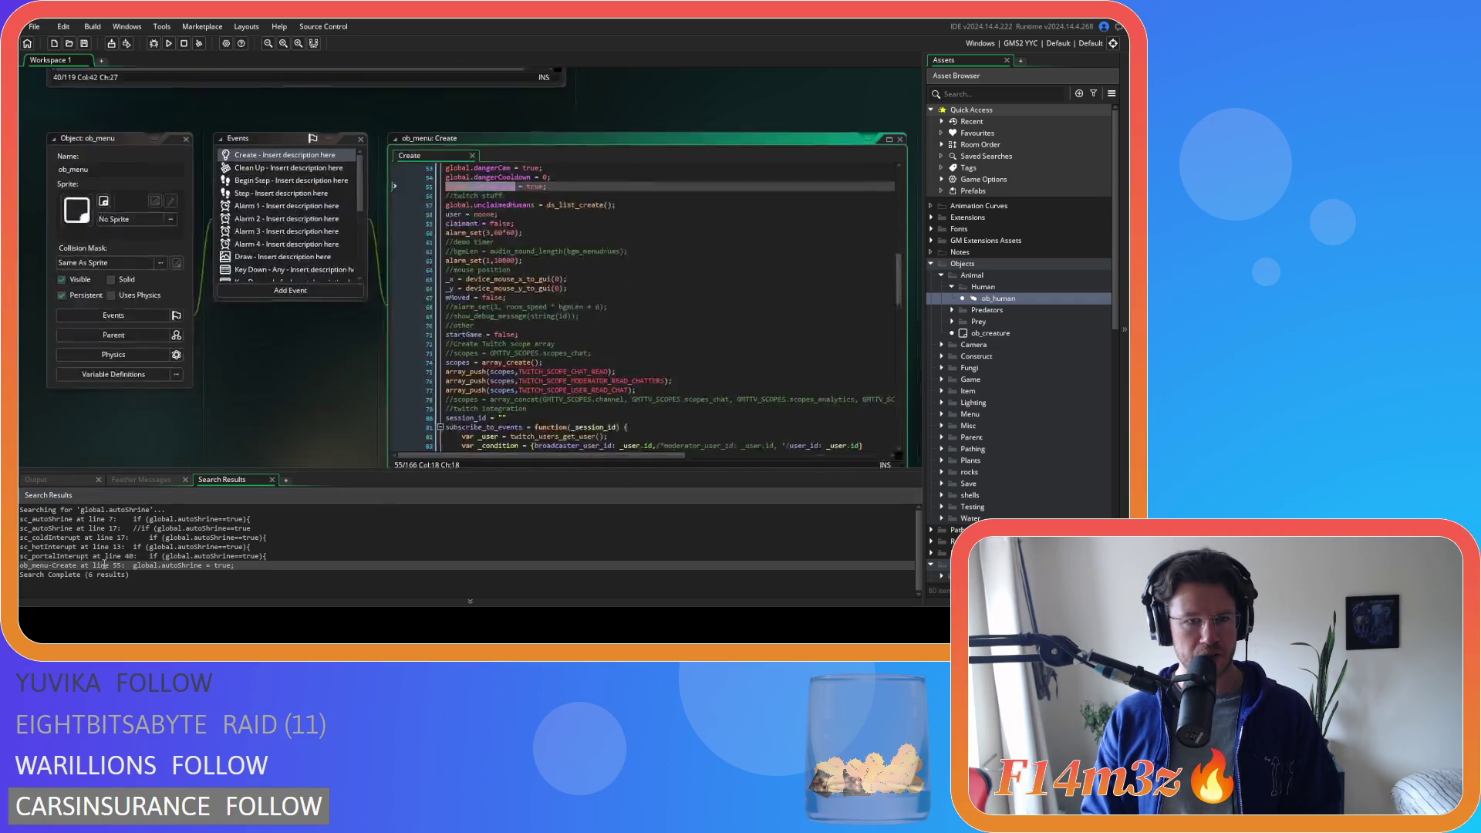
{"action": "right_click", "coordinate": [188, 361]}
{"action": "mouse_move", "coordinate": [204, 377]}
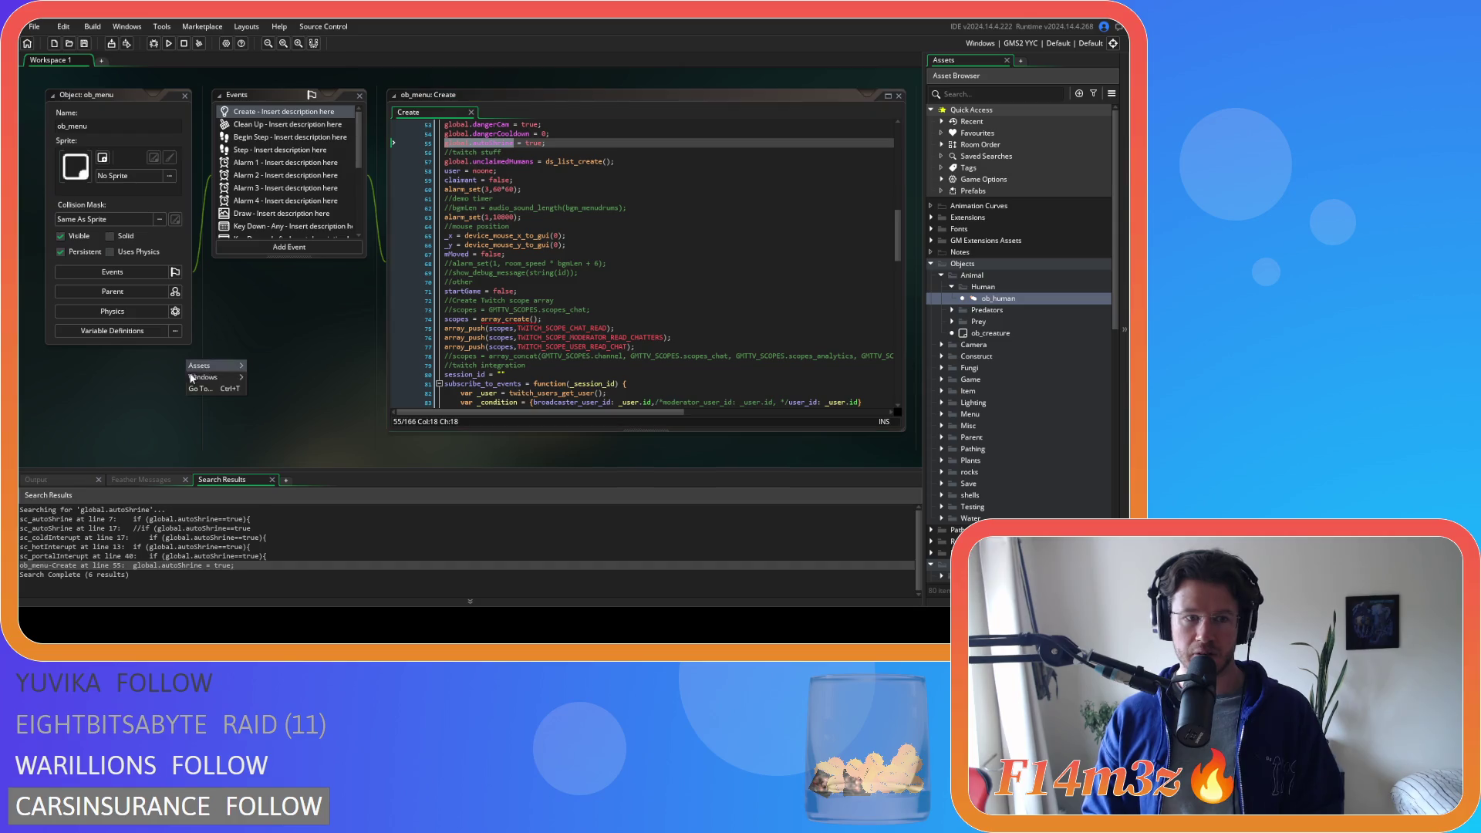
{"action": "left_click", "coordinate": [267, 453]}
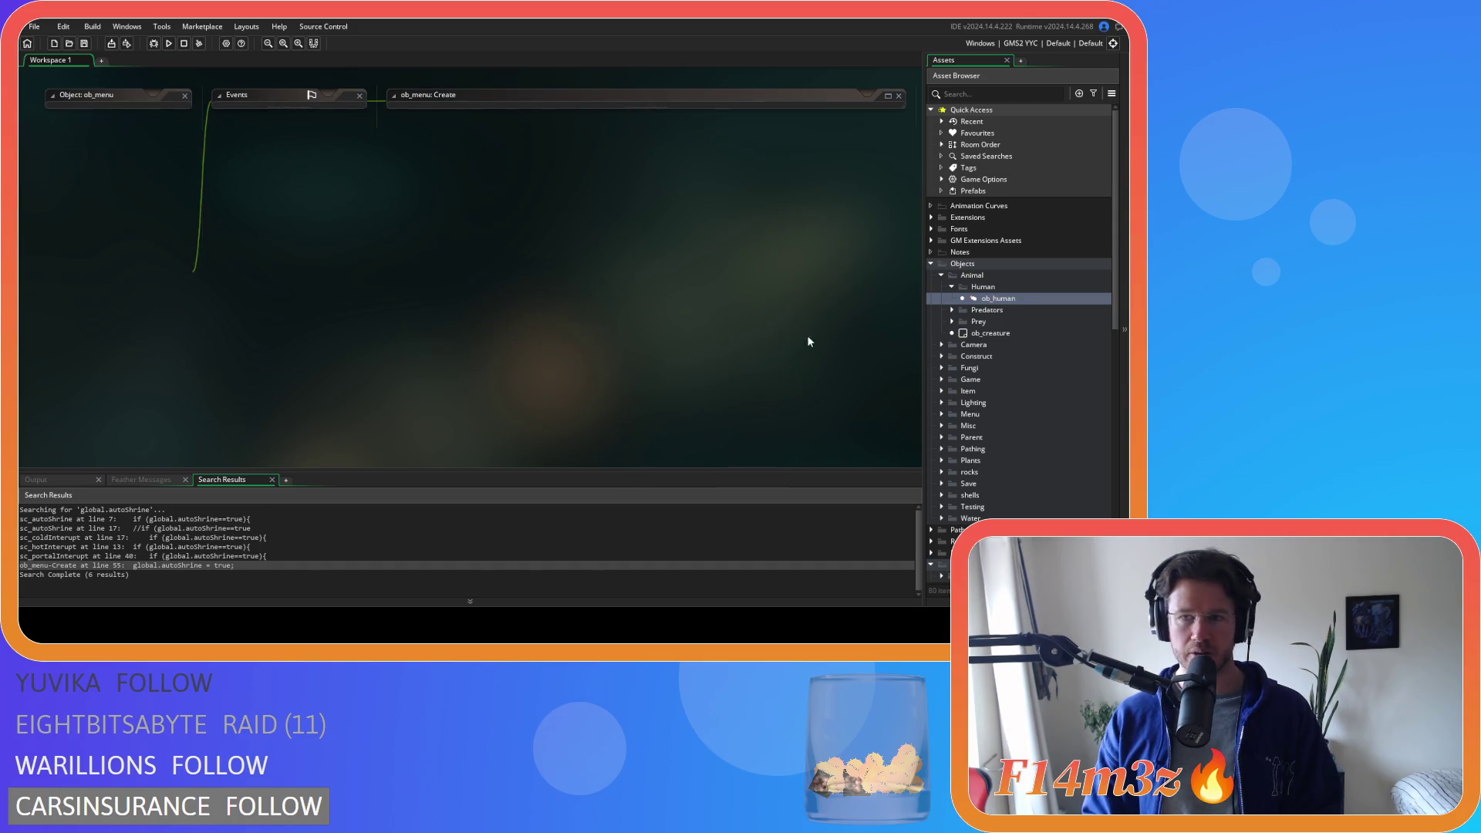
- Collapse the Human and Animal folders, then reopen sc_hotInterupt at its line 13 autoShrine check
{"action": "left_click", "coordinate": [952, 290]}
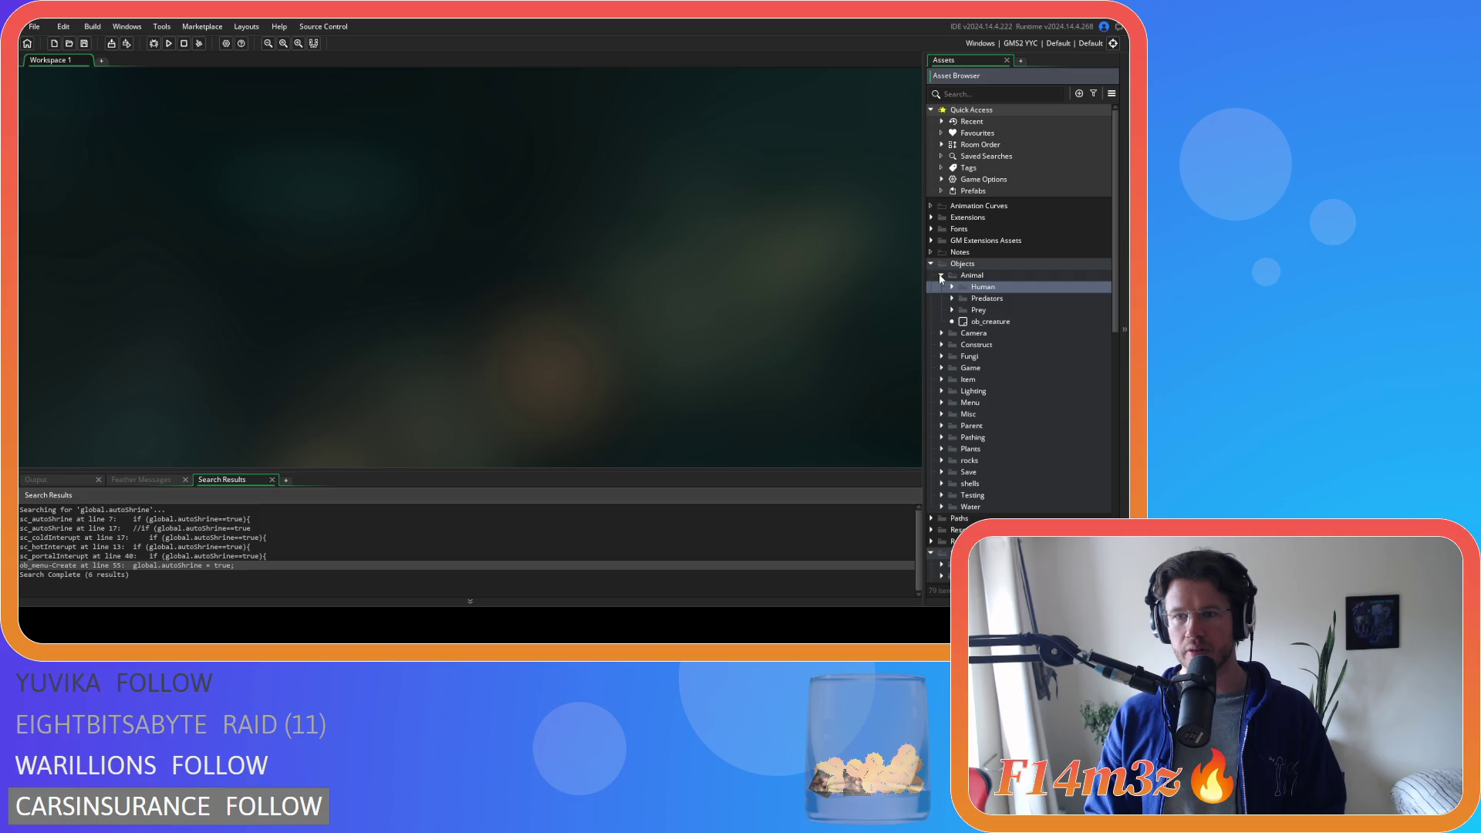
{"action": "left_click", "coordinate": [941, 275]}
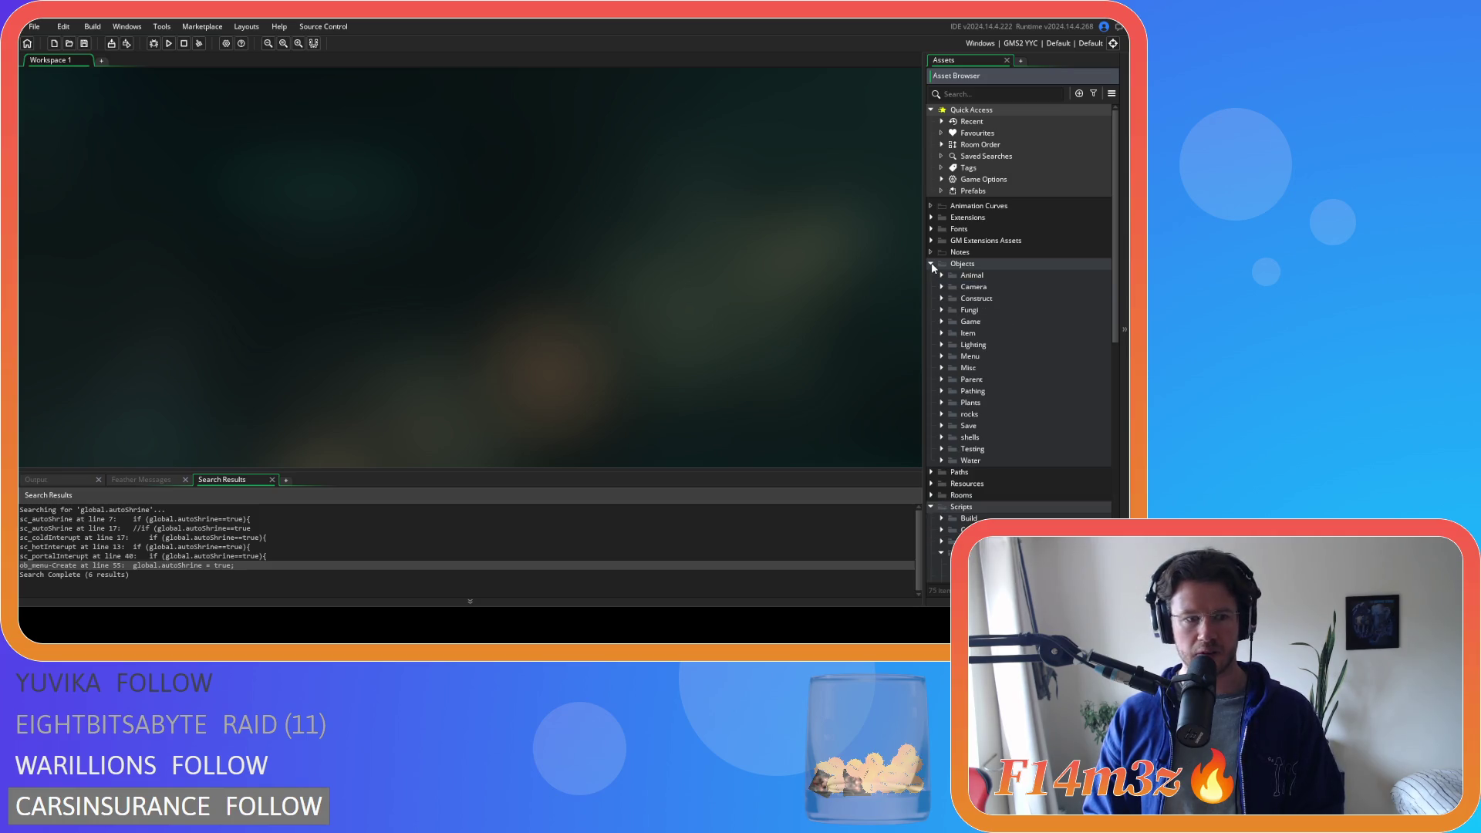
{"action": "left_click", "coordinate": [117, 556]}
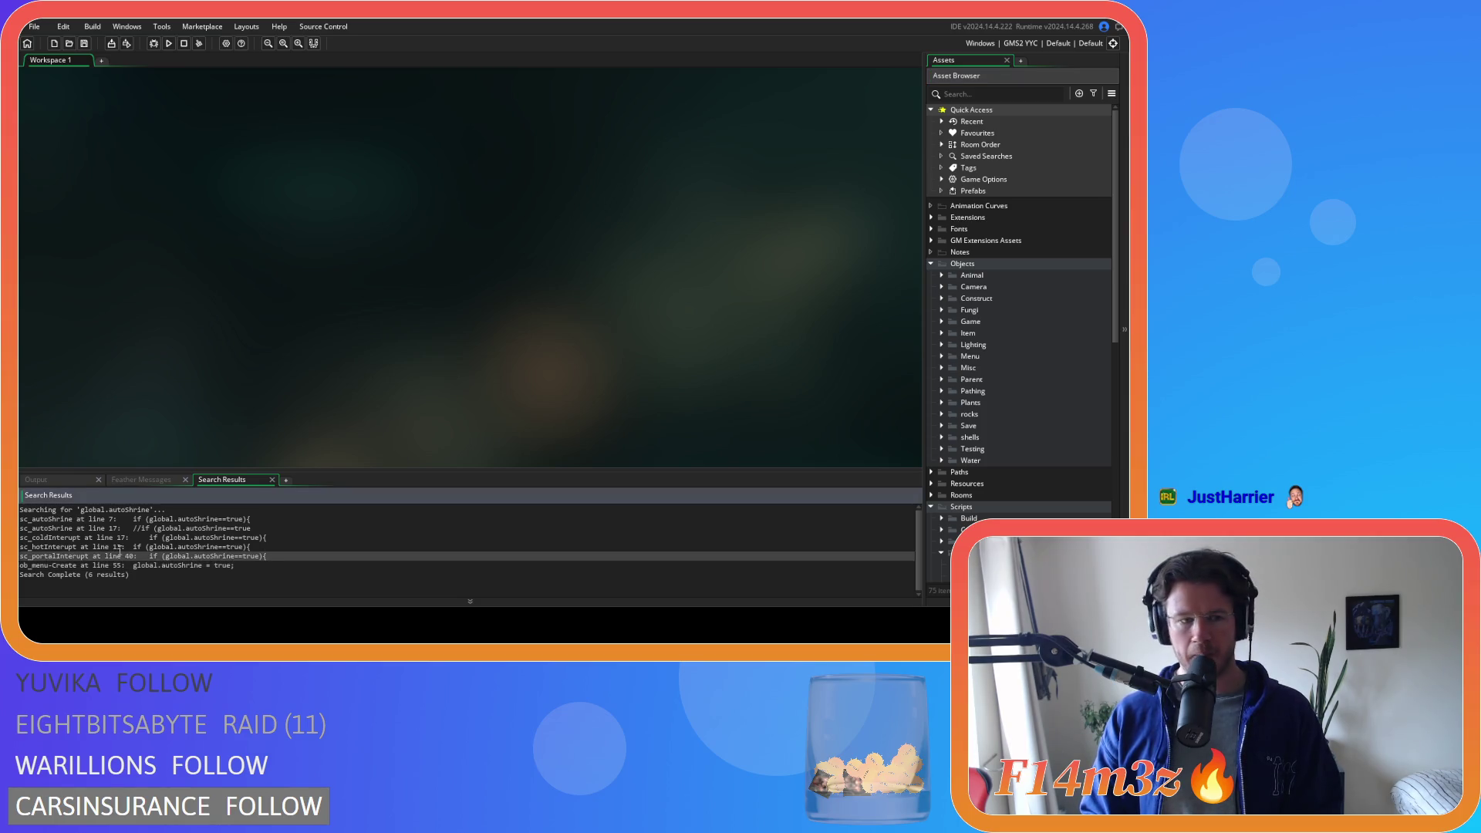
{"action": "double_click", "coordinate": [119, 546]}
{"action": "left_click", "coordinate": [251, 345]}
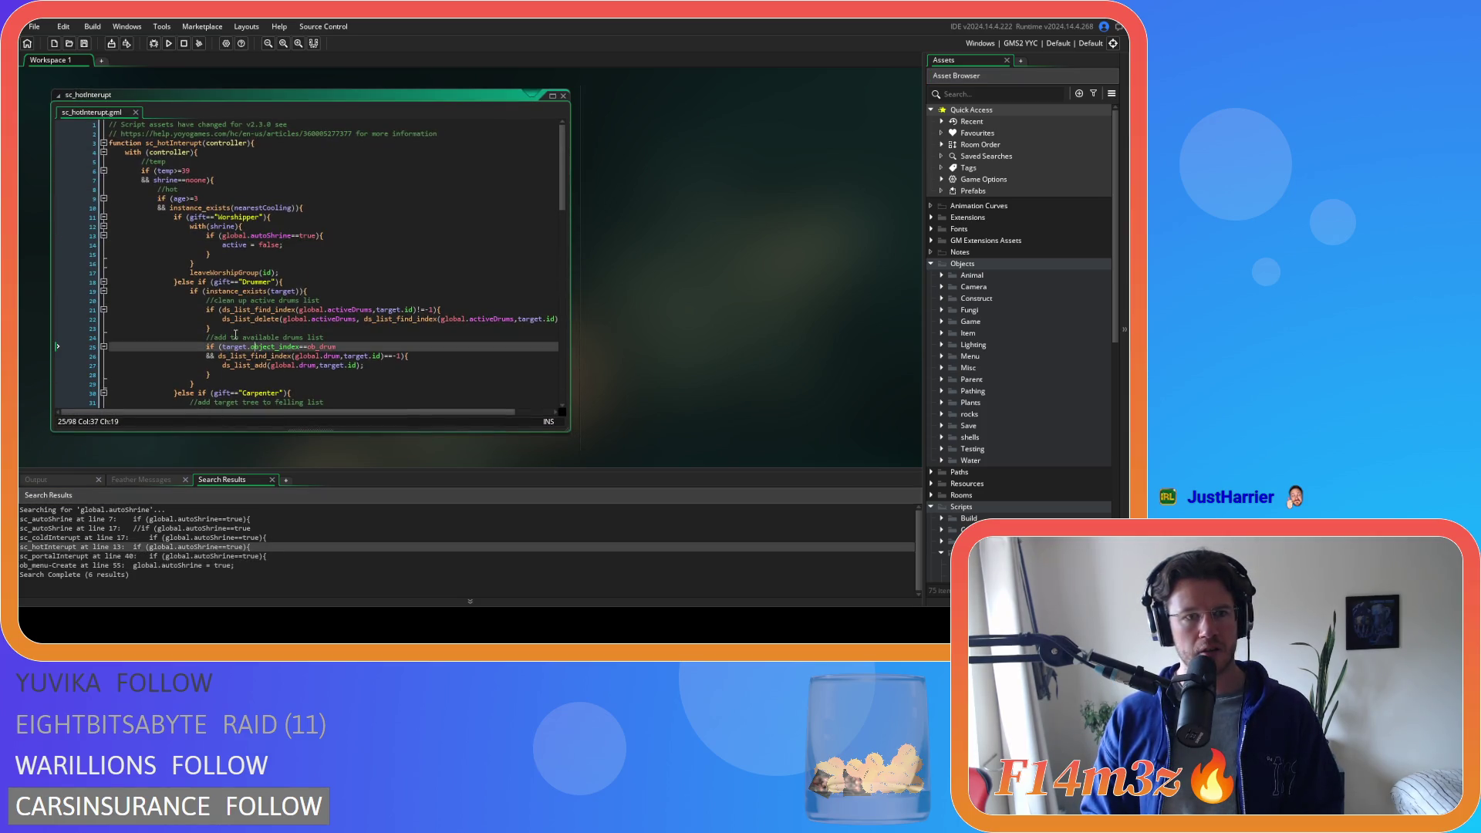
{"action": "left_click_drag", "start_coordinate": [566, 160], "coordinate": [551, 186]}
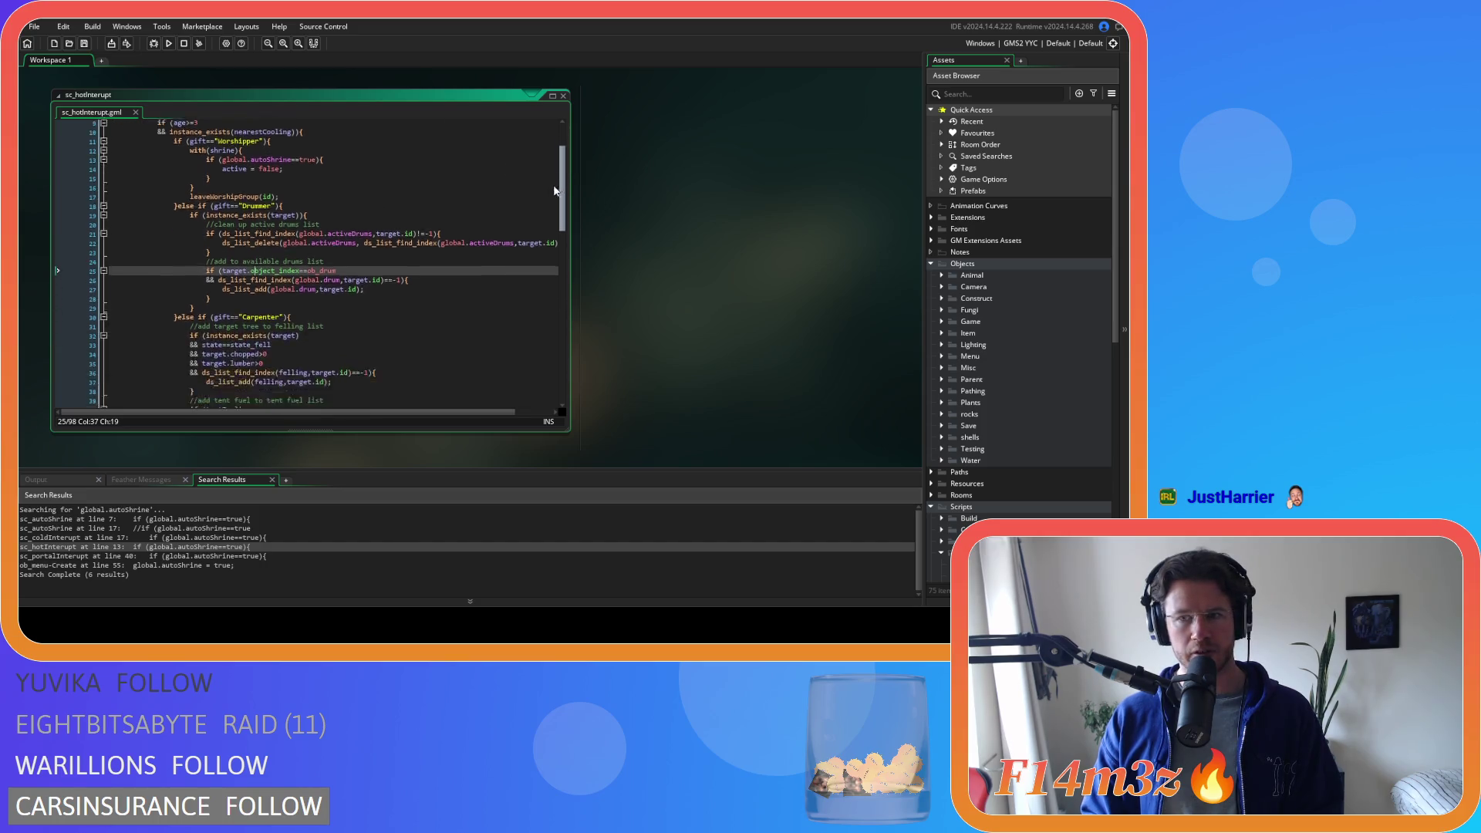
{"action": "scroll", "coordinate": [486, 221], "scroll_direction": "up", "scroll_amount": 3}
- Review the shrine check lines 15-16, then open ob_menu's Create event at its line 55 autoShrine match
{"action": "left_click", "coordinate": [394, 233]}
{"action": "left_click", "coordinate": [348, 237]}
{"action": "key", "text": "Up"}
{"action": "key", "text": "Up"}
{"action": "key", "text": "Up"}
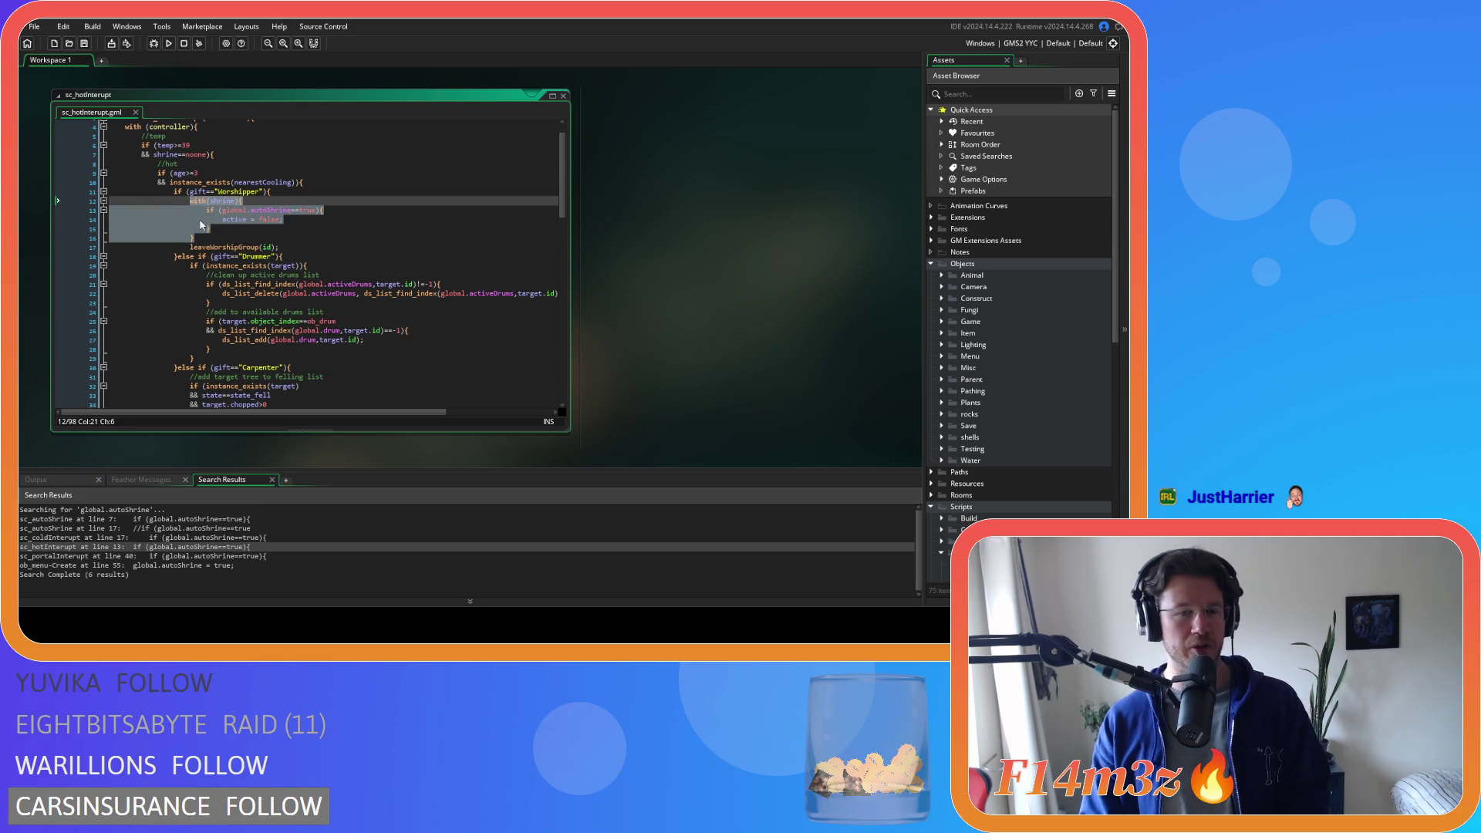
{"action": "key", "text": "Down"}
{"action": "key", "text": "Down"}
{"action": "key", "text": "Down"}
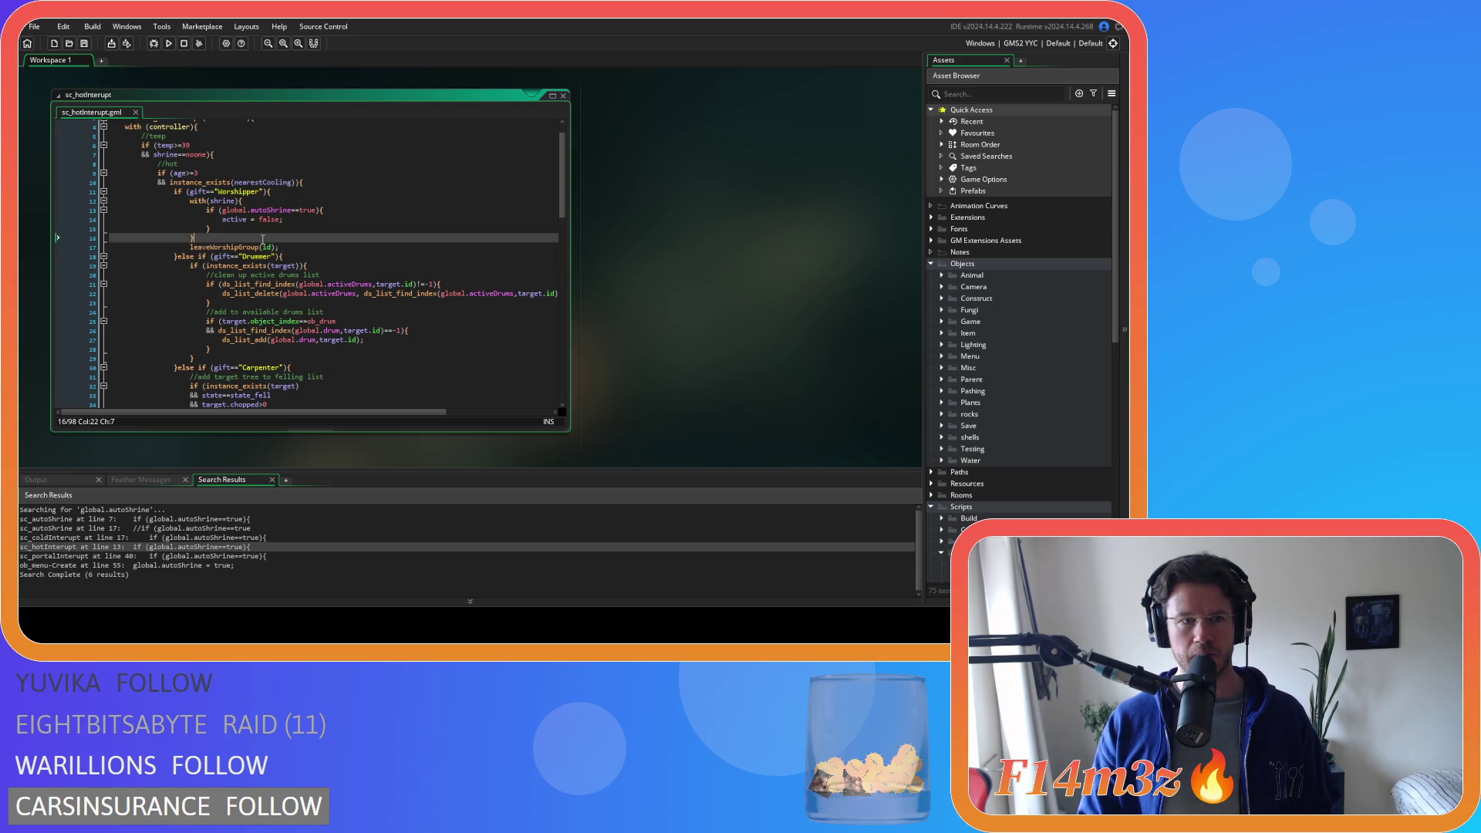
{"action": "left_click", "coordinate": [142, 557]}
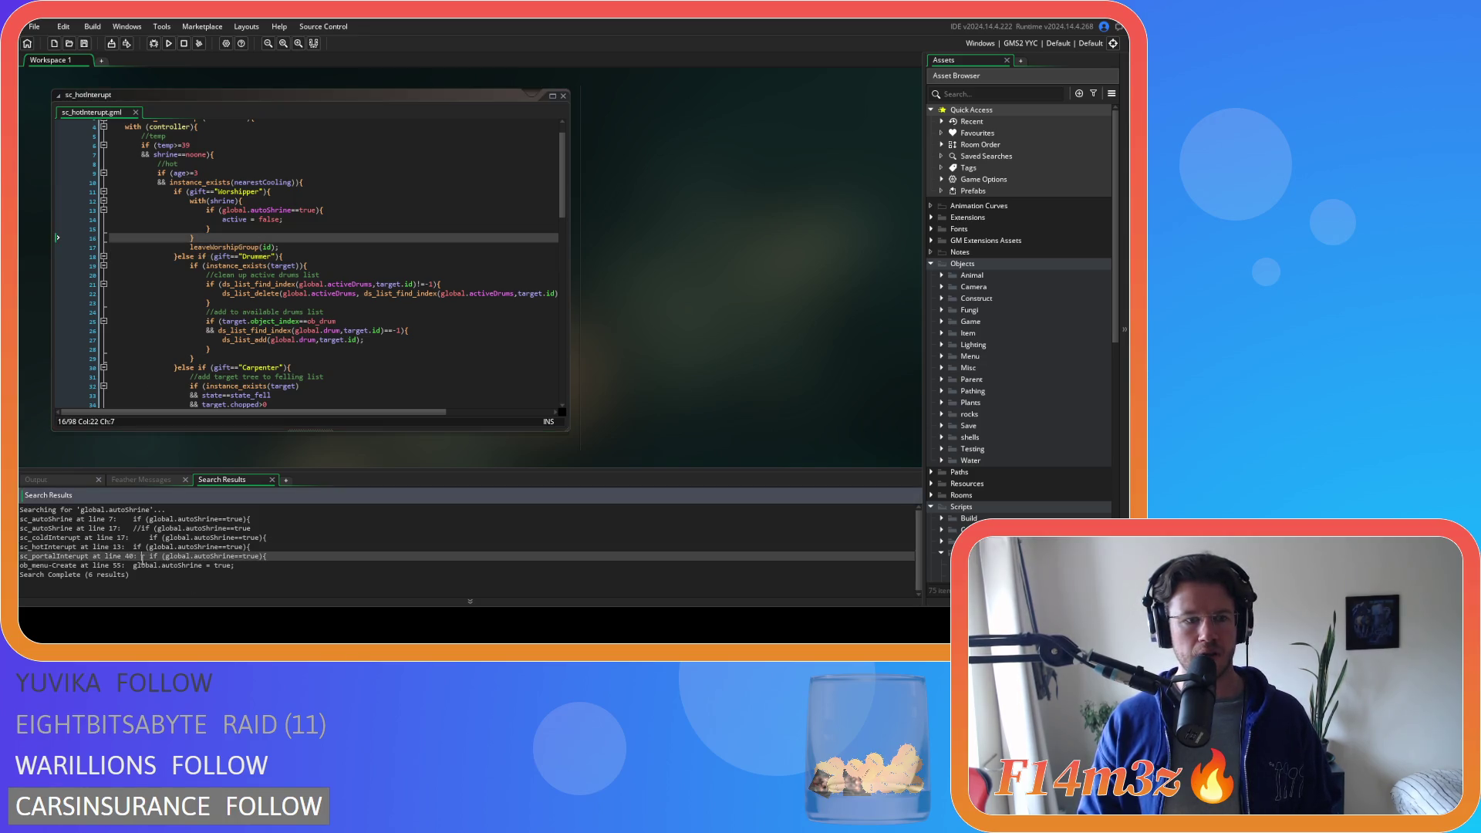
{"action": "double_click", "coordinate": [156, 565]}
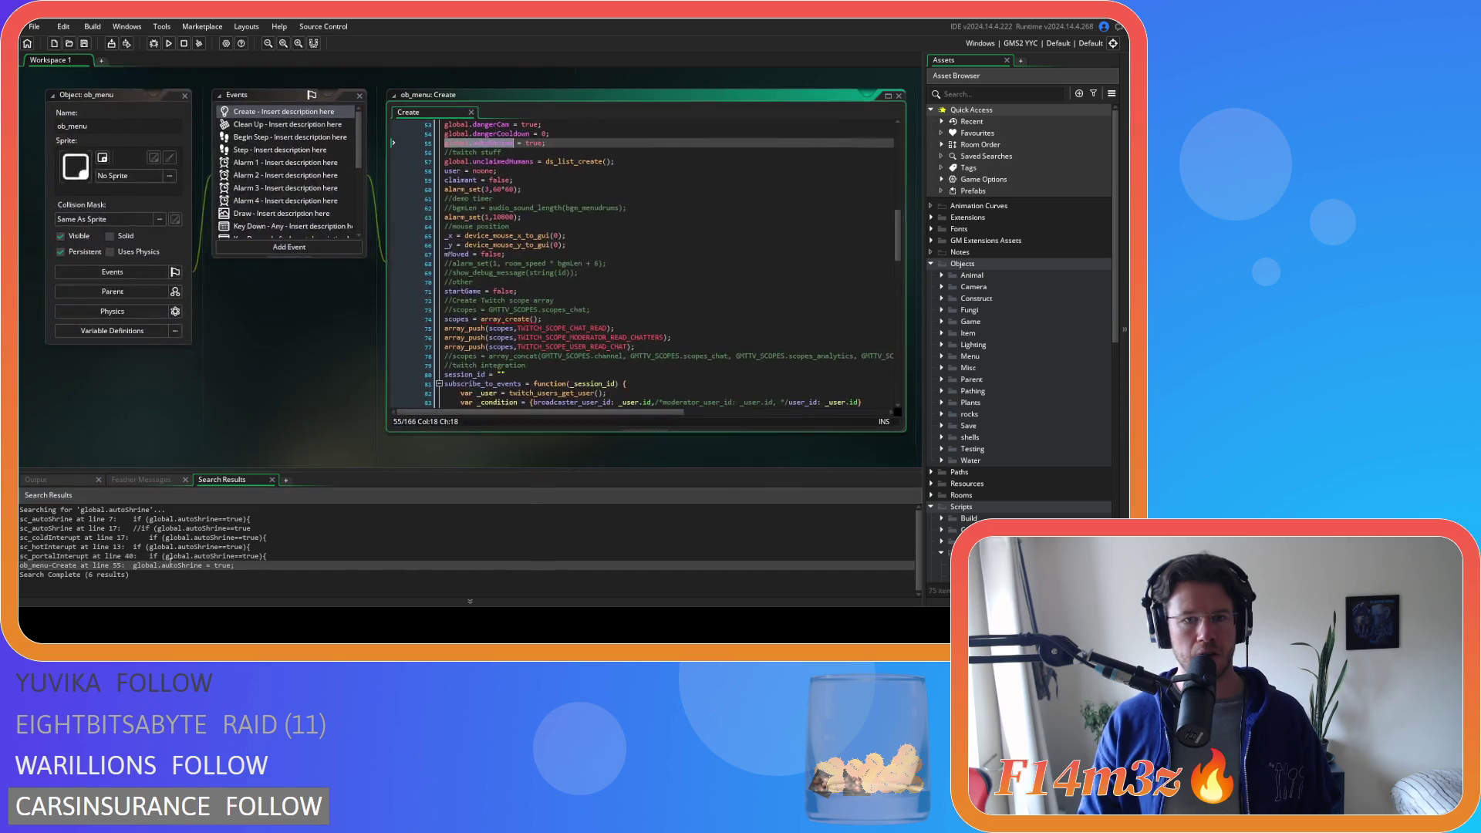
- Close all editor windows and open sc_portalInterupt at its line 40 autoShrine match
{"action": "right_click", "coordinate": [305, 359]}
{"action": "mouse_move", "coordinate": [323, 371]}
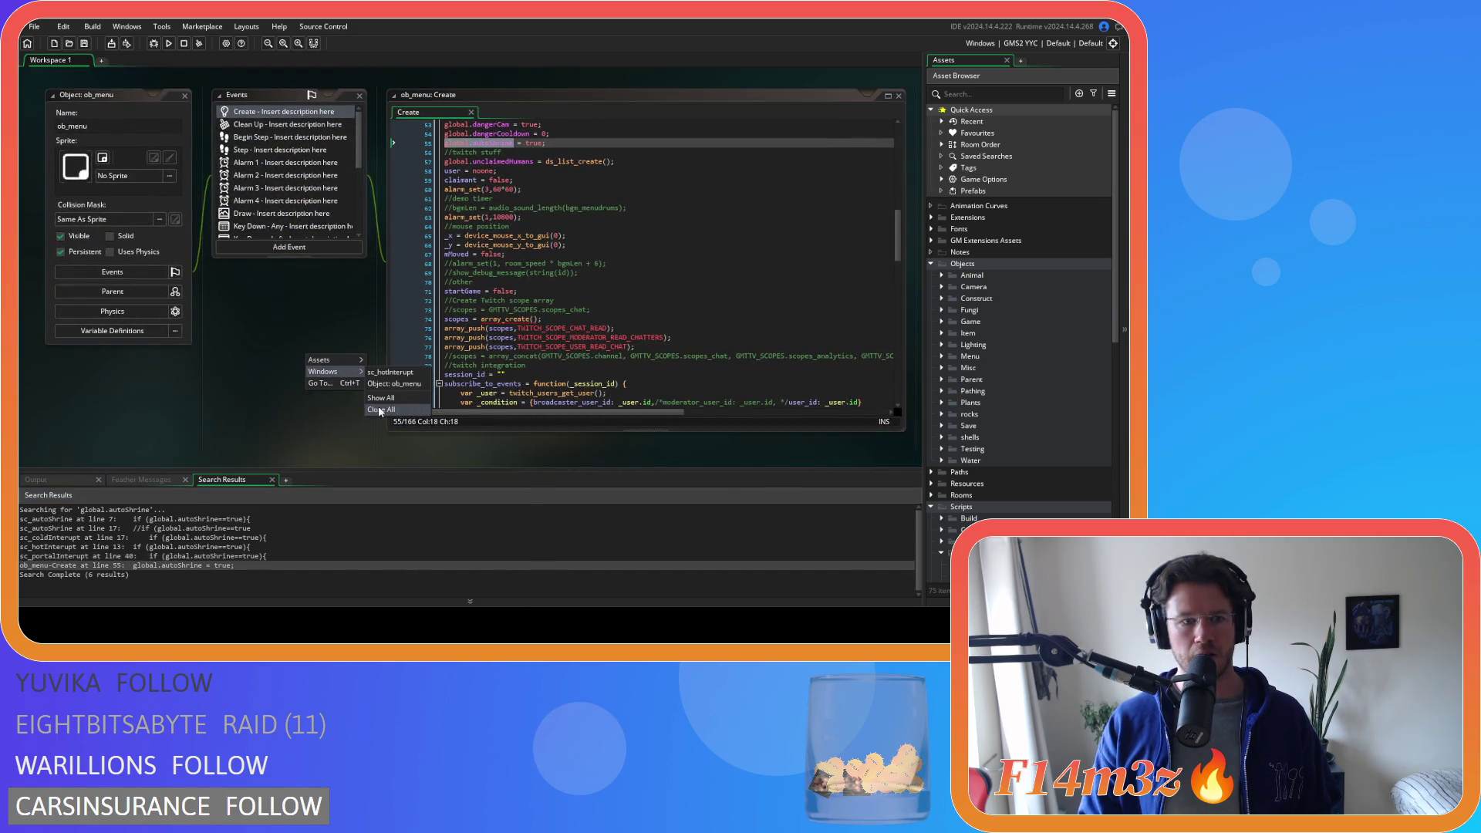
{"action": "right_click", "coordinate": [241, 382]}
{"action": "left_click", "coordinate": [327, 425]}
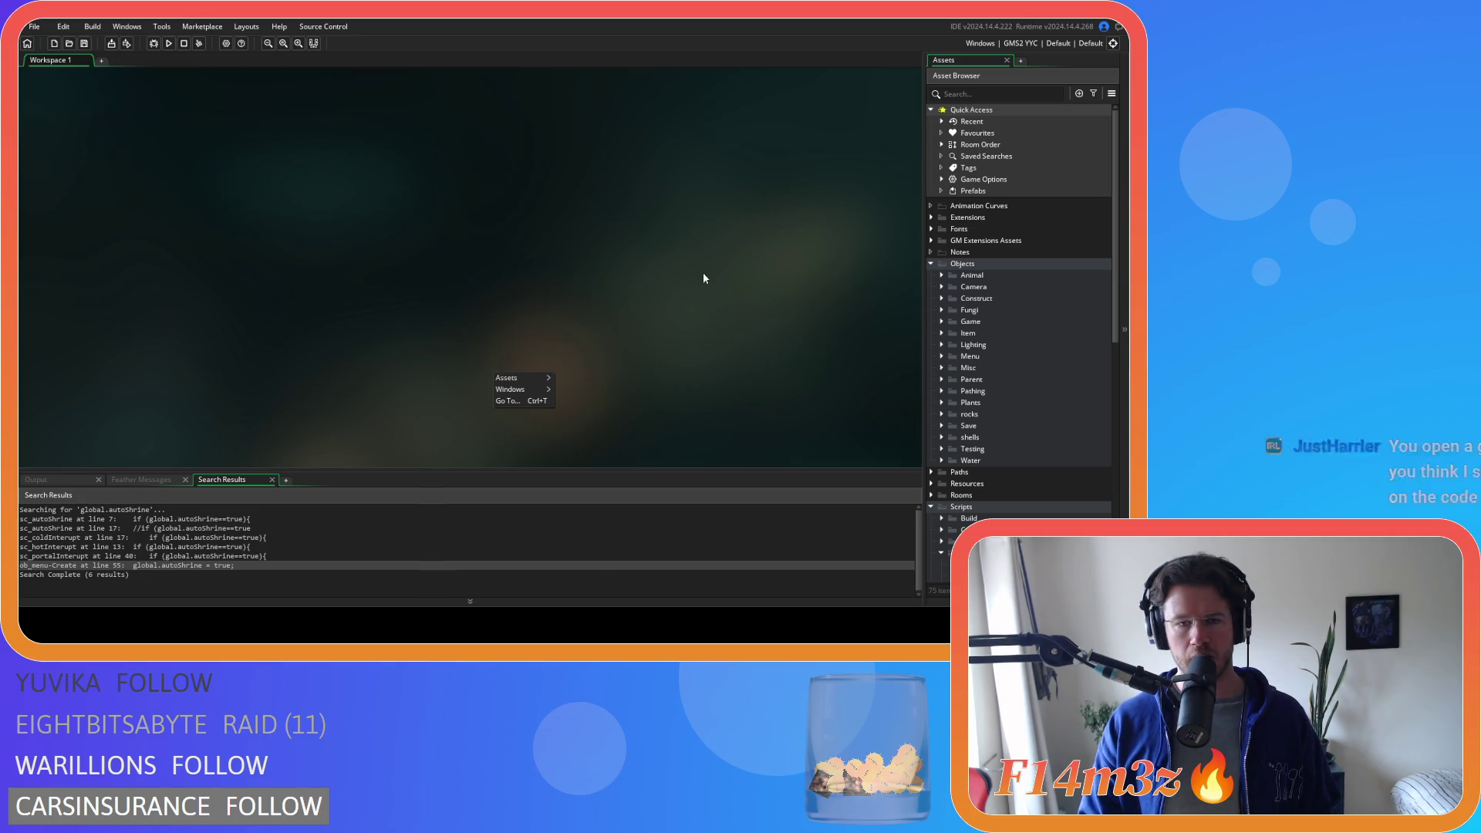
{"action": "double_click", "coordinate": [162, 555]}
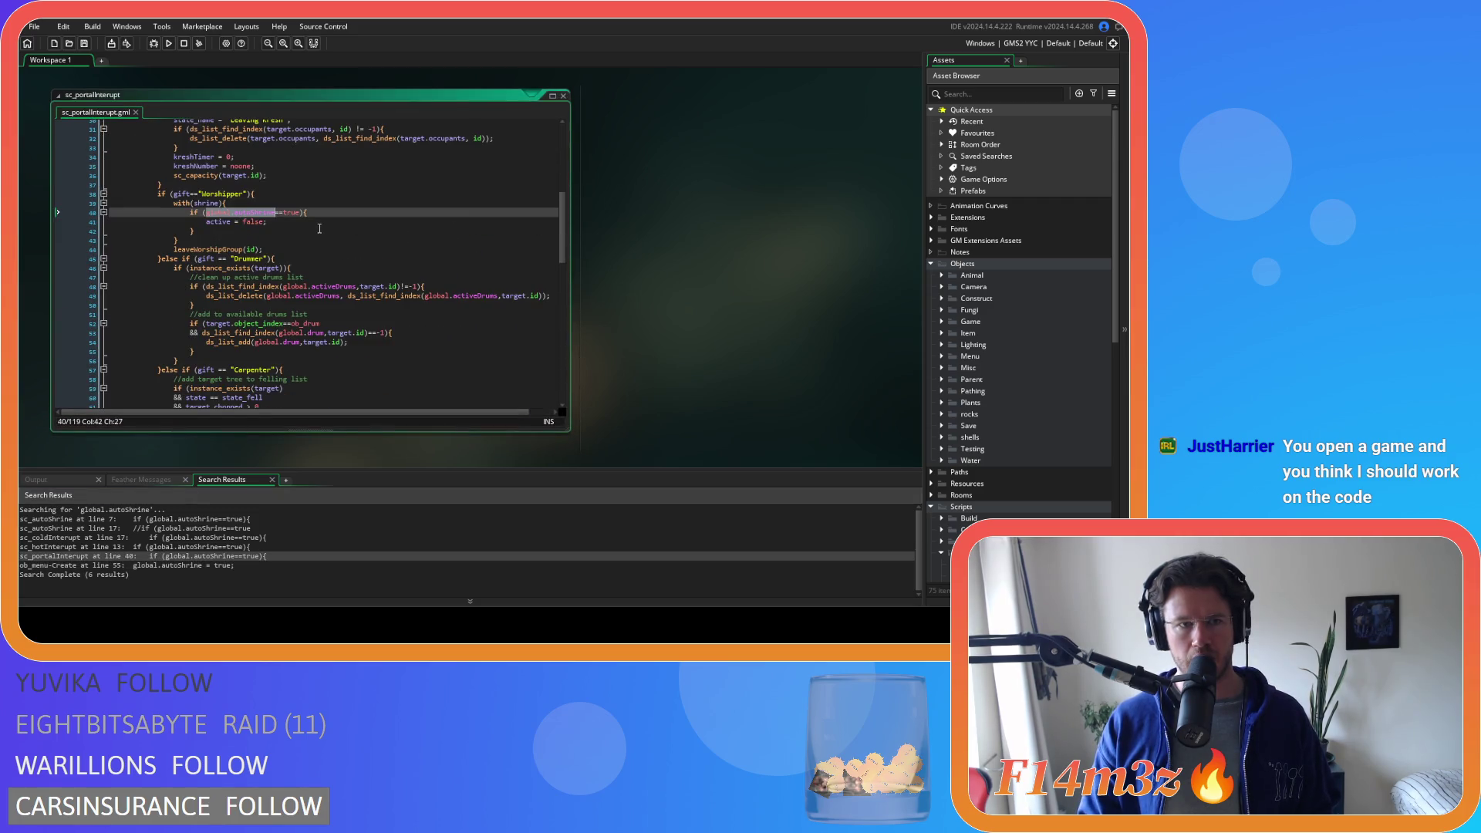
- Check line 41 after the shrine condition and close the sc_portalInterupt editor
{"action": "left_click", "coordinate": [319, 228]}
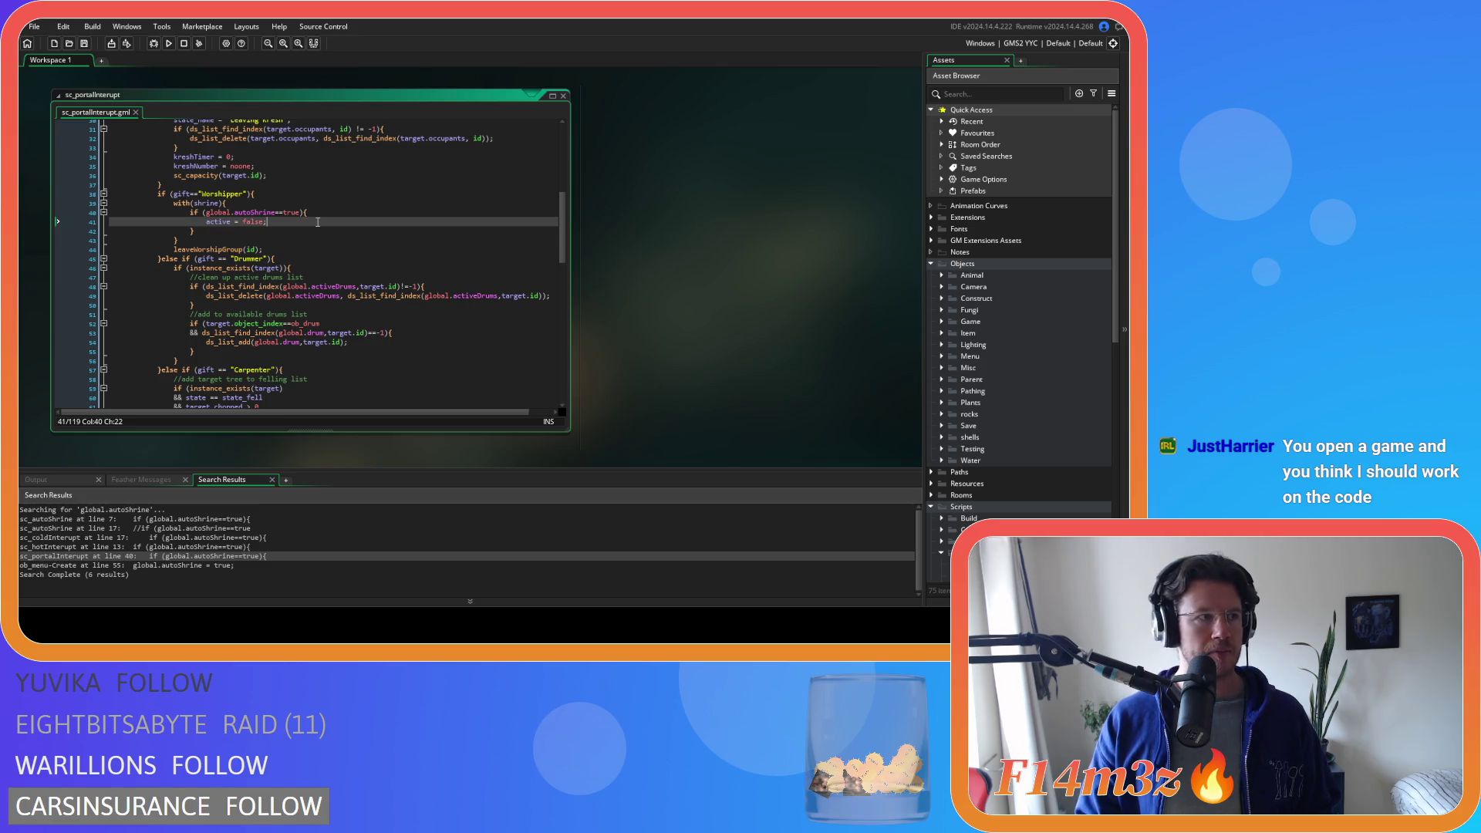
{"action": "left_click", "coordinate": [553, 96]}
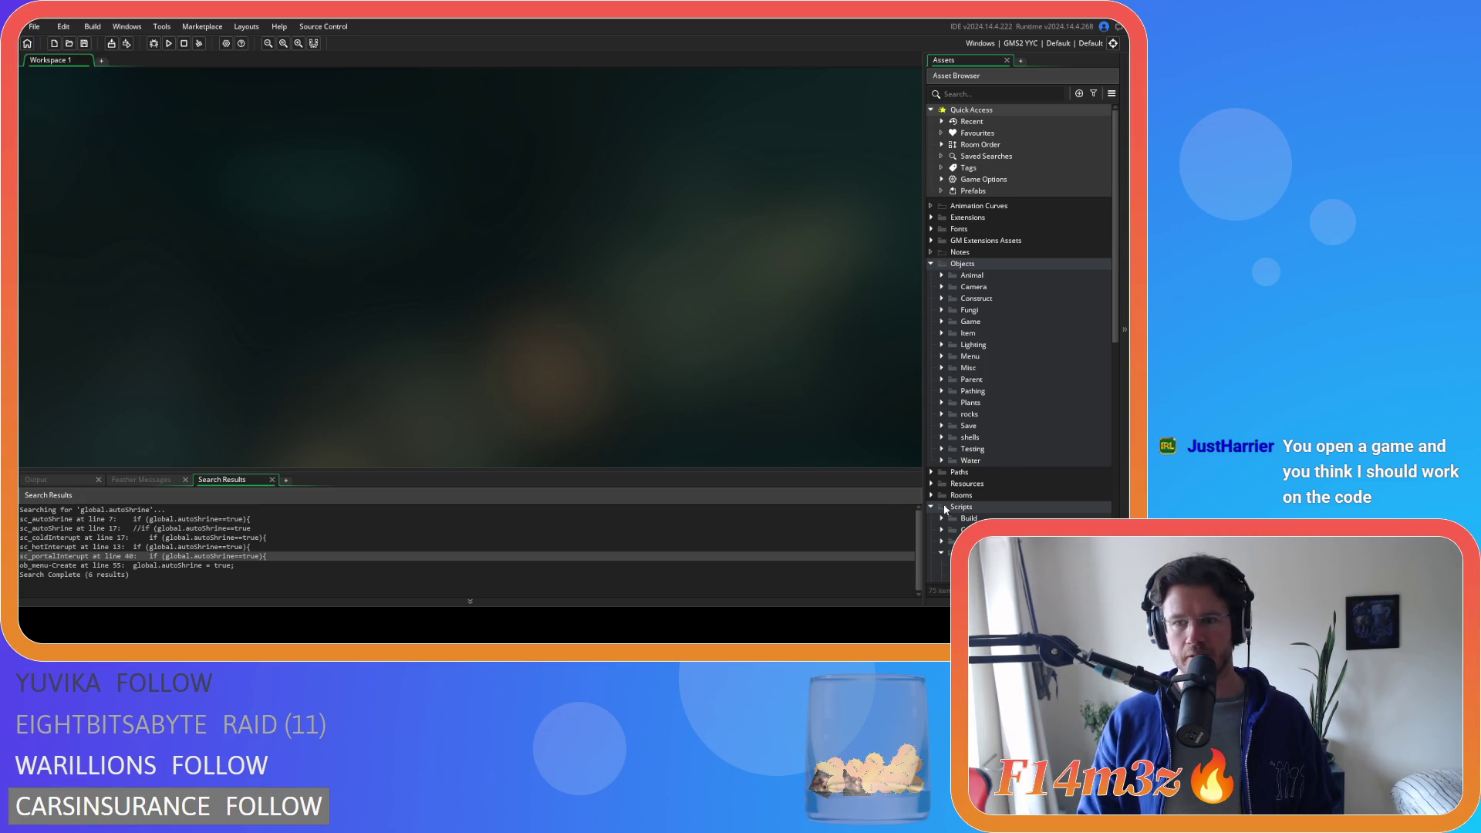
{"action": "scroll", "coordinate": [979, 489], "scroll_direction": "down", "scroll_amount": 3}
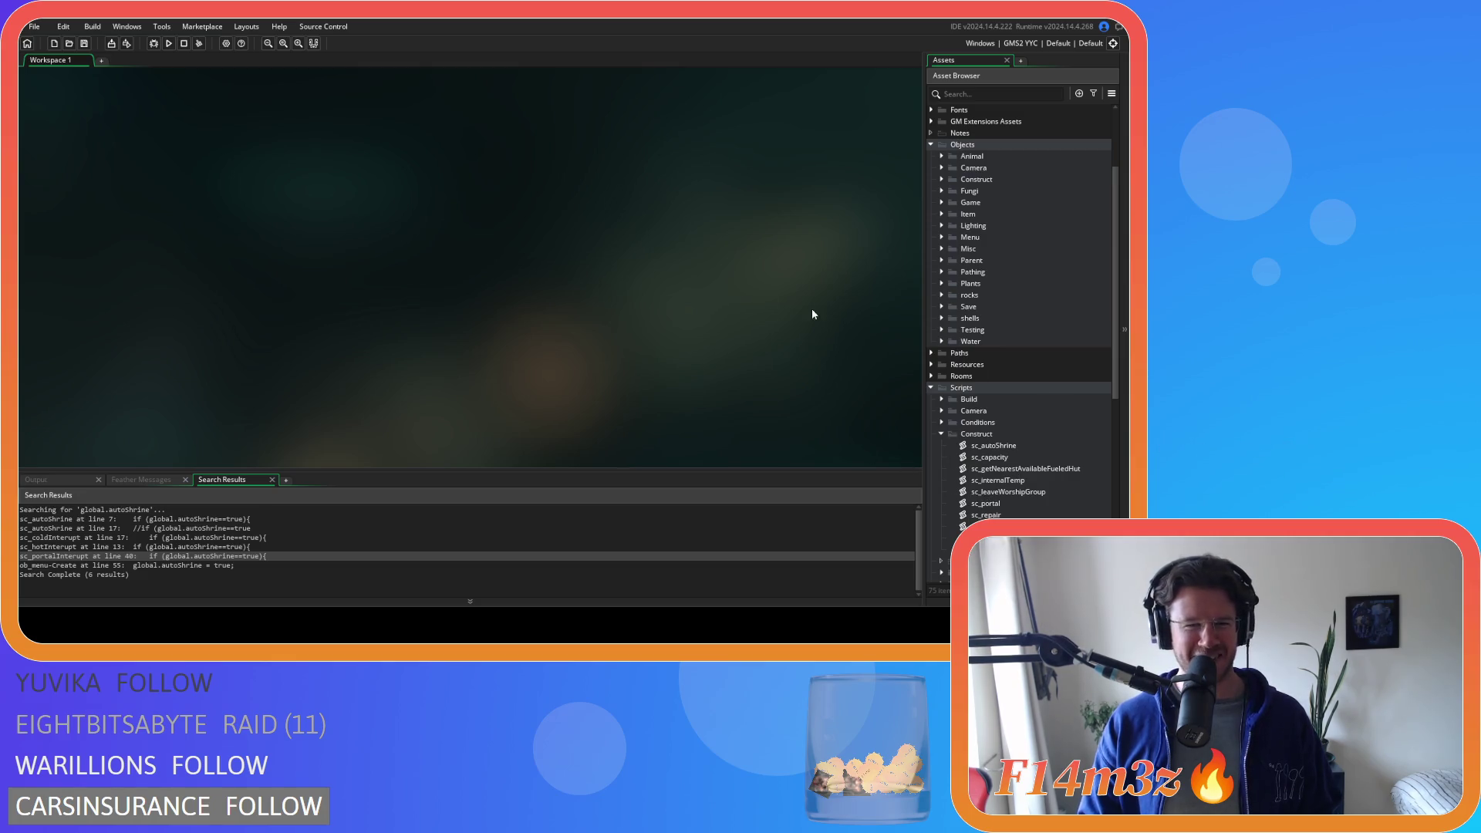
- Collapse the Construct, Scripts and Objects folders and reopen sc_portalInterupt at line 40
{"action": "left_click", "coordinate": [940, 435]}
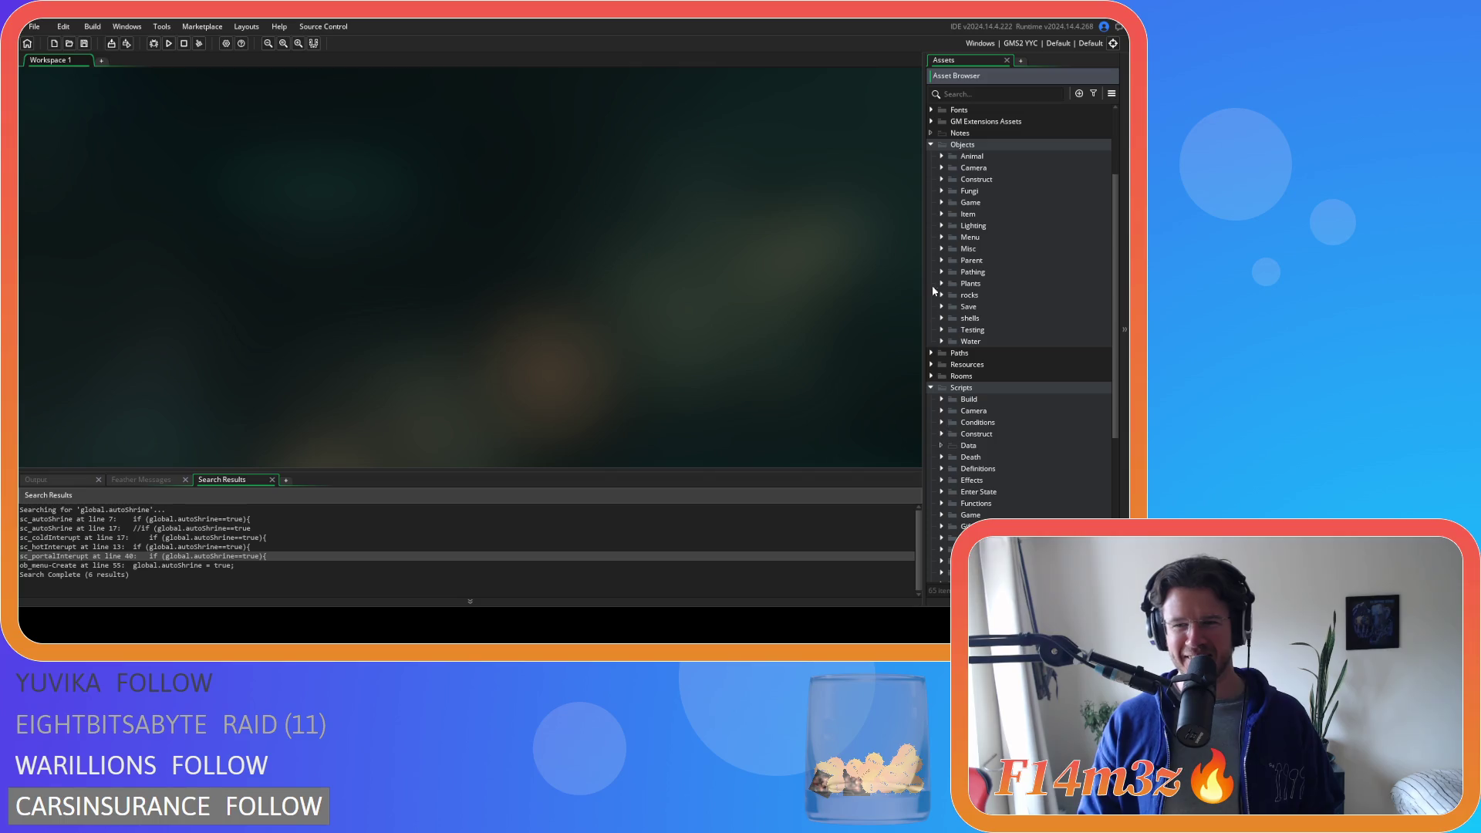
{"action": "left_click", "coordinate": [931, 387]}
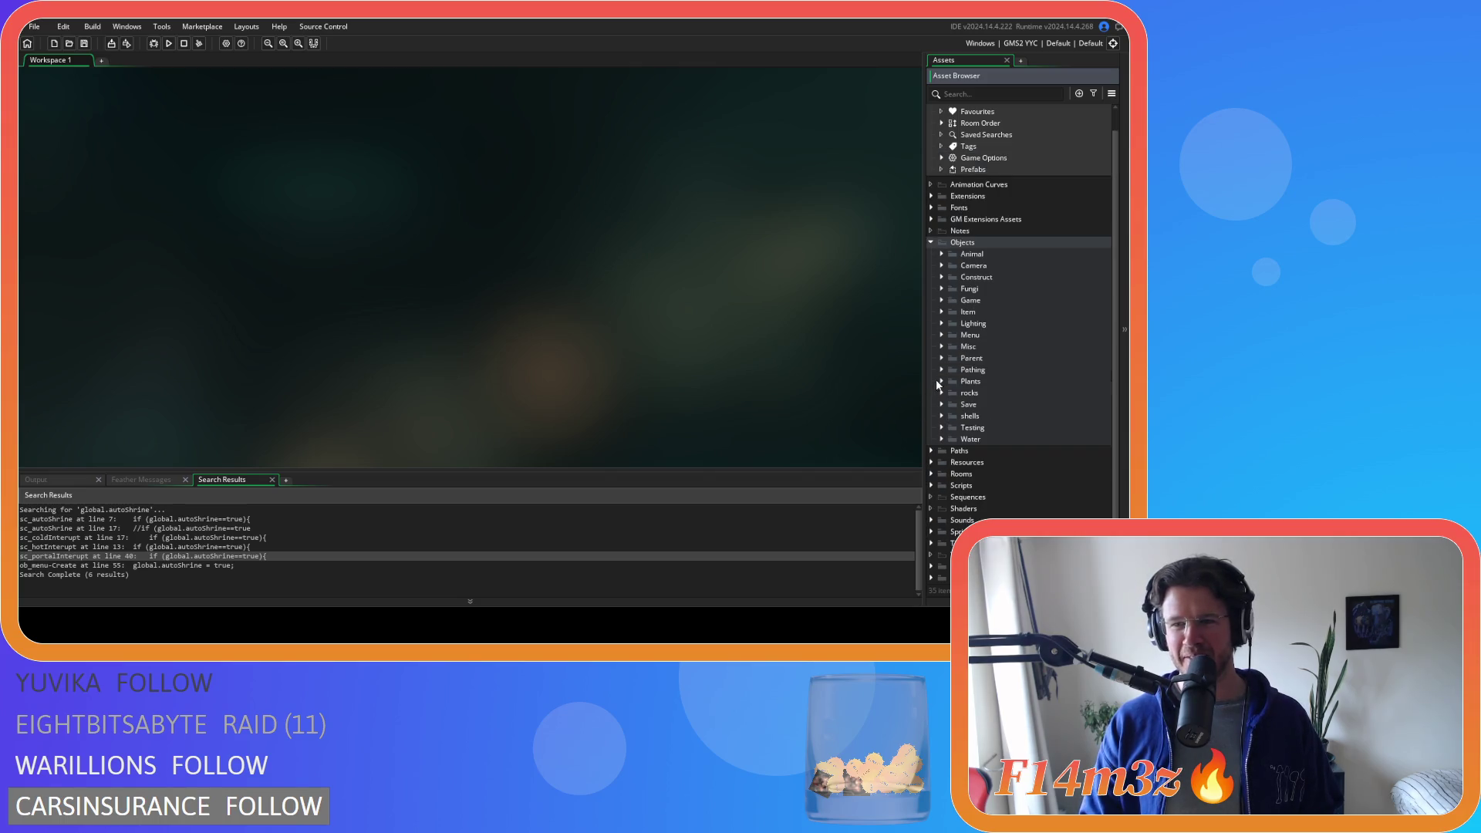
{"action": "left_click", "coordinate": [938, 247]}
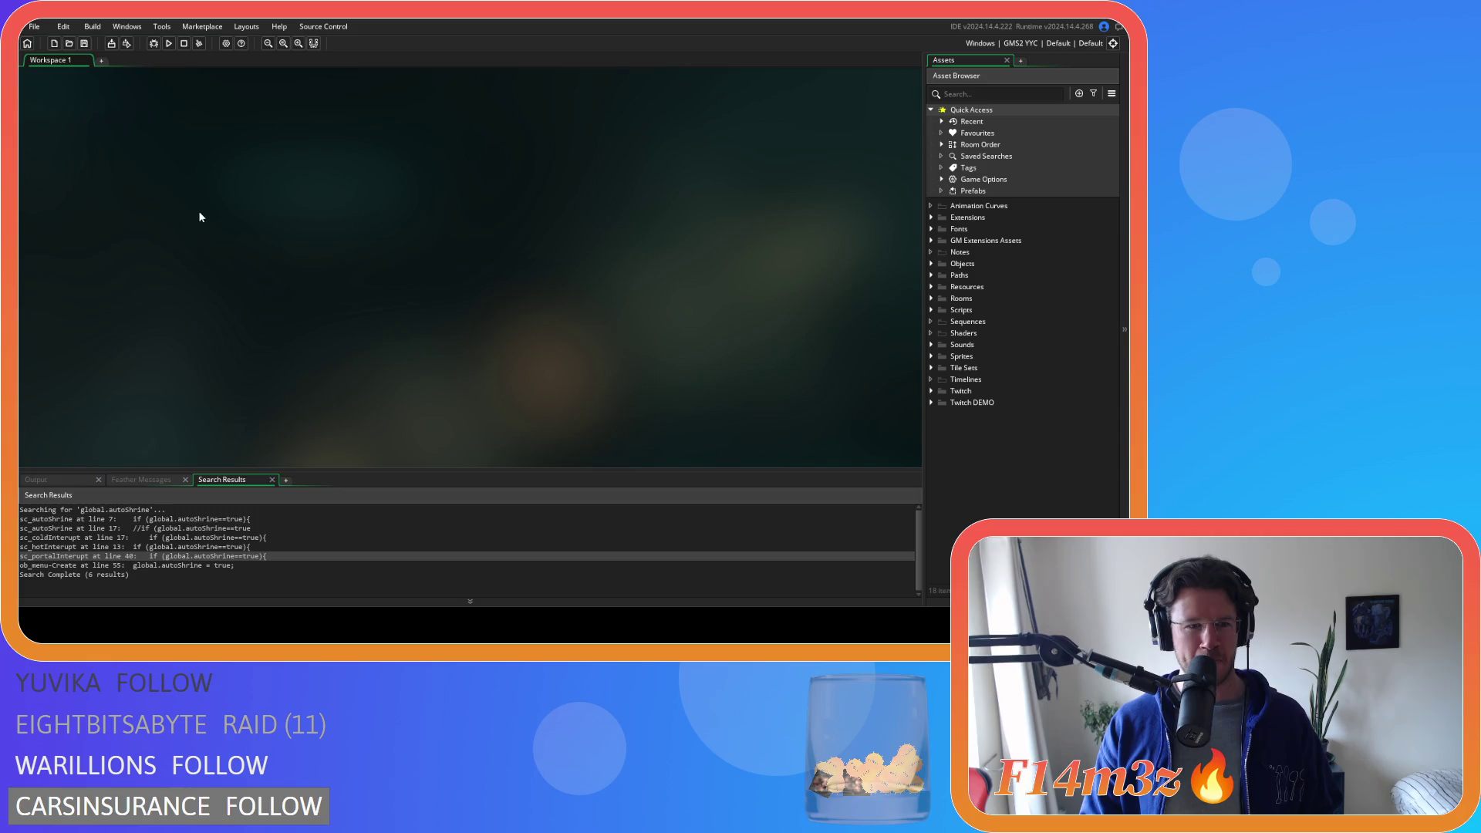
{"action": "double_click", "coordinate": [85, 556]}
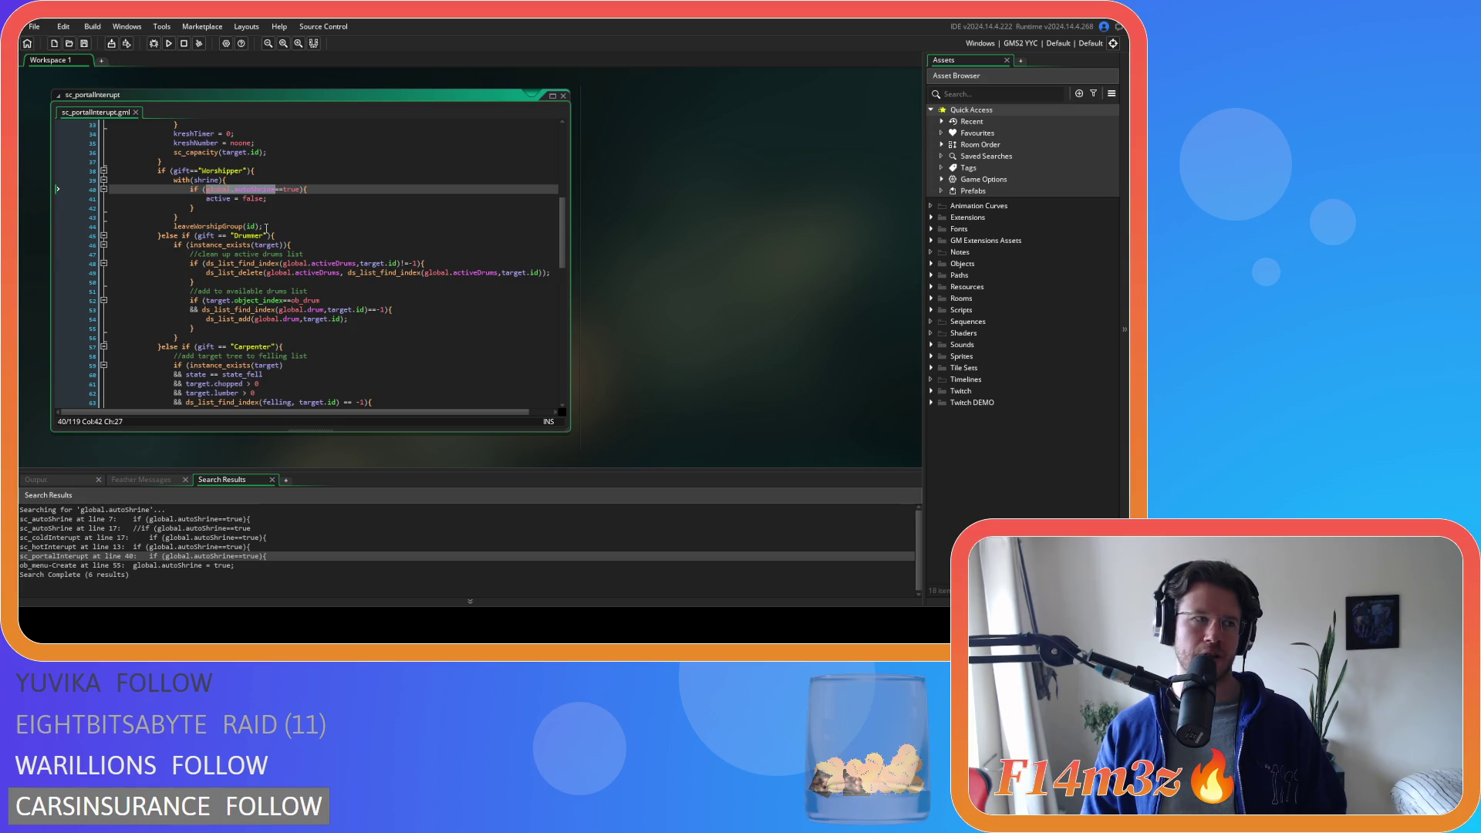
- Close all code windows via the workspace Windows menu, emptying the workspace
{"action": "right_click", "coordinate": [721, 176]}
{"action": "mouse_move", "coordinate": [740, 189]}
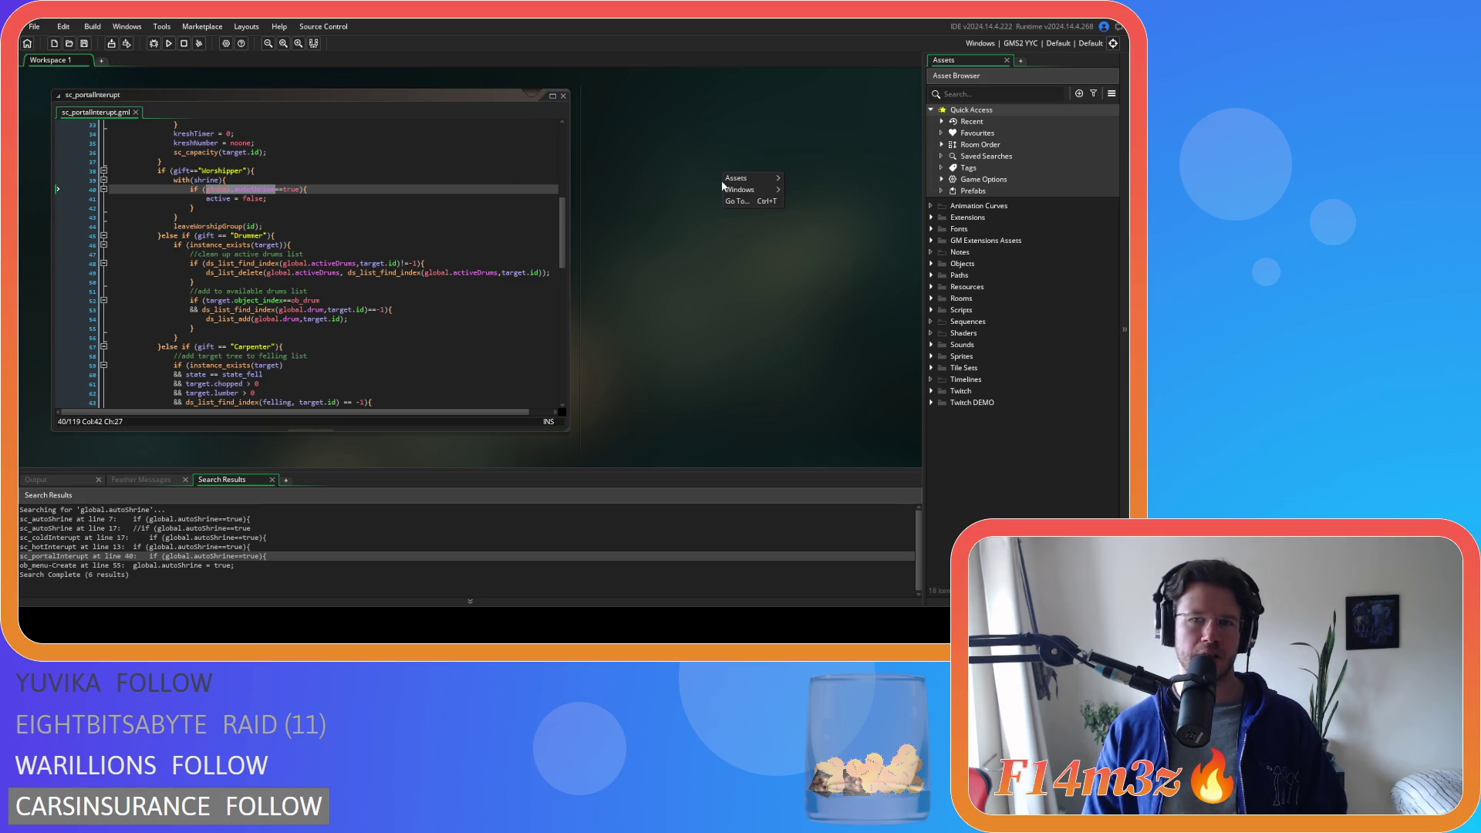
{"action": "left_click", "coordinate": [822, 217]}
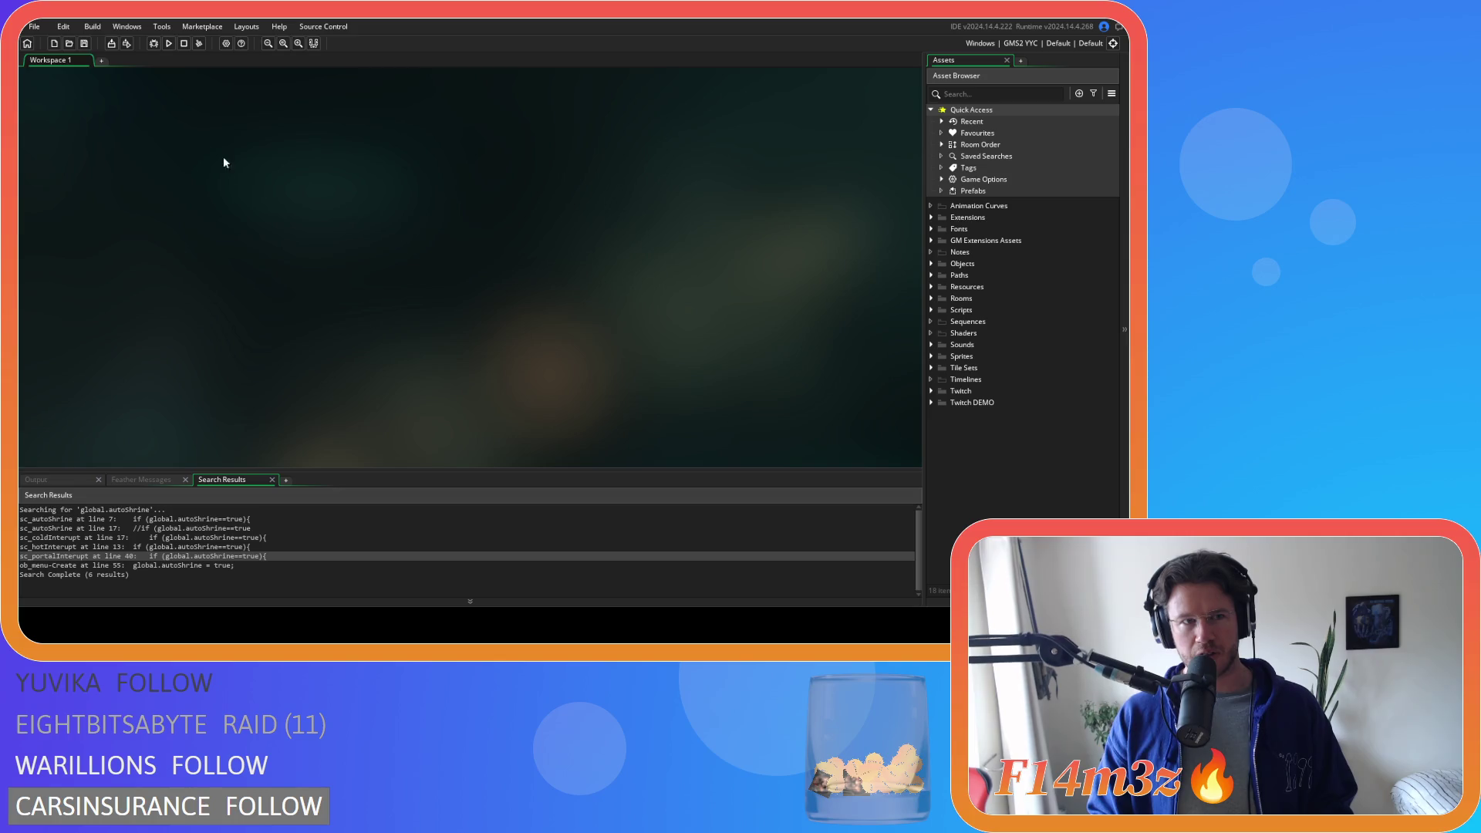
- Toggle the Scripts folder, then open sc_hotInterupt at its line 13 autoShrine match
{"action": "left_click", "coordinate": [931, 310]}
{"action": "left_click", "coordinate": [930, 308]}
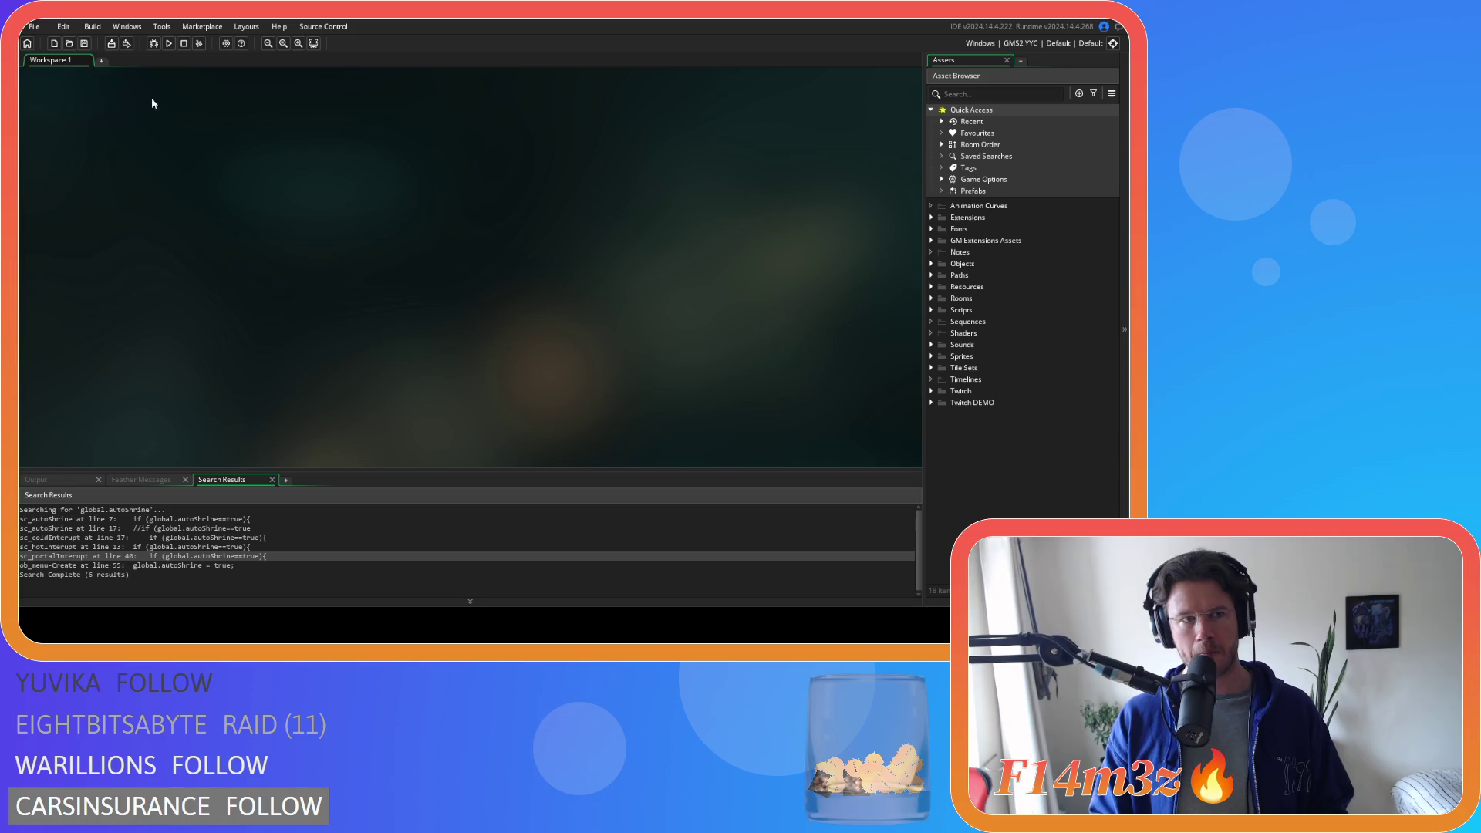
{"action": "double_click", "coordinate": [69, 547]}
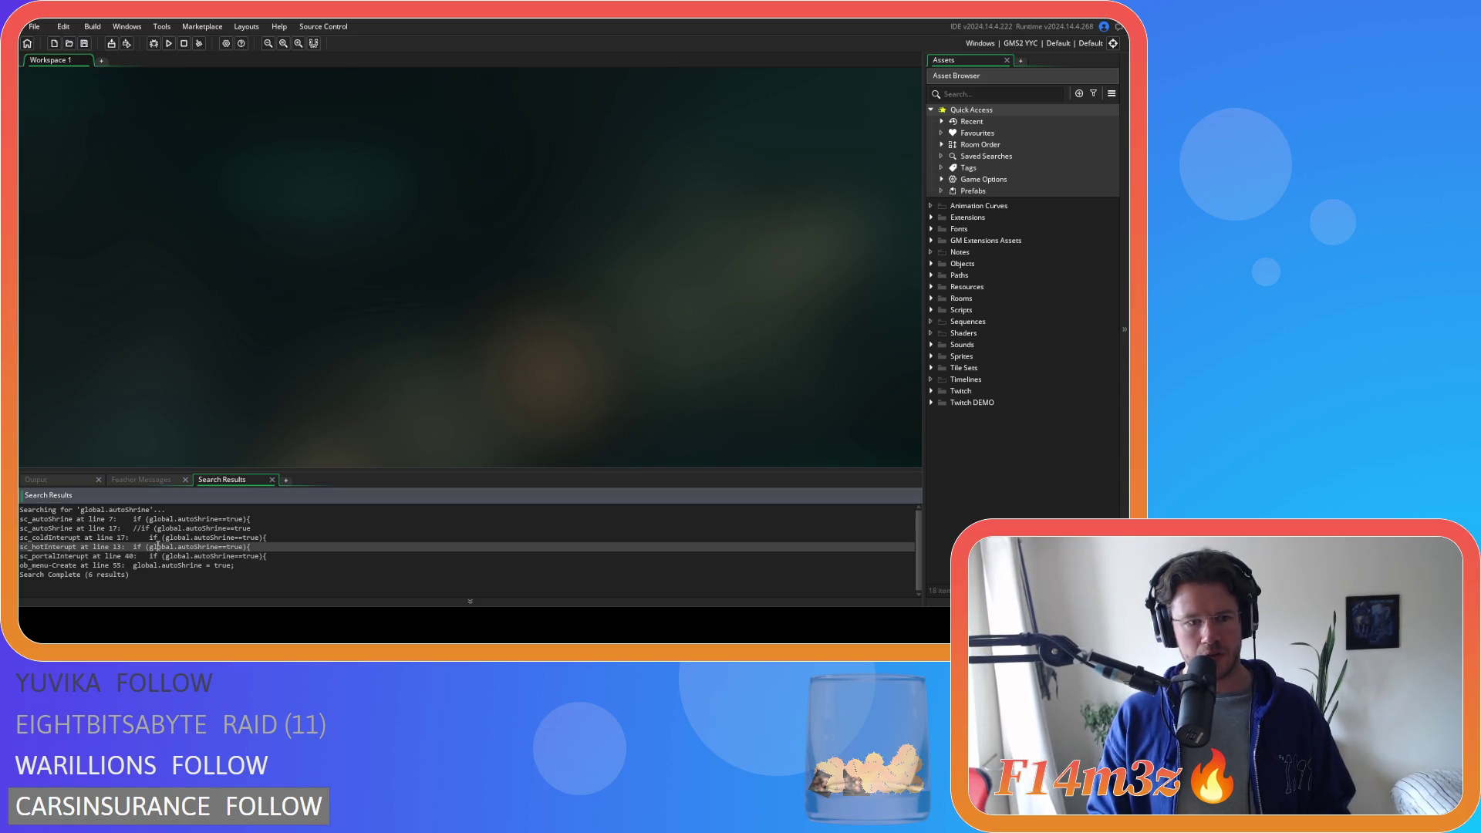
{"action": "left_click", "coordinate": [306, 266]}
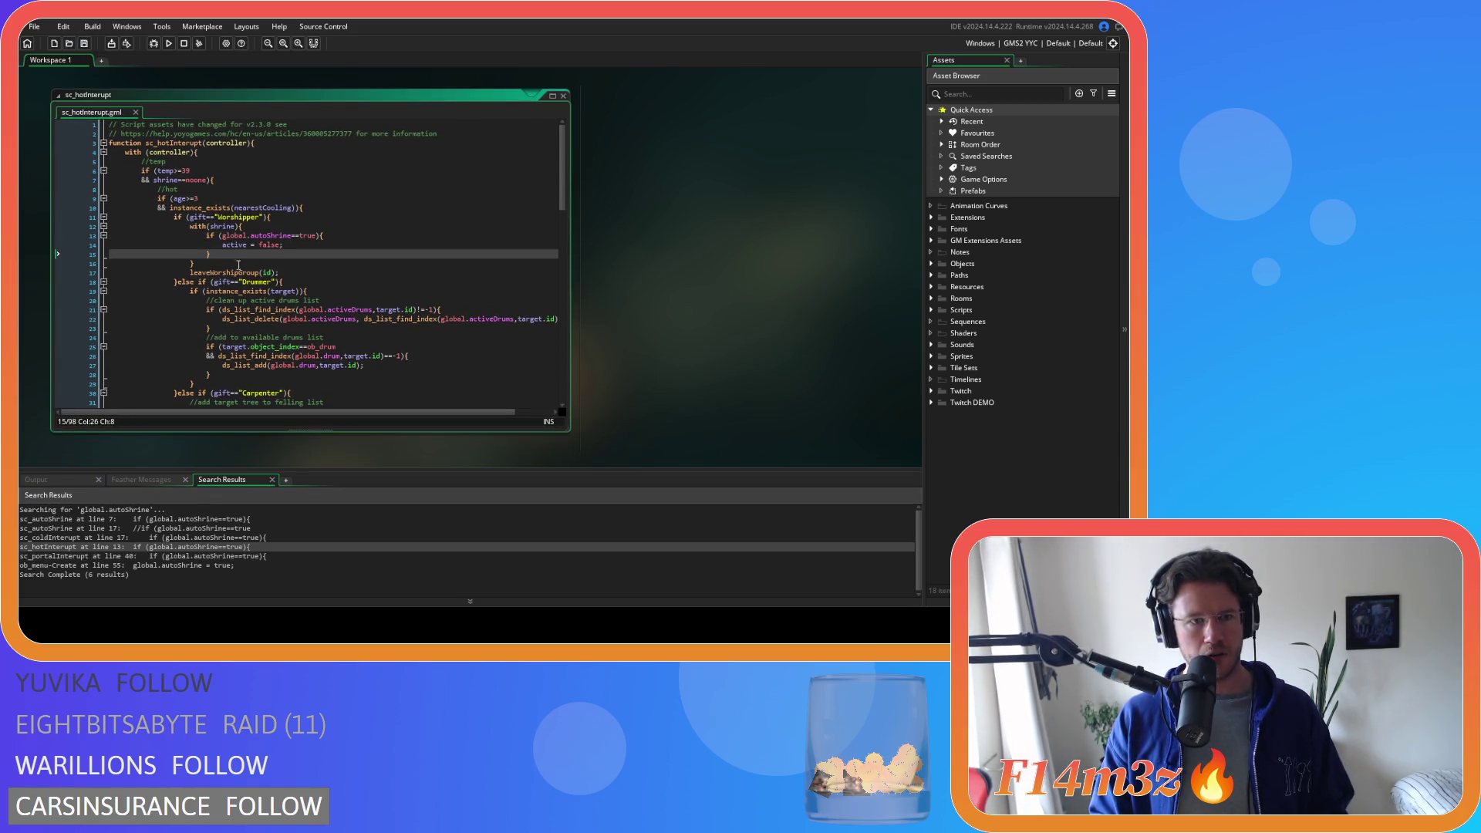
- Look over shrine-handling lines 12-16 in sc_hotInterupt, then close all code windows
{"action": "left_click", "coordinate": [277, 227]}
{"action": "left_click", "coordinate": [301, 264]}
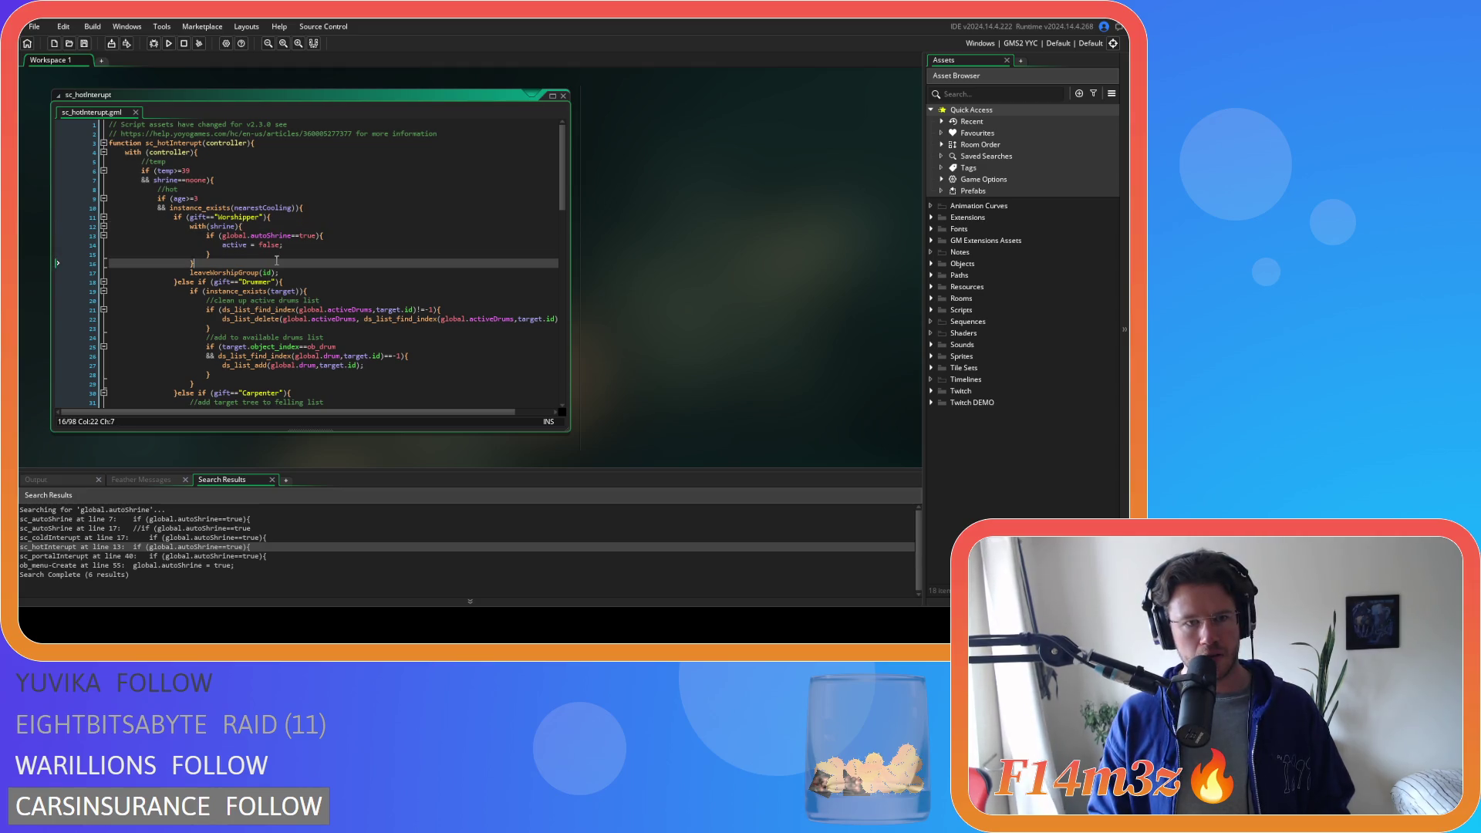
{"action": "left_click", "coordinate": [298, 246]}
{"action": "left_click", "coordinate": [255, 264]}
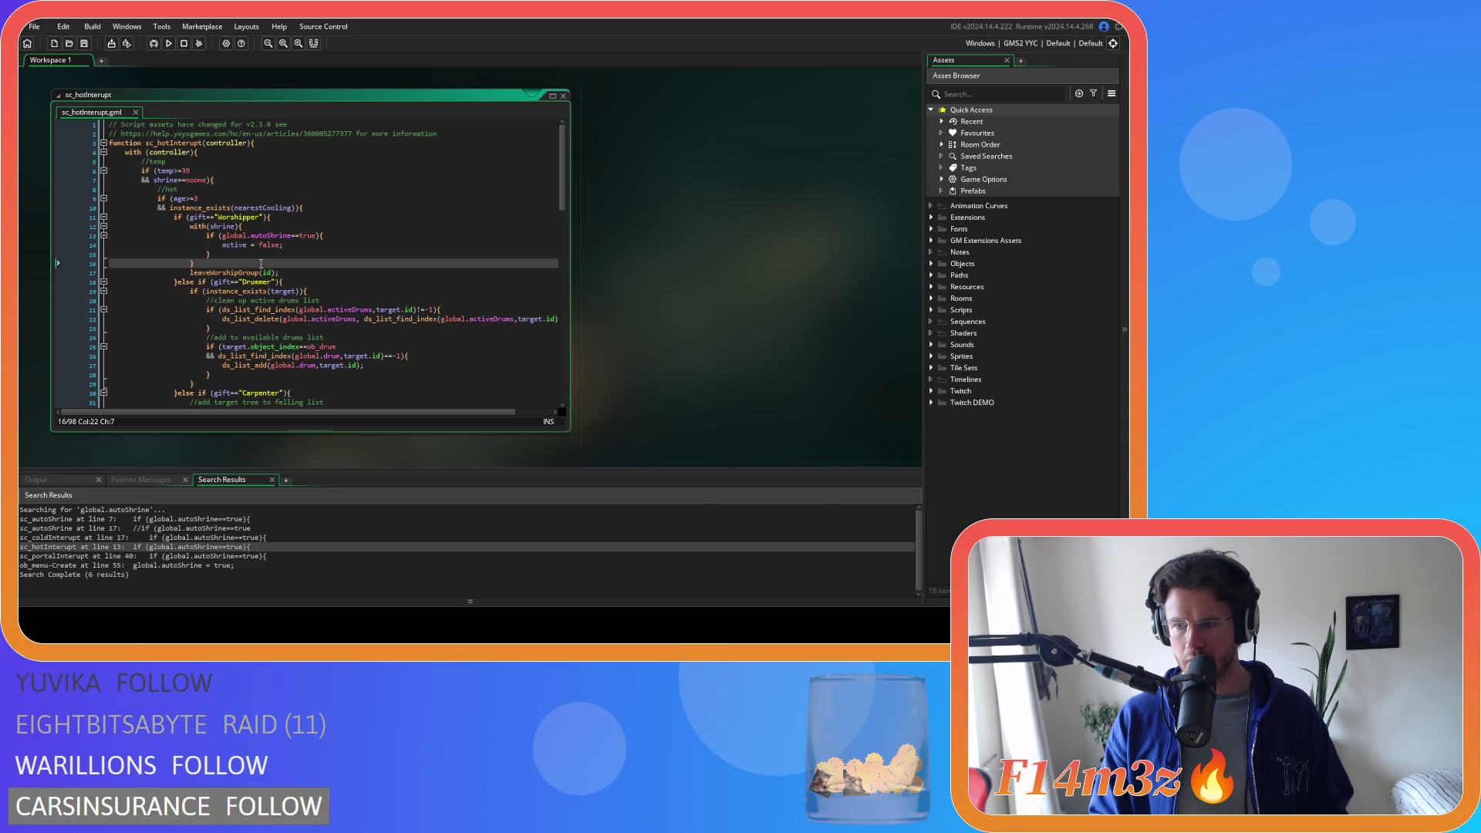
{"action": "right_click", "coordinate": [712, 251]}
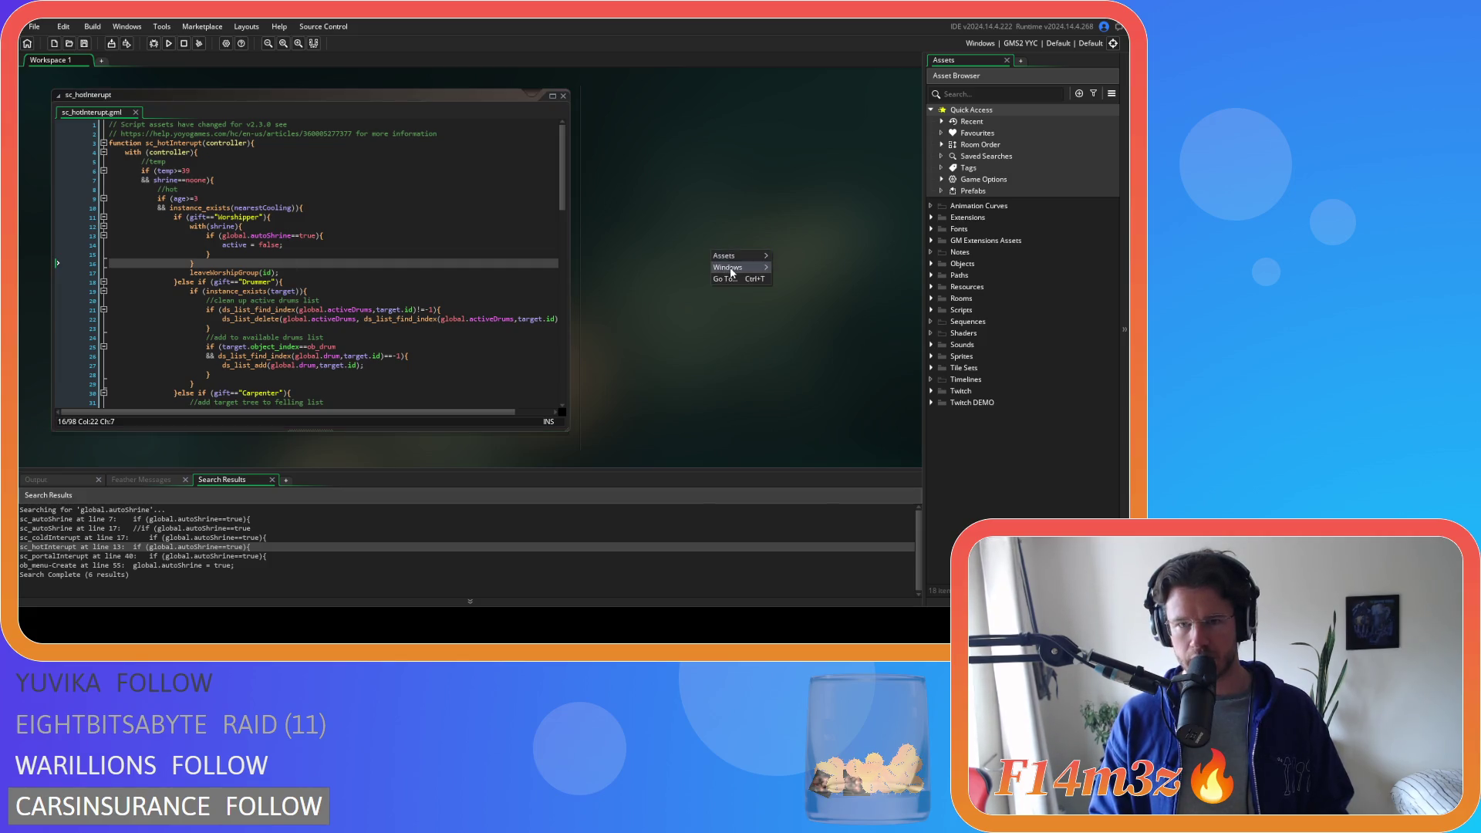
{"action": "mouse_move", "coordinate": [730, 267]}
{"action": "left_click", "coordinate": [798, 297]}
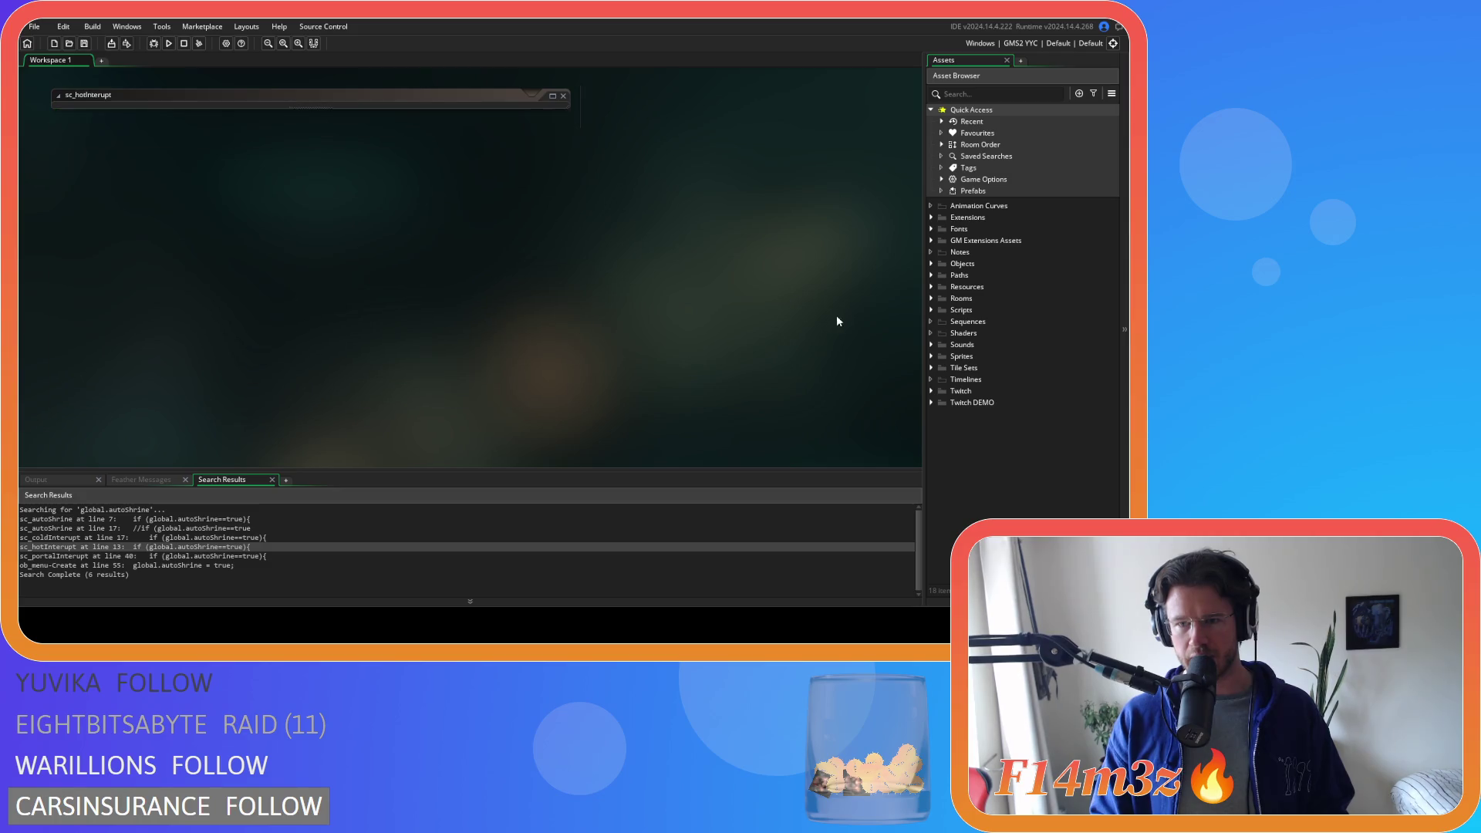
- Browse the Scripts, Game and Construct folders, open sc_worshipGroup and shrink its window to the title
{"action": "left_click", "coordinate": [927, 312]}
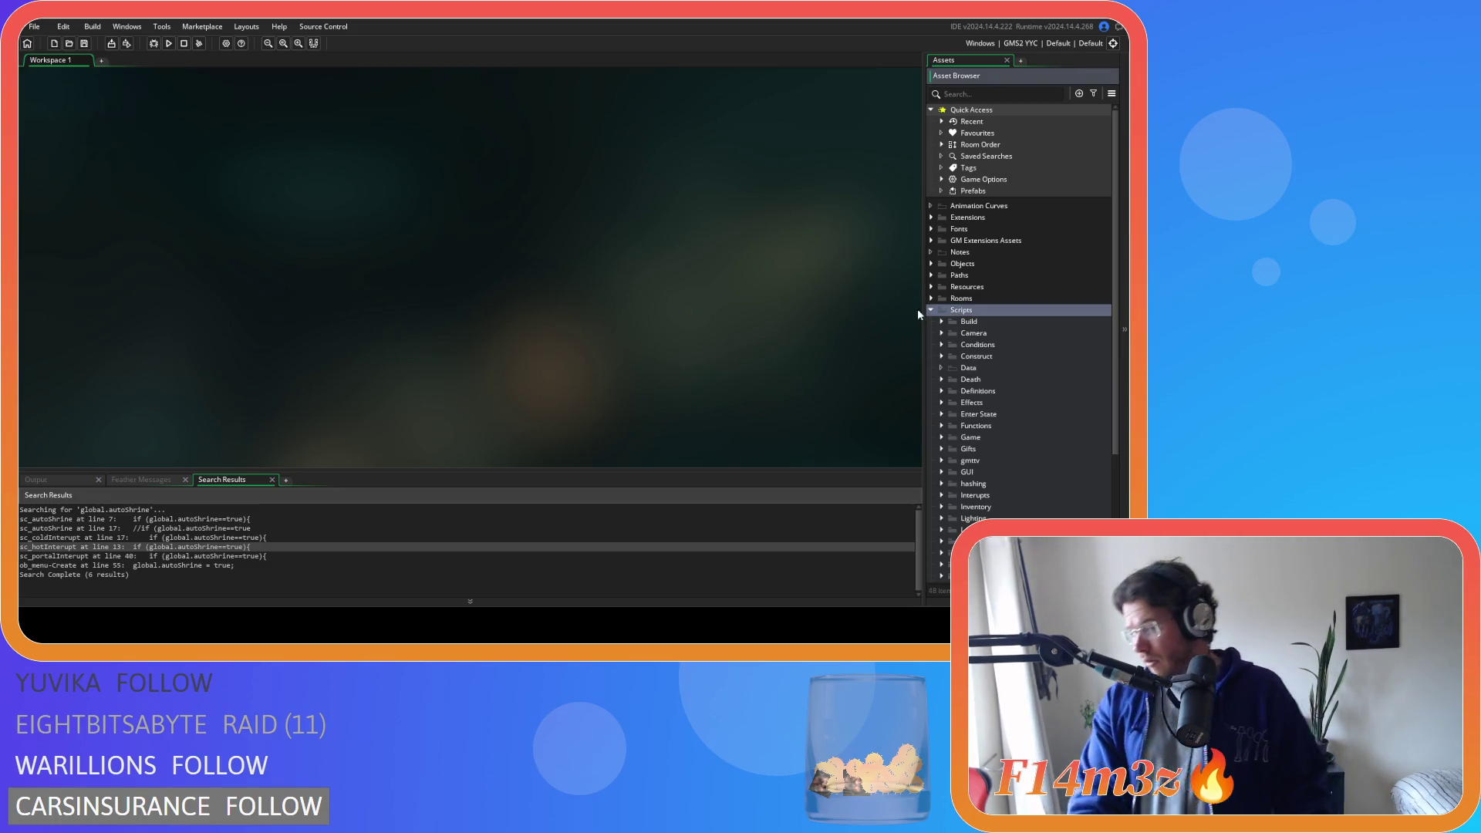
{"action": "left_click", "coordinate": [941, 438]}
{"action": "scroll", "coordinate": [984, 435], "scroll_direction": "down", "scroll_amount": 3}
{"action": "scroll", "coordinate": [1007, 433], "scroll_direction": "down", "scroll_amount": 2}
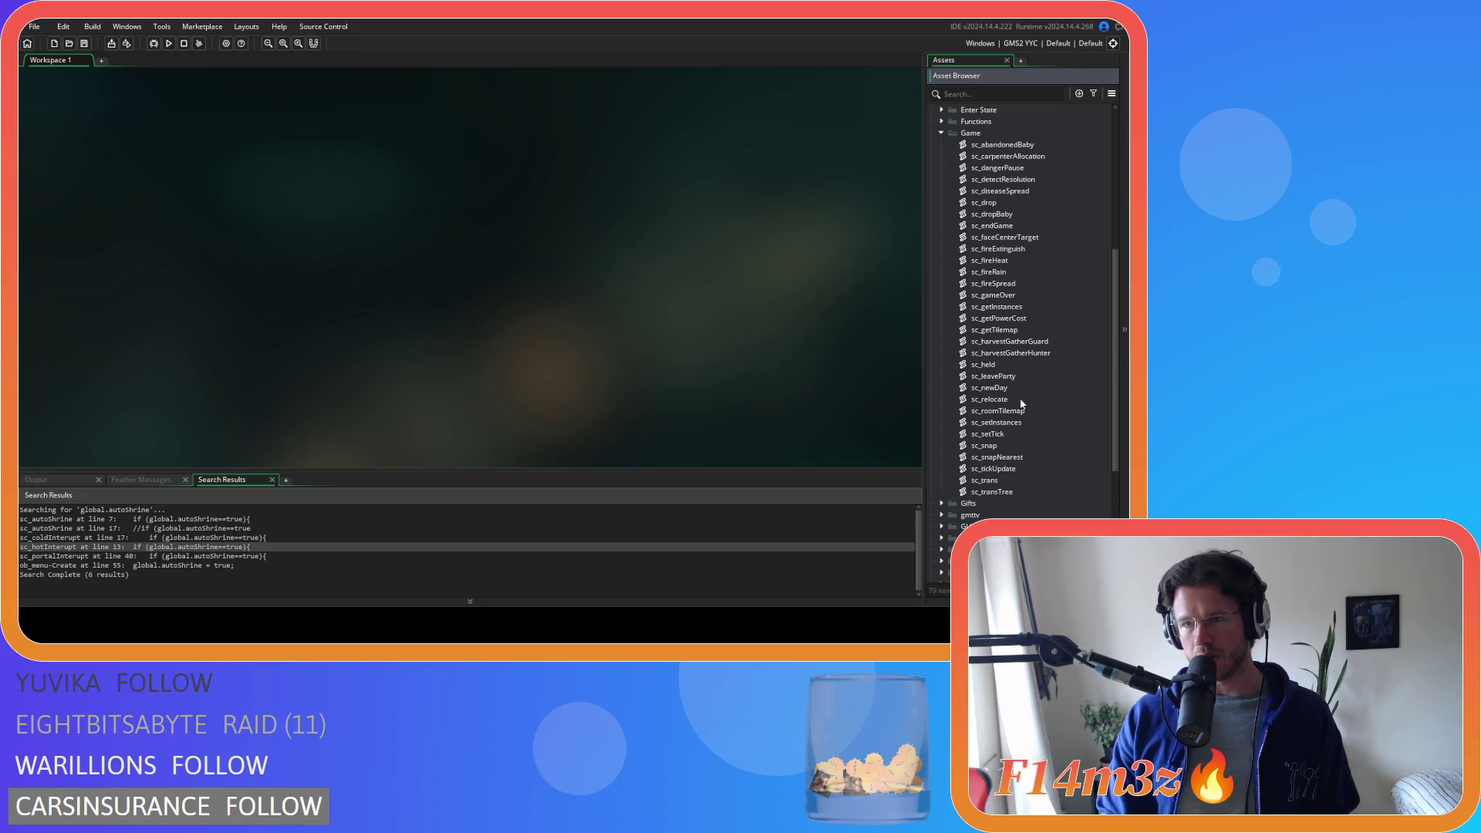
{"action": "scroll", "coordinate": [995, 347], "scroll_direction": "up", "scroll_amount": 2}
{"action": "left_click", "coordinate": [940, 261]}
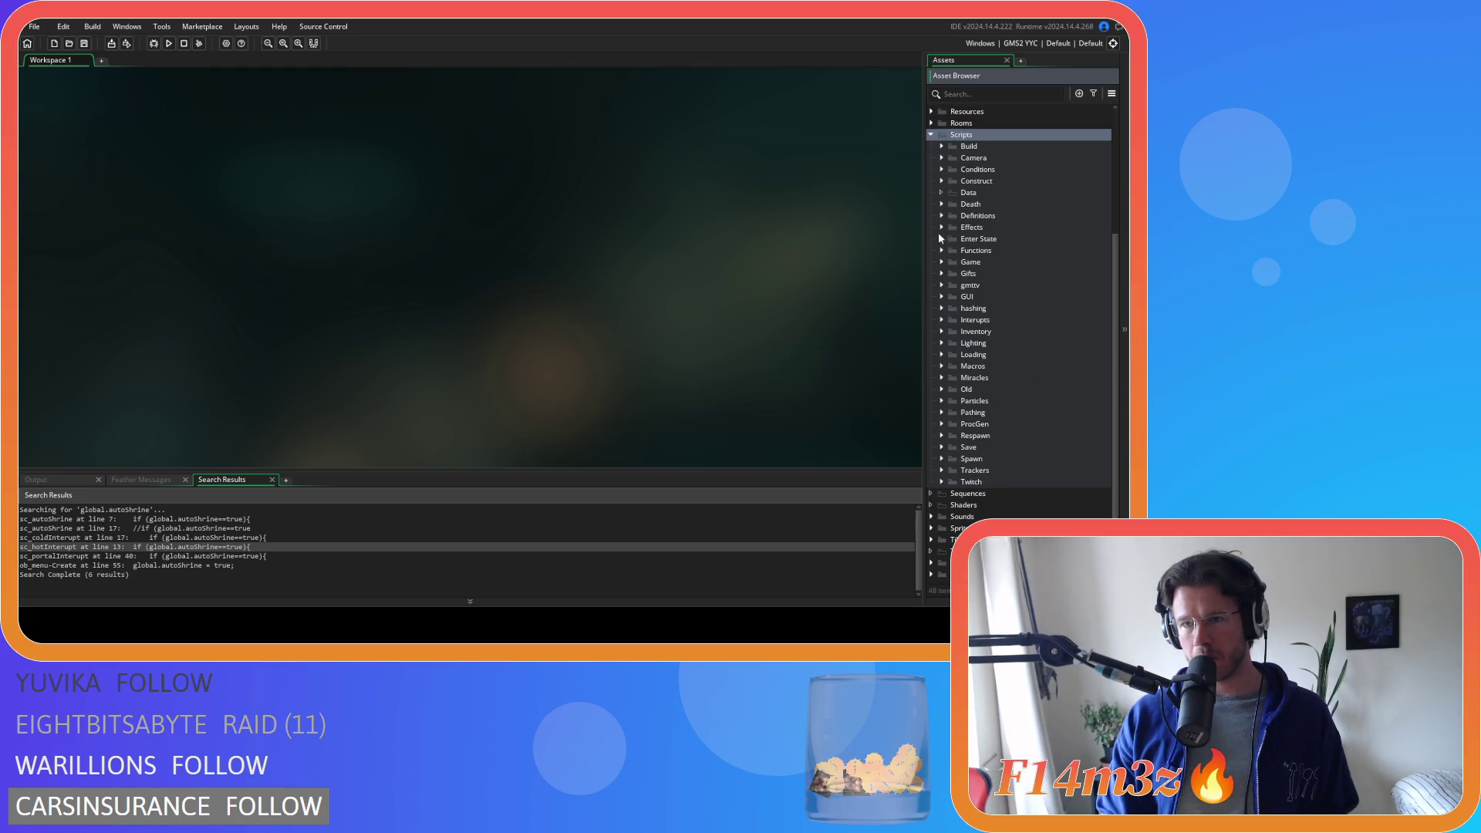
{"action": "left_click", "coordinate": [943, 180]}
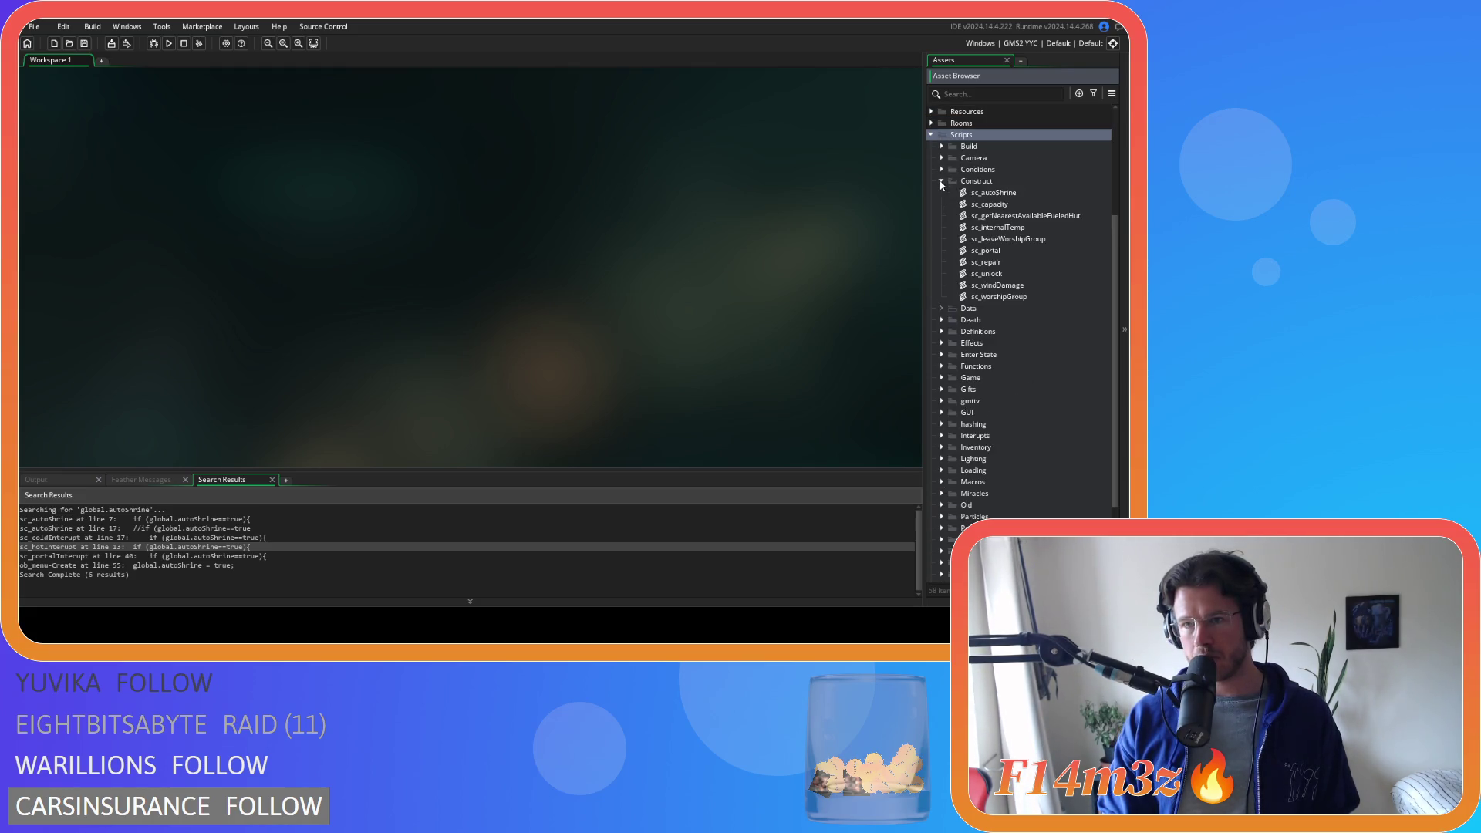
{"action": "double_click", "coordinate": [1001, 297]}
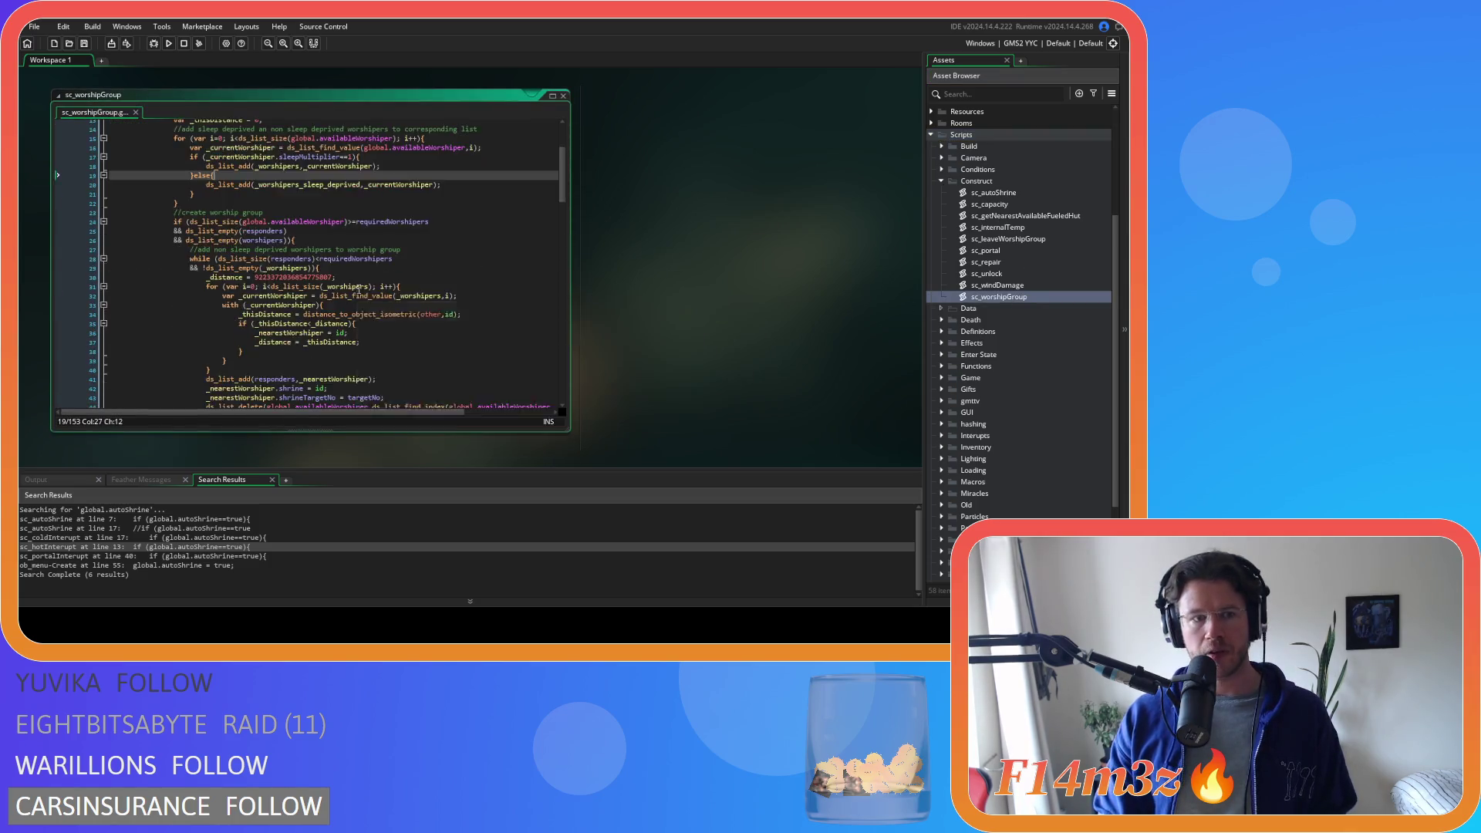
{"action": "double_click", "coordinate": [548, 98]}
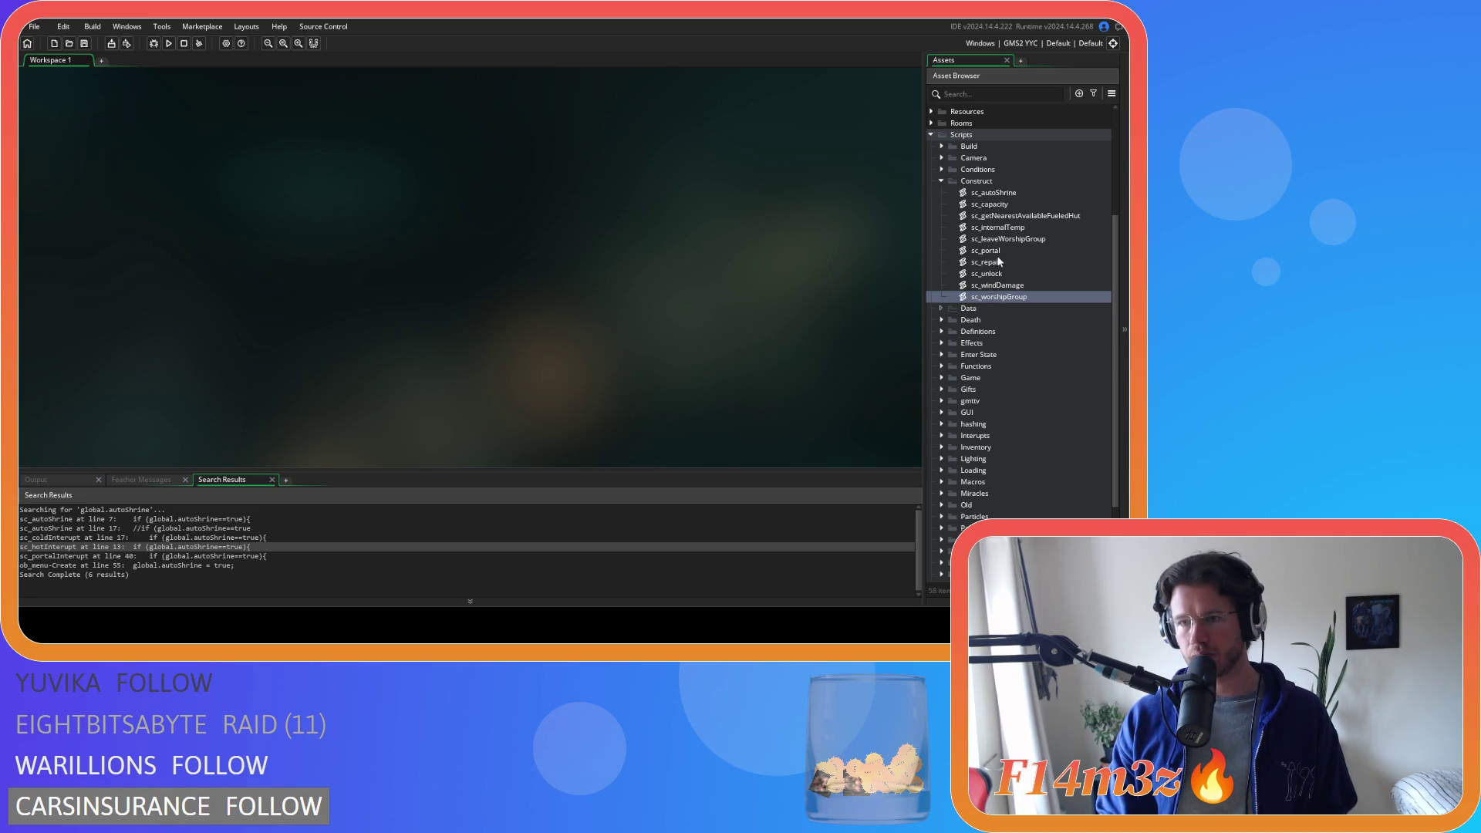
- Open sc_autoShrine and look over lines 6-15 and its commented-out shrine block
{"action": "double_click", "coordinate": [992, 192]}
{"action": "left_click", "coordinate": [277, 299]}
{"action": "left_click_drag", "start_coordinate": [145, 263], "coordinate": [148, 165]}
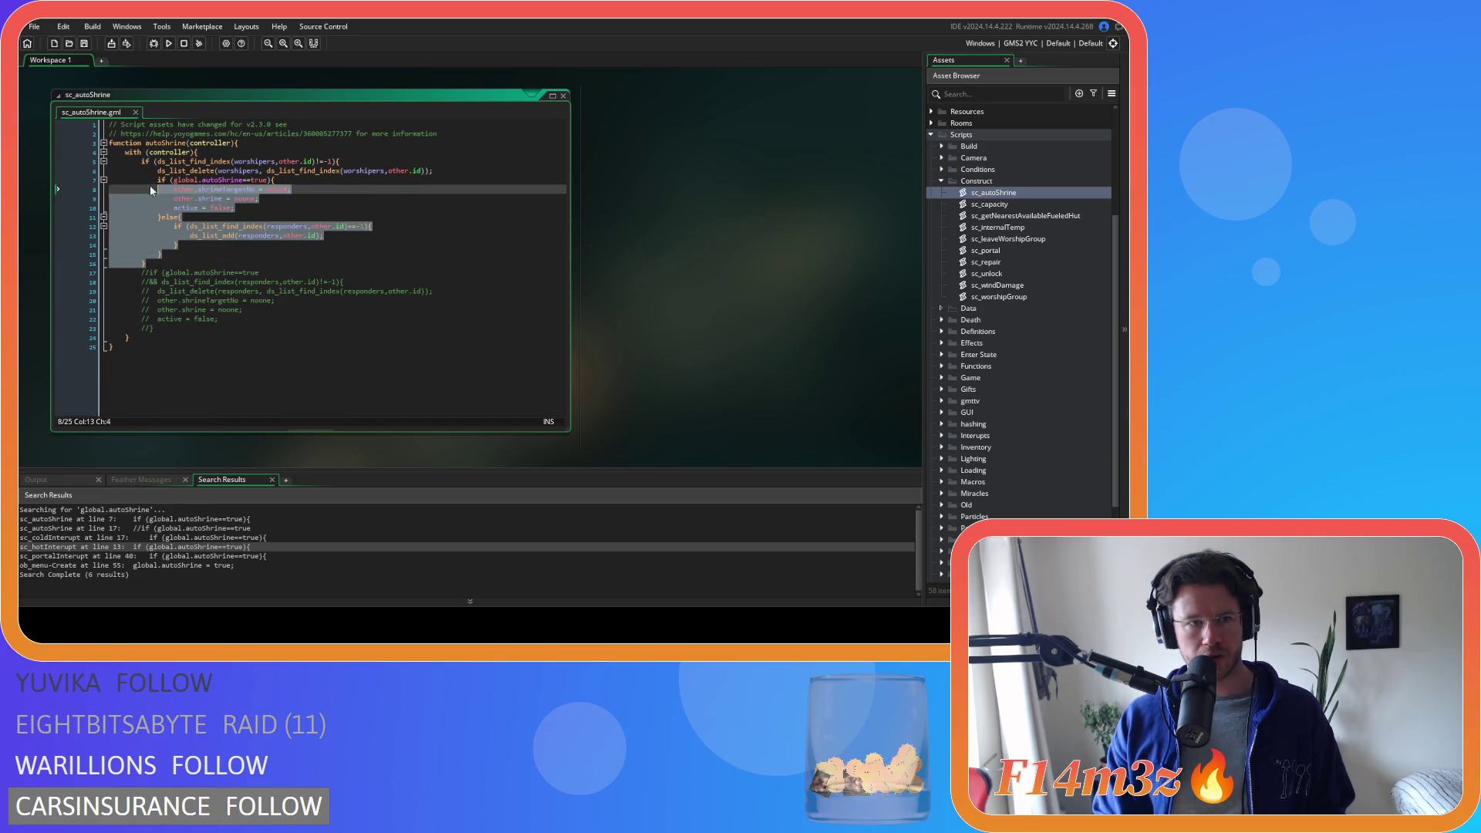
{"action": "left_click", "coordinate": [309, 226]}
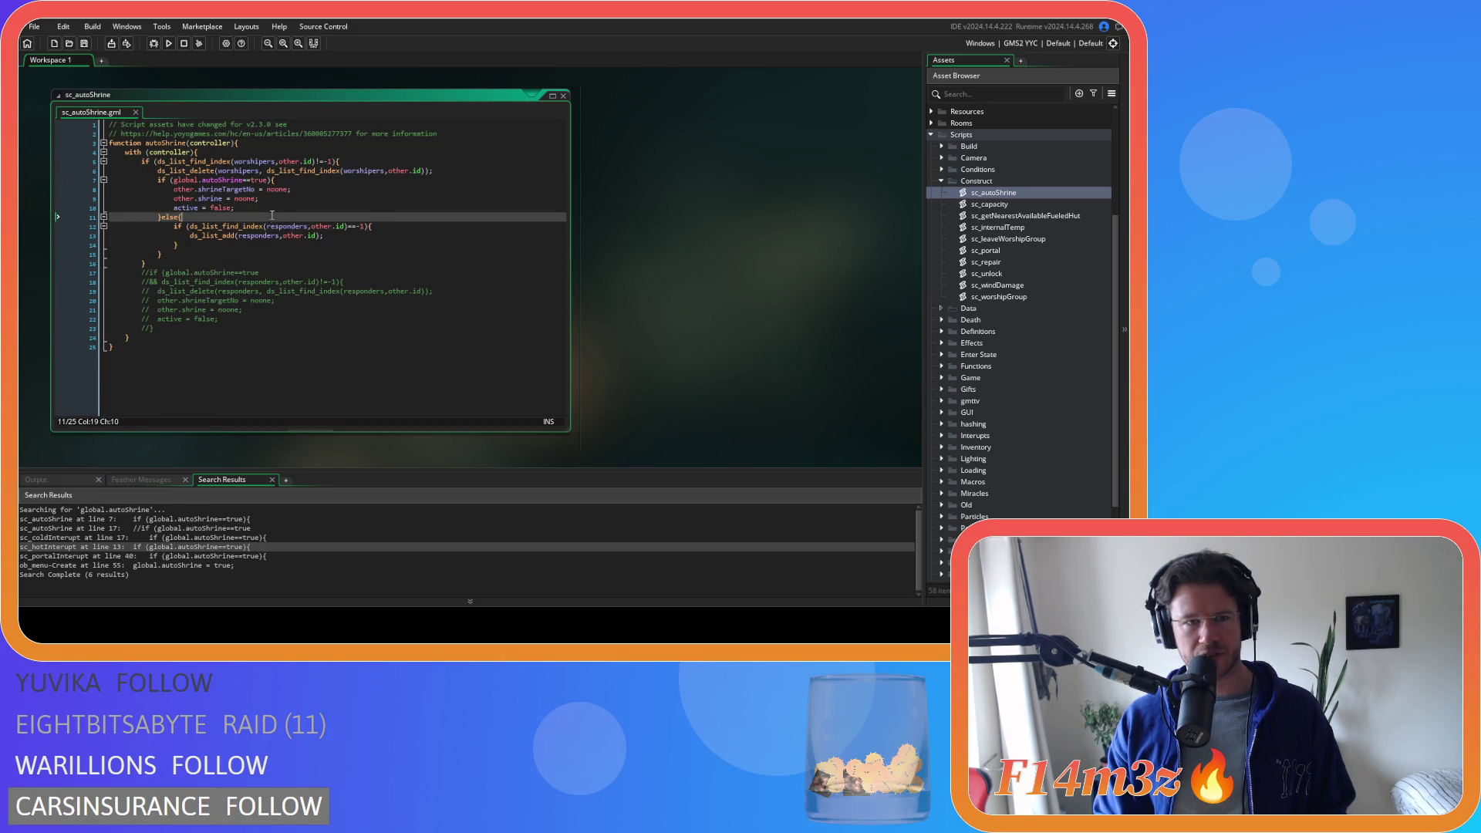
{"action": "left_click", "coordinate": [324, 202]}
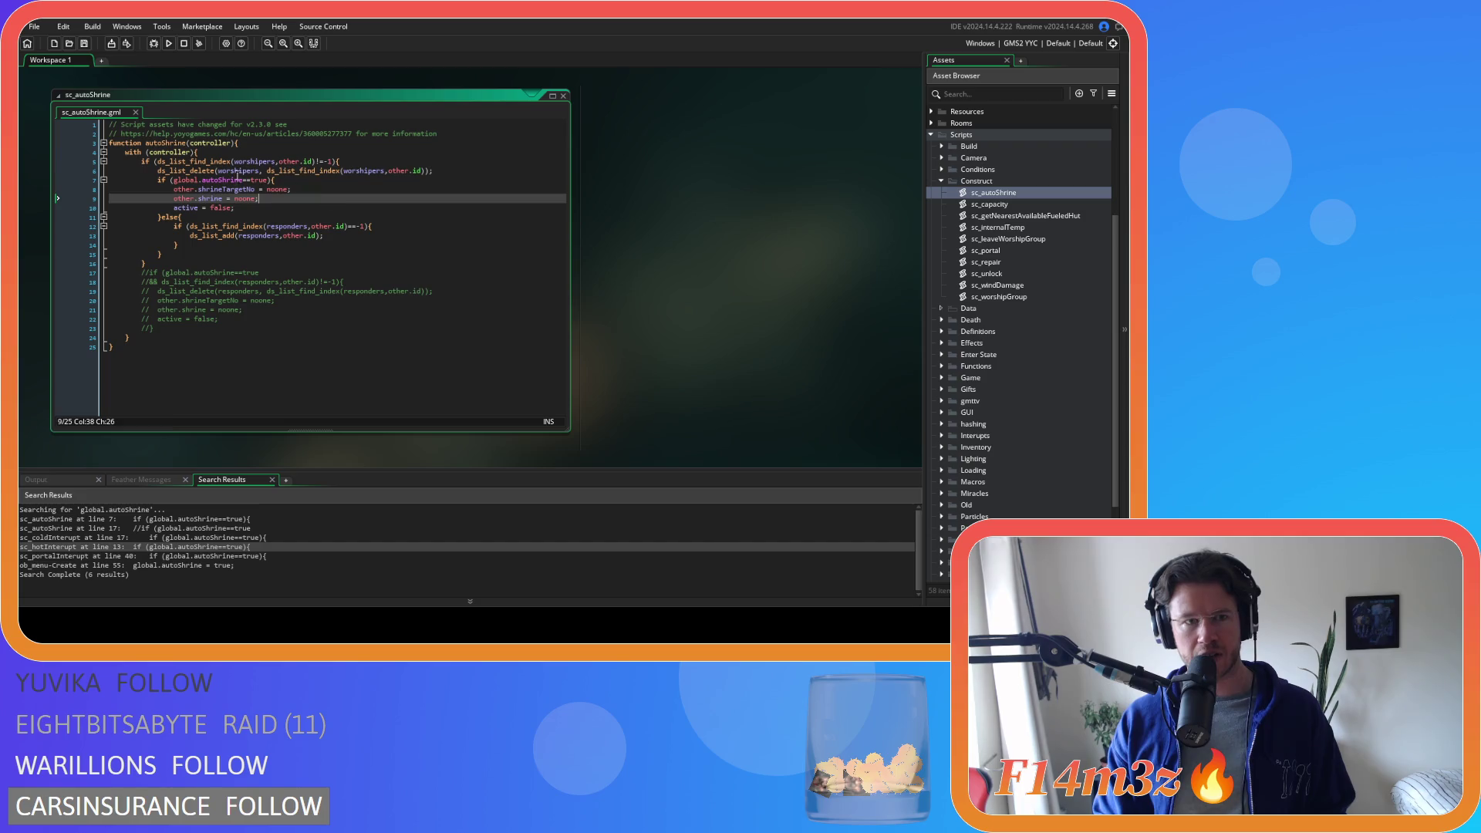
{"action": "left_click", "coordinate": [427, 170]}
{"action": "mouse_move", "coordinate": [177, 300]}
{"action": "left_mouse_down"}
{"action": "mouse_move", "coordinate": [206, 309]}
{"action": "mouse_move", "coordinate": [202, 323]}
{"action": "left_mouse_up"}
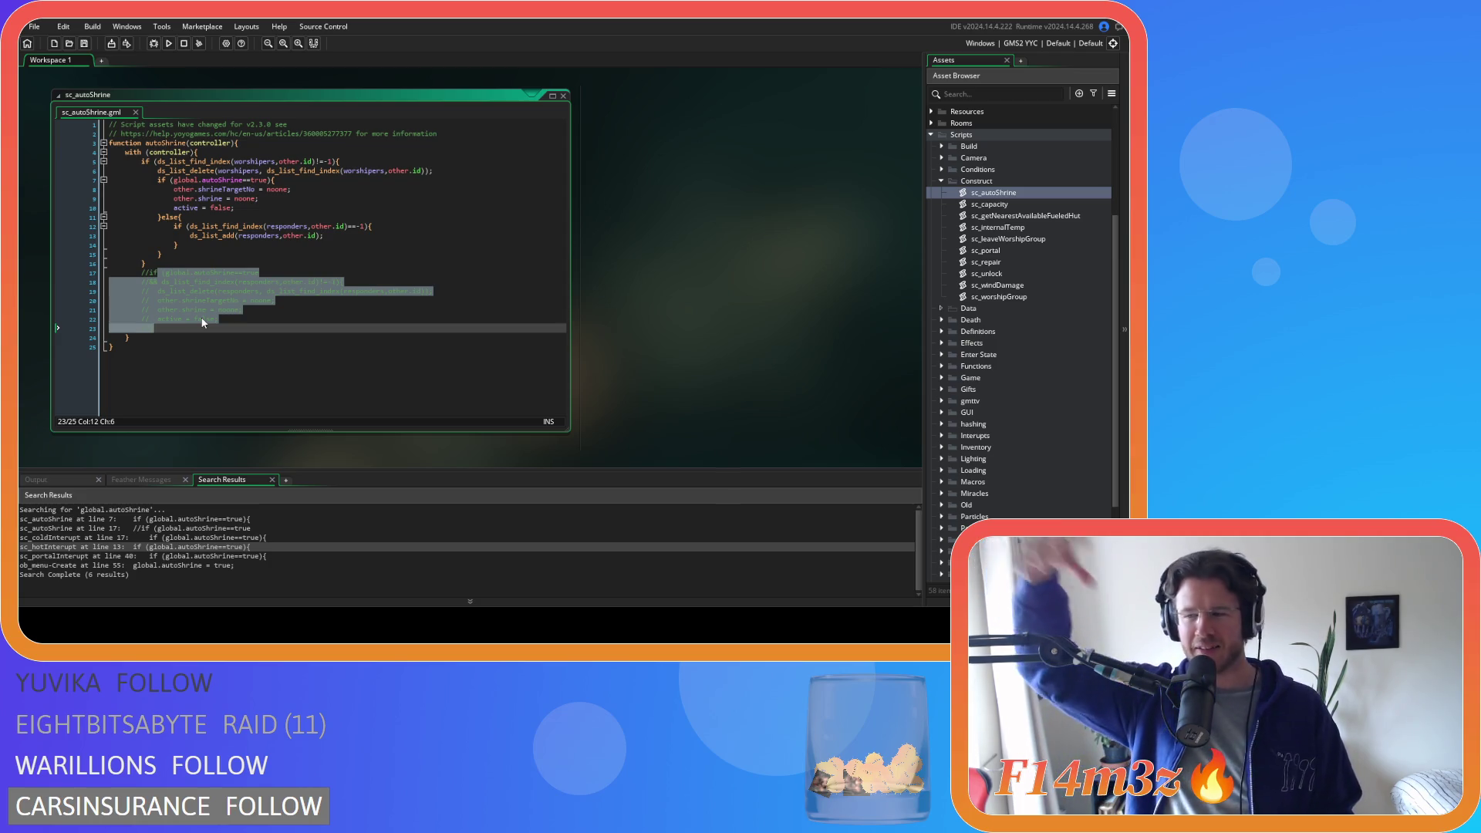
{"action": "left_click", "coordinate": [241, 334]}
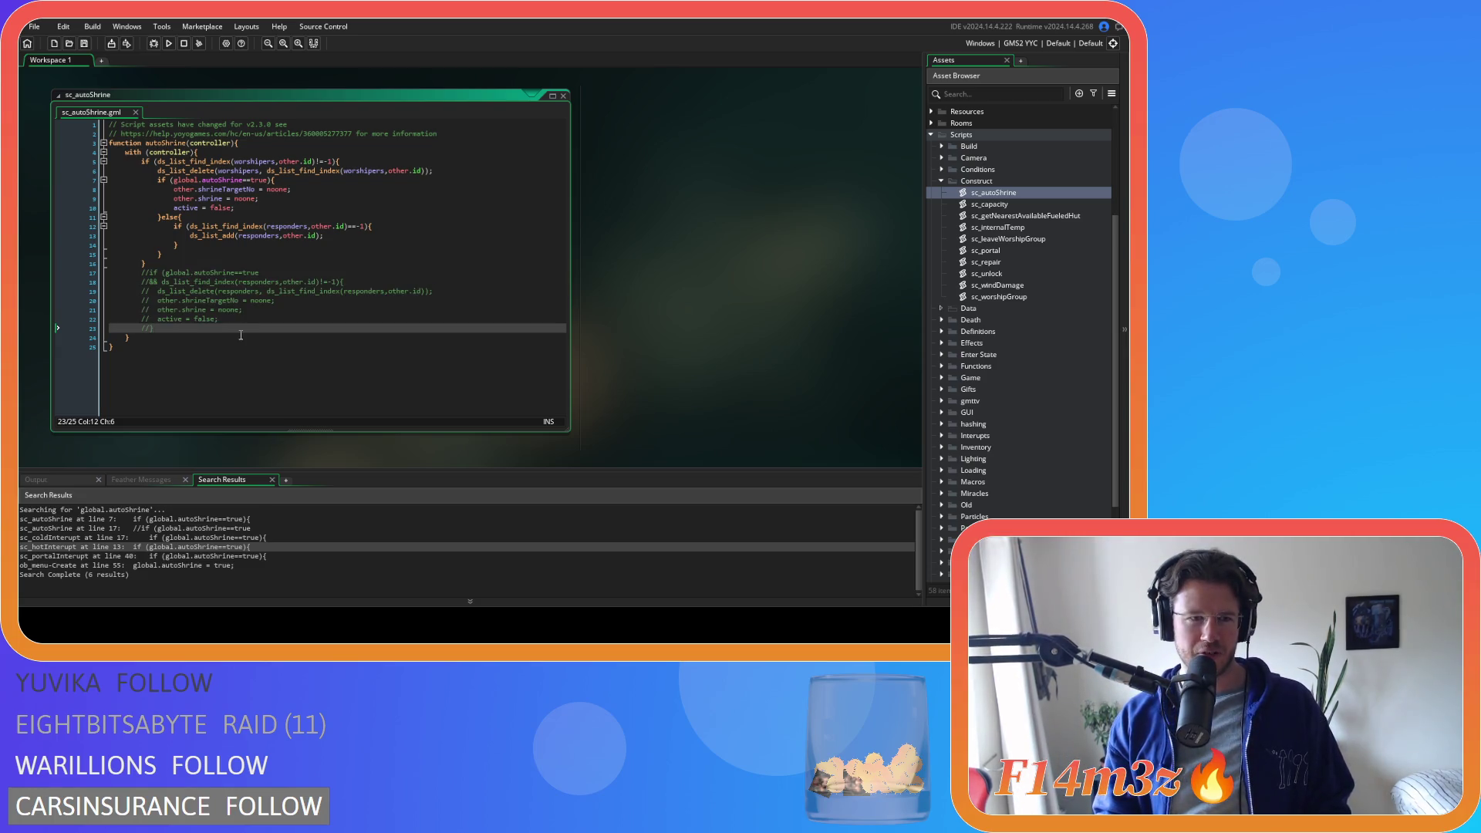
- Close all code windows, collapse Scripts, and show the build target choices (Windows/YYC)
{"action": "right_click", "coordinate": [691, 254]}
{"action": "left_click", "coordinate": [733, 275]}
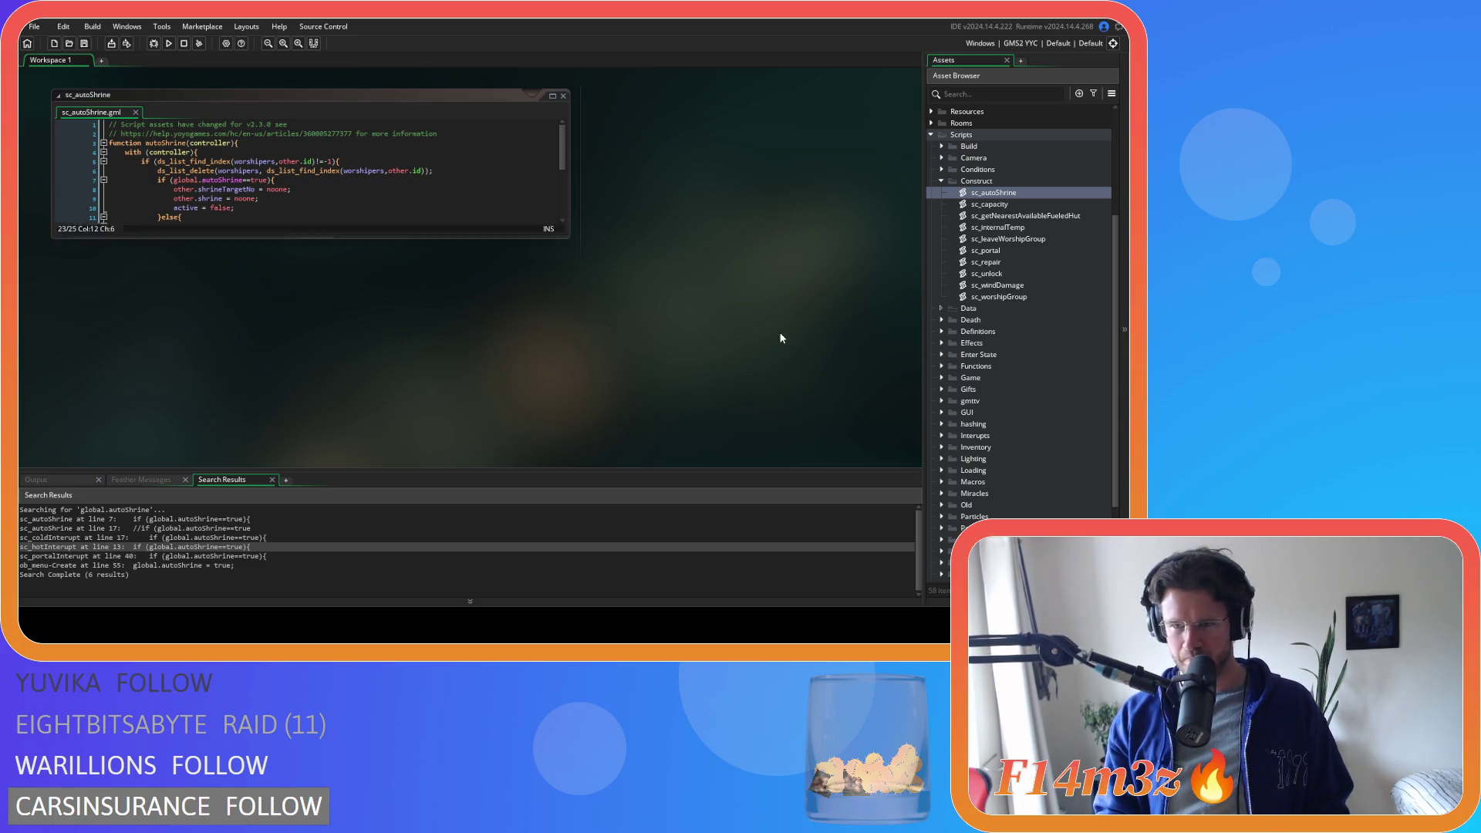
{"action": "left_click", "coordinate": [930, 135]}
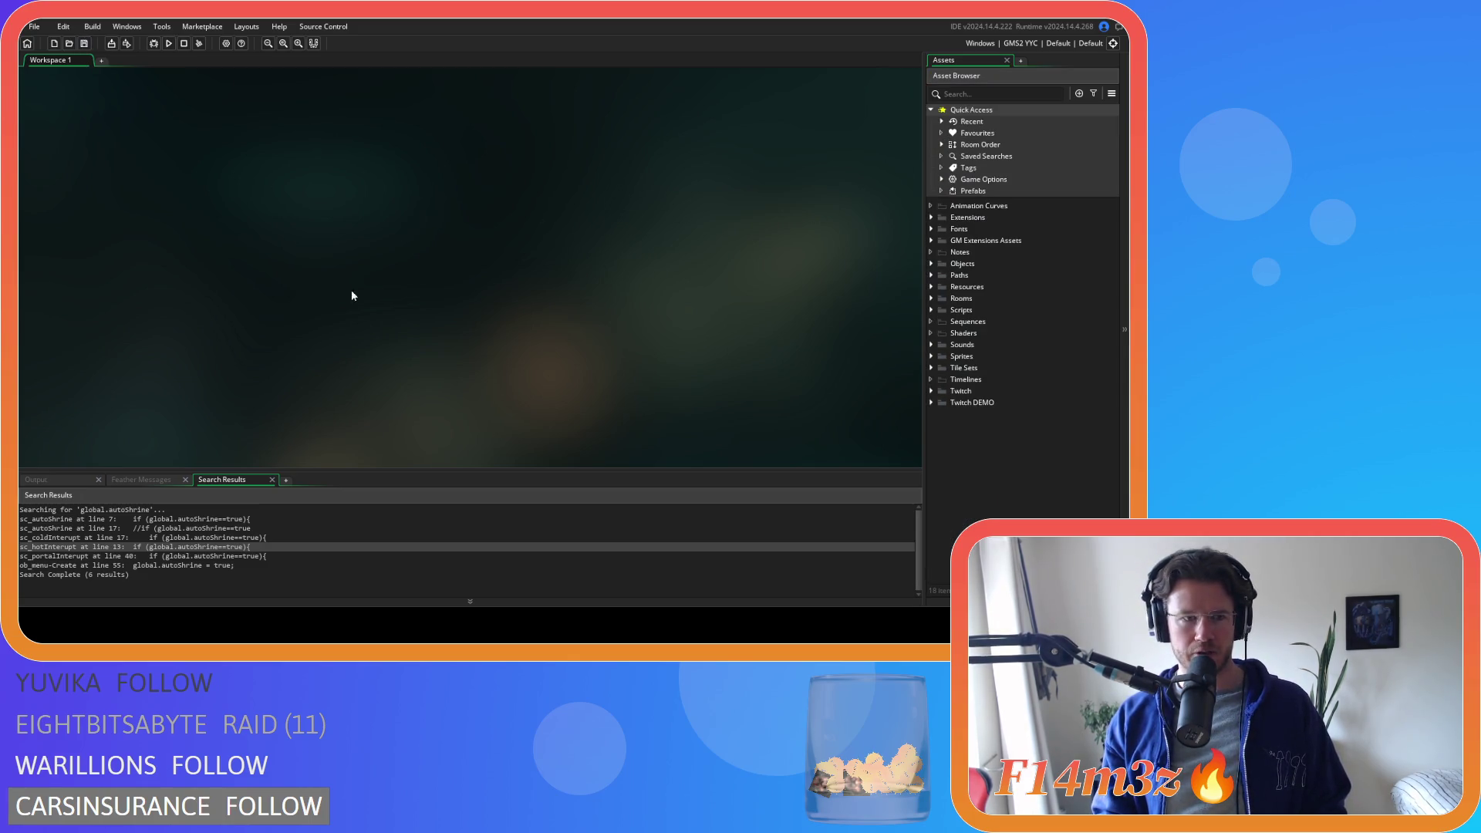
{"action": "left_click", "coordinate": [1020, 43]}
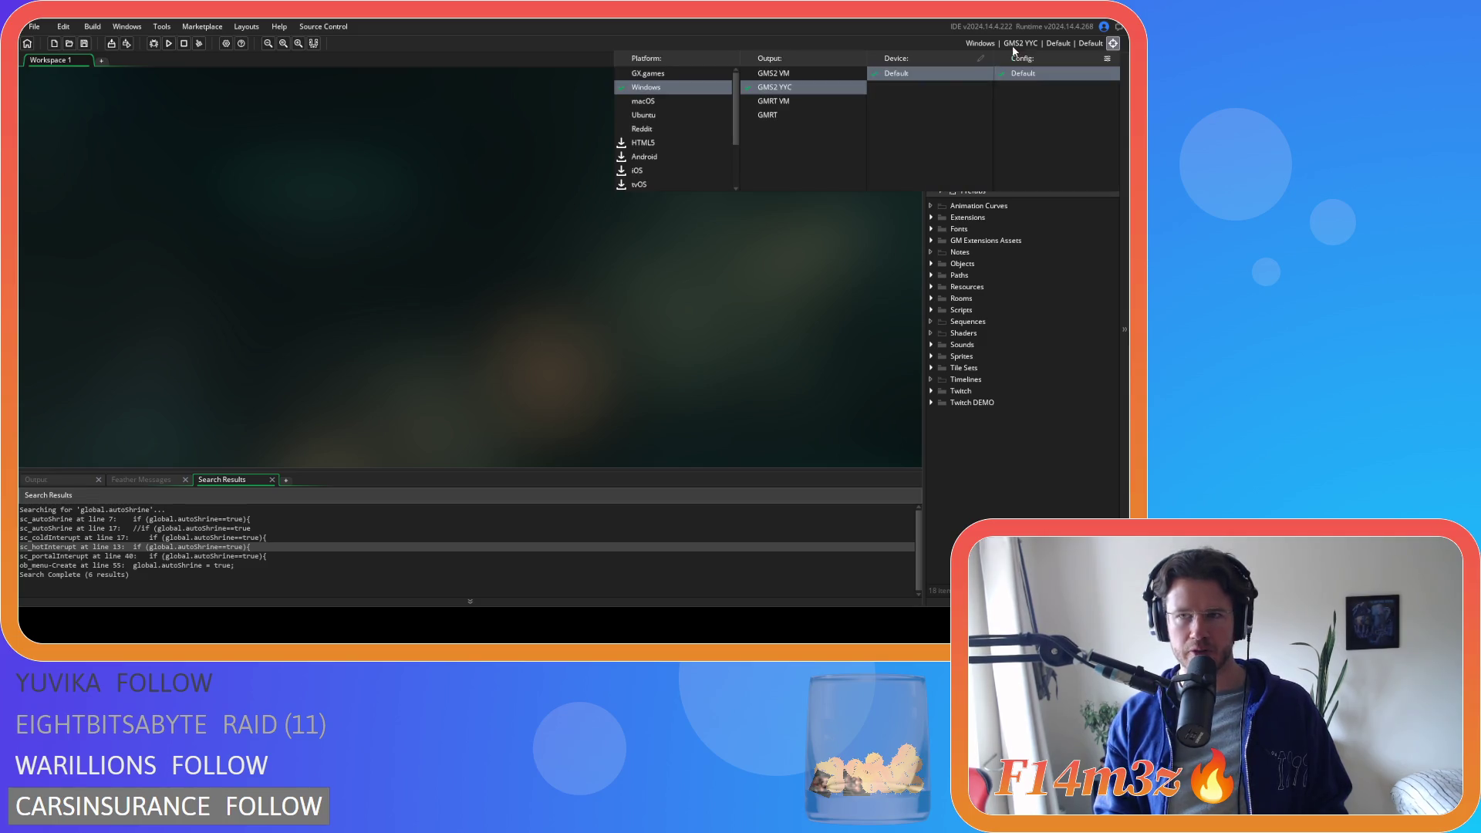
- Set the build output to GMS2 VM and launch the game in debug mode
{"action": "left_click", "coordinate": [787, 76]}
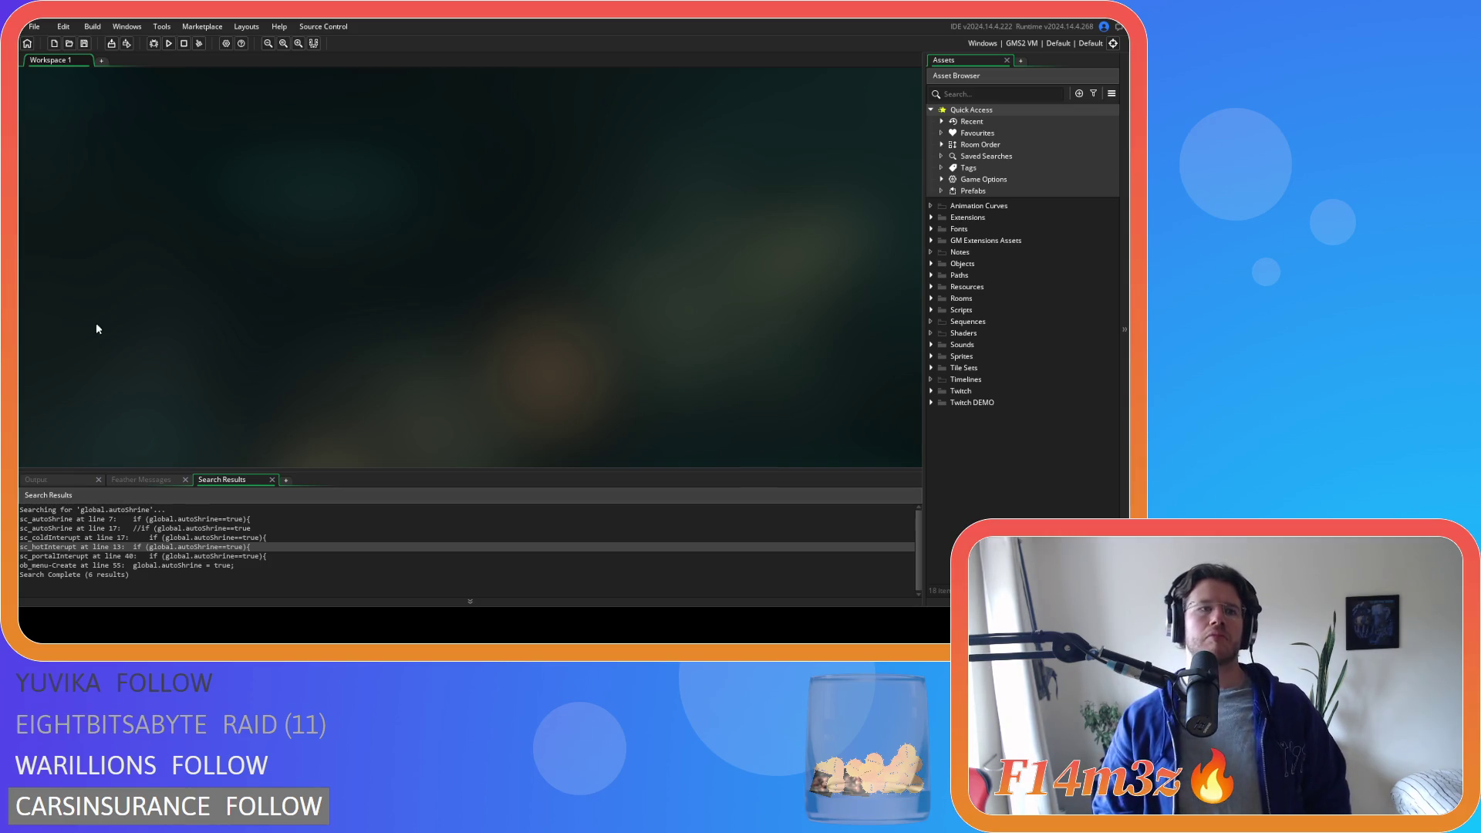
{"action": "left_click", "coordinate": [152, 44]}
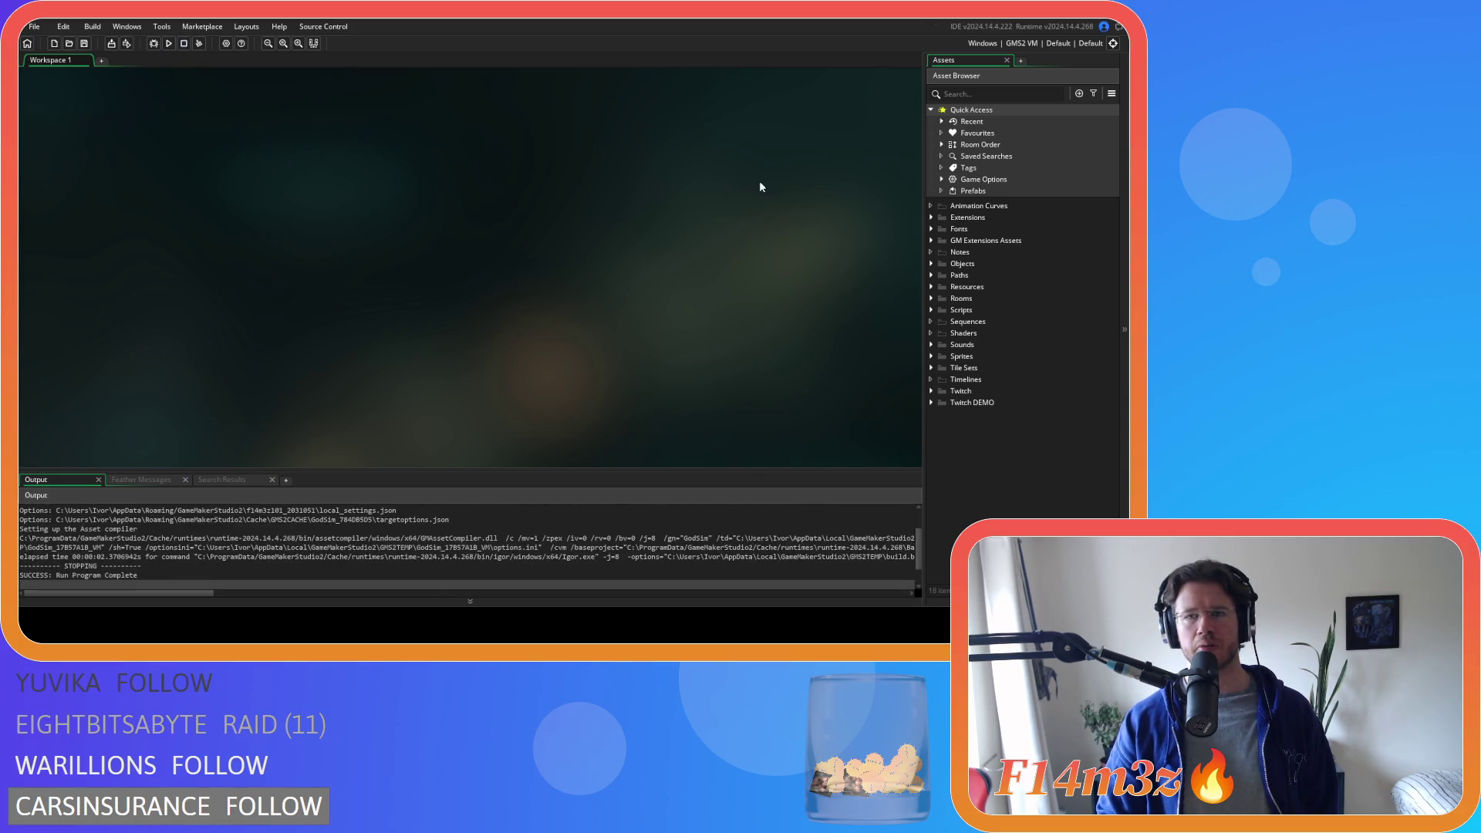
- Try a debug run on the YYC target, accept the VM fallback warning, then stop the build
{"action": "left_click", "coordinate": [1018, 43]}
{"action": "left_click", "coordinate": [787, 90]}
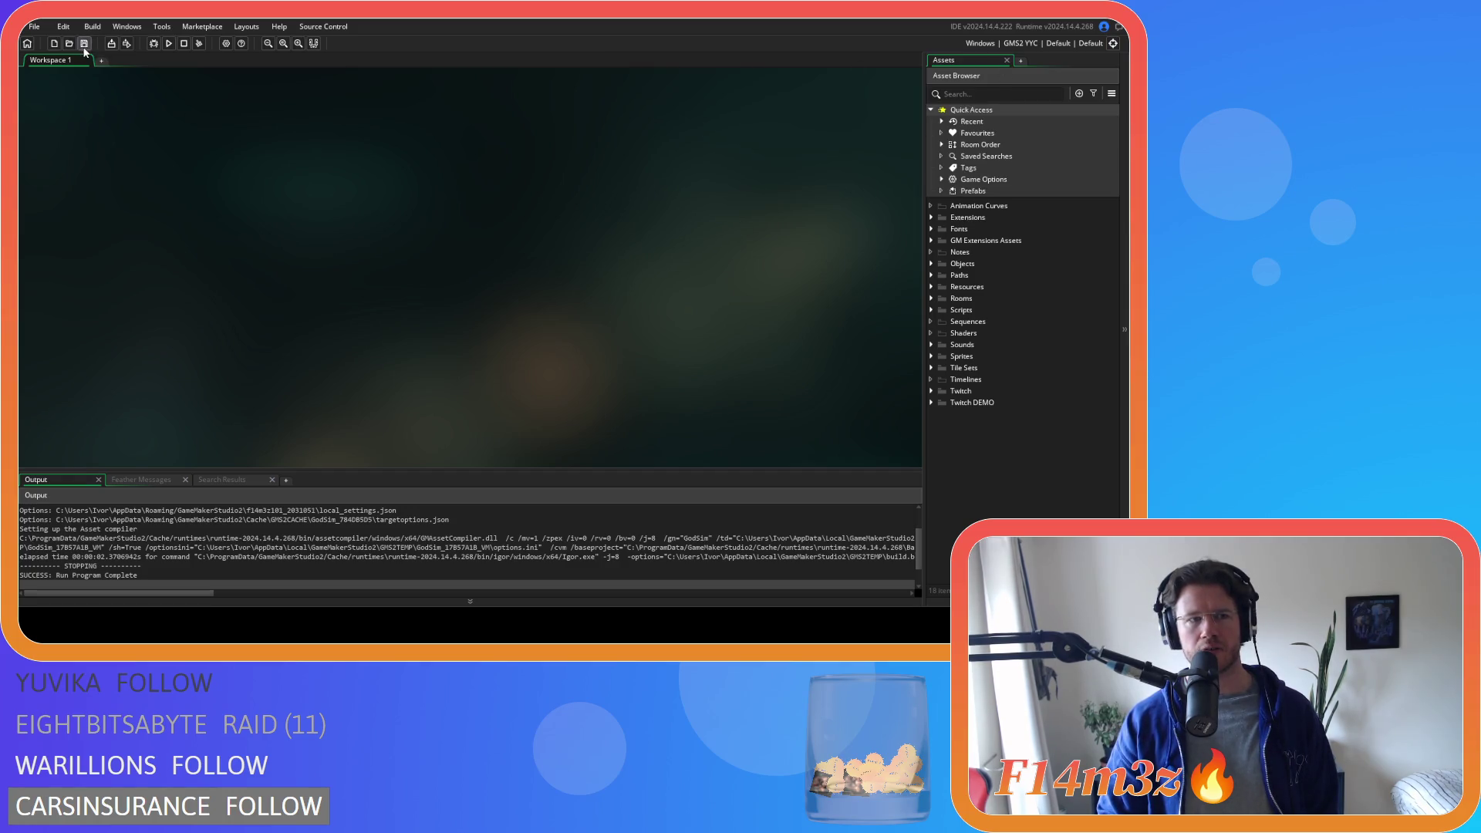
{"action": "left_click", "coordinate": [152, 43]}
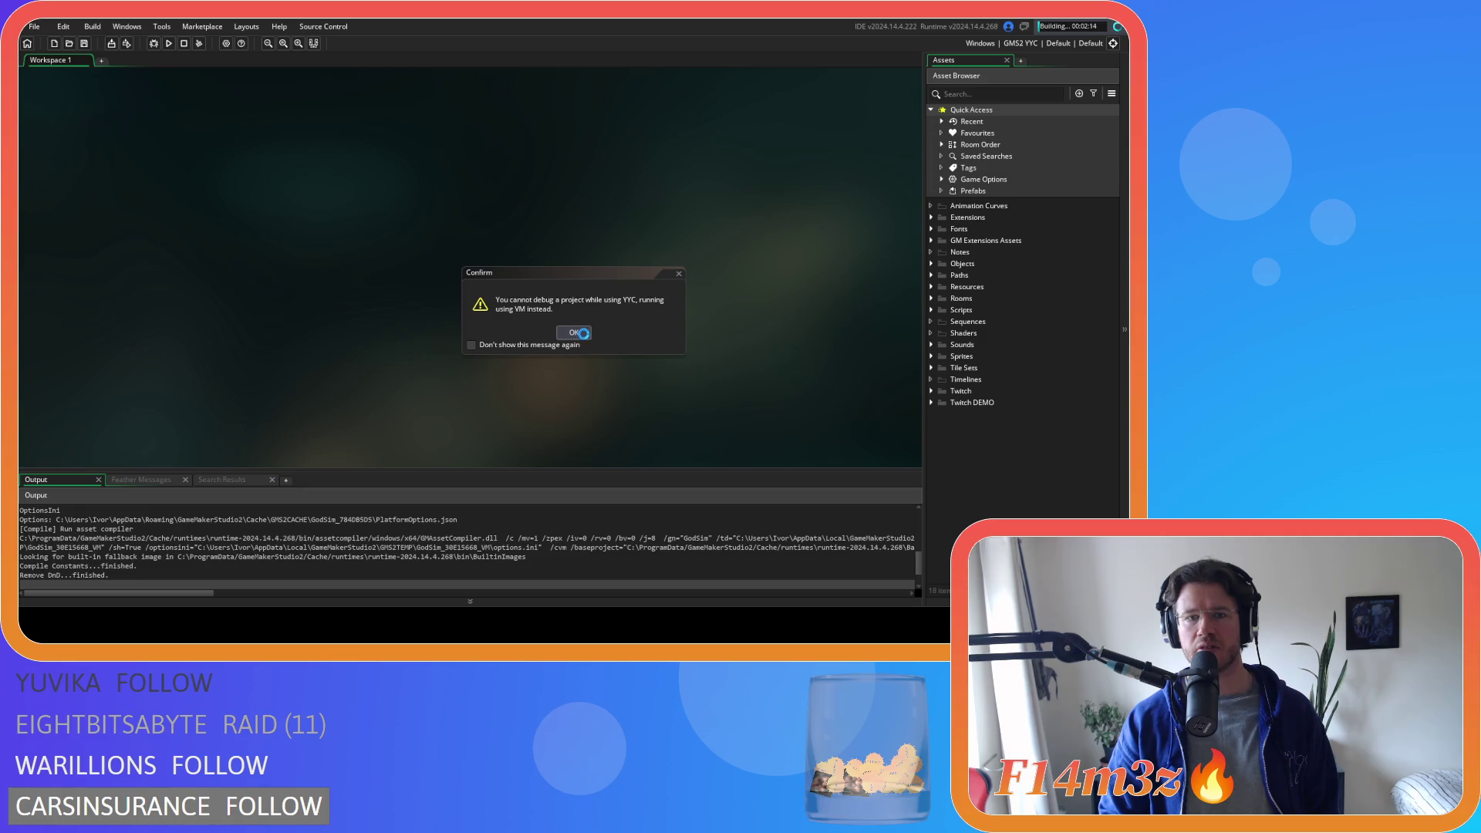
{"action": "left_click", "coordinate": [575, 335]}
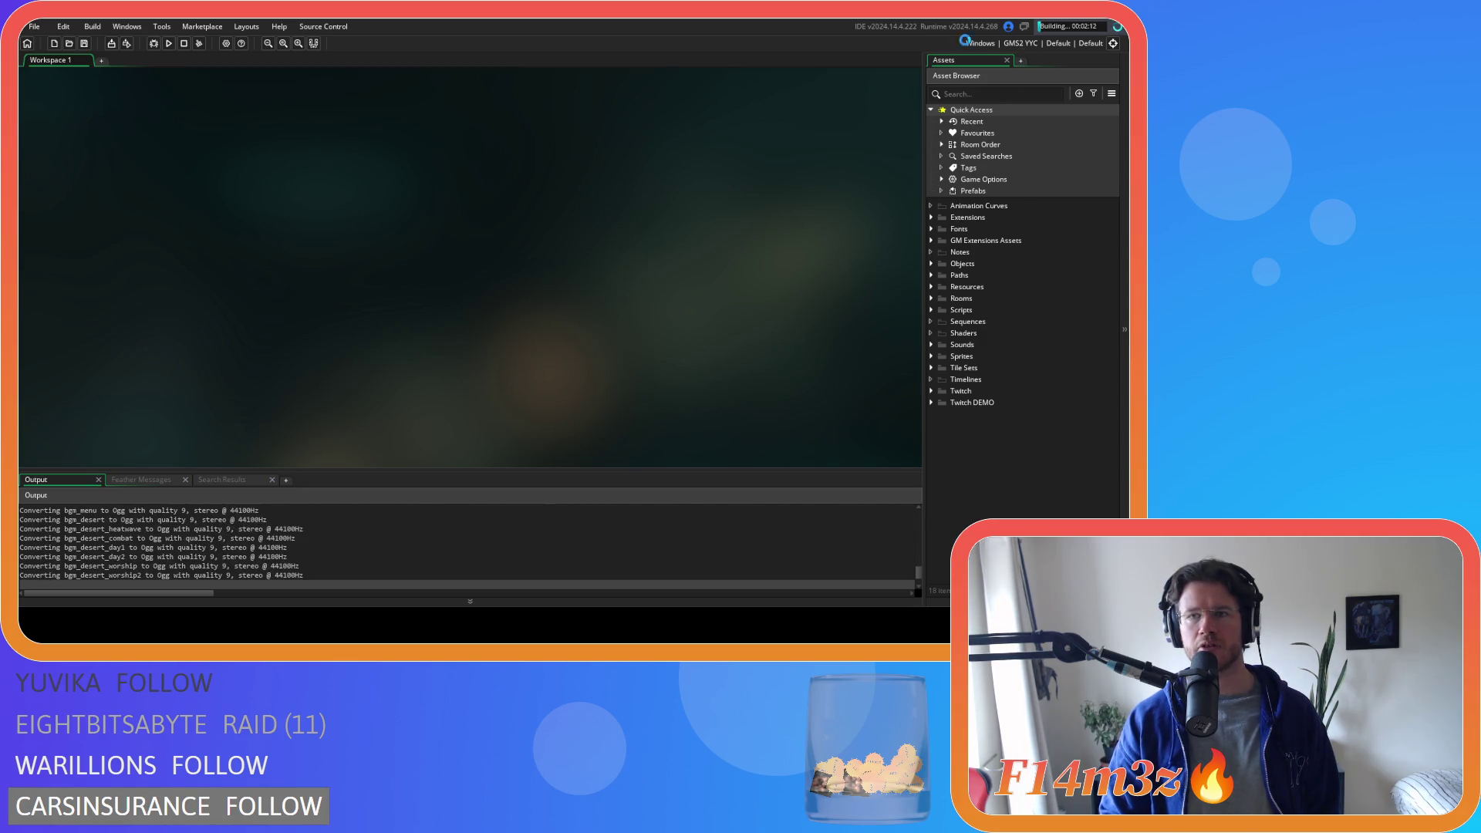
{"action": "left_click", "coordinate": [182, 43]}
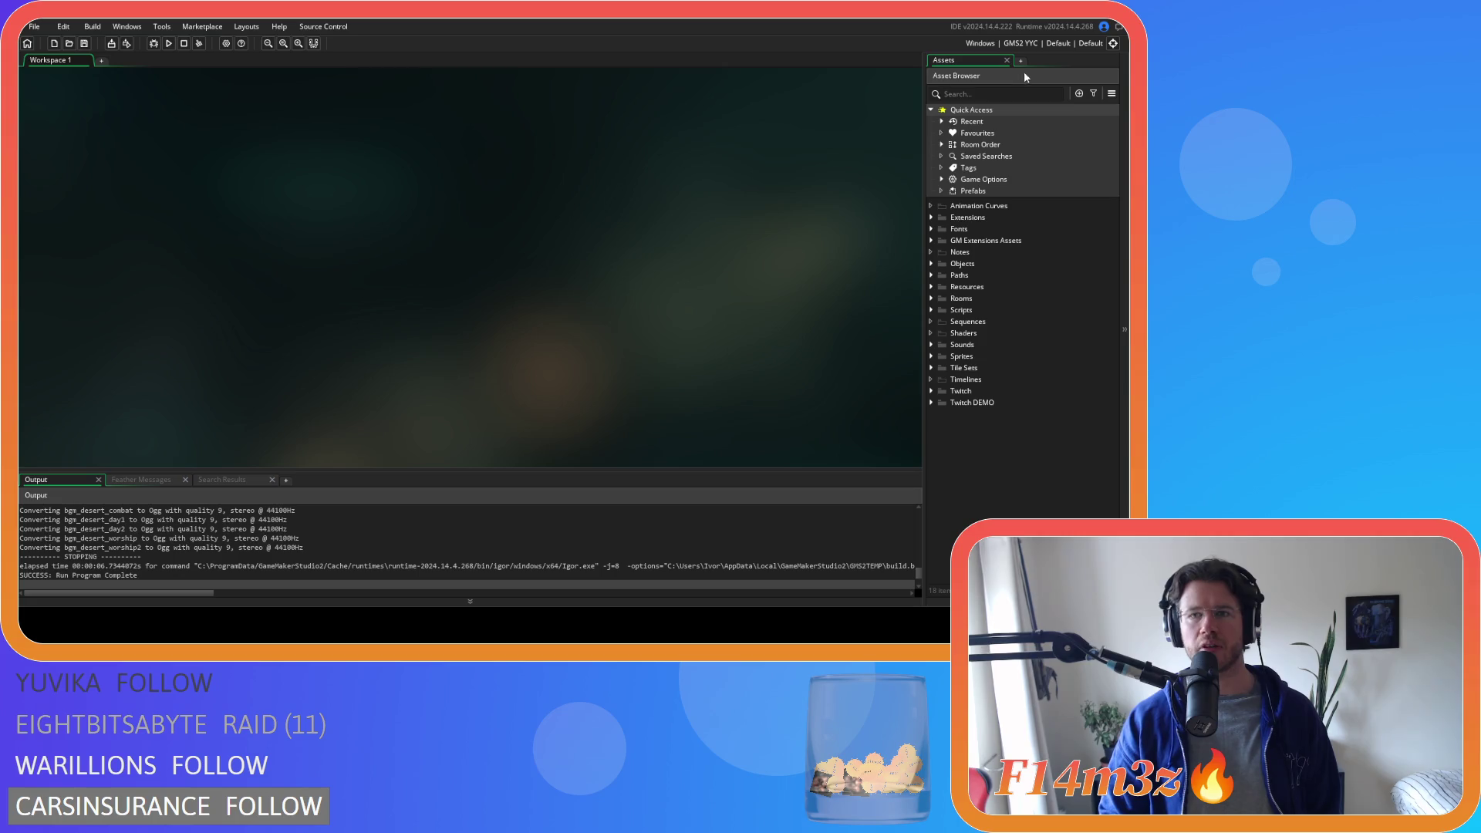
- Set the target back to GMS2 VM, launch with the debugger attached and view the output log
{"action": "left_click", "coordinate": [1022, 43]}
{"action": "left_click", "coordinate": [804, 74]}
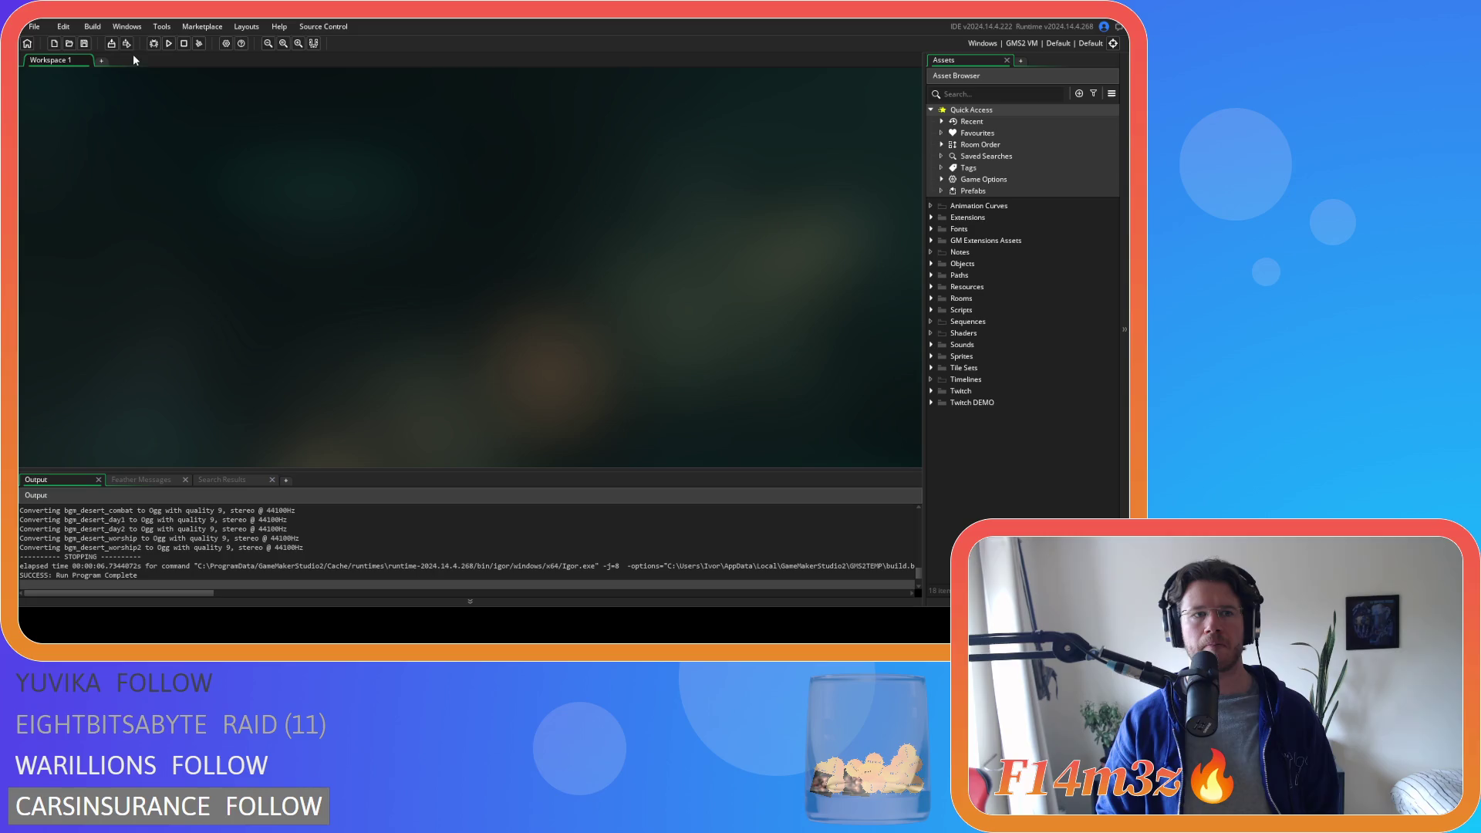
{"action": "left_click", "coordinate": [152, 43]}
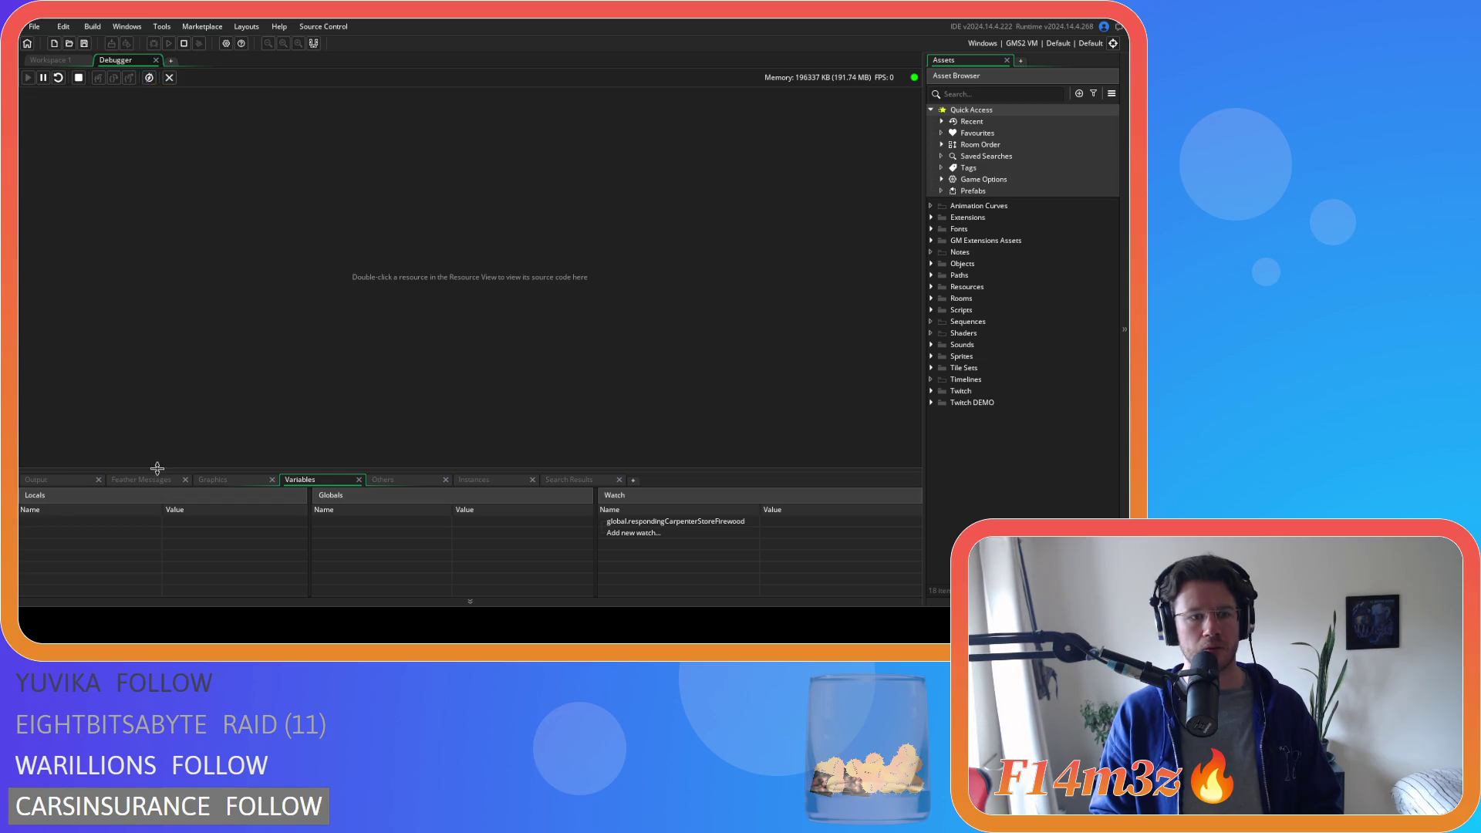
{"action": "left_click", "coordinate": [58, 480]}
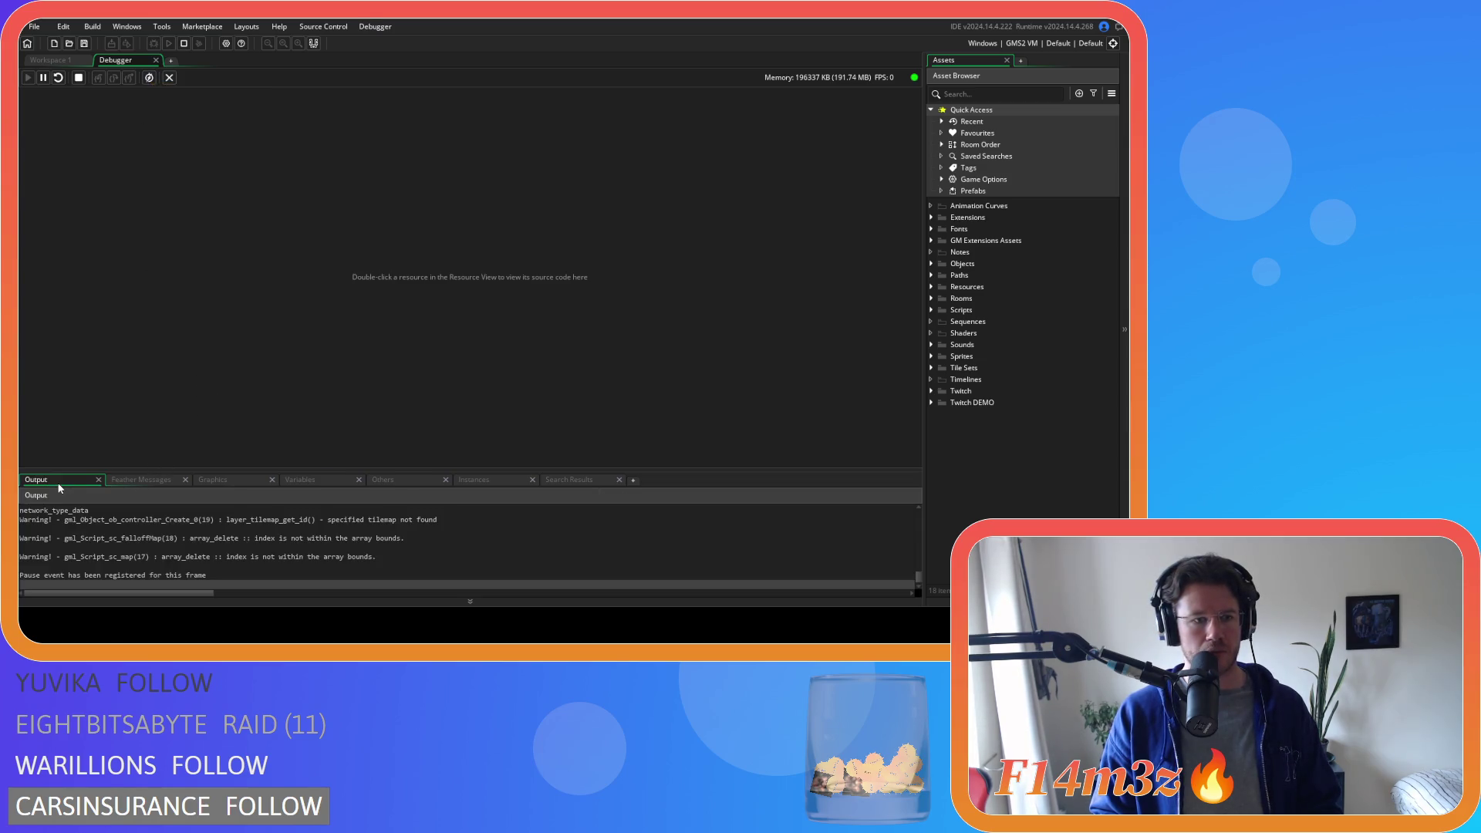
- Cycle through the debugger's bottom panes and settle on the profiling and buffers view
{"action": "left_click", "coordinate": [110, 481]}
{"action": "left_click", "coordinate": [214, 482]}
{"action": "left_click", "coordinate": [289, 477]}
{"action": "left_click", "coordinate": [410, 481]}
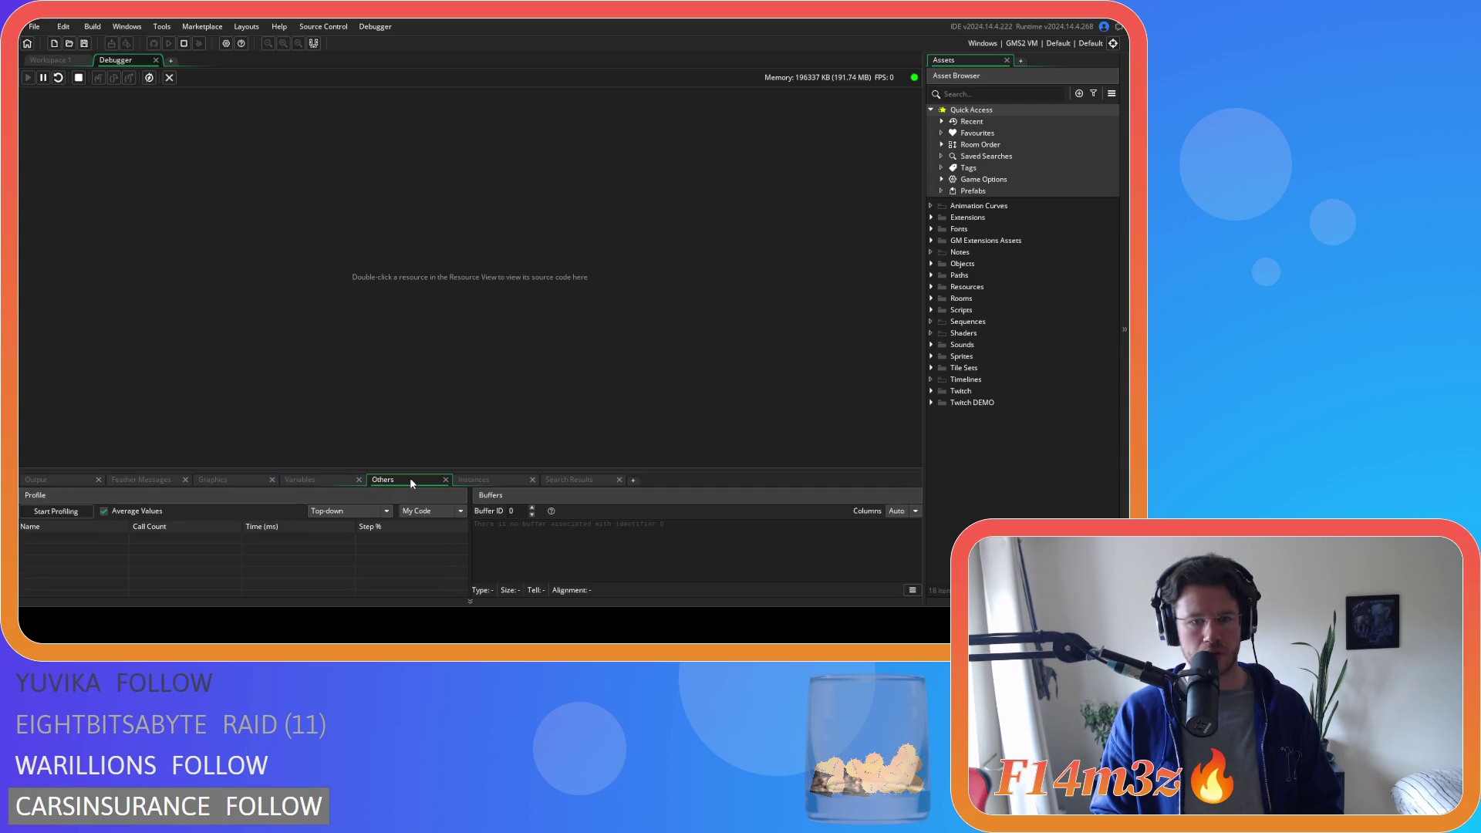
{"action": "left_click", "coordinate": [488, 481]}
{"action": "left_click", "coordinate": [570, 479]}
{"action": "left_click", "coordinate": [480, 481]}
{"action": "left_click", "coordinate": [392, 479]}
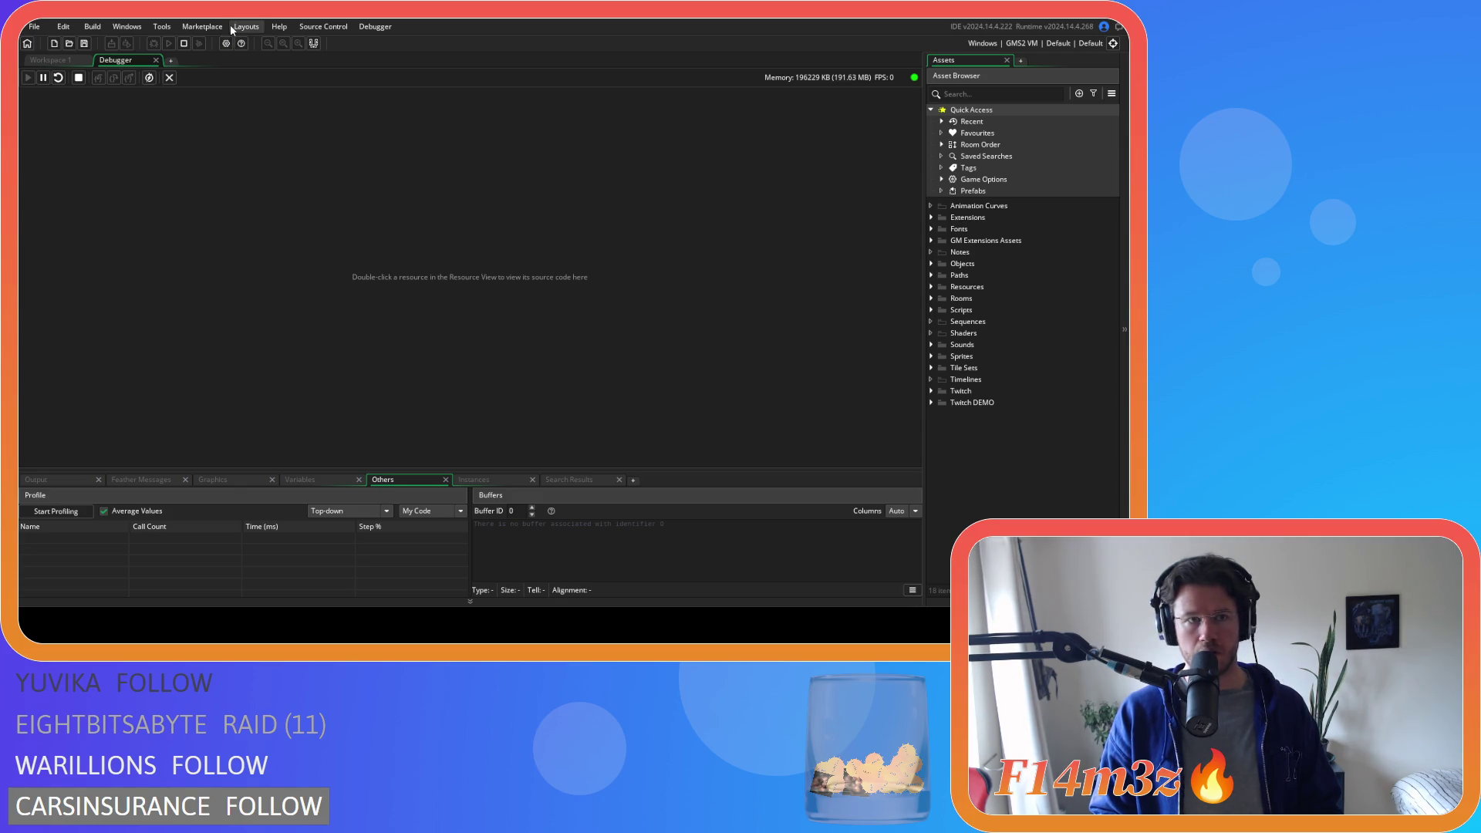
- Browse the tool and source control menus, opening and closing the Inspector panel twice
{"action": "left_click", "coordinate": [162, 26]}
{"action": "left_click", "coordinate": [324, 25]}
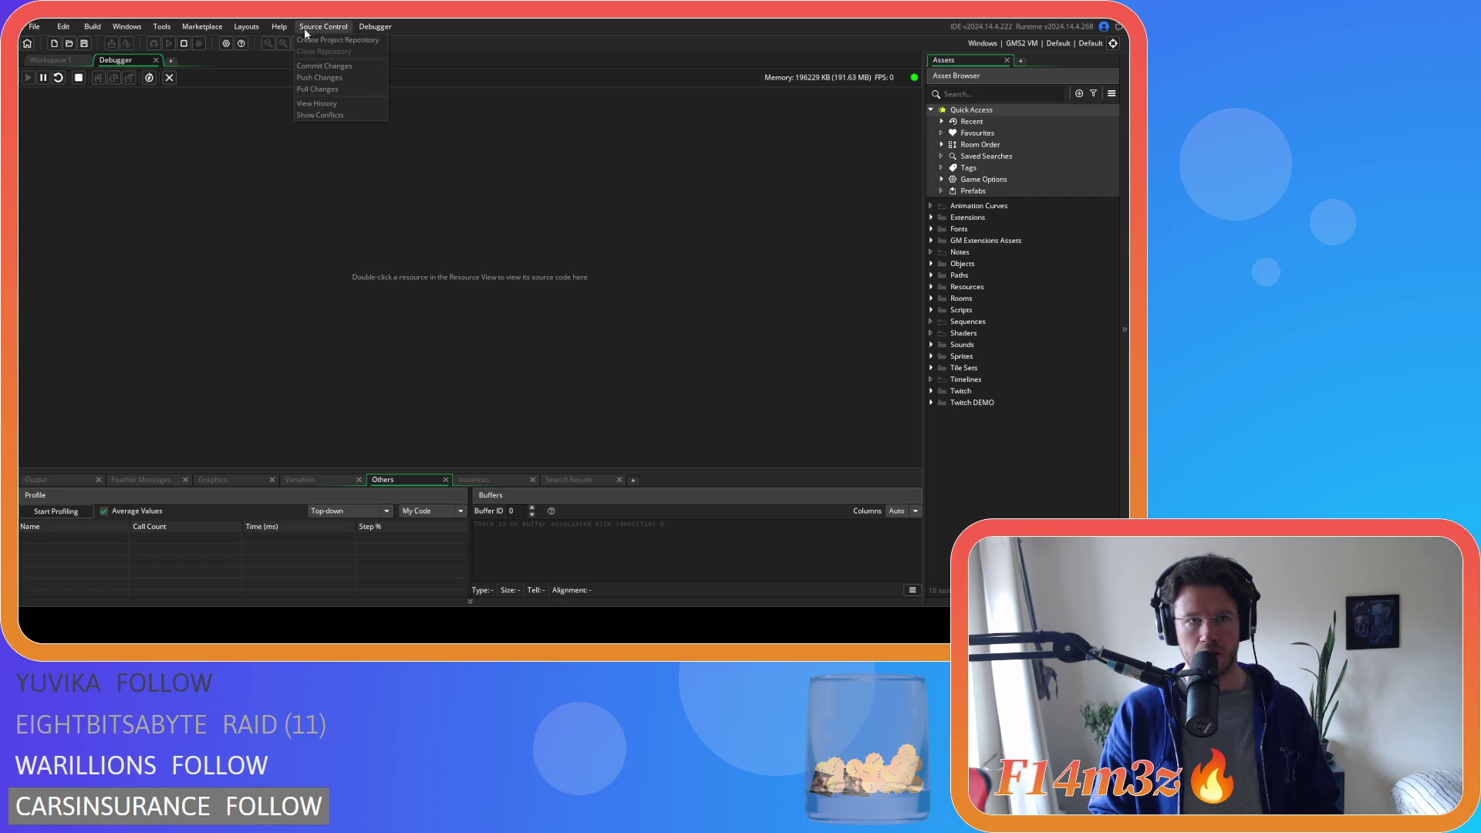
{"action": "mouse_move", "coordinate": [126, 26]}
{"action": "left_click", "coordinate": [164, 121]}
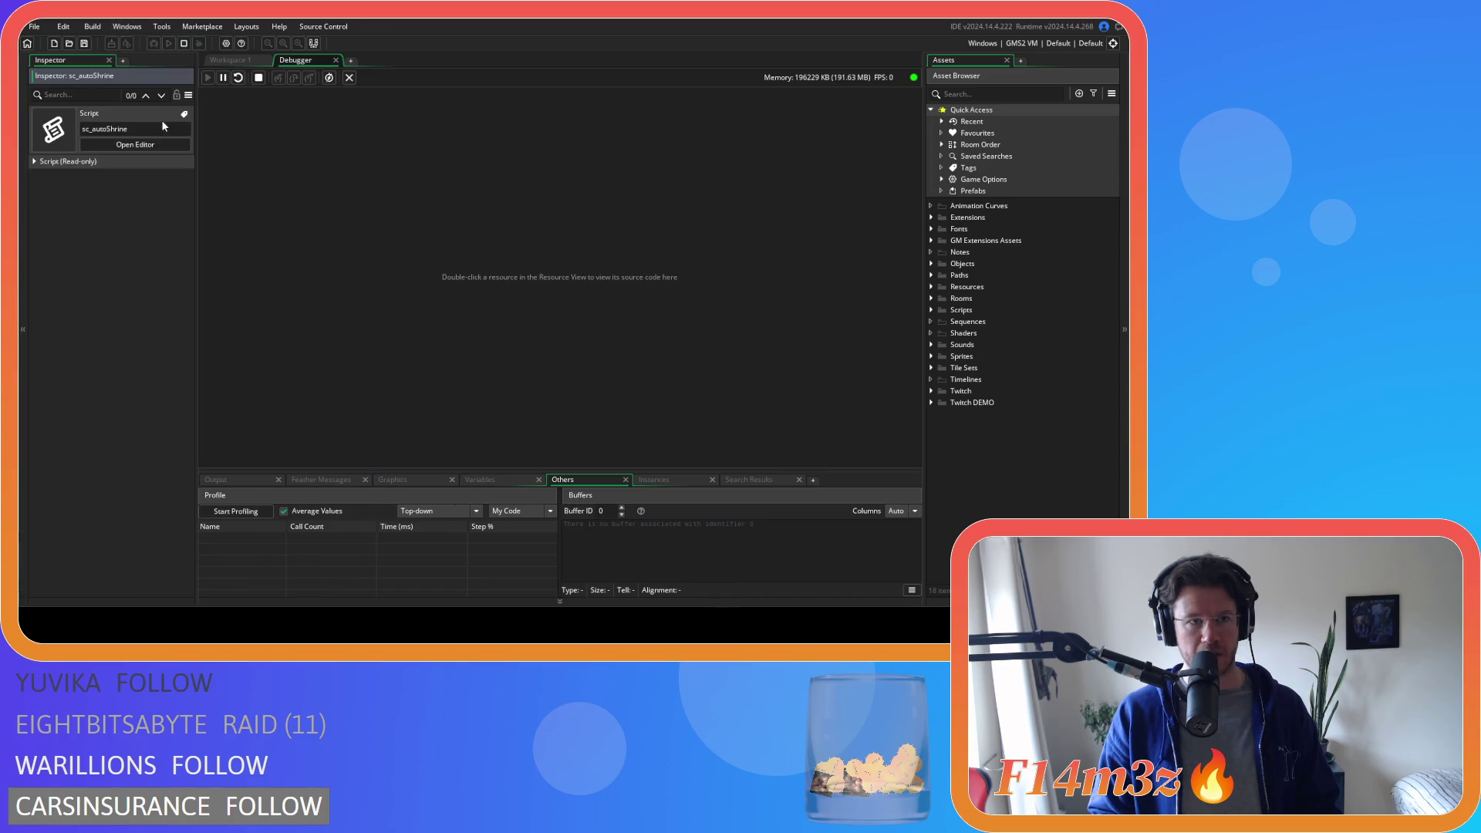
{"action": "left_click", "coordinate": [109, 59]}
{"action": "left_click", "coordinate": [161, 26]}
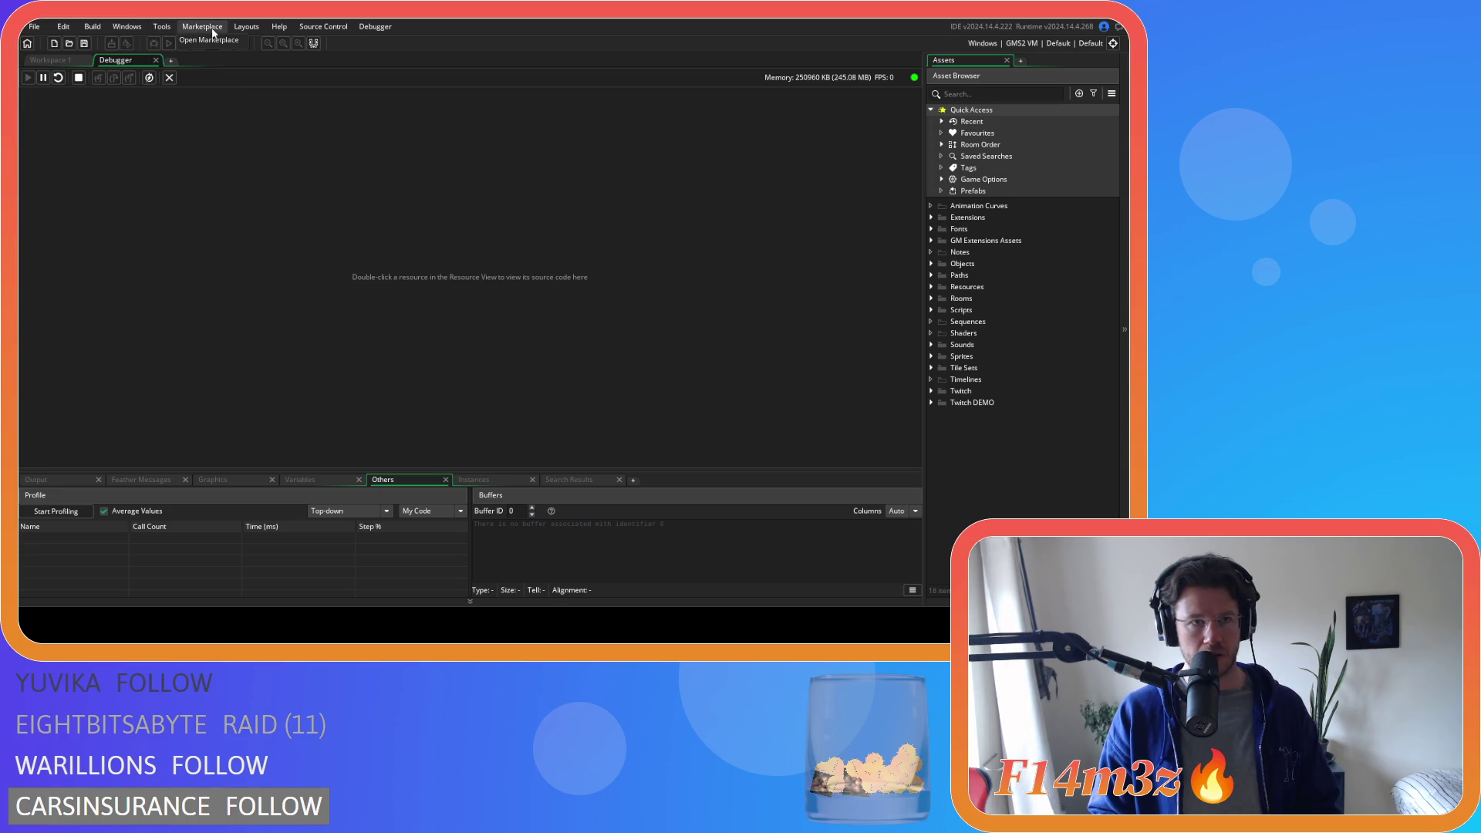
{"action": "mouse_move", "coordinate": [127, 26]}
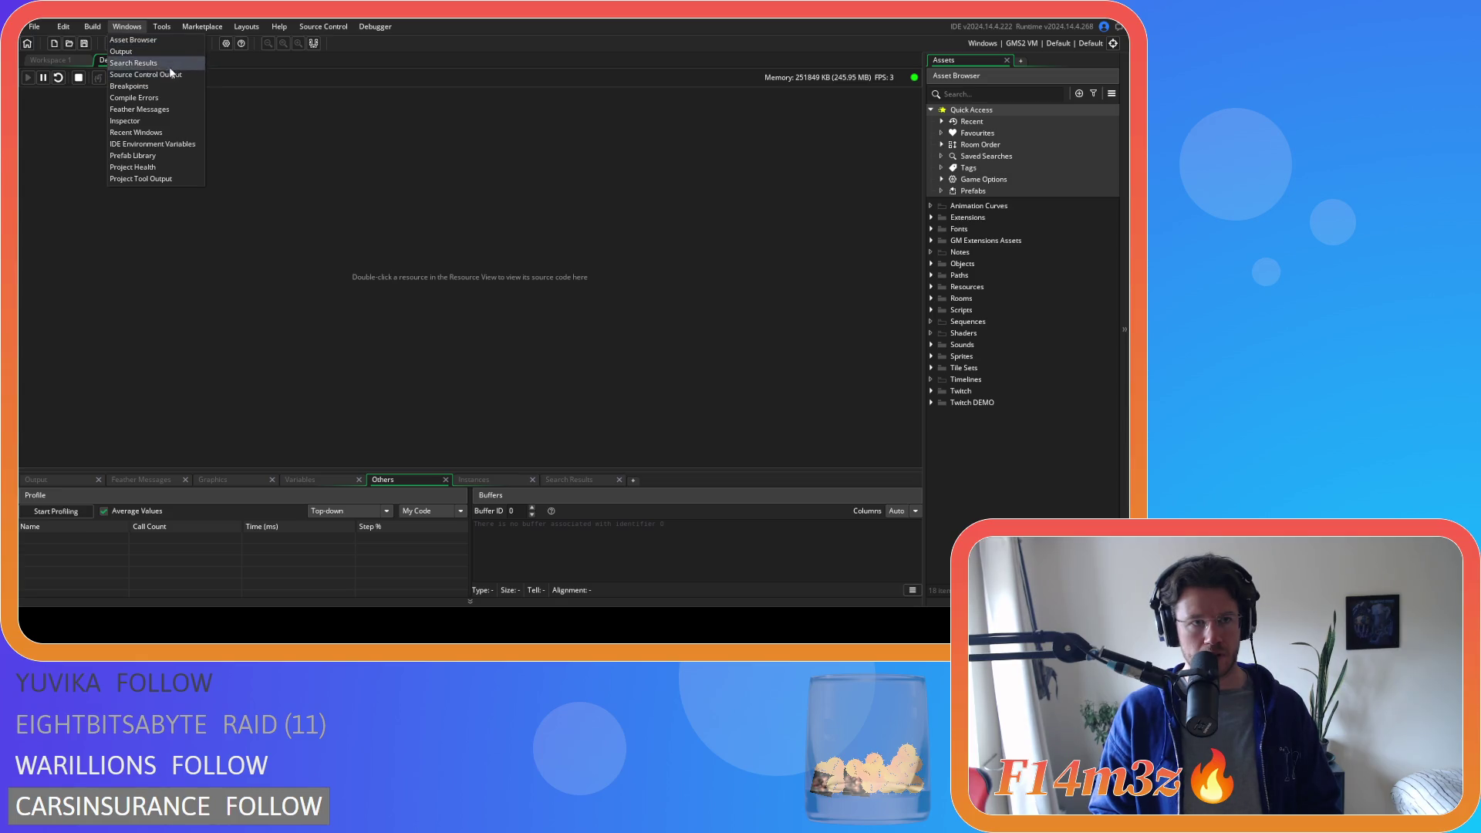
{"action": "left_click", "coordinate": [164, 121]}
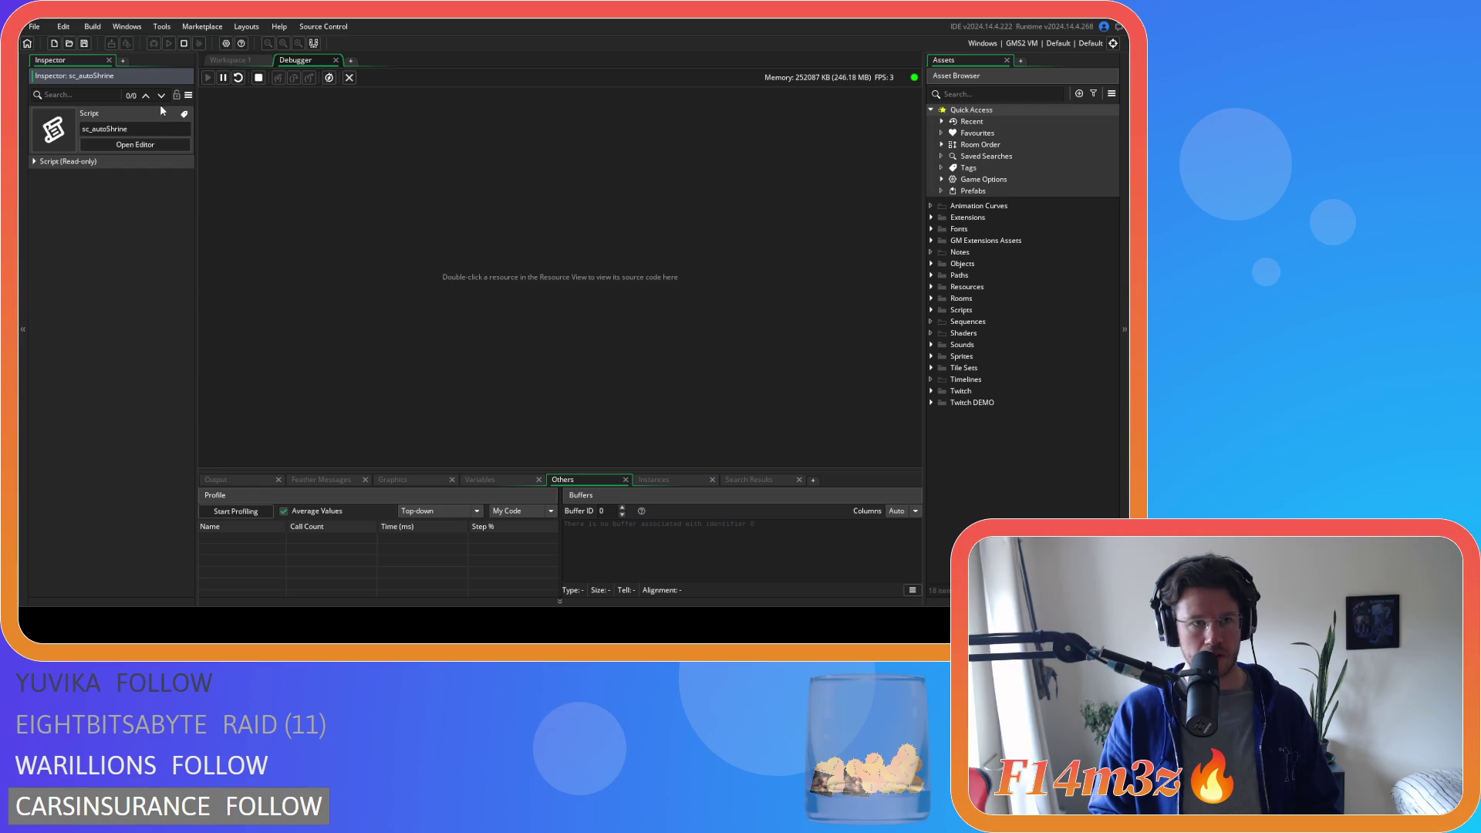
{"action": "left_click", "coordinate": [108, 60]}
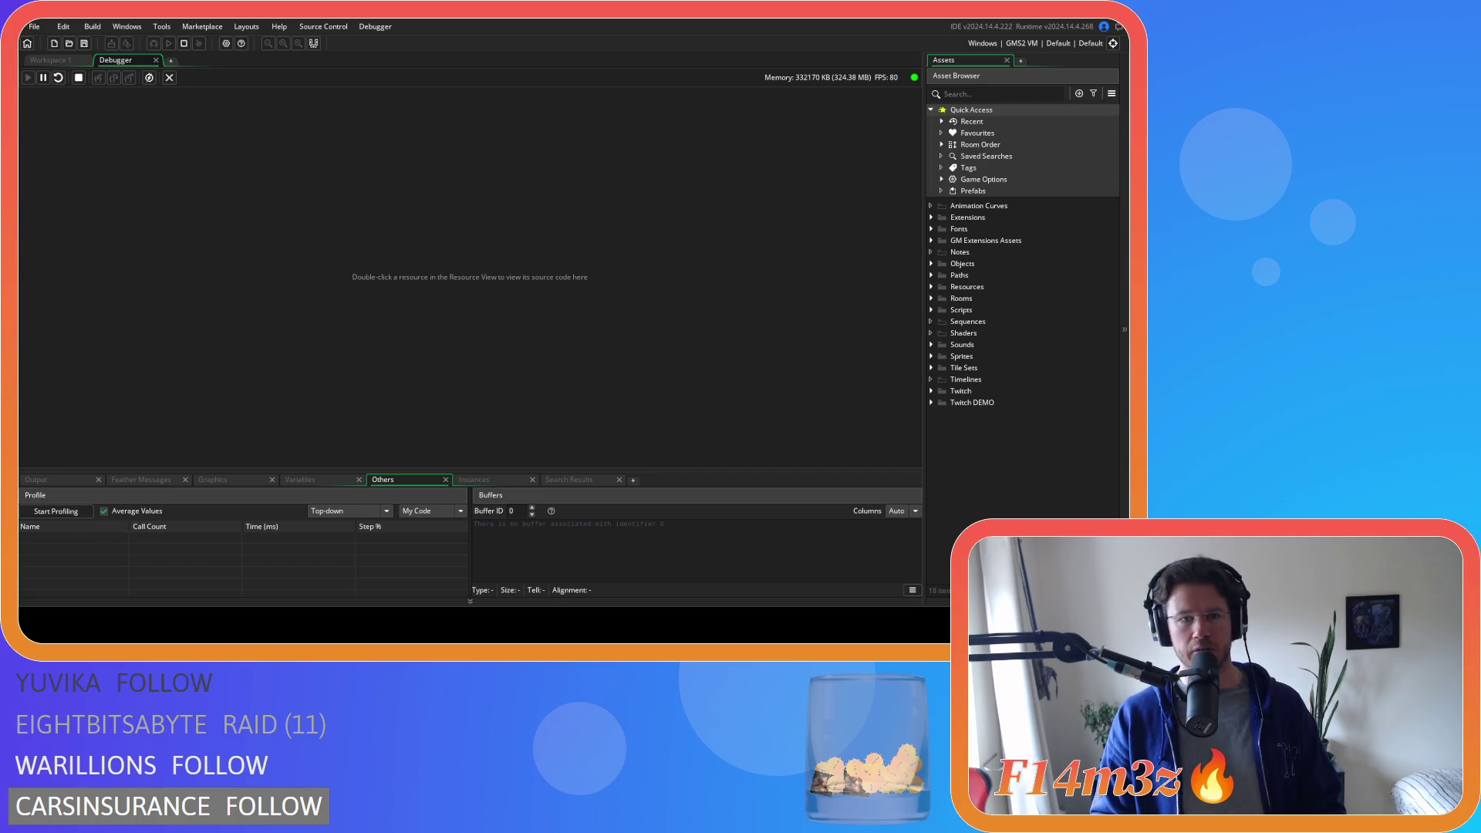
- Start profiling, sort by Step %, and expand ob_human_Step_0 and its anon@81755 child
{"action": "left_click", "coordinate": [56, 510]}
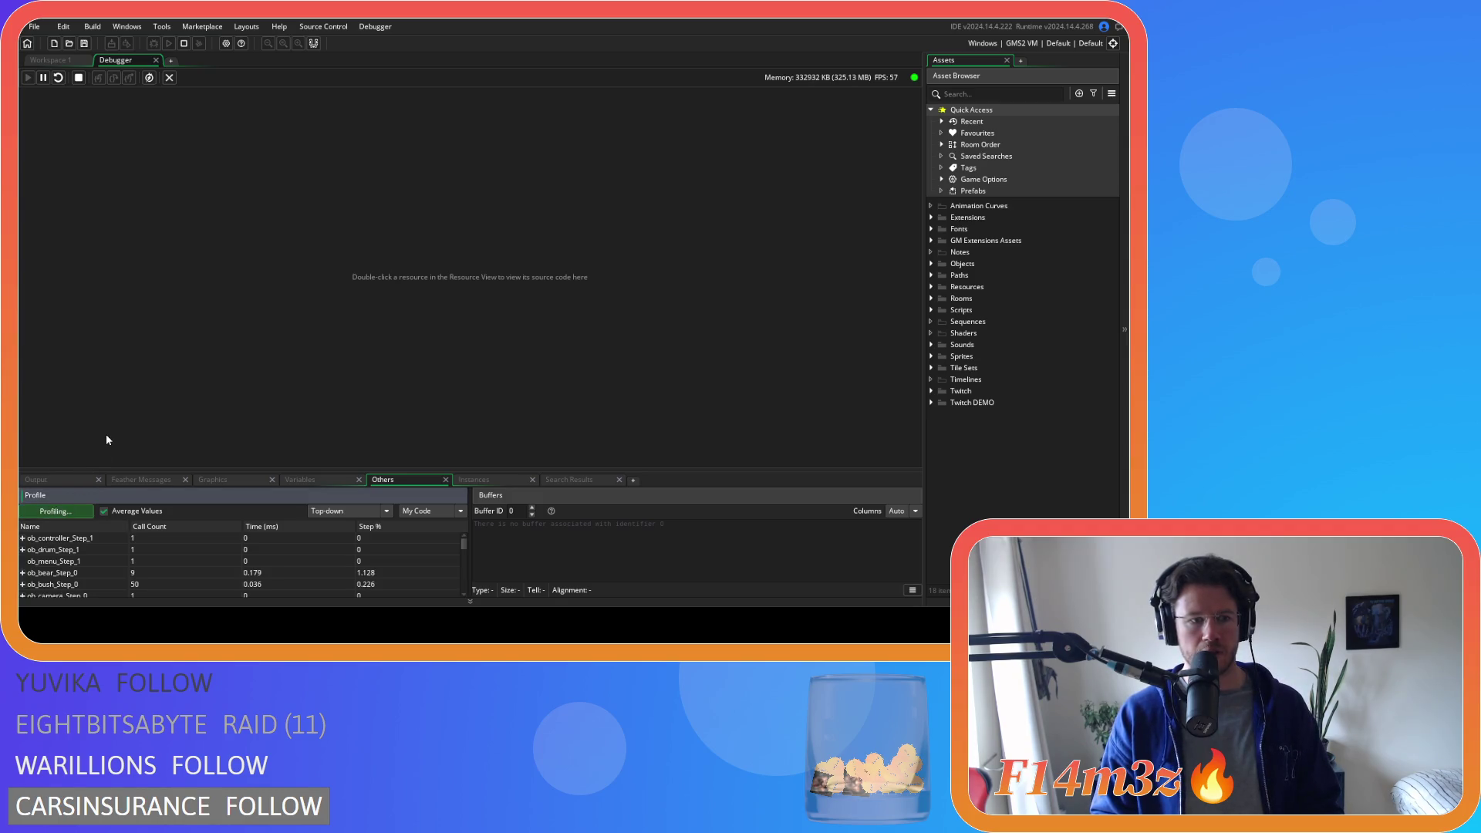
{"action": "left_click", "coordinate": [388, 529]}
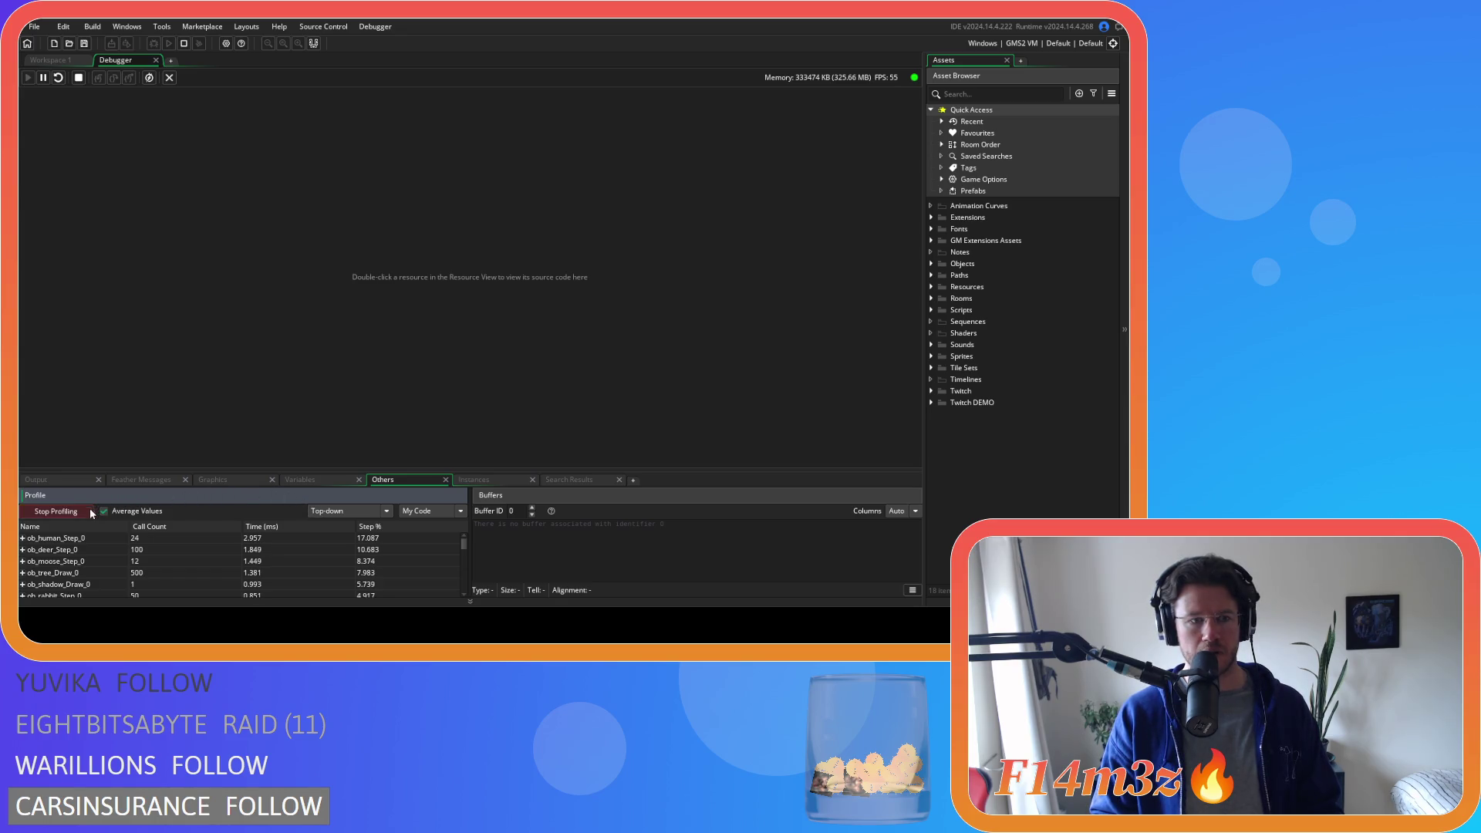
{"action": "left_click", "coordinate": [23, 539]}
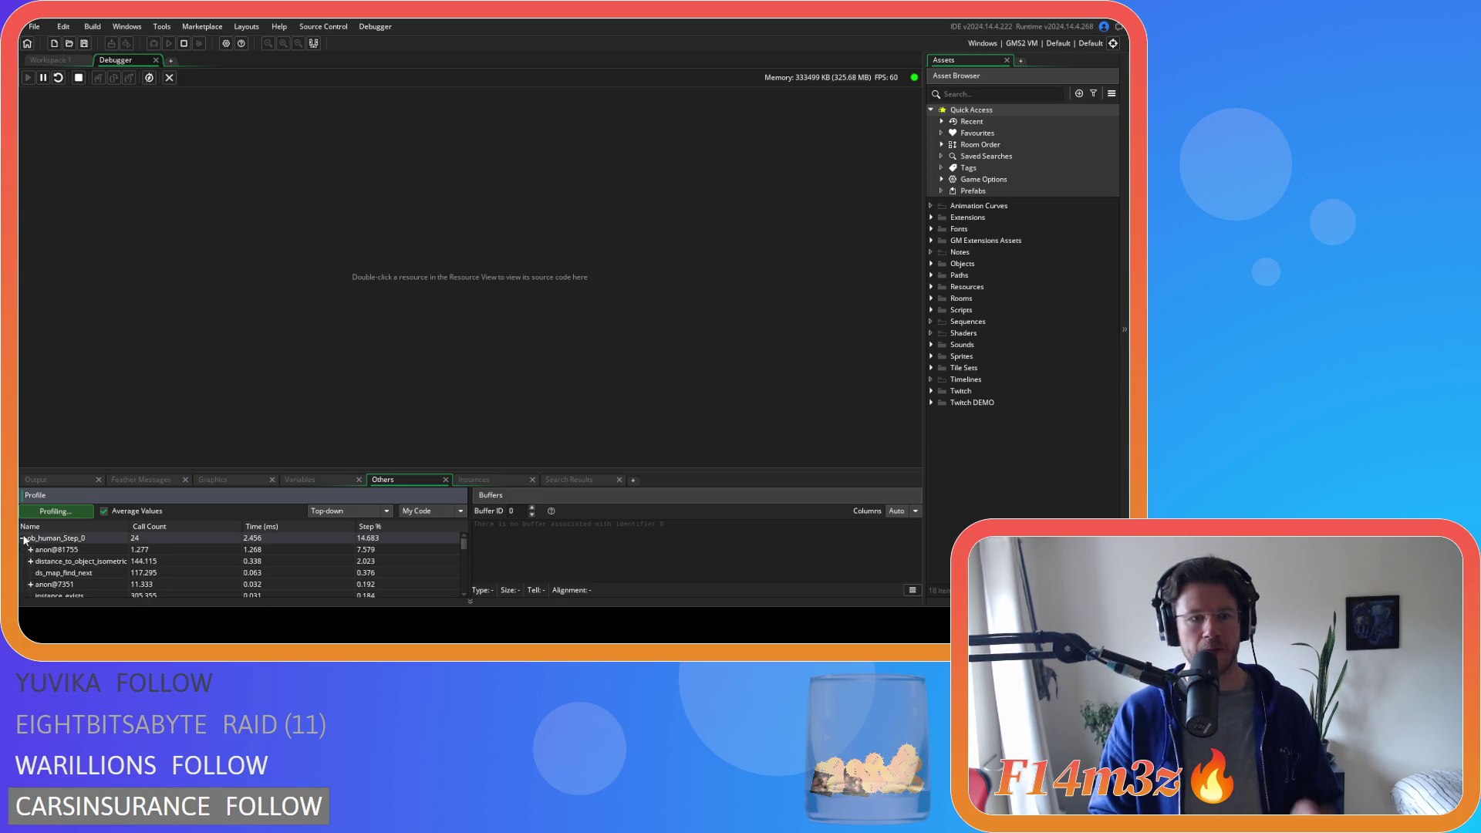
{"action": "left_click", "coordinate": [30, 549]}
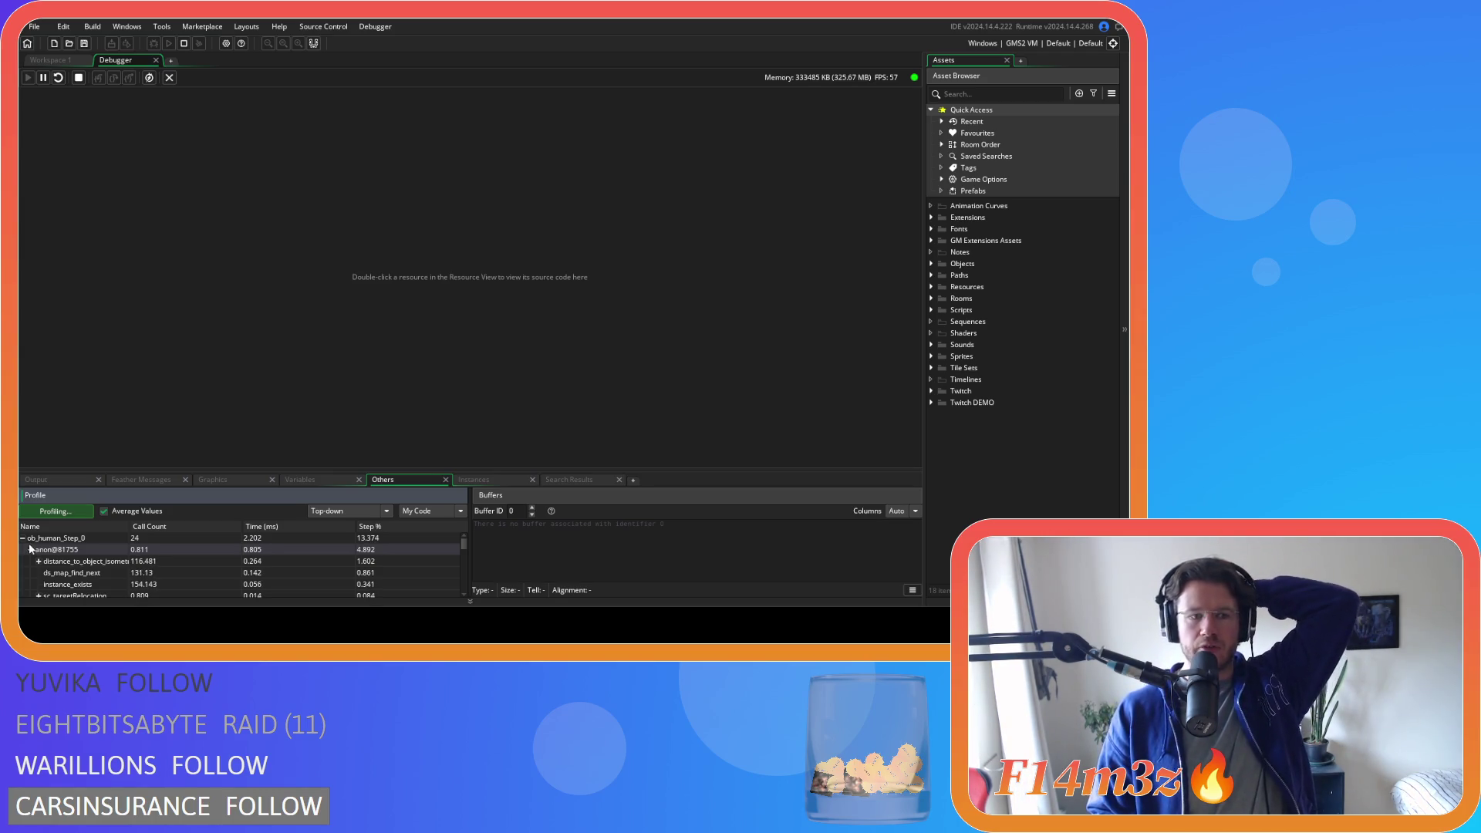
{"action": "left_click", "coordinate": [28, 548]}
- Collapse the ob_human_Step_0 rows, stop the running game and close the debugger
{"action": "left_click", "coordinate": [22, 538]}
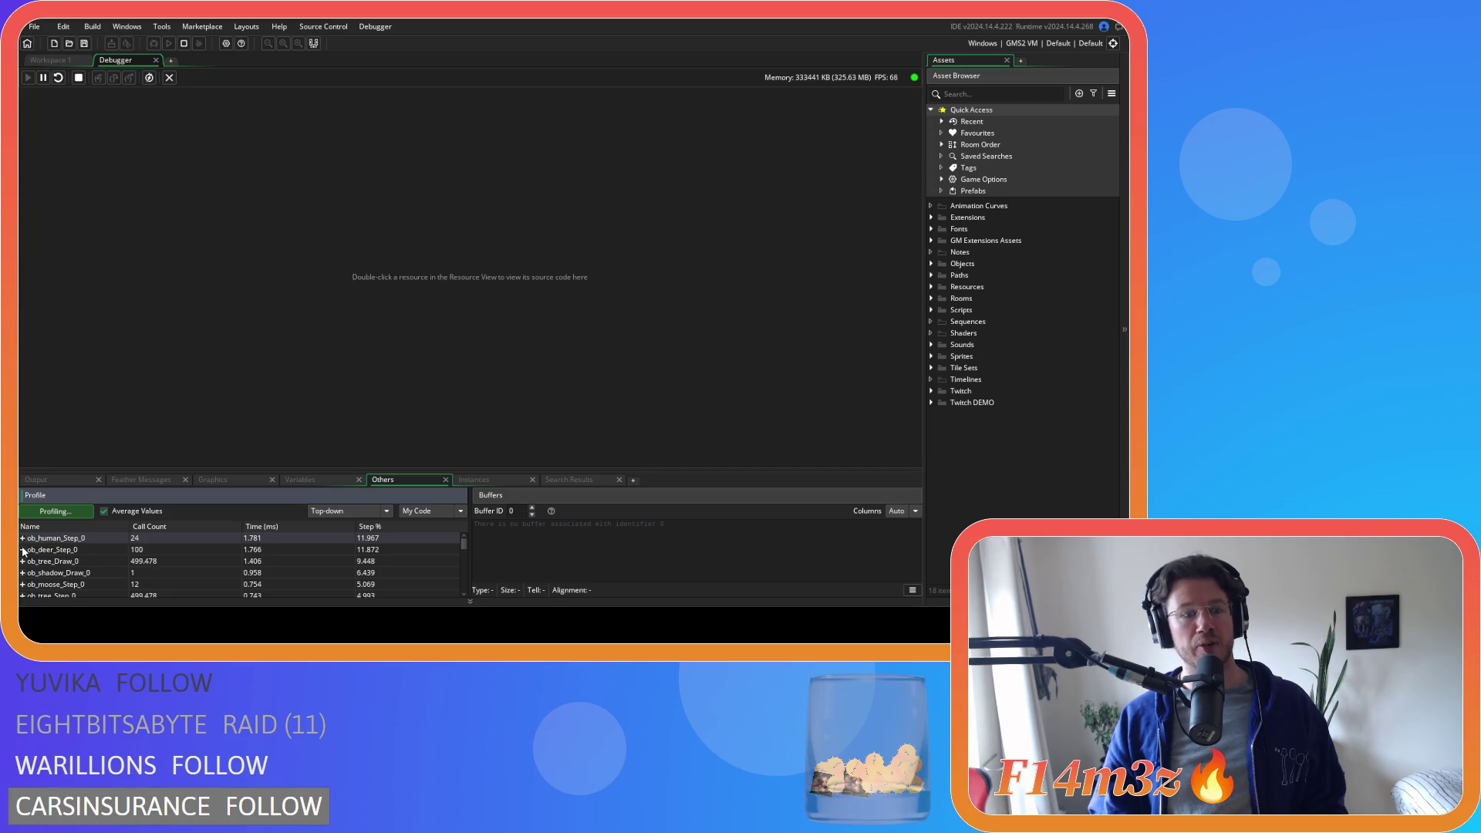
{"action": "left_click", "coordinate": [78, 77]}
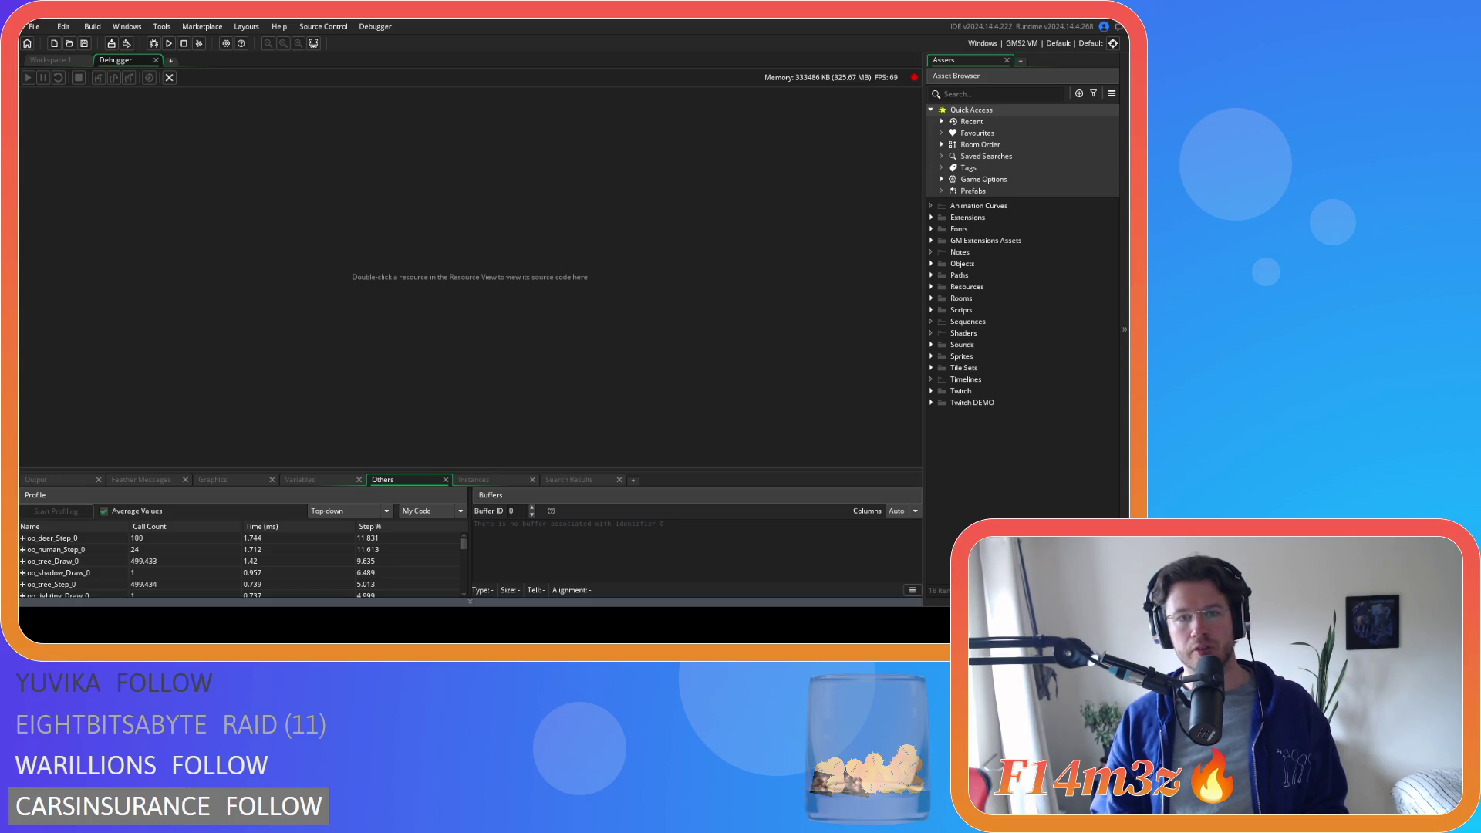
{"action": "left_click", "coordinate": [157, 59]}
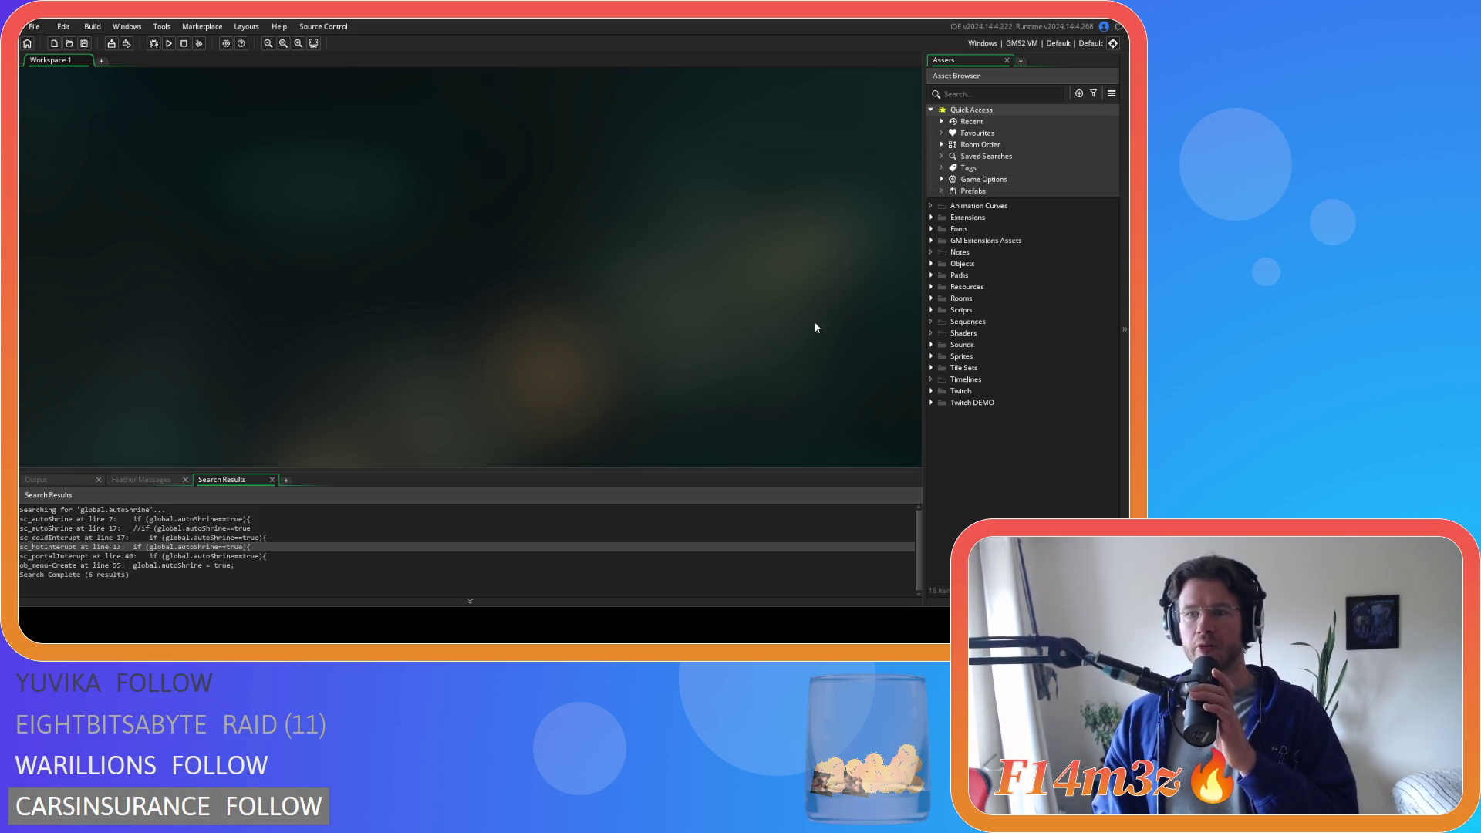
- Expand and then collapse the Scripts folder in the Asset Browser
{"action": "left_click", "coordinate": [931, 310]}
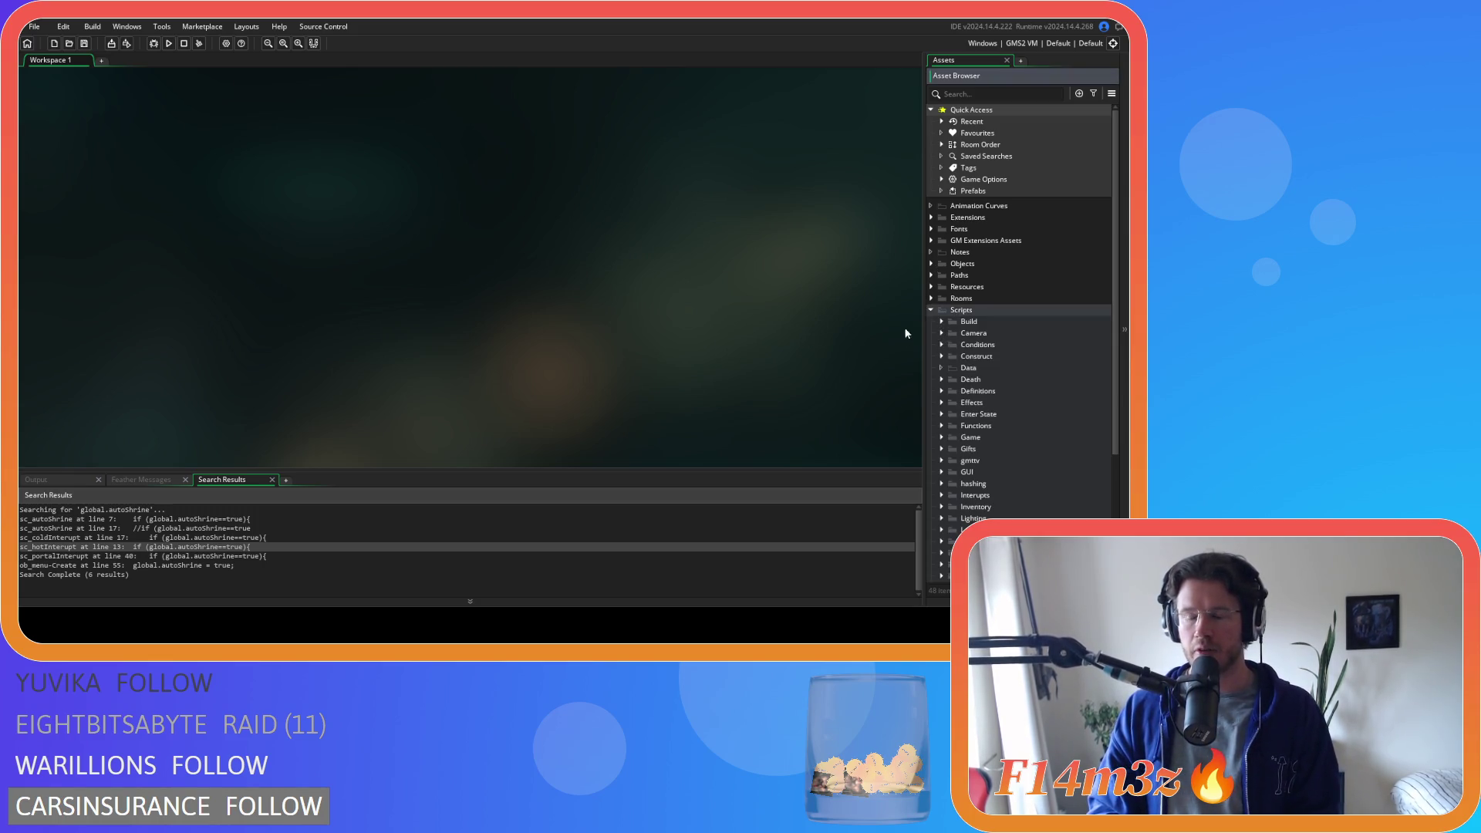
{"action": "scroll", "coordinate": [960, 393], "scroll_direction": "down", "scroll_amount": 2}
{"action": "scroll", "coordinate": [967, 390], "scroll_direction": "down", "scroll_amount": 3}
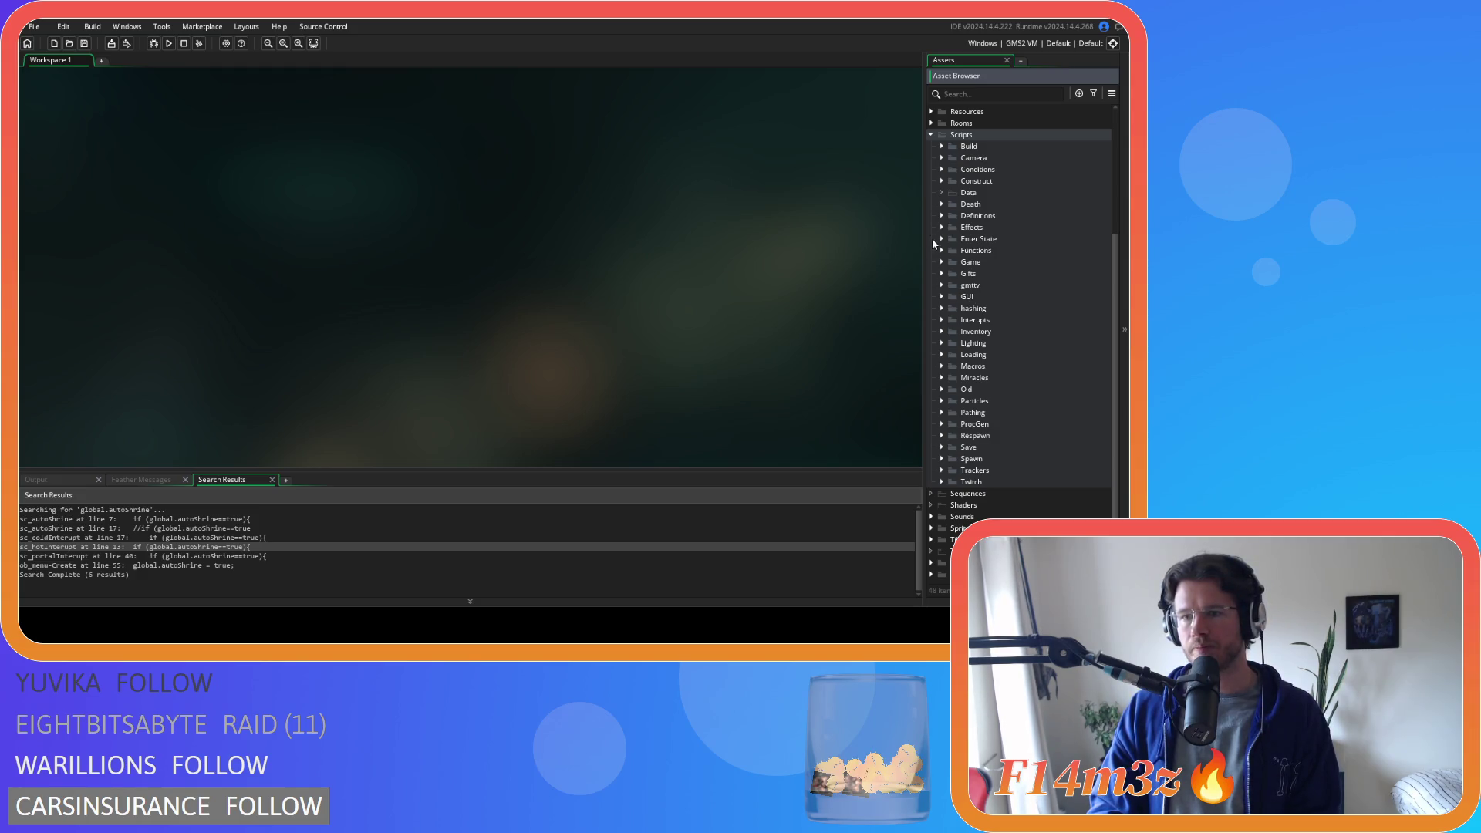
{"action": "left_click", "coordinate": [931, 135]}
- Open ob_sphere from the Objects > Construct folder and its Create event code
{"action": "left_click", "coordinate": [932, 264]}
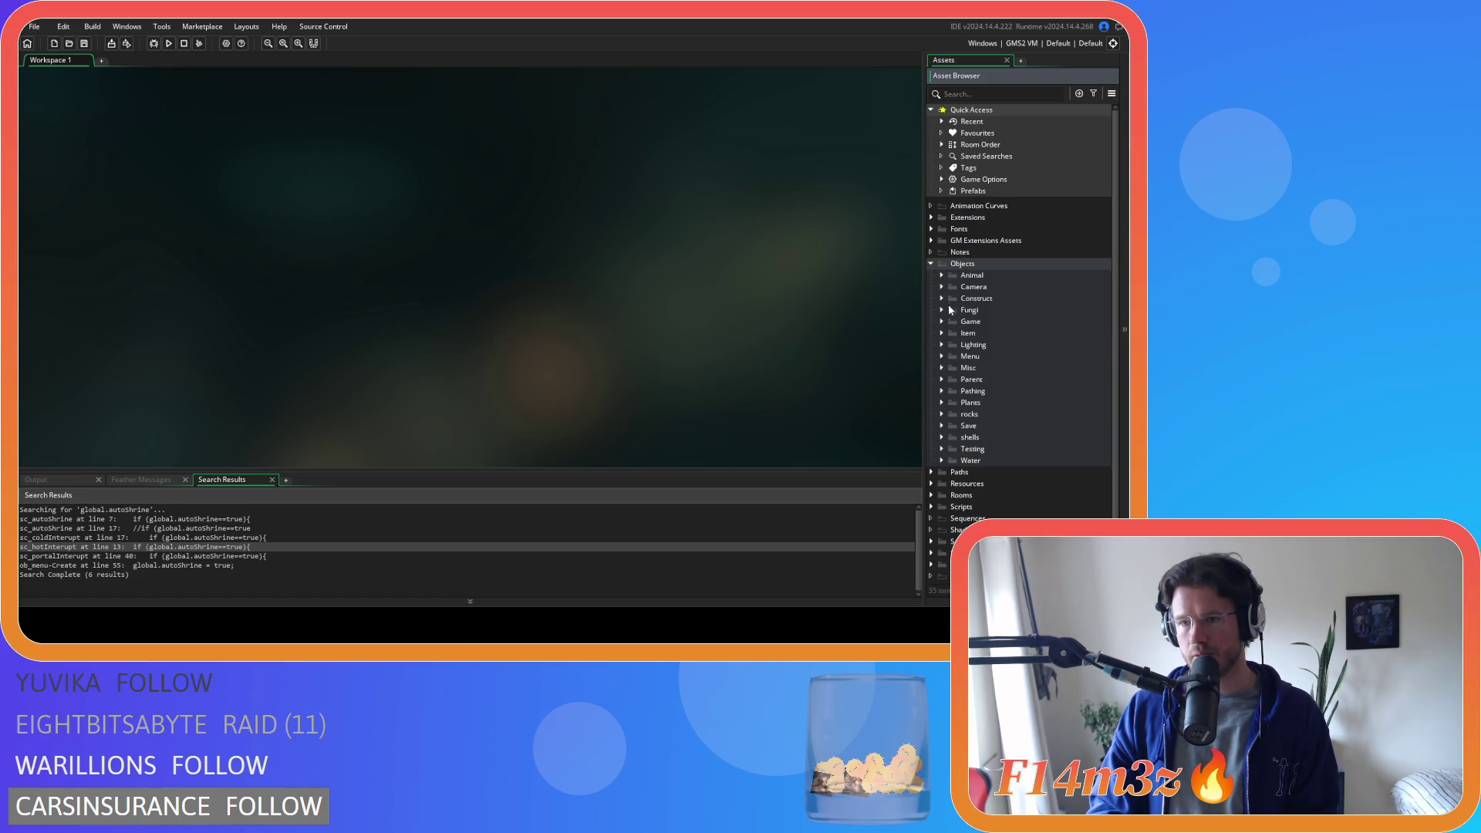
{"action": "left_click", "coordinate": [941, 297]}
{"action": "double_click", "coordinate": [993, 472]}
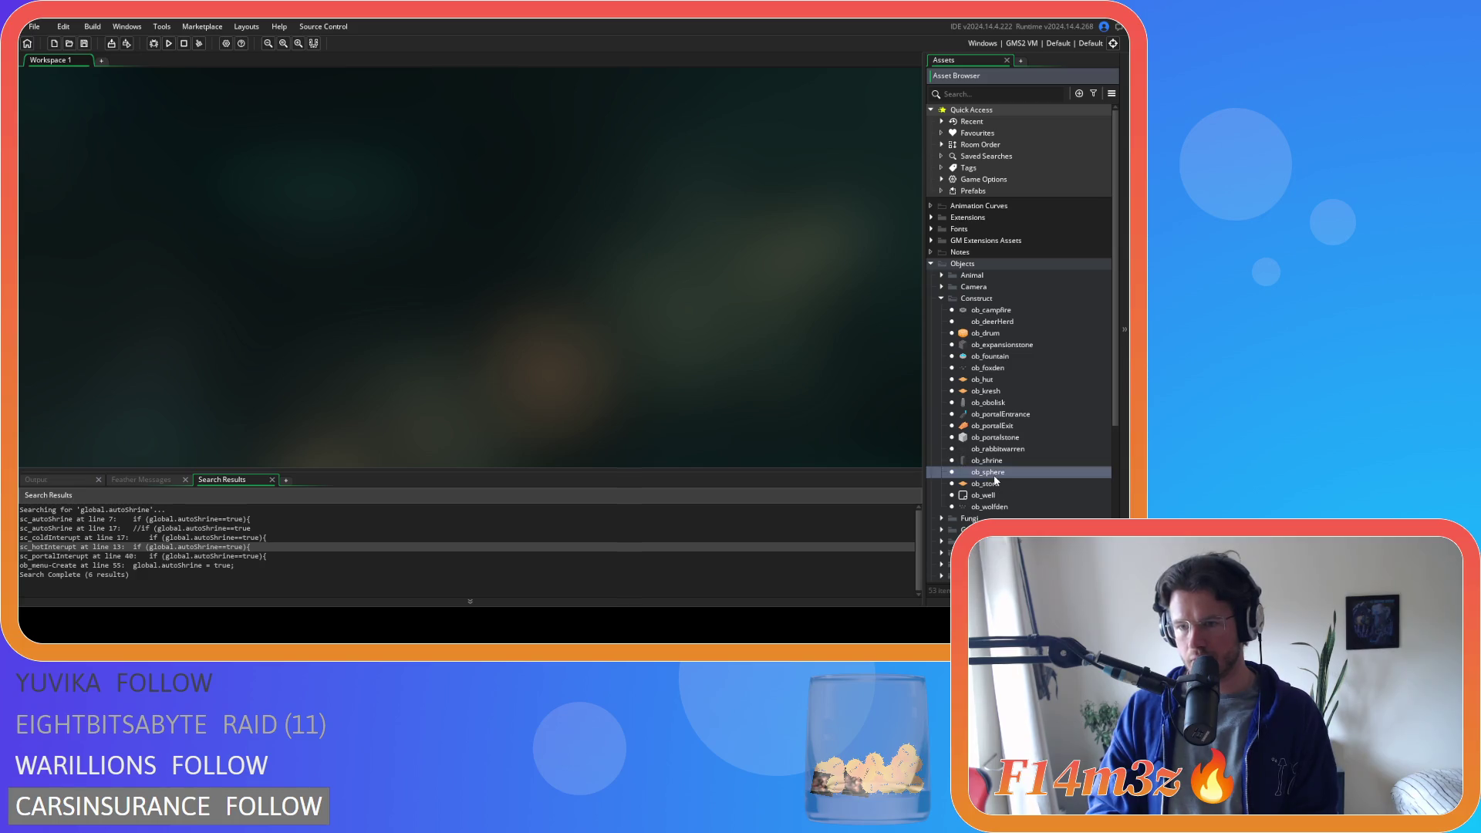
{"action": "double_click", "coordinate": [278, 168]}
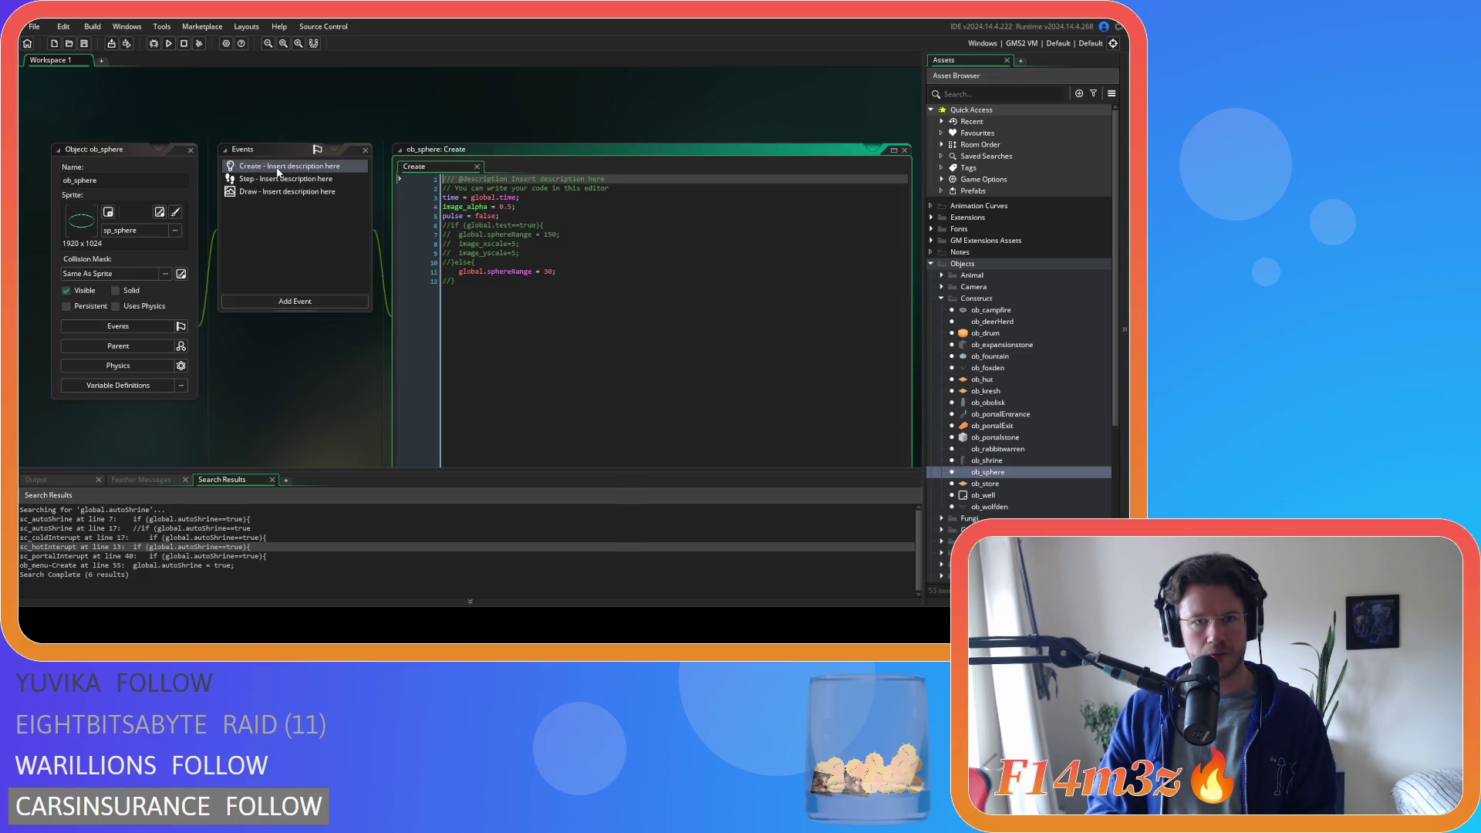
- Uncomment lines 5-10 of the Create code, save it and build and run the game with F5
{"action": "left_click_drag", "start_coordinate": [505, 261], "coordinate": [388, 224]}
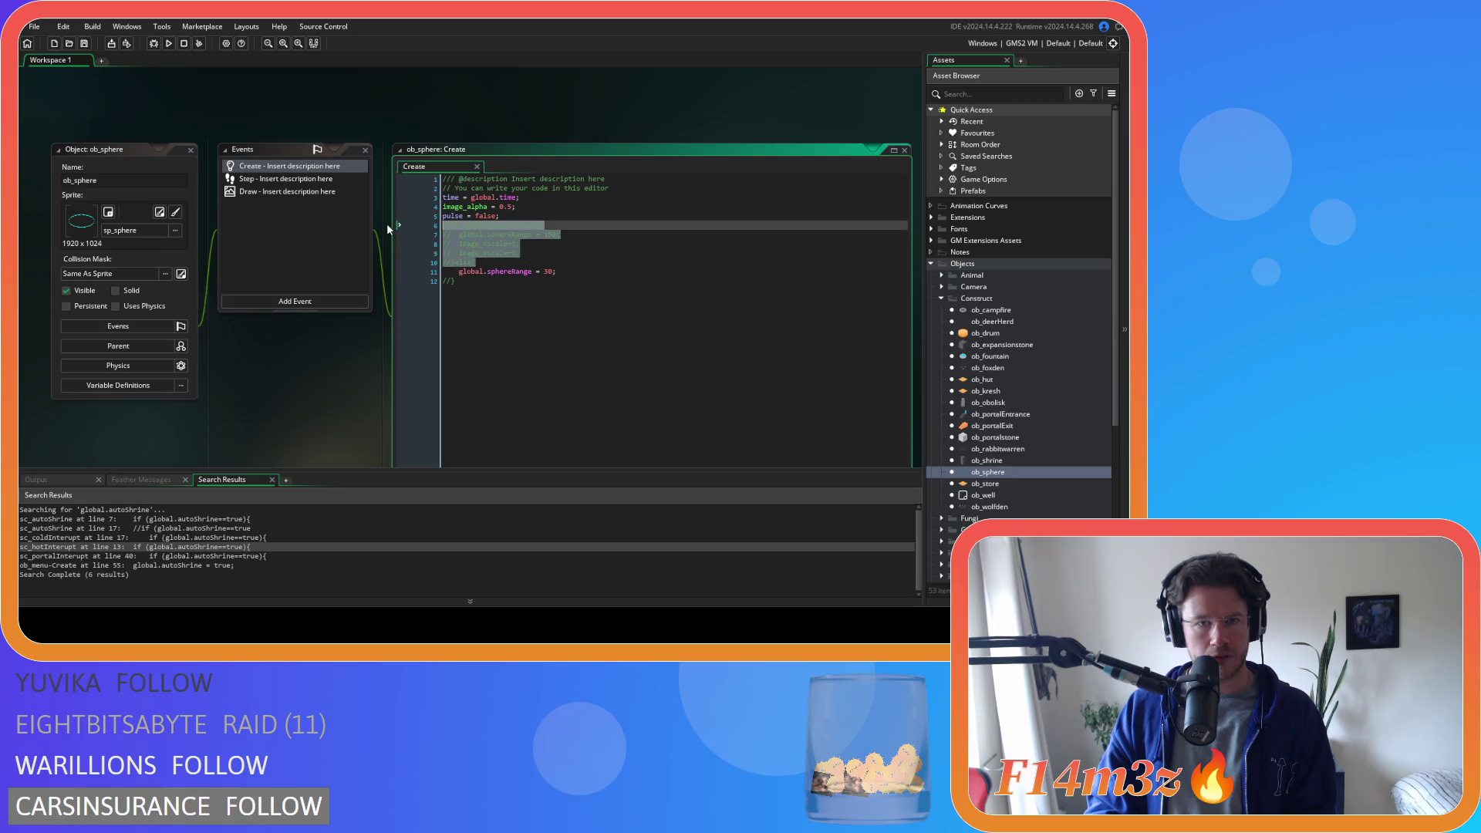
{"action": "key", "text": "ctrl+shift+k"}
{"action": "left_click", "coordinate": [481, 322]}
{"action": "key", "text": "ctrl+shift+k"}
{"action": "key", "text": "ctrl+s"}
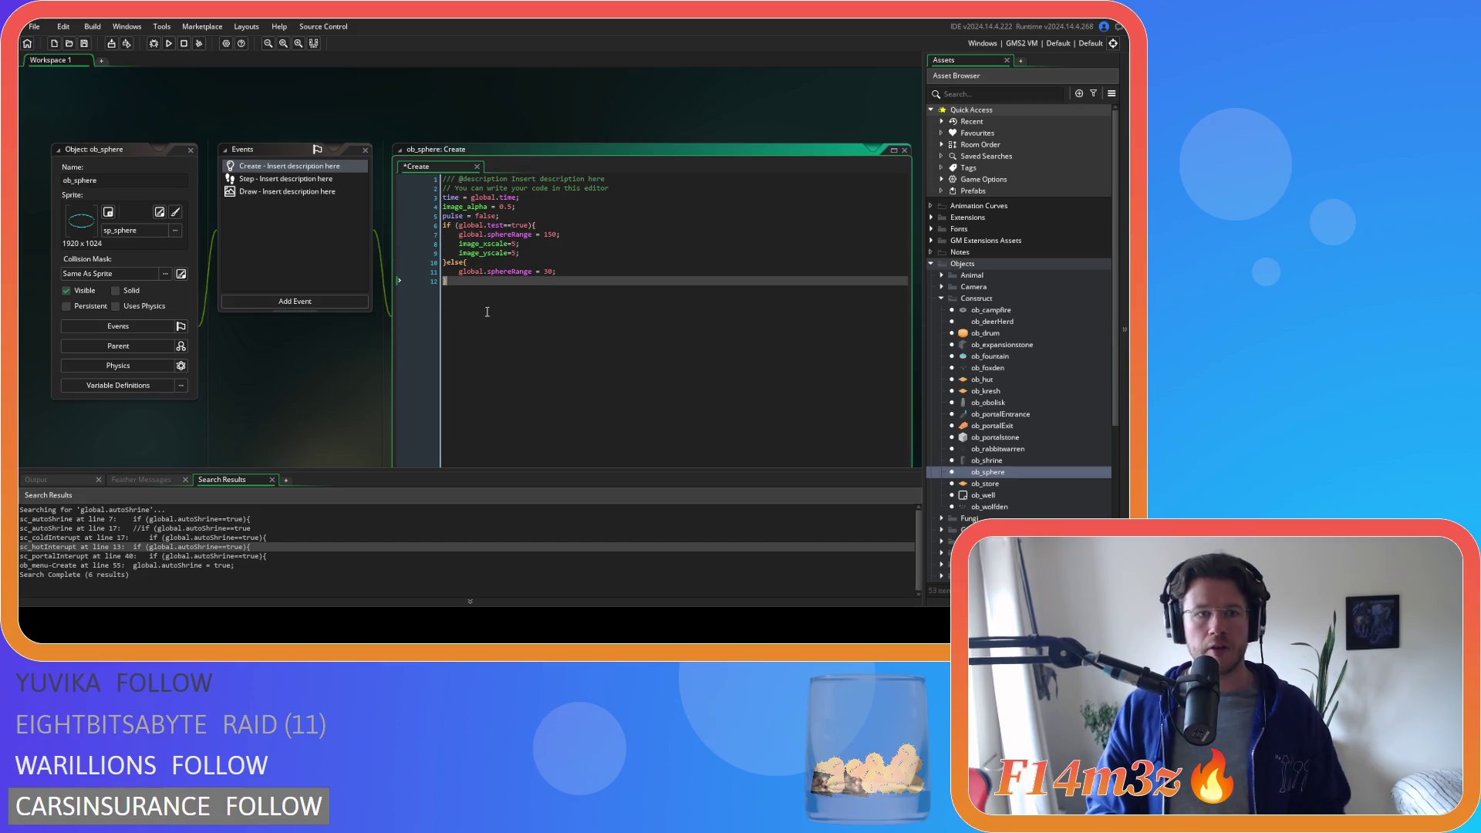
{"action": "key", "text": "F5"}
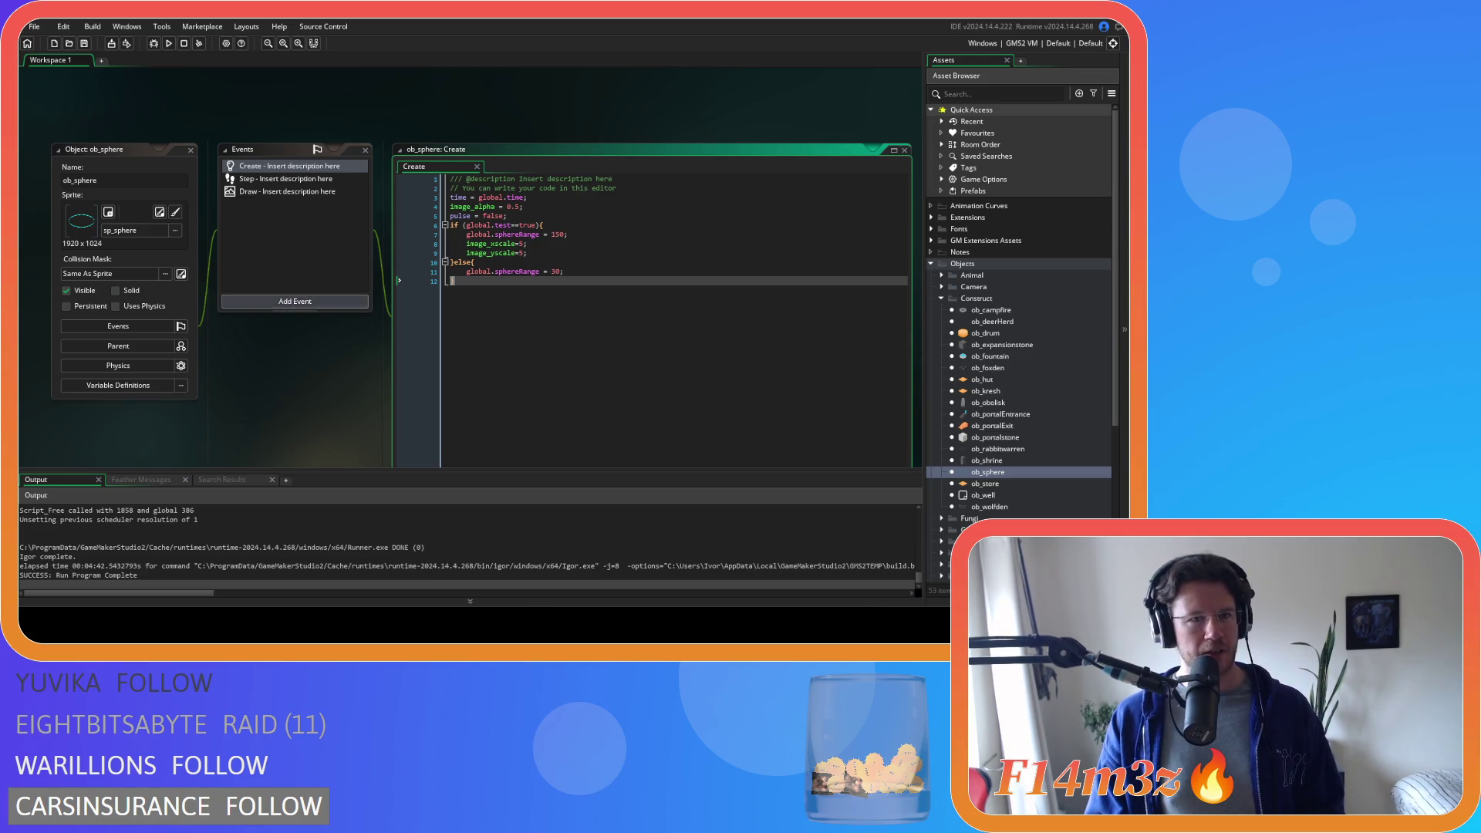
- Move focus off the code editor after the test run reports completion
{"action": "left_click", "coordinate": [113, 80]}
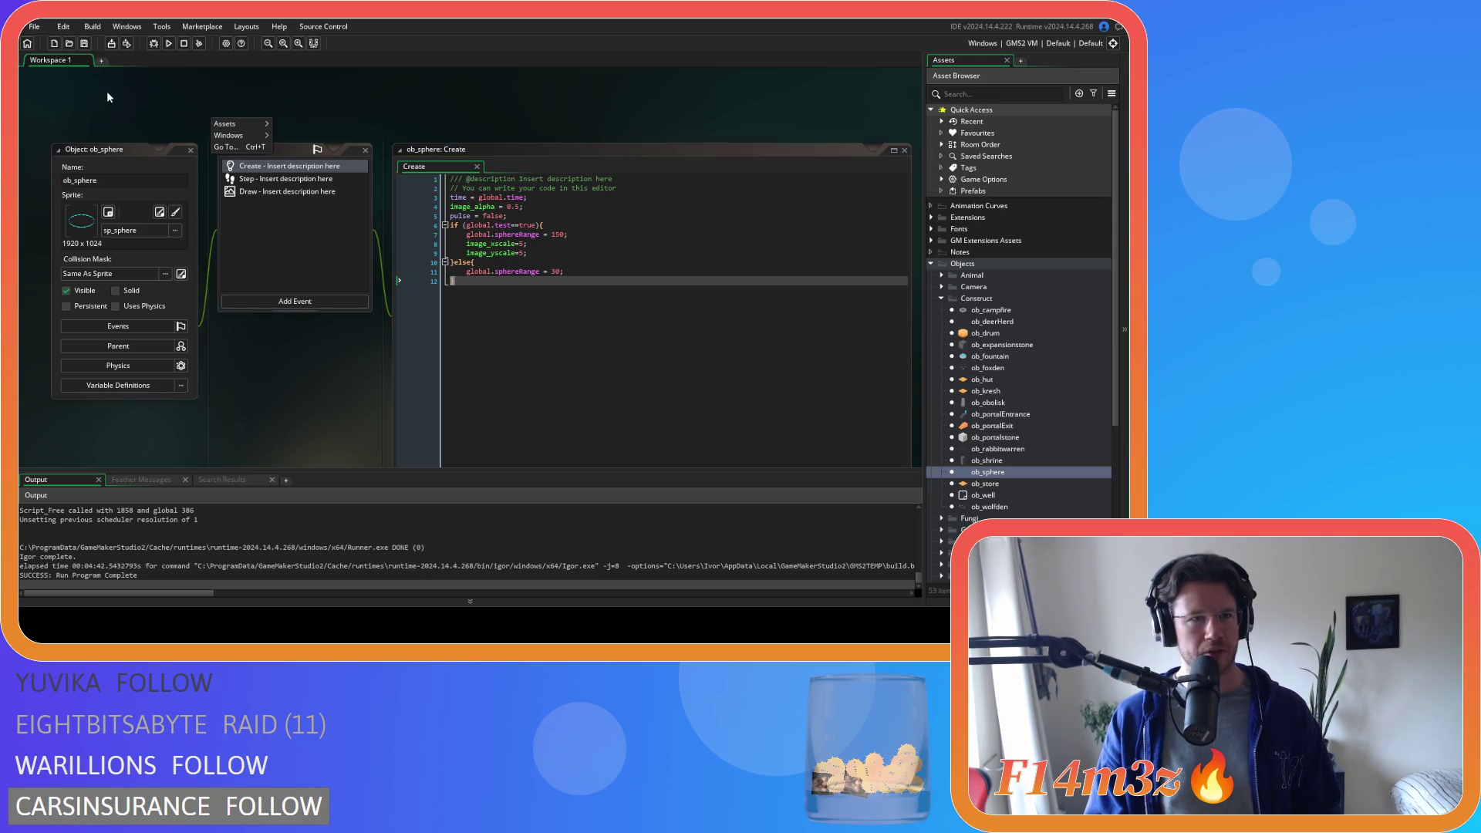
- Build and run the game again, then close it with Escape
{"action": "left_click", "coordinate": [166, 44]}
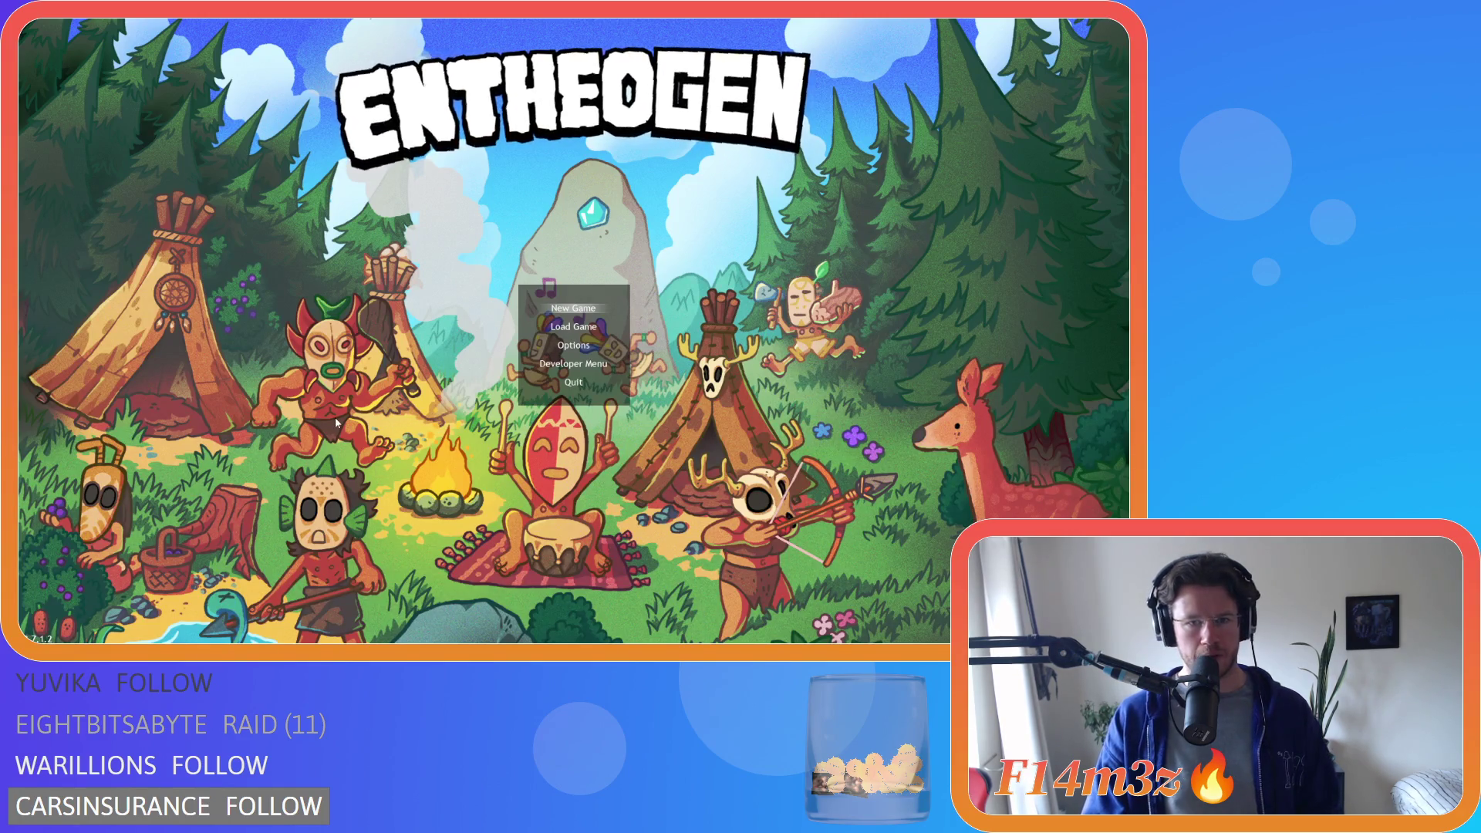
{"action": "key", "text": "Escape"}
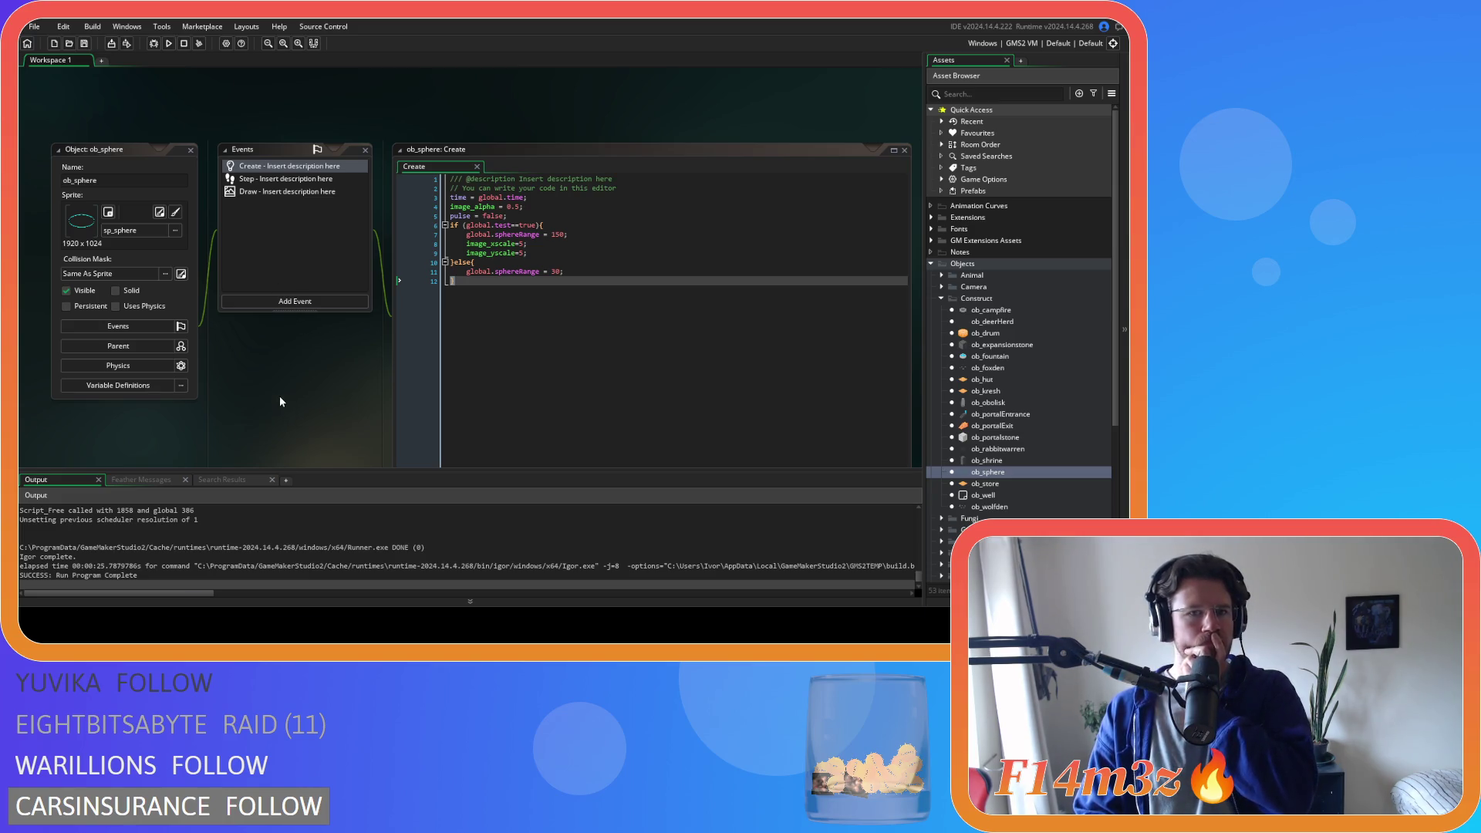
- Comment out the global.test if/else block in ob_sphere's Create code and save
{"action": "left_click", "coordinate": [472, 316]}
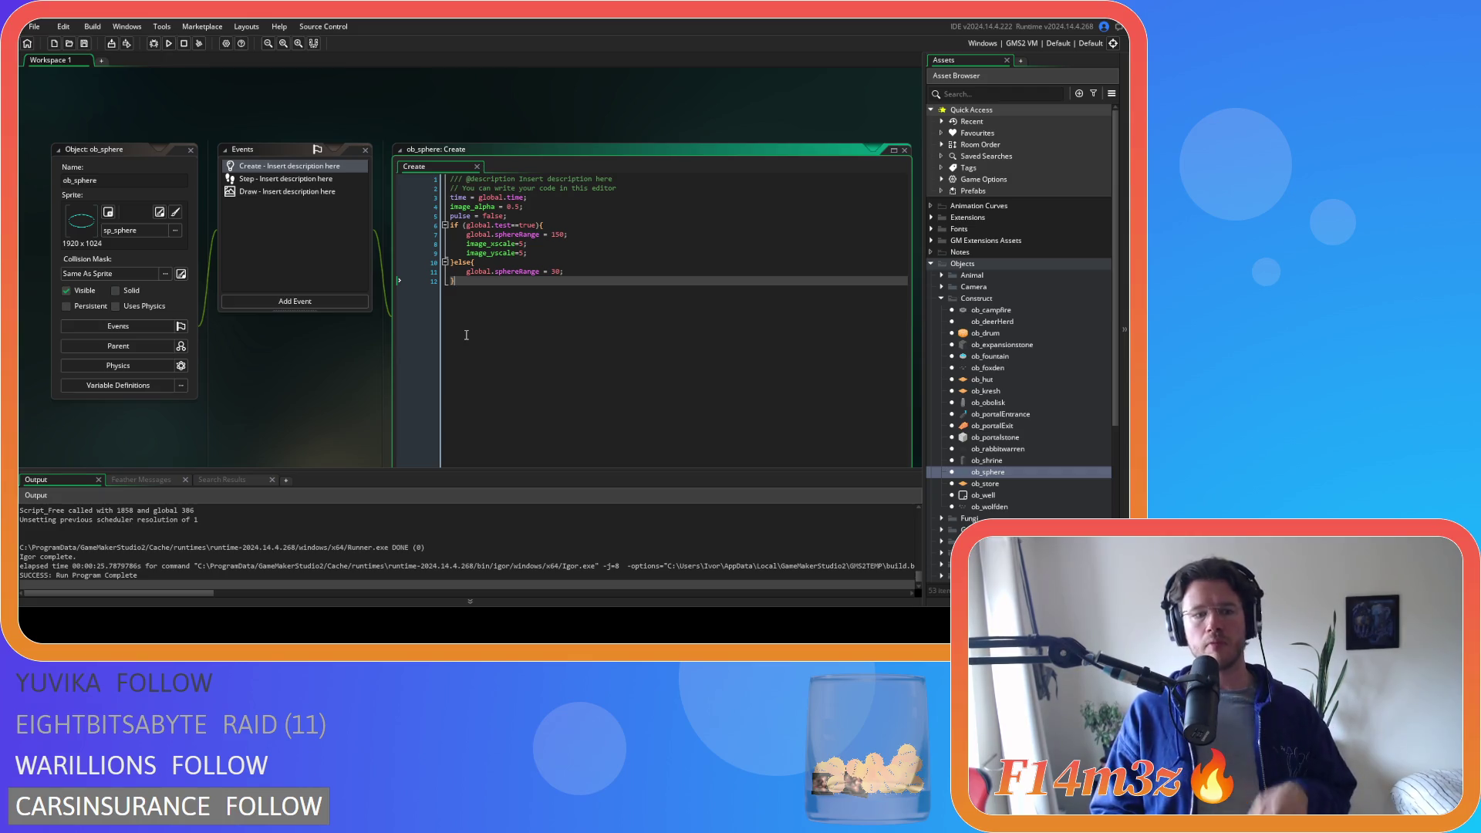
{"action": "left_click", "coordinate": [439, 279]}
{"action": "type", "text": "}"}
{"action": "left_click_drag", "start_coordinate": [528, 253], "coordinate": [404, 226]}
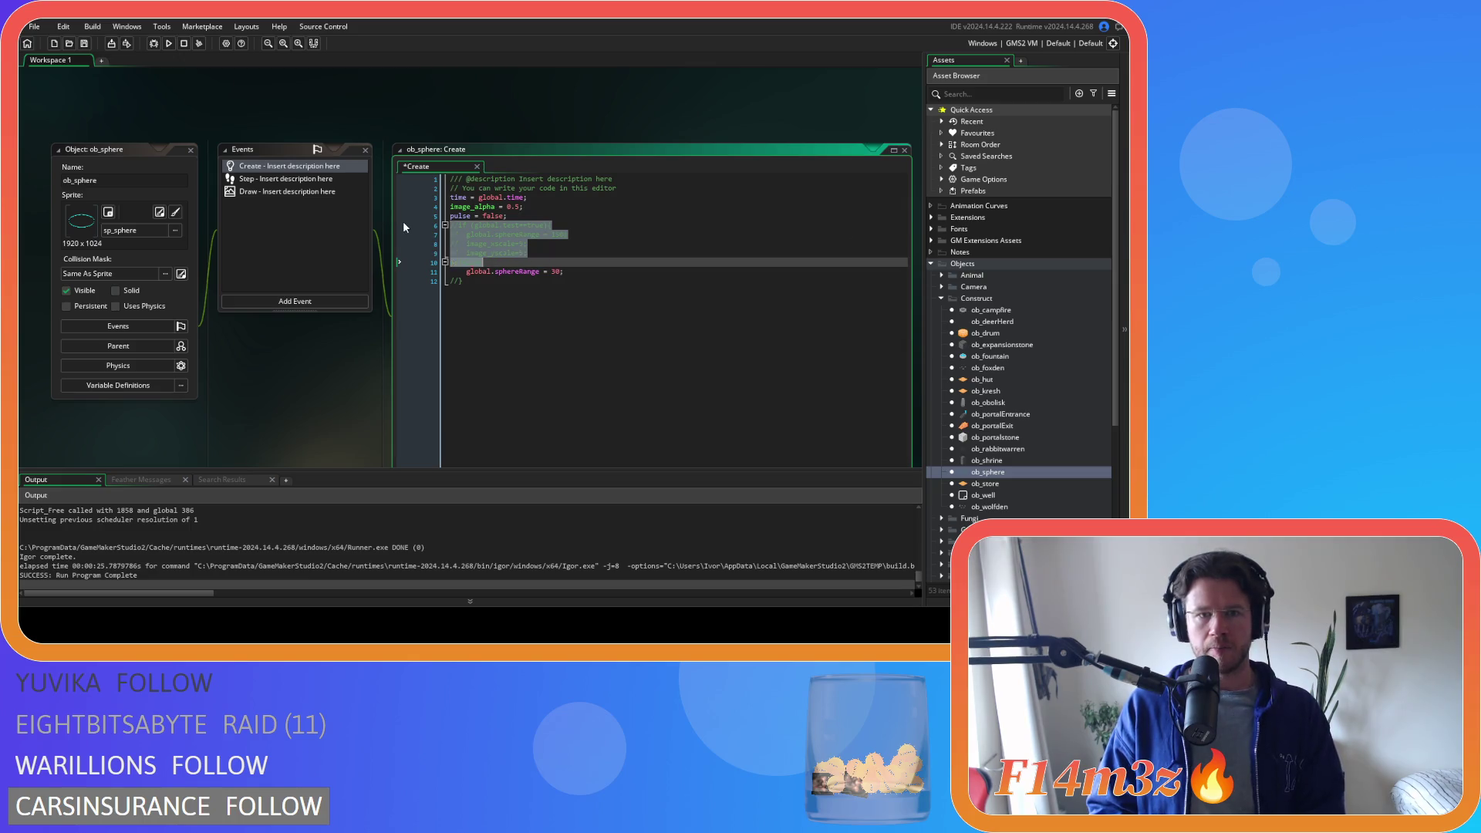
{"action": "key", "text": "ctrl+k"}
{"action": "key", "text": "ctrl+s"}
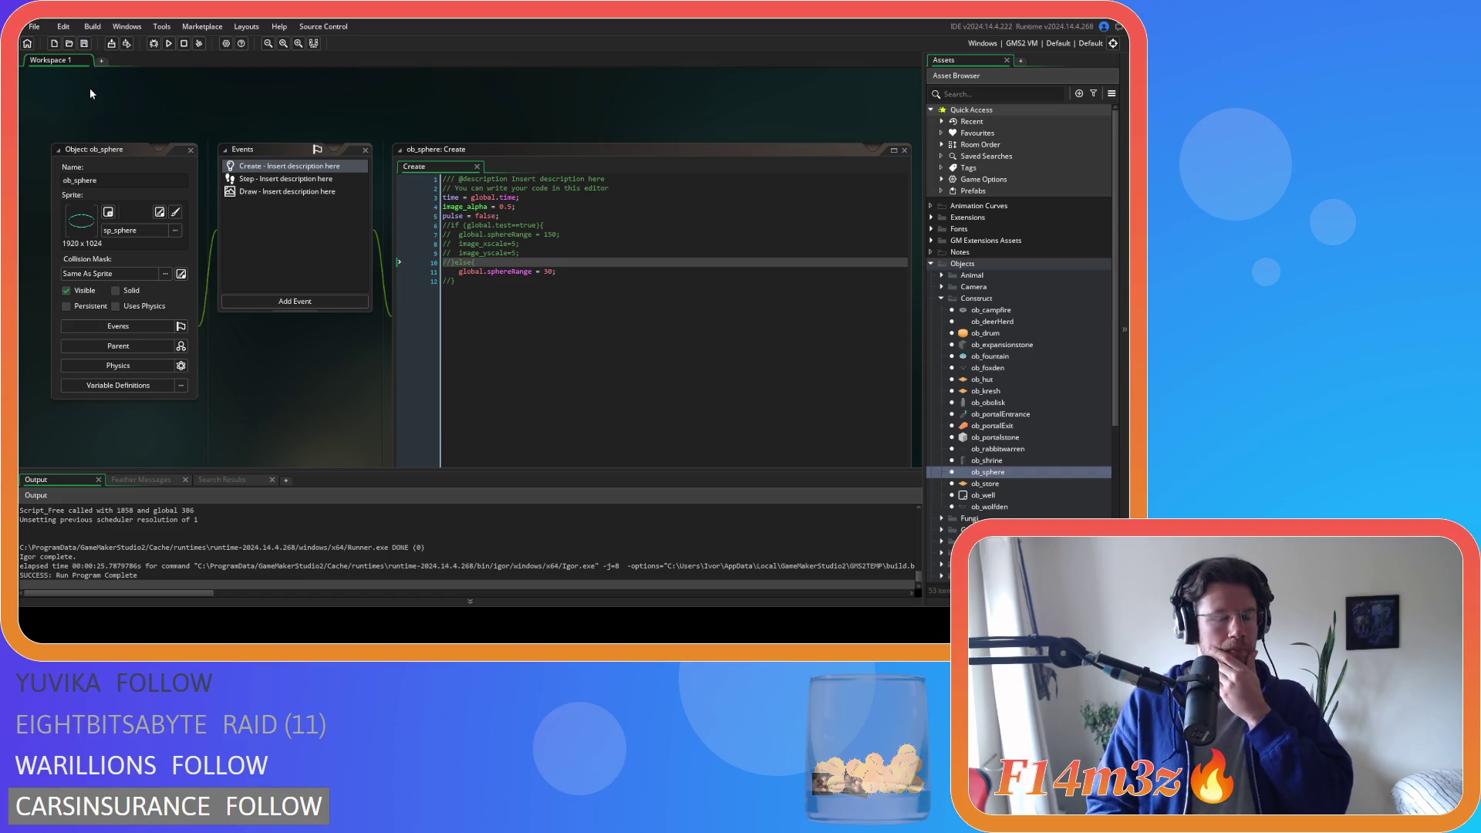
- Close all open windows via the workspace menu and collapse the Construct and Objects folders
{"action": "right_click", "coordinate": [117, 97]}
{"action": "mouse_move", "coordinate": [137, 114]}
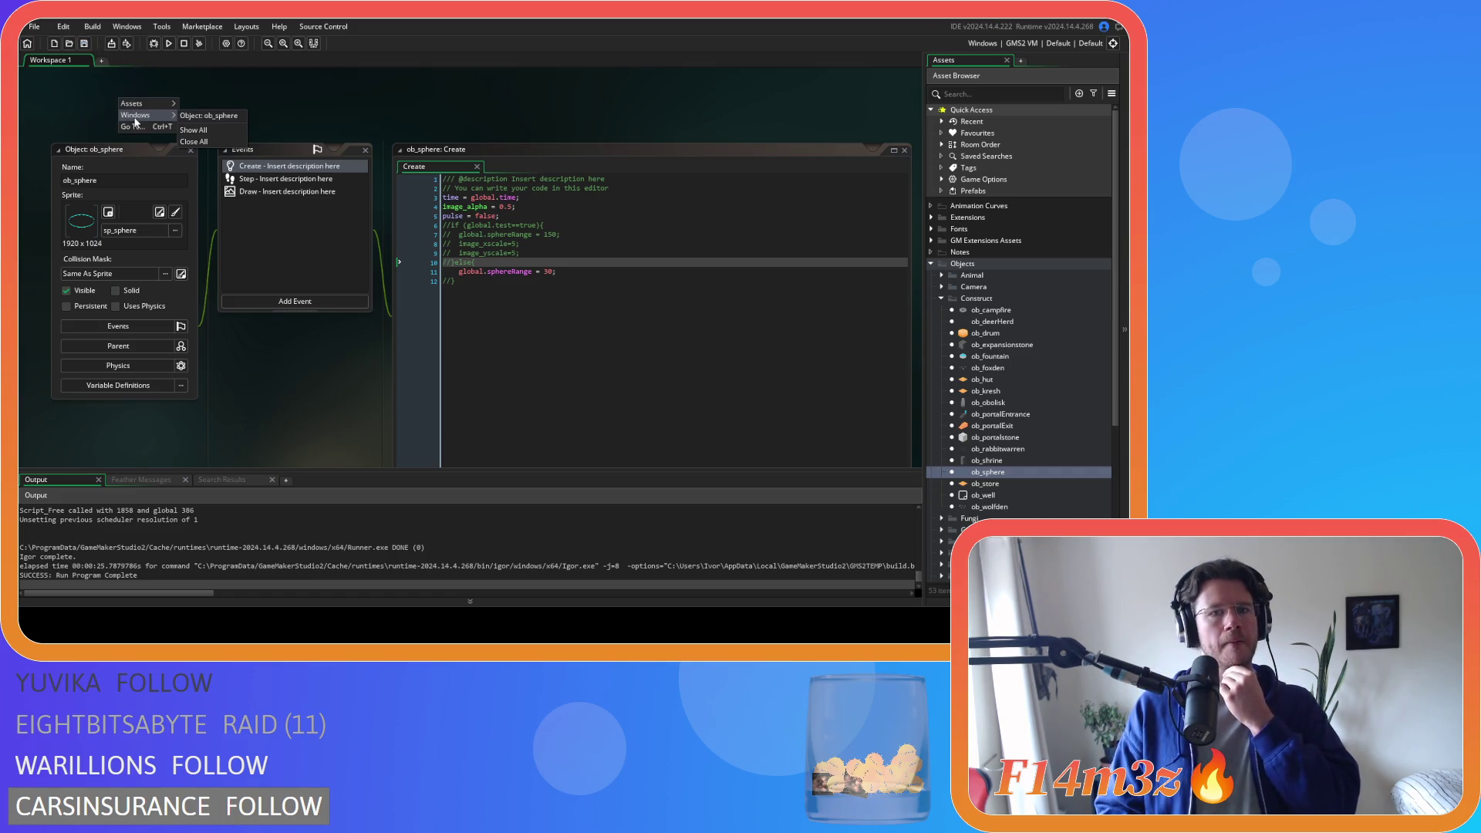
{"action": "left_click", "coordinate": [195, 141]}
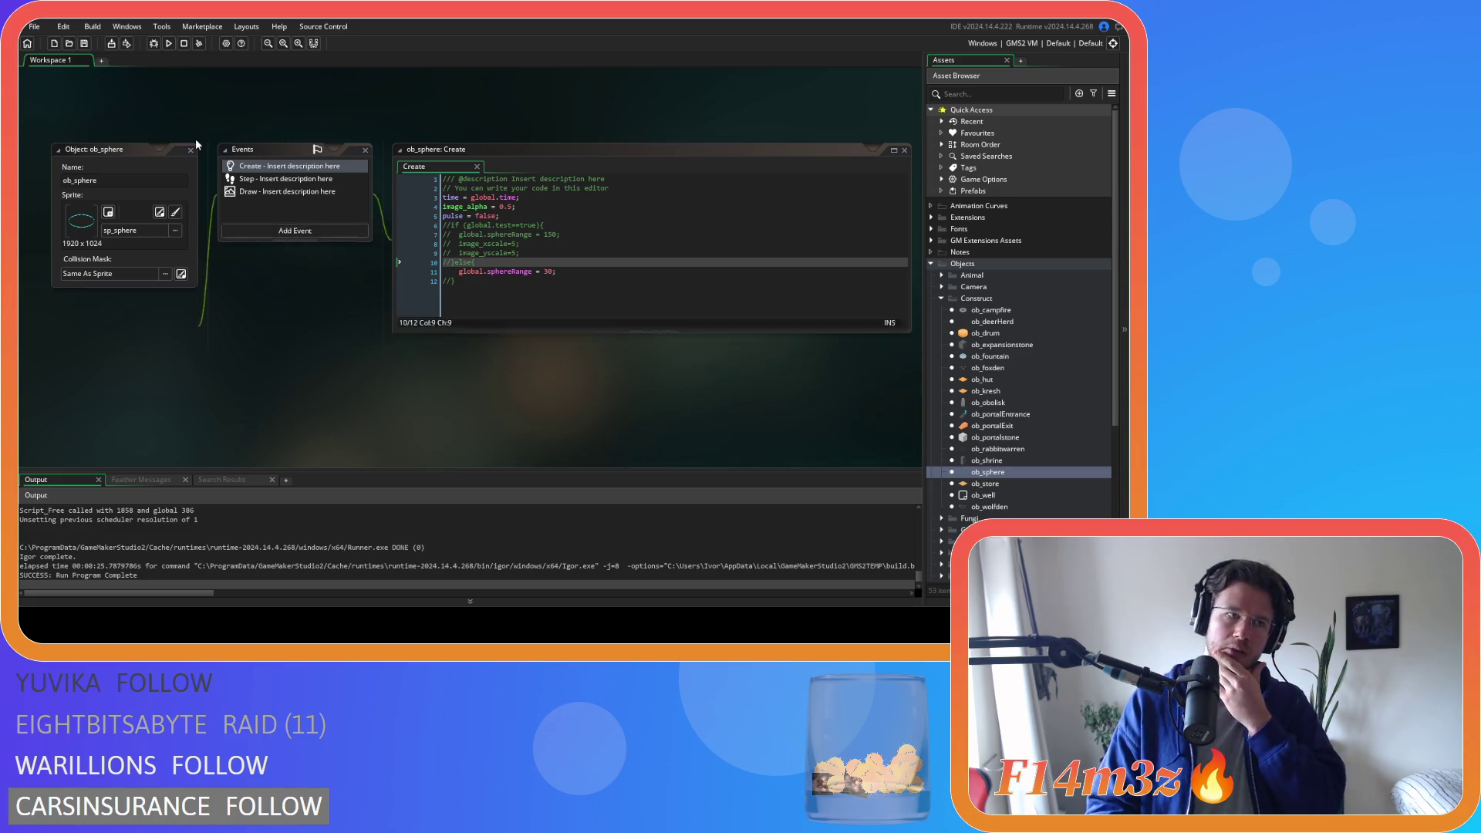
{"action": "left_click", "coordinate": [941, 298]}
{"action": "left_click", "coordinate": [932, 263]}
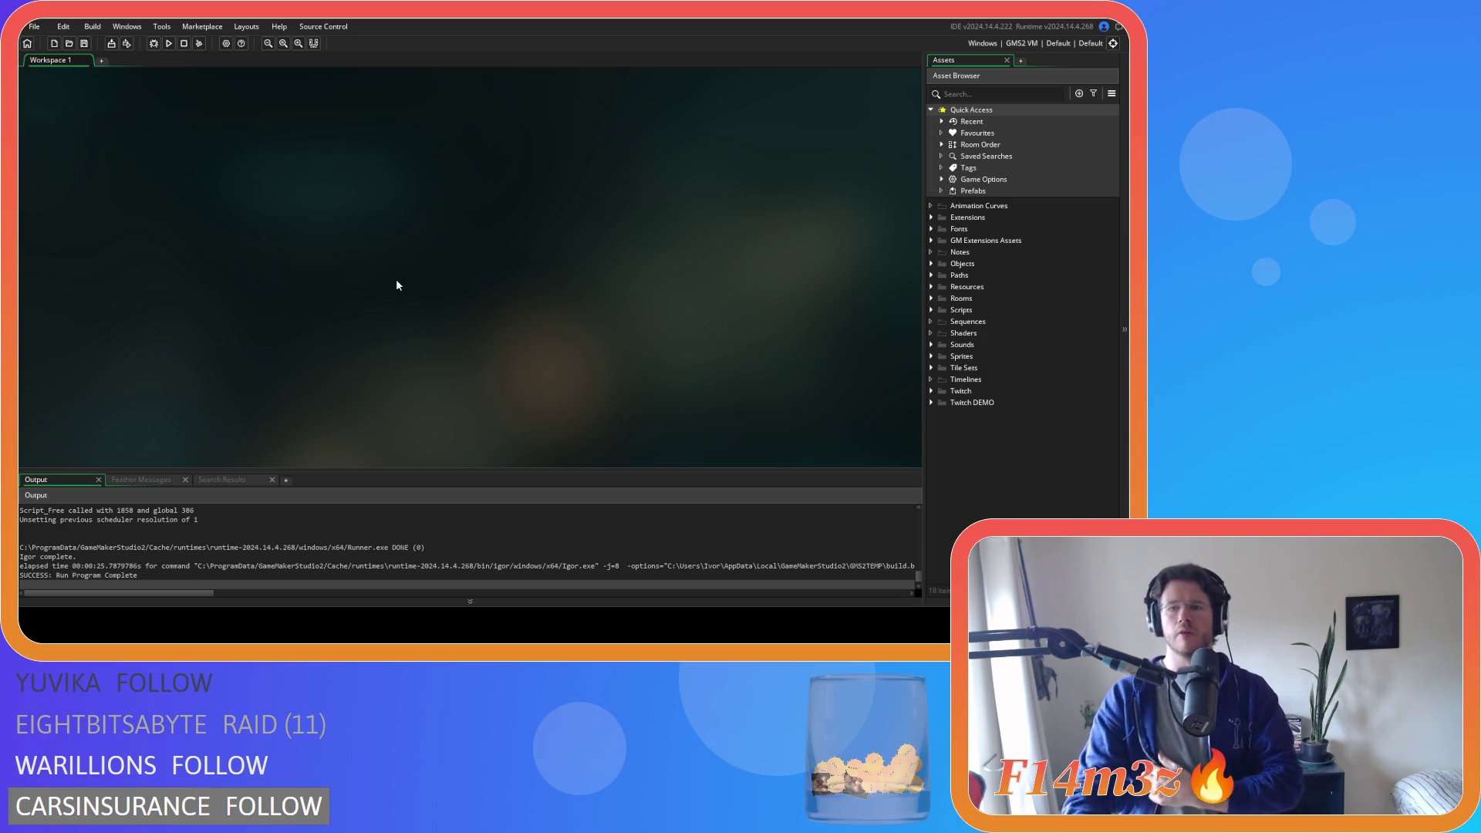
- Expand the Scripts folder to list its subfolders
{"action": "left_click", "coordinate": [931, 310]}
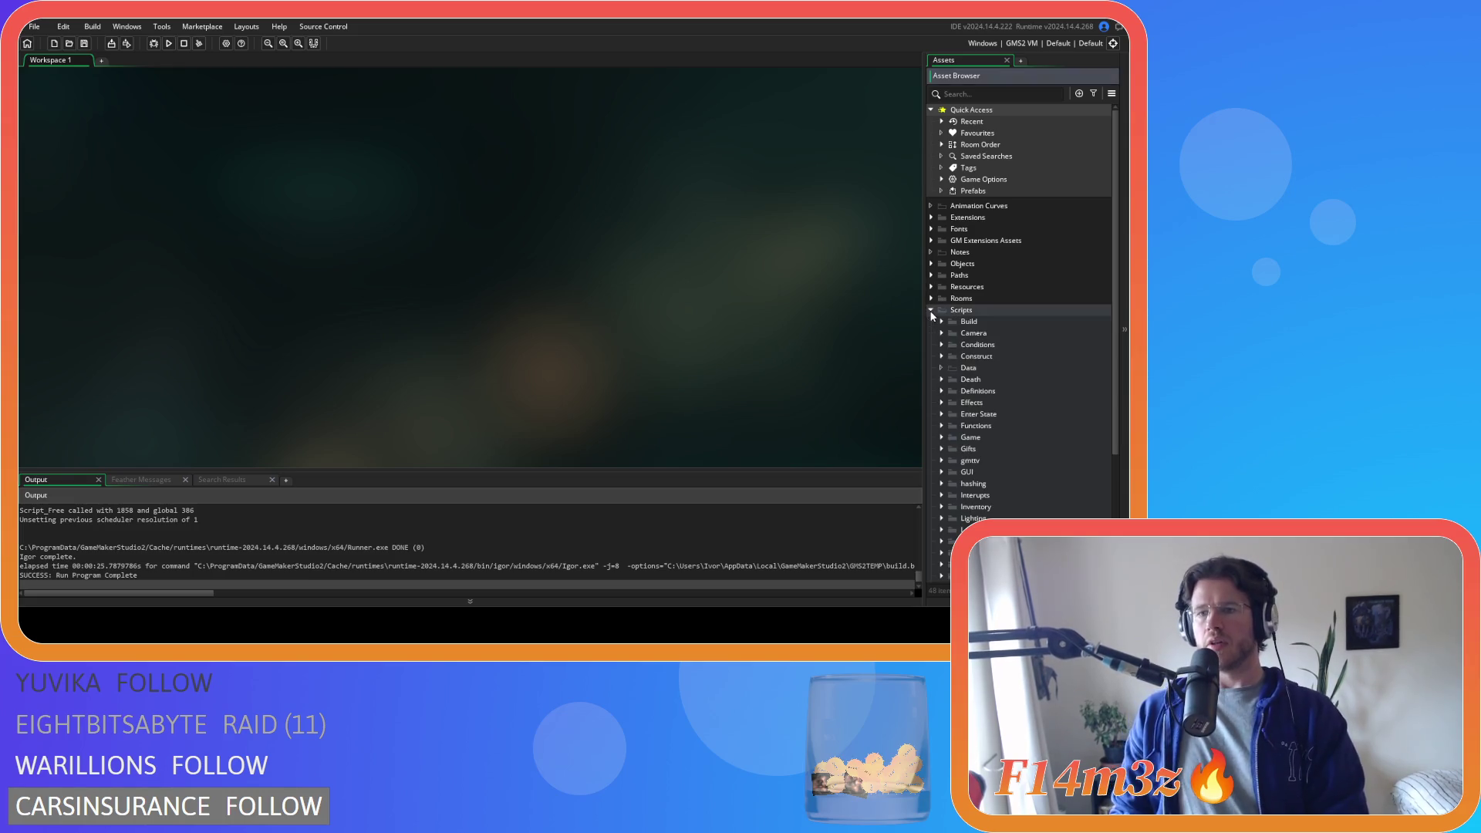
- From Scripts > Trackers, bring up sc_trackersUpdate and search it for 'nearestTree'
{"action": "left_click", "coordinate": [931, 310]}
{"action": "left_click", "coordinate": [932, 311]}
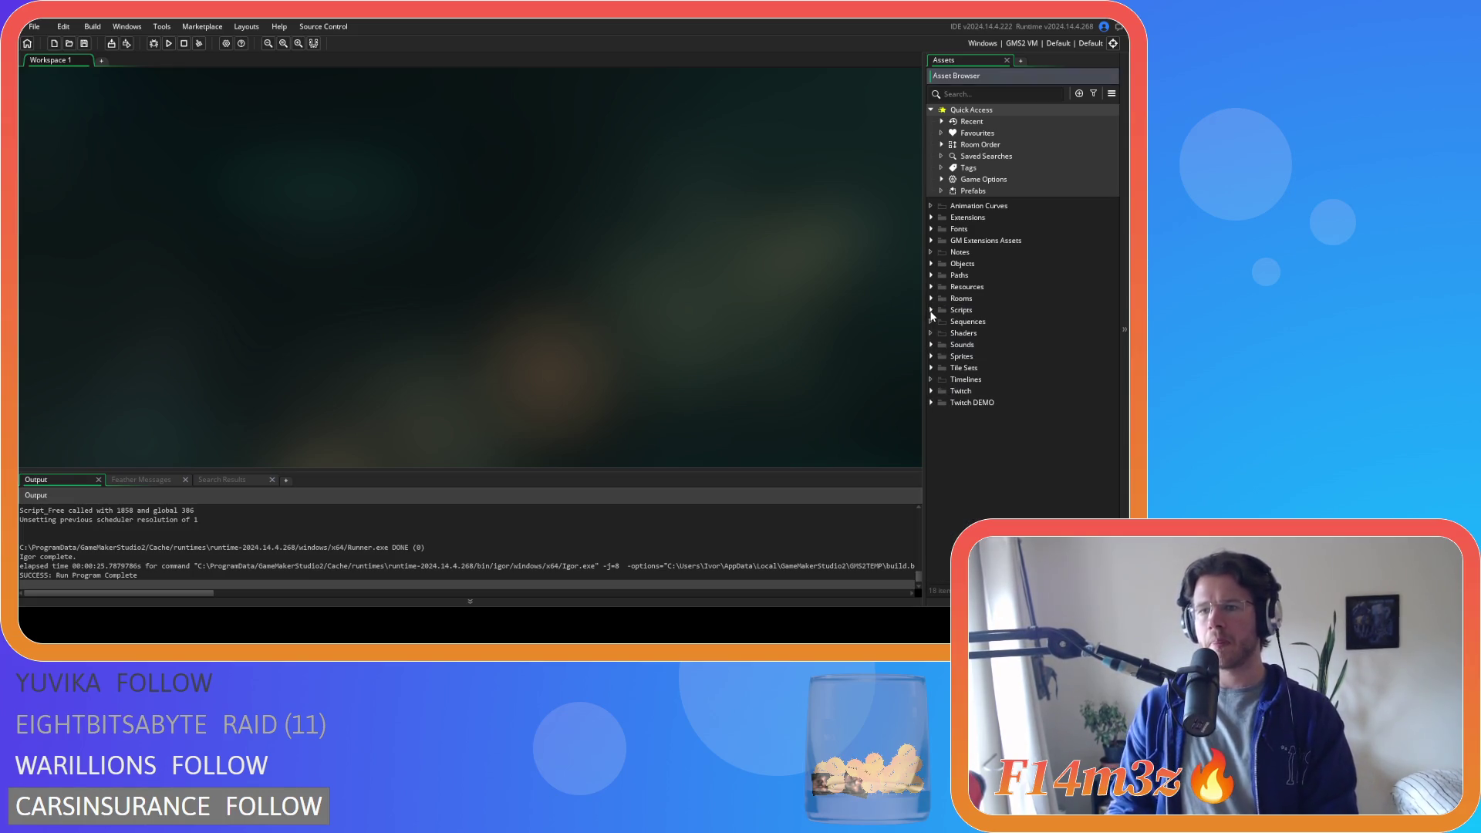
{"action": "left_click", "coordinate": [932, 310]}
{"action": "scroll", "coordinate": [956, 441], "scroll_direction": "down", "scroll_amount": 3}
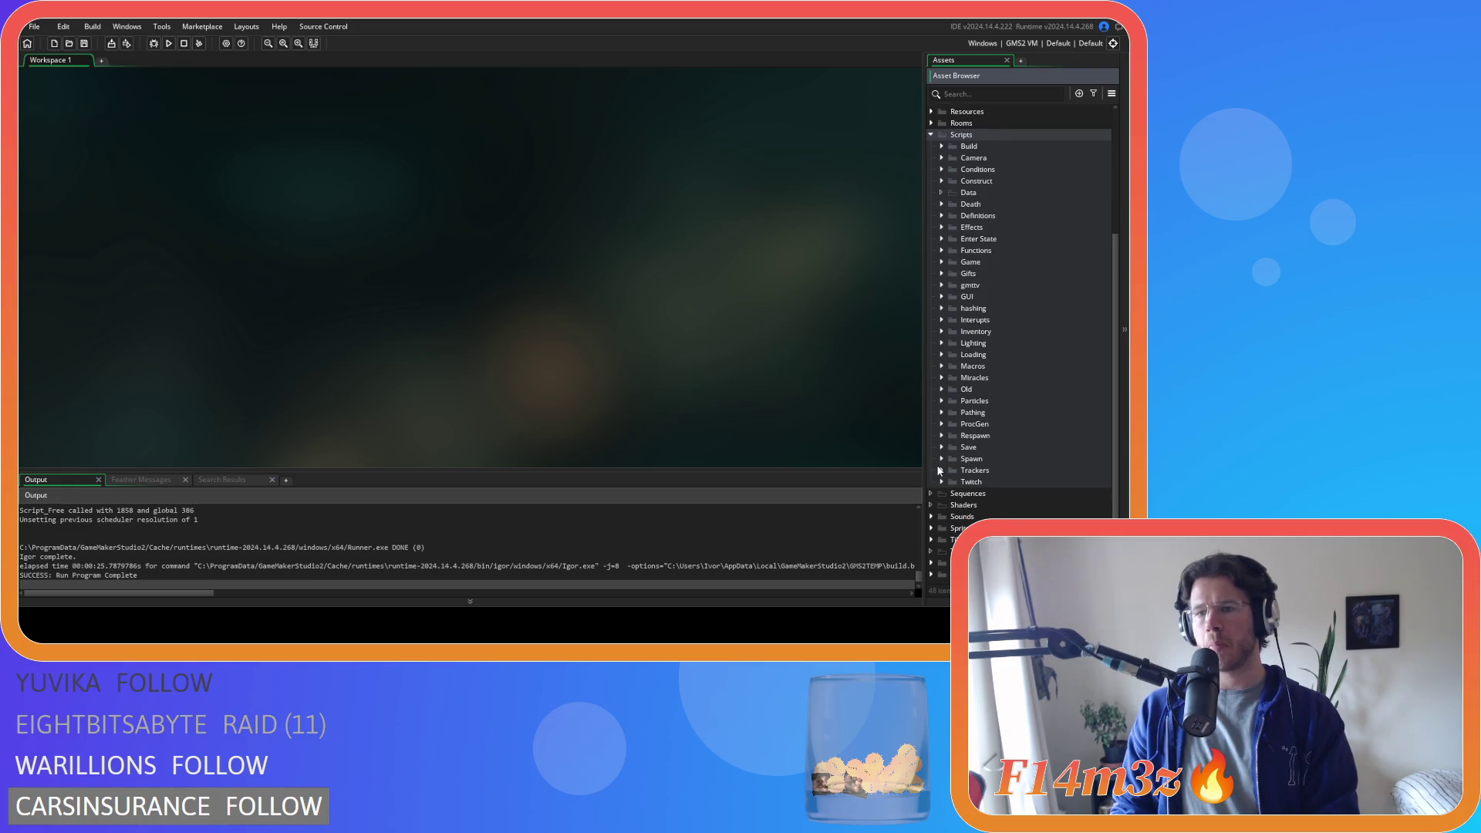
{"action": "left_click", "coordinate": [940, 470]}
{"action": "scroll", "coordinate": [974, 435], "scroll_direction": "down", "scroll_amount": 5}
{"action": "double_click", "coordinate": [984, 366]}
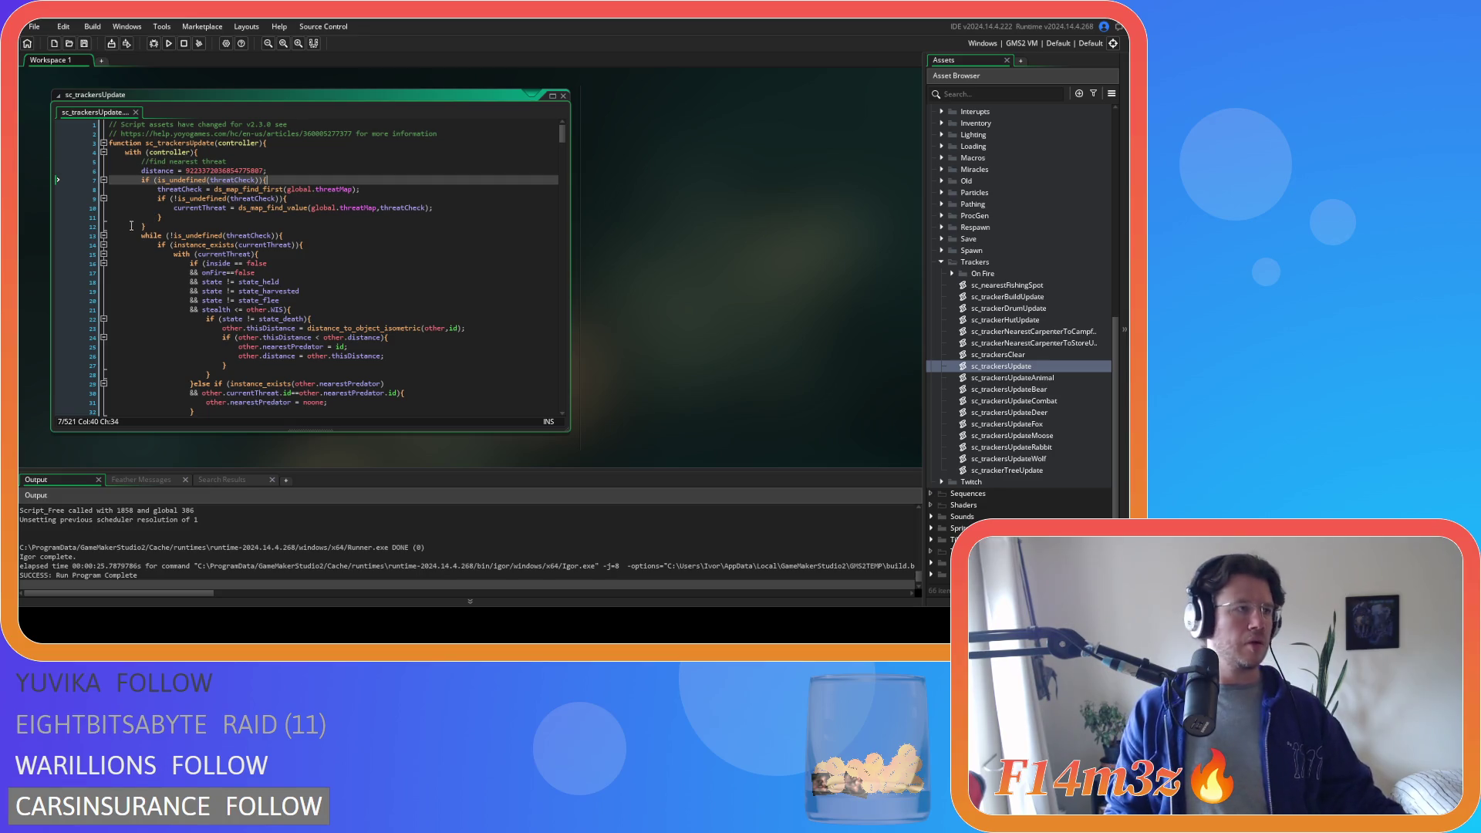
{"action": "key", "text": "ctrl+f"}
{"action": "type", "text": "nearestTree"}
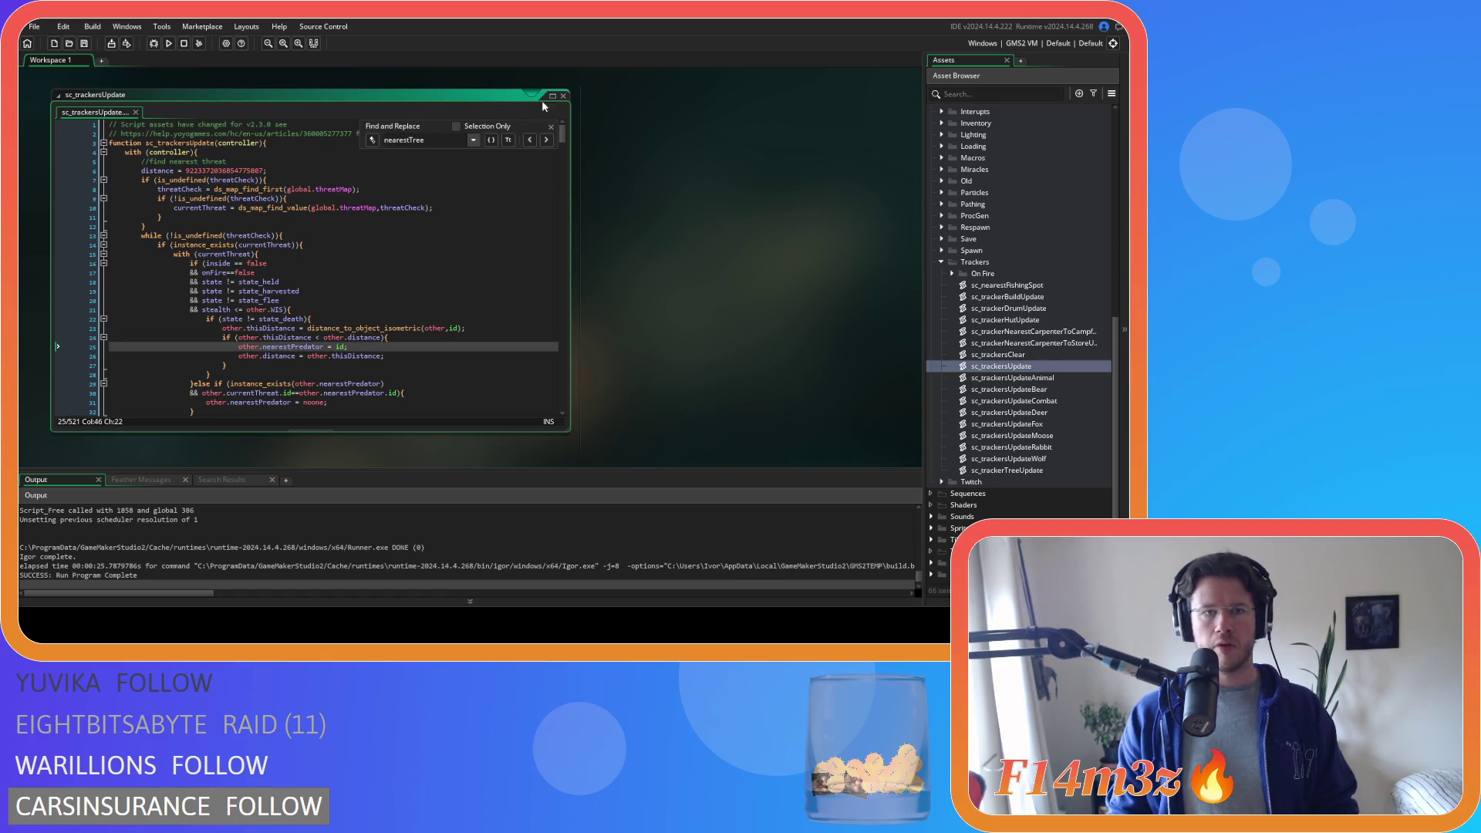
{"action": "left_click", "coordinate": [551, 127]}
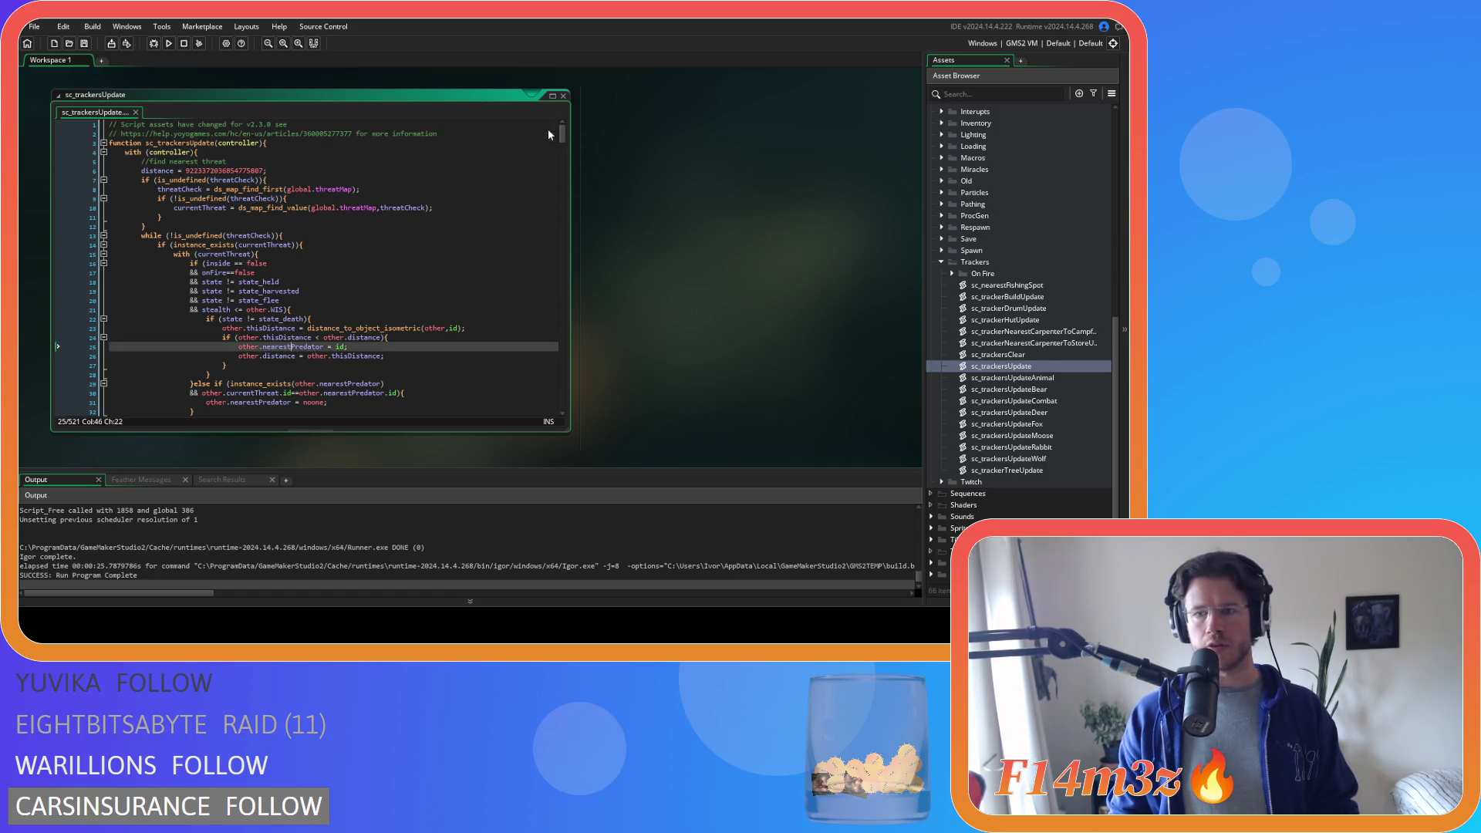
- In sc_trackerTreeUpdate, find the nearestTree matches and review lines 6-9
{"action": "double_click", "coordinate": [1011, 472]}
{"action": "key", "text": "ctrl+f"}
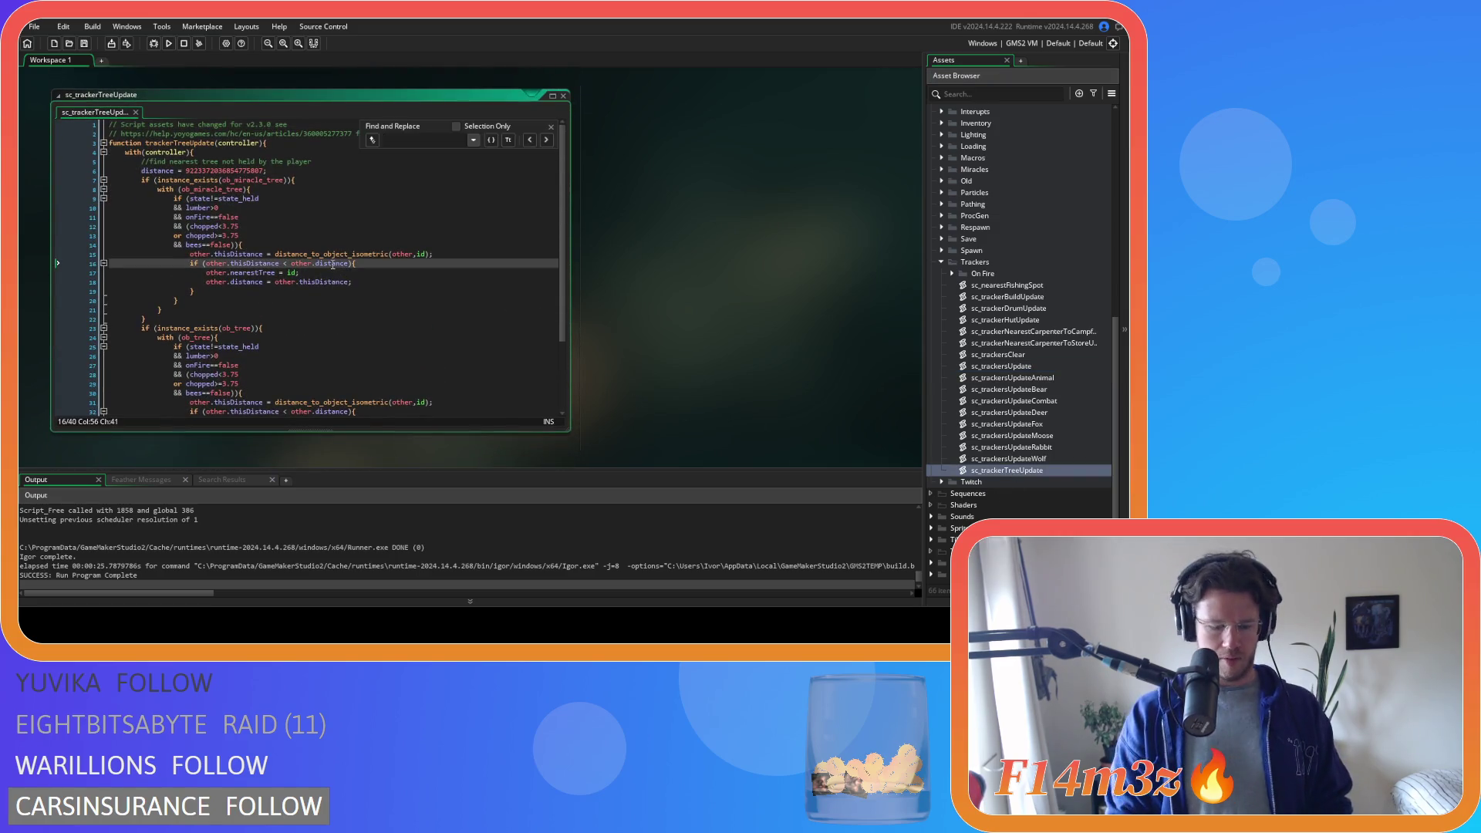
{"action": "type", "text": "nearestTree"}
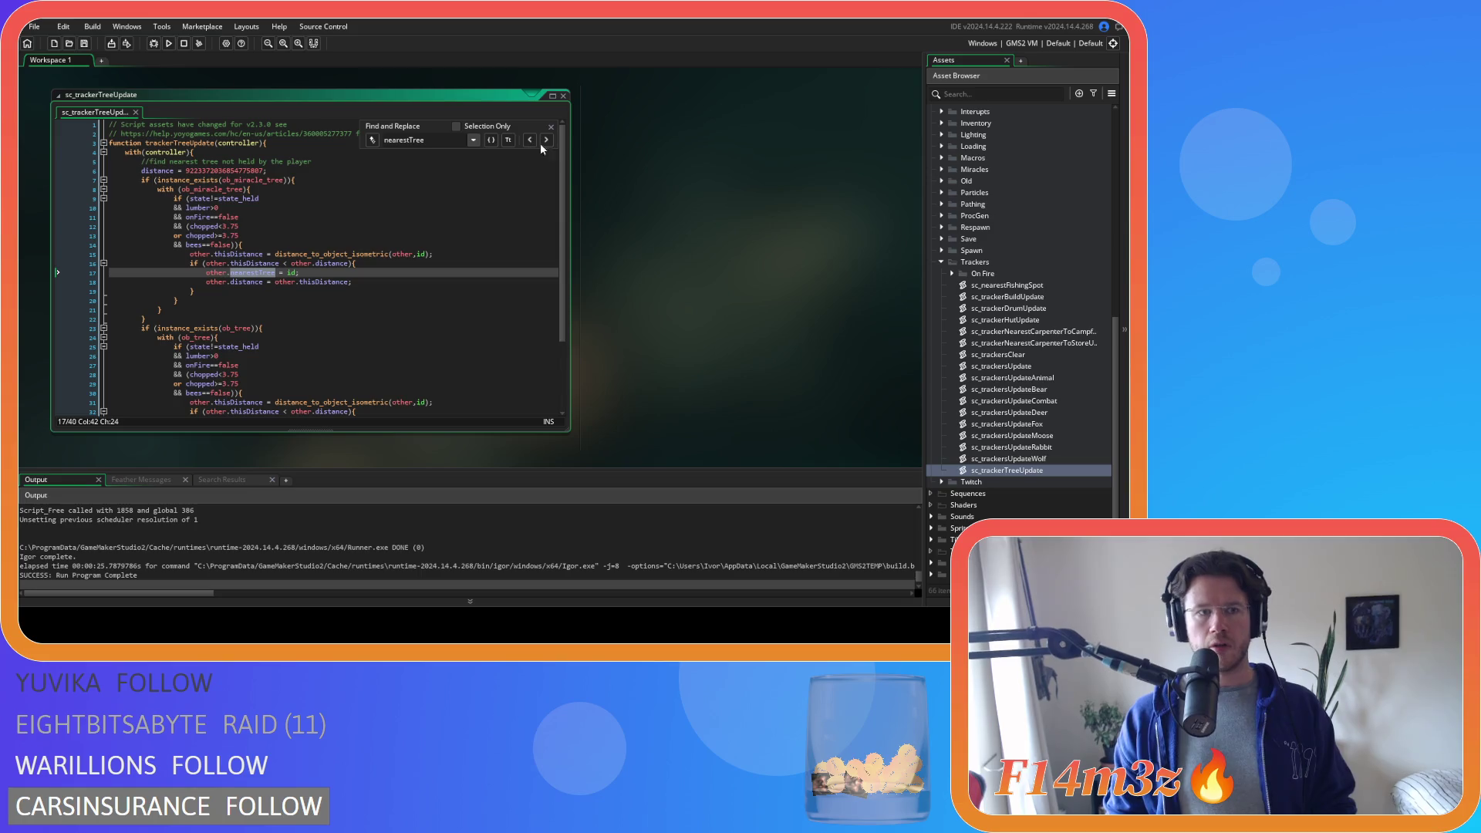
{"action": "left_click", "coordinate": [549, 137]}
{"action": "left_click", "coordinate": [552, 127]}
{"action": "left_click", "coordinate": [505, 190]}
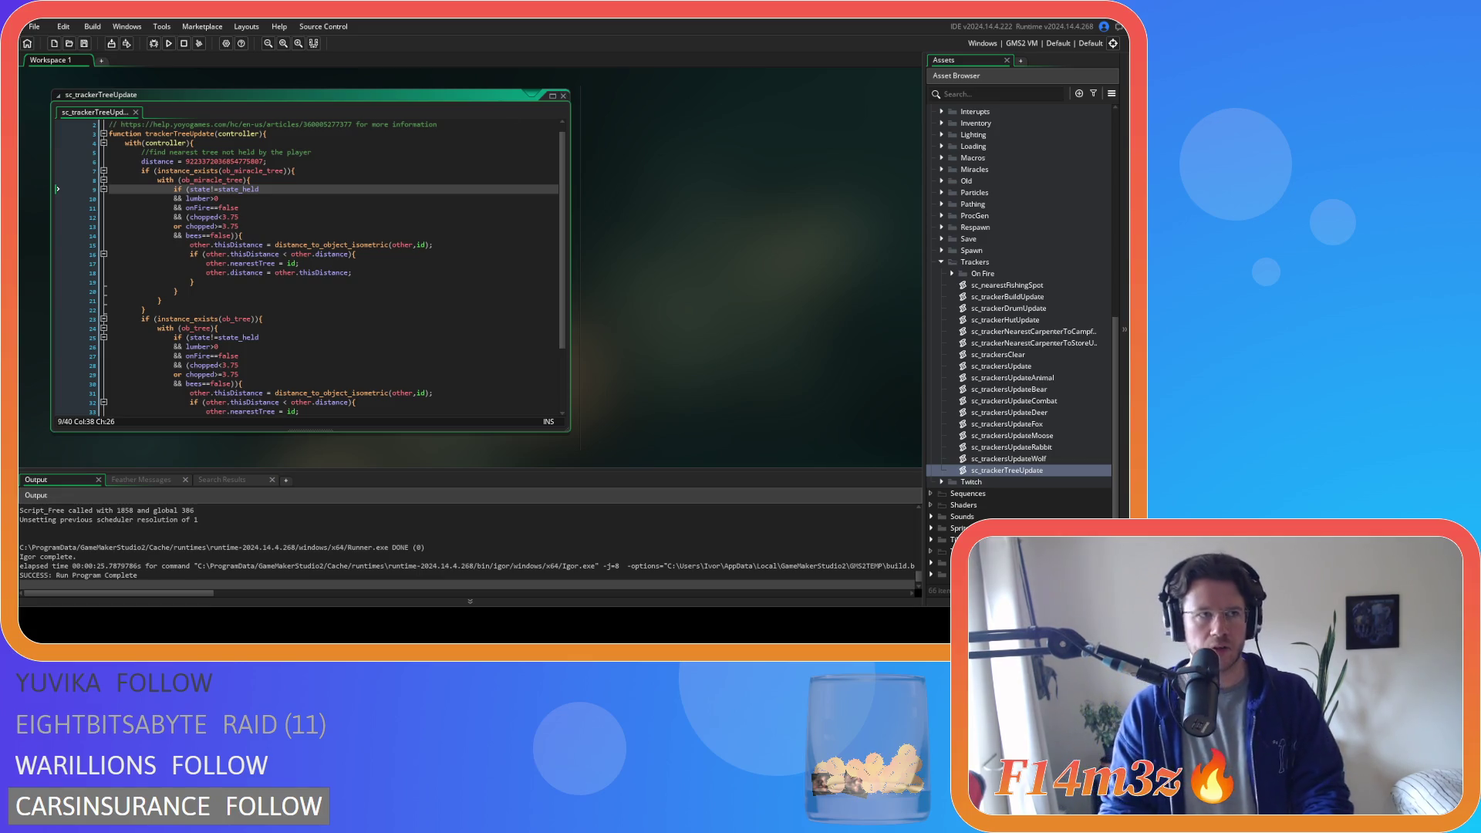
{"action": "left_click", "coordinate": [197, 162]}
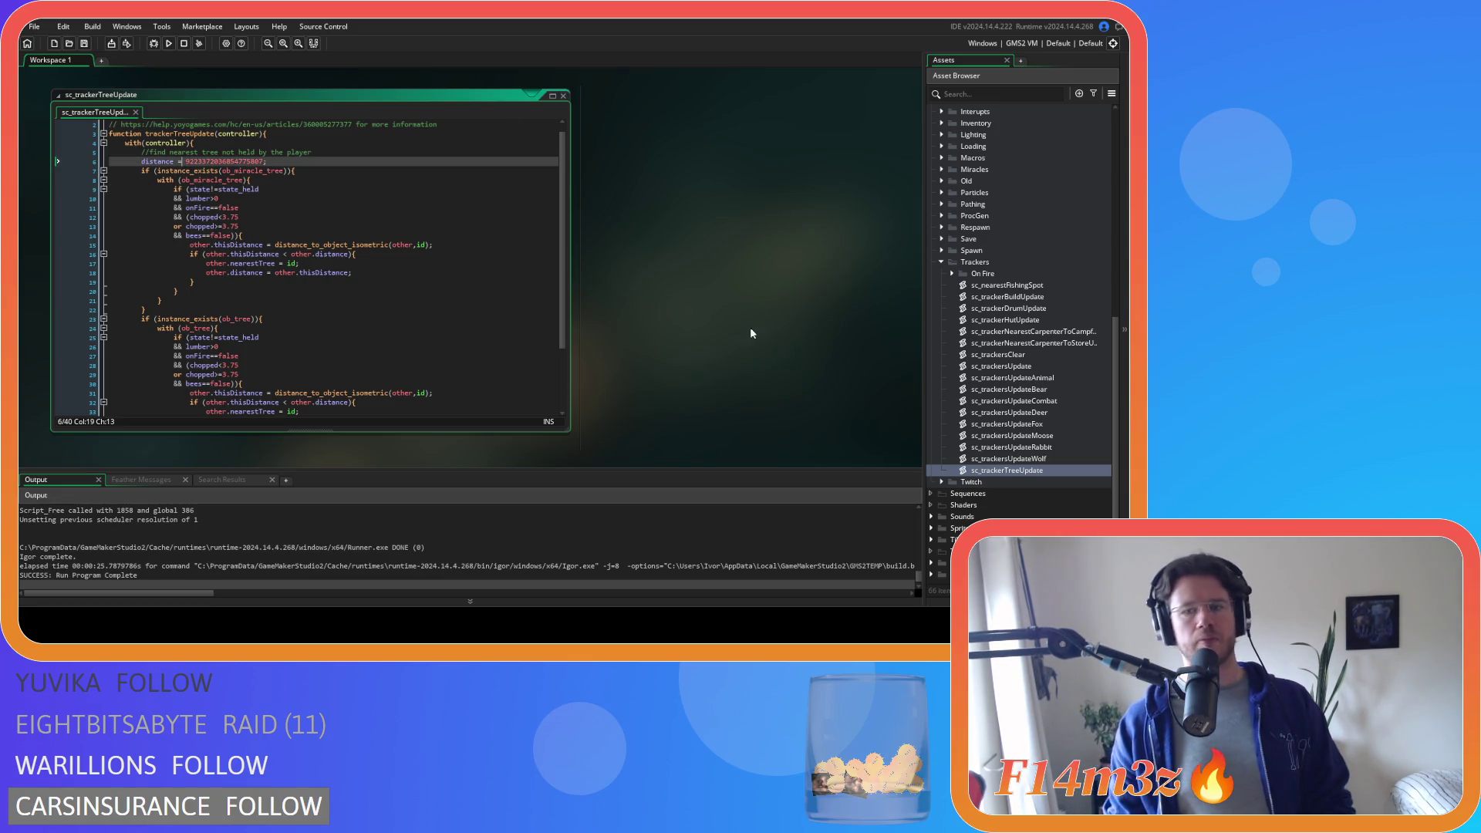
- Close sc_trackerTreeUpdate and return to sc_trackersUpdate at its nearest-threat lookup on line 11
{"action": "left_click", "coordinate": [557, 98]}
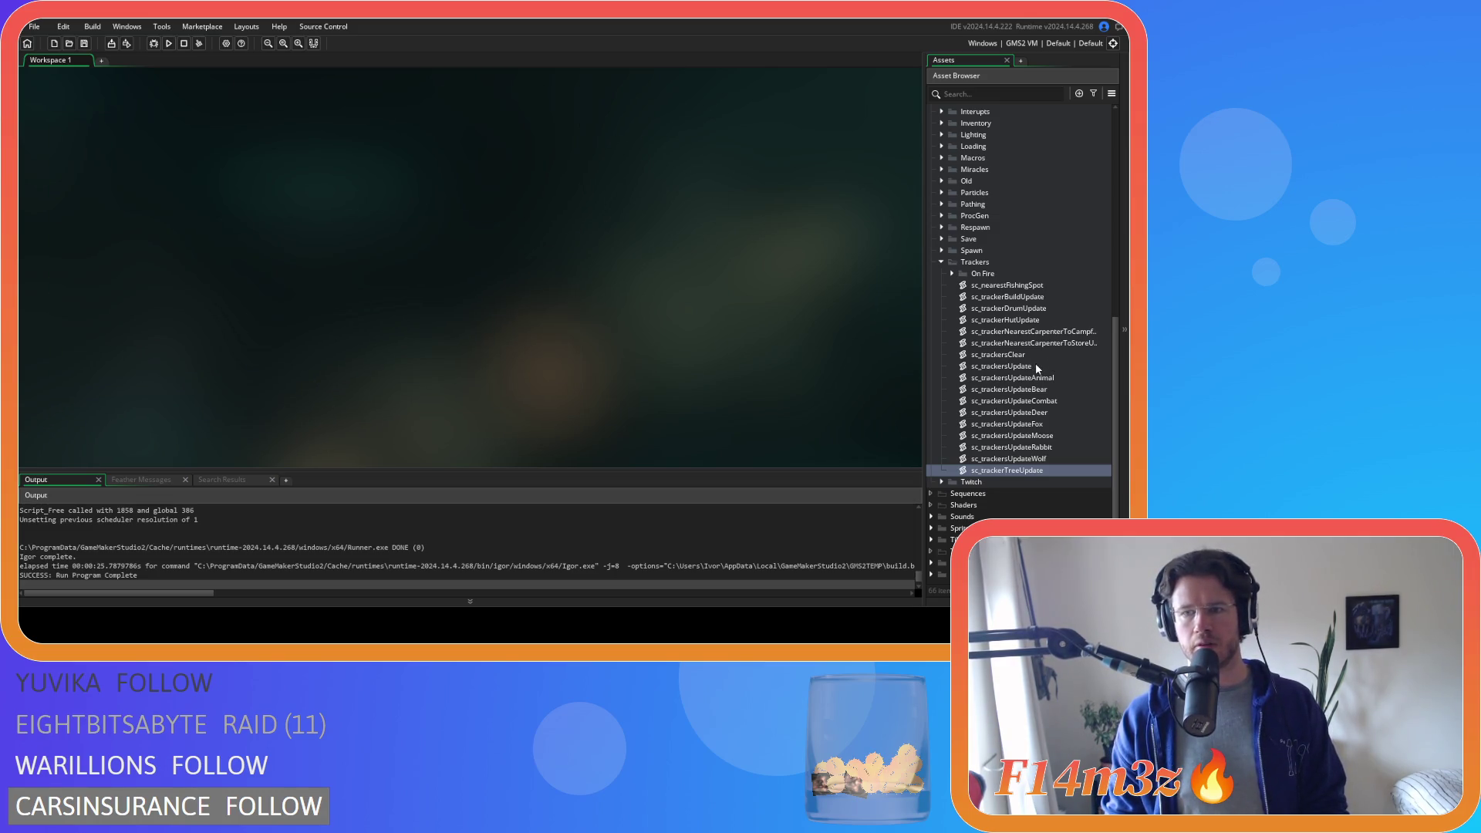
{"action": "left_click", "coordinate": [1036, 367]}
{"action": "double_click", "coordinate": [1035, 367]}
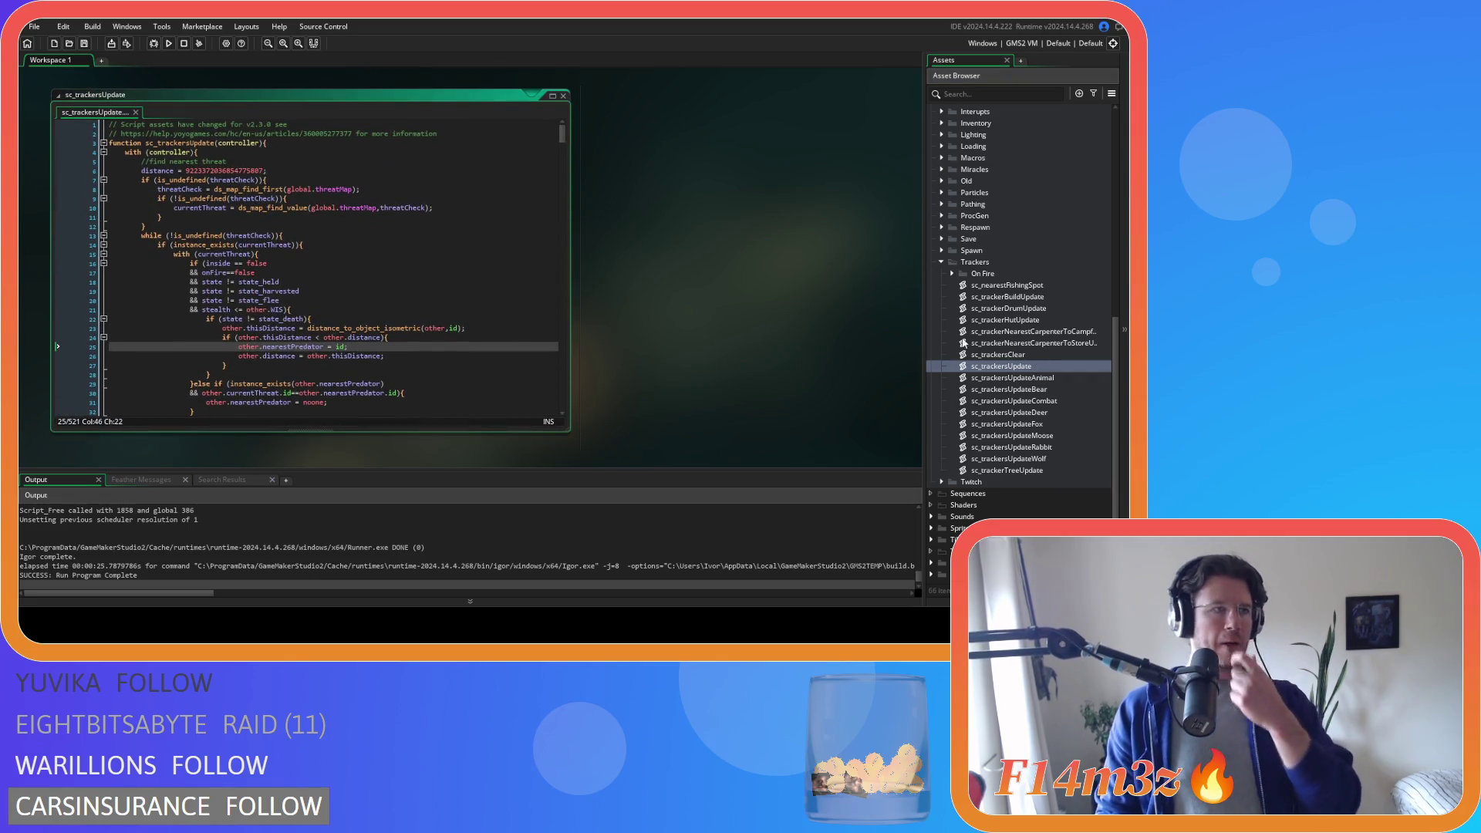
{"action": "left_click", "coordinate": [478, 216]}
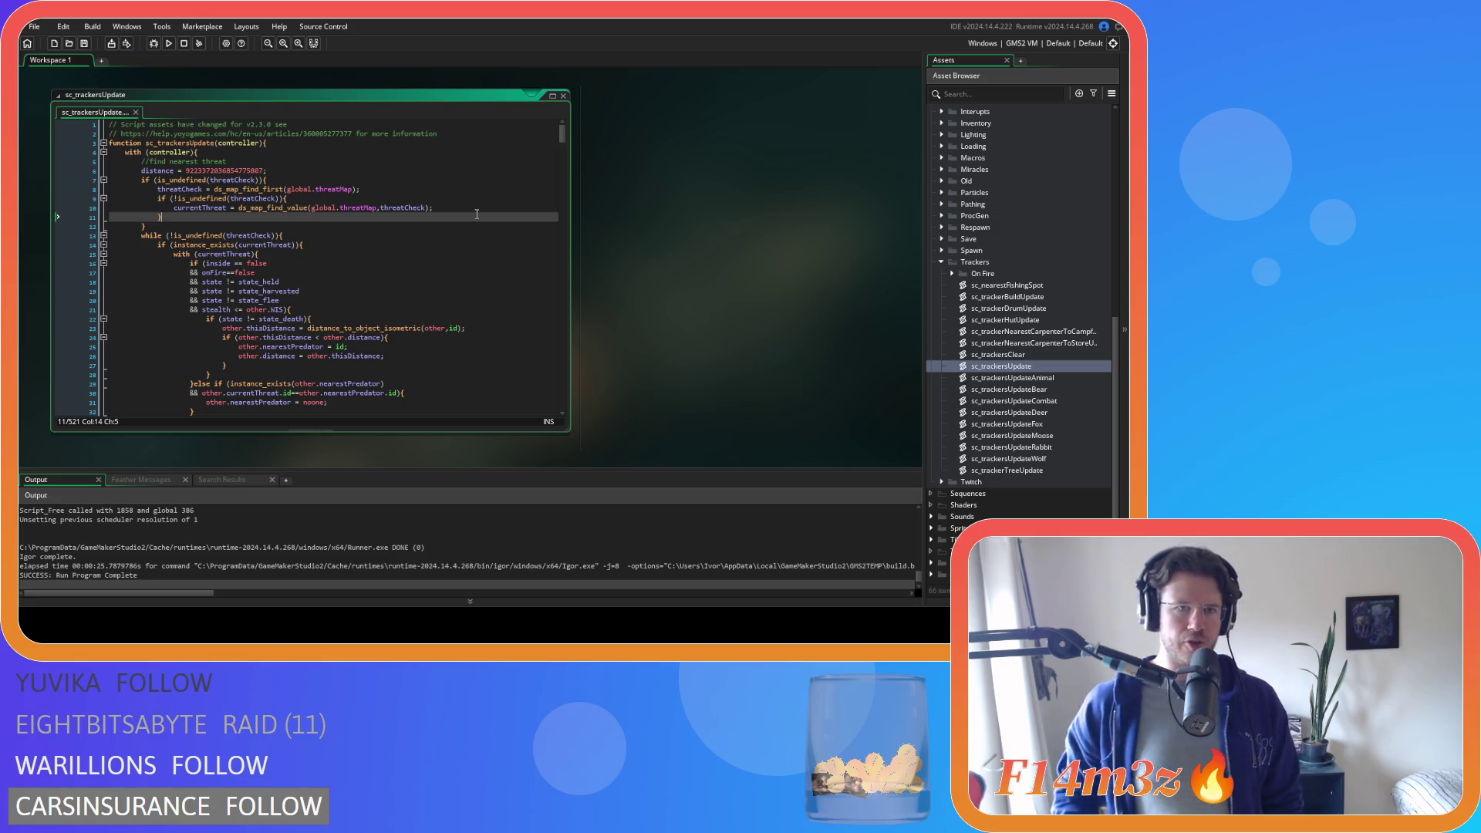
{"action": "scroll", "coordinate": [979, 231], "scroll_direction": "up", "scroll_amount": 5}
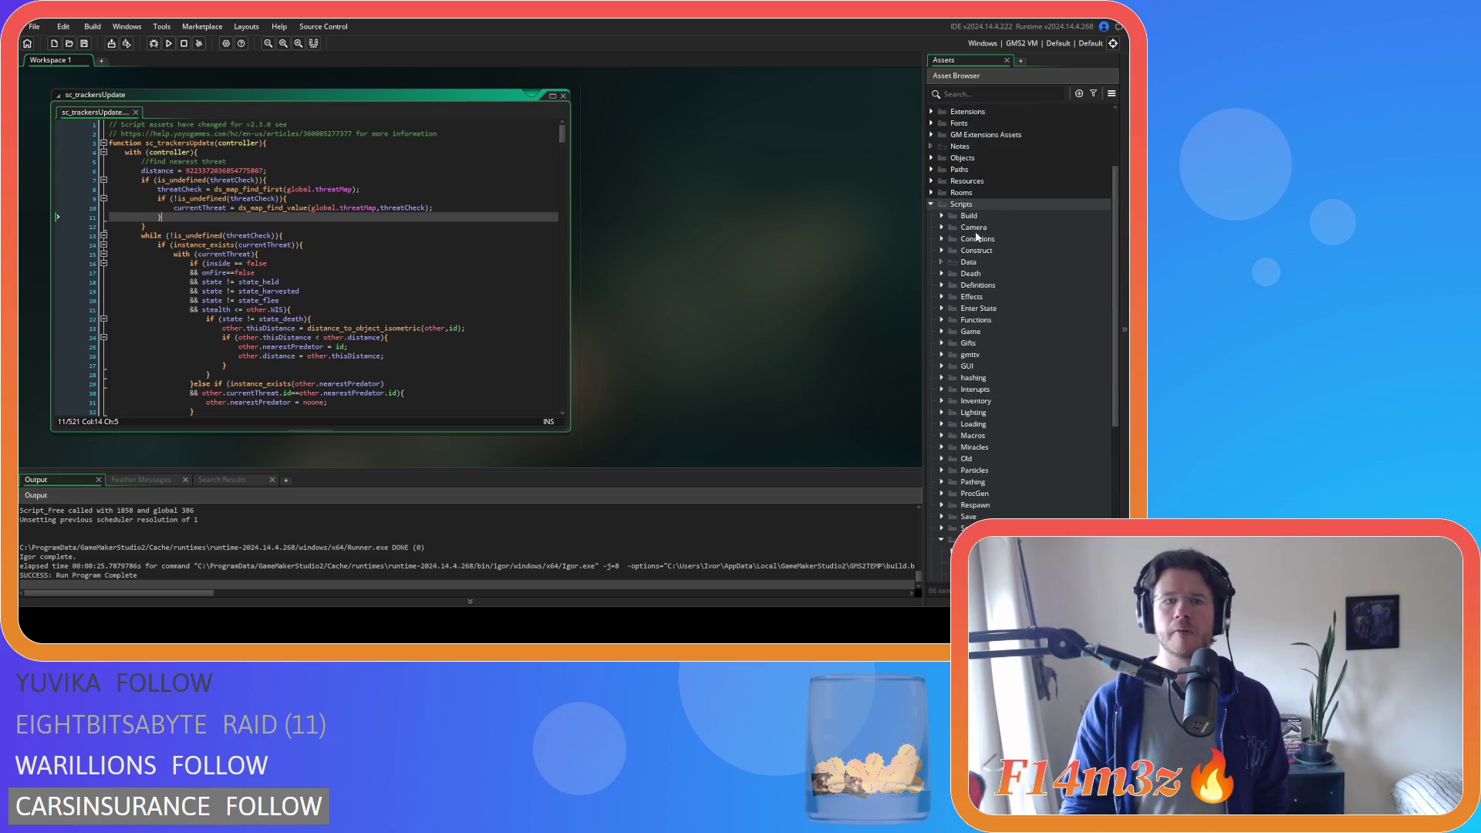
{"action": "scroll", "coordinate": [979, 236], "scroll_direction": "up", "scroll_amount": 5}
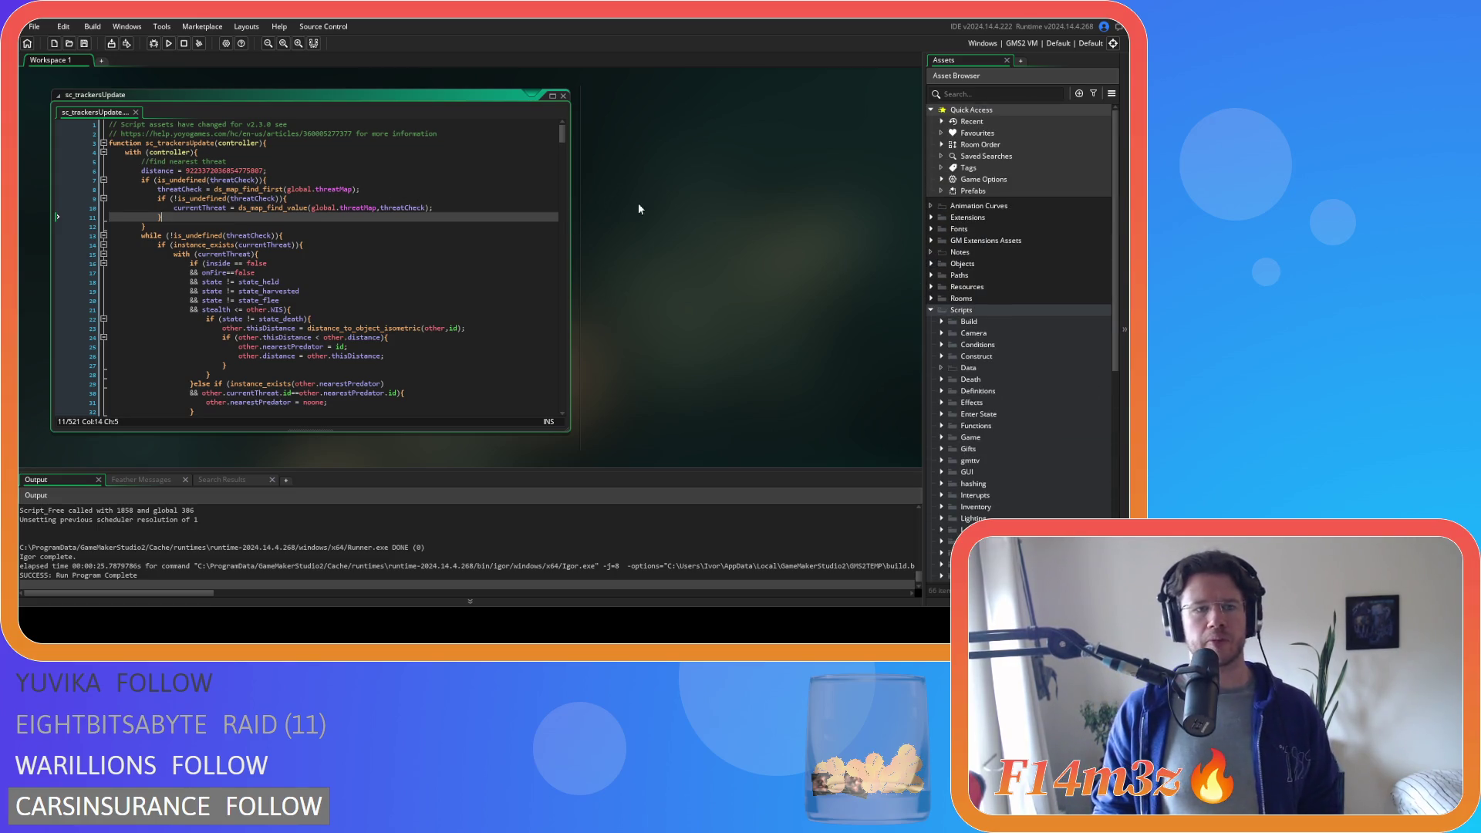
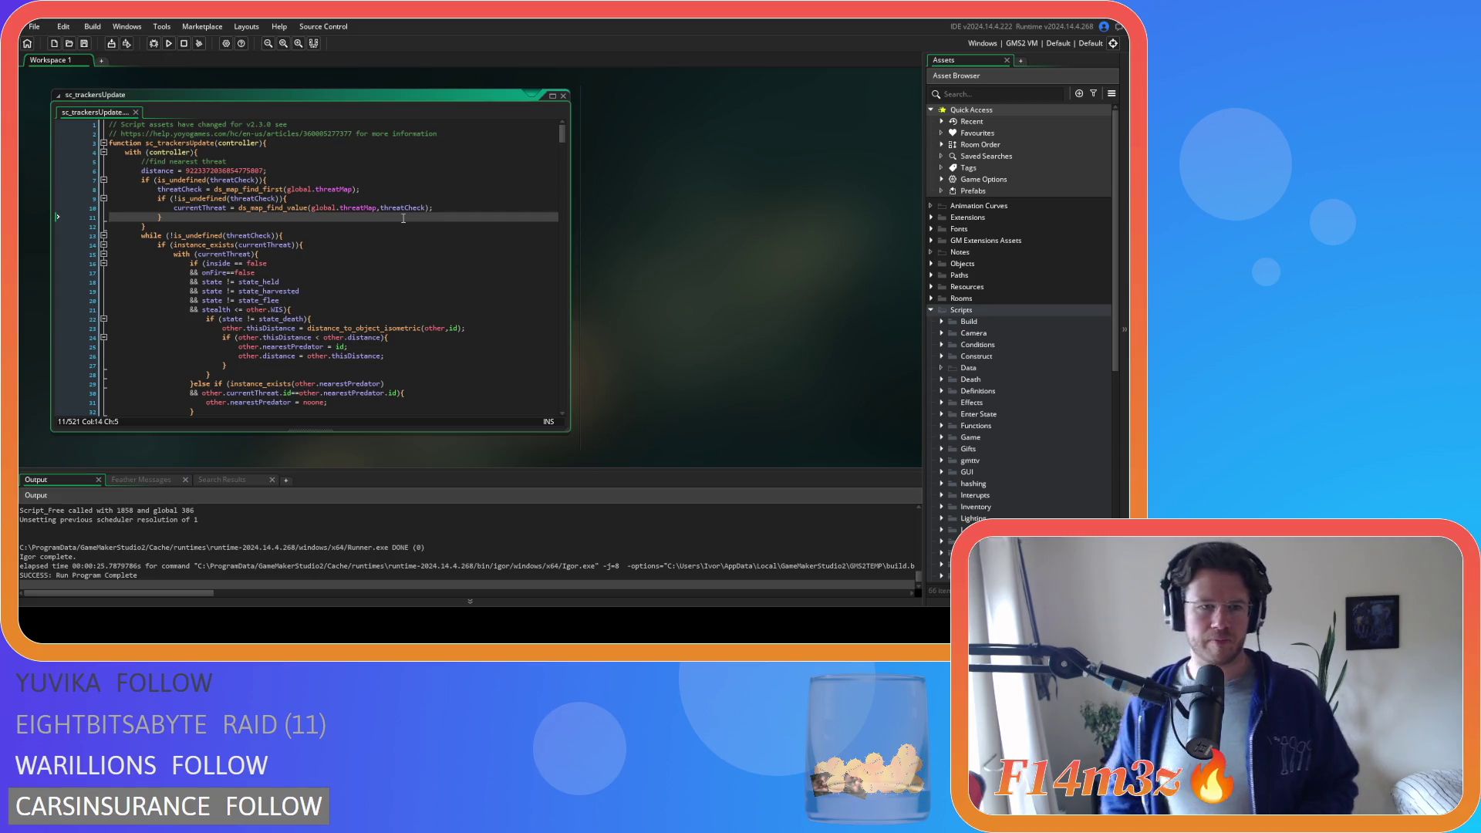
- Search sc_trackersUpdate for 'nearest' and move up to the freshwater search block
{"action": "left_click", "coordinate": [372, 235]}
{"action": "scroll", "coordinate": [373, 235], "scroll_direction": "down", "scroll_amount": 3}
{"action": "scroll", "coordinate": [372, 229], "scroll_direction": "down", "scroll_amount": 7}
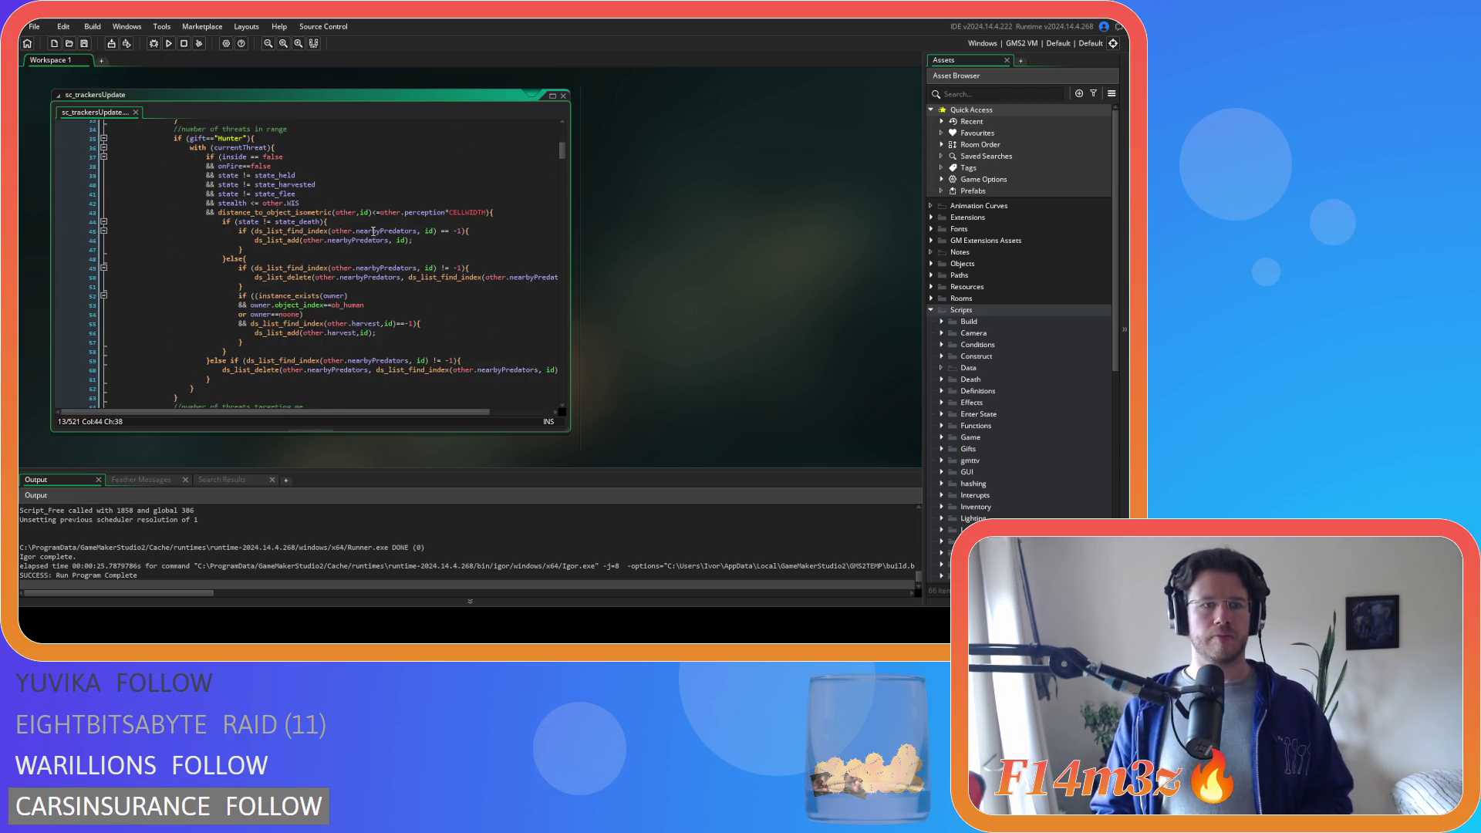
{"action": "scroll", "coordinate": [373, 230], "scroll_direction": "up", "scroll_amount": 10}
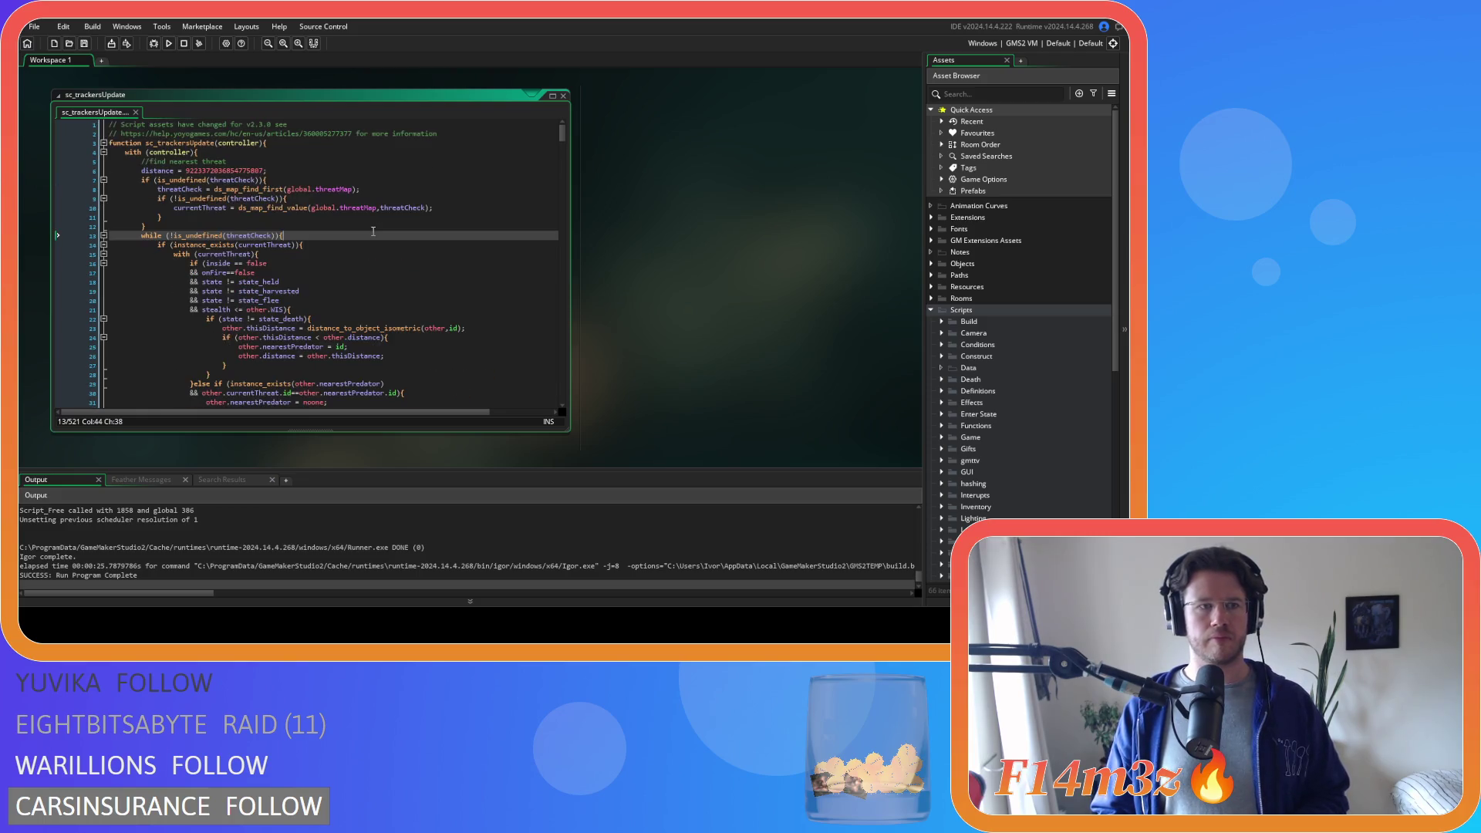
{"action": "scroll", "coordinate": [374, 228], "scroll_direction": "down", "scroll_amount": 10}
{"action": "scroll", "coordinate": [996, 397], "scroll_direction": "down", "scroll_amount": 10}
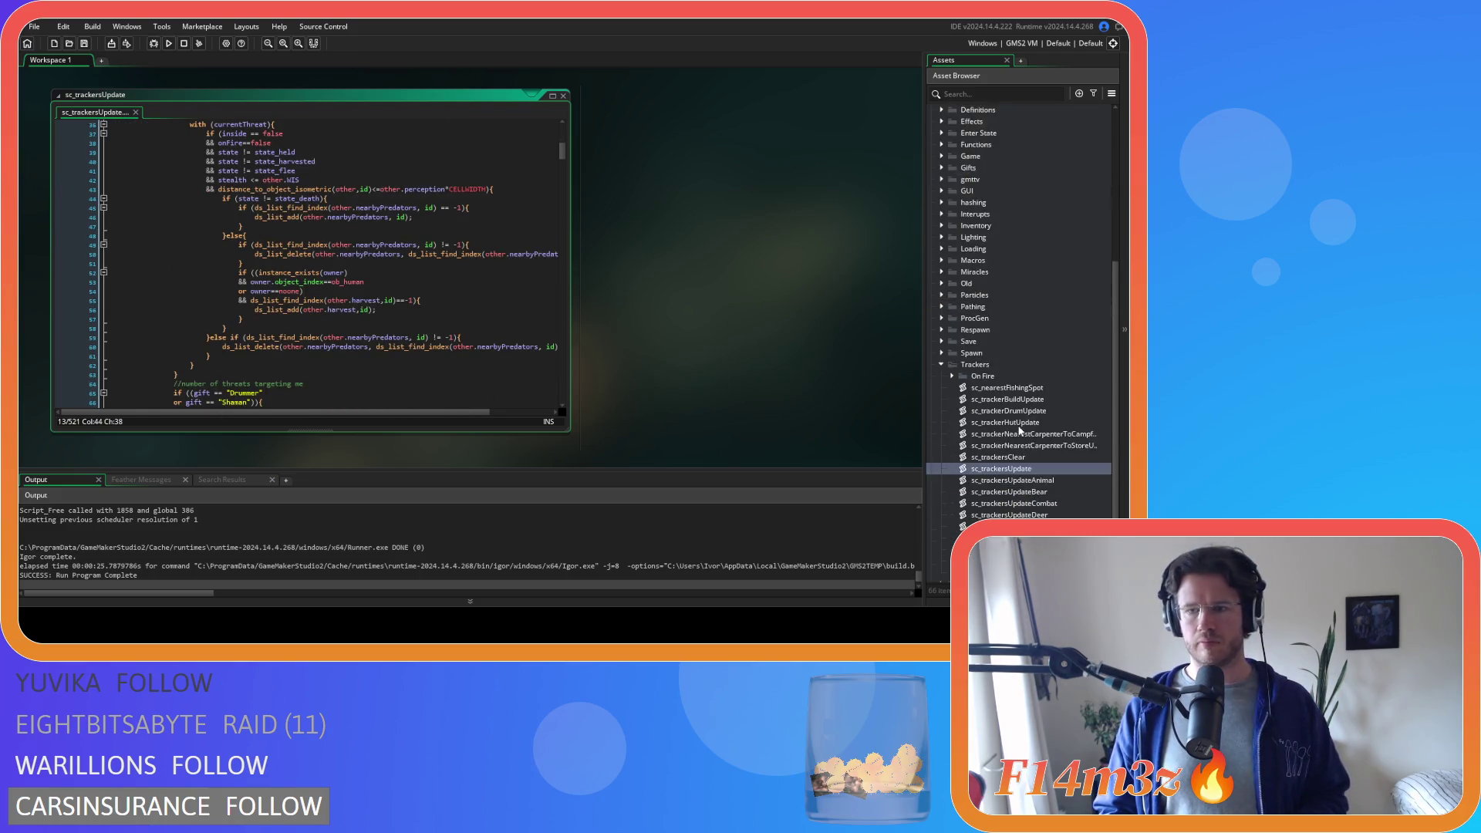
{"action": "scroll", "coordinate": [437, 266], "scroll_direction": "down", "scroll_amount": 6}
{"action": "scroll", "coordinate": [435, 267], "scroll_direction": "down", "scroll_amount": 6}
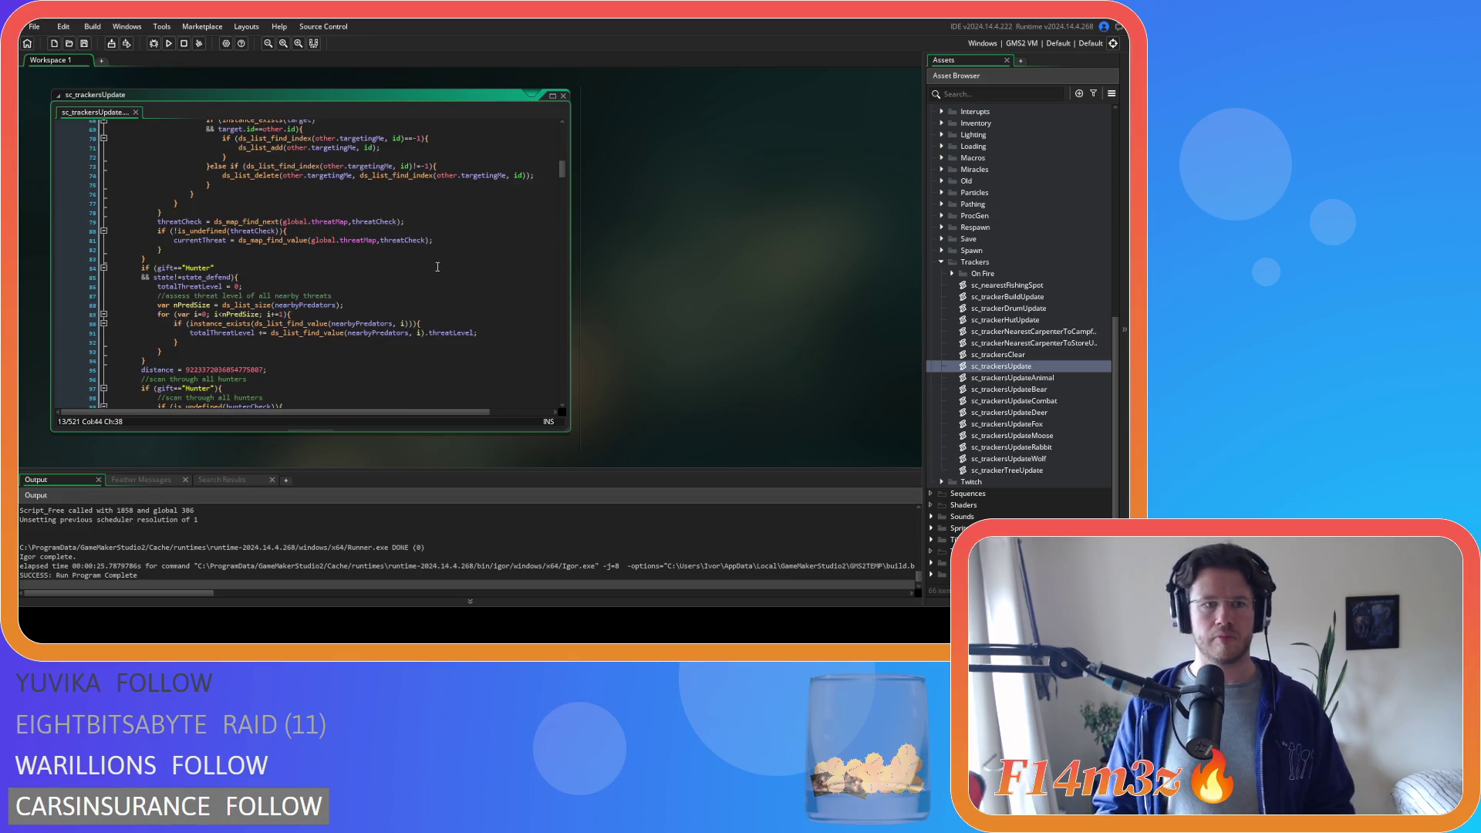
{"action": "scroll", "coordinate": [436, 267], "scroll_direction": "down", "scroll_amount": 6}
{"action": "scroll", "coordinate": [436, 267], "scroll_direction": "down", "scroll_amount": 8}
{"action": "scroll", "coordinate": [437, 267], "scroll_direction": "down", "scroll_amount": 6}
{"action": "scroll", "coordinate": [437, 267], "scroll_direction": "down", "scroll_amount": 6}
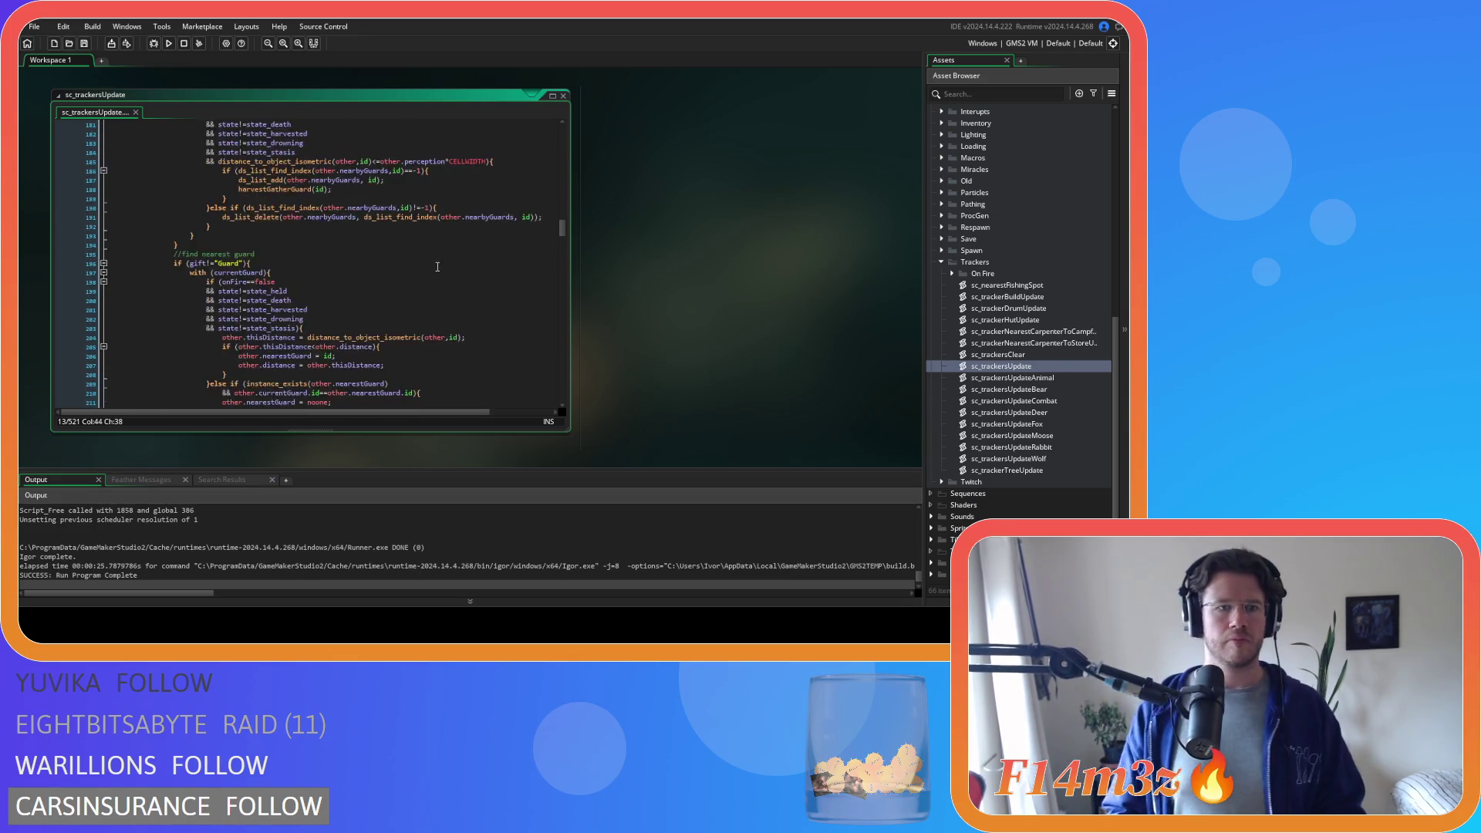
{"action": "scroll", "coordinate": [437, 268], "scroll_direction": "down", "scroll_amount": 6}
{"action": "scroll", "coordinate": [436, 267], "scroll_direction": "down", "scroll_amount": 6}
{"action": "key", "text": "ctrl+f"}
{"action": "type", "text": "nearest"}
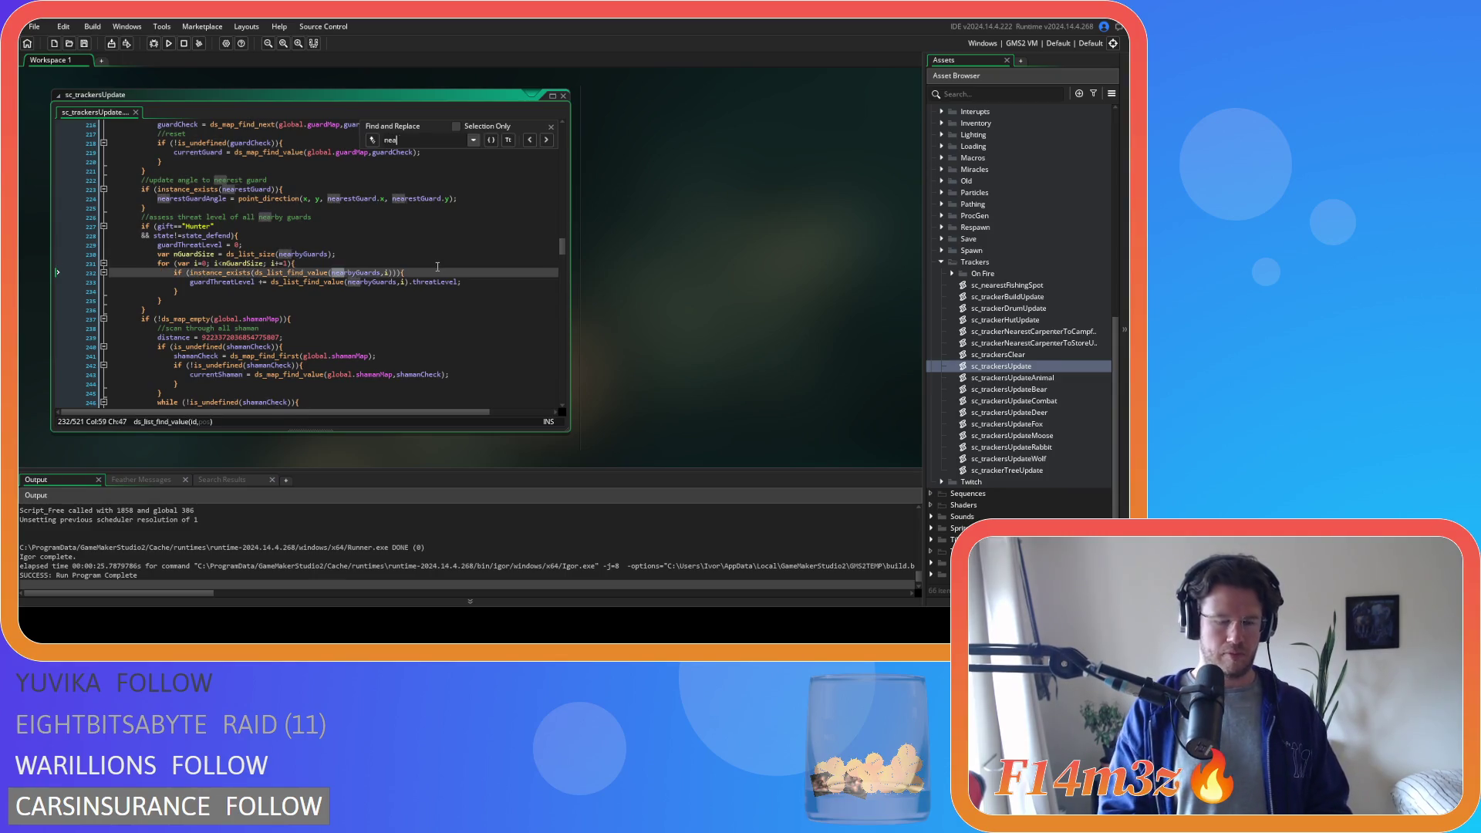
{"action": "key", "text": "Return"}
{"action": "type", "text": "Stream"}
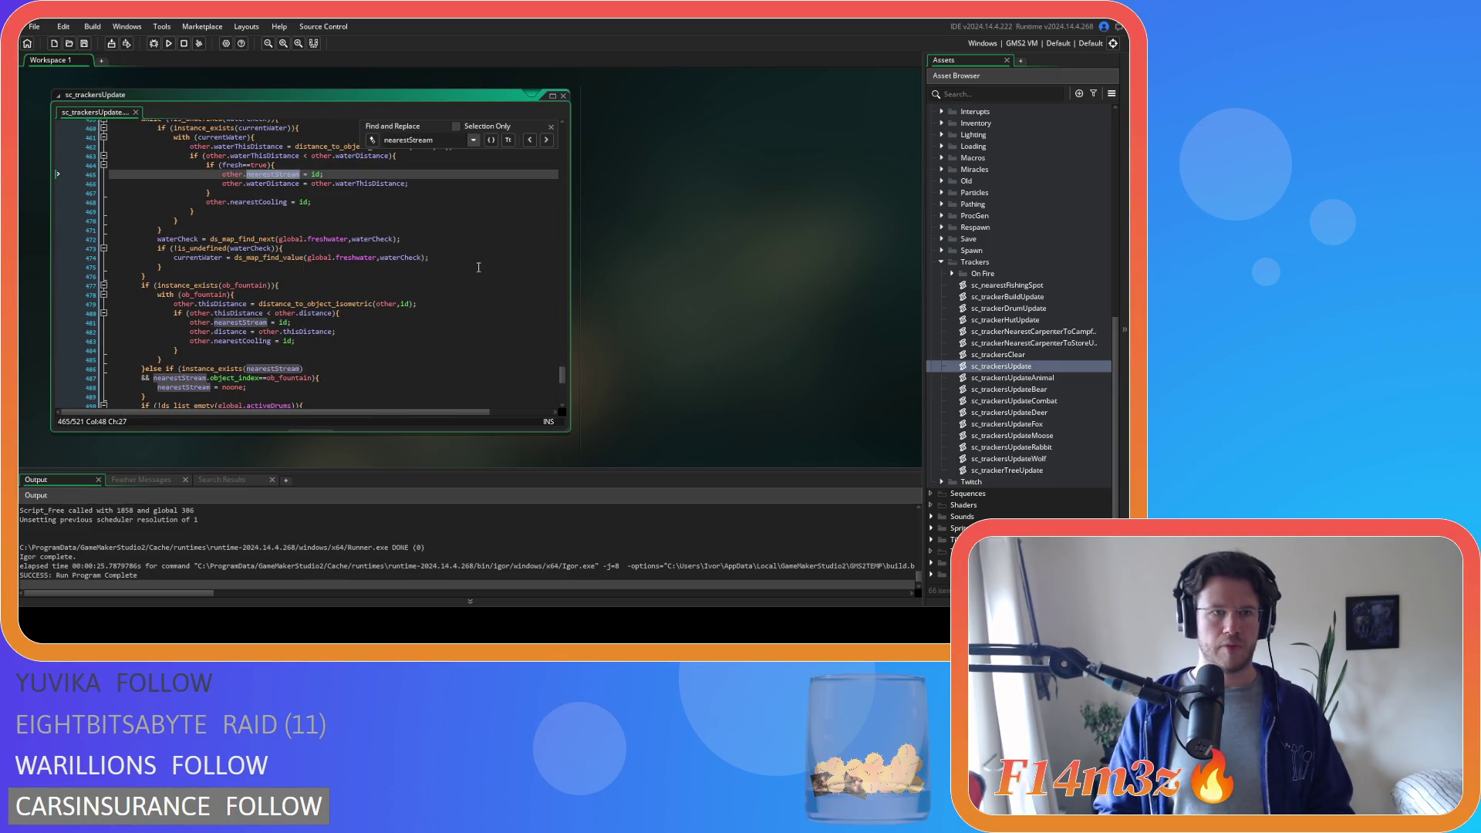
{"action": "scroll", "coordinate": [436, 267], "scroll_direction": "up", "scroll_amount": 2}
{"action": "scroll", "coordinate": [394, 261], "scroll_direction": "up", "scroll_amount": 1}
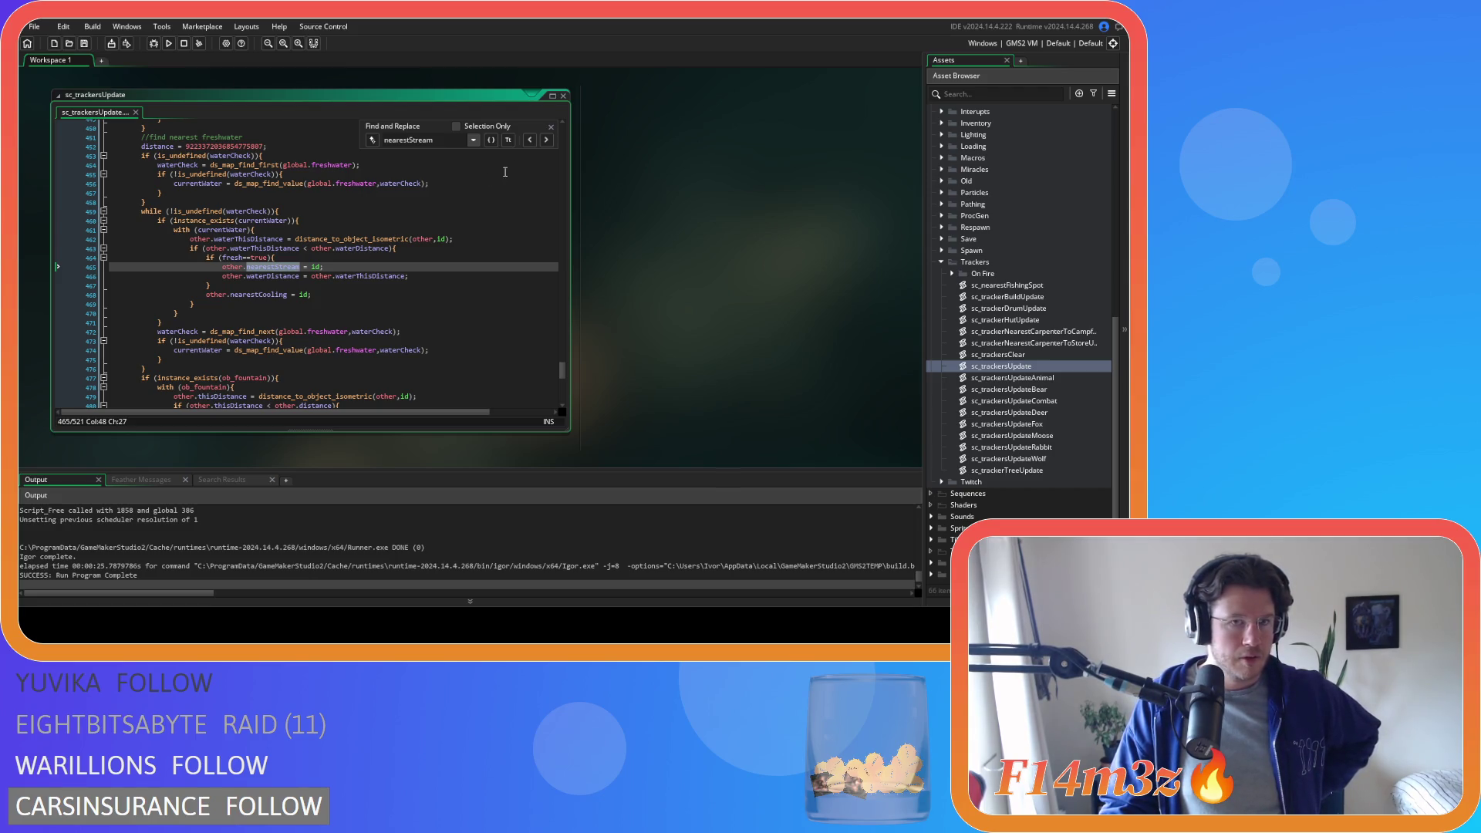
{"action": "left_click", "coordinate": [550, 129]}
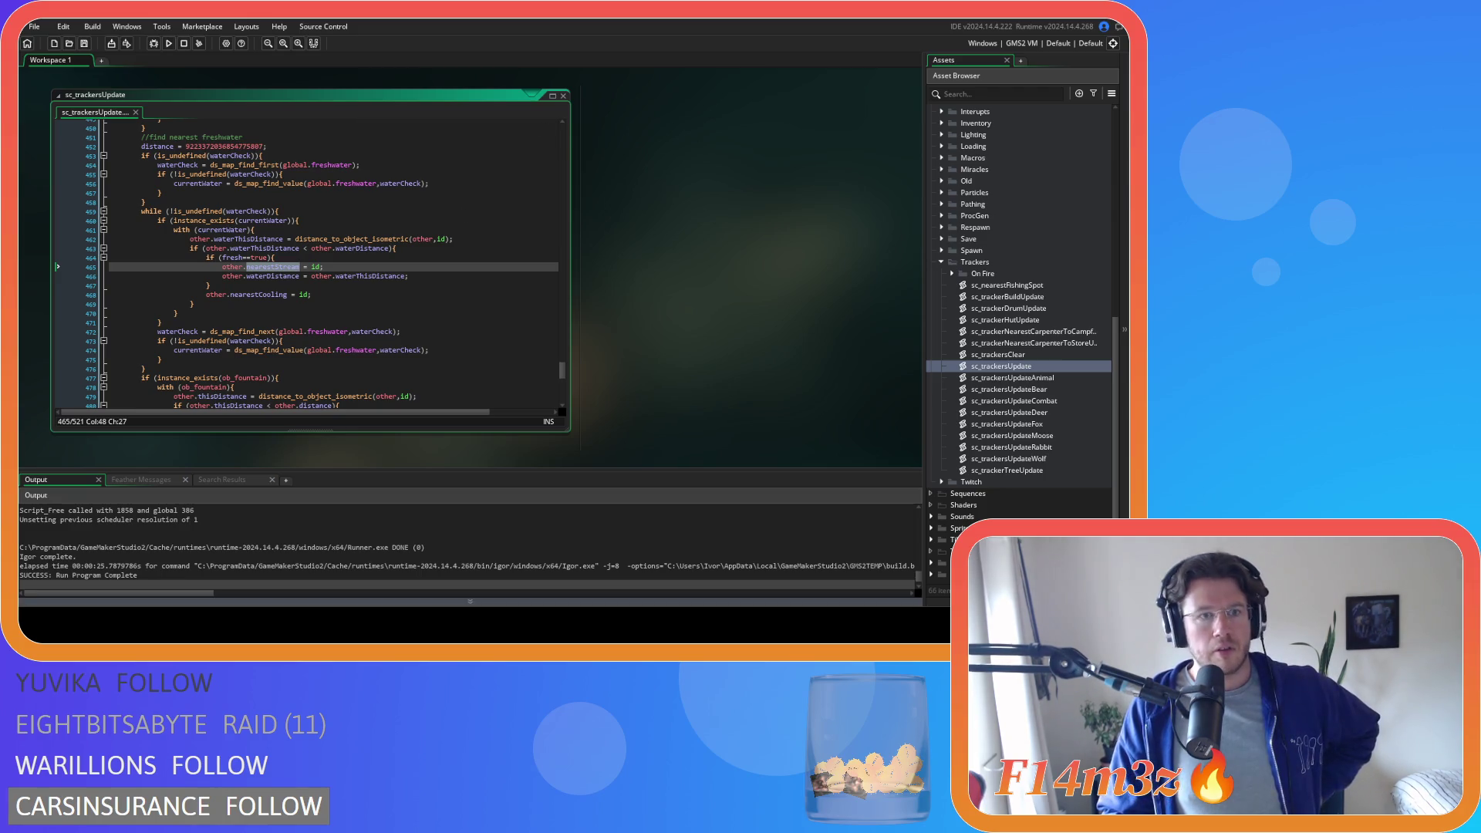
{"action": "key", "text": "Up"}
{"action": "key", "text": "Up"}
{"action": "key", "text": "Up"}
{"action": "scroll", "coordinate": [300, 298], "scroll_direction": "down", "scroll_amount": 2}
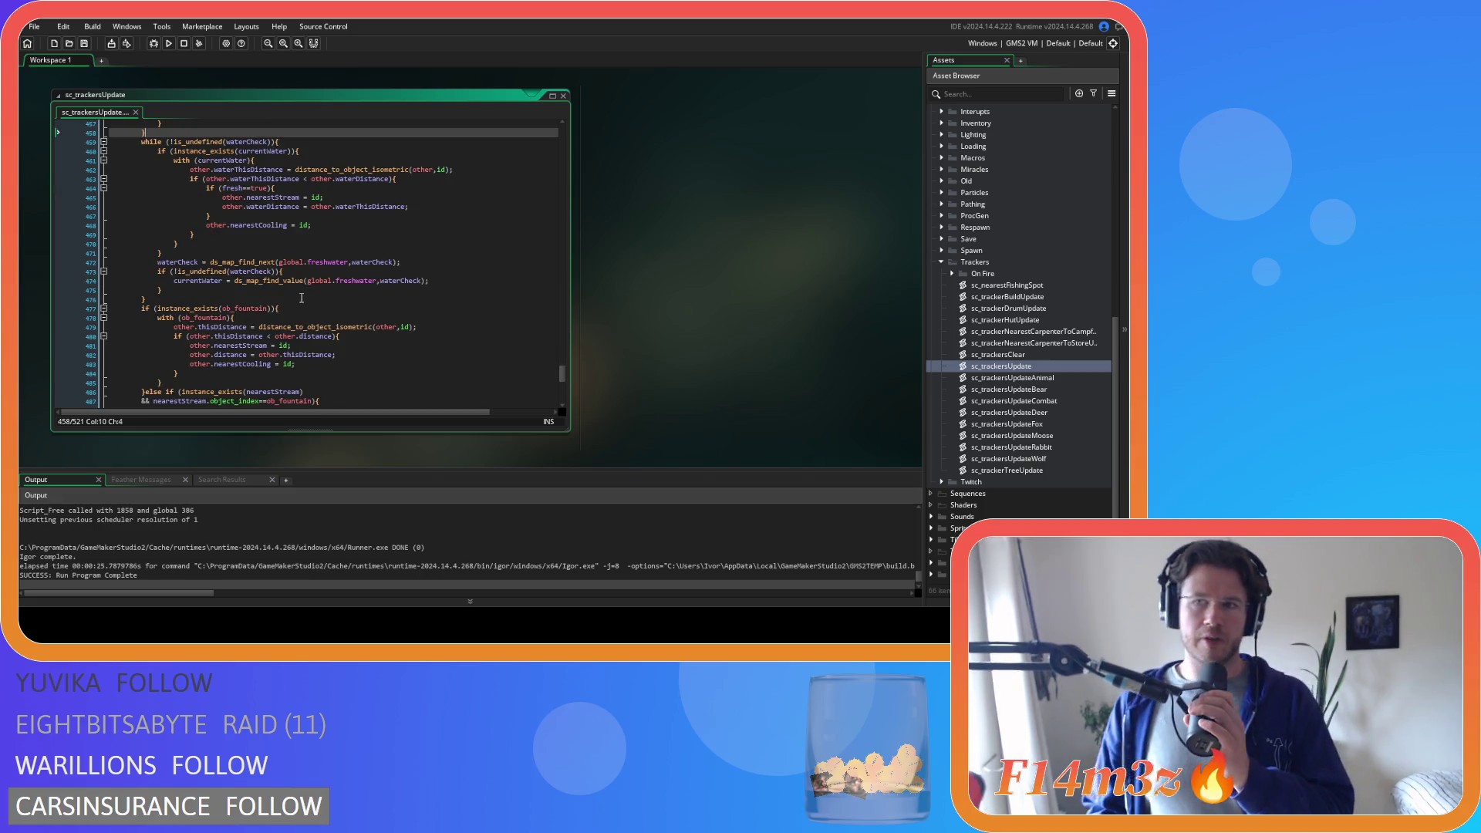
{"action": "scroll", "coordinate": [289, 307], "scroll_direction": "down", "scroll_amount": 2}
{"action": "scroll", "coordinate": [284, 307], "scroll_direction": "up", "scroll_amount": 2}
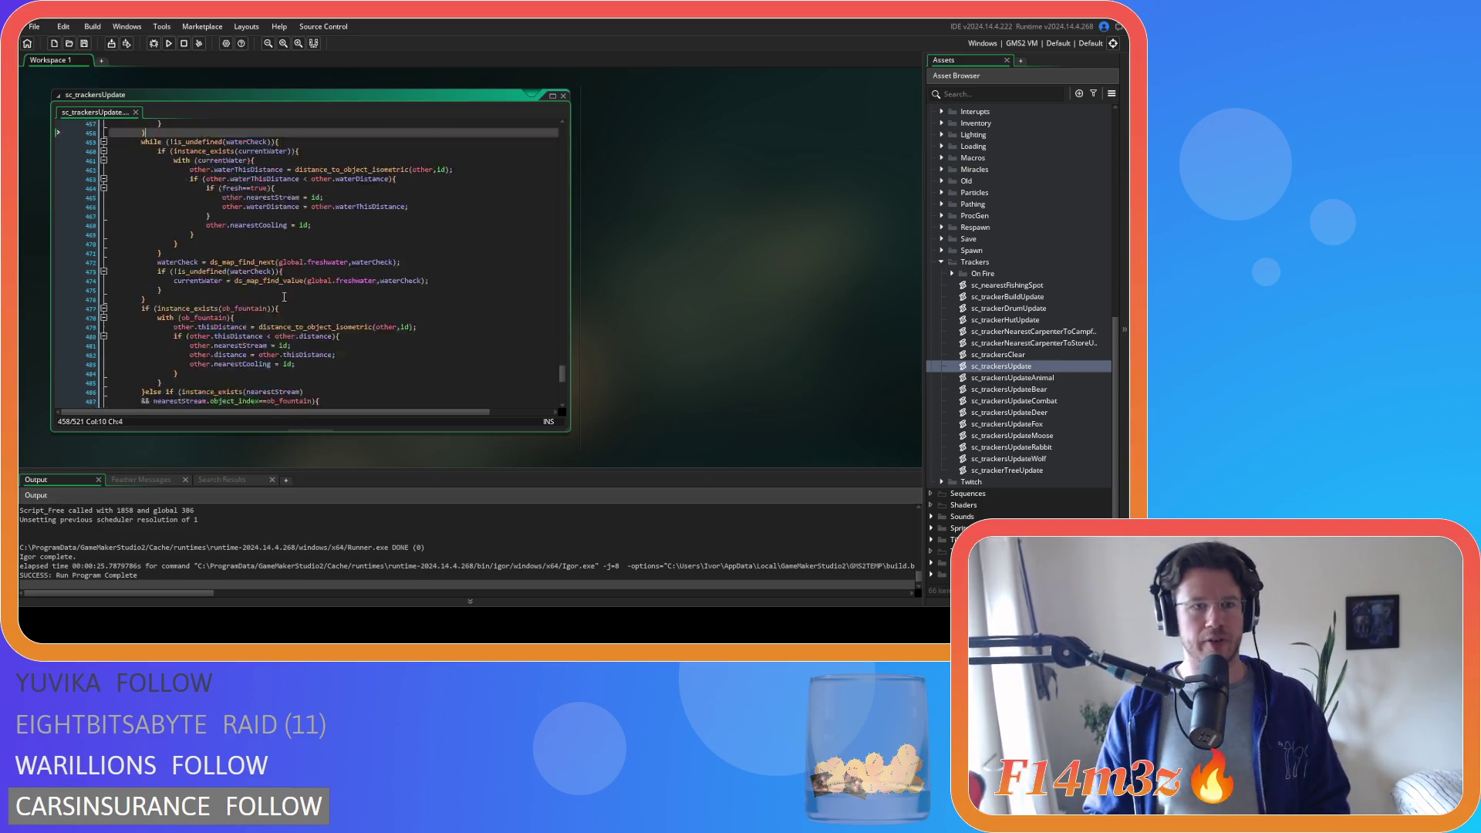
{"action": "scroll", "coordinate": [285, 301], "scroll_direction": "up", "scroll_amount": 2}
{"action": "scroll", "coordinate": [285, 289], "scroll_direction": "up", "scroll_amount": 2}
{"action": "scroll", "coordinate": [286, 285], "scroll_direction": "down", "scroll_amount": 2}
{"action": "scroll", "coordinate": [289, 294], "scroll_direction": "down", "scroll_amount": 2}
{"action": "scroll", "coordinate": [295, 312], "scroll_direction": "down", "scroll_amount": 3}
{"action": "scroll", "coordinate": [347, 330], "scroll_direction": "down", "scroll_amount": 3}
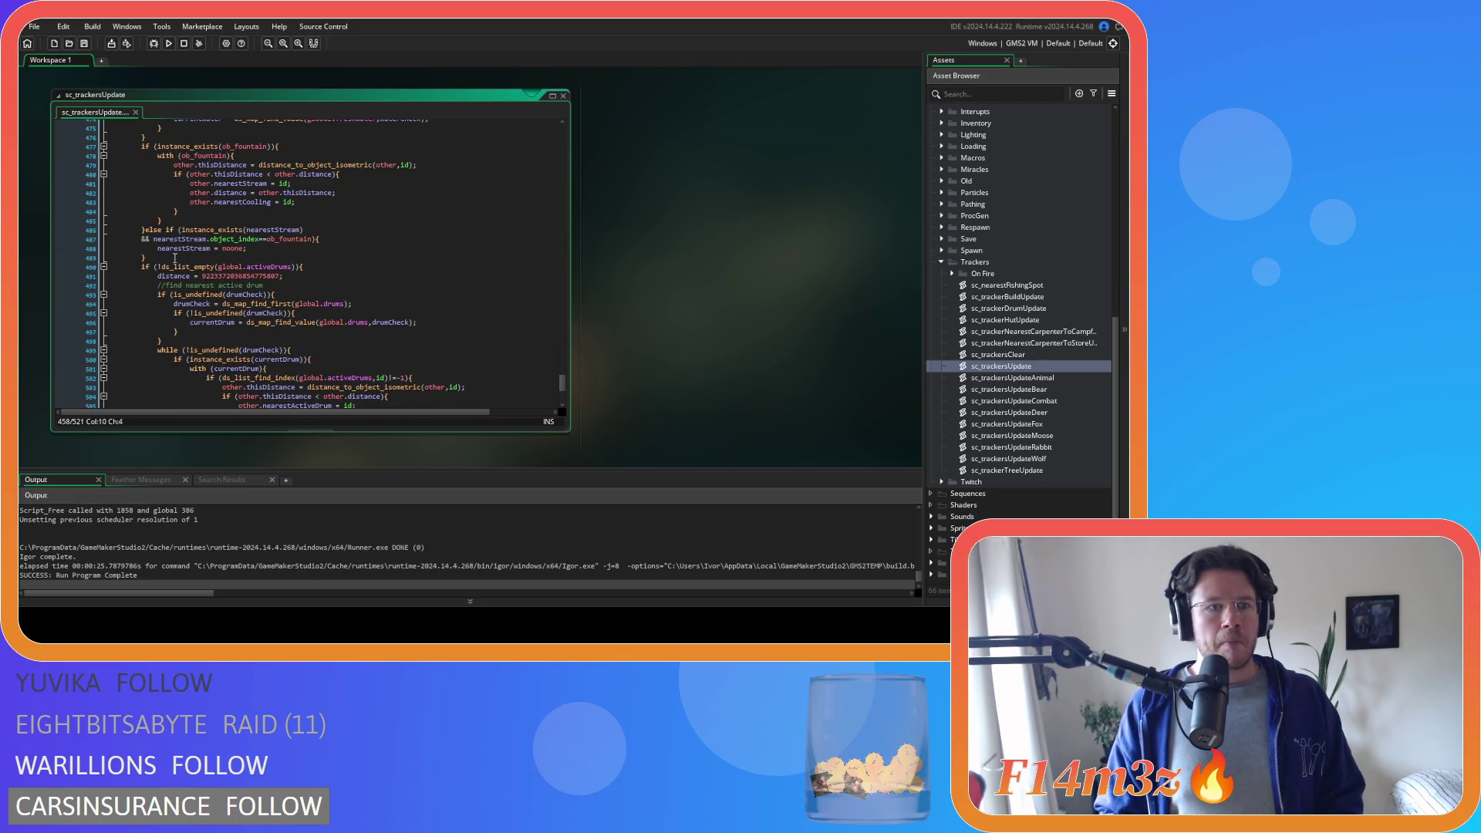
{"action": "left_click_drag", "start_coordinate": [155, 259], "coordinate": [141, 162]}
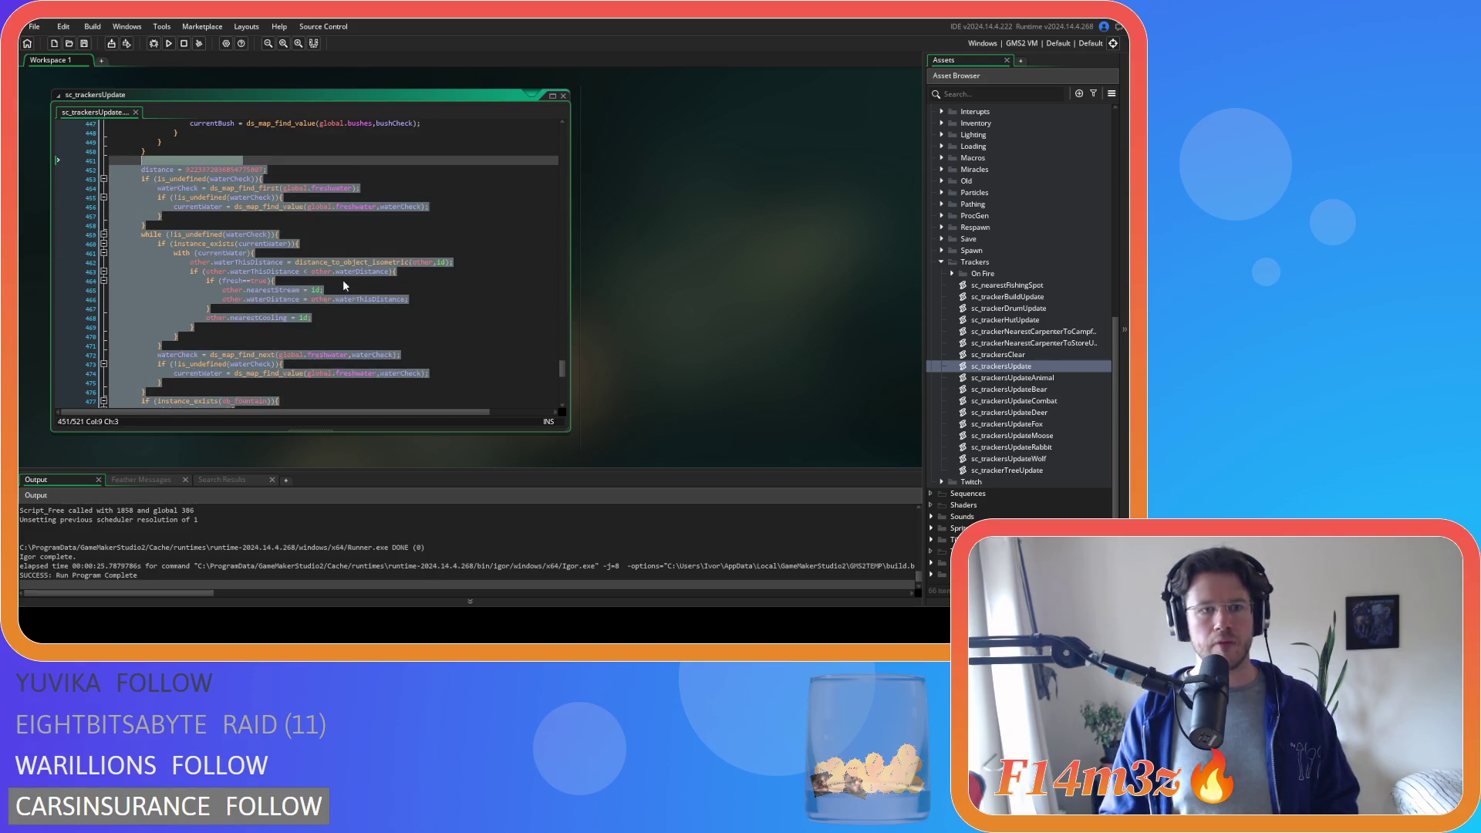
{"action": "scroll", "coordinate": [344, 281], "scroll_direction": "up", "scroll_amount": 1}
- Duplicate sc_trackerTreeUpdate and rename the copy sc_trackerStreamUpdate
{"action": "left_click", "coordinate": [1013, 470]}
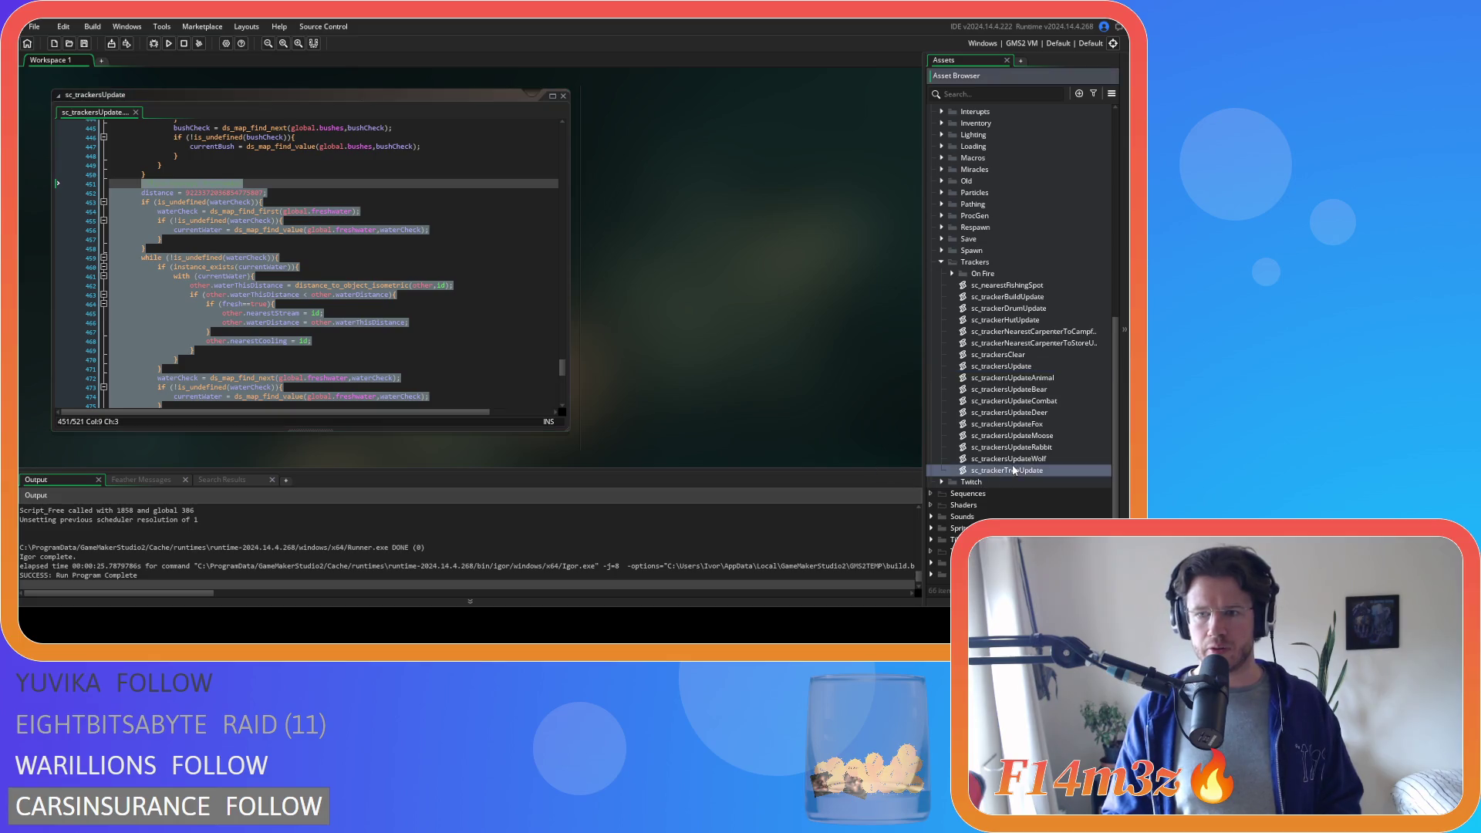
{"action": "key", "text": "ctrl+d"}
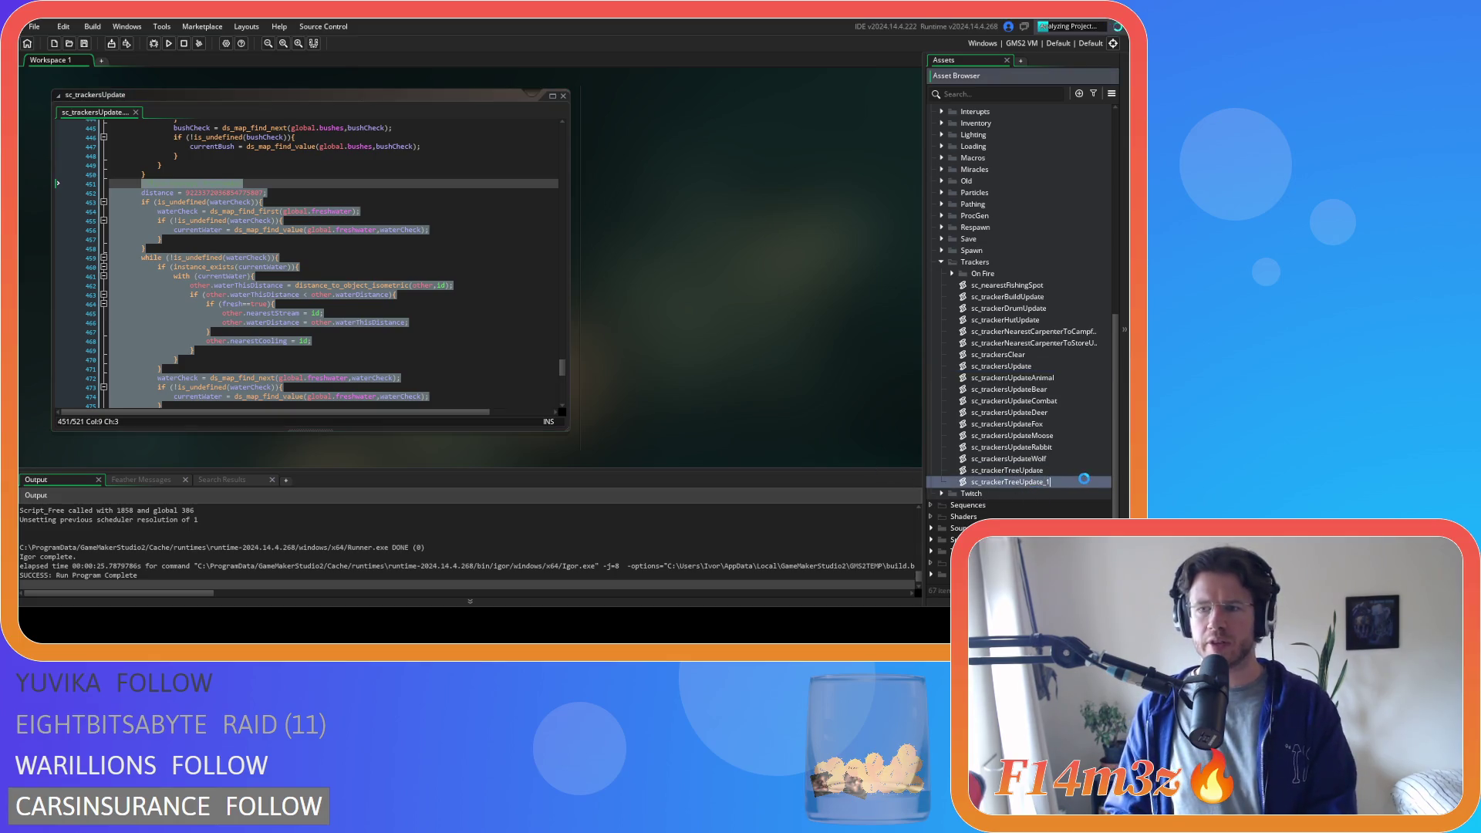
{"action": "key", "text": "Left"}
{"action": "key", "text": "Left"}
{"action": "key", "text": "Left"}
{"action": "key", "text": "BackSpace"}
{"action": "key", "text": "BackSpace"}
{"action": "key", "text": "BackSpace"}
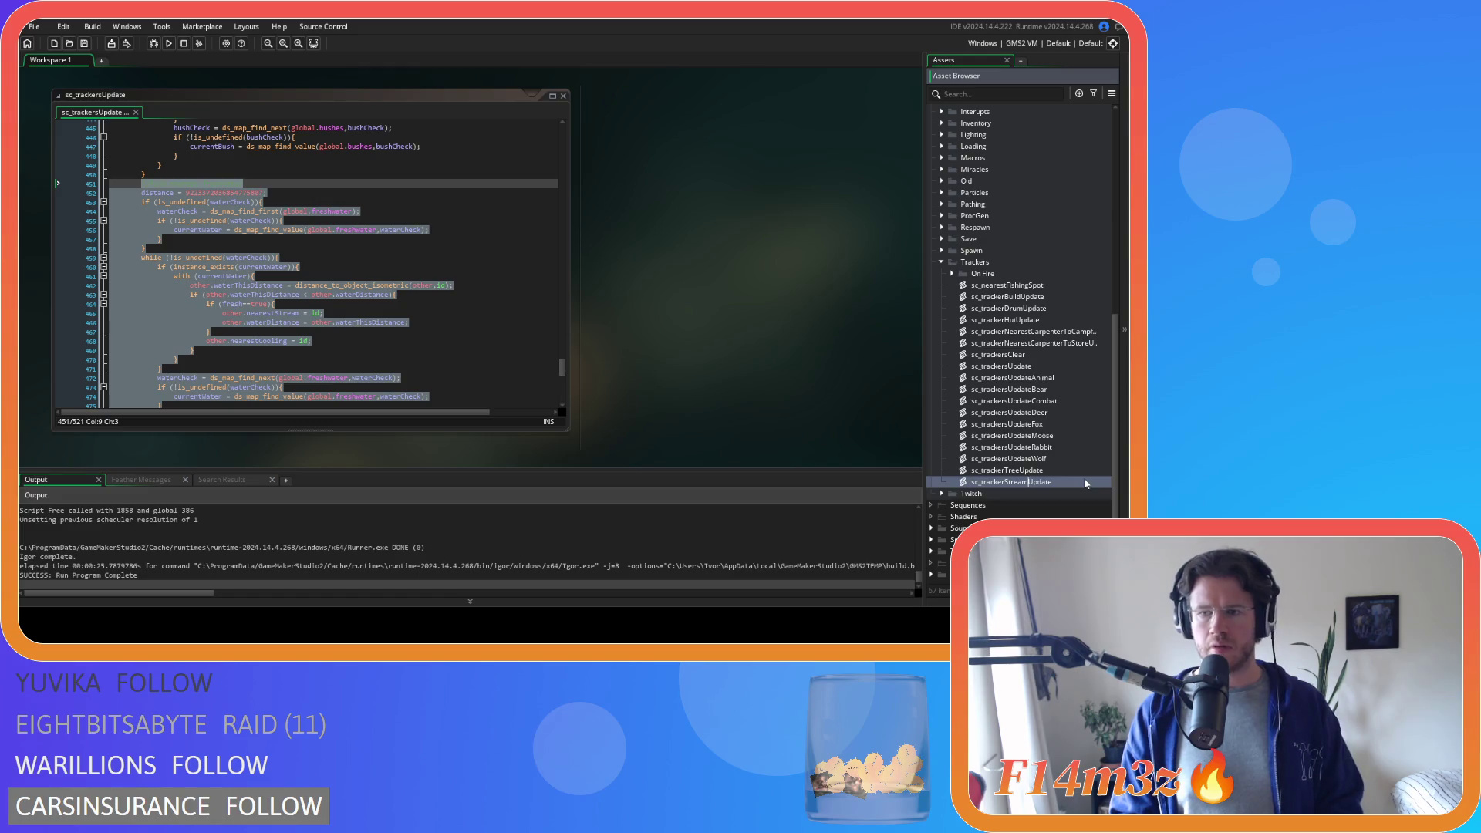
{"action": "key", "text": "Return"}
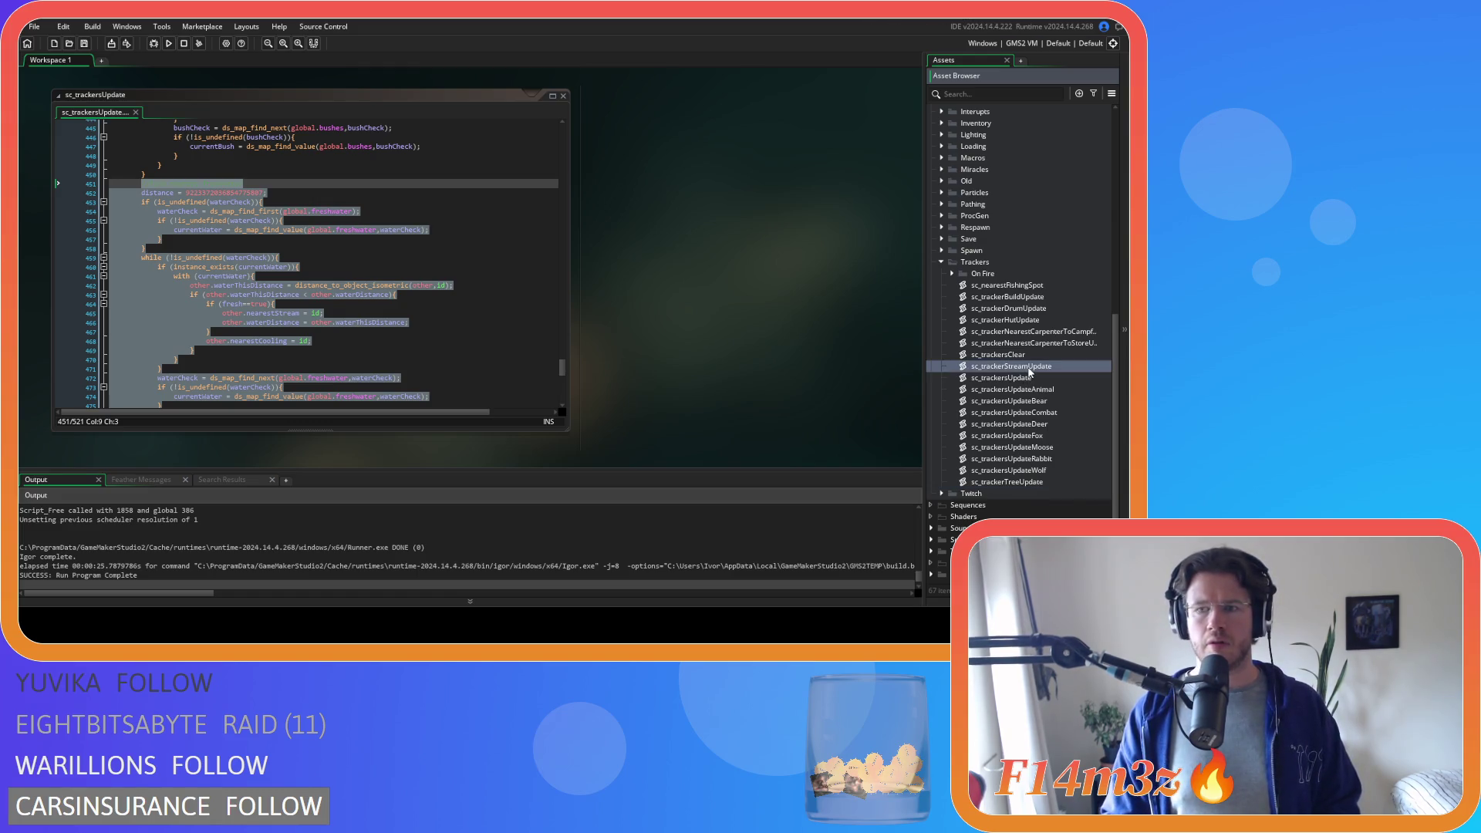
- Open sc_trackerStreamUpdate for editing and dismiss the context menu without choosing anything
{"action": "double_click", "coordinate": [1029, 368]}
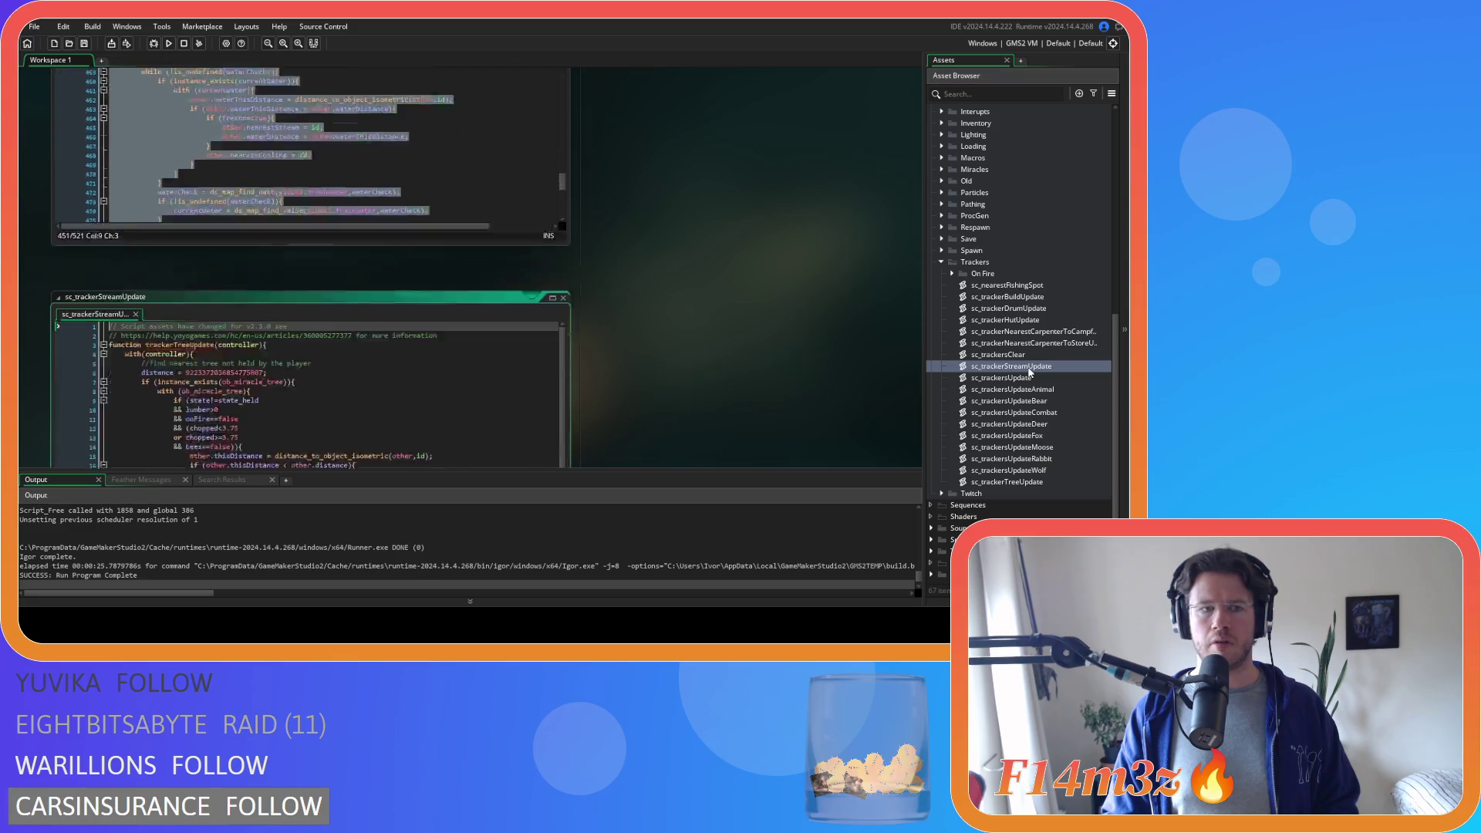
{"action": "right_click", "coordinate": [191, 237]}
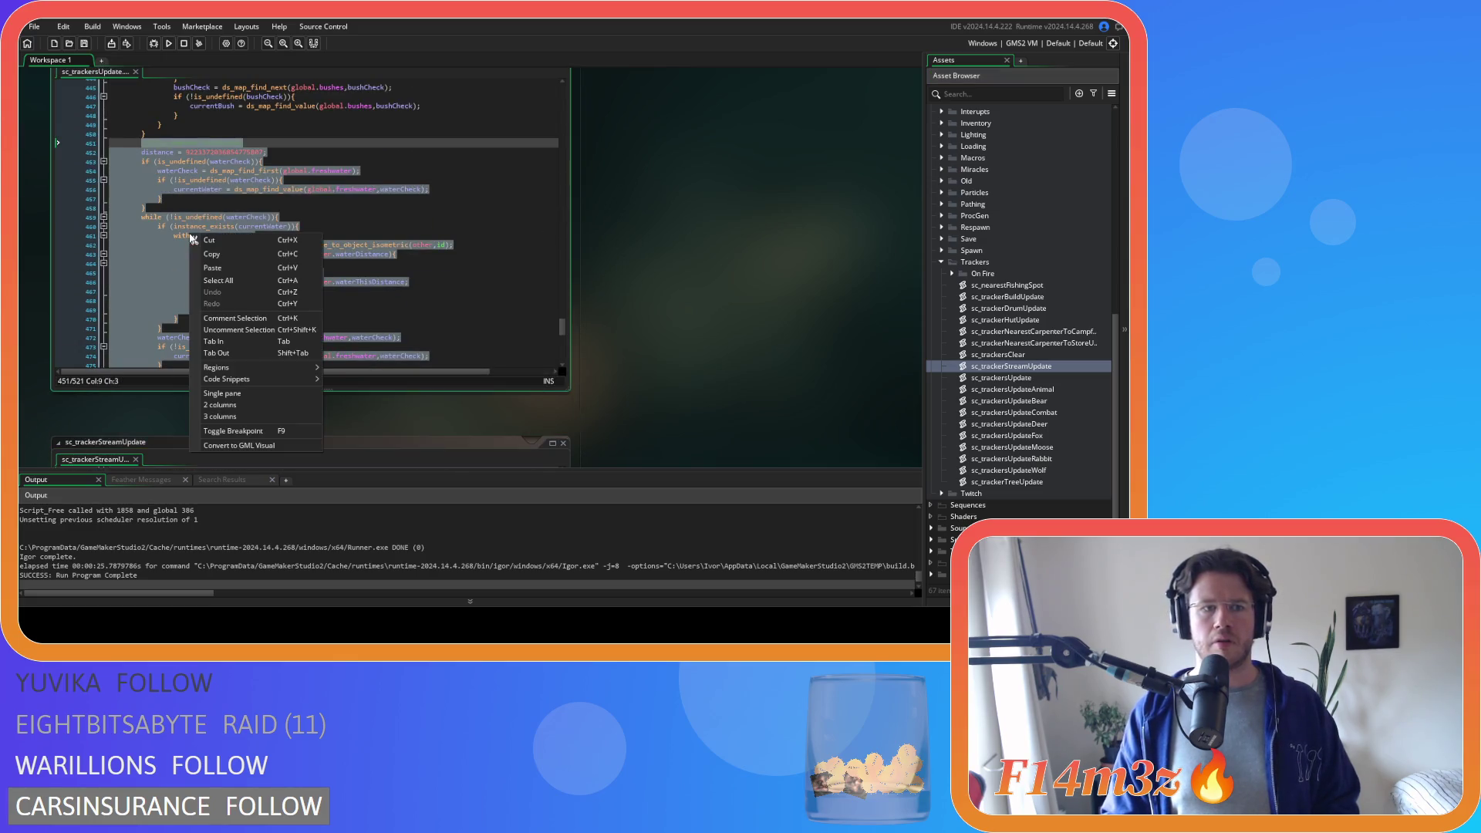
{"action": "left_click", "coordinate": [441, 445]}
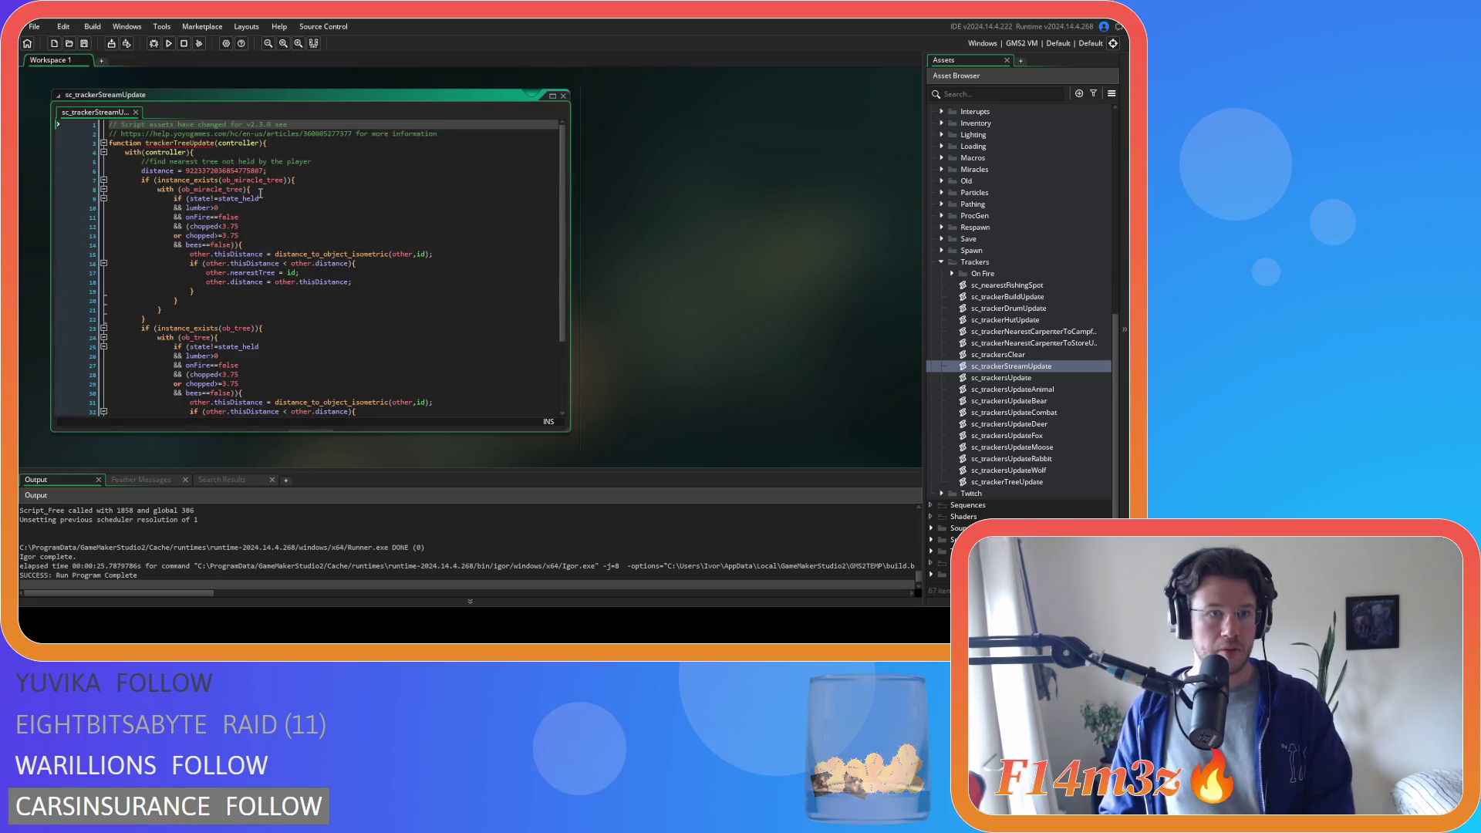
{"action": "scroll", "coordinate": [756, 274], "scroll_direction": "up", "scroll_amount": 3}
{"action": "scroll", "coordinate": [690, 265], "scroll_direction": "up", "scroll_amount": 3}
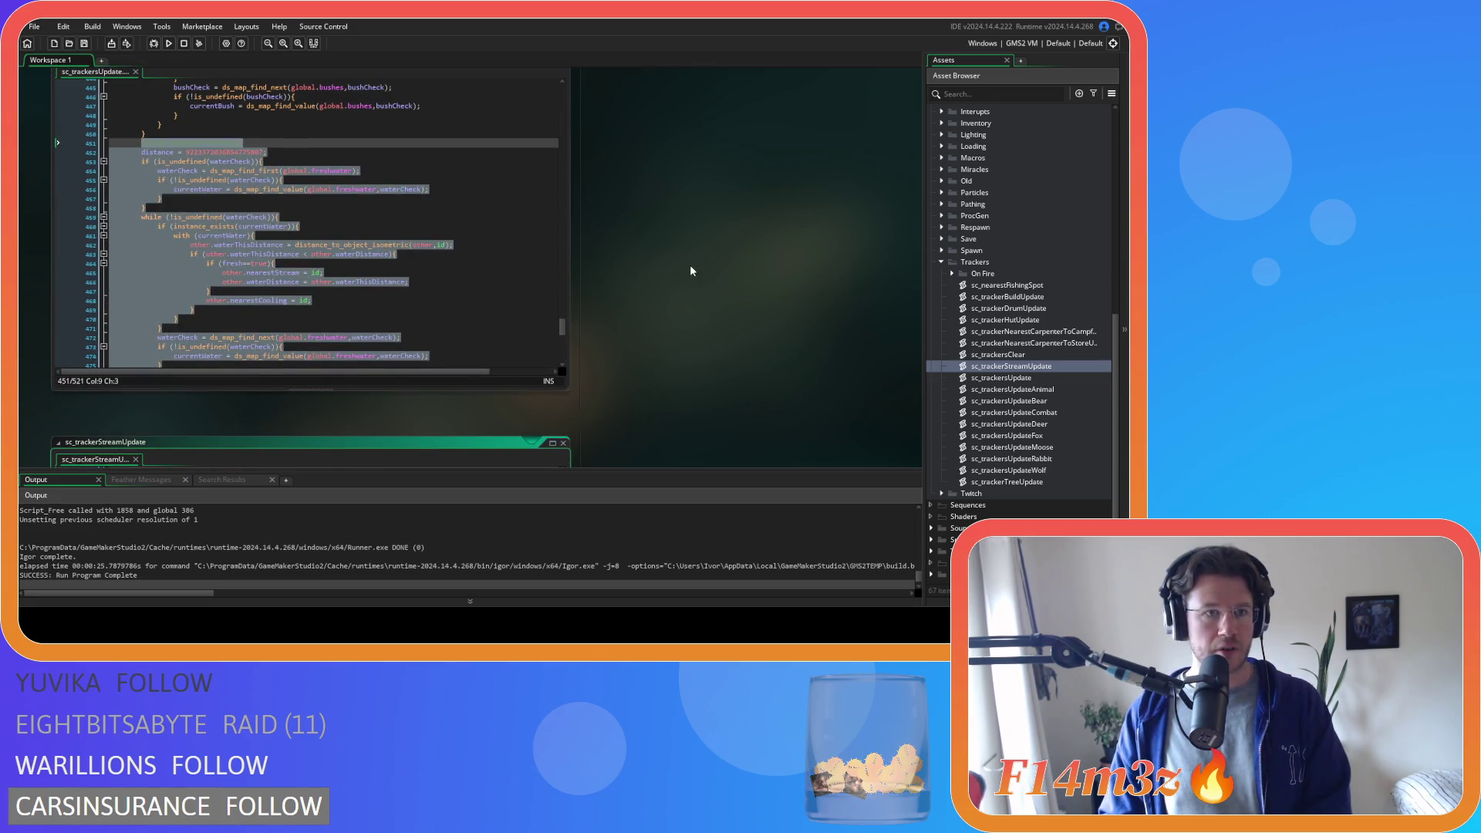
{"action": "scroll", "coordinate": [691, 264], "scroll_direction": "down", "scroll_amount": 3}
{"action": "scroll", "coordinate": [691, 265], "scroll_direction": "down", "scroll_amount": 3}
{"action": "scroll", "coordinate": [689, 265], "scroll_direction": "up", "scroll_amount": 1}
{"action": "scroll", "coordinate": [690, 265], "scroll_direction": "down", "scroll_amount": 1}
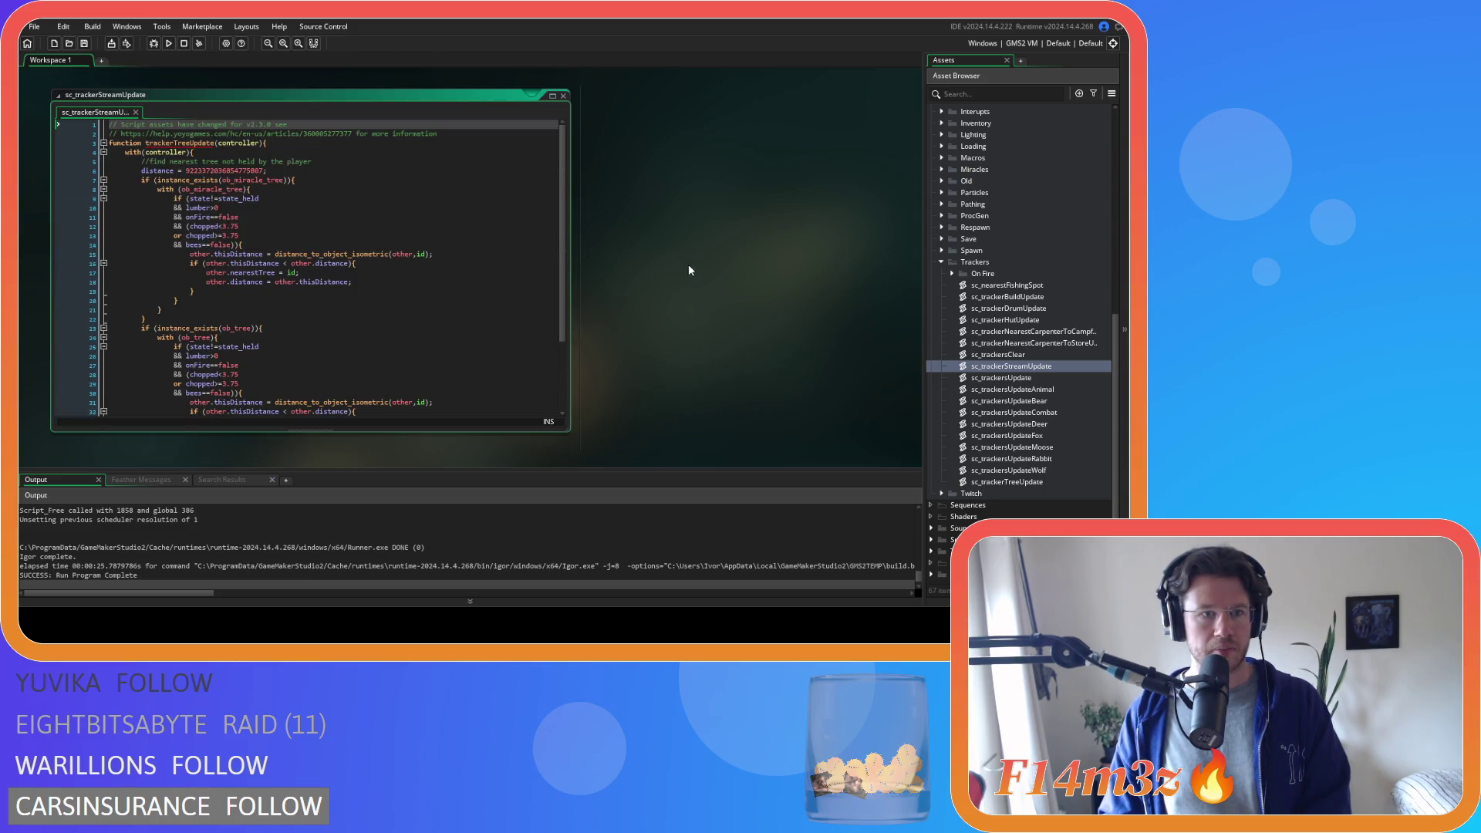
{"action": "scroll", "coordinate": [677, 256], "scroll_direction": "up", "scroll_amount": 3}
{"action": "scroll", "coordinate": [677, 262], "scroll_direction": "down", "scroll_amount": 4}
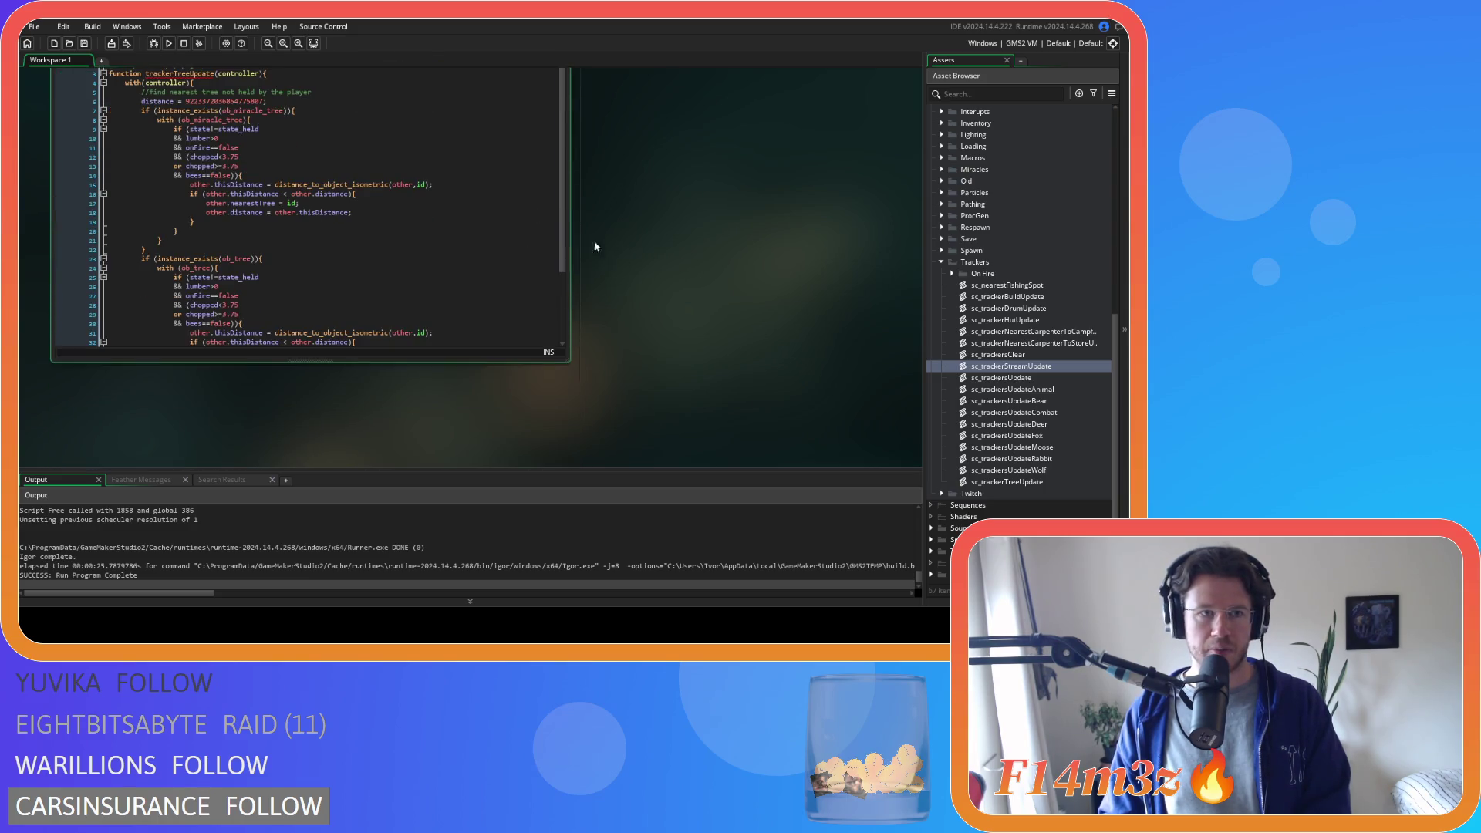
{"action": "scroll", "coordinate": [564, 237], "scroll_direction": "up", "scroll_amount": 1}
{"action": "scroll", "coordinate": [544, 354], "scroll_direction": "down", "scroll_amount": 3}
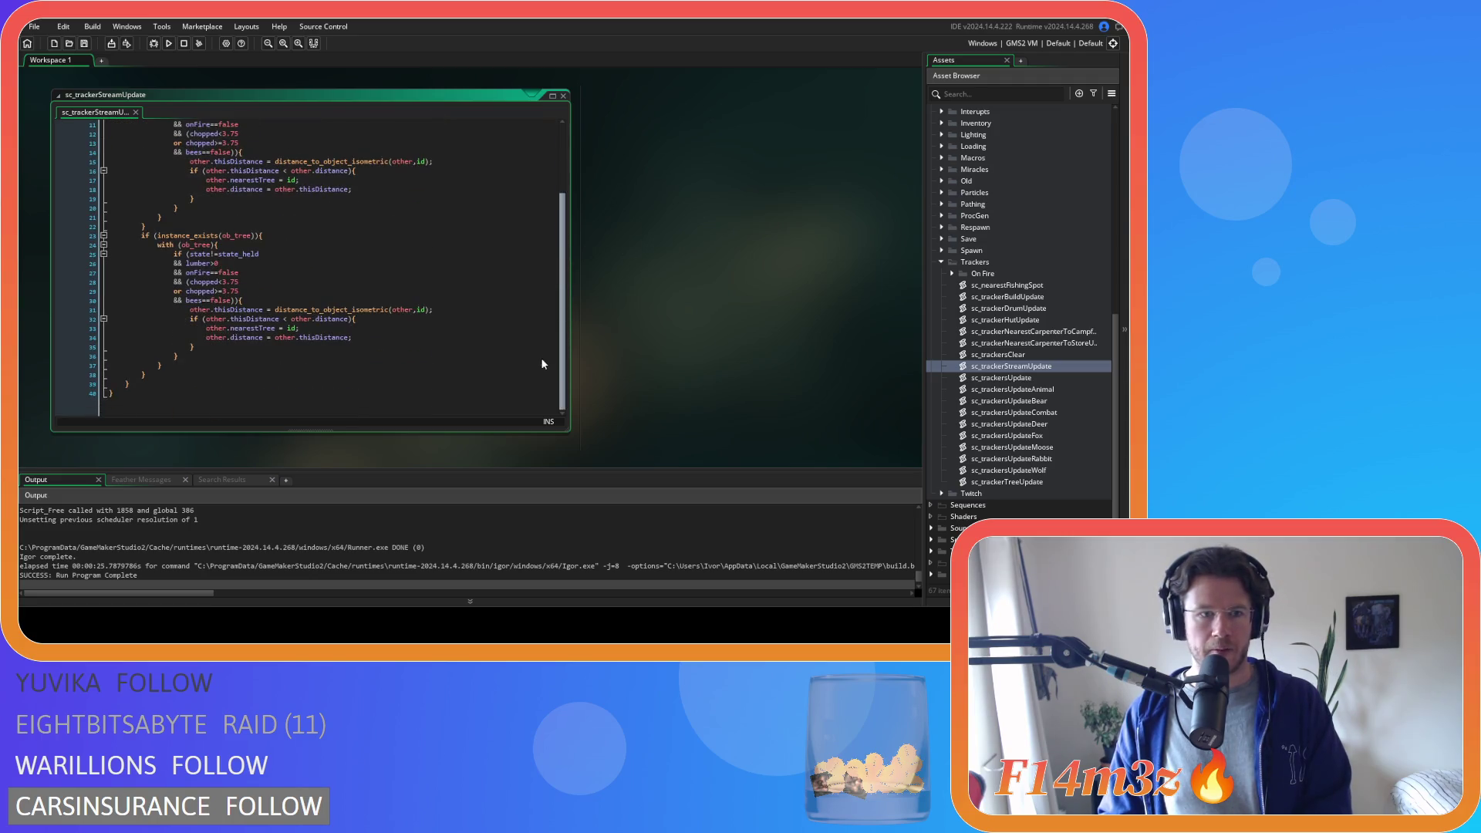
{"action": "scroll", "coordinate": [543, 355], "scroll_direction": "up", "scroll_amount": 3}
{"action": "scroll", "coordinate": [232, 233], "scroll_direction": "down", "scroll_amount": 3}
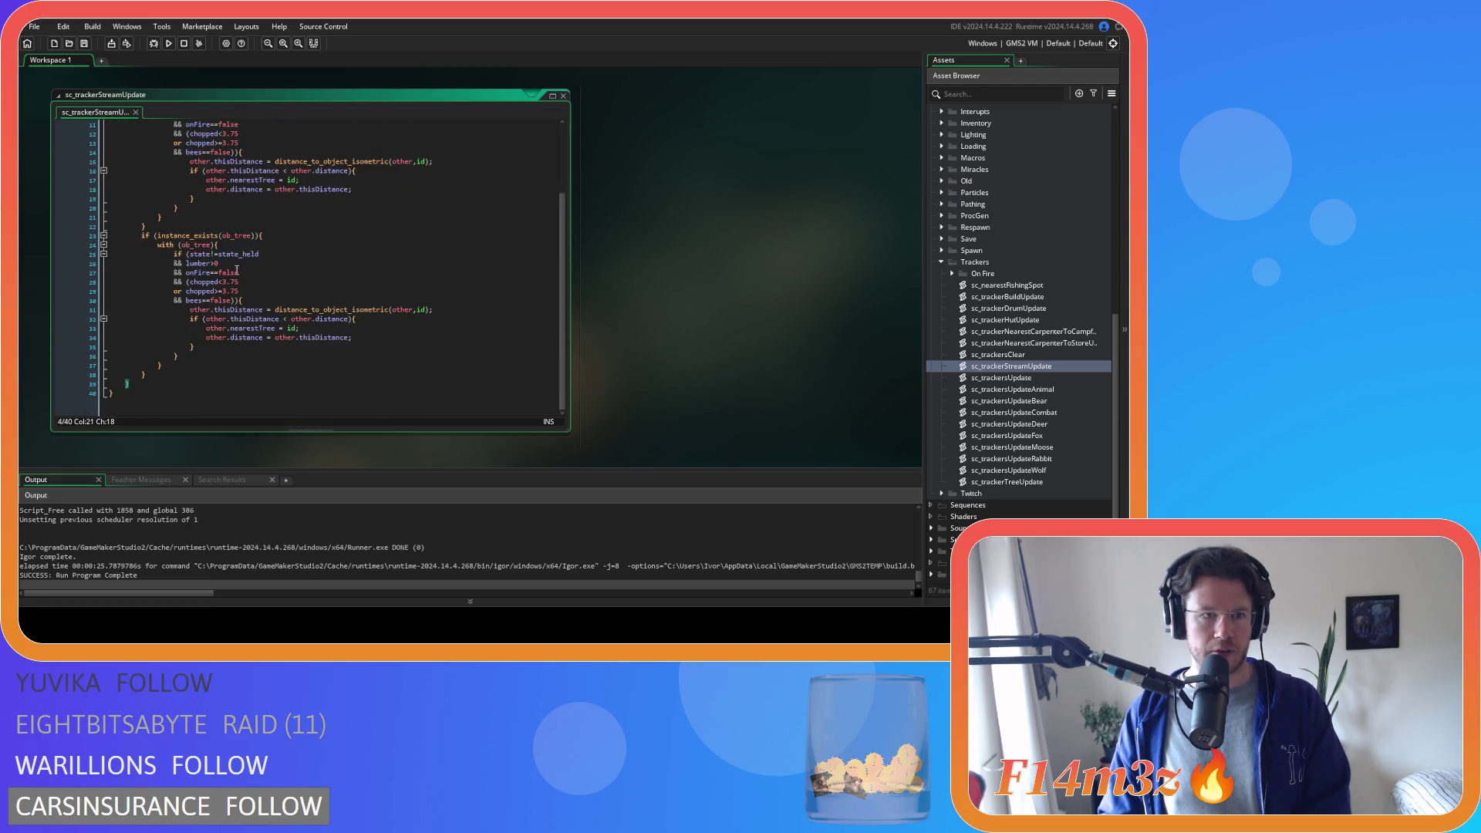
{"action": "left_click_drag", "start_coordinate": [141, 381], "coordinate": [137, 161]}
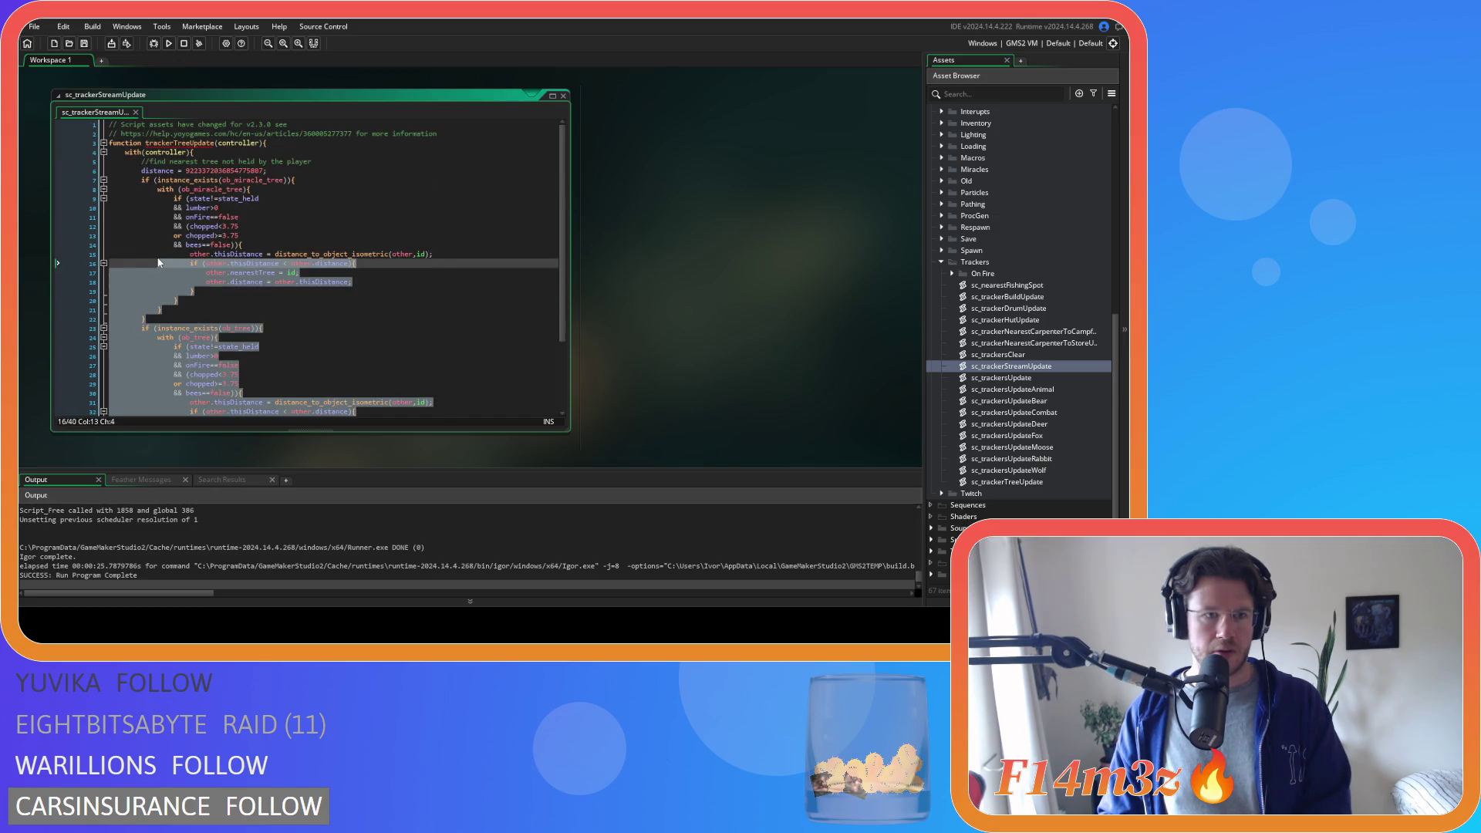
- Replace the copied tree-search code with the freshwater block cut from sc_trackersUpdate and rename the function trackerStreamUpdate
{"action": "key", "text": "Delete"}
{"action": "key", "text": "ctrl+Tab"}
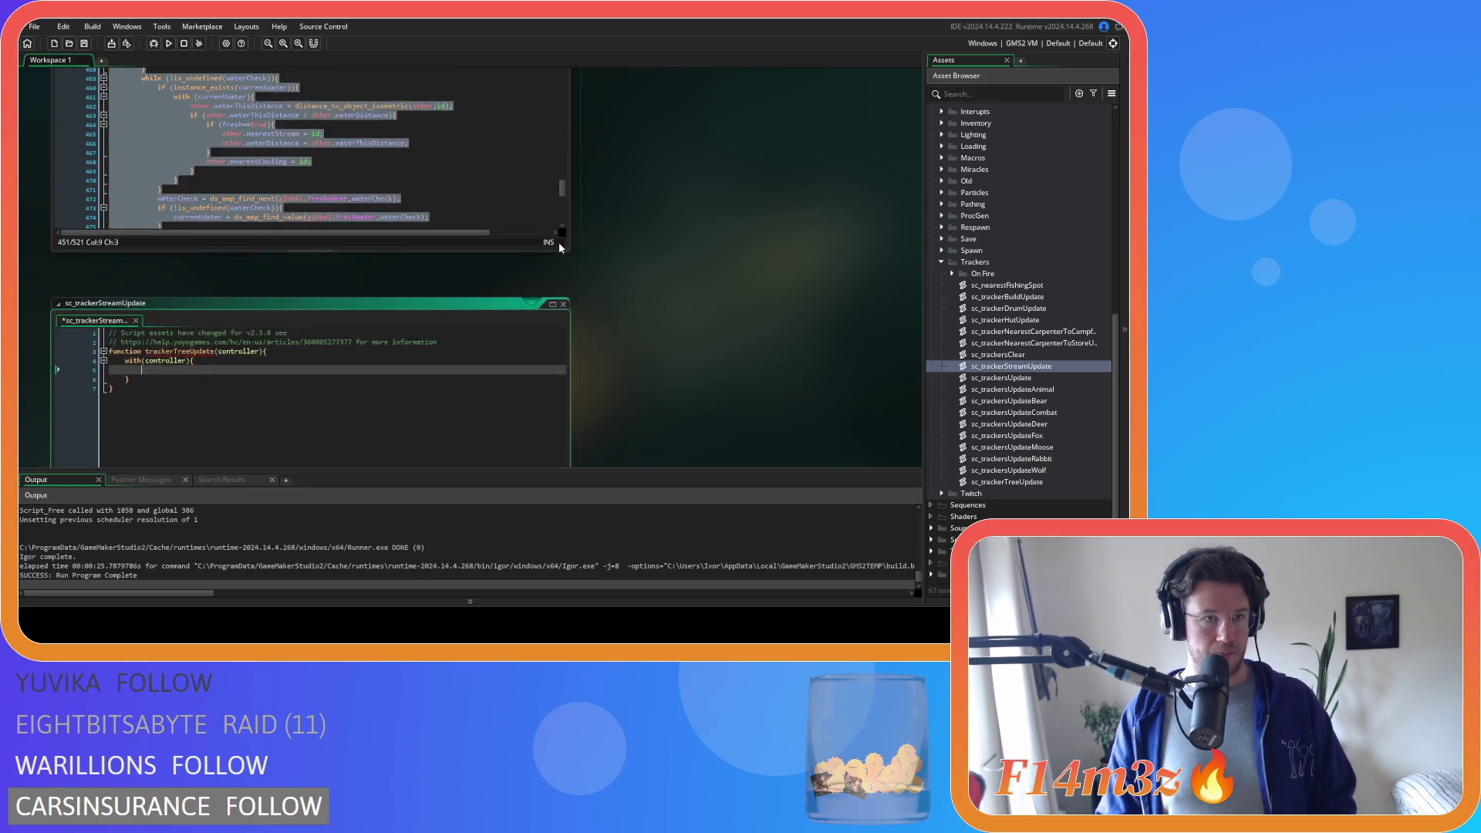
{"action": "right_click", "coordinate": [166, 245]}
{"action": "left_click", "coordinate": [199, 251]}
{"action": "left_click", "coordinate": [361, 266]}
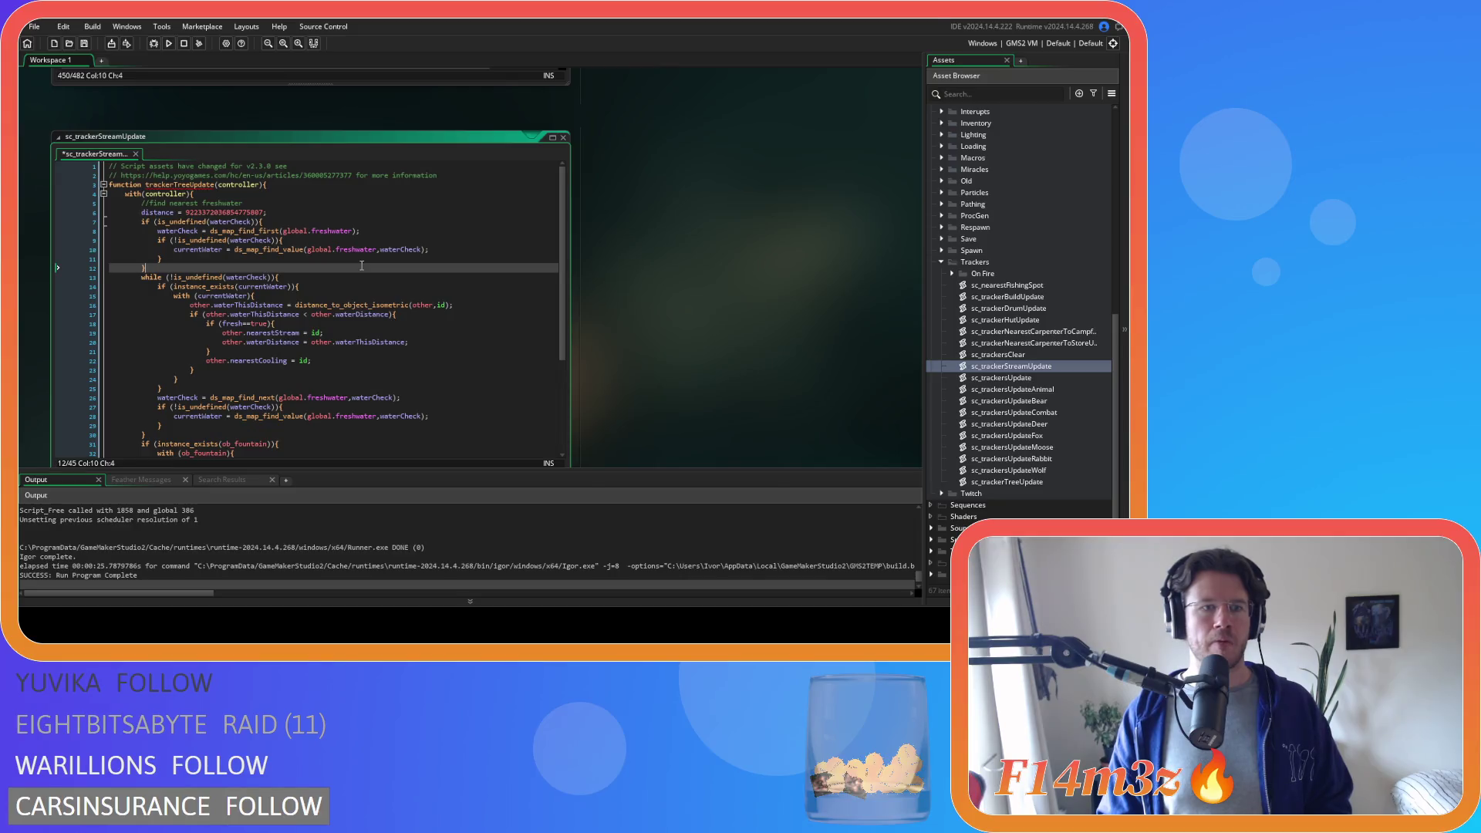
{"action": "left_click_drag", "start_coordinate": [176, 186], "coordinate": [193, 185]}
{"action": "type", "text": "stream"}
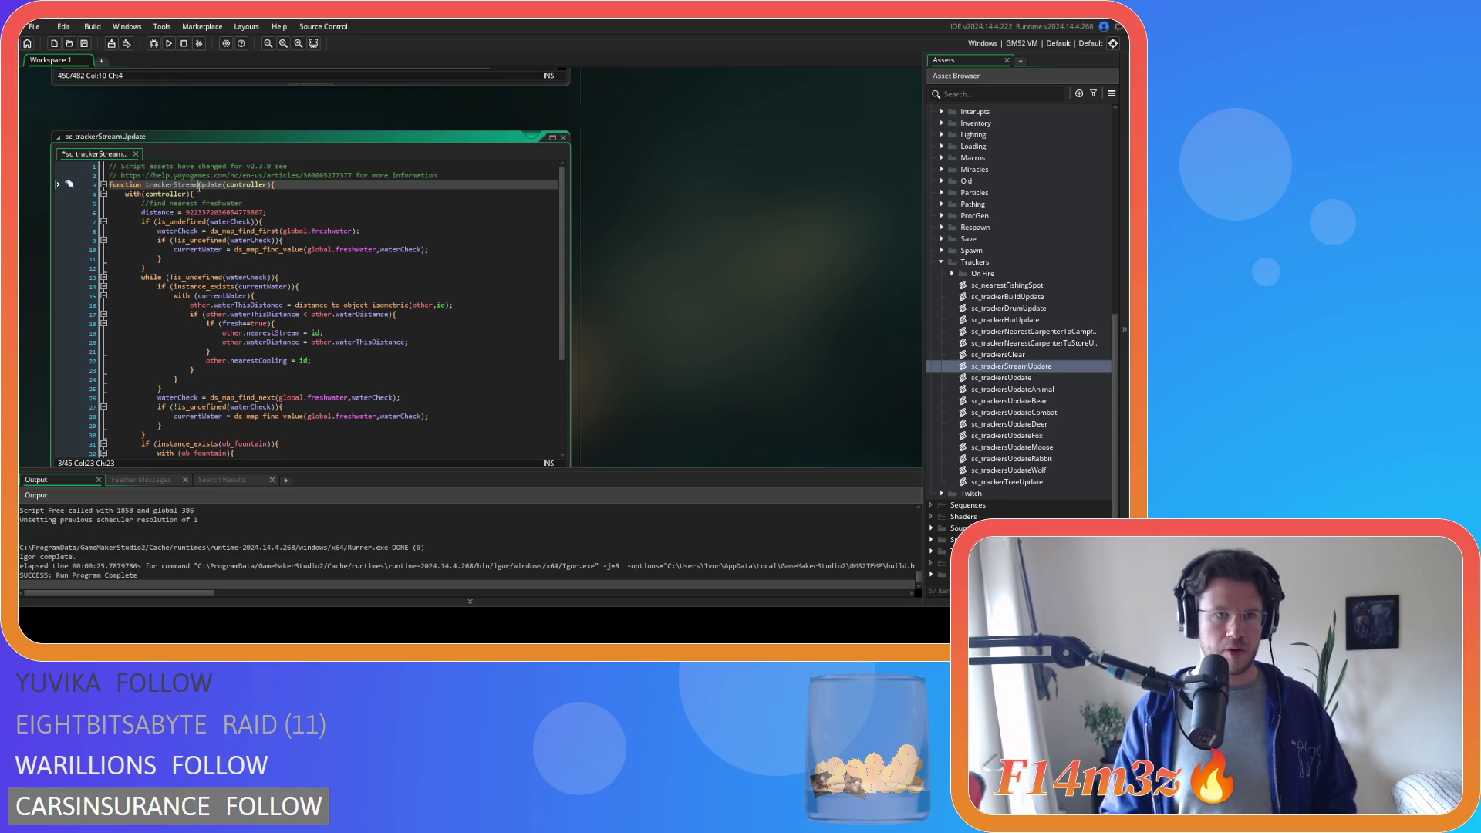
{"action": "left_click", "coordinate": [276, 222]}
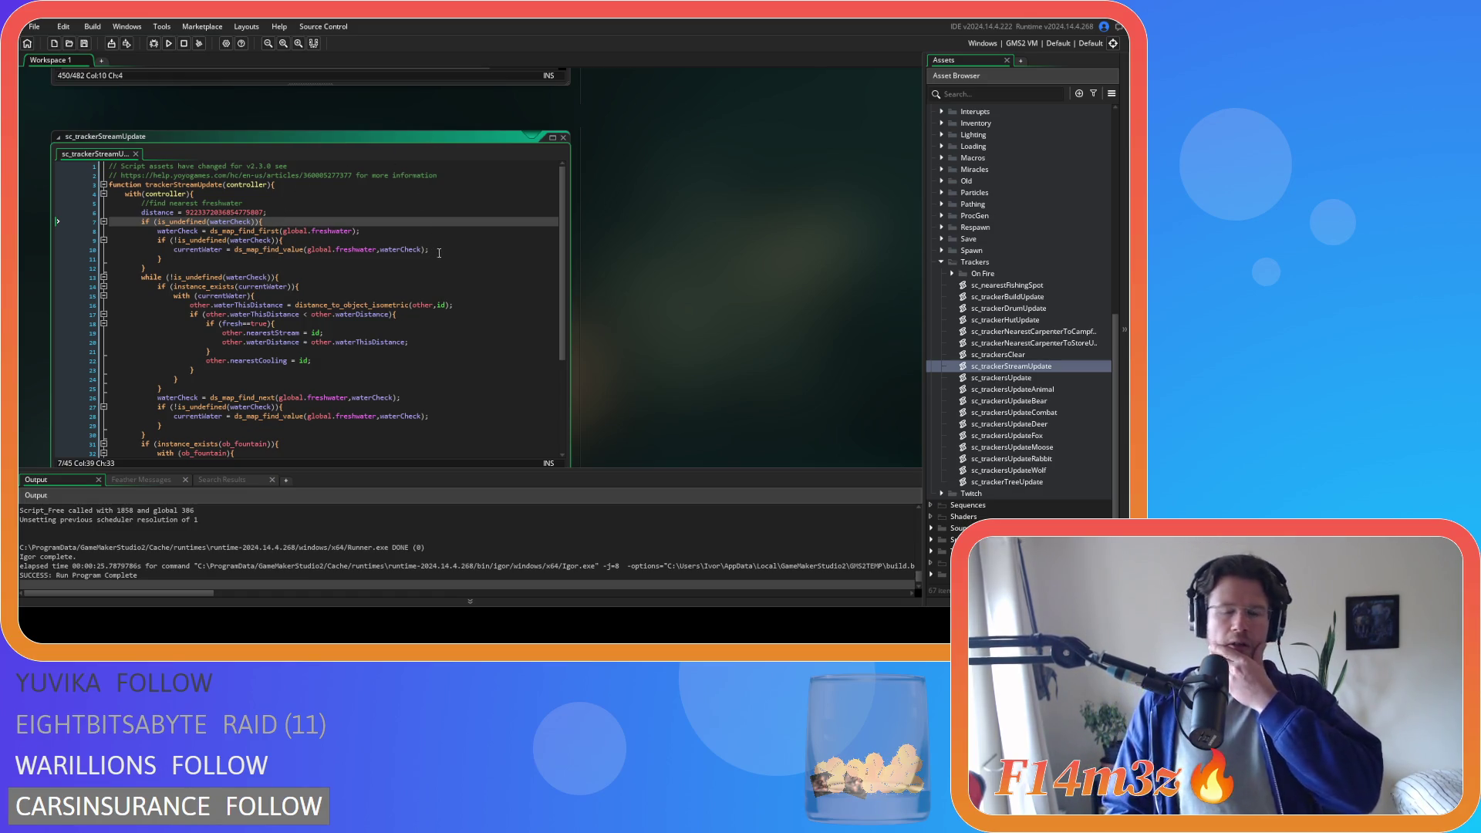
{"action": "scroll", "coordinate": [958, 256], "scroll_direction": "up", "scroll_amount": 3}
{"action": "scroll", "coordinate": [982, 268], "scroll_direction": "up", "scroll_amount": 3}
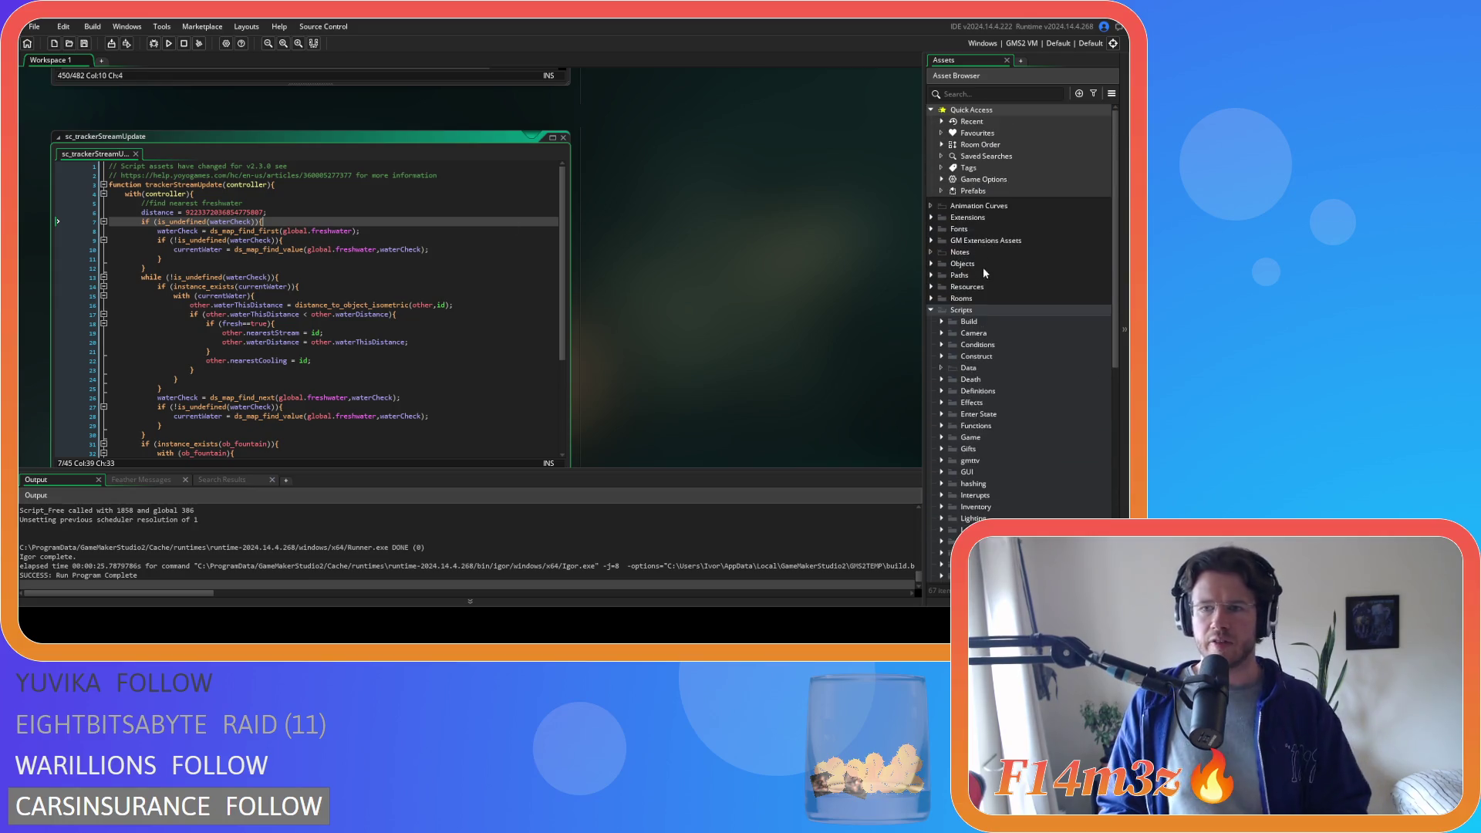
- Open ob_human from Objects > Animal > Human and start a search in its Step code
{"action": "left_click", "coordinate": [931, 265]}
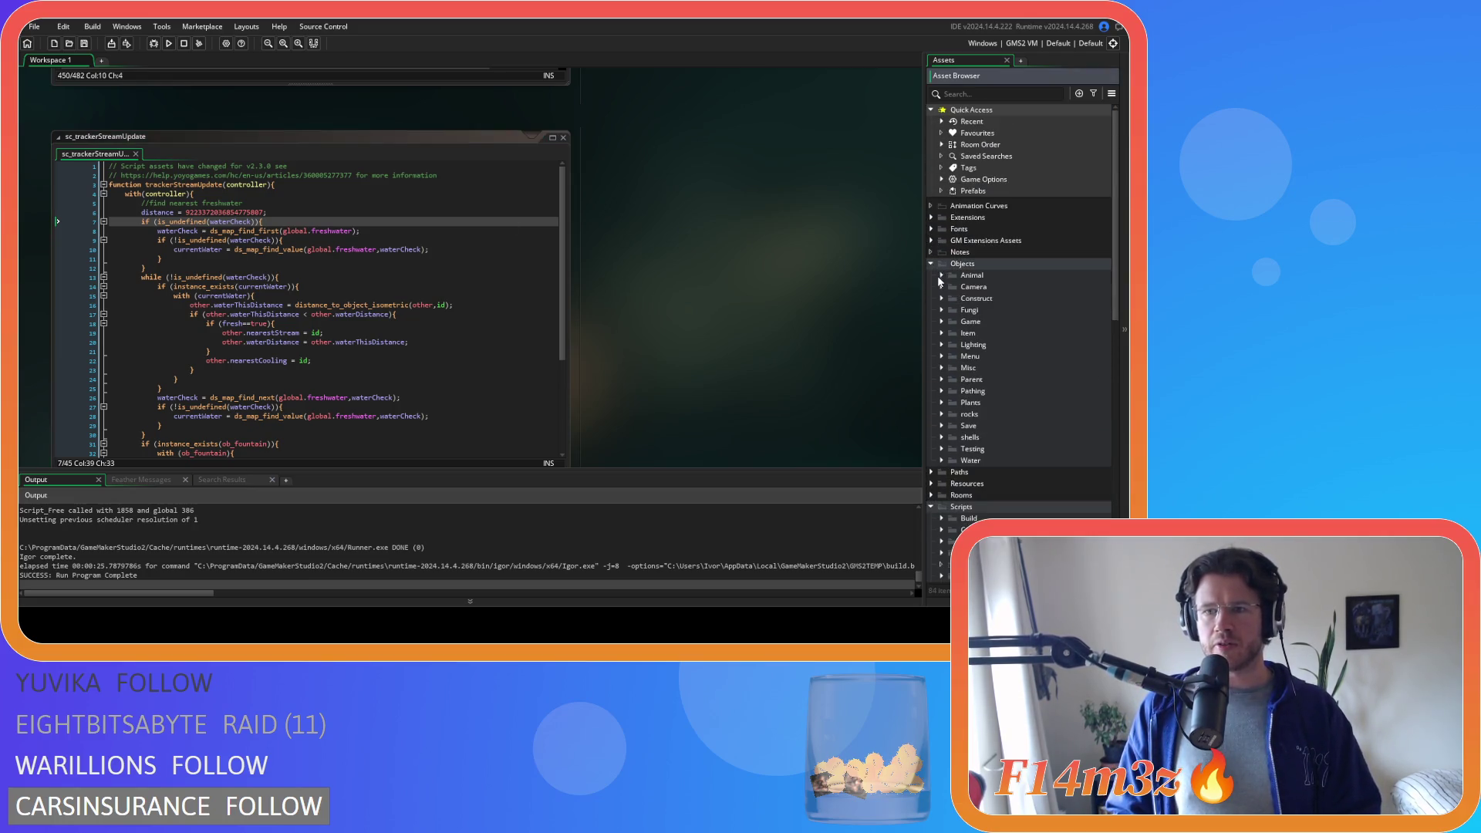
{"action": "left_click", "coordinate": [940, 275]}
{"action": "double_click", "coordinate": [973, 301]}
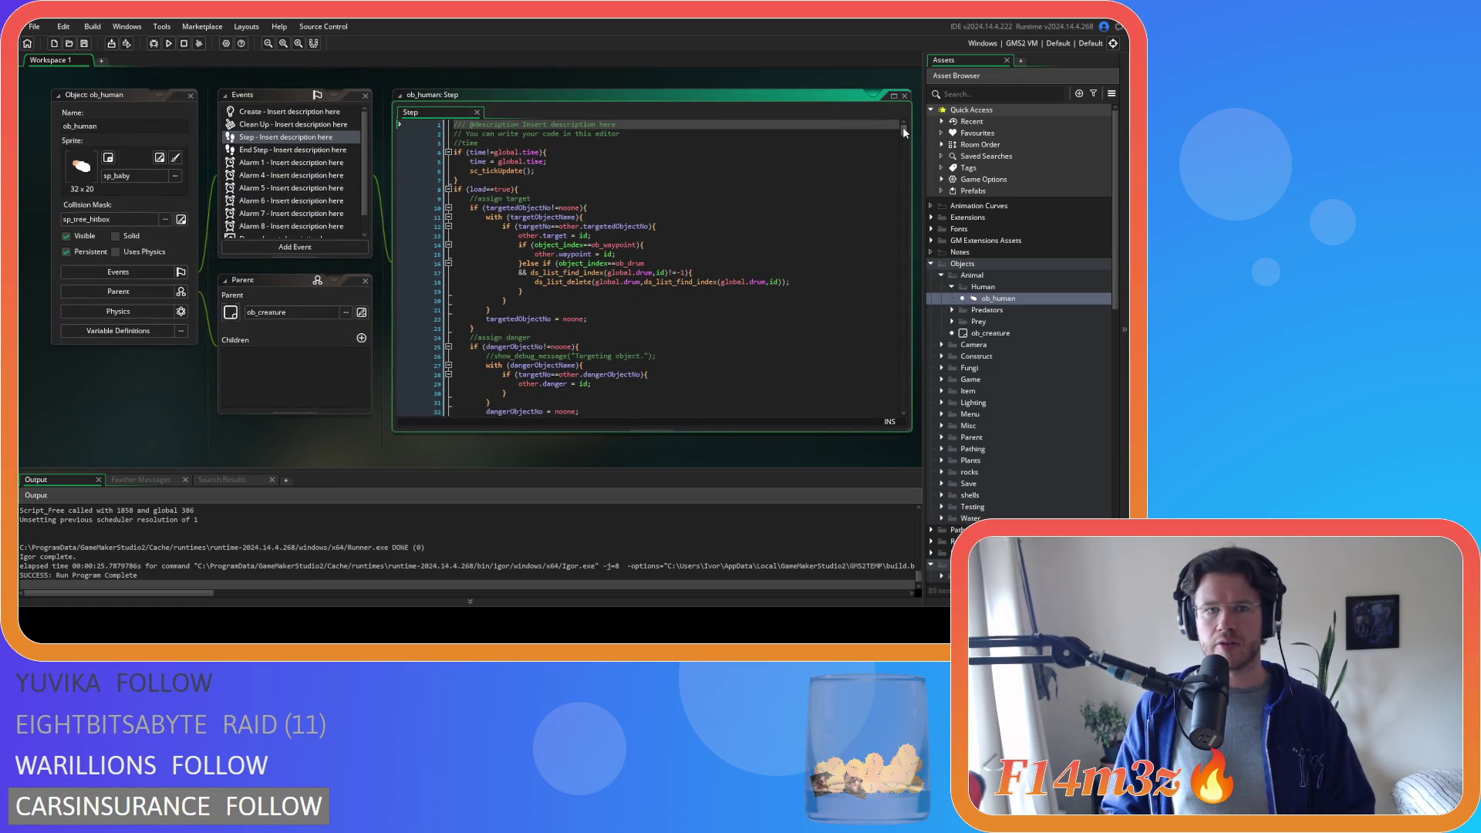
{"action": "left_click", "coordinate": [784, 189]}
{"action": "key", "text": "ctrl+f"}
{"action": "type", "text": "s"}
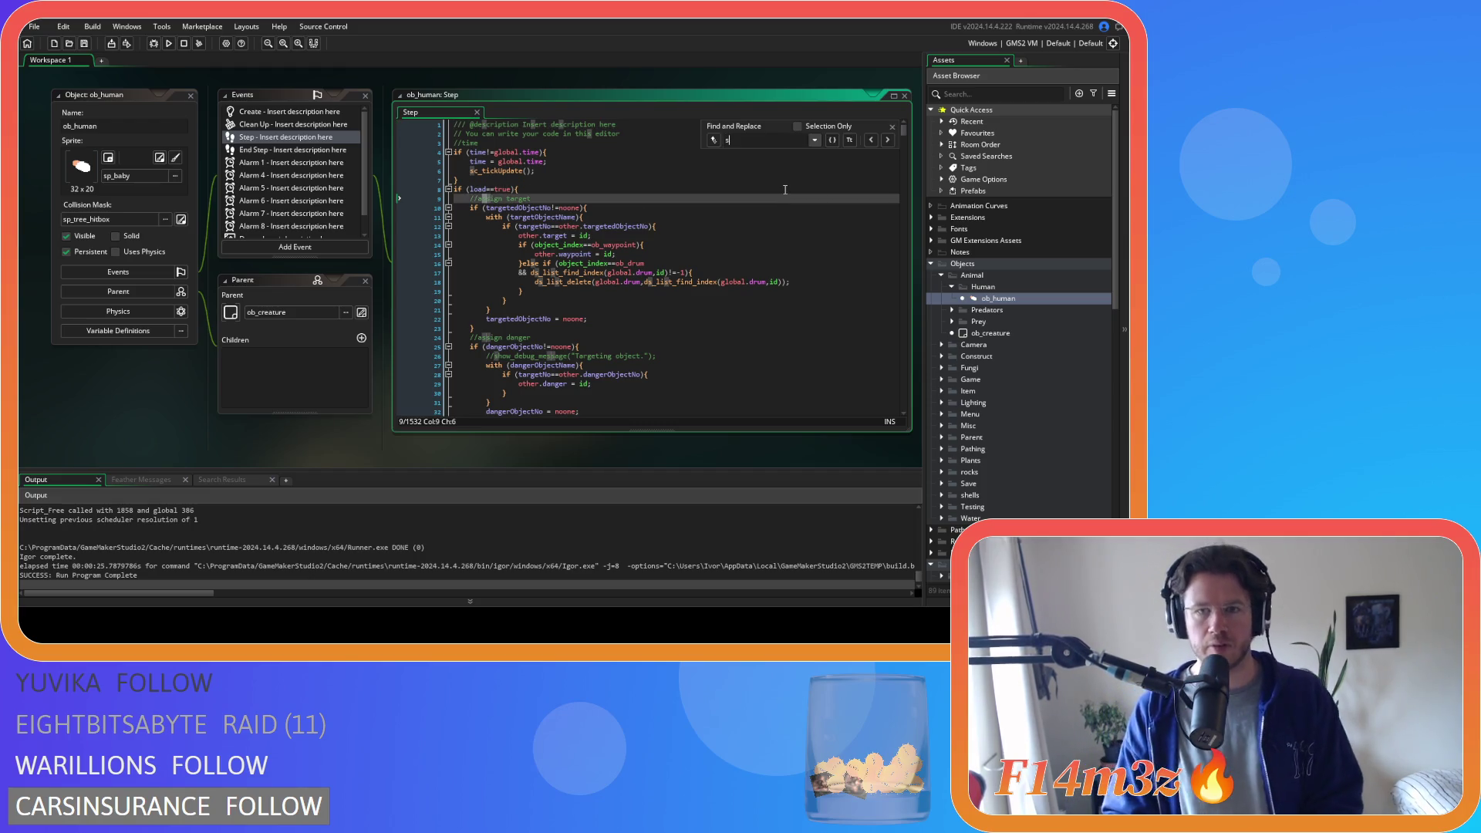
{"action": "type", "text": "ds_listnearestStream"}
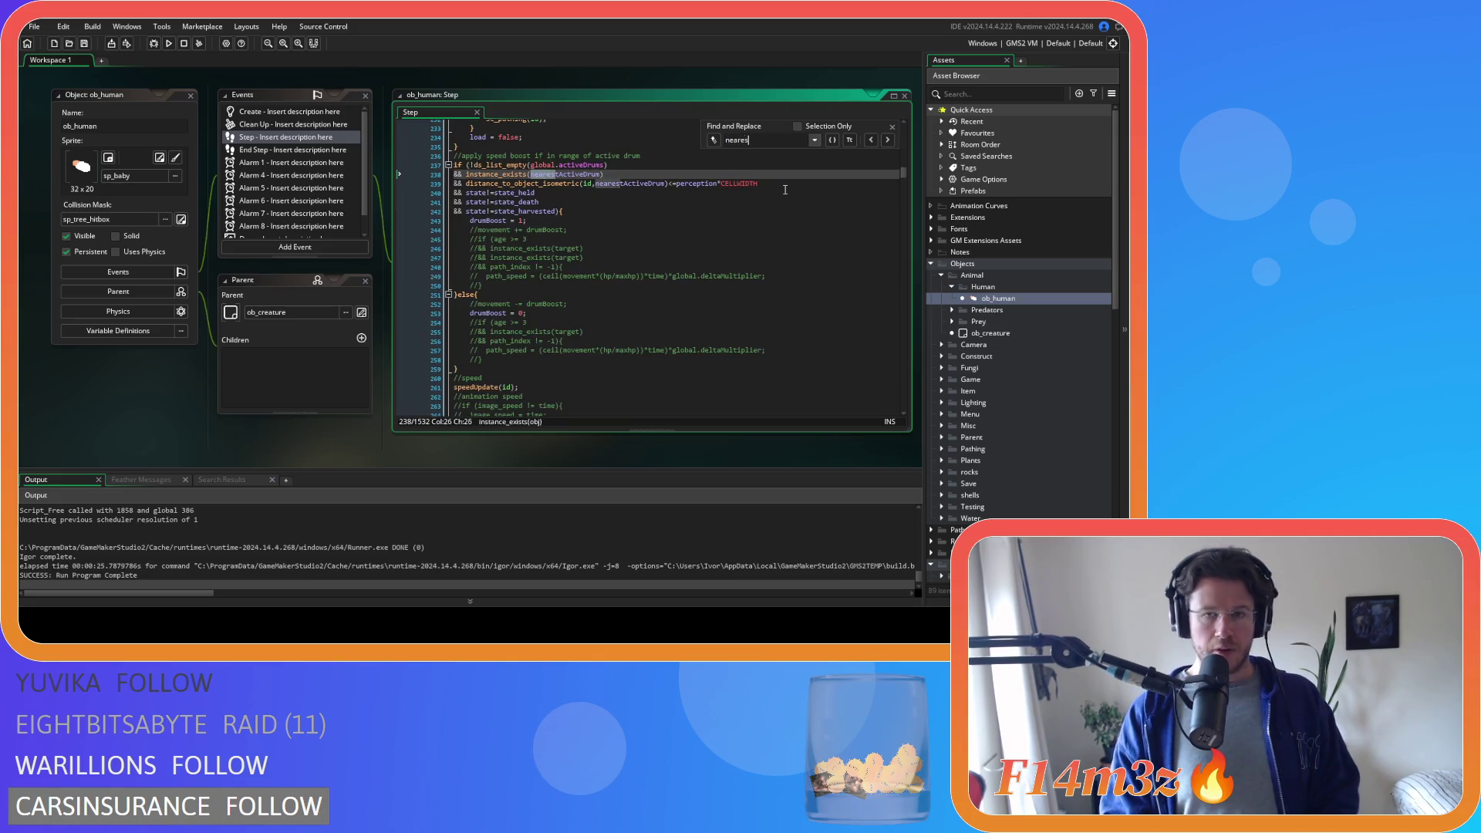
{"action": "scroll", "coordinate": [648, 233], "scroll_direction": "up", "scroll_amount": 5}
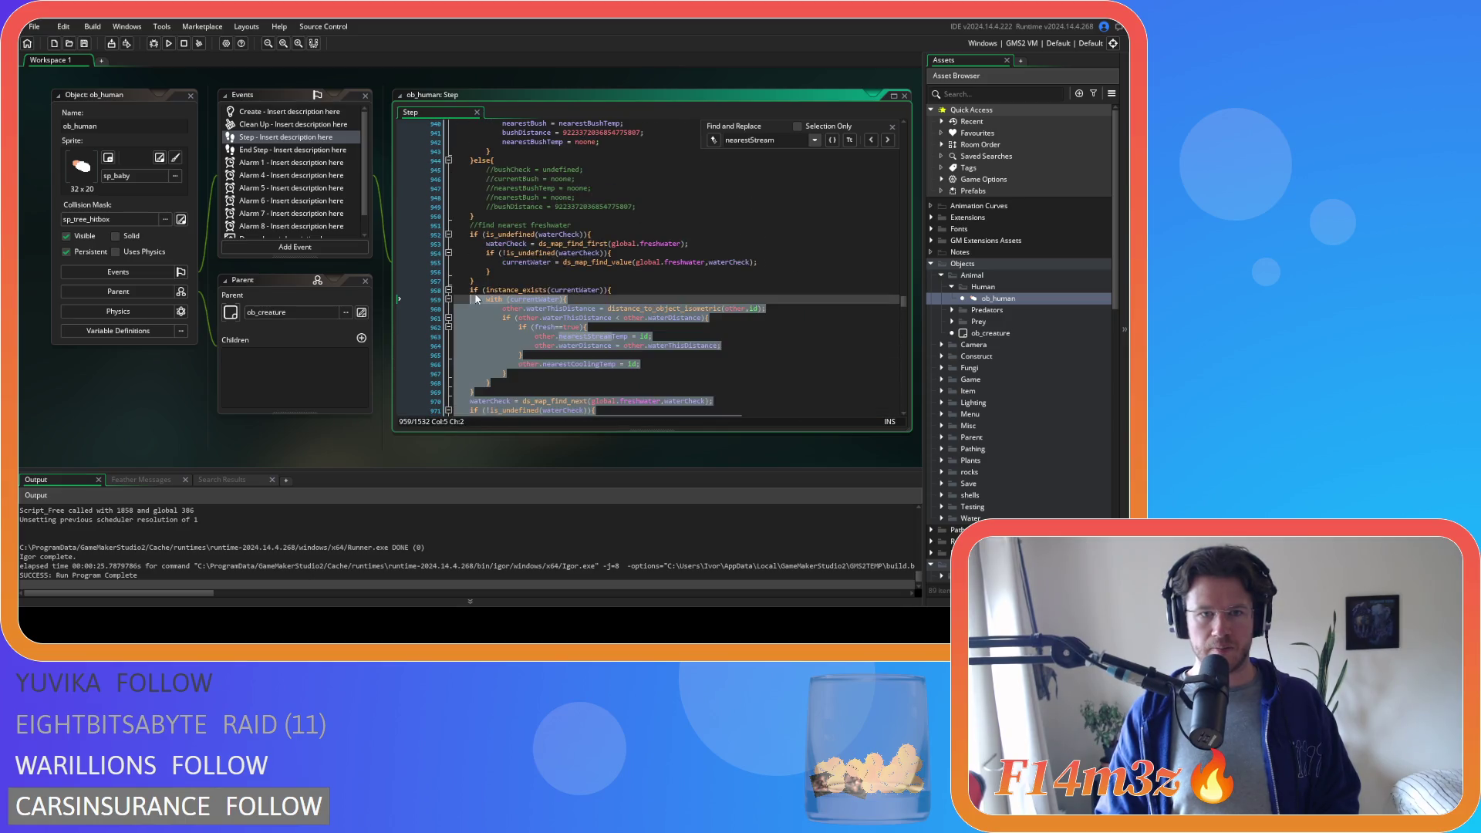
- Select ob_human's nearest-freshwater block, then return to line 18 of sc_trackerStreamUpdate
{"action": "left_click_drag", "start_coordinate": [476, 301], "coordinate": [452, 236]}
{"action": "scroll", "coordinate": [571, 273], "scroll_direction": "down", "scroll_amount": 7}
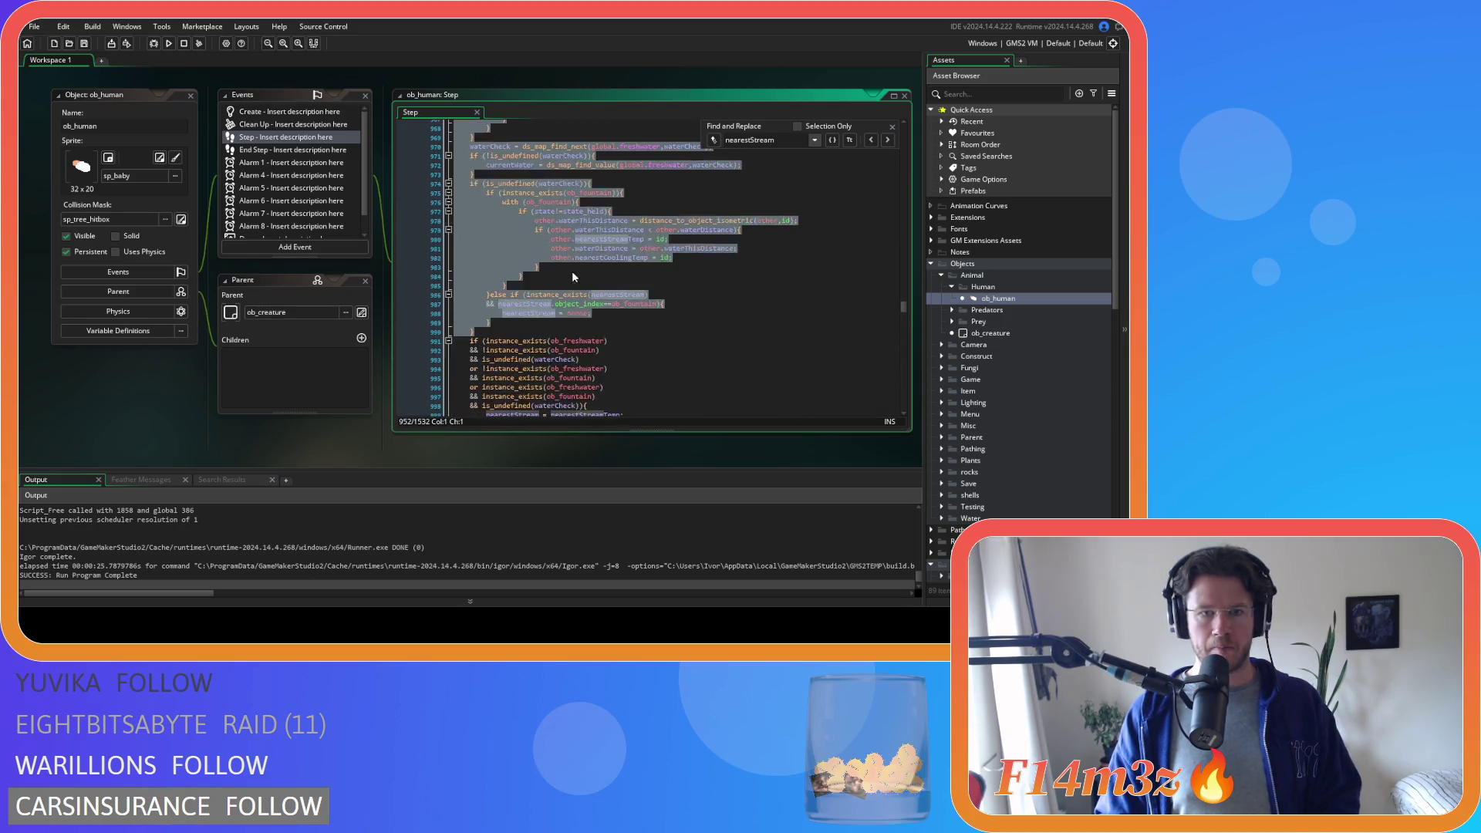
{"action": "scroll", "coordinate": [571, 271], "scroll_direction": "down", "scroll_amount": 6}
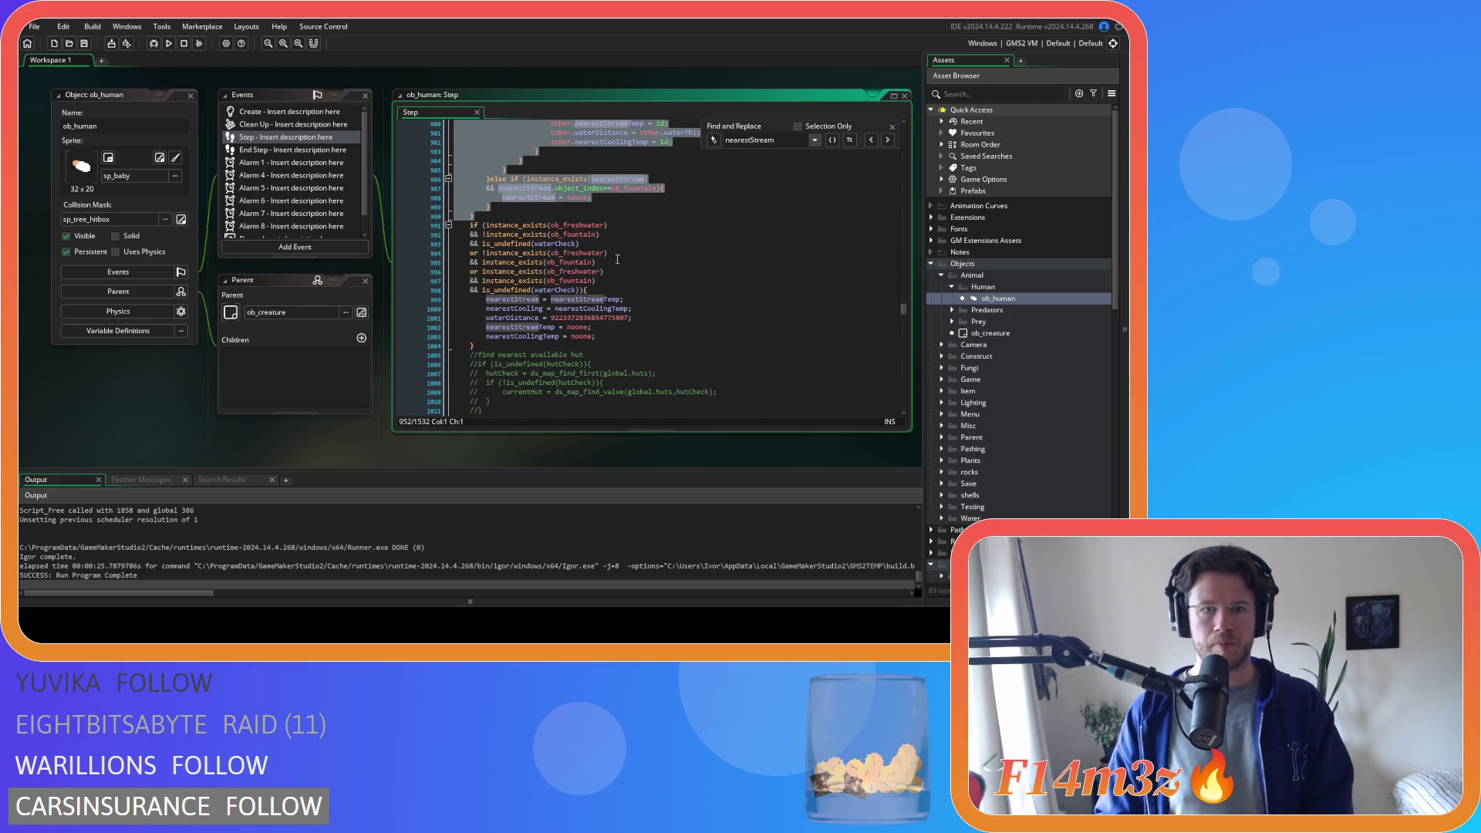
{"action": "left_click", "coordinate": [521, 344]}
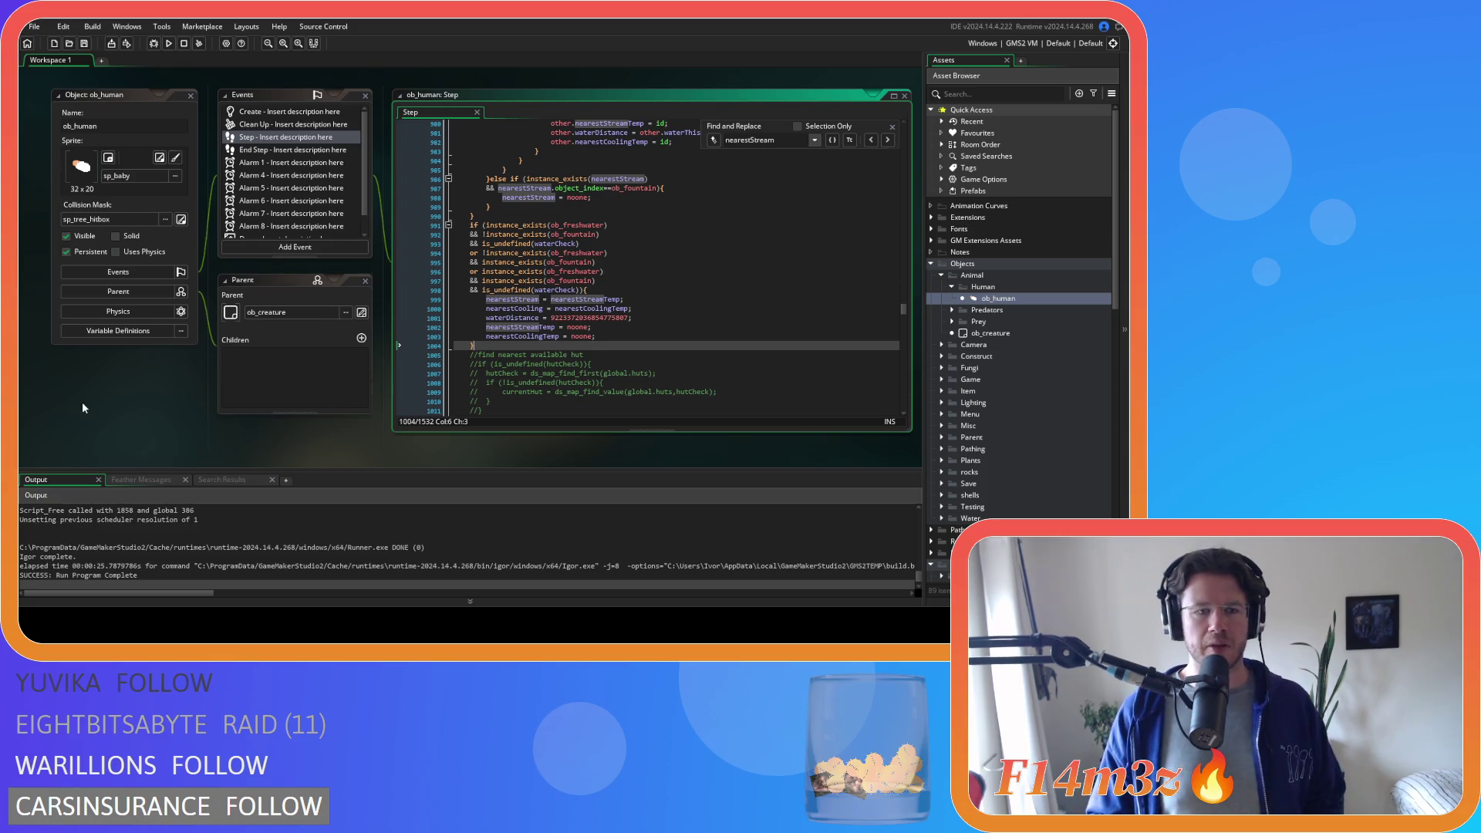
{"action": "scroll", "coordinate": [103, 354], "scroll_direction": "down", "scroll_amount": 2}
{"action": "scroll", "coordinate": [158, 360], "scroll_direction": "up", "scroll_amount": 5}
{"action": "scroll", "coordinate": [639, 249], "scroll_direction": "down", "scroll_amount": 2}
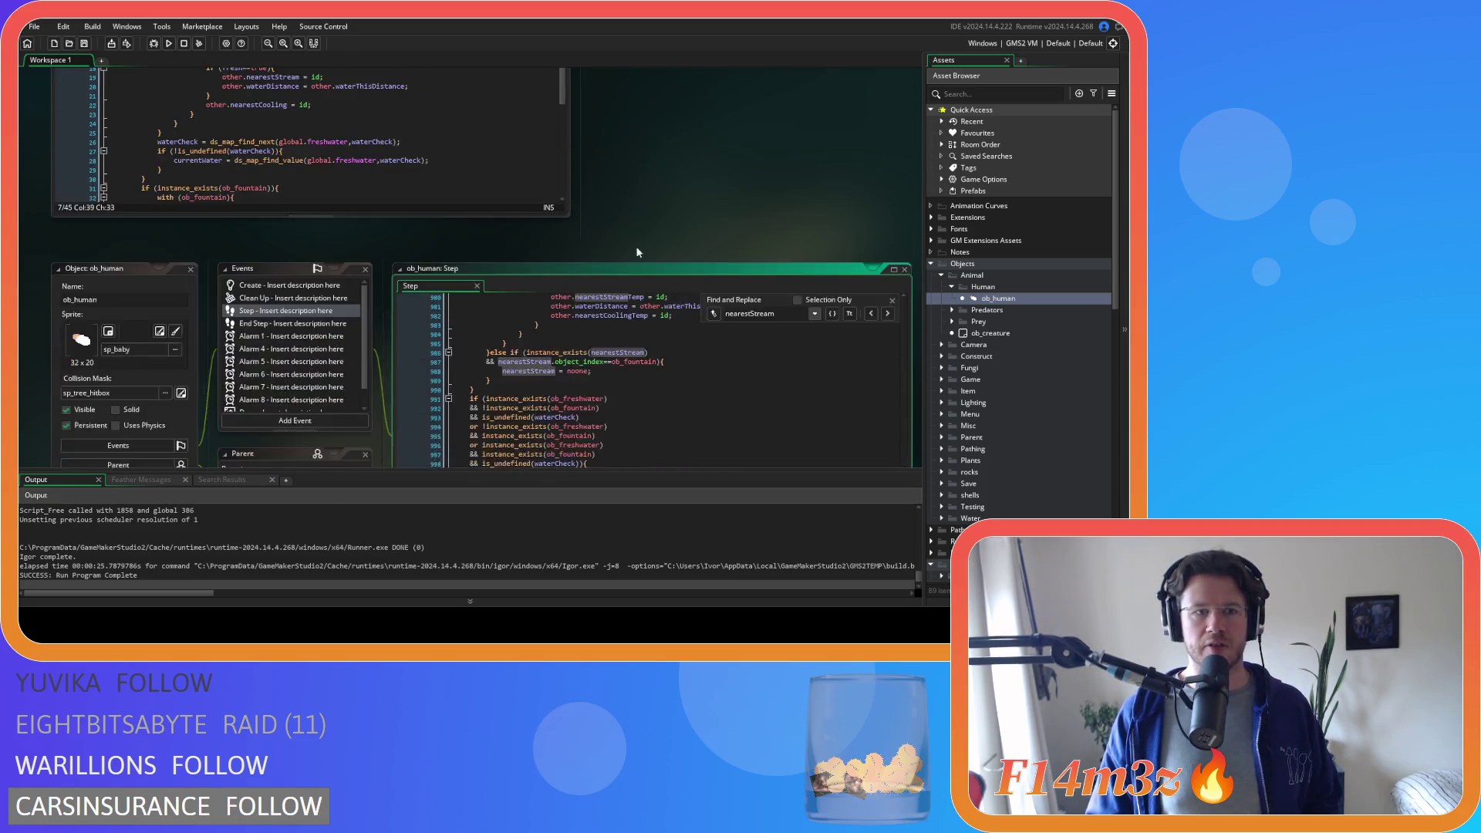
{"action": "scroll", "coordinate": [640, 248], "scroll_direction": "down", "scroll_amount": 2}
{"action": "scroll", "coordinate": [694, 316], "scroll_direction": "up", "scroll_amount": 5}
{"action": "scroll", "coordinate": [694, 315], "scroll_direction": "up", "scroll_amount": 5}
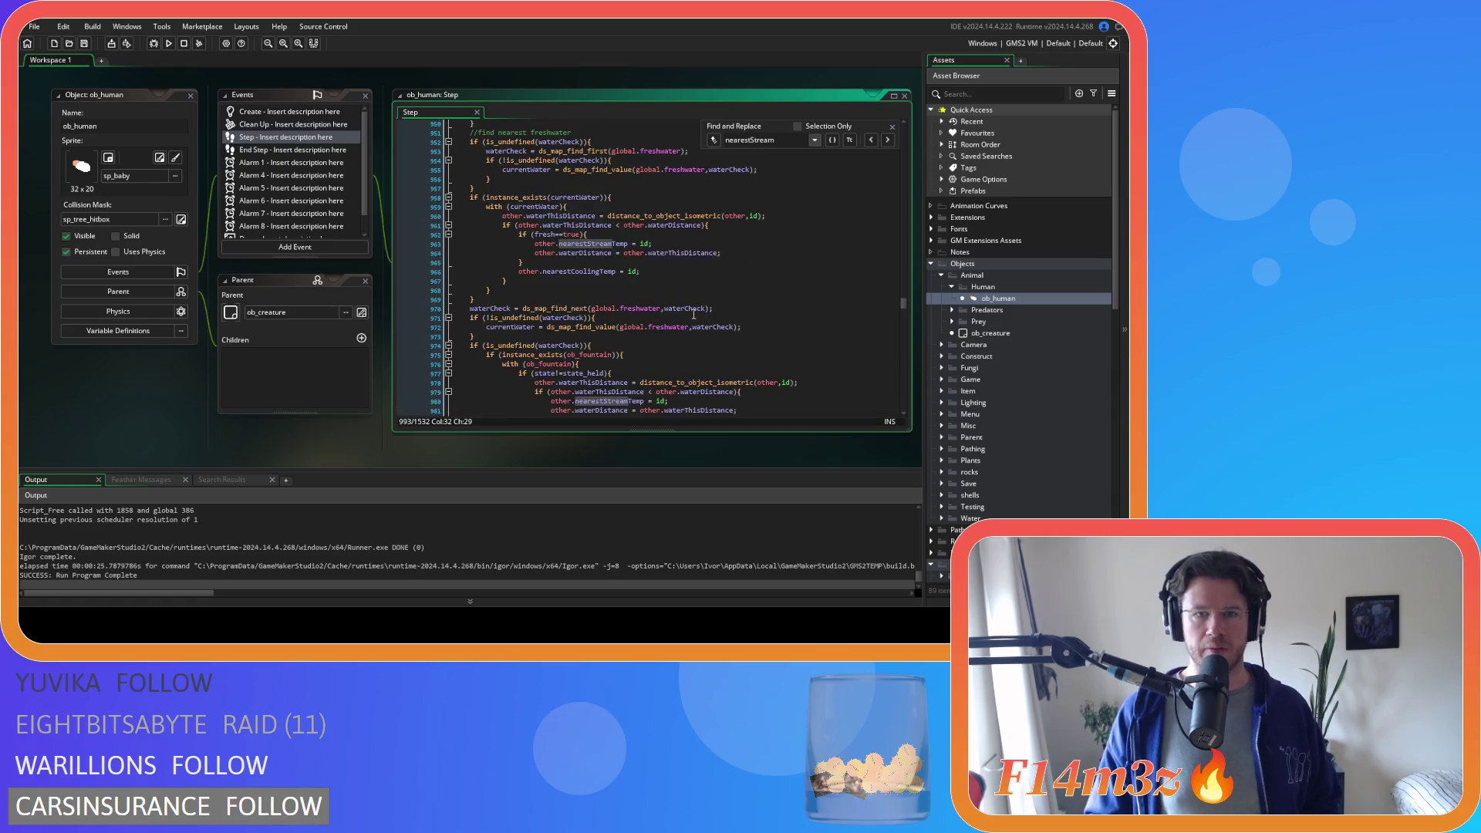
{"action": "scroll", "coordinate": [694, 314], "scroll_direction": "up", "scroll_amount": 3}
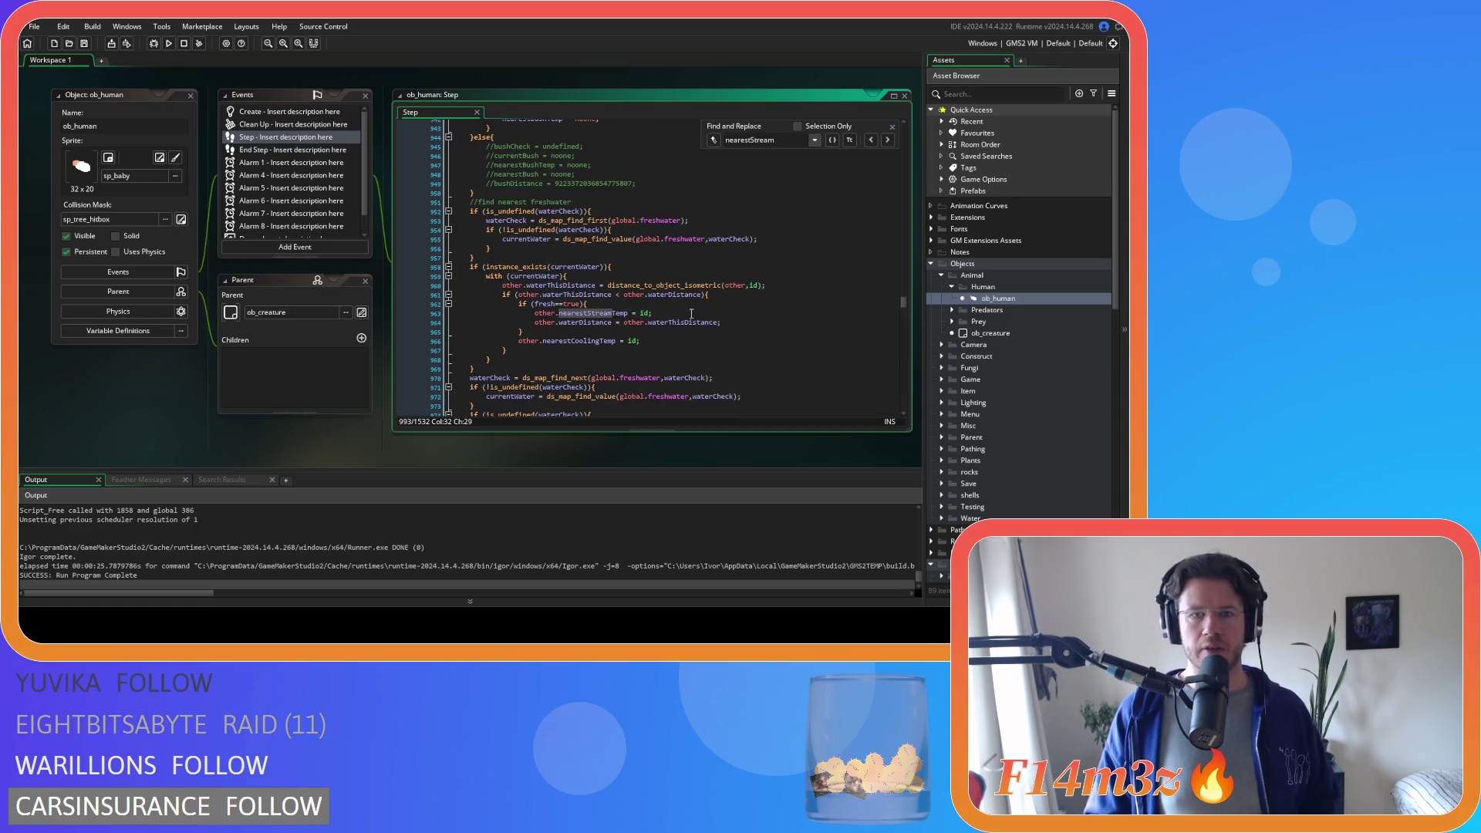
{"action": "scroll", "coordinate": [686, 316], "scroll_direction": "down", "scroll_amount": 2}
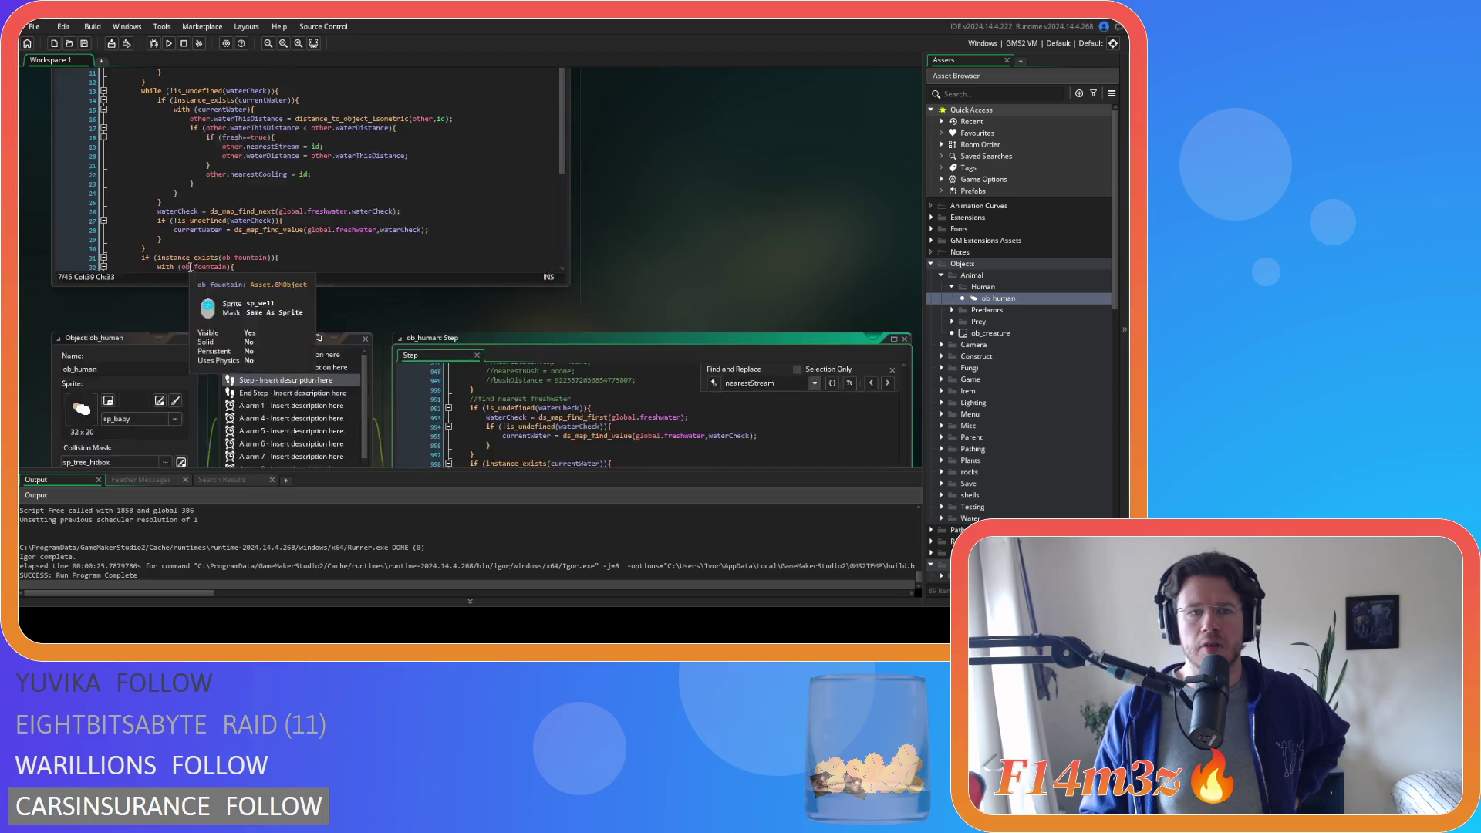
{"action": "scroll", "coordinate": [366, 224], "scroll_direction": "up", "scroll_amount": 5}
{"action": "left_click", "coordinate": [365, 224]}
{"action": "scroll", "coordinate": [365, 223], "scroll_direction": "down", "scroll_amount": 5}
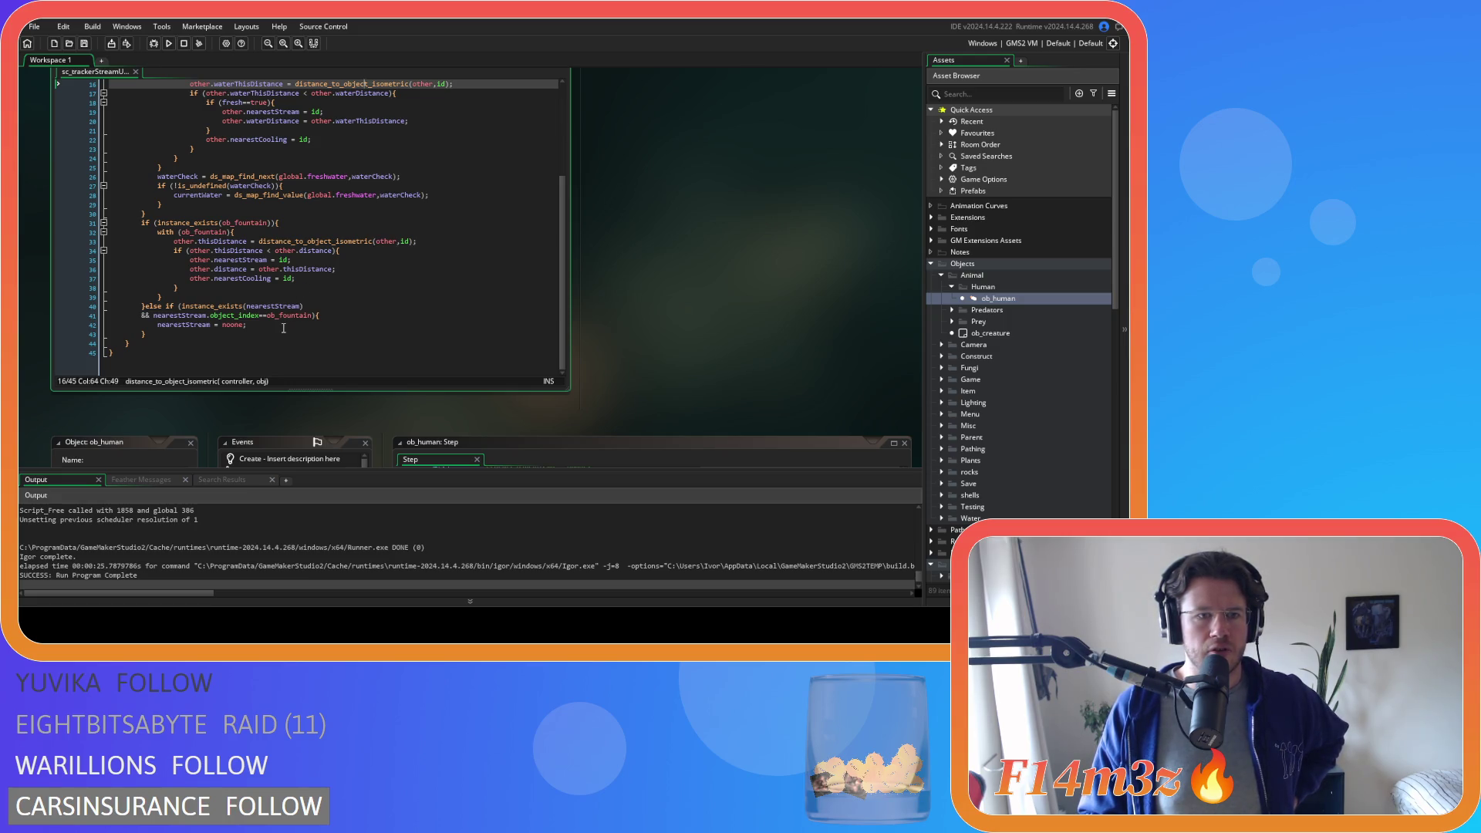
{"action": "scroll", "coordinate": [282, 328], "scroll_direction": "up", "scroll_amount": 3}
{"action": "scroll", "coordinate": [640, 241], "scroll_direction": "down", "scroll_amount": 2}
{"action": "scroll", "coordinate": [474, 186], "scroll_direction": "up", "scroll_amount": 2}
{"action": "left_click", "coordinate": [395, 229]}
{"action": "scroll", "coordinate": [396, 225], "scroll_direction": "up", "scroll_amount": 2}
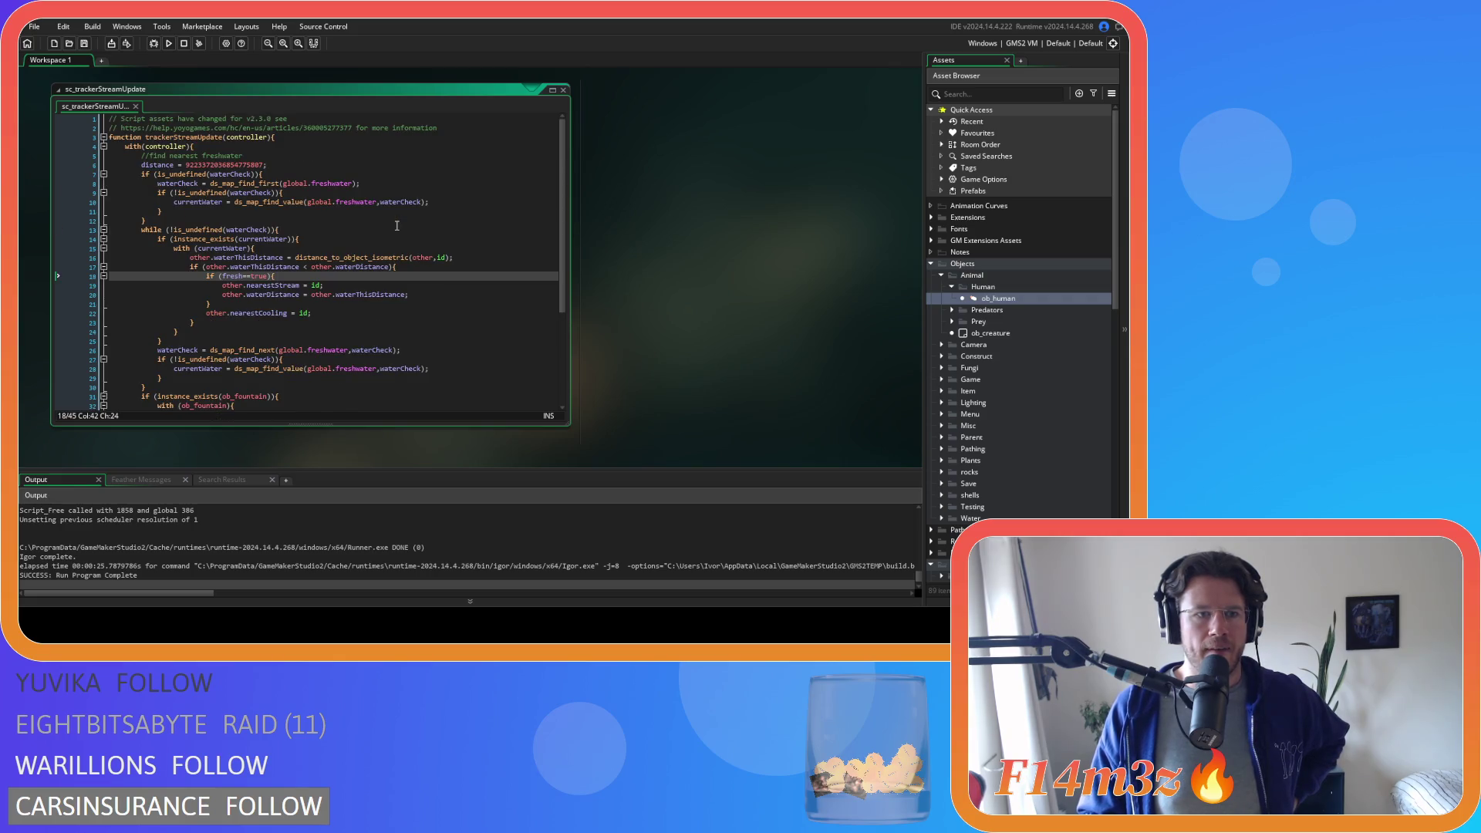
{"action": "scroll", "coordinate": [674, 238], "scroll_direction": "down", "scroll_amount": 4}
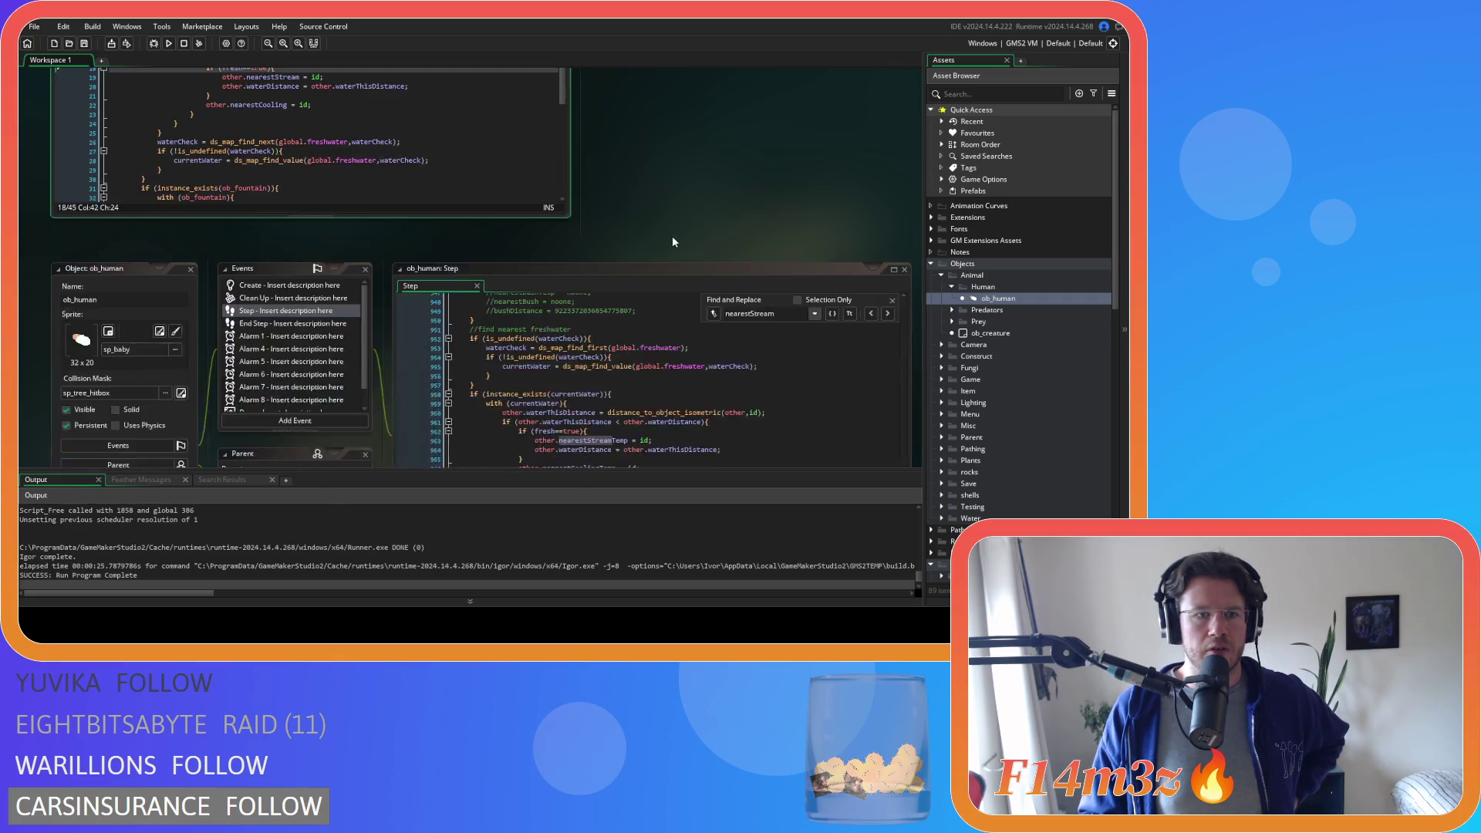
{"action": "scroll", "coordinate": [667, 242], "scroll_direction": "down", "scroll_amount": 4}
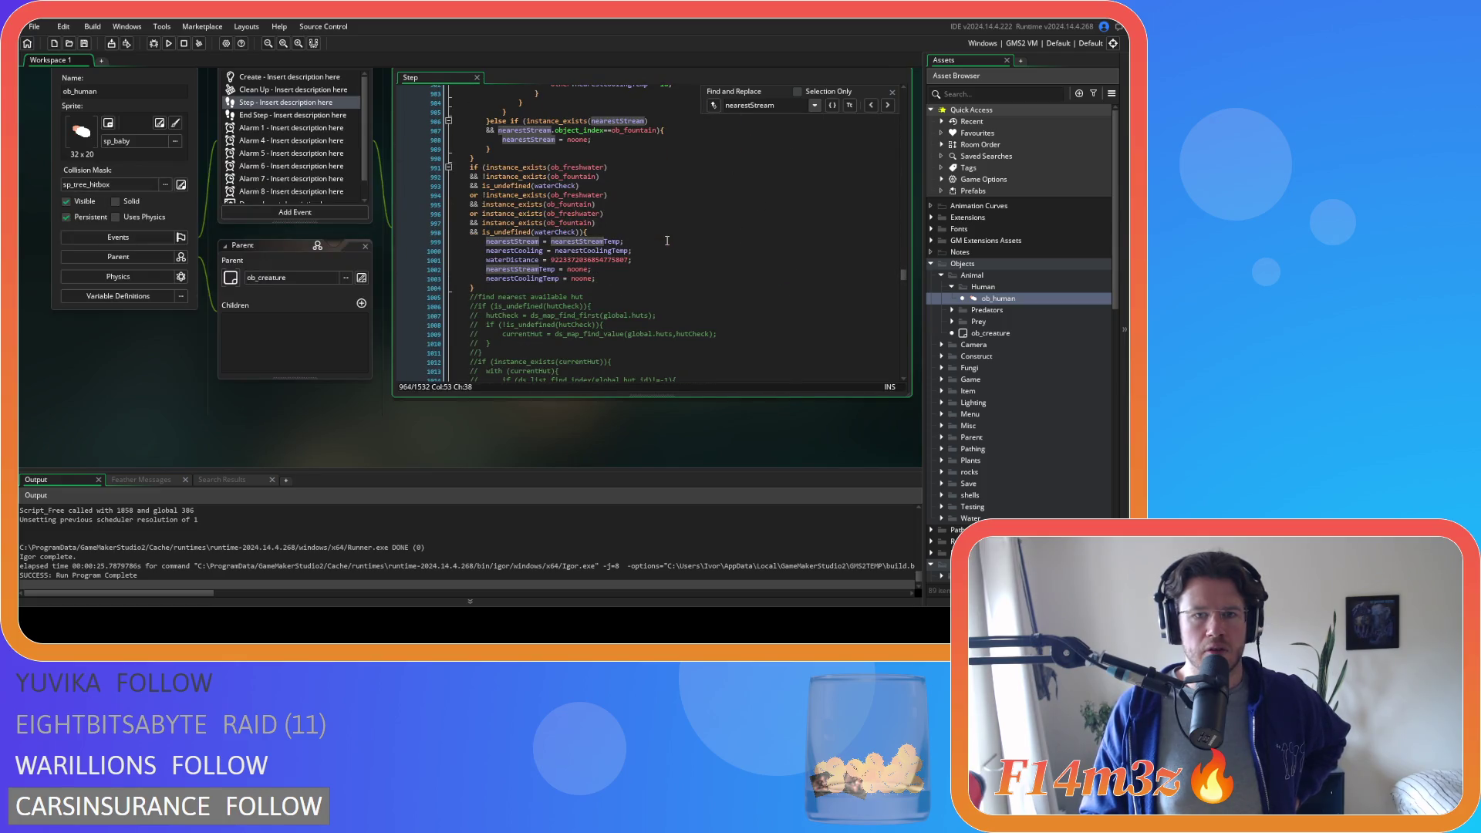
- Inspect nearestStreamTemp on line 999 and the nearestStream reset lines 1002–1003 in ob_human's Step code
{"action": "left_click", "coordinate": [631, 217]}
{"action": "left_click", "coordinate": [650, 231]}
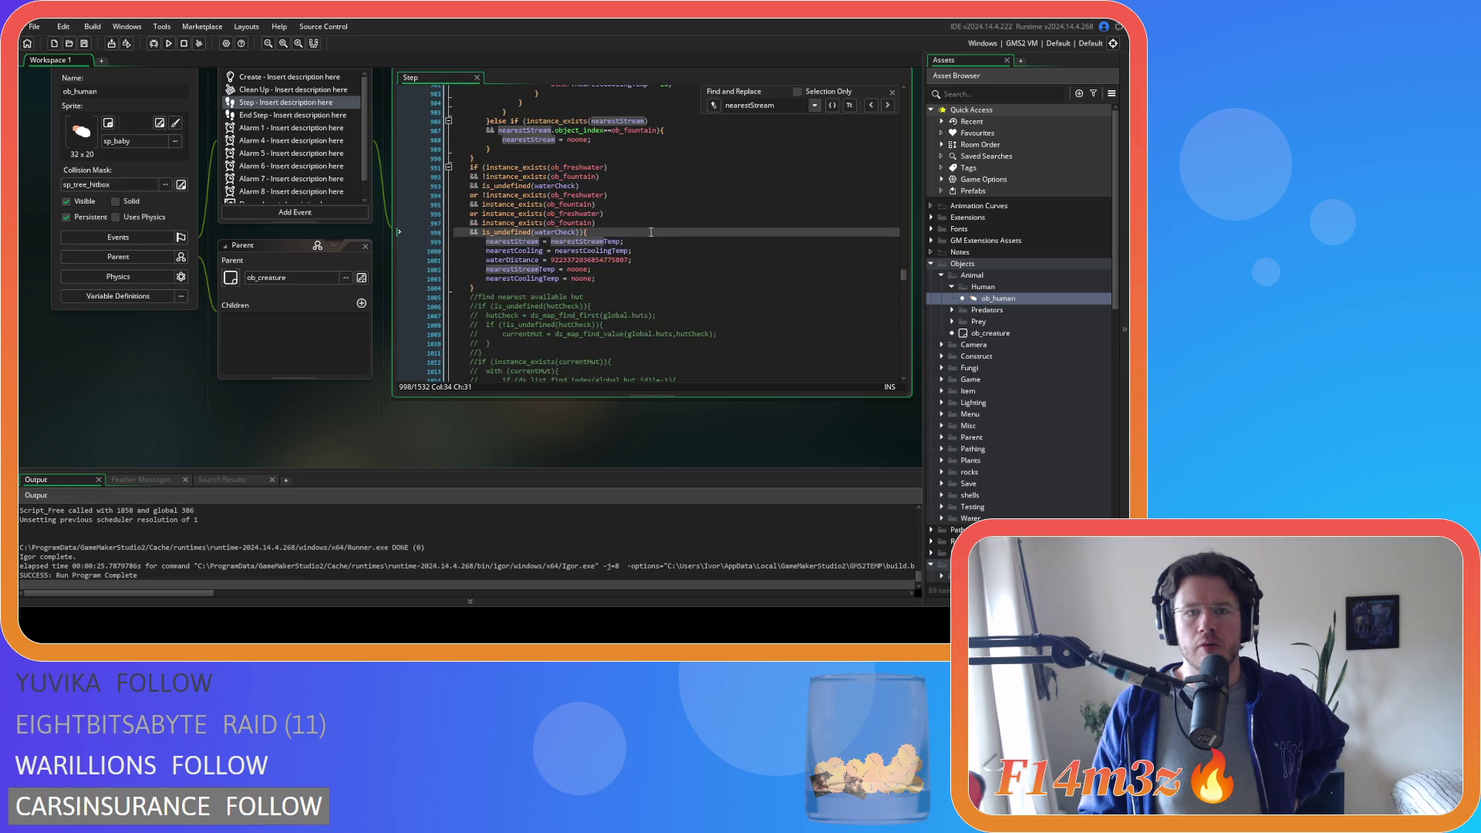
{"action": "left_click", "coordinate": [610, 278]}
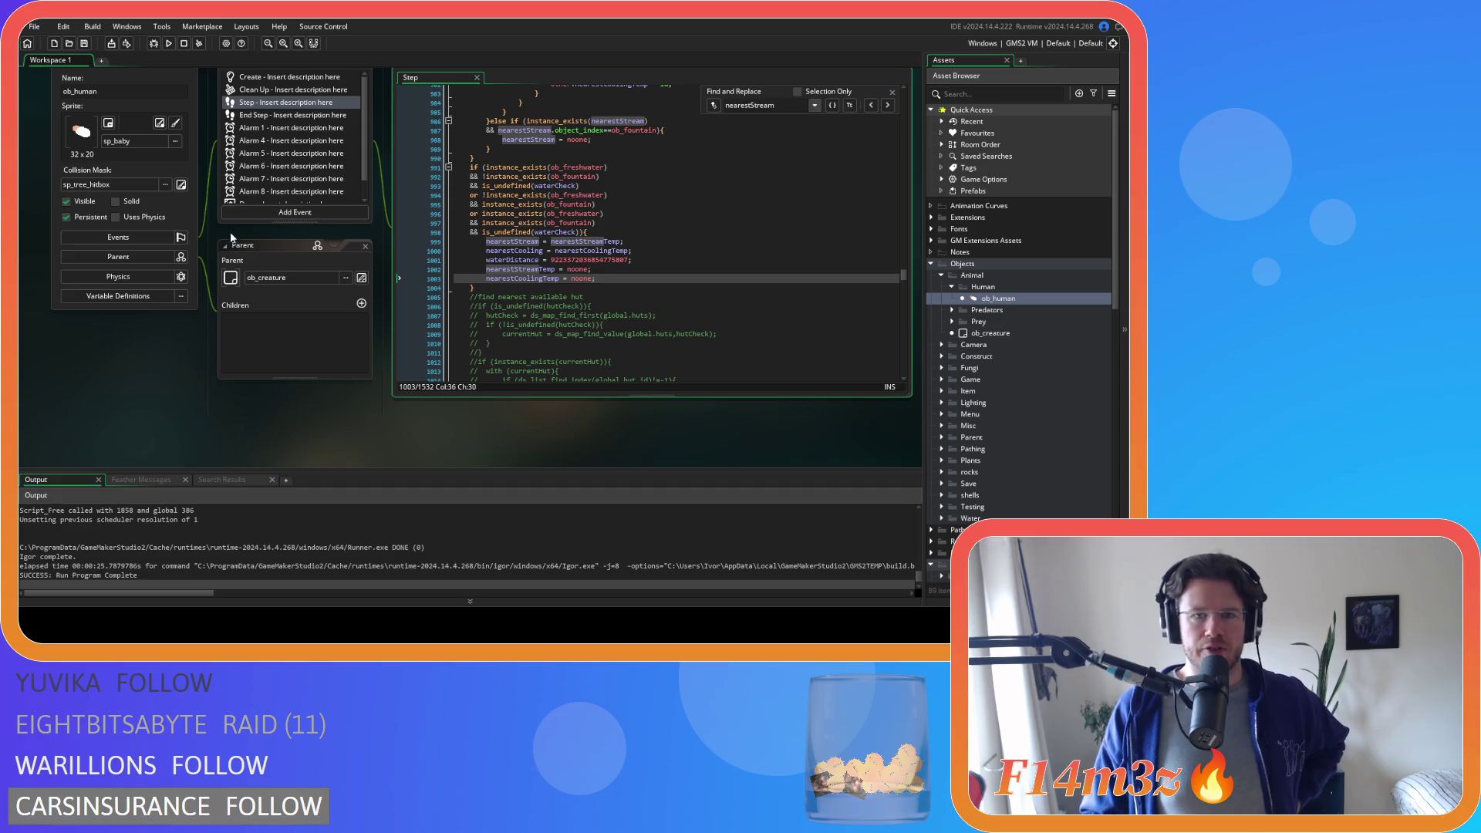
{"action": "left_click_drag", "start_coordinate": [559, 241], "coordinate": [600, 240]}
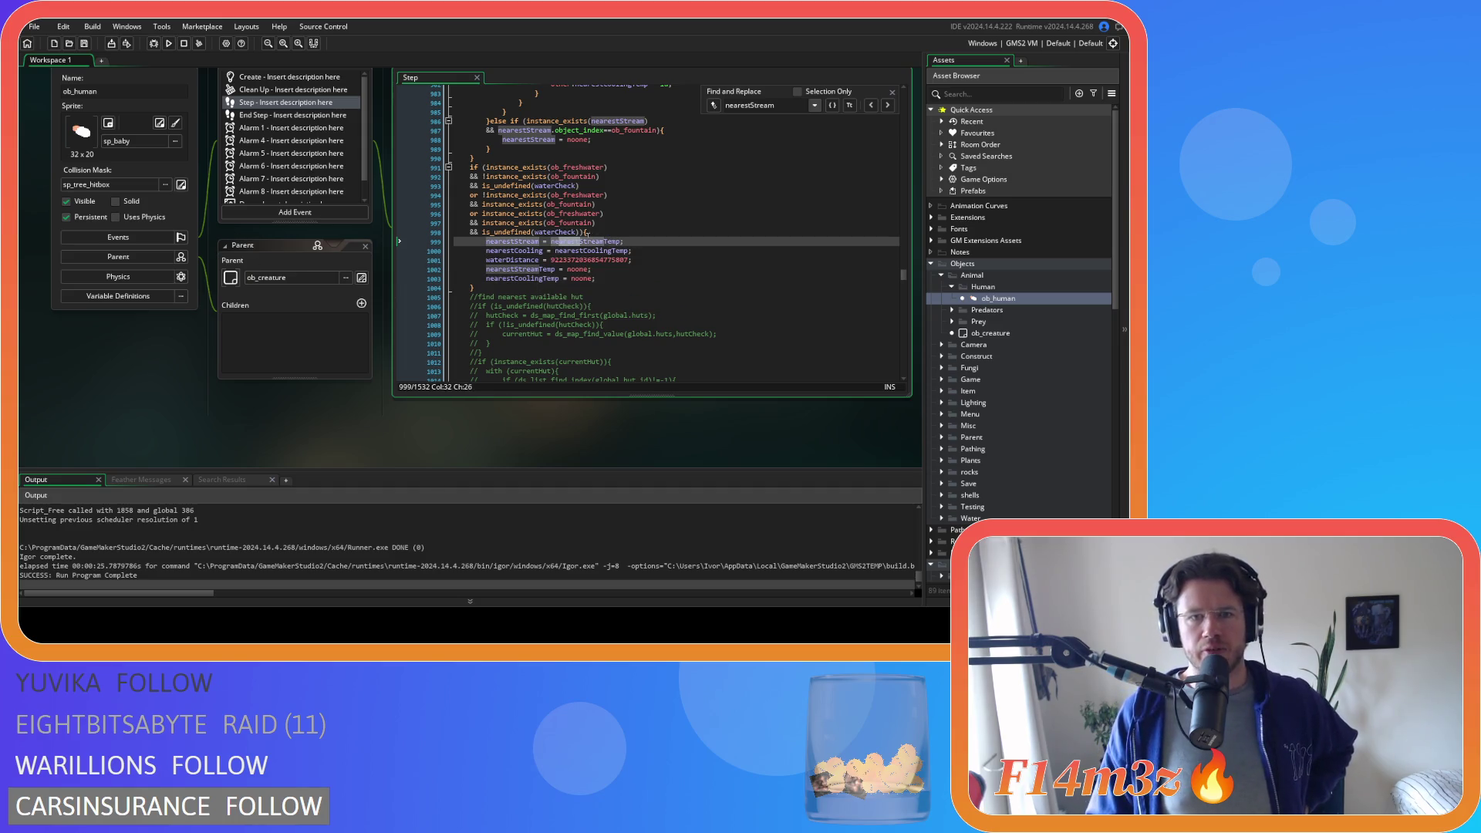
{"action": "left_click_drag", "start_coordinate": [487, 268], "coordinate": [596, 278]}
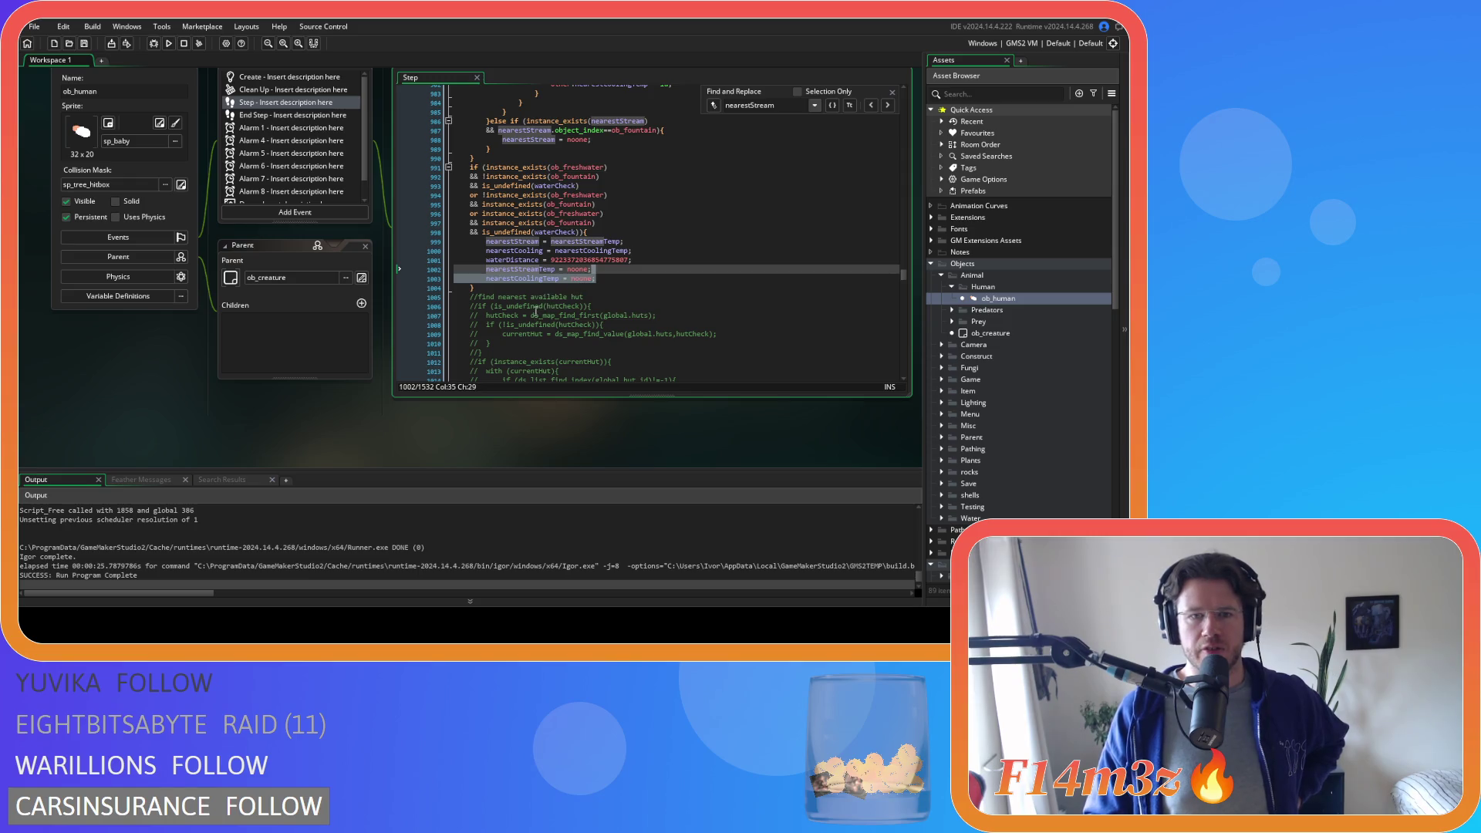
{"action": "scroll", "coordinate": [618, 293], "scroll_direction": "up", "scroll_amount": 5}
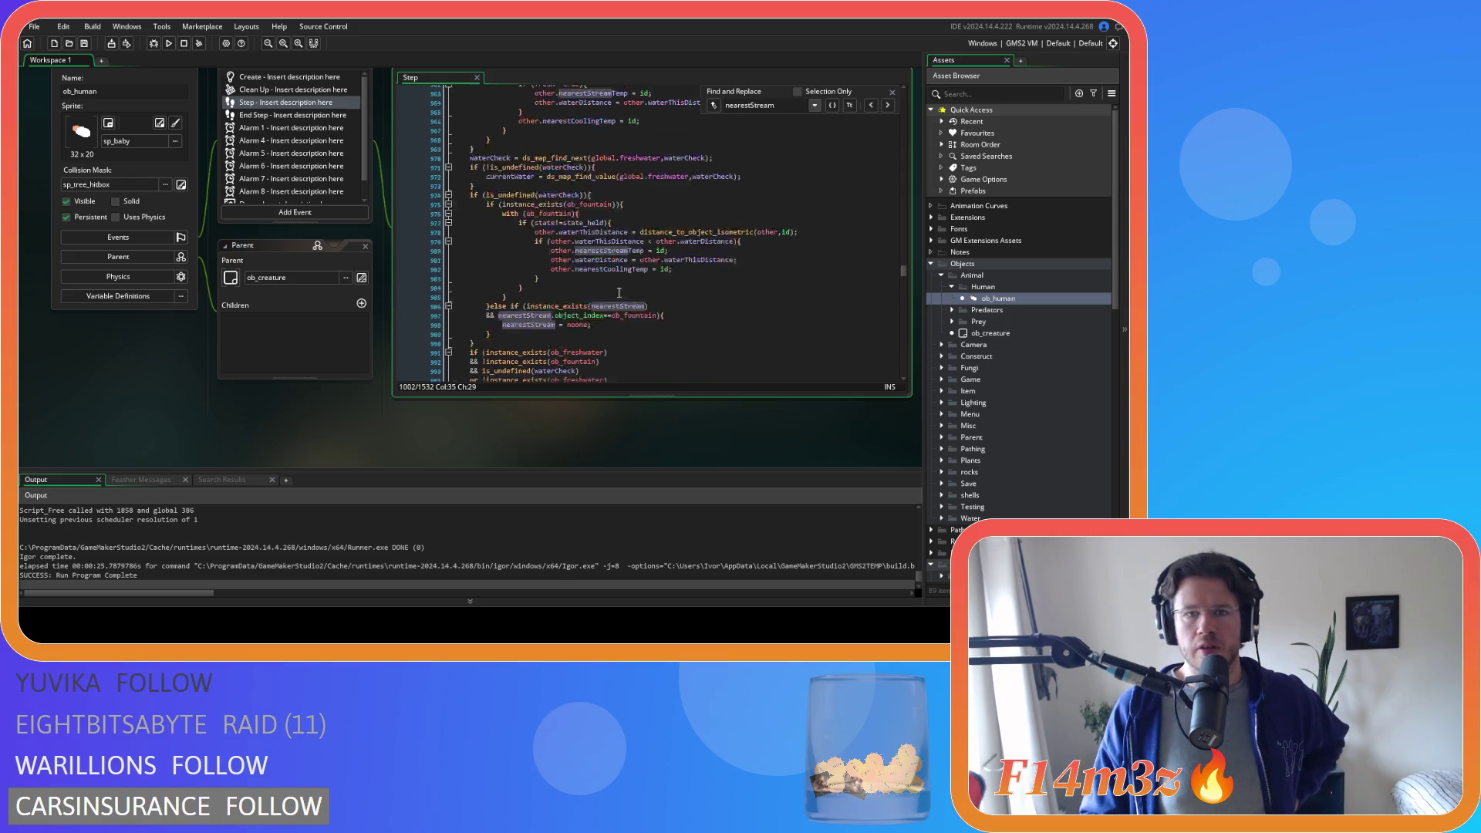
{"action": "scroll", "coordinate": [619, 293], "scroll_direction": "up", "scroll_amount": 5}
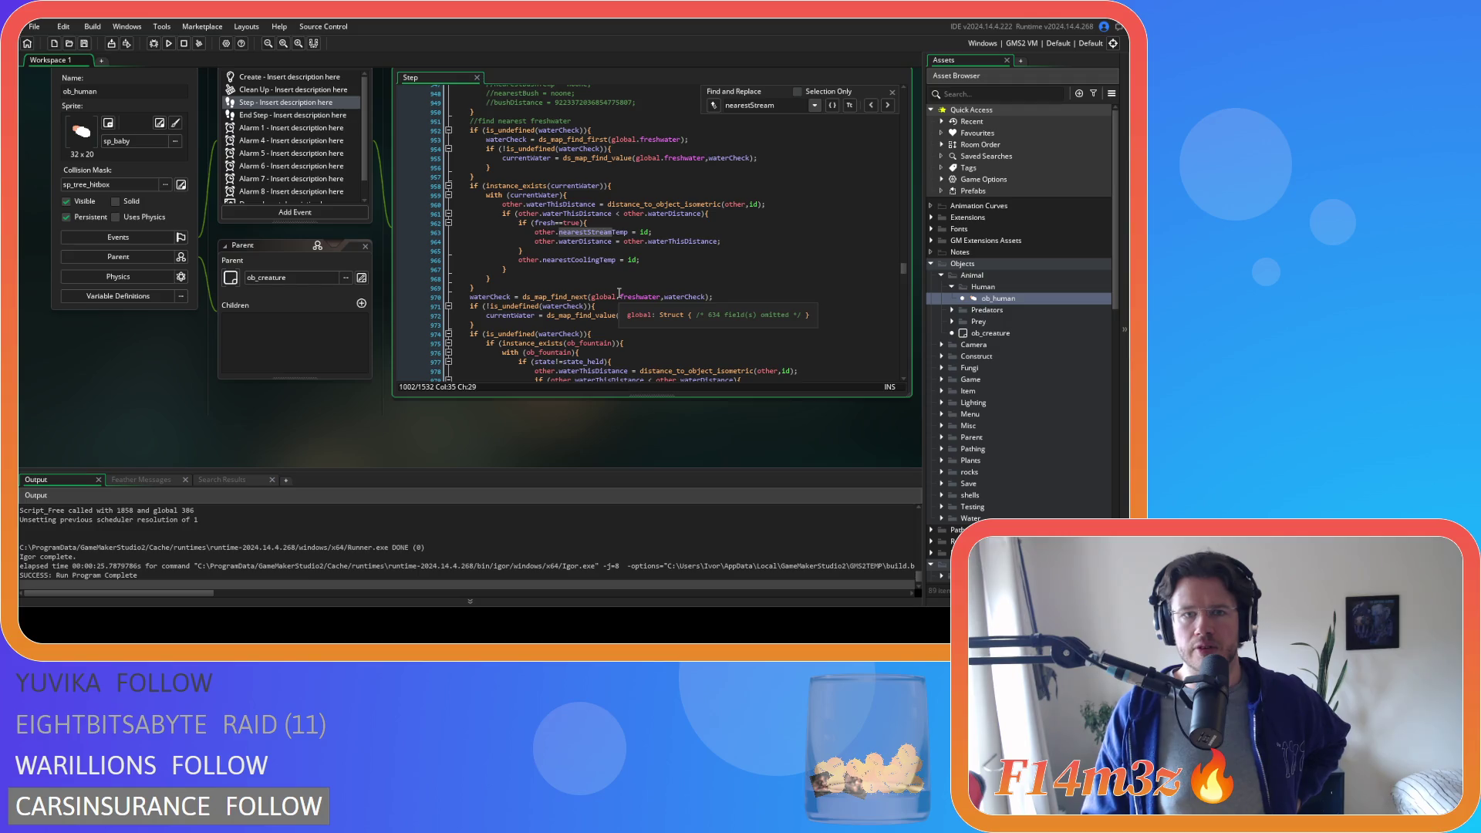
{"action": "scroll", "coordinate": [617, 292], "scroll_direction": "down", "scroll_amount": 5}
{"action": "scroll", "coordinate": [617, 293], "scroll_direction": "down", "scroll_amount": 4}
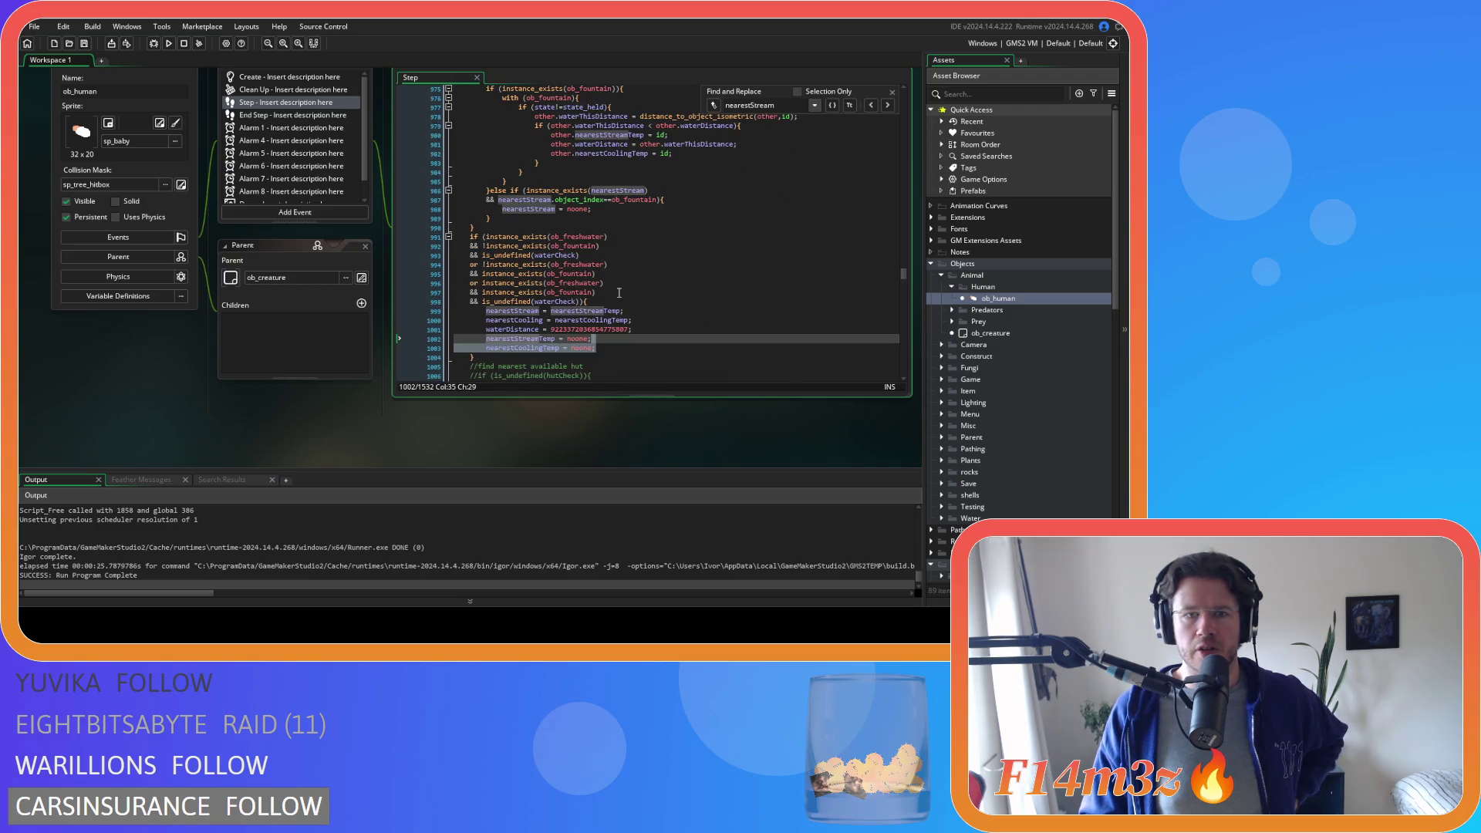
{"action": "scroll", "coordinate": [169, 320], "scroll_direction": "up", "scroll_amount": 3}
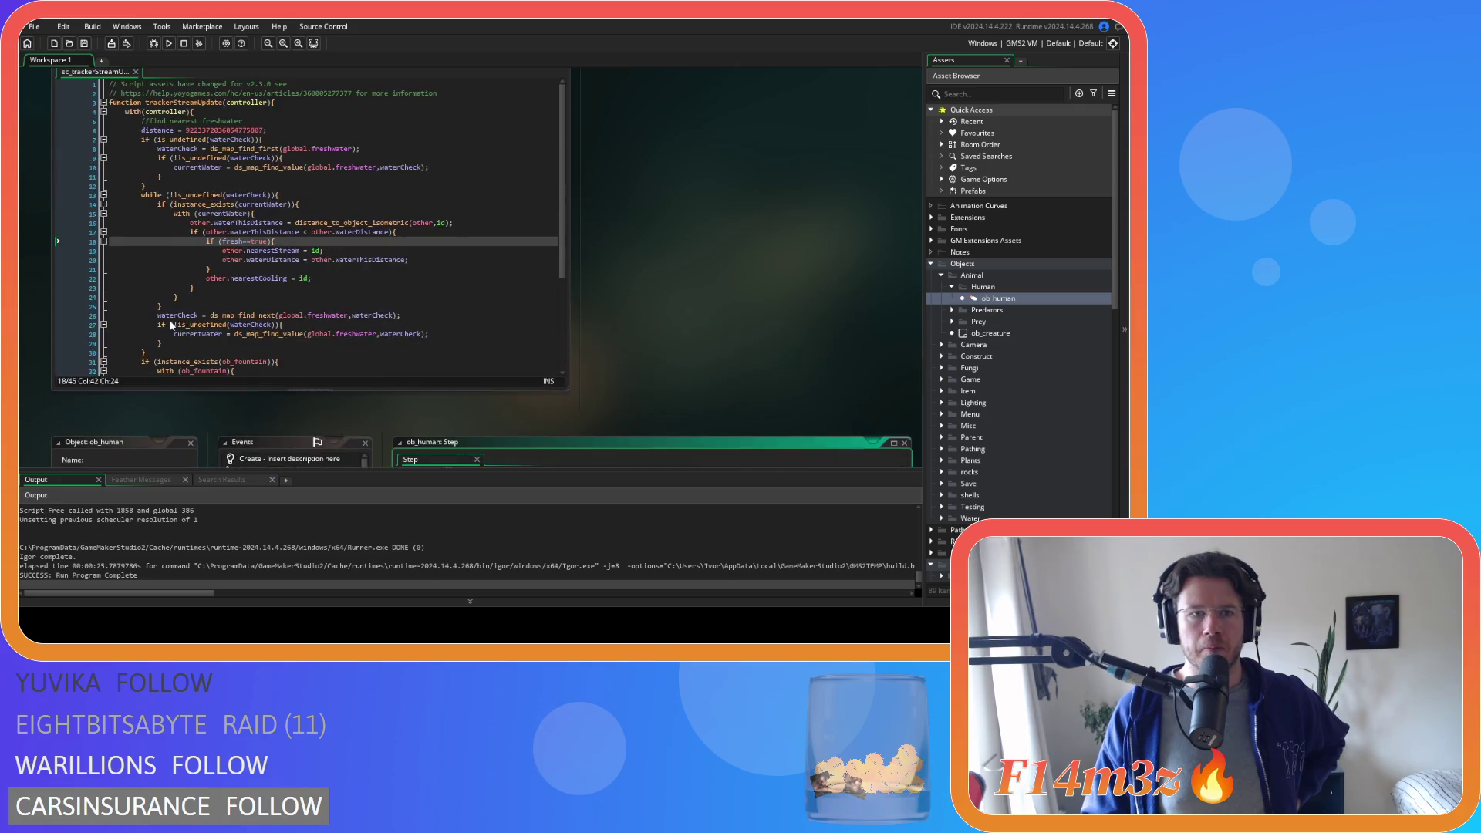
{"action": "scroll", "coordinate": [336, 250], "scroll_direction": "down", "scroll_amount": 5}
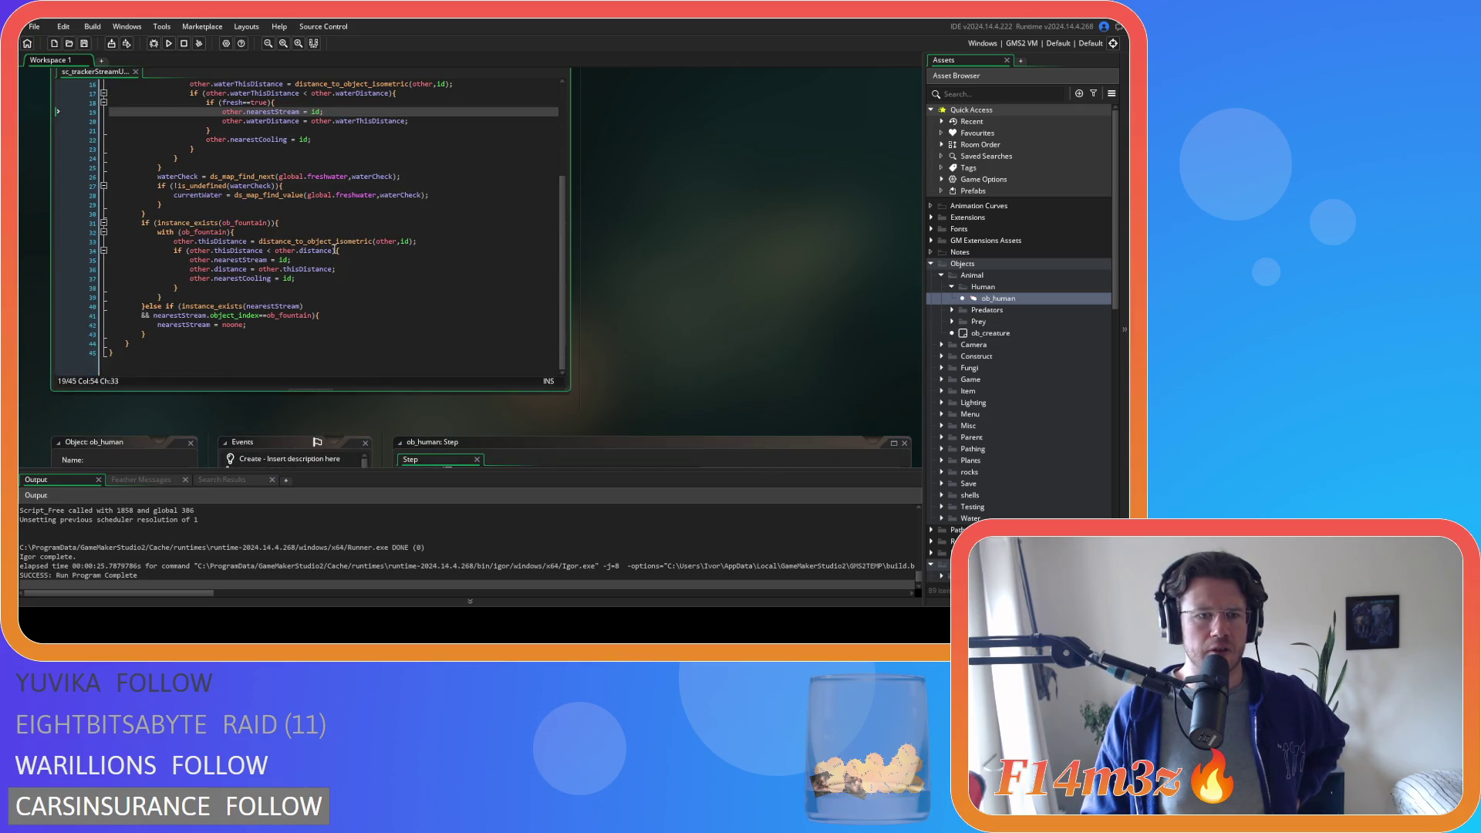
{"action": "left_click", "coordinate": [307, 280]}
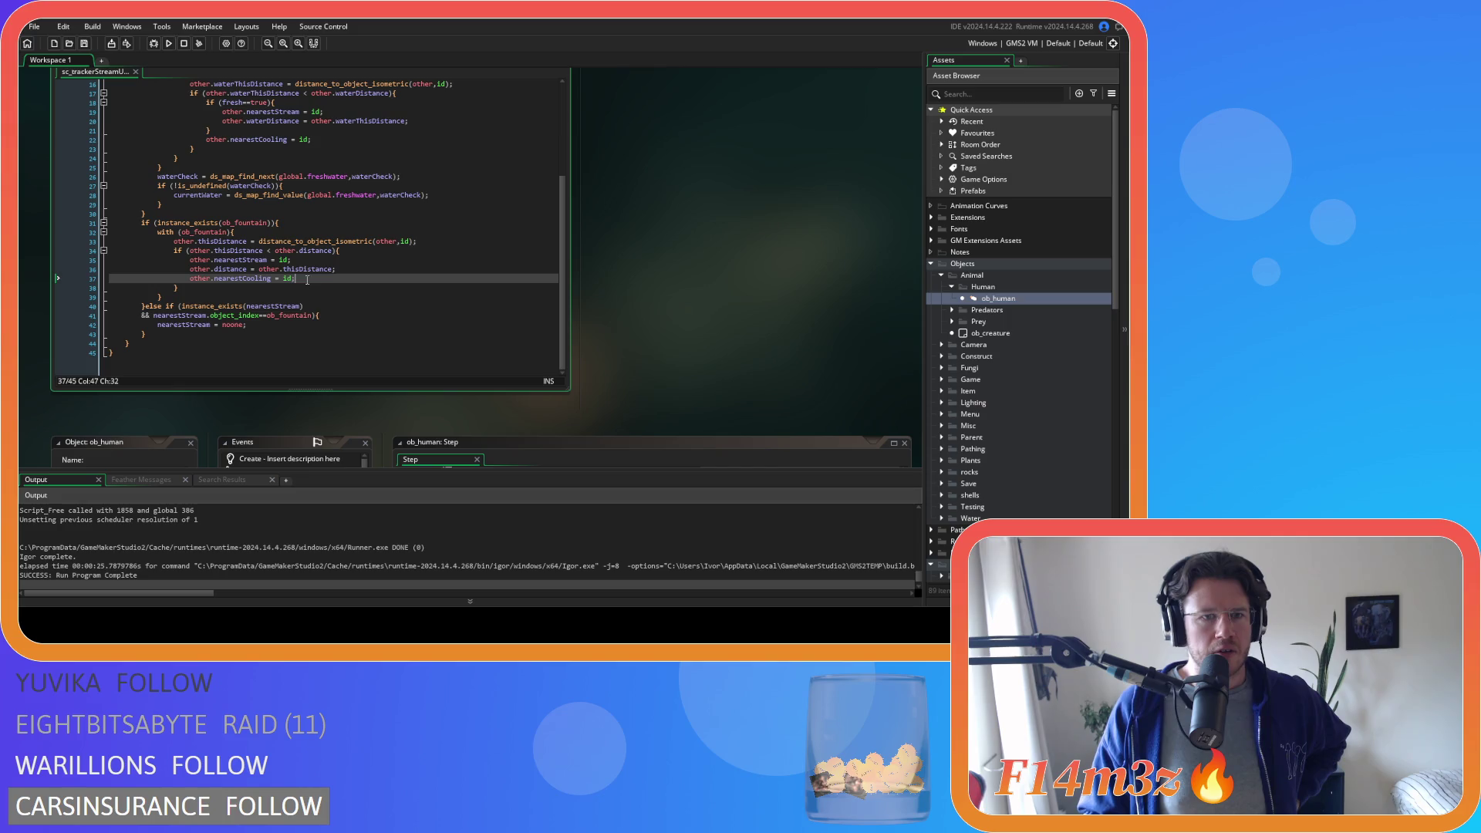
{"action": "left_click", "coordinate": [279, 336]}
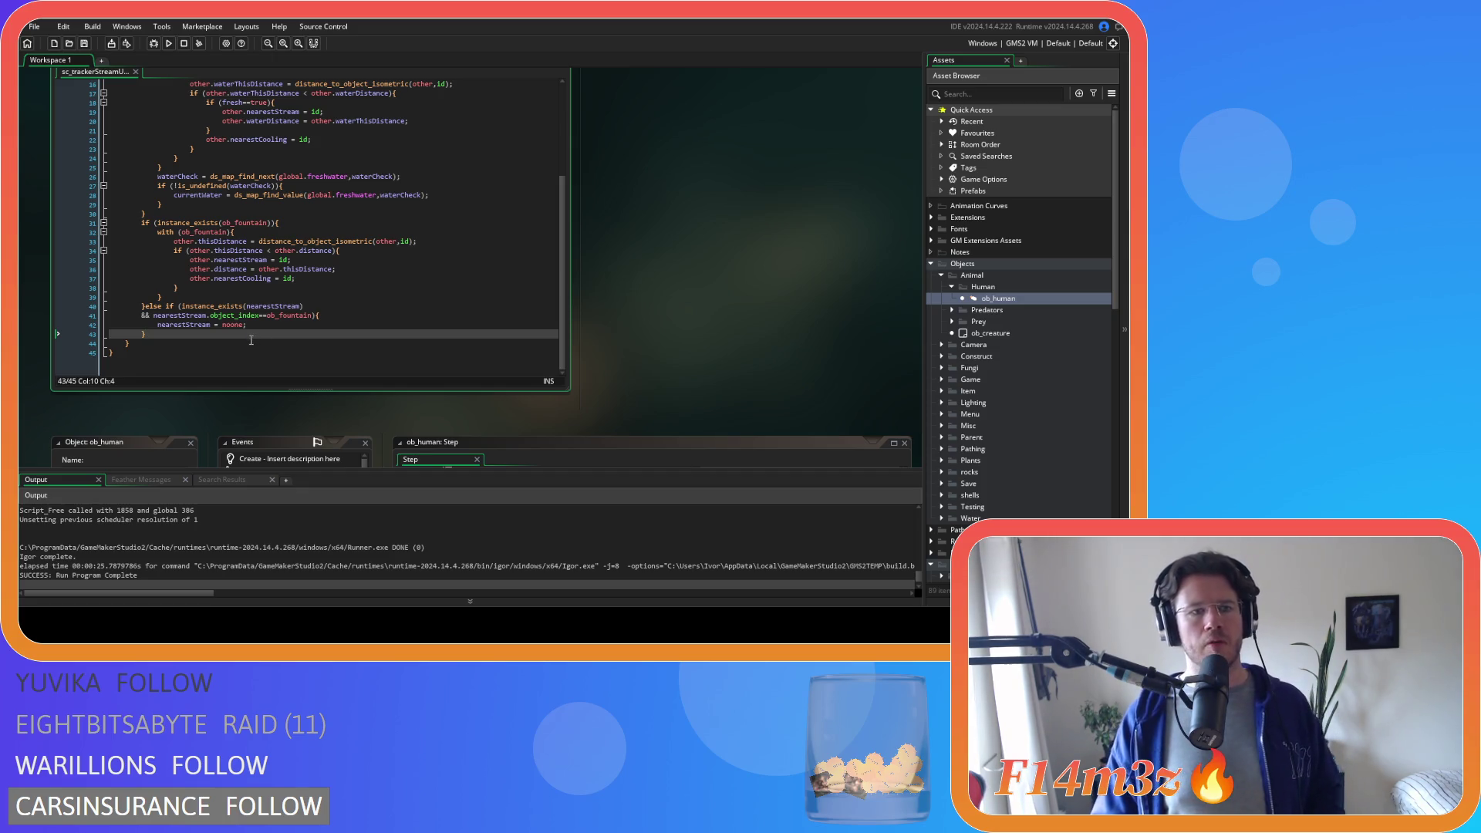
{"action": "scroll", "coordinate": [354, 326], "scroll_direction": "up", "scroll_amount": 2}
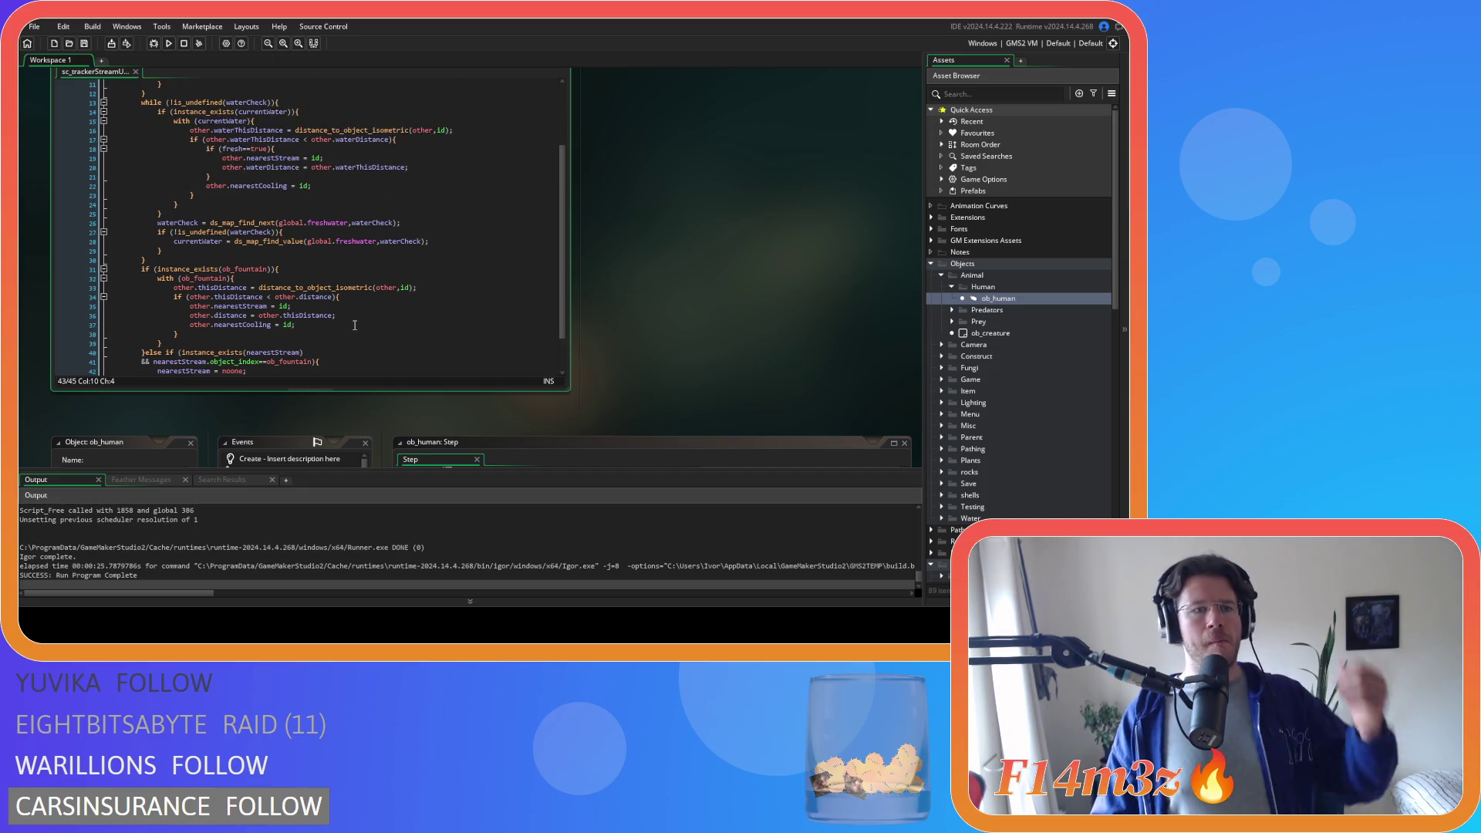
{"action": "scroll", "coordinate": [355, 326], "scroll_direction": "down", "scroll_amount": 2}
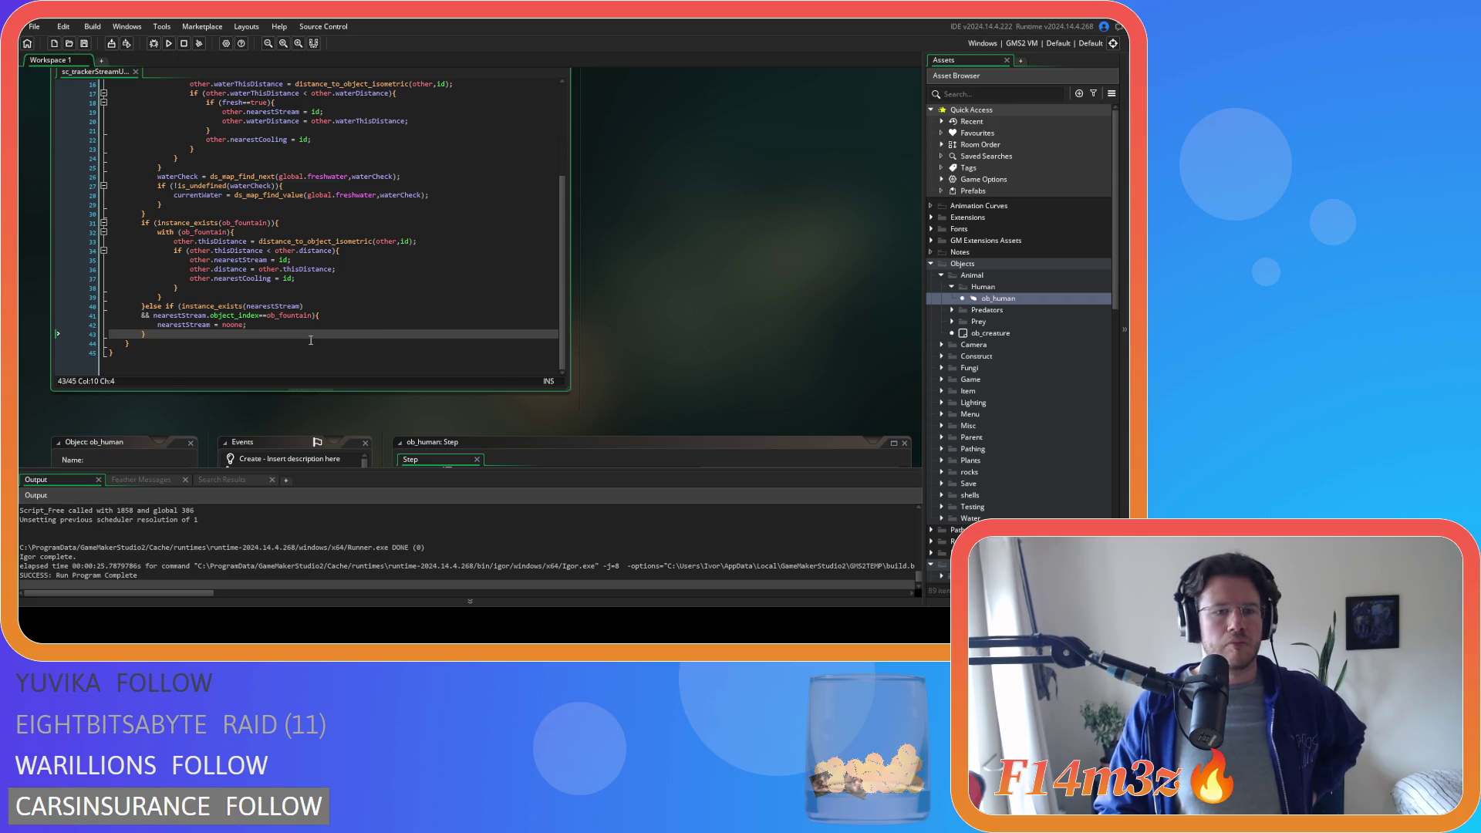
{"action": "scroll", "coordinate": [322, 339], "scroll_direction": "up", "scroll_amount": 3}
{"action": "scroll", "coordinate": [310, 311], "scroll_direction": "up", "scroll_amount": 3}
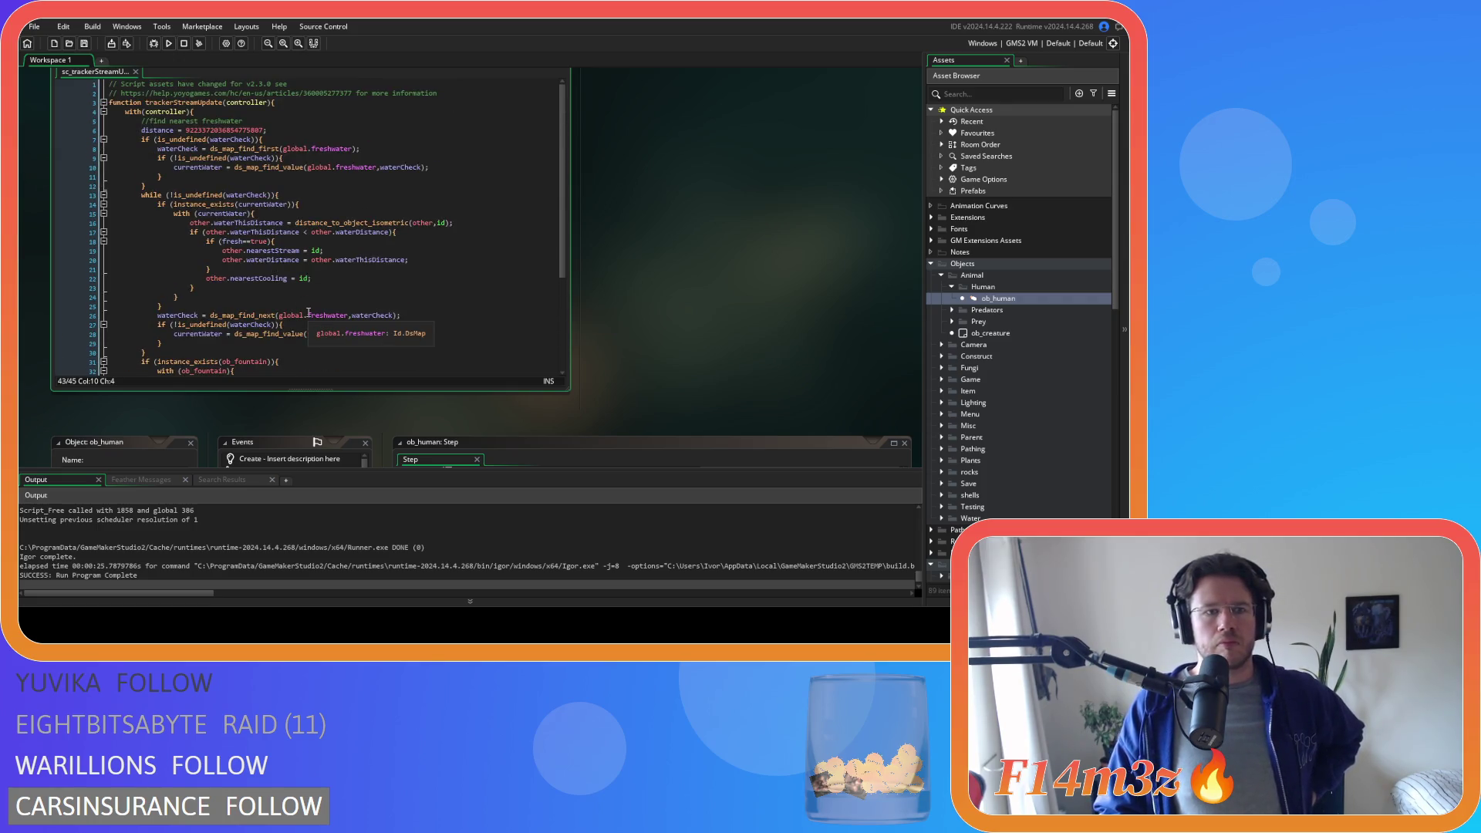
{"action": "scroll", "coordinate": [308, 310], "scroll_direction": "down", "scroll_amount": 5}
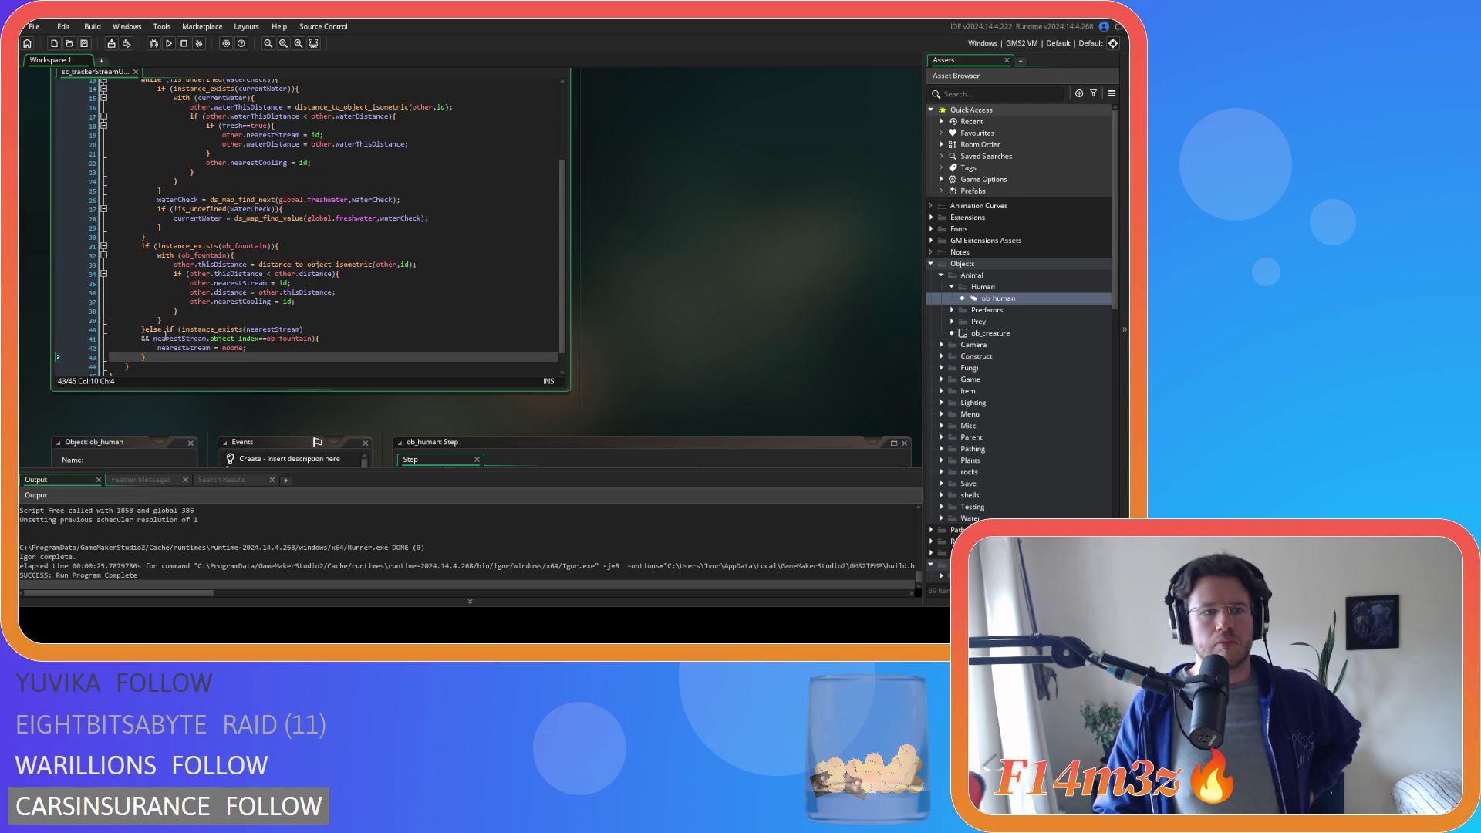
{"action": "scroll", "coordinate": [205, 321], "scroll_direction": "down", "scroll_amount": 1}
{"action": "left_click", "coordinate": [140, 306]}
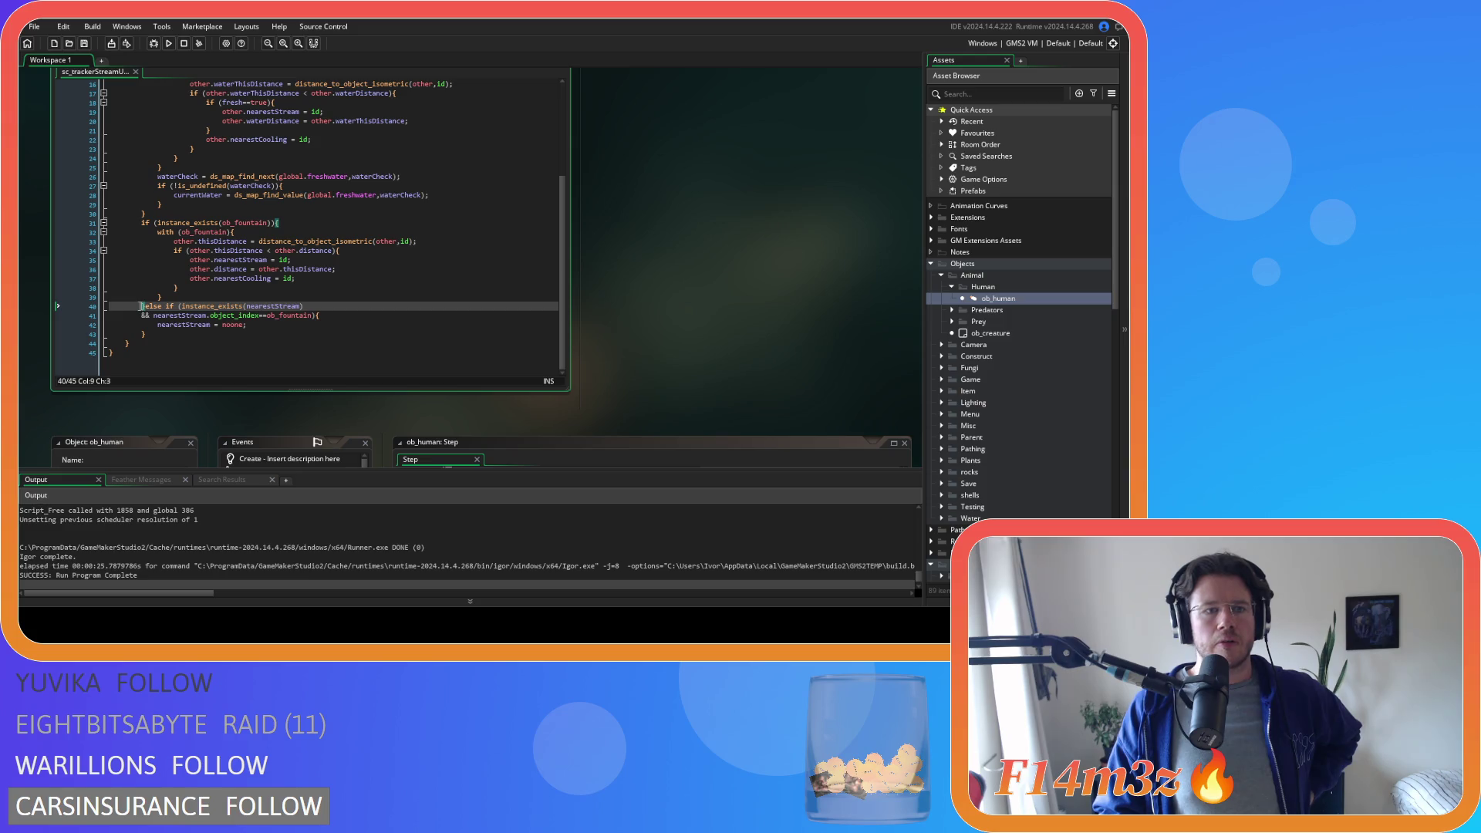
{"action": "scroll", "coordinate": [140, 306], "scroll_direction": "up", "scroll_amount": 3}
{"action": "scroll", "coordinate": [140, 303], "scroll_direction": "up", "scroll_amount": 3}
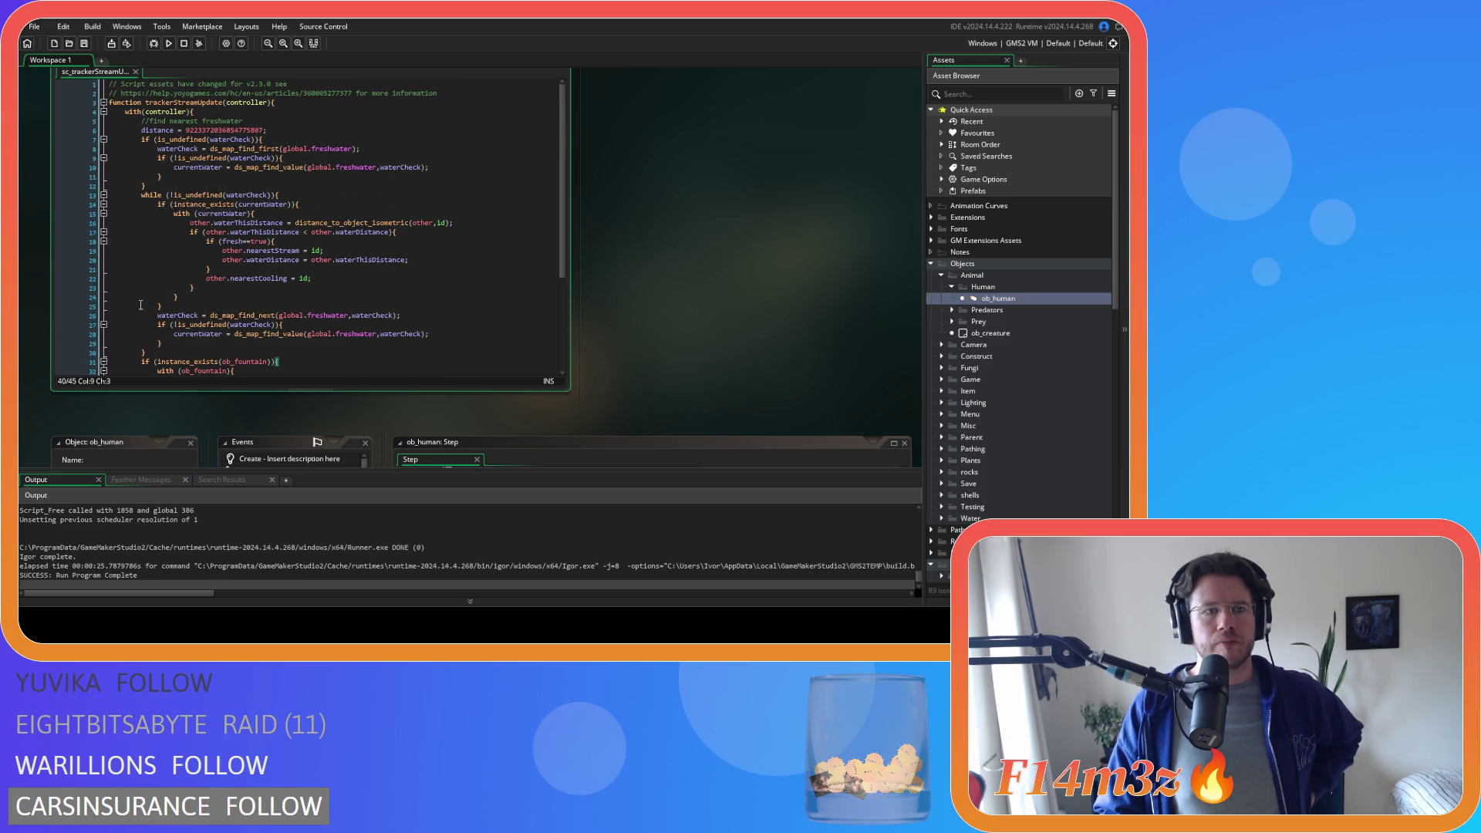
{"action": "scroll", "coordinate": [139, 306], "scroll_direction": "down", "scroll_amount": 3}
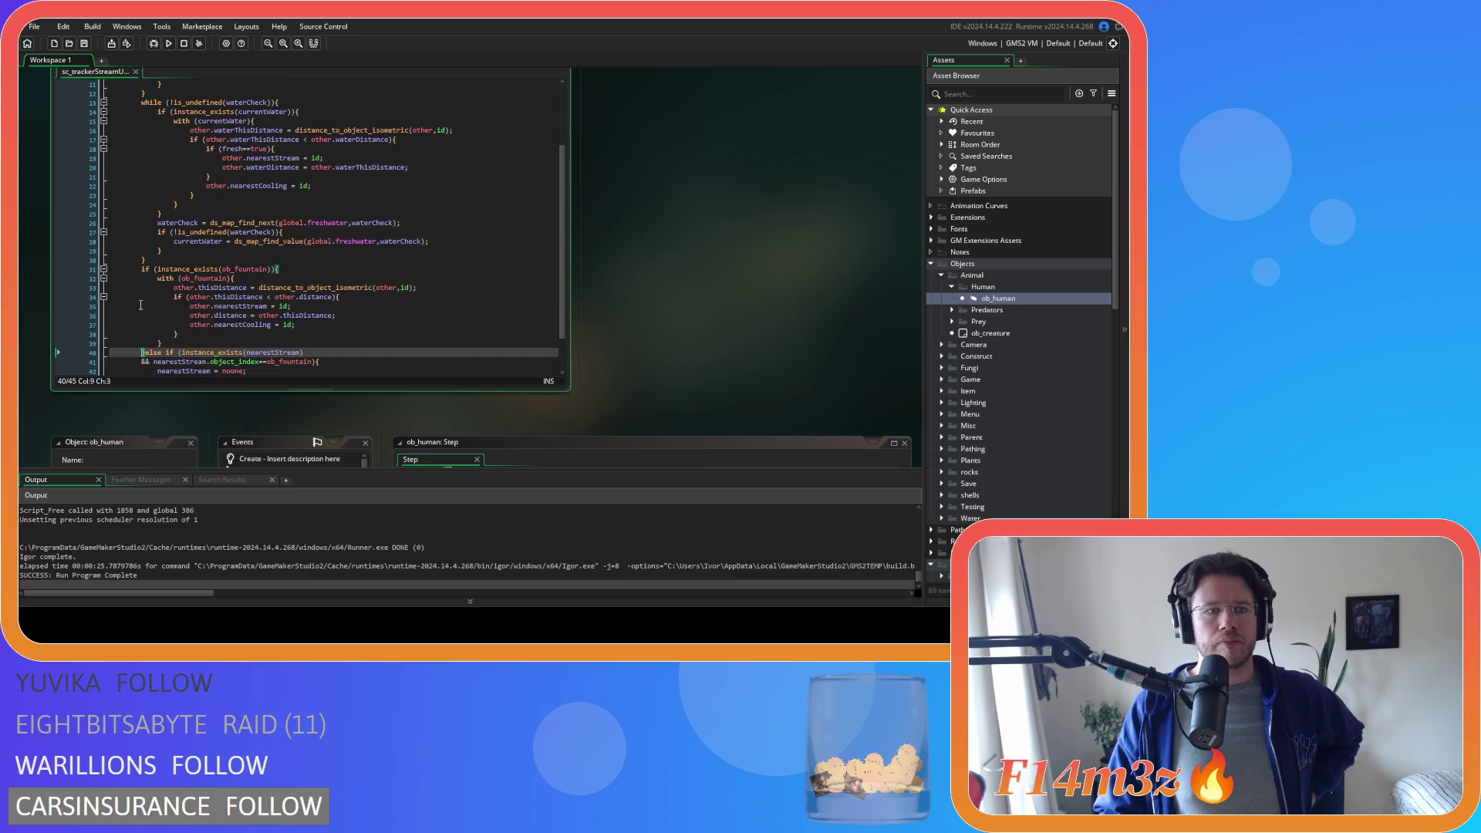
{"action": "scroll", "coordinate": [140, 306], "scroll_direction": "up", "scroll_amount": 3}
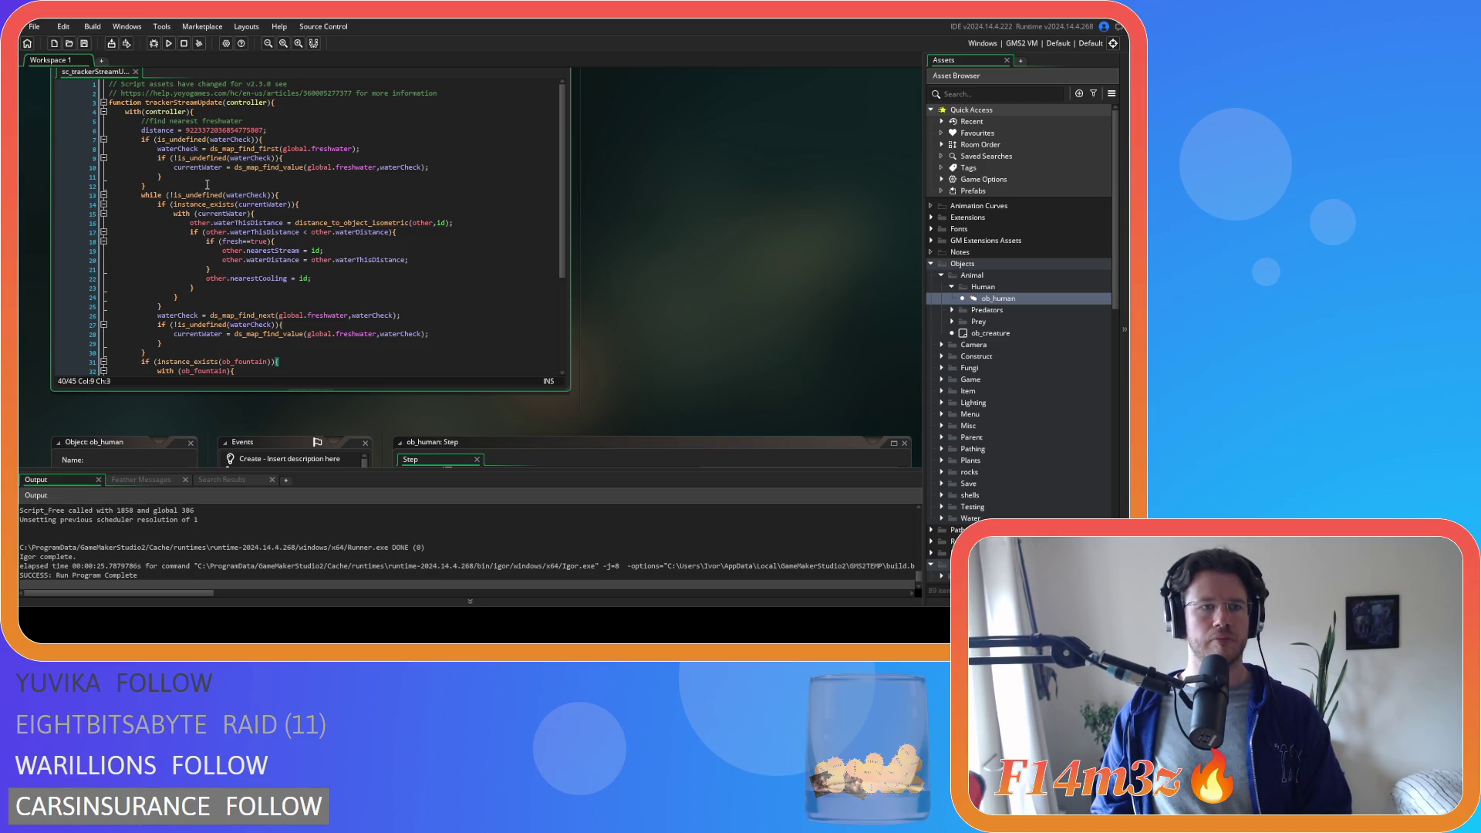
- Review the nearestStream references on lines 12 and 40–42 of the stream tracker script
{"action": "left_click", "coordinate": [208, 184]}
{"action": "key", "text": "Left"}
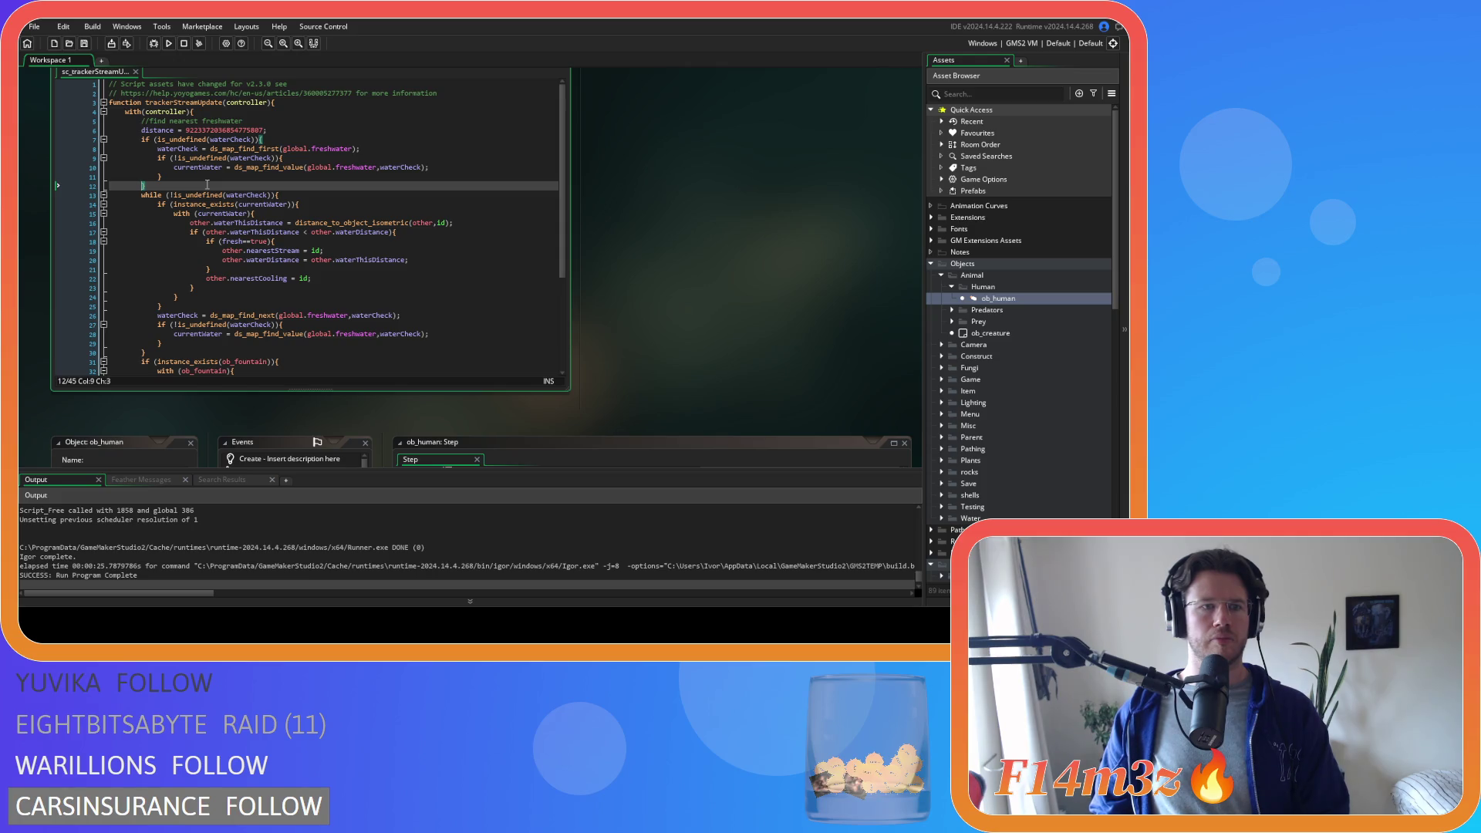
{"action": "scroll", "coordinate": [207, 184], "scroll_direction": "down", "scroll_amount": 2}
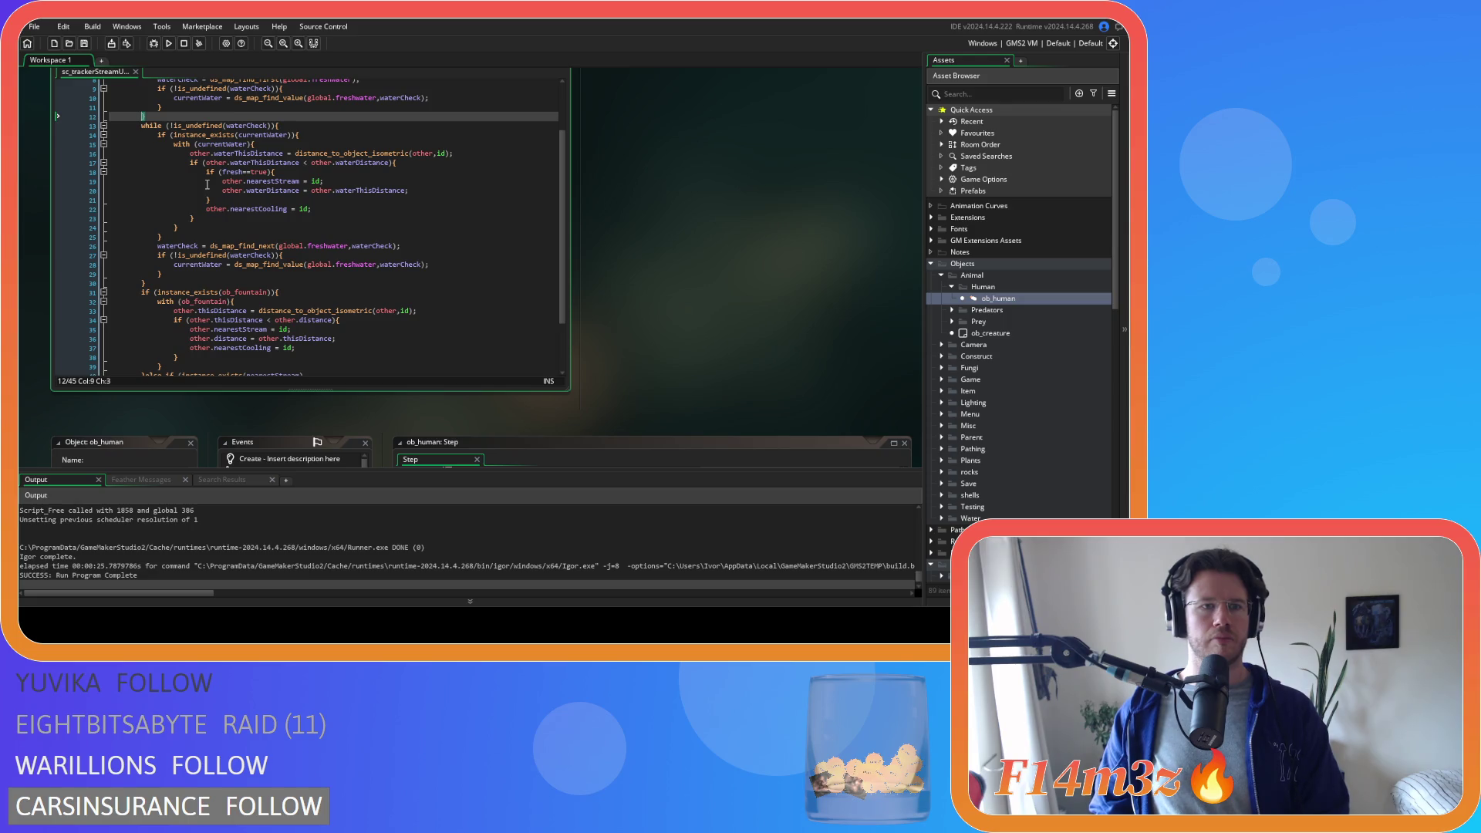
{"action": "scroll", "coordinate": [208, 184], "scroll_direction": "down", "scroll_amount": 1}
{"action": "scroll", "coordinate": [207, 185], "scroll_direction": "down", "scroll_amount": 1}
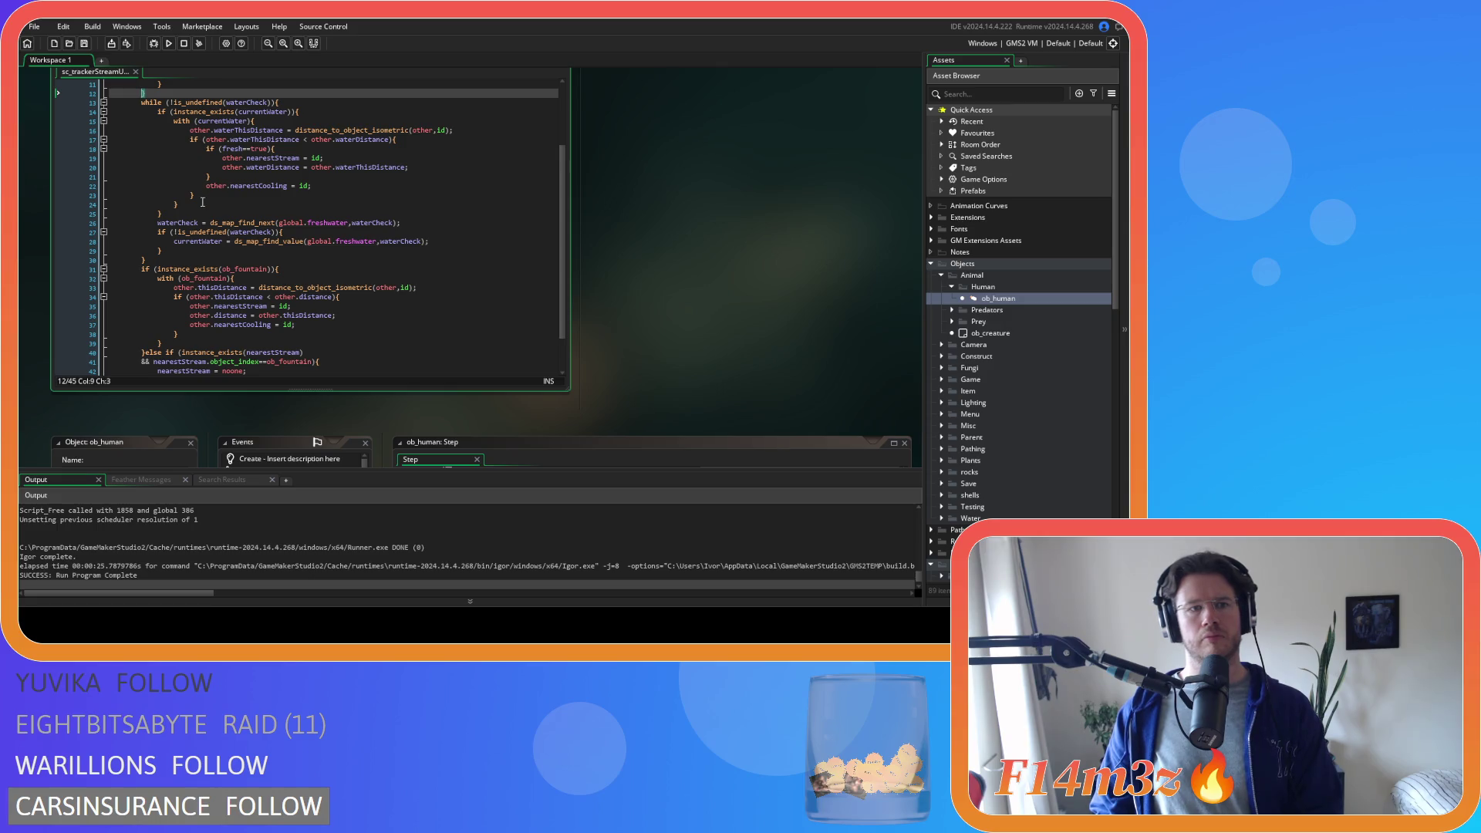
{"action": "scroll", "coordinate": [202, 203], "scroll_direction": "down", "scroll_amount": 2}
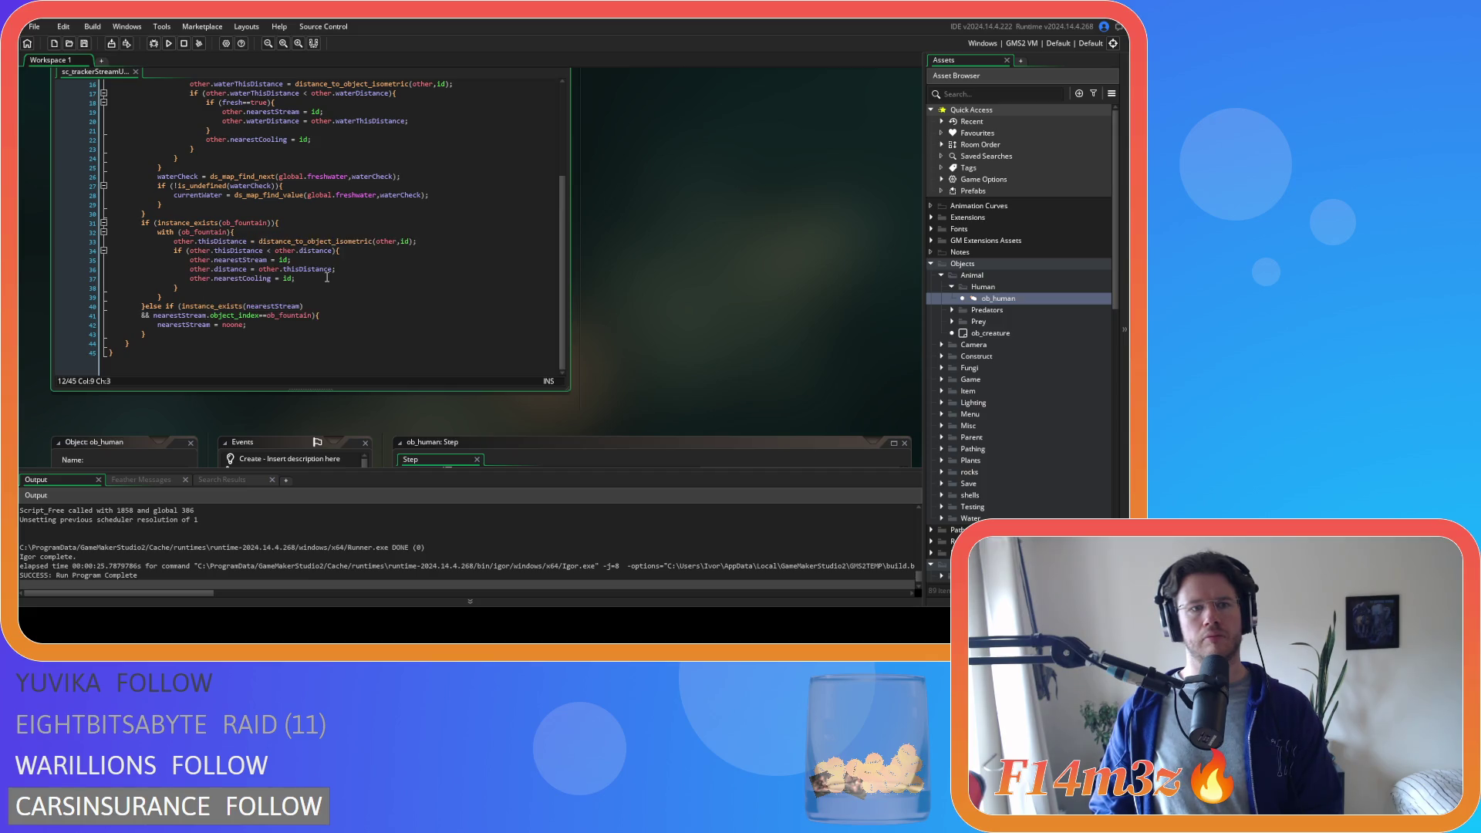
{"action": "left_click", "coordinate": [141, 306]}
{"action": "mouse_move", "coordinate": [273, 305]}
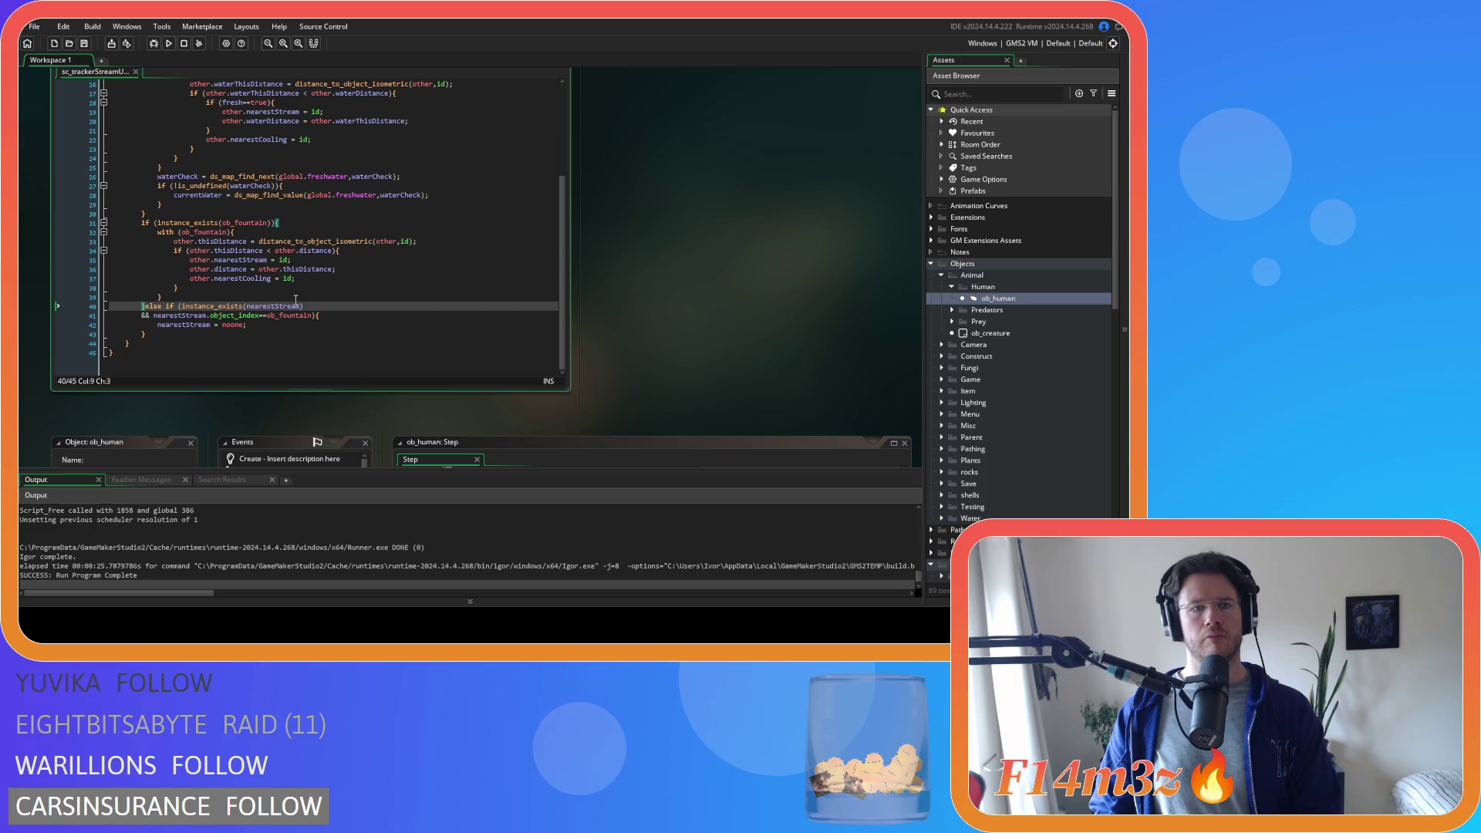
{"action": "scroll", "coordinate": [296, 300], "scroll_direction": "up", "scroll_amount": 2}
{"action": "scroll", "coordinate": [293, 303], "scroll_direction": "up", "scroll_amount": 2}
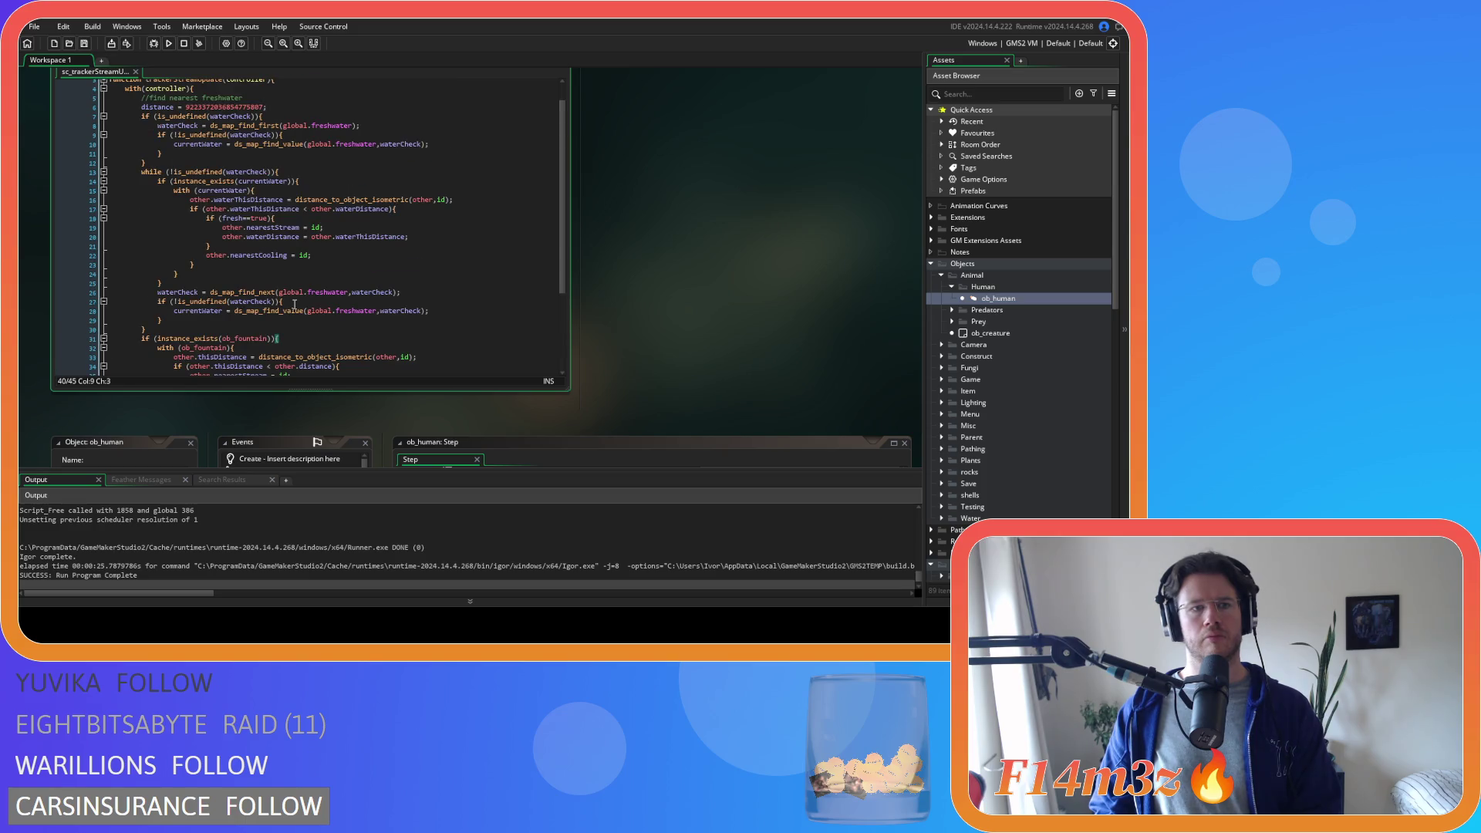
{"action": "scroll", "coordinate": [294, 301], "scroll_direction": "down", "scroll_amount": 2}
{"action": "scroll", "coordinate": [294, 303], "scroll_direction": "down", "scroll_amount": 2}
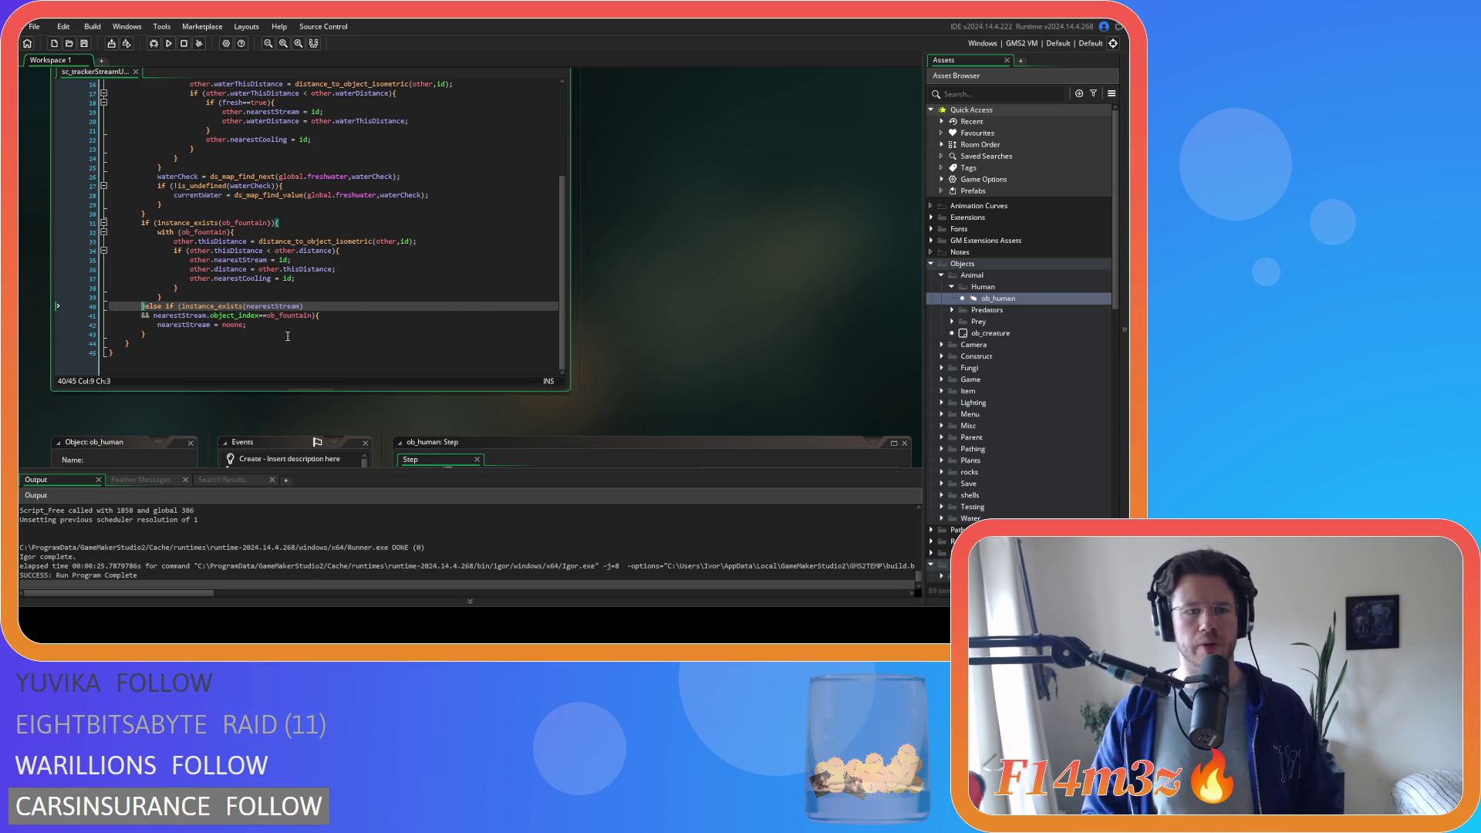
{"action": "left_click", "coordinate": [260, 326]}
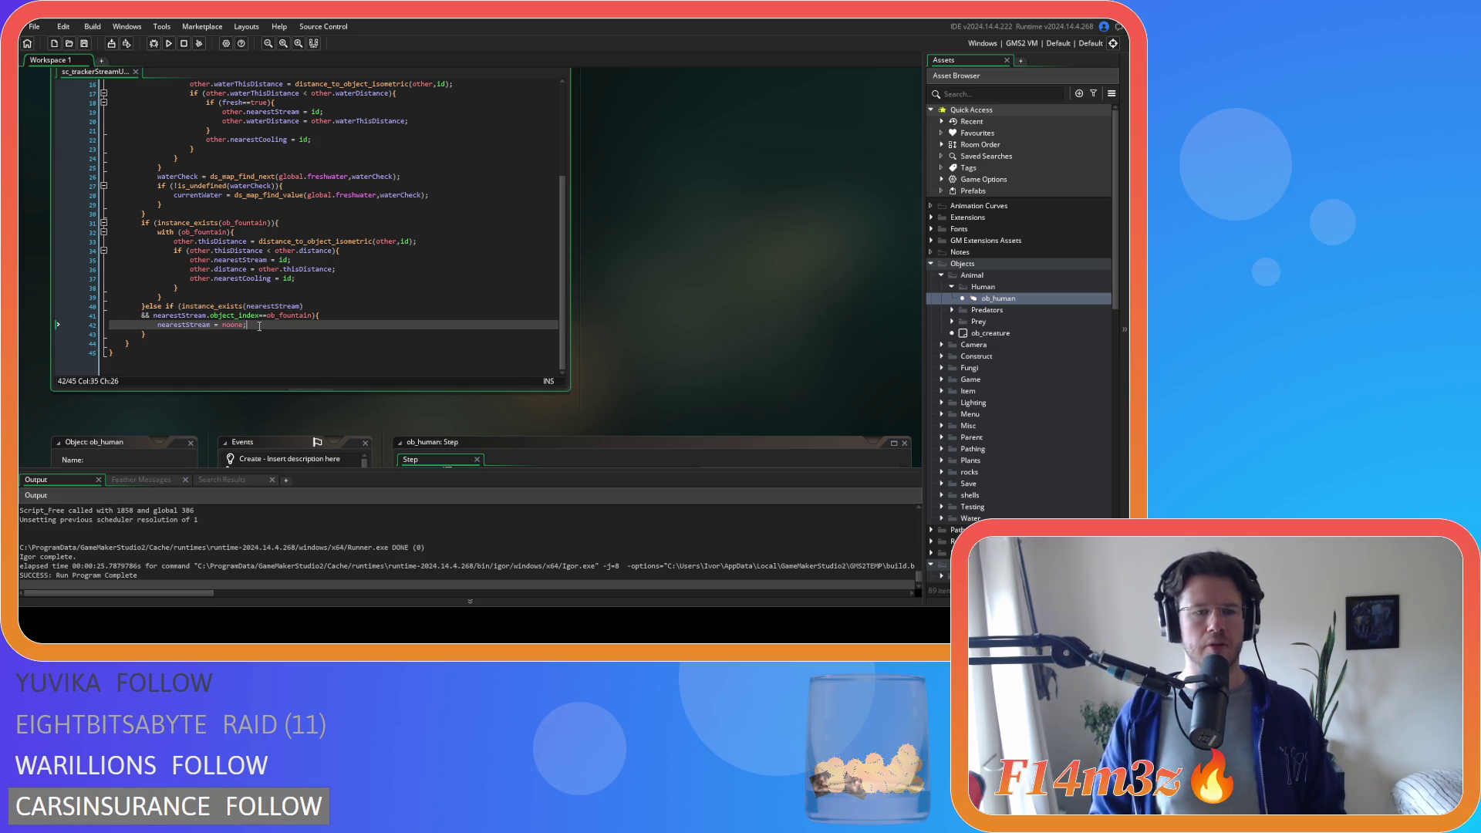
{"action": "scroll", "coordinate": [416, 347], "scroll_direction": "up", "scroll_amount": 5}
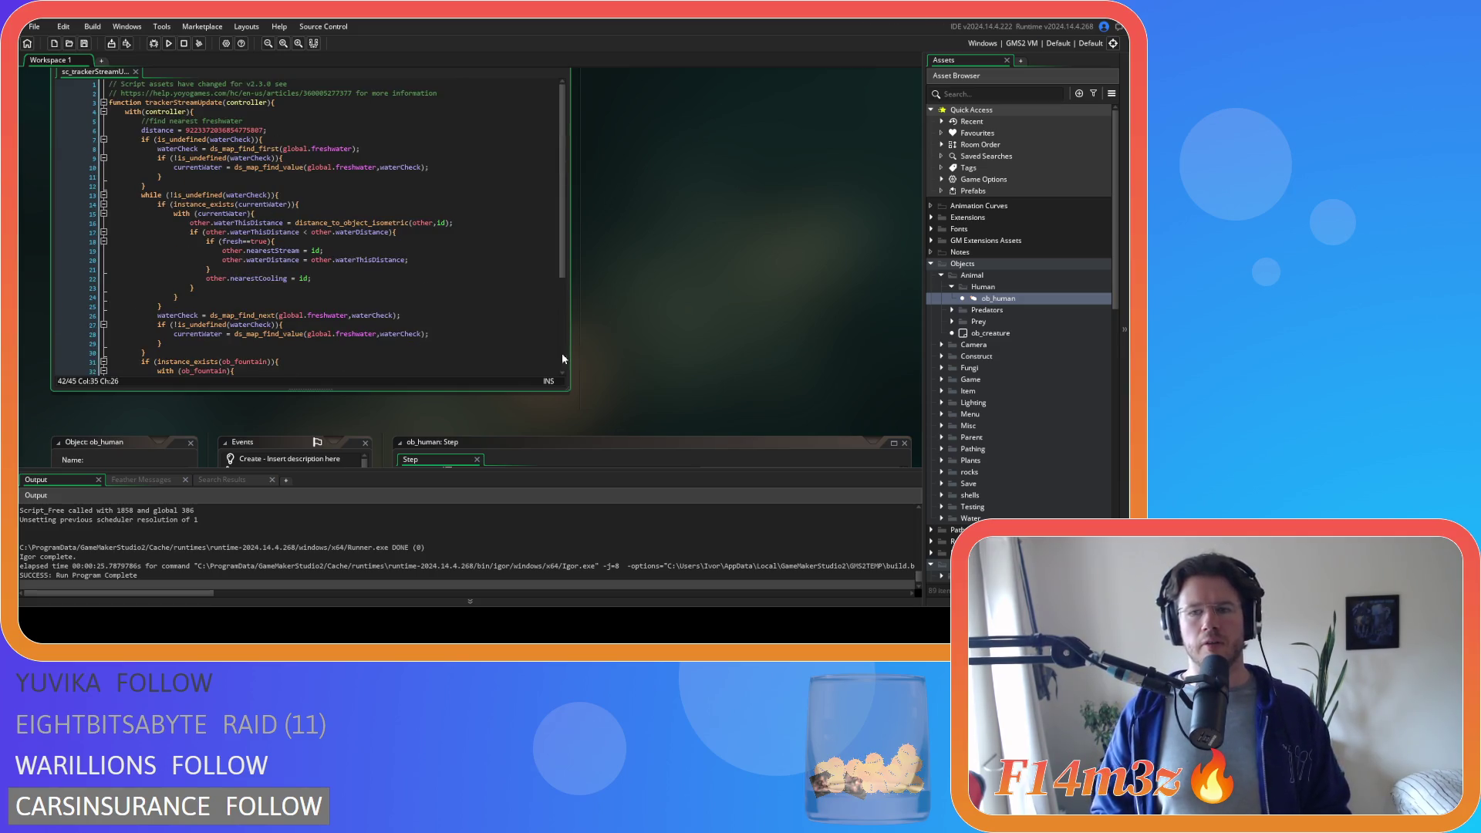
{"action": "scroll", "coordinate": [667, 362], "scroll_direction": "down", "scroll_amount": 3}
{"action": "scroll", "coordinate": [668, 370], "scroll_direction": "down", "scroll_amount": 3}
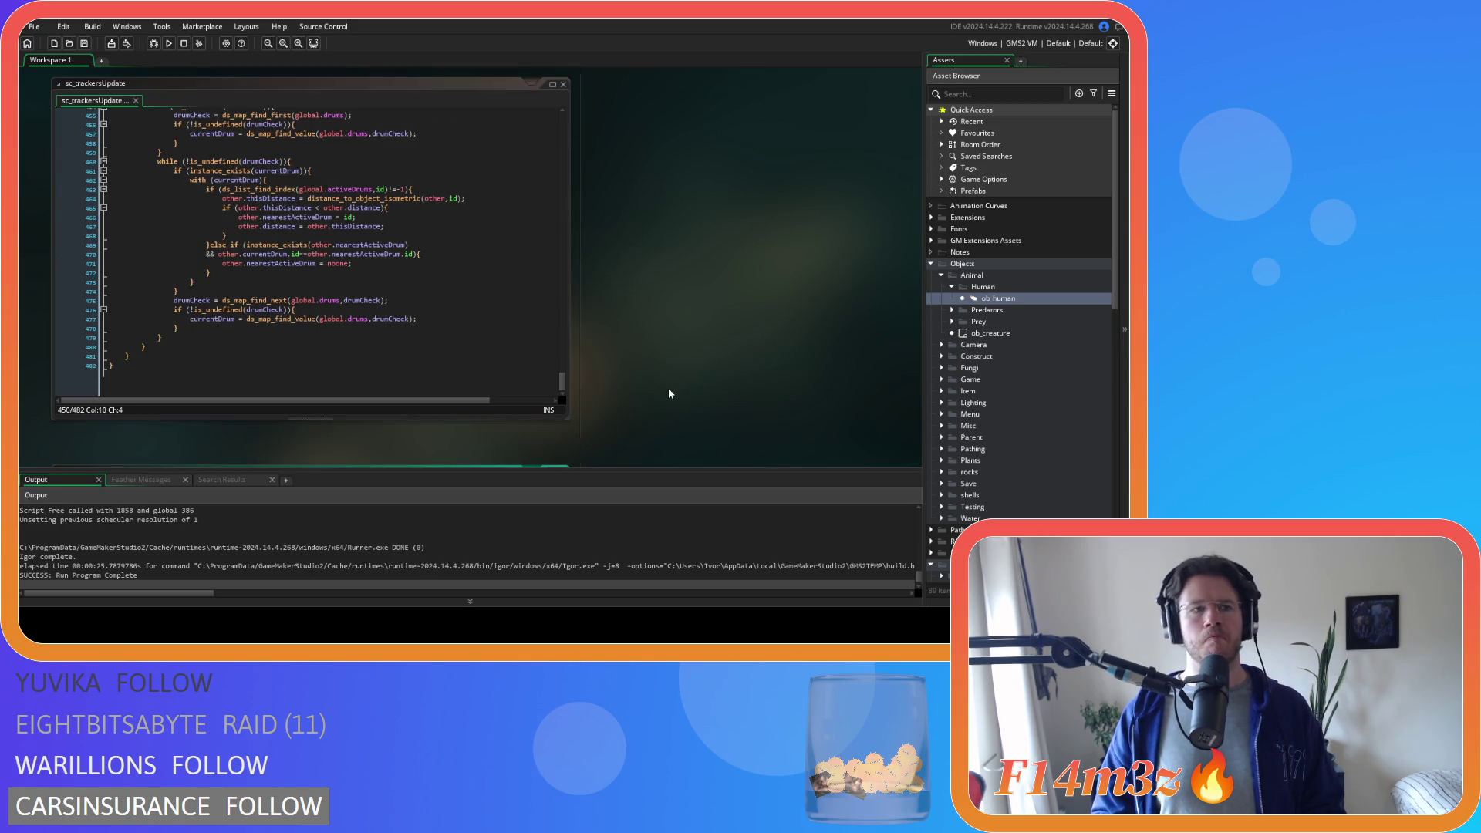
{"action": "scroll", "coordinate": [667, 393], "scroll_direction": "up", "scroll_amount": 3}
{"action": "scroll", "coordinate": [668, 394], "scroll_direction": "up", "scroll_amount": 2}
{"action": "scroll", "coordinate": [668, 394], "scroll_direction": "down", "scroll_amount": 2}
{"action": "scroll", "coordinate": [690, 370], "scroll_direction": "down", "scroll_amount": 3}
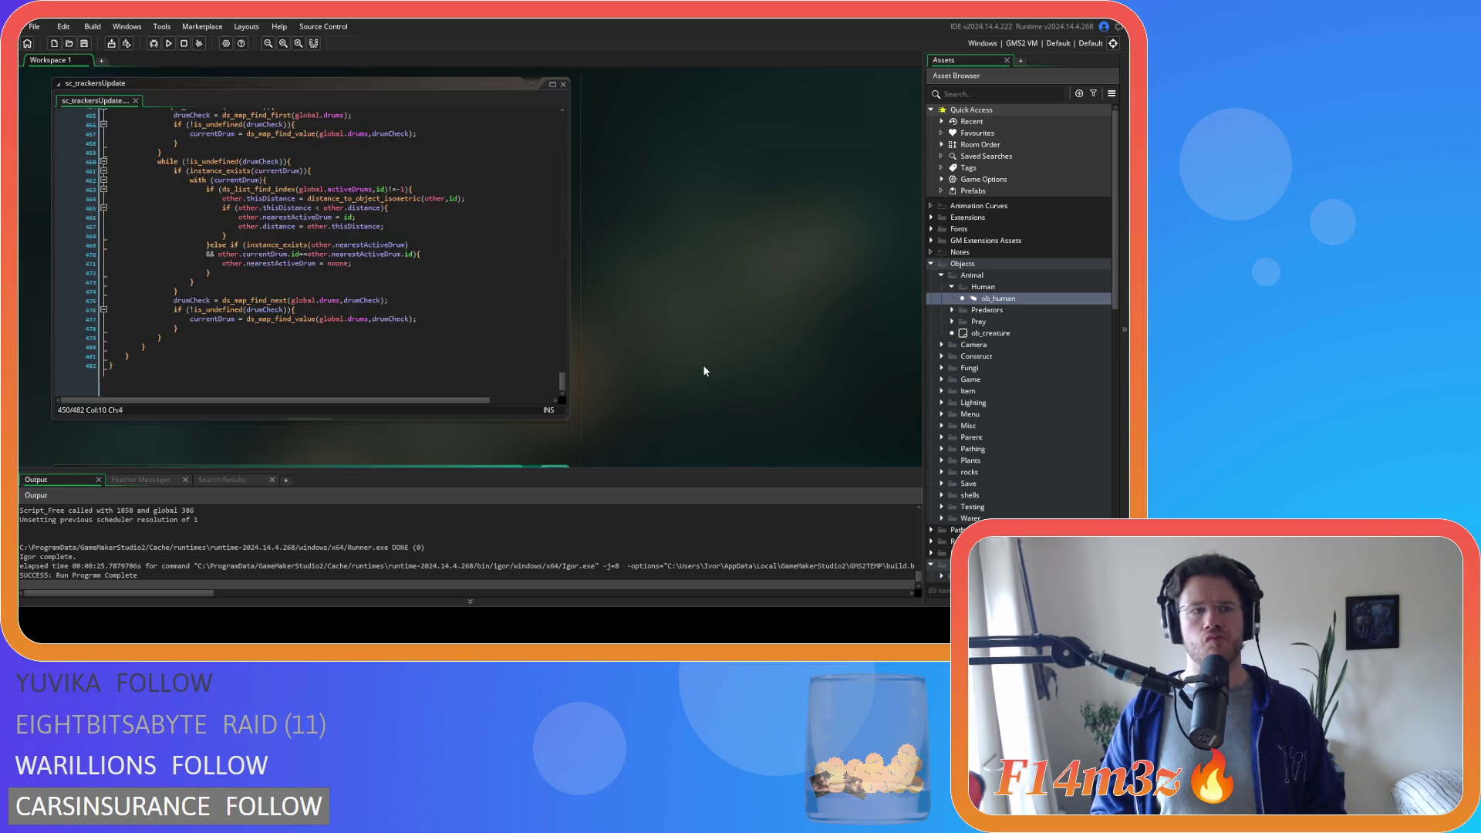
{"action": "scroll", "coordinate": [703, 368], "scroll_direction": "down", "scroll_amount": 3}
{"action": "scroll", "coordinate": [705, 355], "scroll_direction": "down", "scroll_amount": 3}
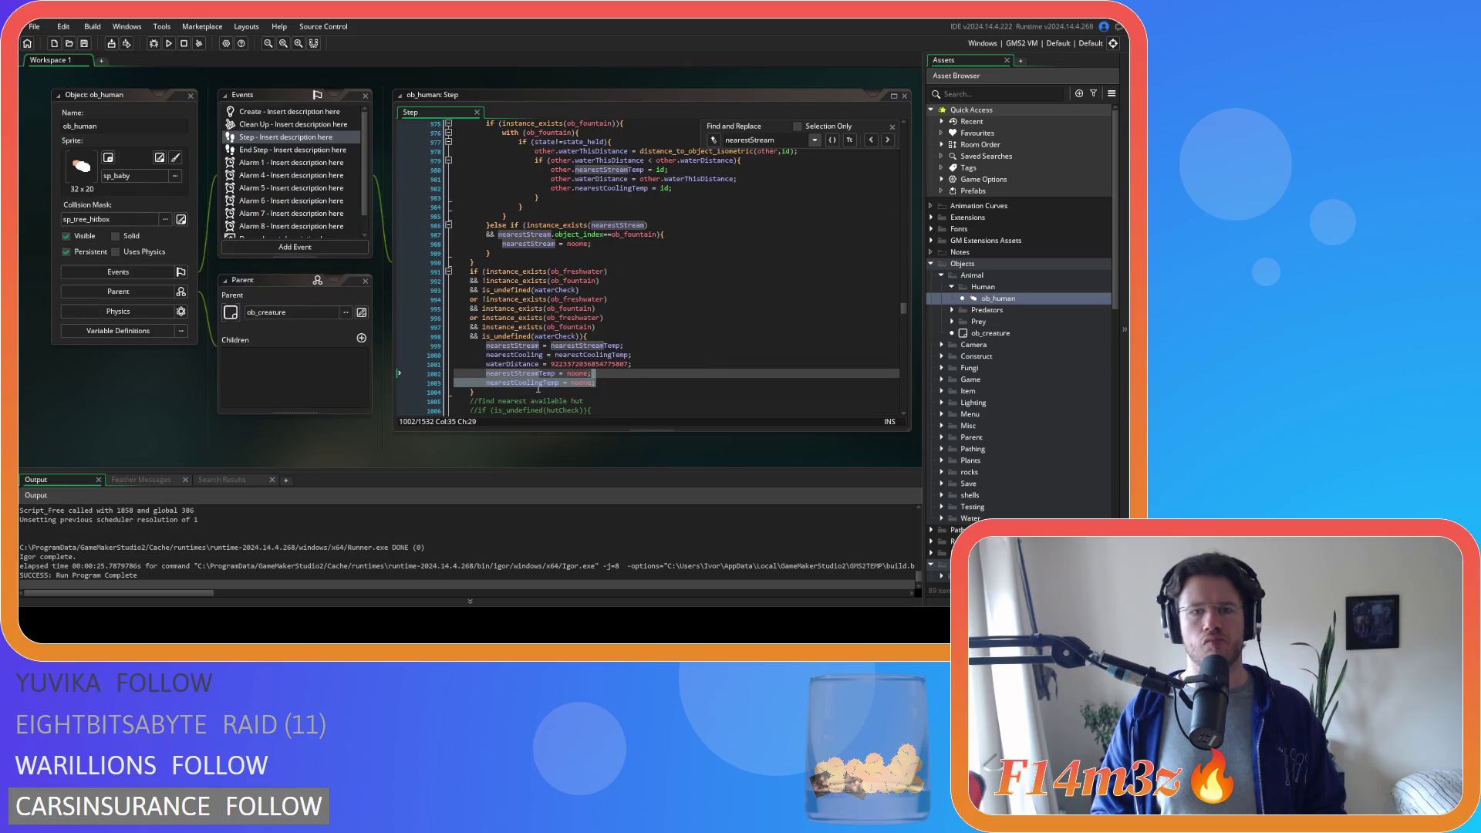
{"action": "scroll", "coordinate": [538, 390], "scroll_direction": "up", "scroll_amount": 5}
{"action": "scroll", "coordinate": [502, 353], "scroll_direction": "up", "scroll_amount": 3}
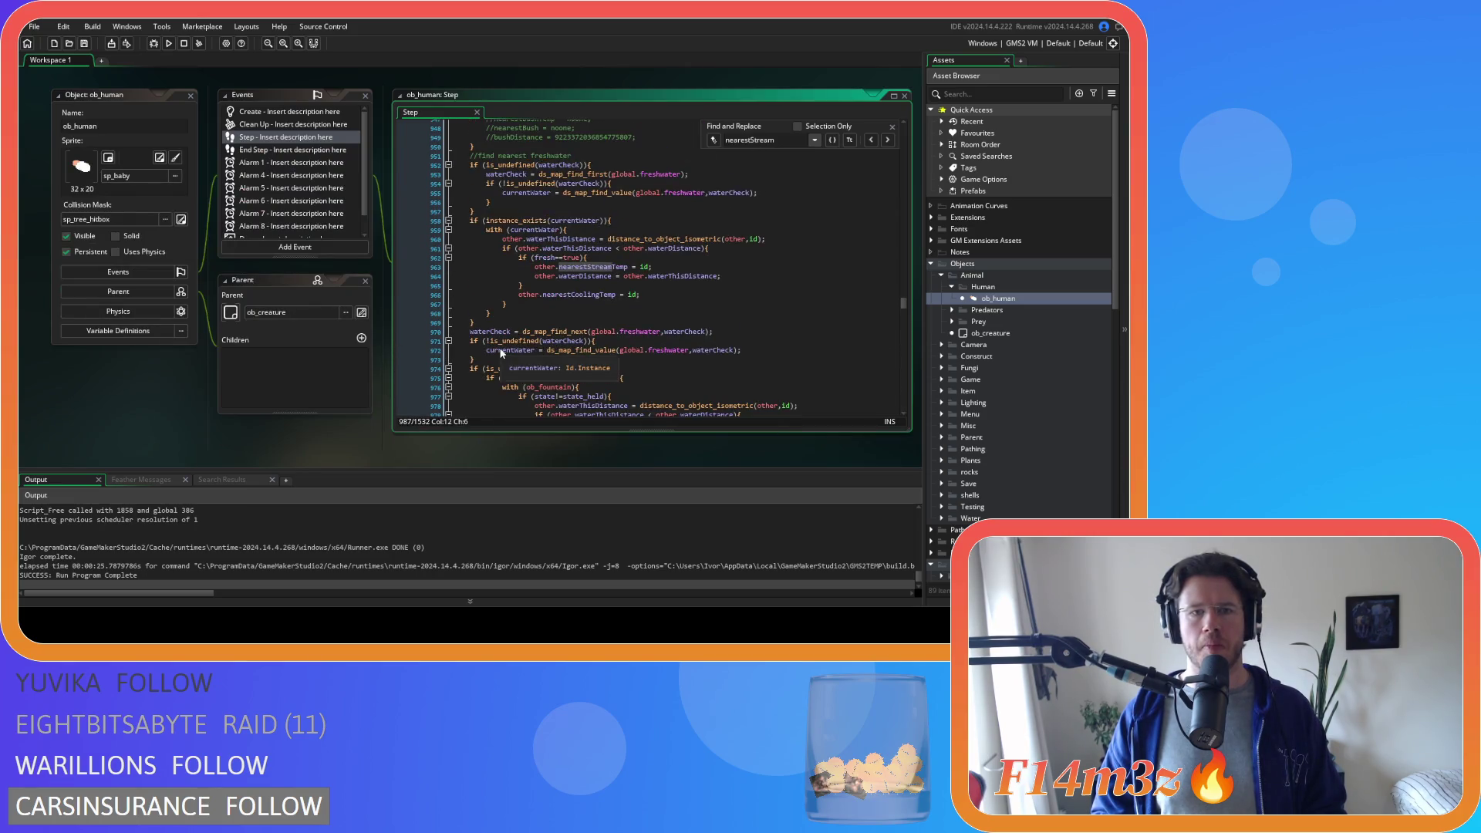
- Comment out the nearest-freshwater search block (lines 952–969) in ob_human's Step code
{"action": "left_click_drag", "start_coordinate": [501, 354], "coordinate": [484, 166]}
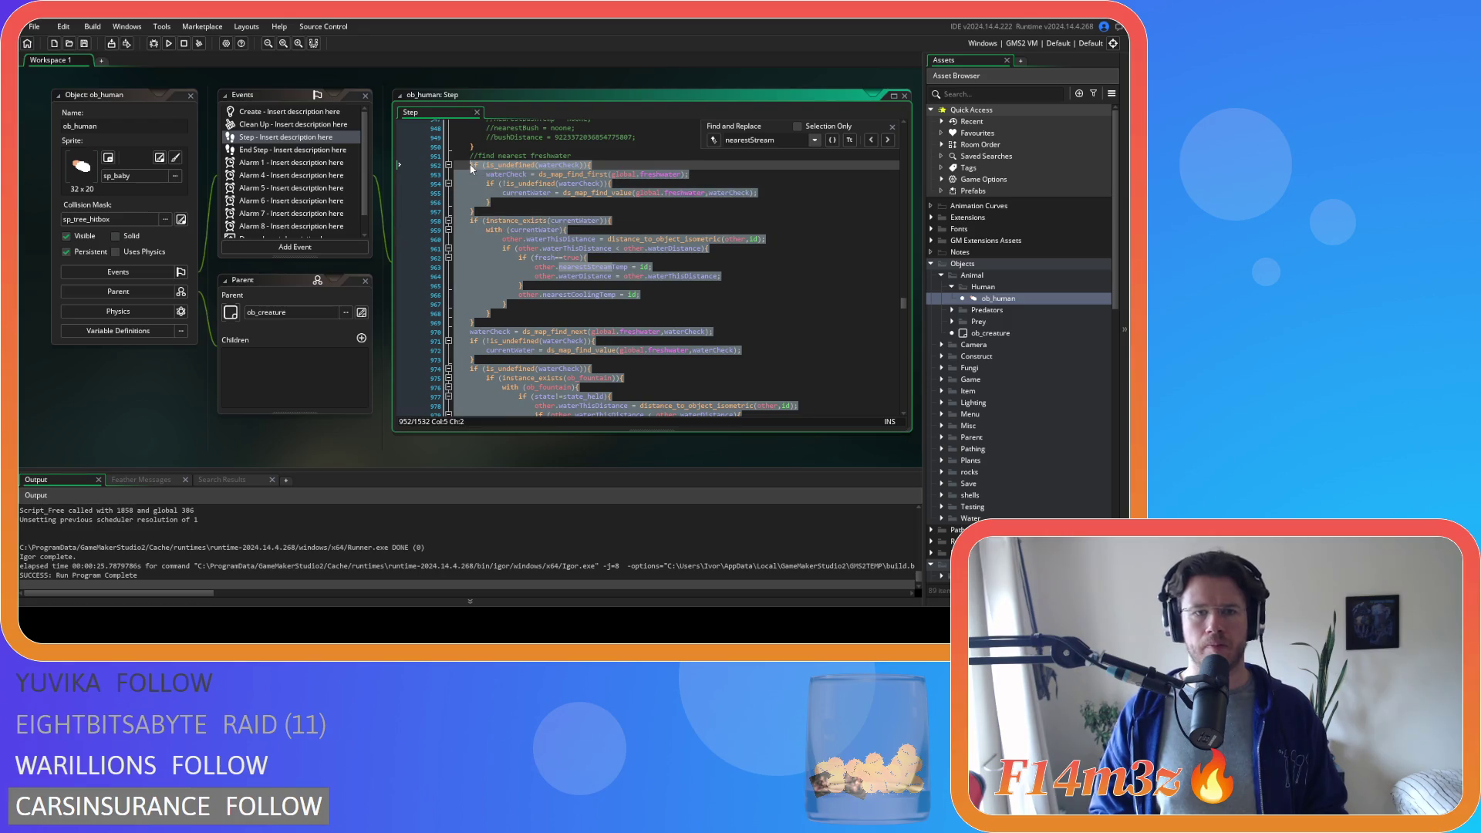
{"action": "key", "text": "ctrl+k"}
{"action": "scroll", "coordinate": [580, 200], "scroll_direction": "down", "scroll_amount": 3}
{"action": "left_click", "coordinate": [578, 198]}
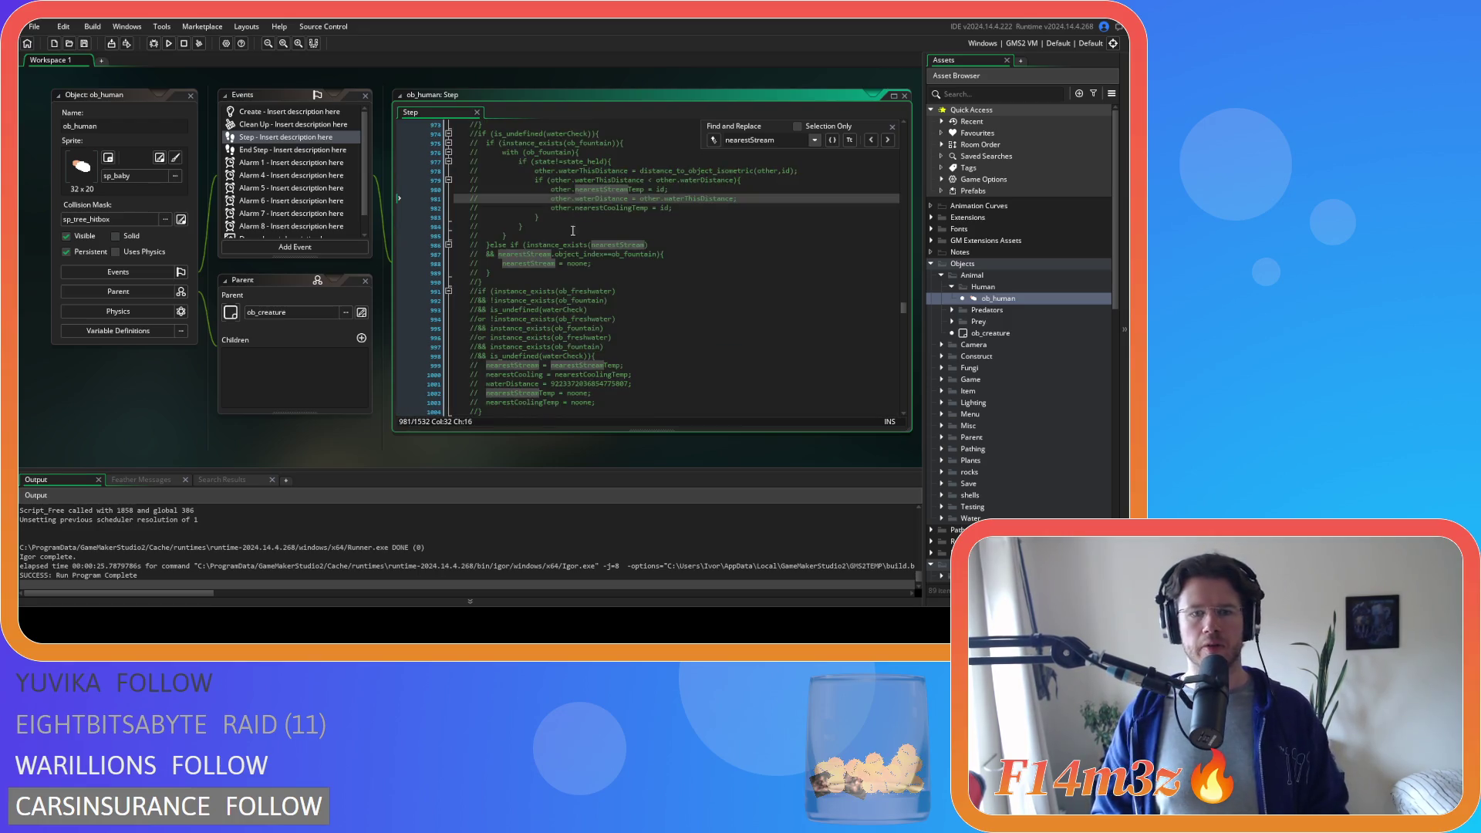
{"action": "scroll", "coordinate": [571, 229], "scroll_direction": "down", "scroll_amount": 4}
{"action": "scroll", "coordinate": [573, 243], "scroll_direction": "down", "scroll_amount": 4}
{"action": "scroll", "coordinate": [575, 268], "scroll_direction": "down", "scroll_amount": 4}
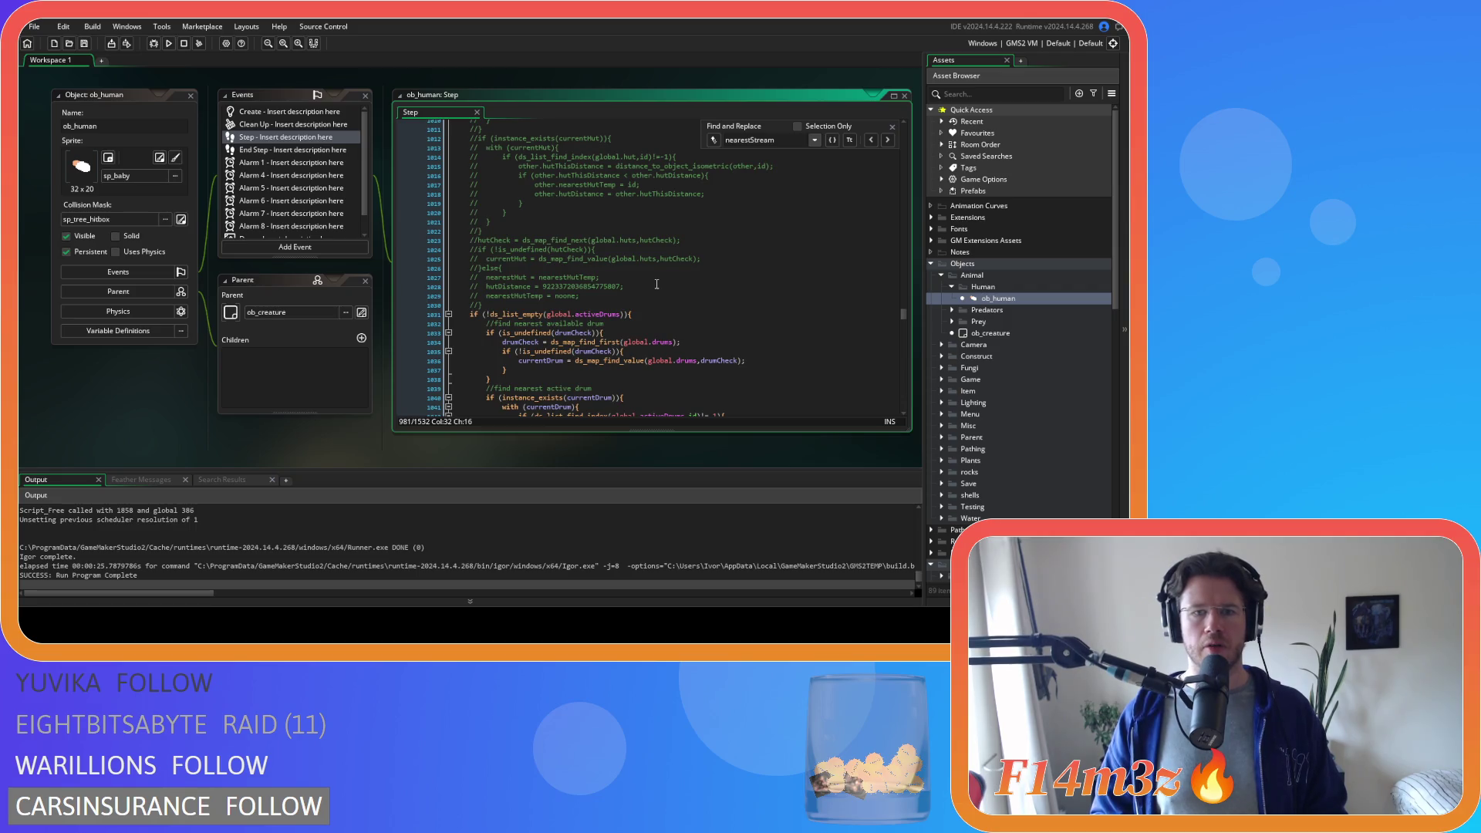
{"action": "scroll", "coordinate": [680, 271], "scroll_direction": "up", "scroll_amount": 5}
{"action": "scroll", "coordinate": [645, 308], "scroll_direction": "up", "scroll_amount": 5}
{"action": "scroll", "coordinate": [602, 318], "scroll_direction": "up", "scroll_amount": 5}
{"action": "left_click", "coordinate": [584, 316]}
{"action": "scroll", "coordinate": [585, 322], "scroll_direction": "down", "scroll_amount": 2}
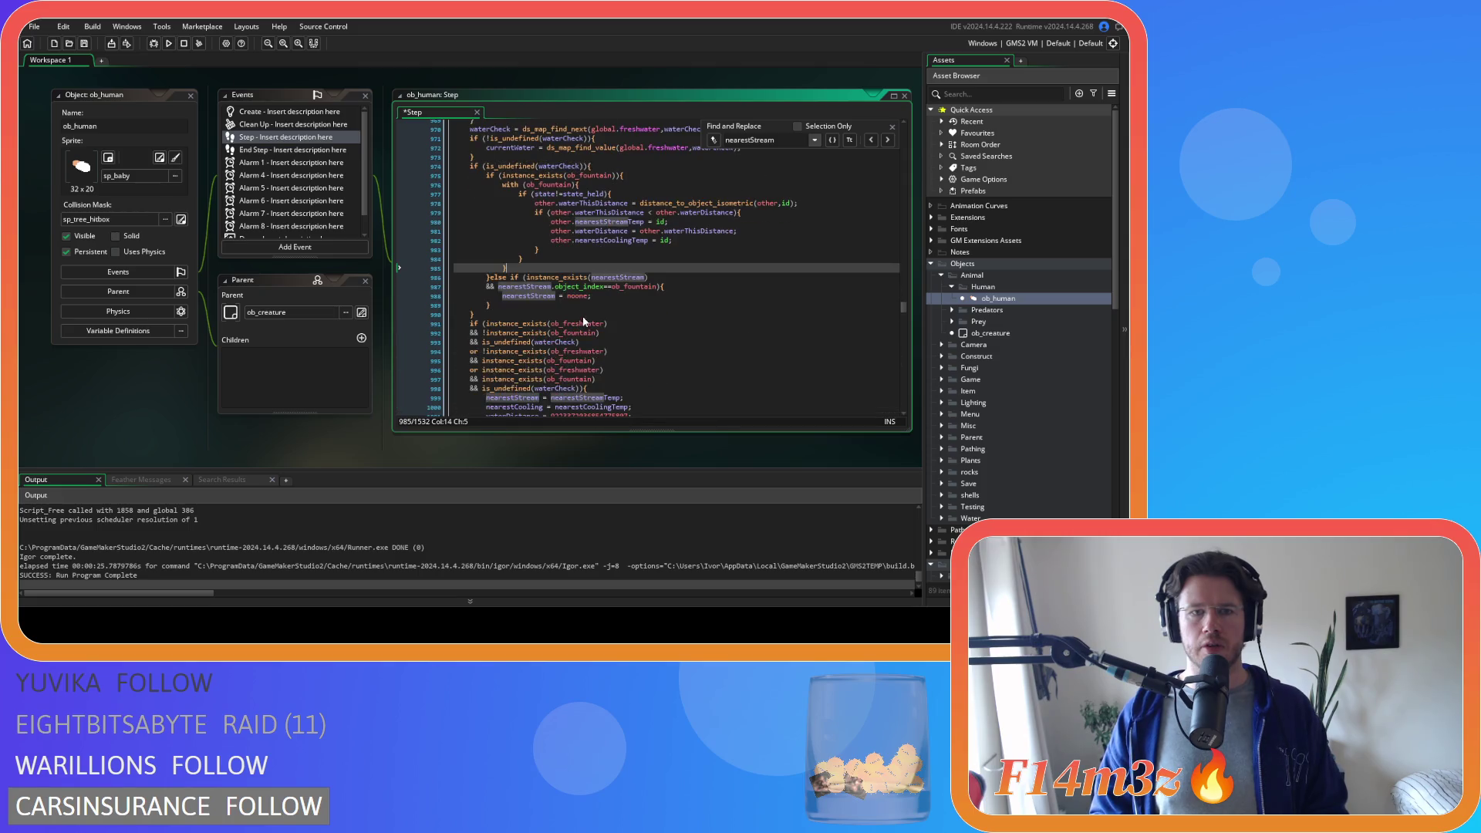
{"action": "scroll", "coordinate": [584, 321], "scroll_direction": "down", "scroll_amount": 3}
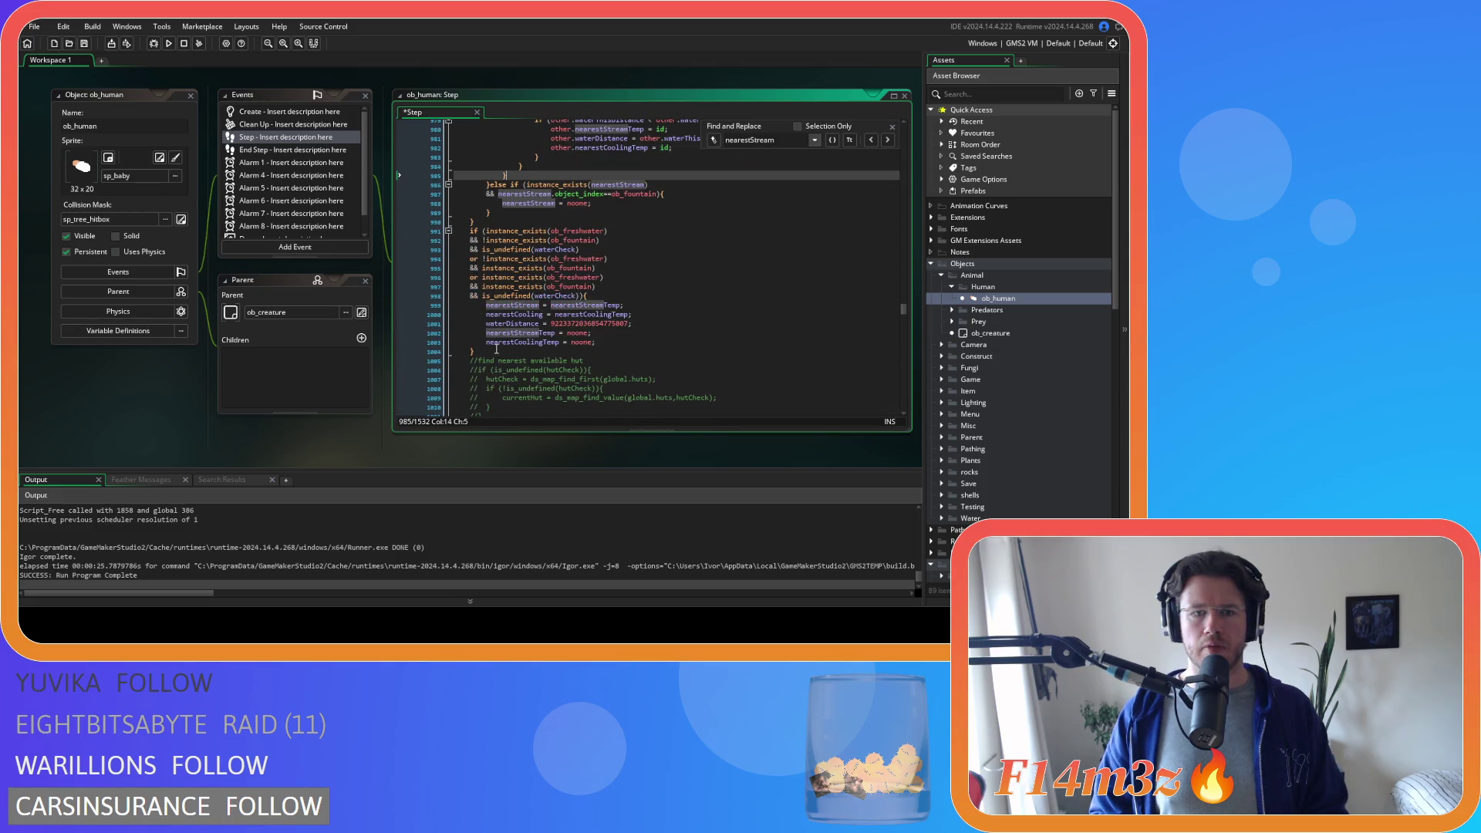
{"action": "scroll", "coordinate": [496, 348], "scroll_direction": "down", "scroll_amount": 3}
{"action": "scroll", "coordinate": [532, 330], "scroll_direction": "down", "scroll_amount": 3}
{"action": "scroll", "coordinate": [581, 303], "scroll_direction": "down", "scroll_amount": 3}
{"action": "left_click", "coordinate": [582, 304]}
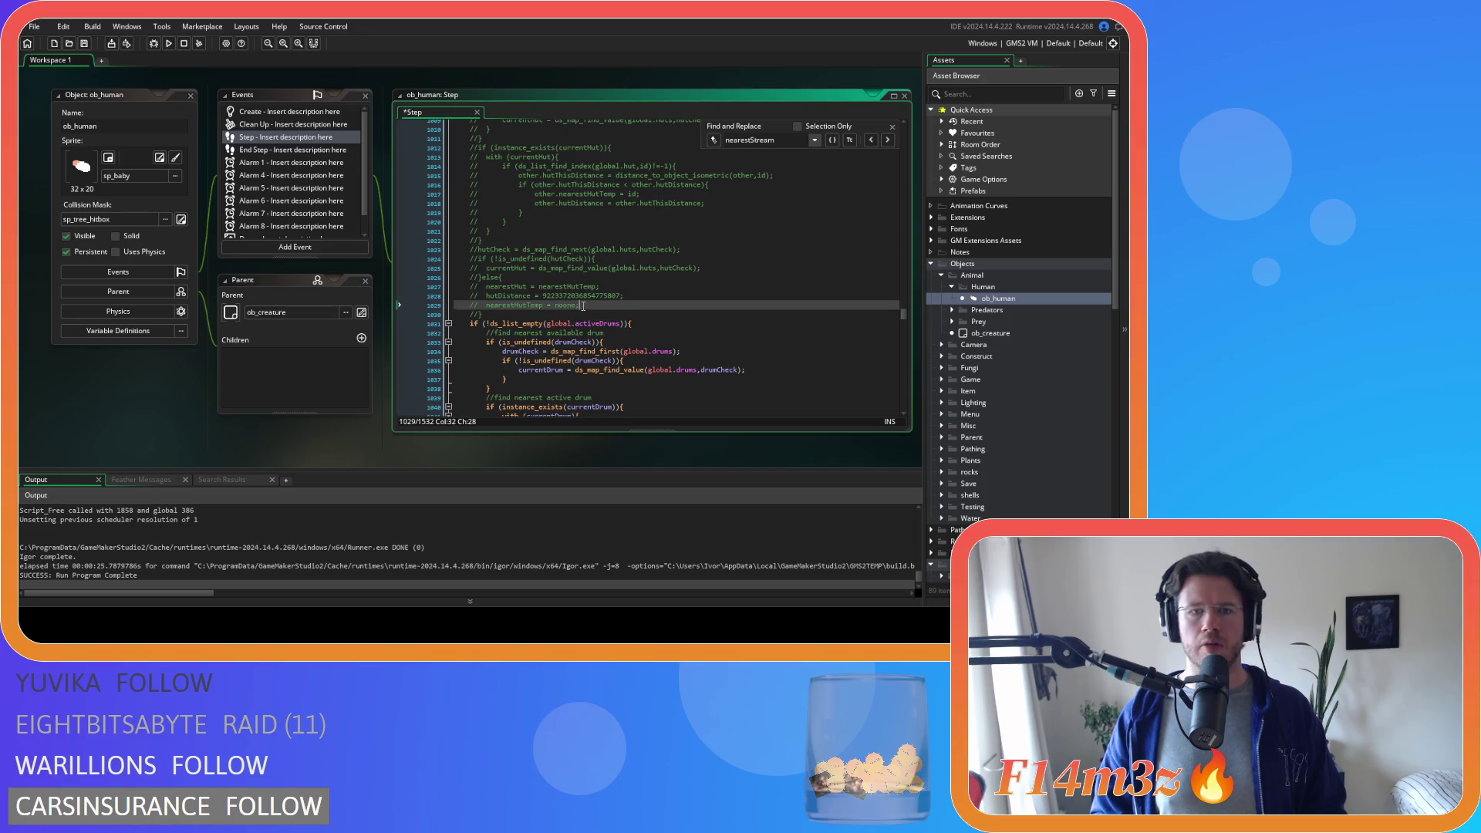
{"action": "scroll", "coordinate": [582, 305], "scroll_direction": "up", "scroll_amount": 3}
{"action": "scroll", "coordinate": [582, 305], "scroll_direction": "up", "scroll_amount": 3}
{"action": "left_click_drag", "start_coordinate": [527, 291], "coordinate": [527, 369]}
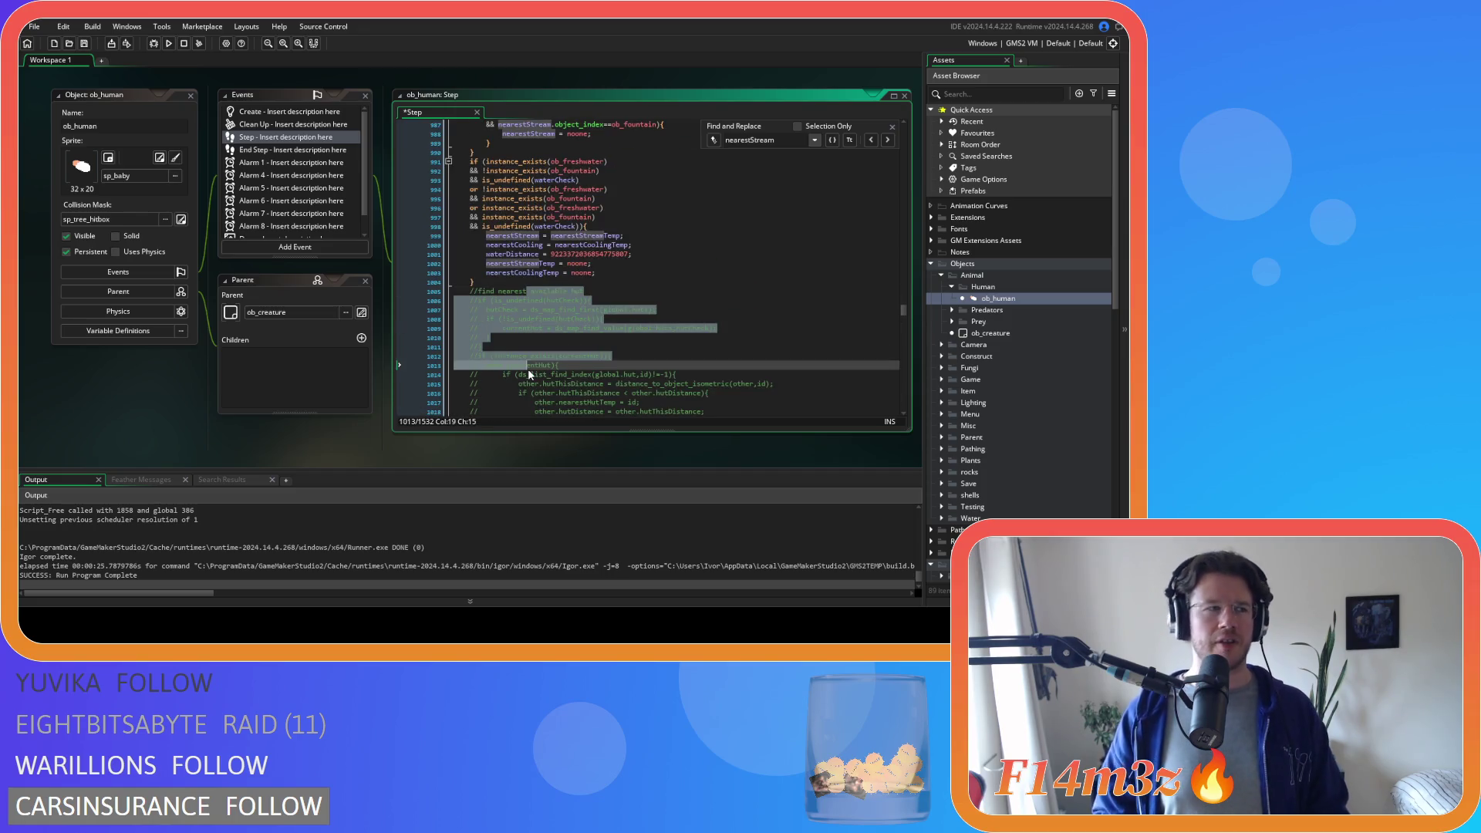
{"action": "scroll", "coordinate": [528, 369], "scroll_direction": "down", "scroll_amount": 3}
{"action": "scroll", "coordinate": [536, 207], "scroll_direction": "down", "scroll_amount": 3}
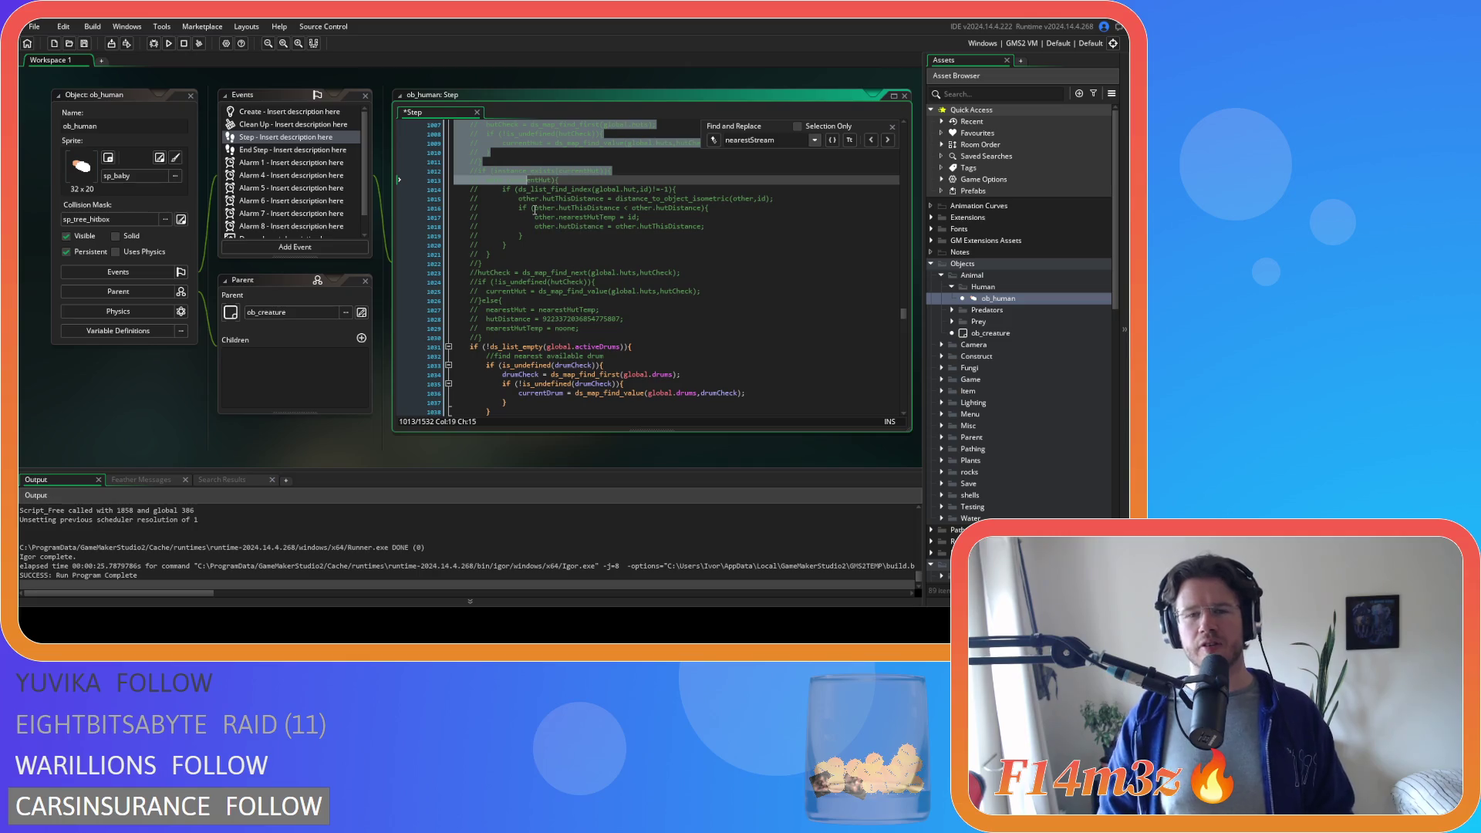
- Comment out the remaining freshwater/nearestStream lines near the nearest-hut code and return to line 993
{"action": "left_click_drag", "start_coordinate": [567, 217], "coordinate": [634, 219]}
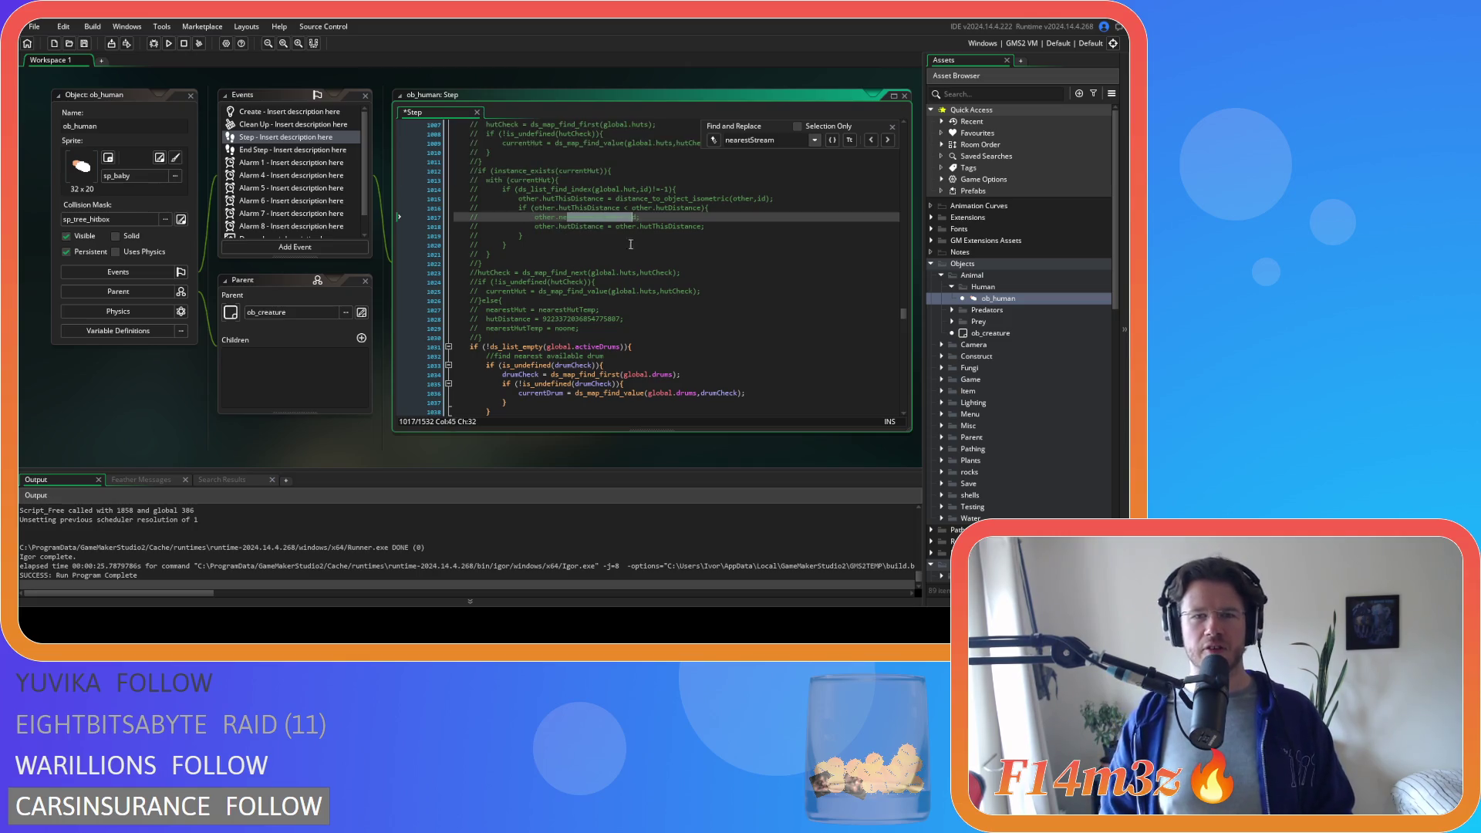
{"action": "left_click", "coordinate": [660, 281]}
{"action": "scroll", "coordinate": [579, 290], "scroll_direction": "up", "scroll_amount": 3}
{"action": "scroll", "coordinate": [532, 307], "scroll_direction": "up", "scroll_amount": 3}
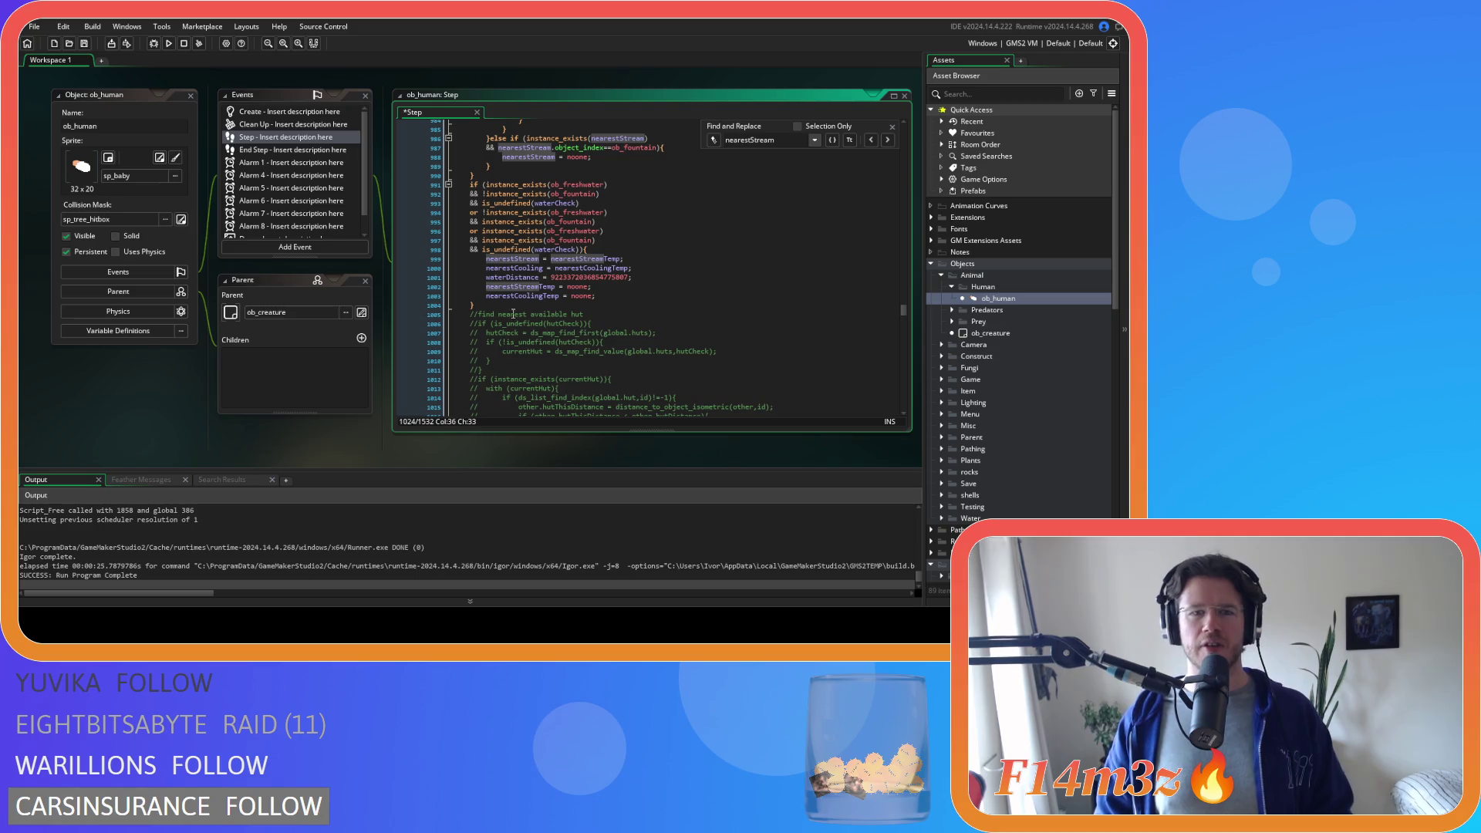
{"action": "left_click_drag", "start_coordinate": [515, 318], "coordinate": [466, 238]}
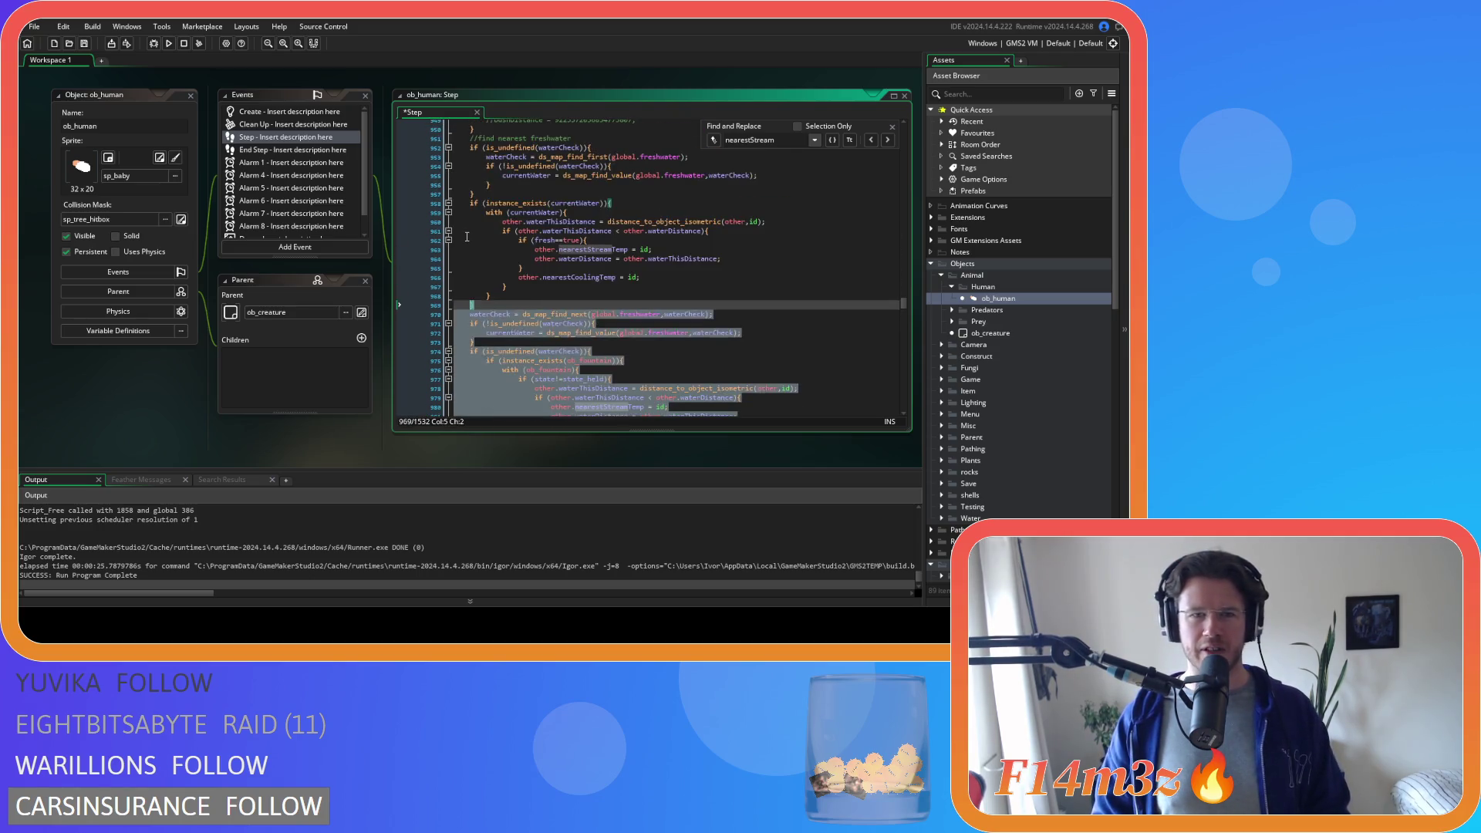
{"action": "left_click_drag", "start_coordinate": [467, 237], "coordinate": [442, 215]}
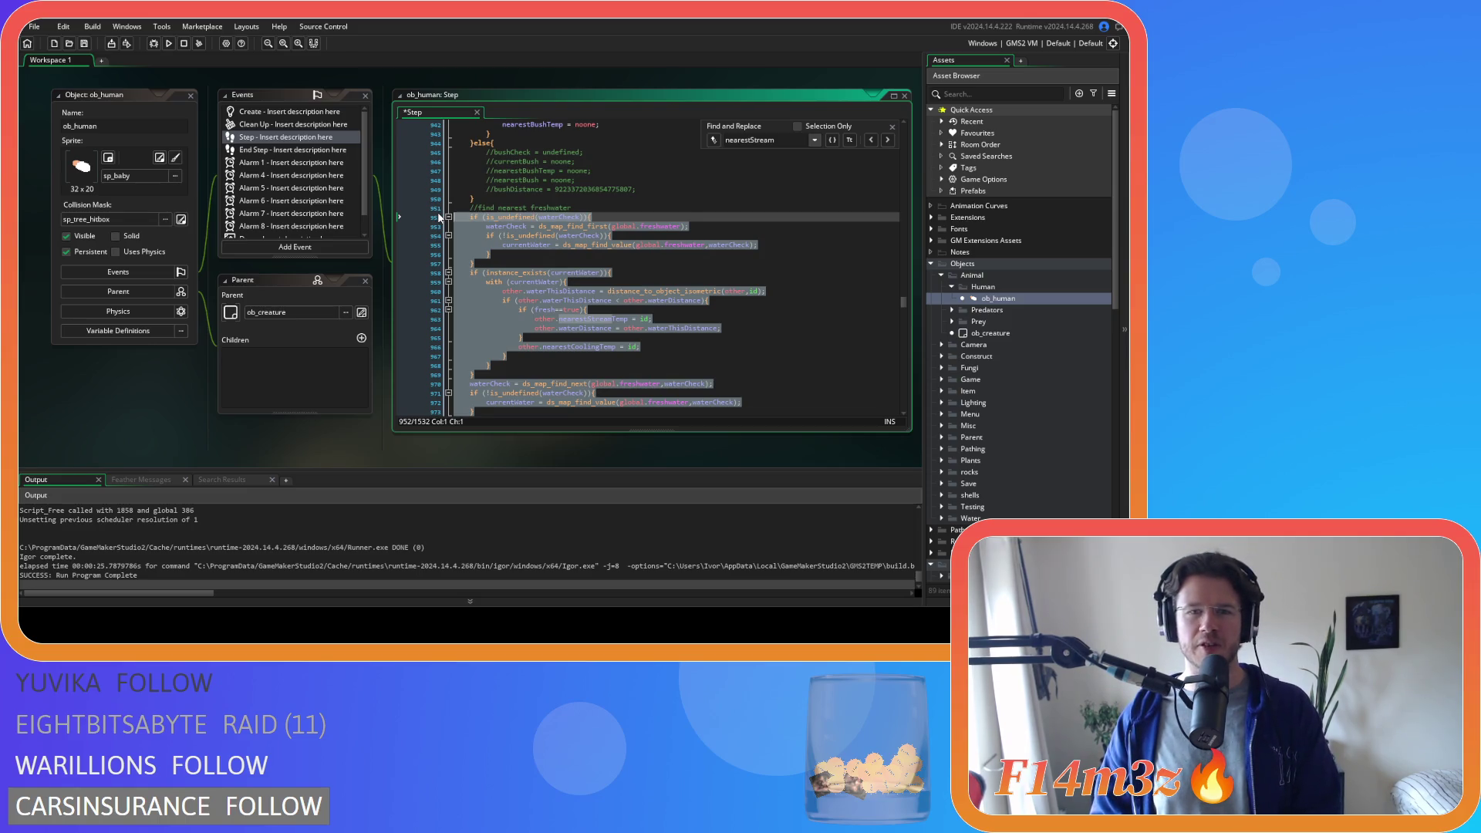
{"action": "key", "text": "ctrl+k"}
{"action": "scroll", "coordinate": [604, 314], "scroll_direction": "down", "scroll_amount": 5}
{"action": "scroll", "coordinate": [605, 313], "scroll_direction": "up", "scroll_amount": 2}
{"action": "scroll", "coordinate": [607, 314], "scroll_direction": "down", "scroll_amount": 3}
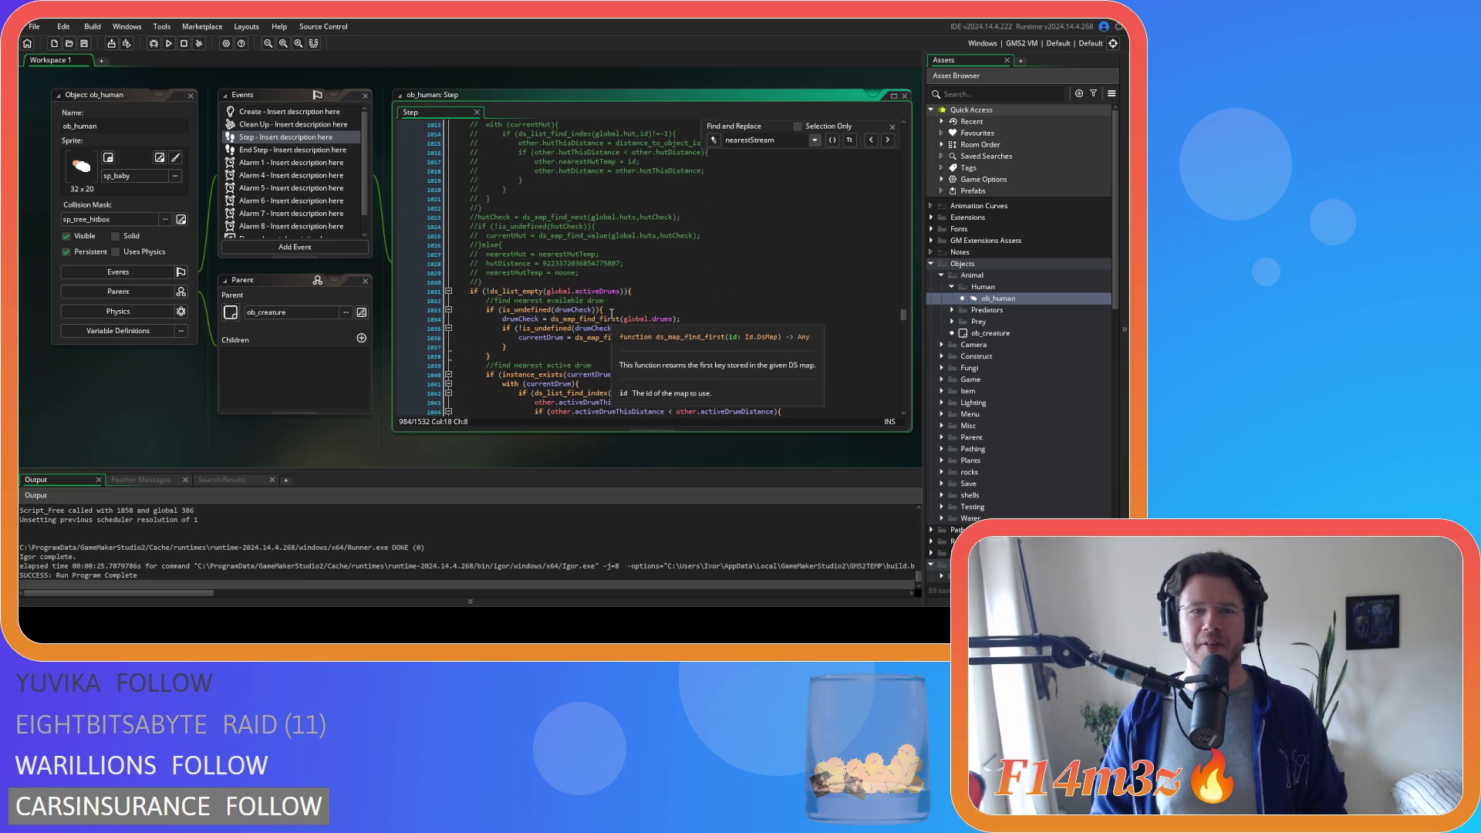
{"action": "scroll", "coordinate": [611, 314], "scroll_direction": "down", "scroll_amount": 2}
{"action": "scroll", "coordinate": [611, 314], "scroll_direction": "up", "scroll_amount": 3}
{"action": "key", "text": "ctrl+Home"}
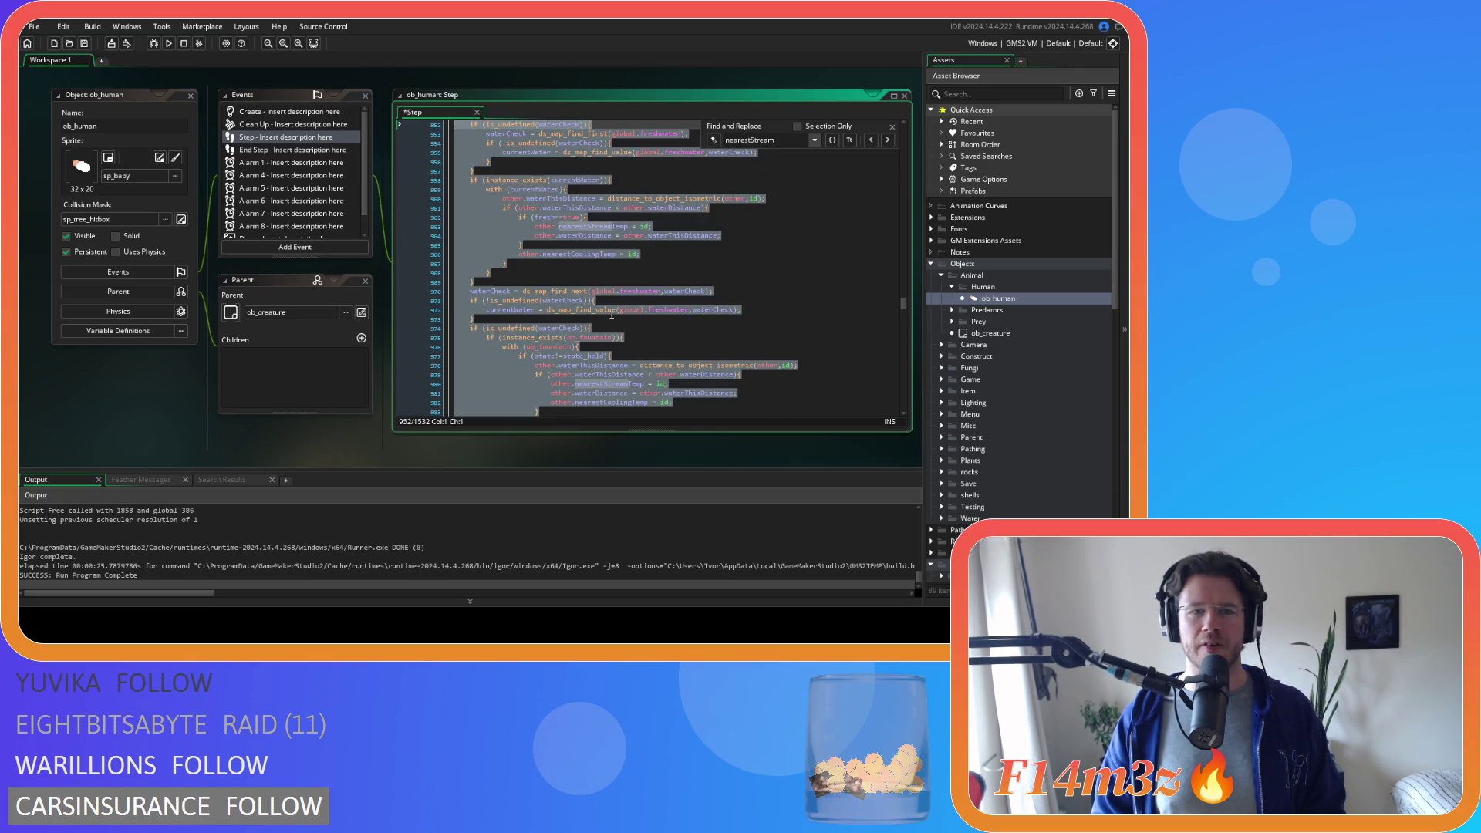
{"action": "scroll", "coordinate": [611, 313], "scroll_direction": "down", "scroll_amount": 4}
{"action": "scroll", "coordinate": [611, 313], "scroll_direction": "down", "scroll_amount": 3}
{"action": "scroll", "coordinate": [611, 313], "scroll_direction": "down", "scroll_amount": 5}
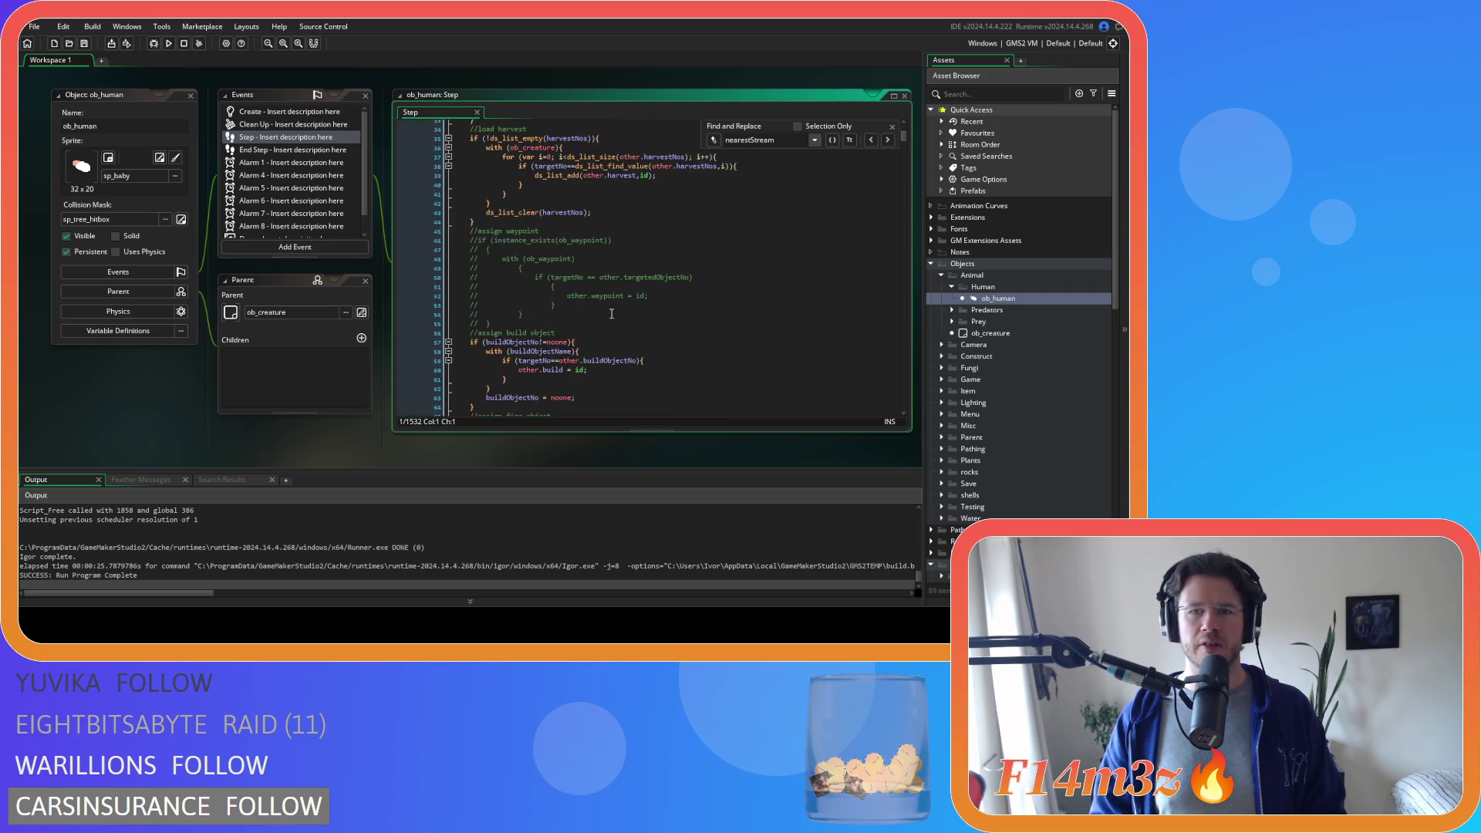
{"action": "left_click_drag", "start_coordinate": [901, 134], "coordinate": [874, 304]}
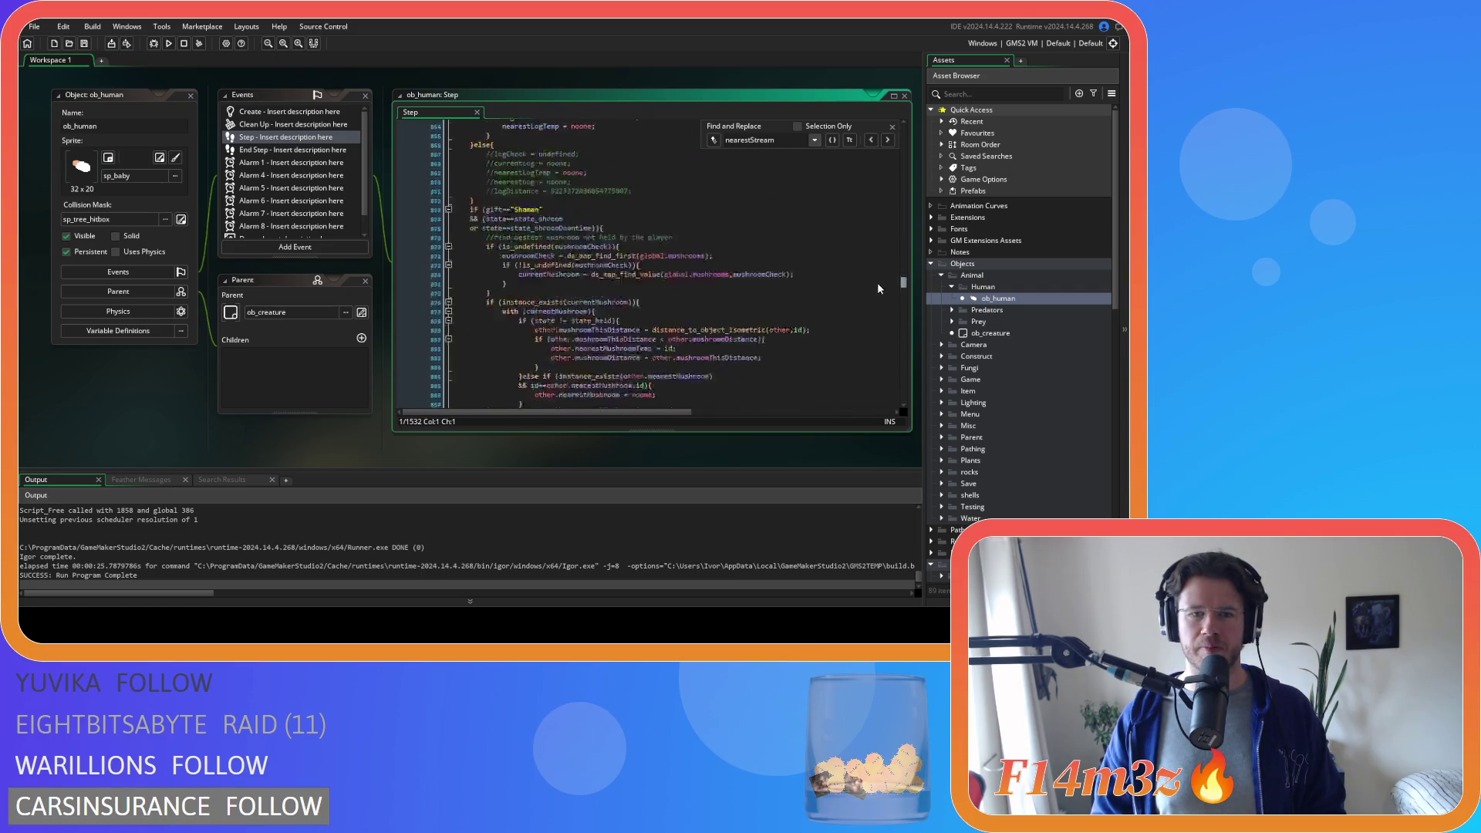
{"action": "scroll", "coordinate": [875, 305], "scroll_direction": "up", "scroll_amount": 5}
{"action": "scroll", "coordinate": [694, 278], "scroll_direction": "up", "scroll_amount": 5}
{"action": "scroll", "coordinate": [653, 267], "scroll_direction": "up", "scroll_amount": 5}
{"action": "scroll", "coordinate": [654, 267], "scroll_direction": "down", "scroll_amount": 3}
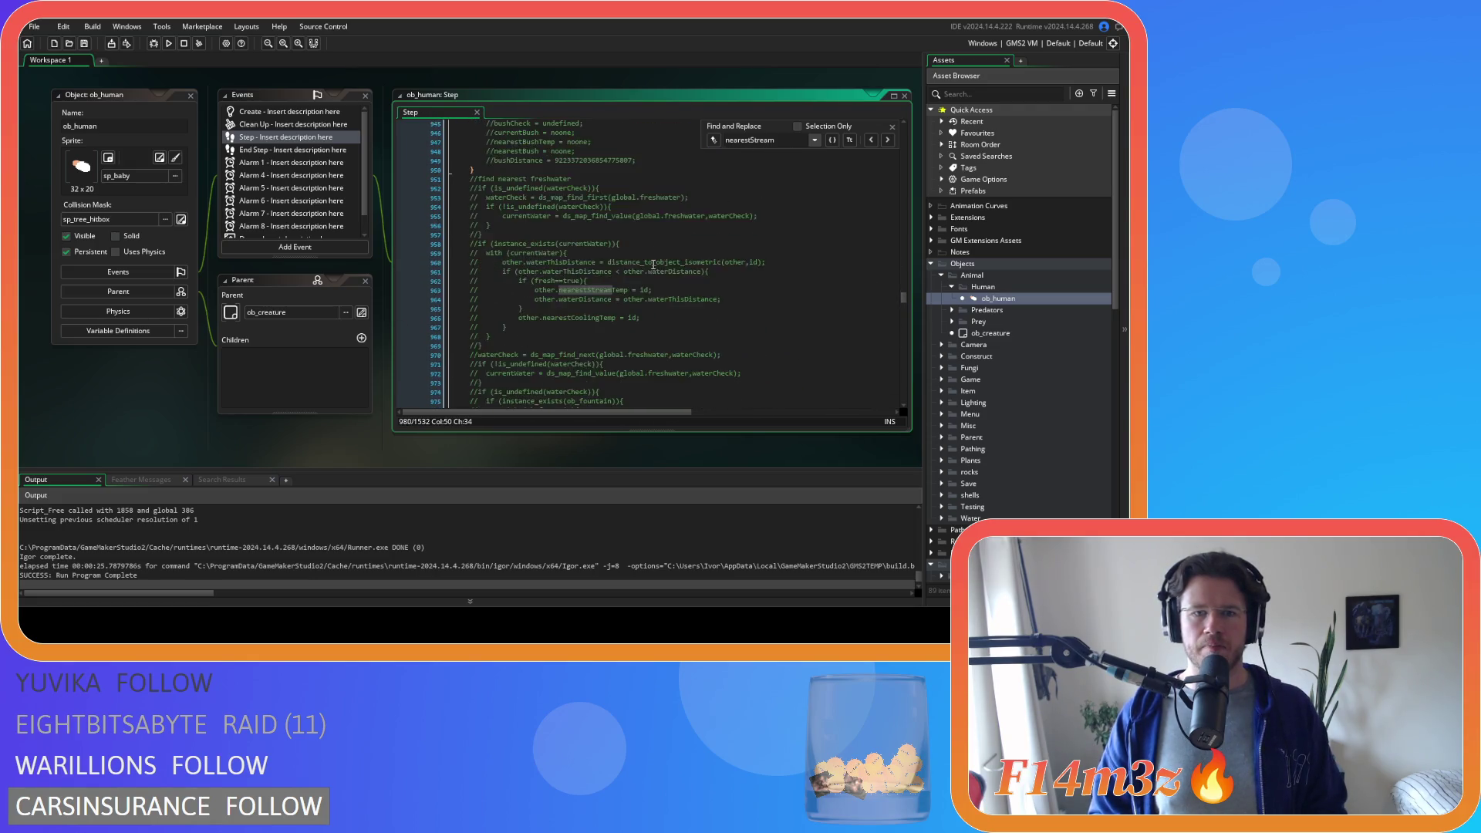
{"action": "scroll", "coordinate": [653, 268], "scroll_direction": "down", "scroll_amount": 5}
{"action": "scroll", "coordinate": [651, 264], "scroll_direction": "down", "scroll_amount": 4}
{"action": "left_click", "coordinate": [652, 264]}
{"action": "left_click", "coordinate": [891, 128]}
{"action": "left_click", "coordinate": [647, 196]}
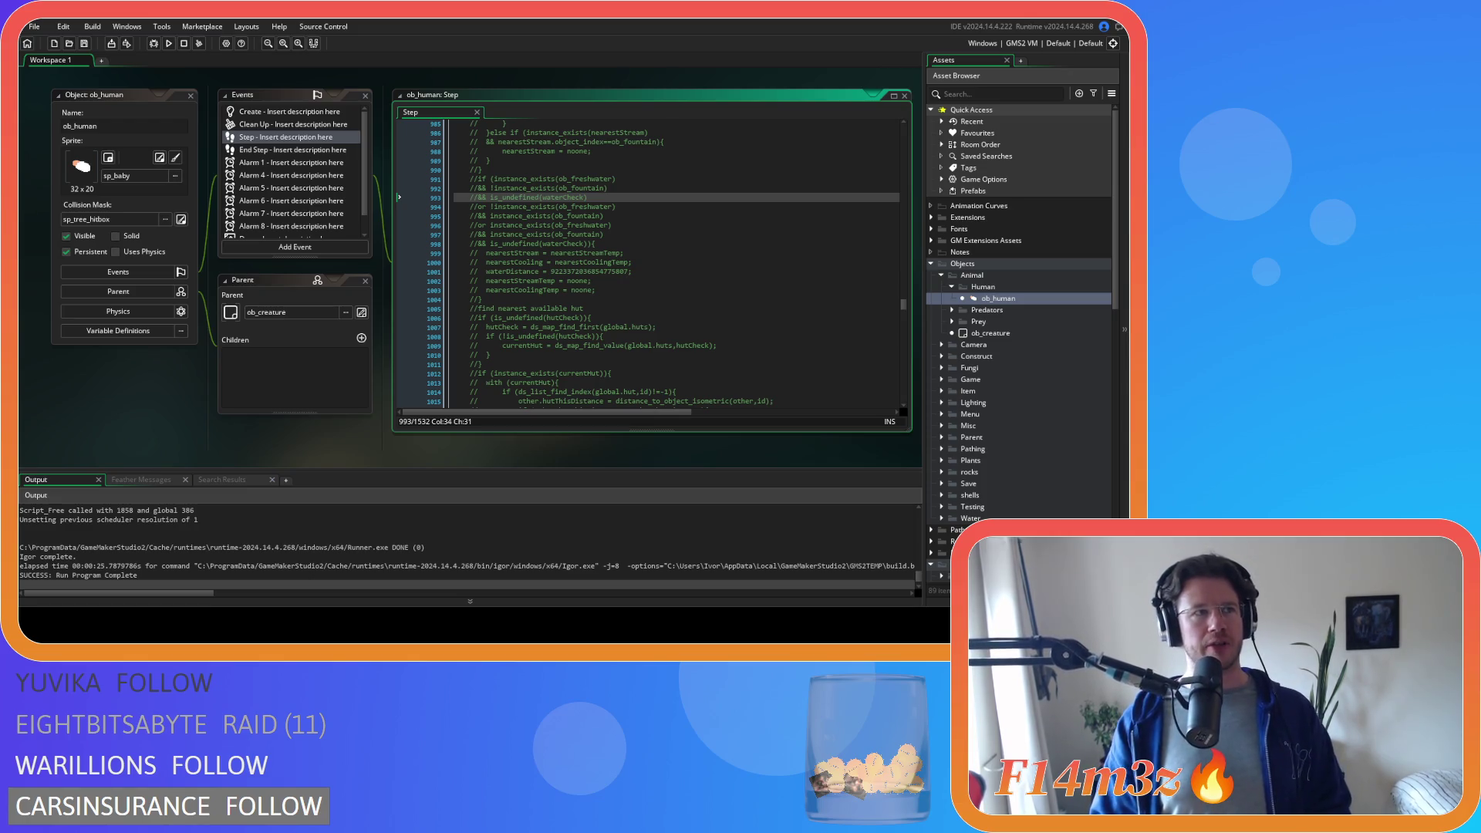
{"action": "right_click", "coordinate": [132, 382]}
{"action": "mouse_move", "coordinate": [148, 400]}
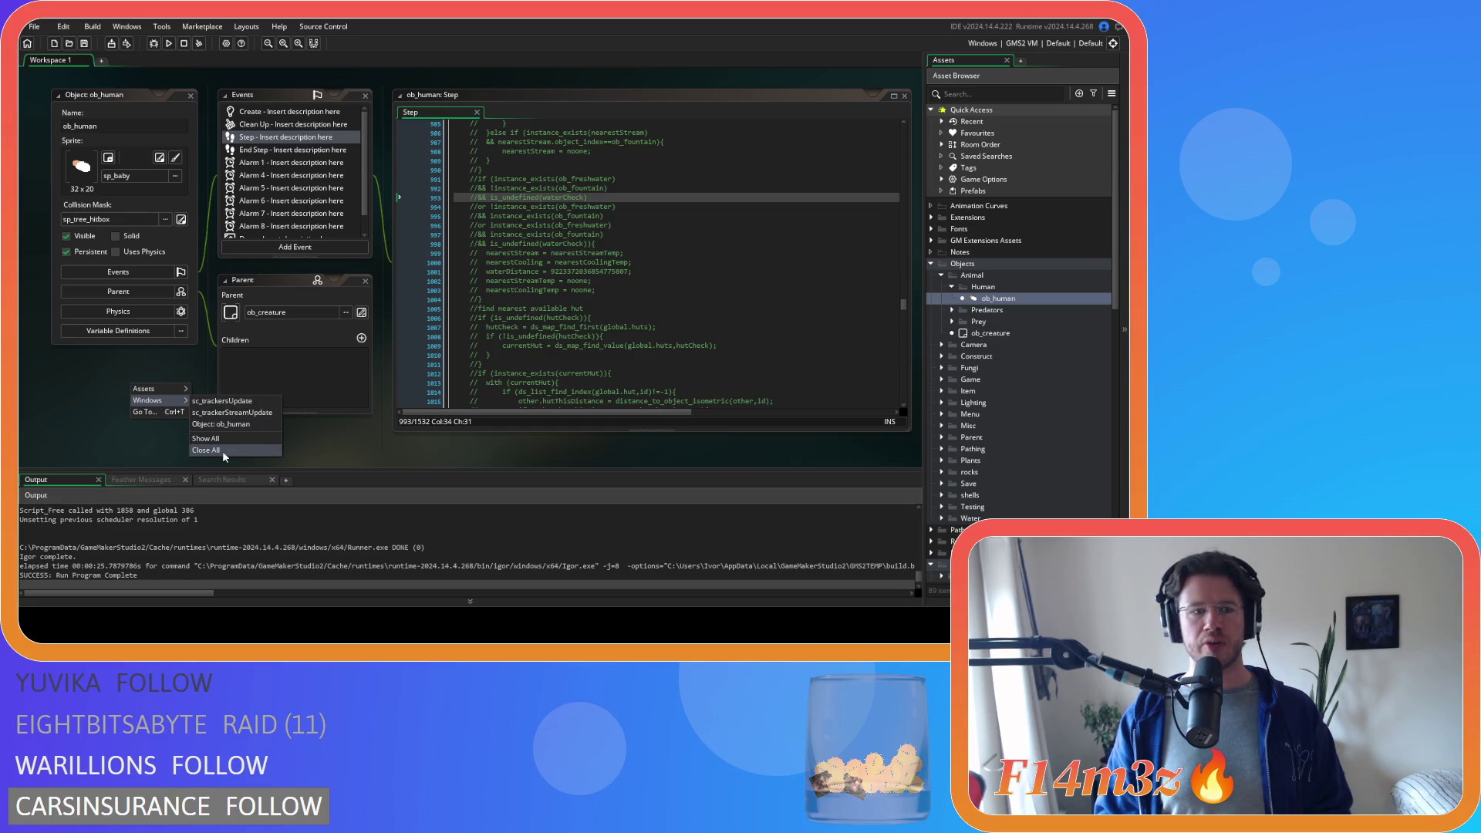
{"action": "left_click", "coordinate": [232, 411]}
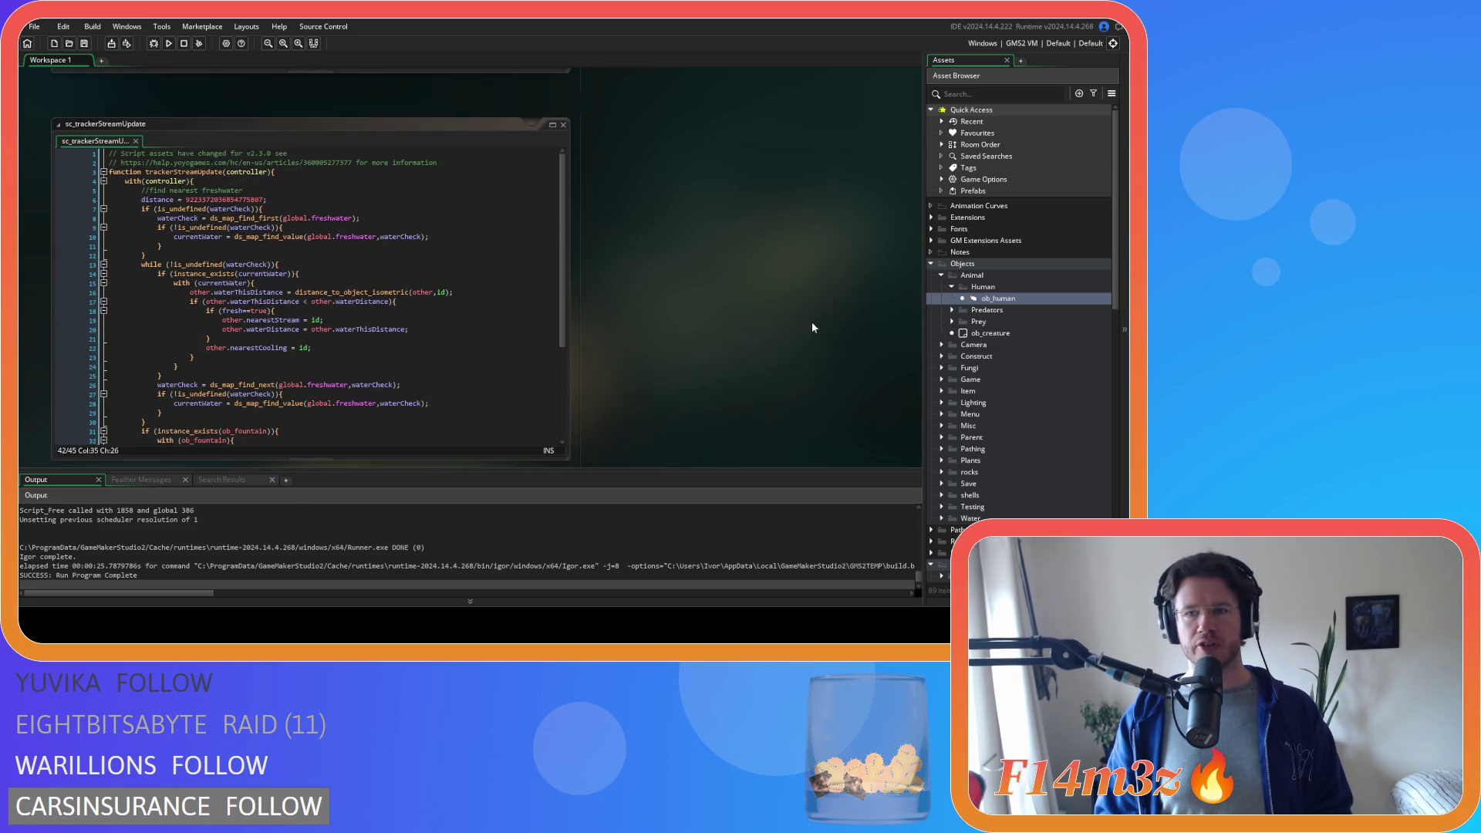
{"action": "key", "text": "ctrl+Tab"}
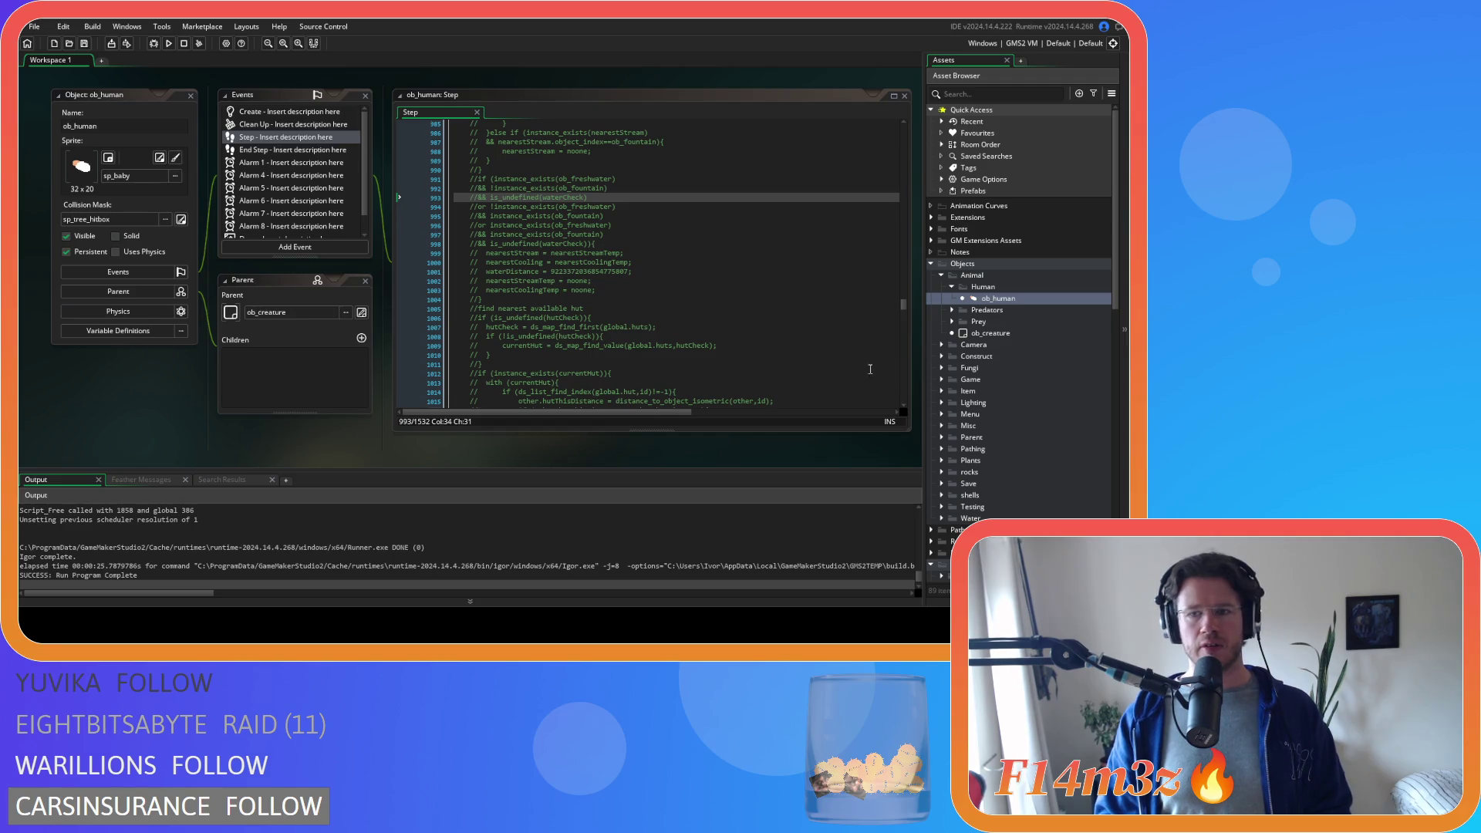
{"action": "scroll", "coordinate": [853, 369], "scroll_direction": "up", "scroll_amount": 3}
{"action": "scroll", "coordinate": [813, 344], "scroll_direction": "up", "scroll_amount": 2}
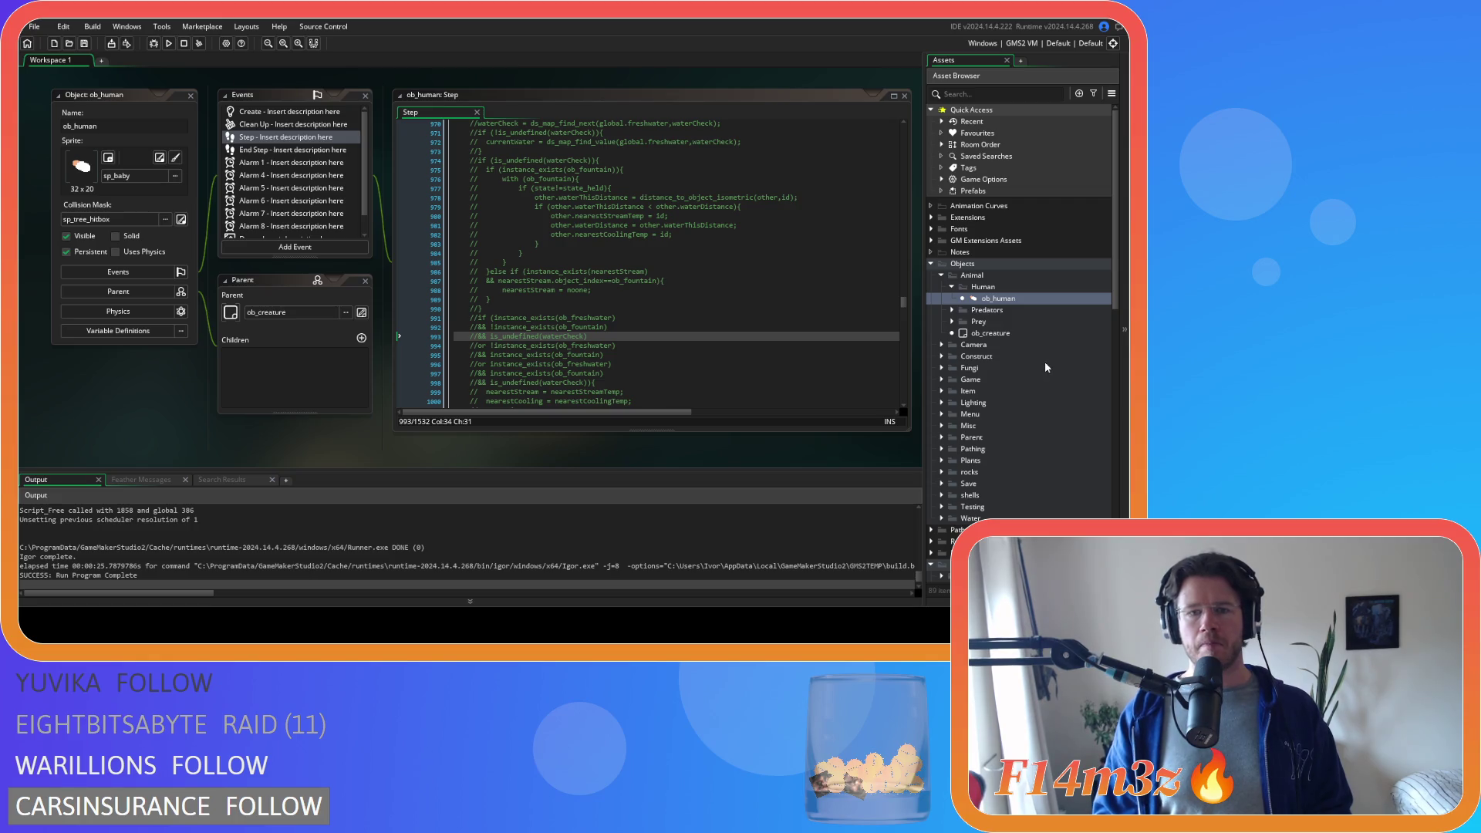
{"action": "scroll", "coordinate": [994, 382], "scroll_direction": "down", "scroll_amount": 5}
{"action": "scroll", "coordinate": [992, 369], "scroll_direction": "down", "scroll_amount": 4}
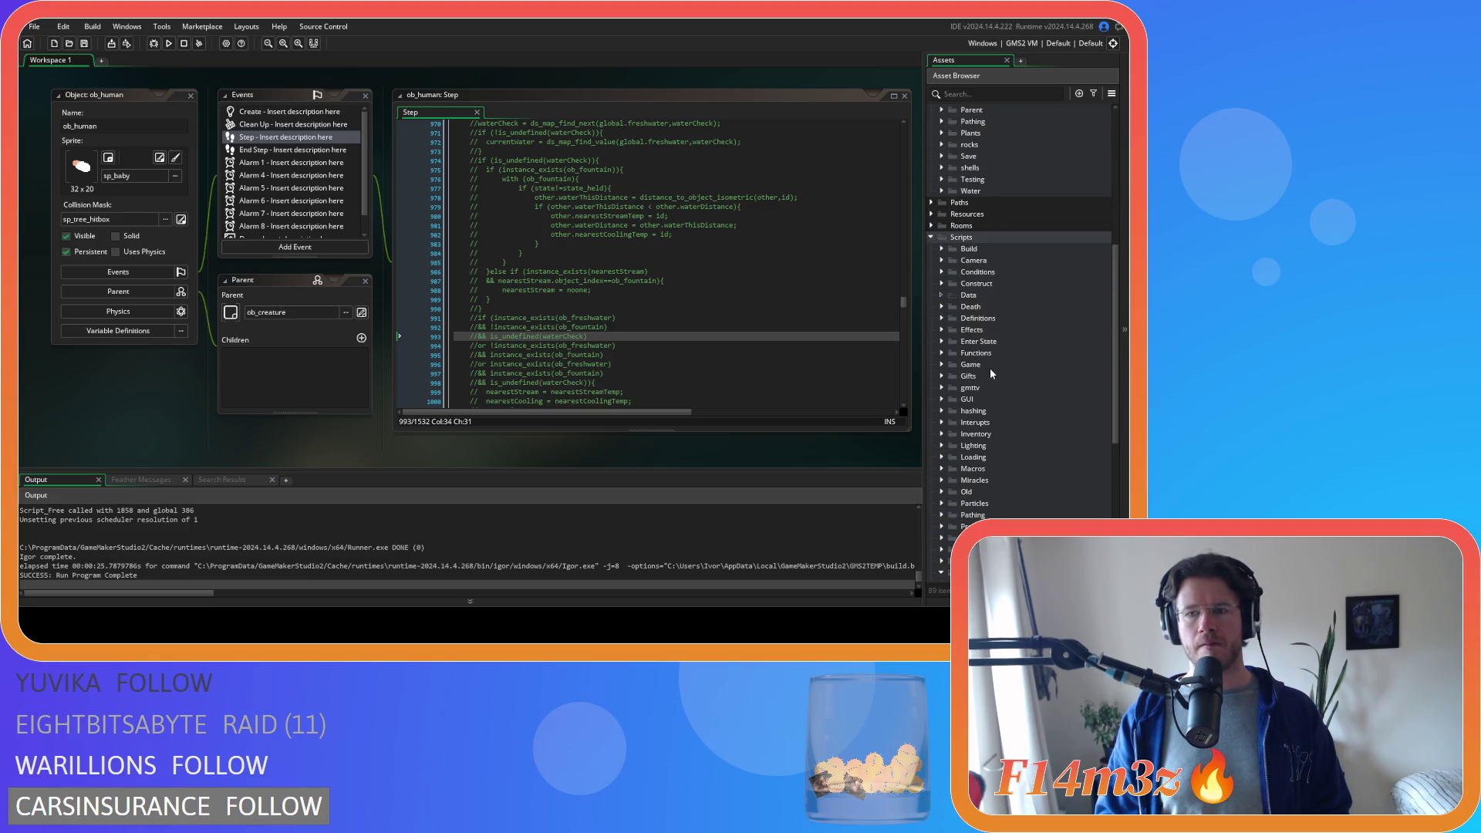
- Open sc_stateConditions from Scripts > Conditions and start a text search near line 159
{"action": "left_click", "coordinate": [941, 272]}
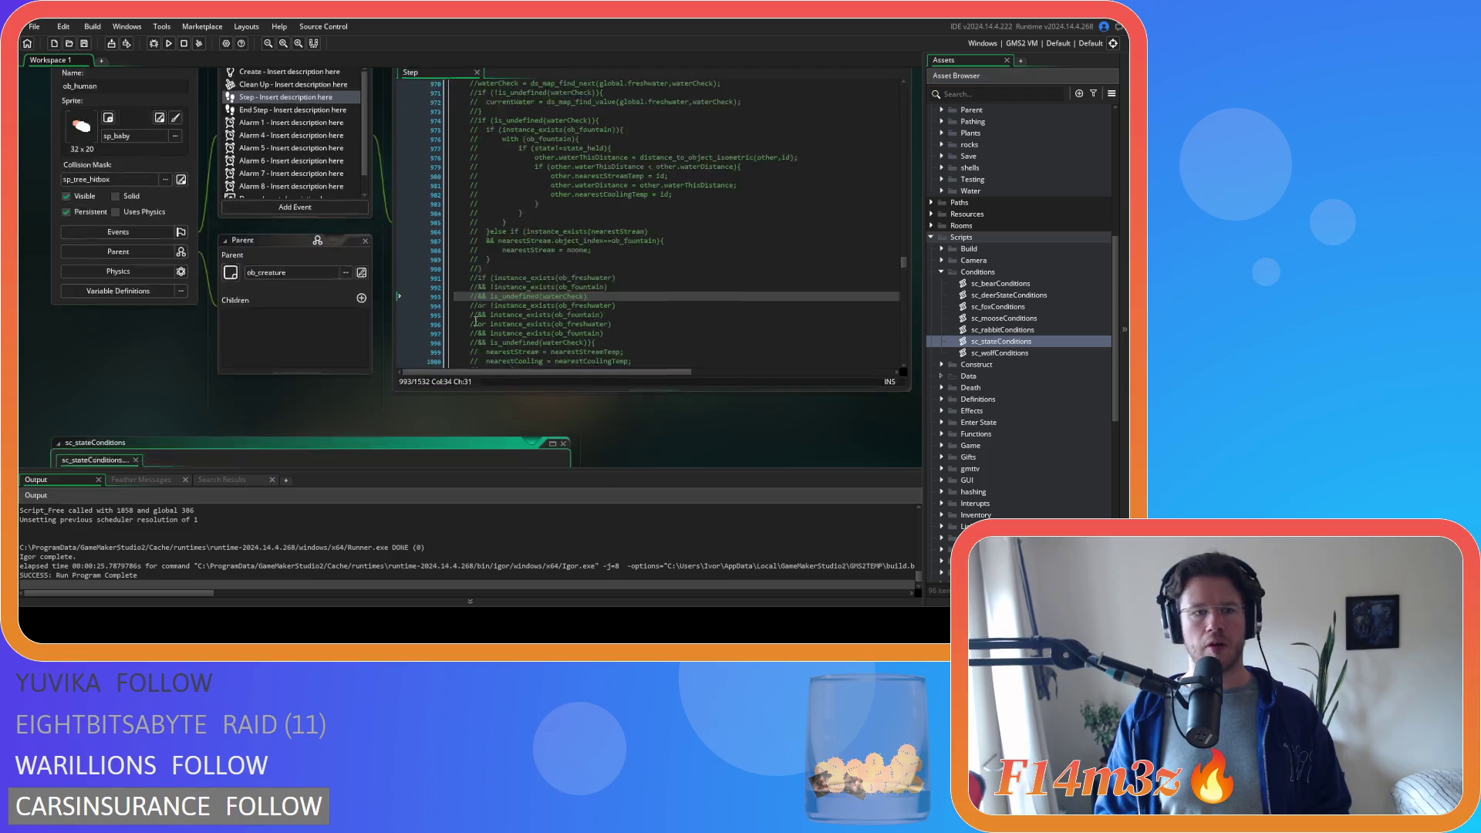
{"action": "left_click", "coordinate": [415, 181]}
{"action": "scroll", "coordinate": [415, 181], "scroll_direction": "down", "scroll_amount": 8}
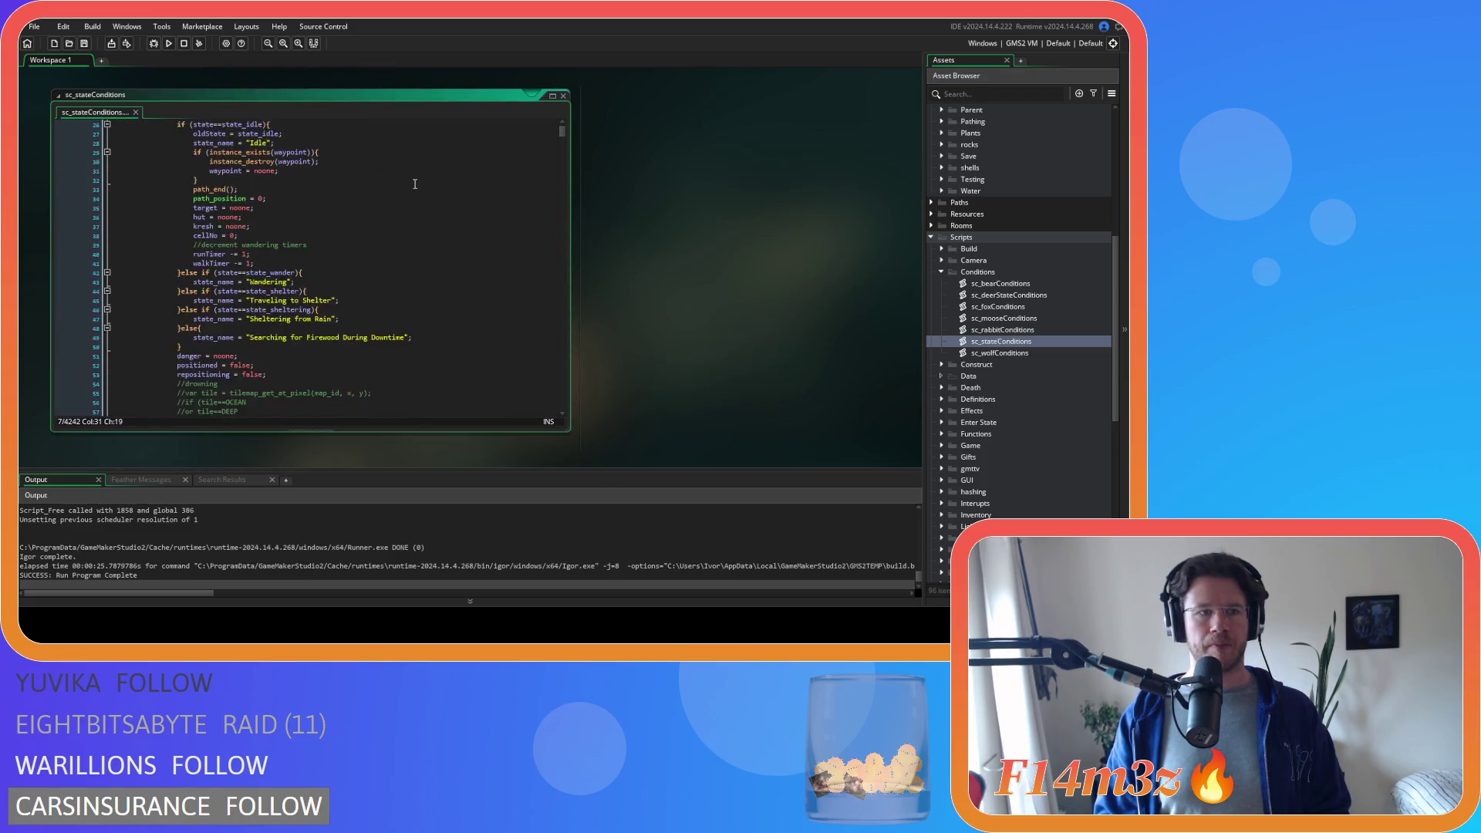
{"action": "scroll", "coordinate": [414, 182], "scroll_direction": "down", "scroll_amount": 5}
{"action": "scroll", "coordinate": [415, 182], "scroll_direction": "down", "scroll_amount": 8}
{"action": "scroll", "coordinate": [415, 182], "scroll_direction": "down", "scroll_amount": 5}
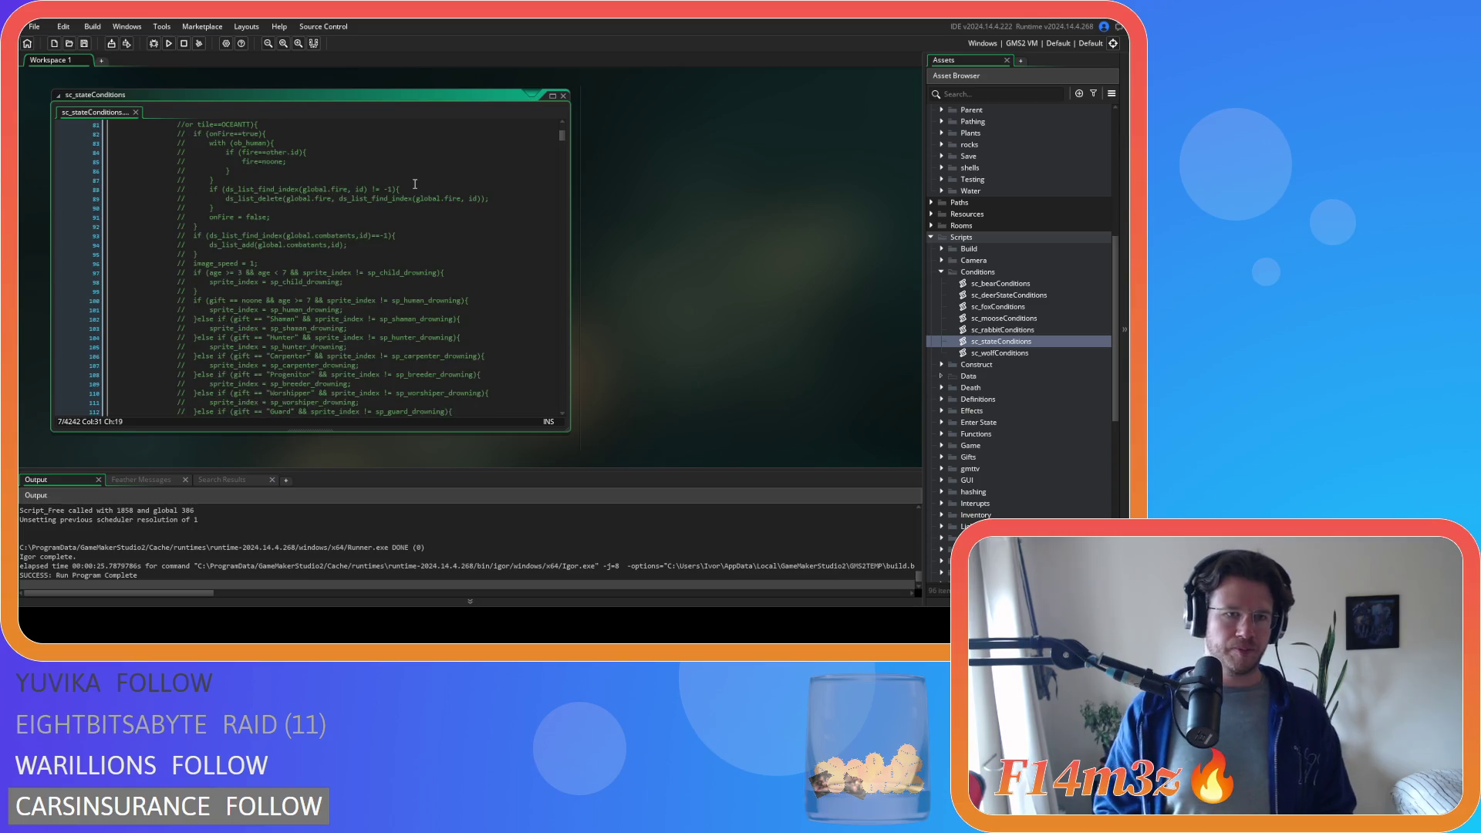
{"action": "scroll", "coordinate": [414, 182], "scroll_direction": "down", "scroll_amount": 5}
{"action": "scroll", "coordinate": [414, 182], "scroll_direction": "down", "scroll_amount": 5}
{"action": "scroll", "coordinate": [416, 181], "scroll_direction": "down", "scroll_amount": 5}
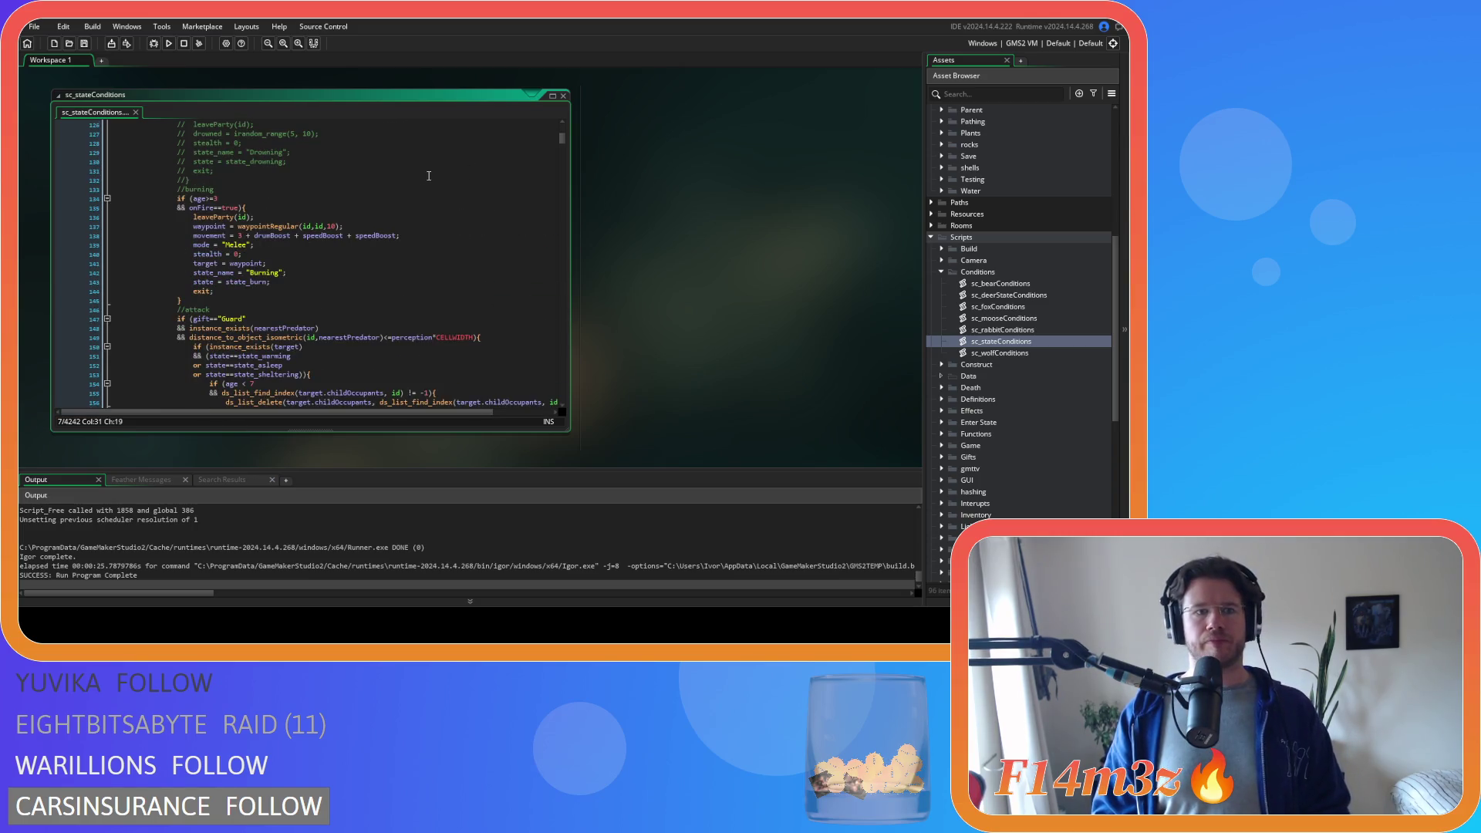
{"action": "left_click", "coordinate": [486, 163]}
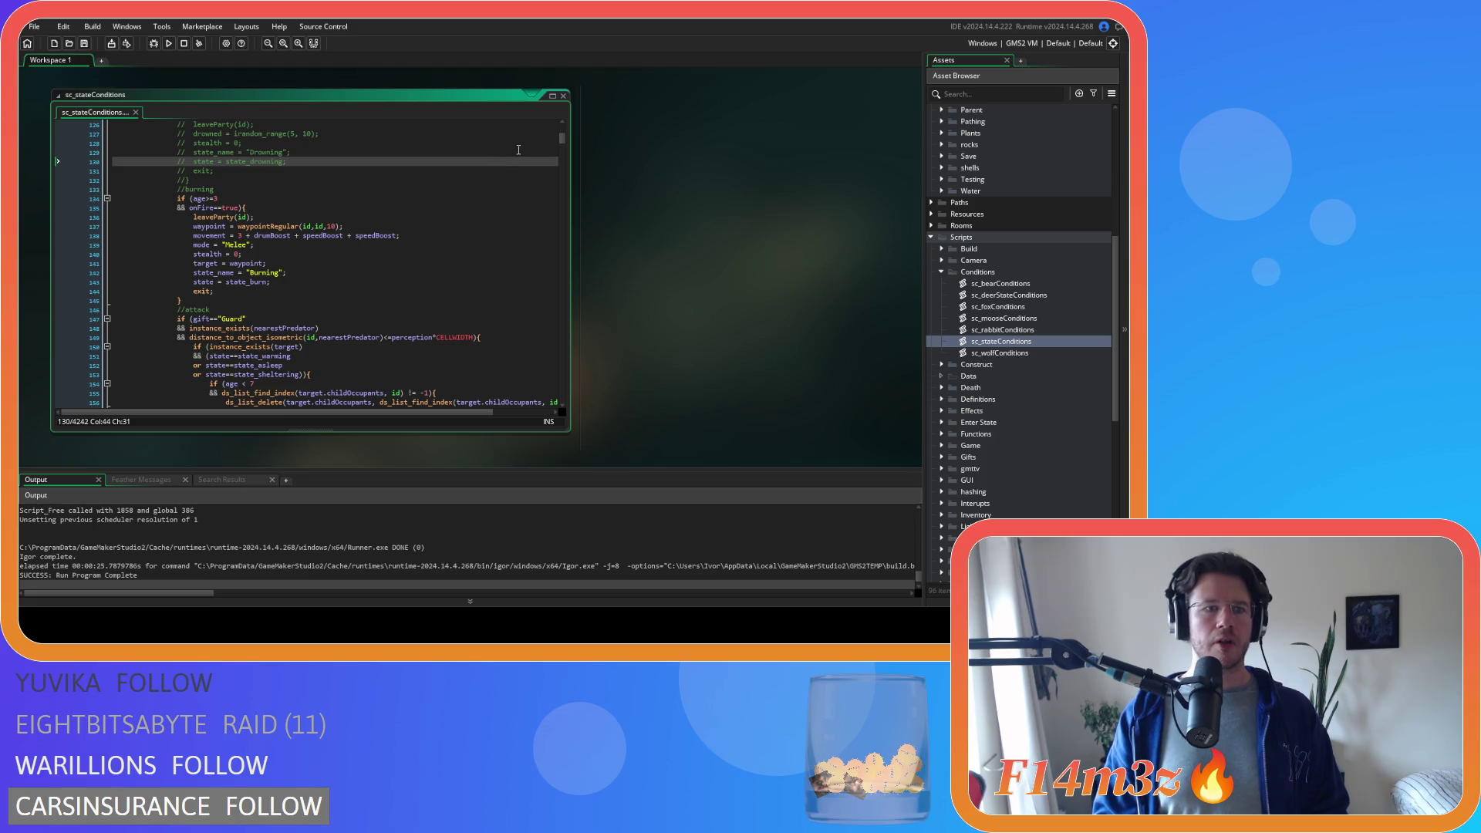
{"action": "scroll", "coordinate": [517, 171], "scroll_direction": "down", "scroll_amount": 5}
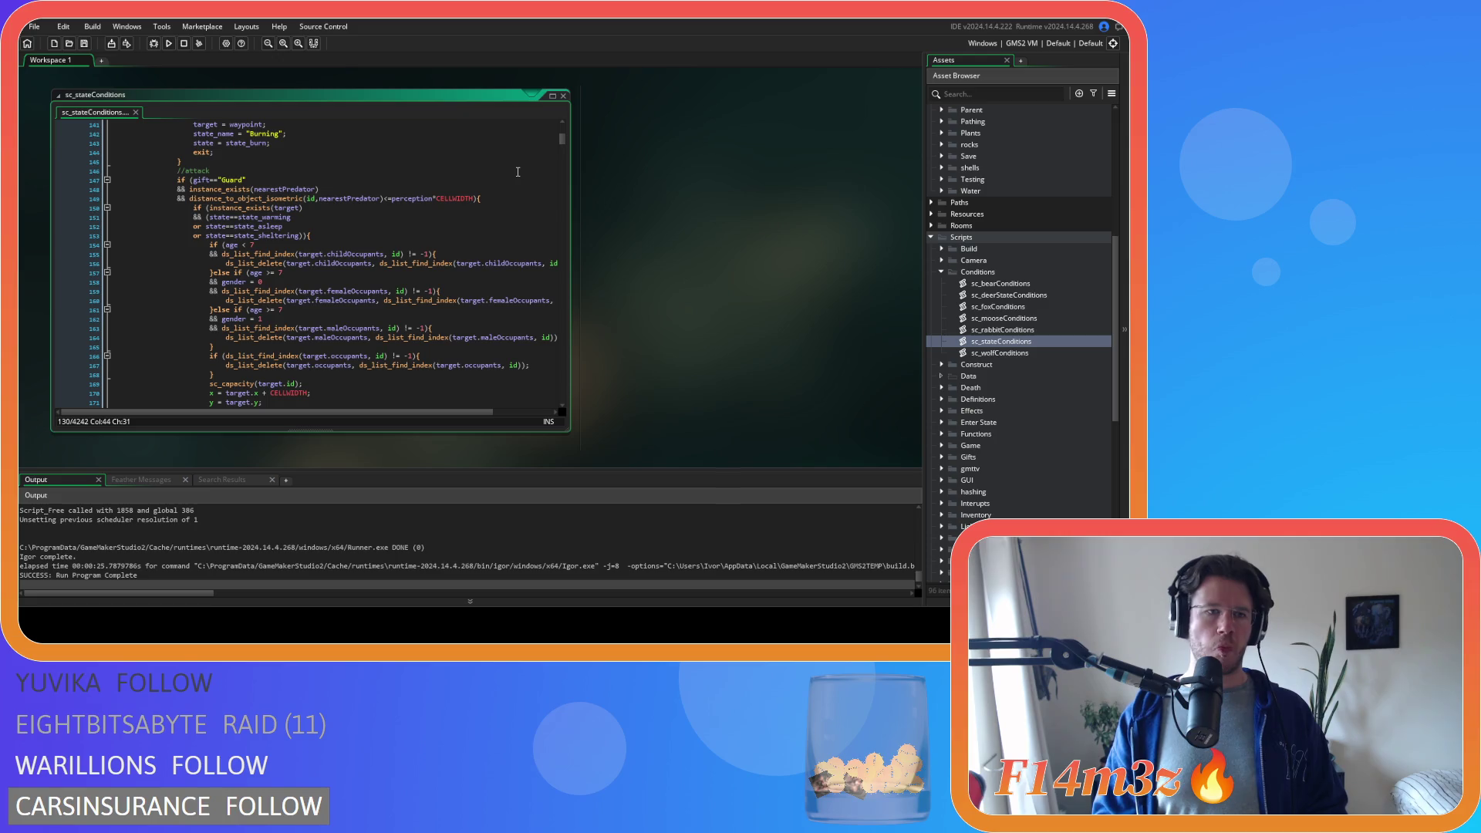
{"action": "scroll", "coordinate": [517, 172], "scroll_direction": "down", "scroll_amount": 4}
{"action": "left_click", "coordinate": [518, 172]}
{"action": "key", "text": "ctrl+f"}
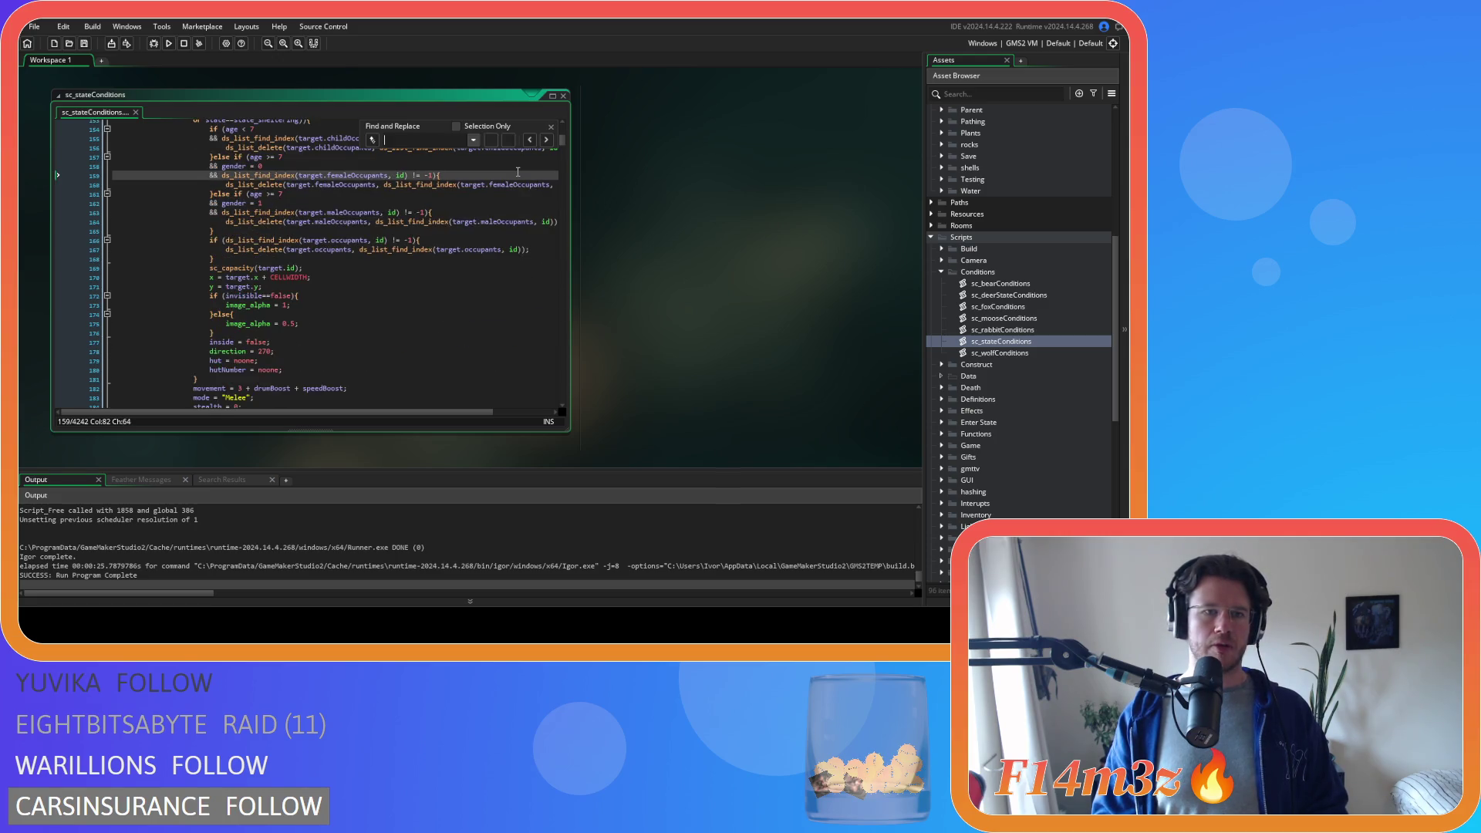
{"action": "type", "text": "state"}
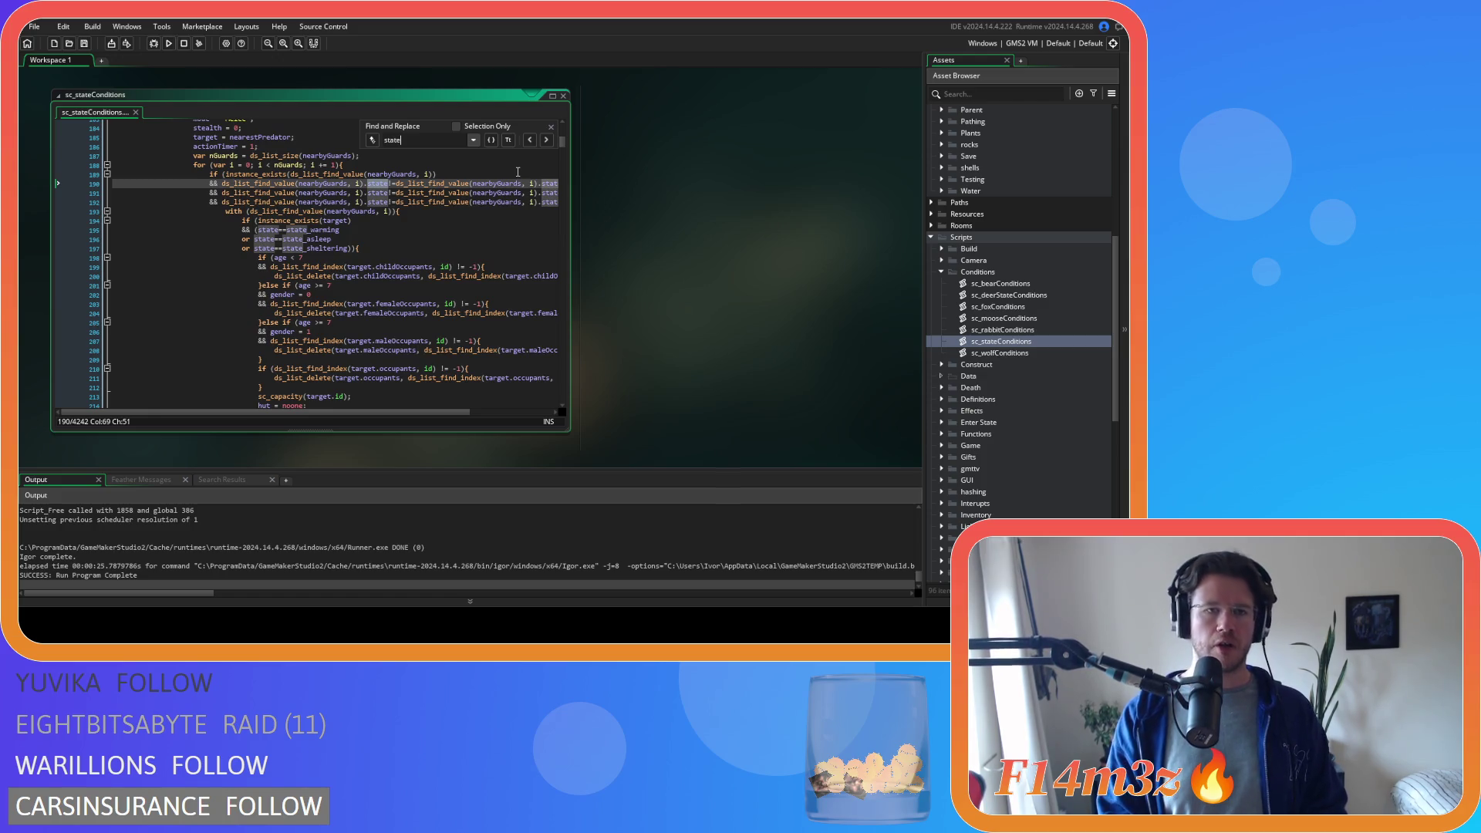
{"action": "type", "text": "_"}
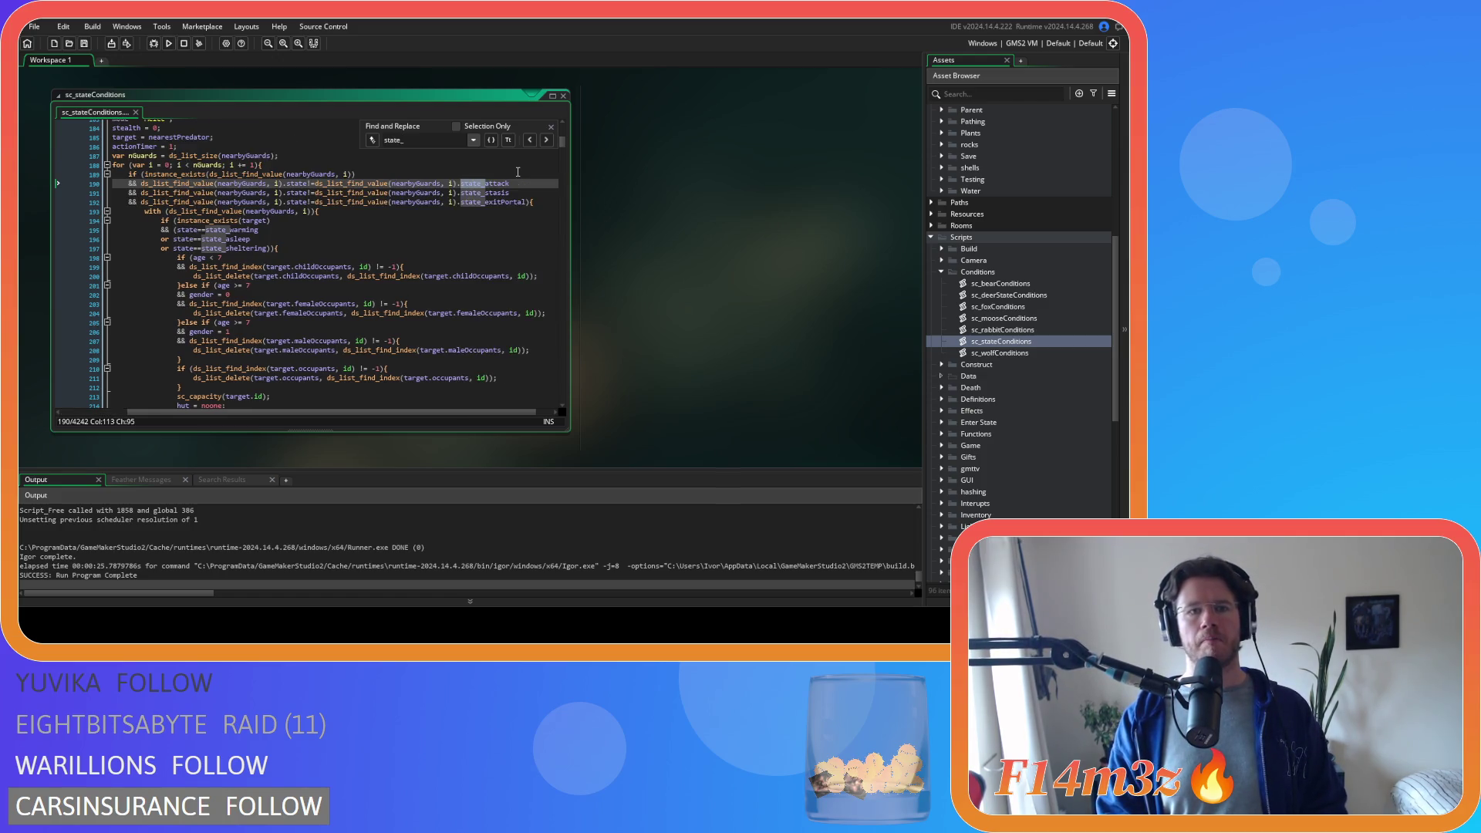
{"action": "type", "text": "drink"}
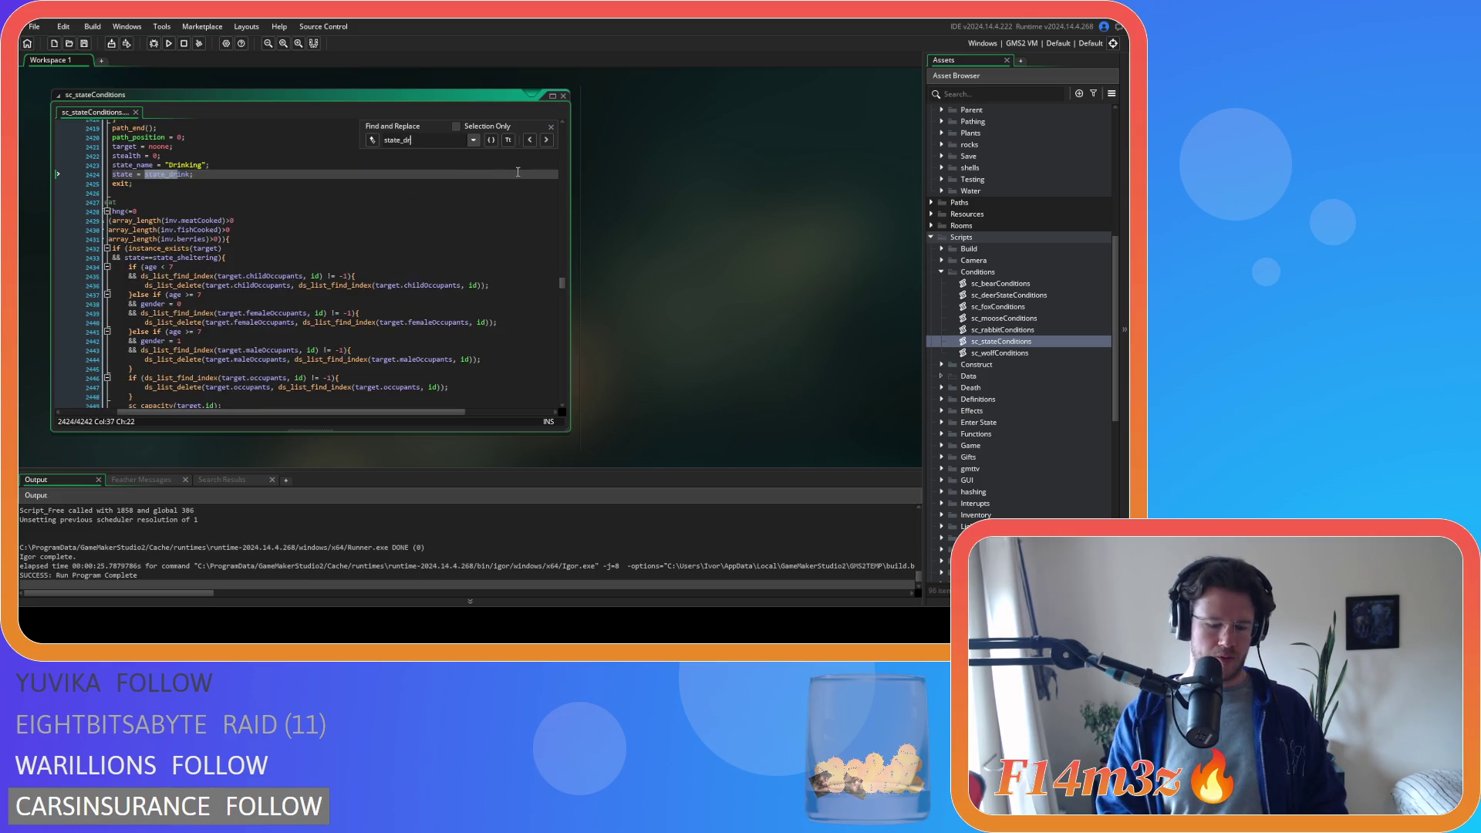
{"action": "scroll", "coordinate": [320, 417], "scroll_direction": "left", "scroll_amount": 3}
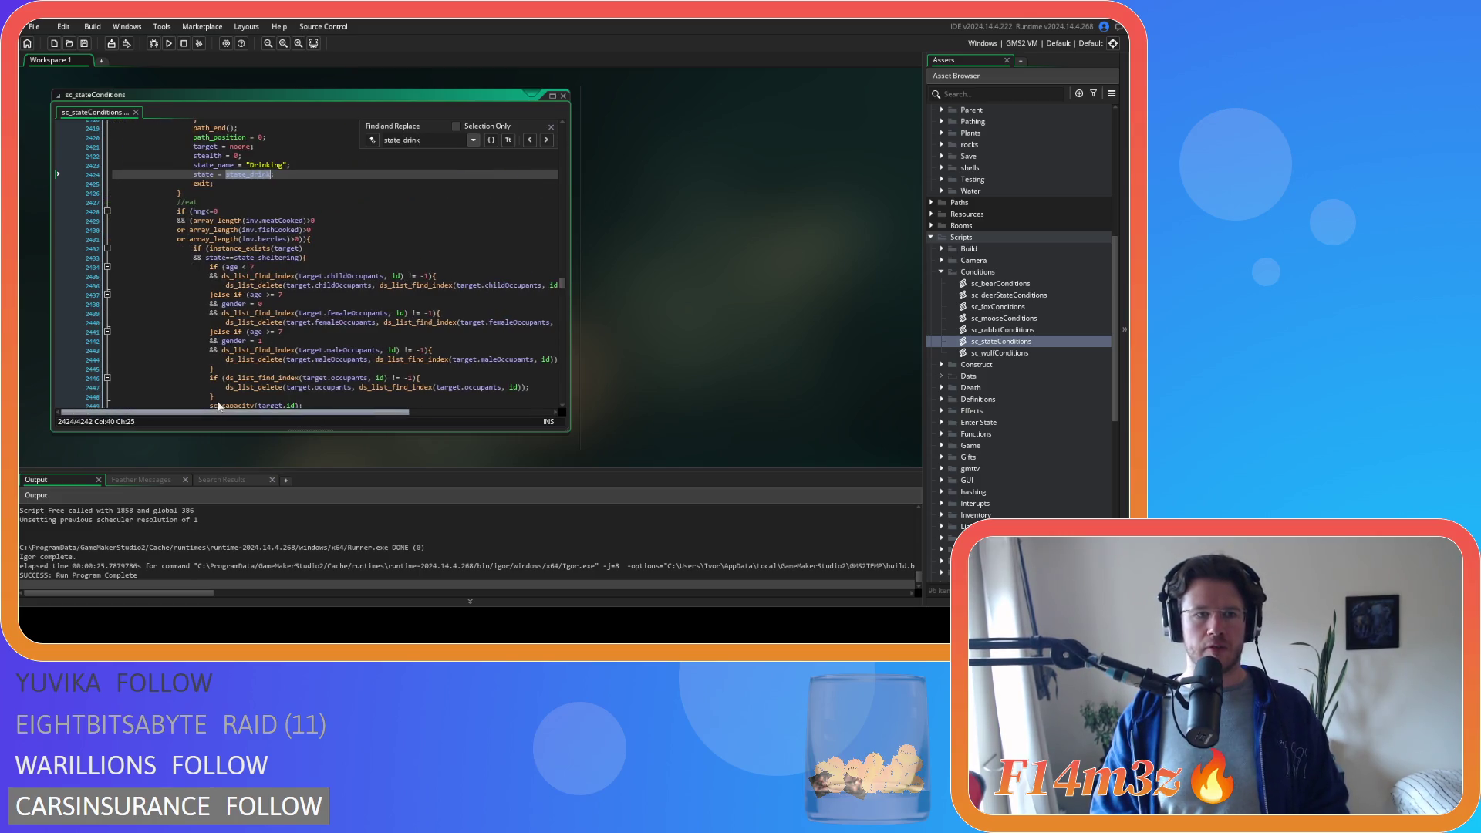
- Search for state_drink variants to reach the Traveling to Stream block, then close the search on the exit line
{"action": "key", "text": "BackSpace"}
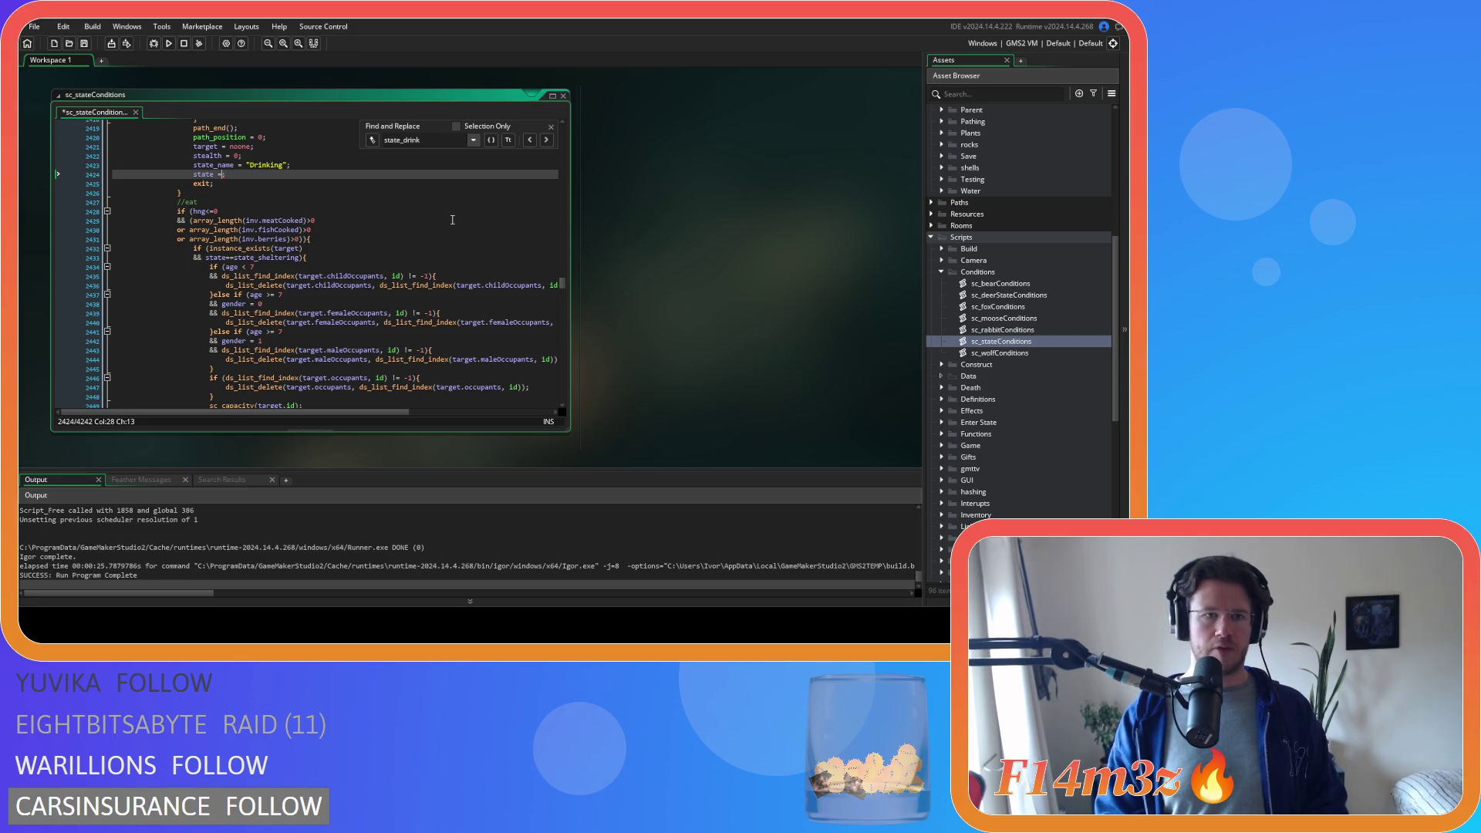
{"action": "type", "text": "state_drink"}
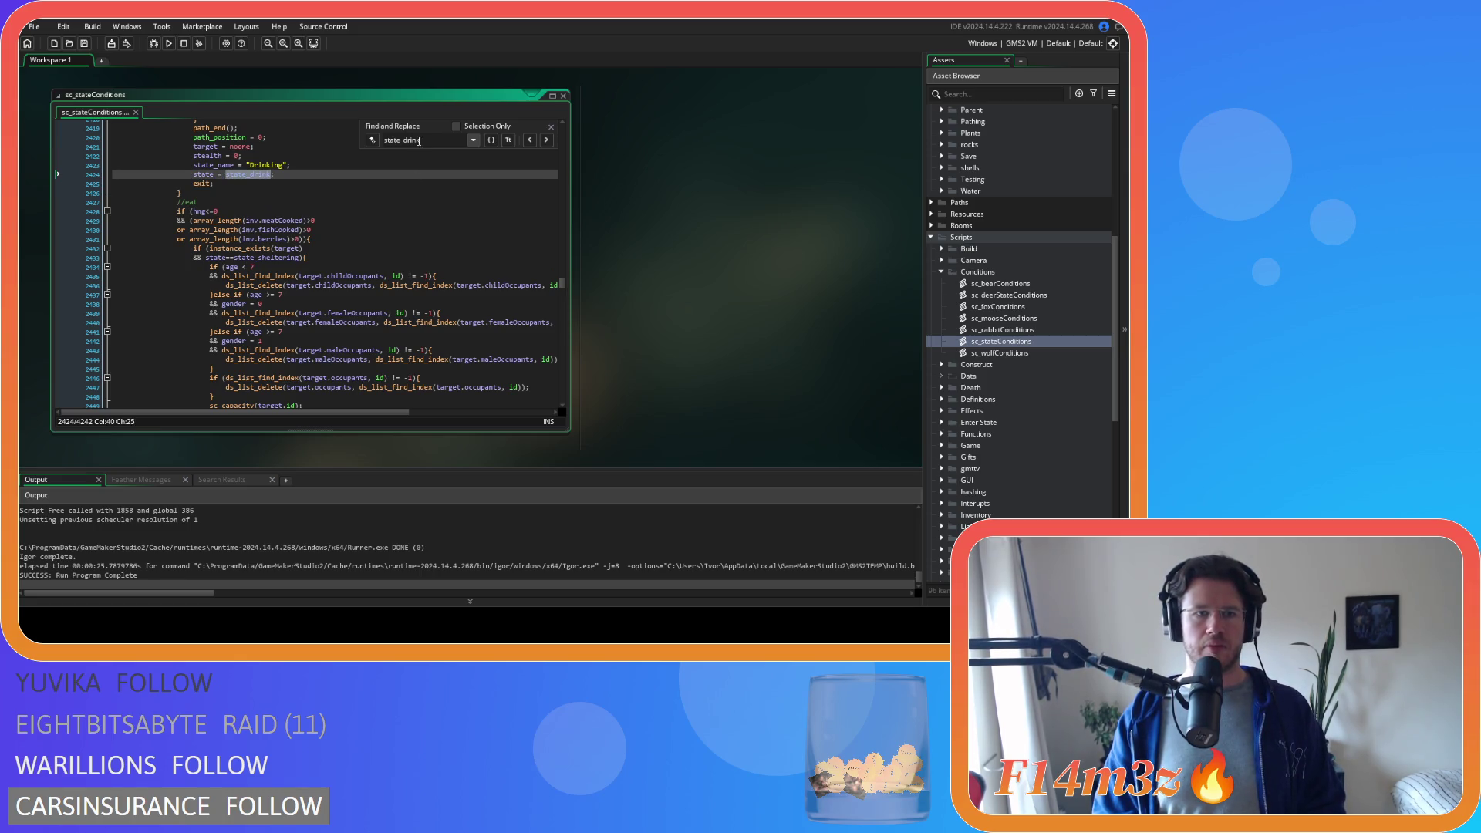
{"action": "left_click", "coordinate": [404, 183]}
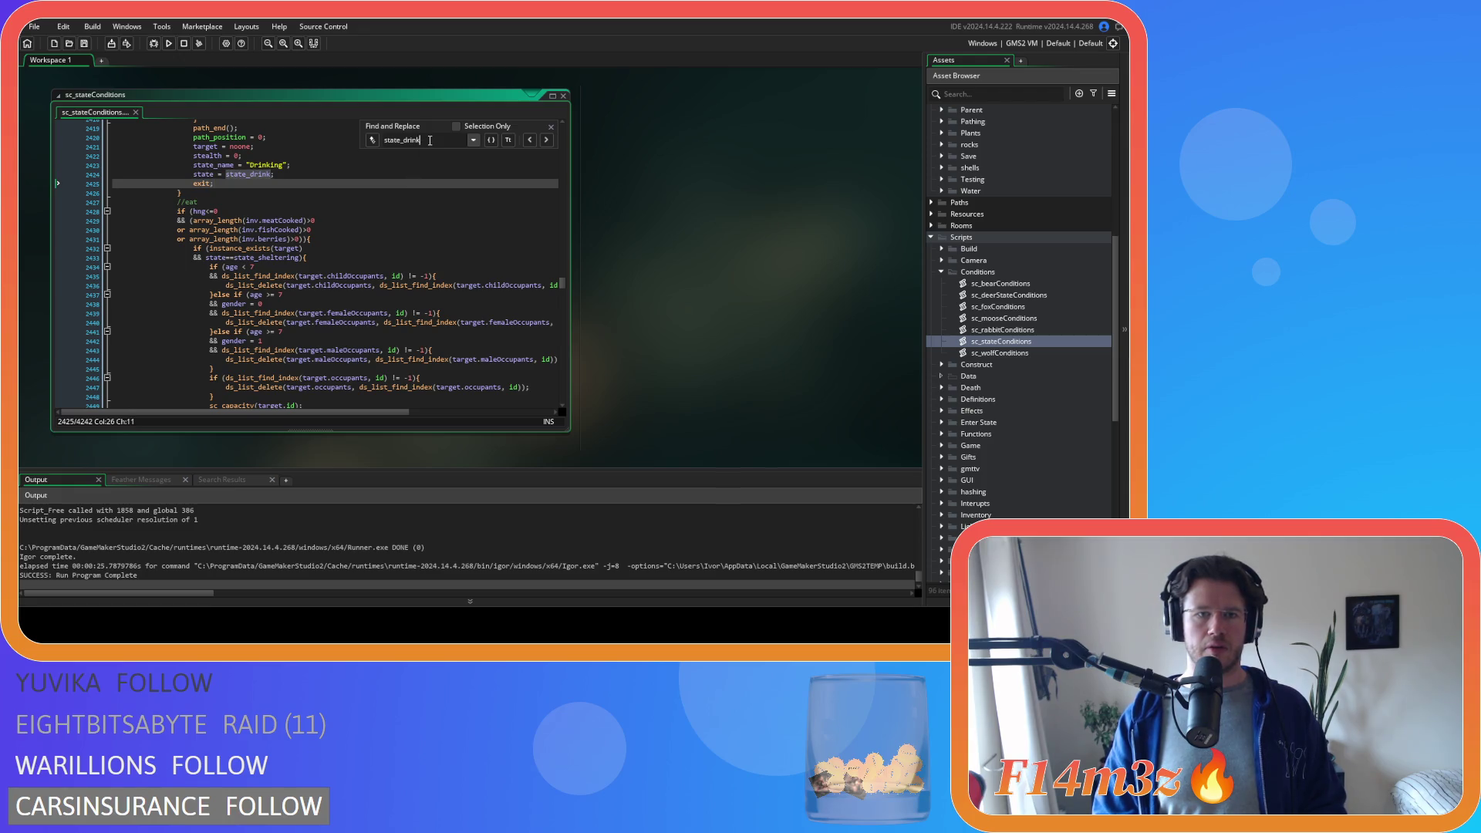
{"action": "key", "text": "BackSpace"}
{"action": "key", "text": "BackSpace"}
{"action": "key", "text": "BackSpace"}
{"action": "key", "text": "BackSpace"}
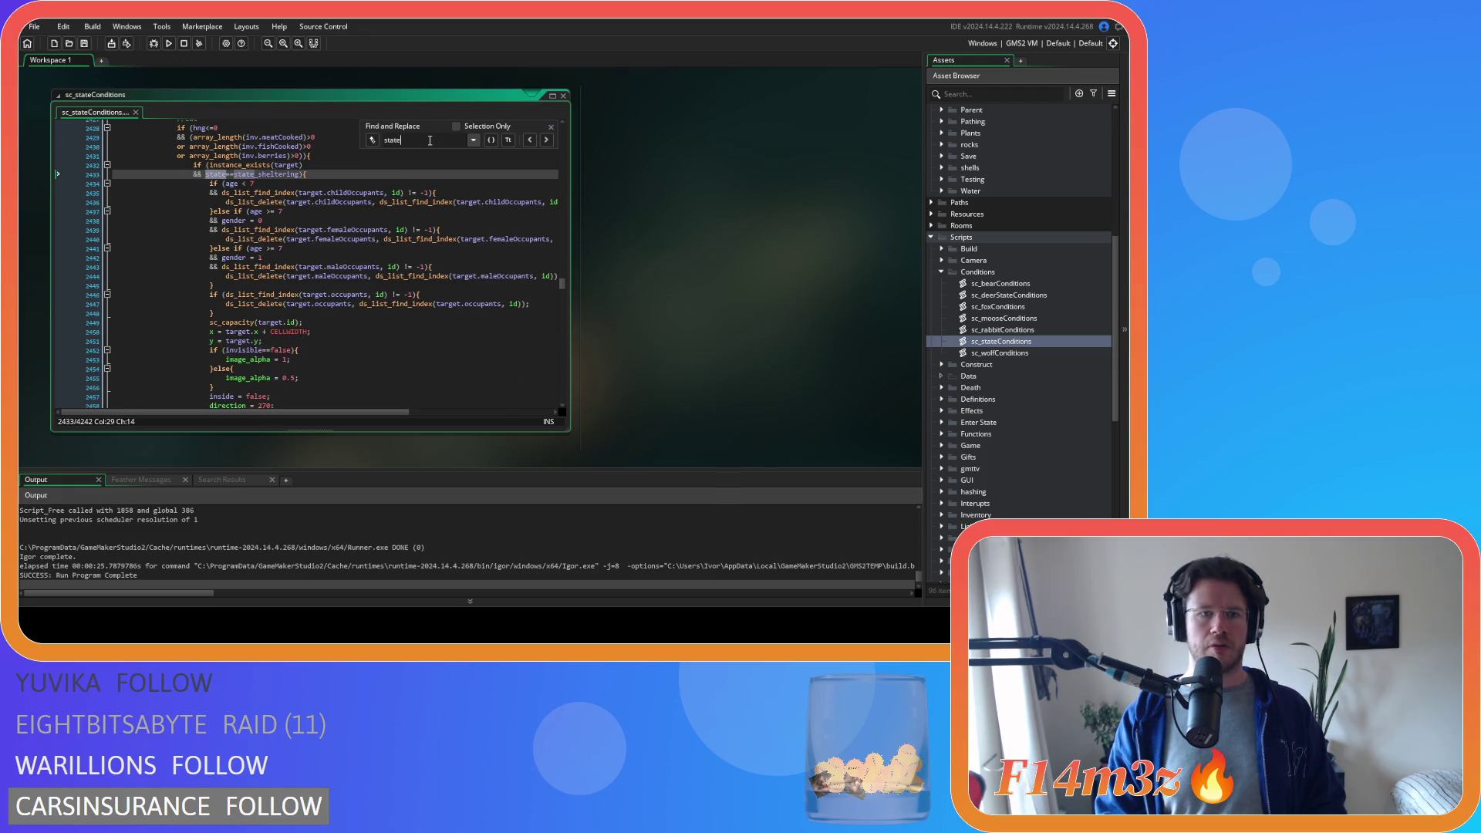
{"action": "type", "text": "_"}
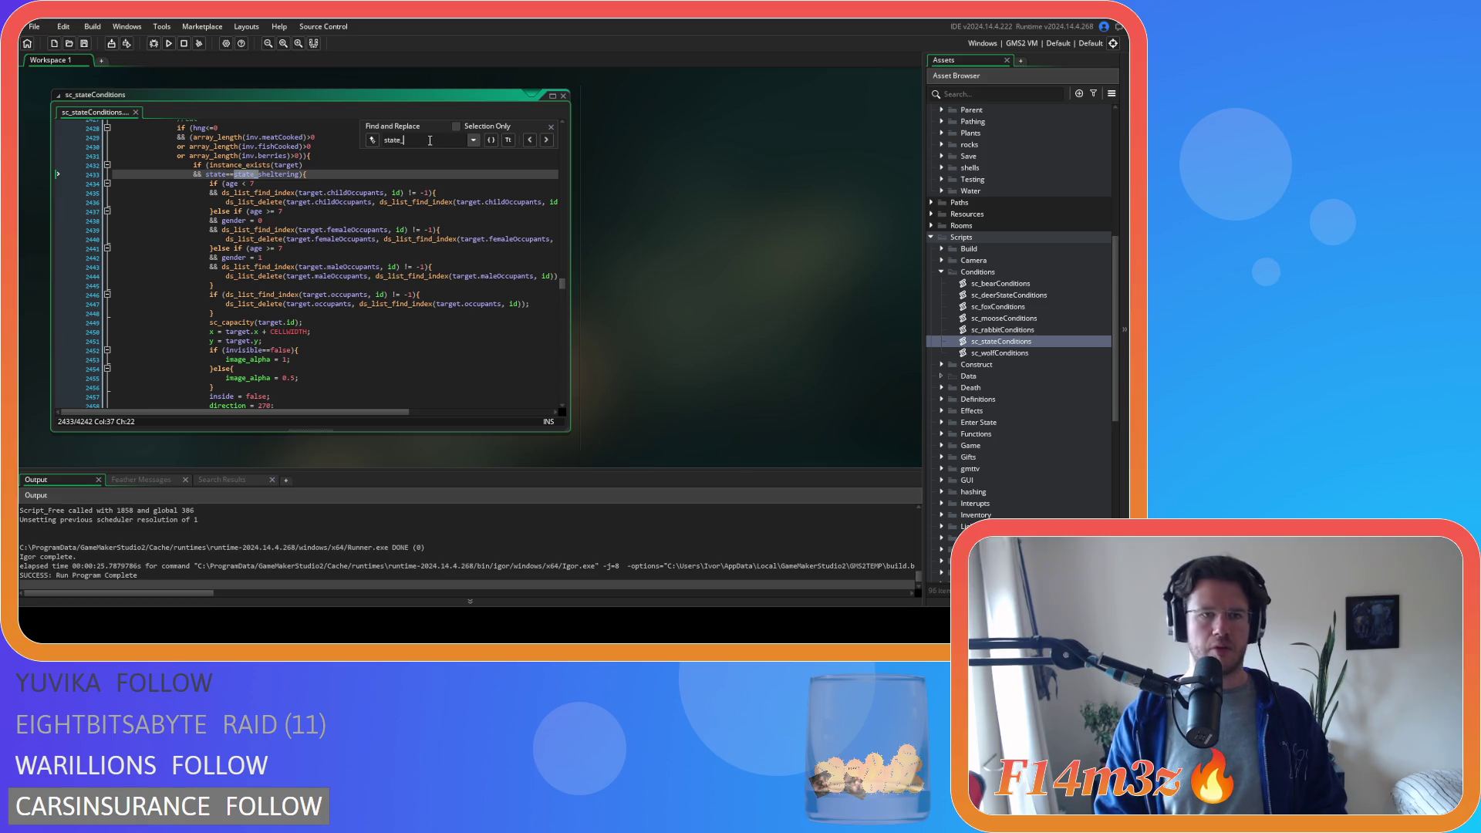
{"action": "type", "text": "dr"}
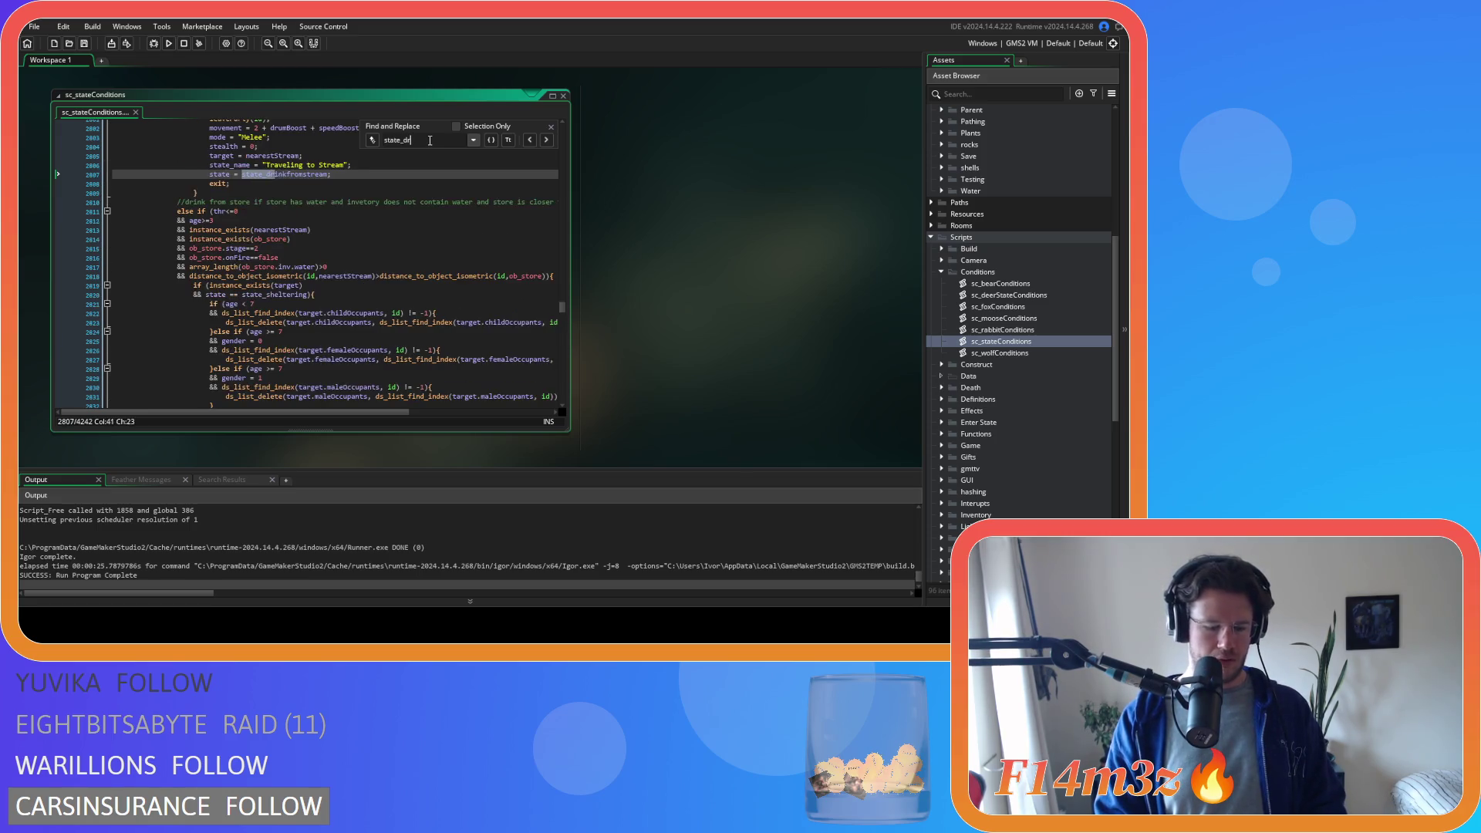
{"action": "type", "text": "Fro"}
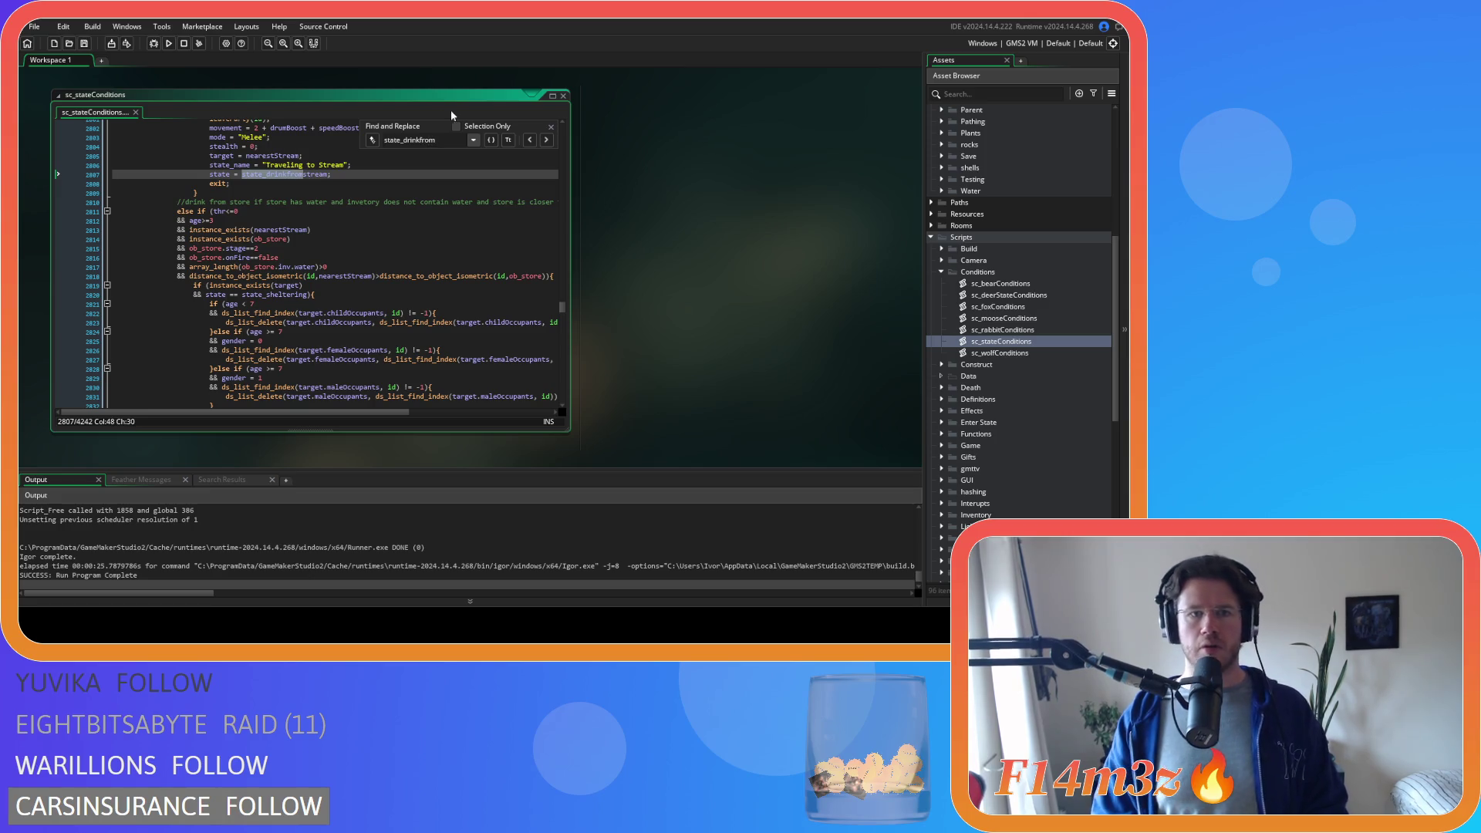
{"action": "left_click", "coordinate": [550, 127]}
{"action": "key", "text": "Down"}
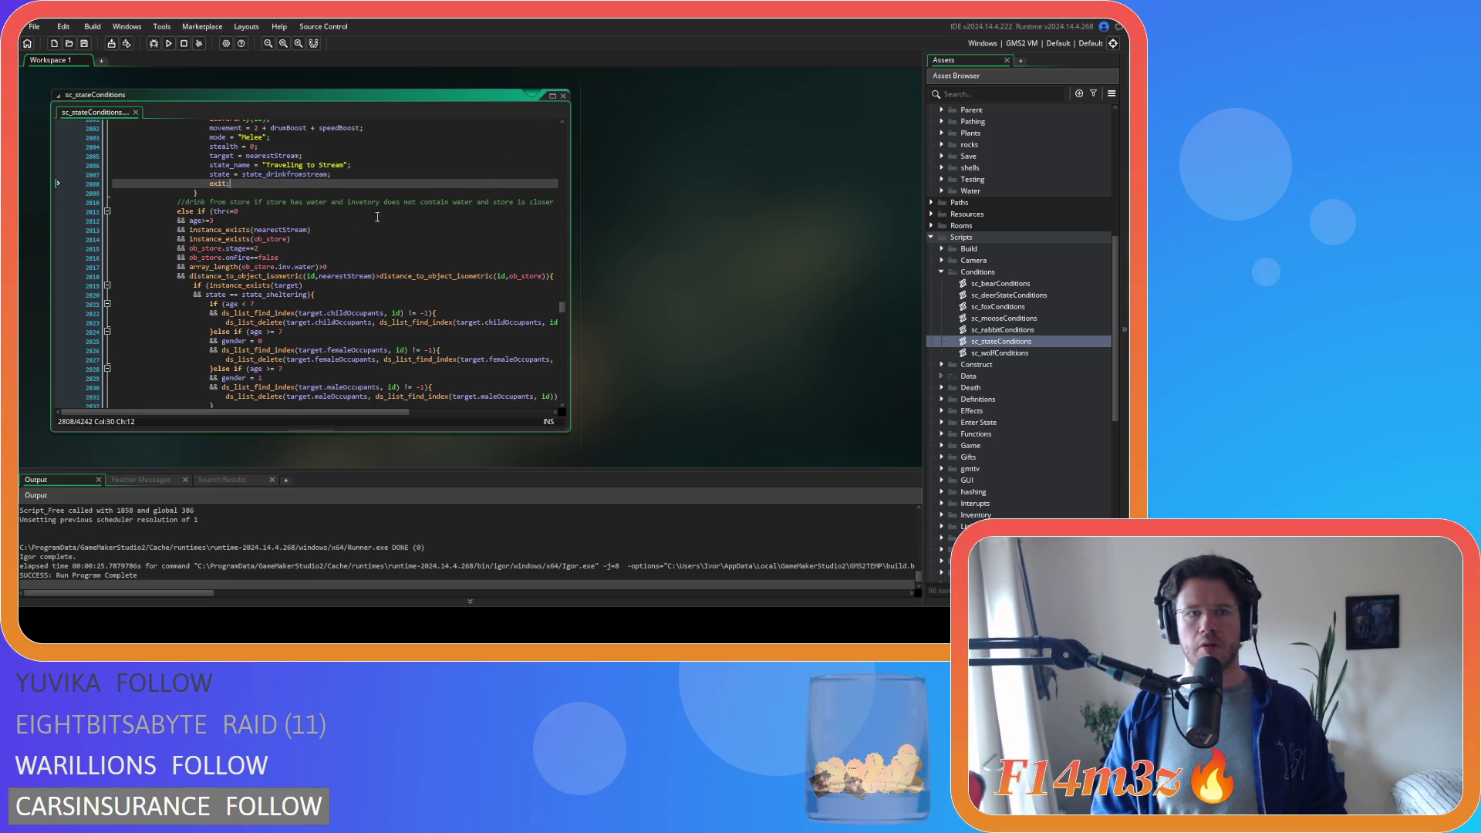
{"action": "scroll", "coordinate": [369, 223], "scroll_direction": "up", "scroll_amount": 3}
{"action": "key", "text": "Down"}
{"action": "key", "text": "Down"}
{"action": "key", "text": "Up"}
{"action": "key", "text": "Up"}
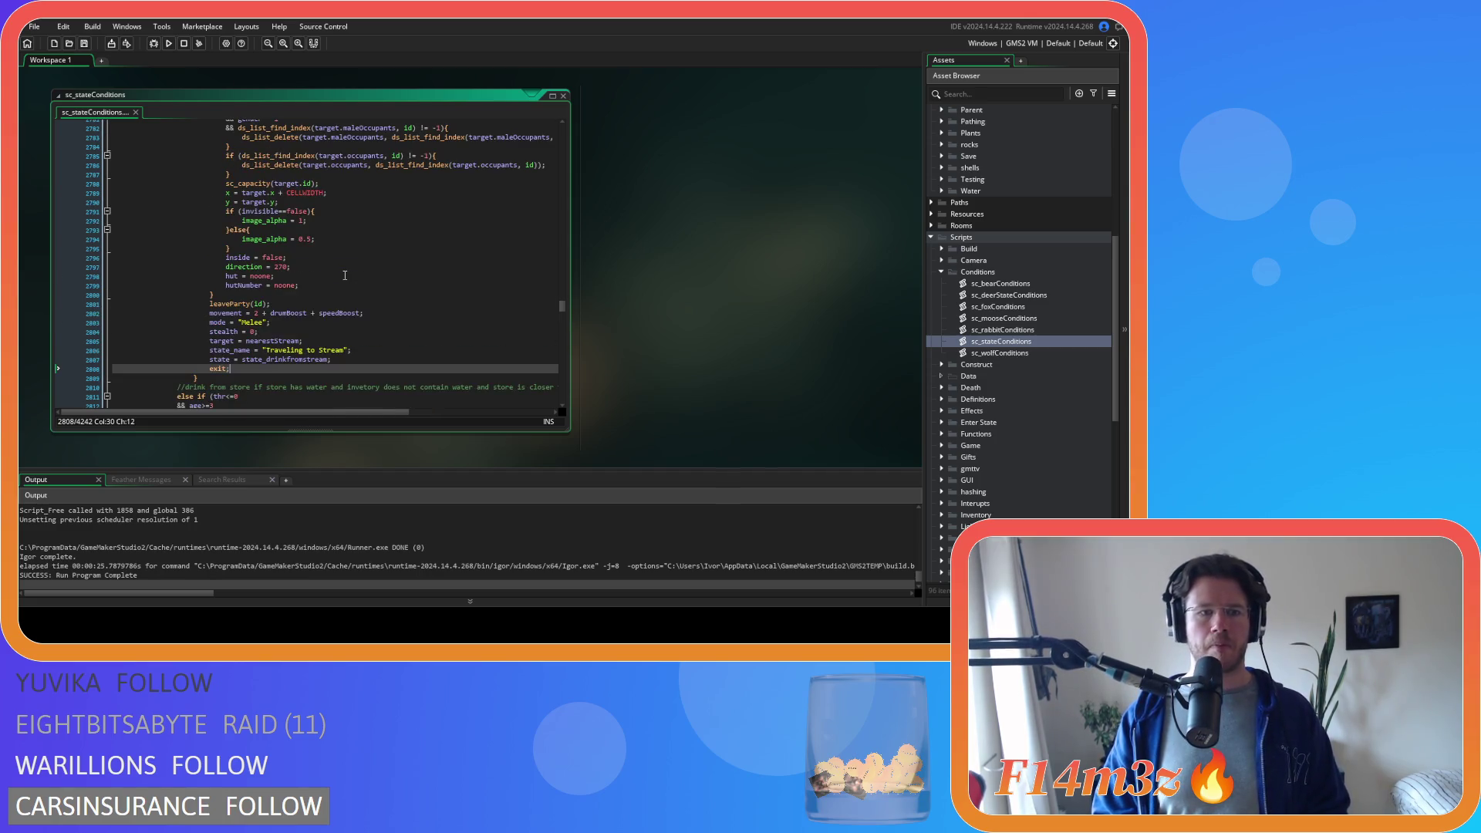
{"action": "scroll", "coordinate": [344, 276], "scroll_direction": "up", "scroll_amount": 8}
{"action": "scroll", "coordinate": [344, 318], "scroll_direction": "up", "scroll_amount": 8}
{"action": "scroll", "coordinate": [343, 319], "scroll_direction": "up", "scroll_amount": 2}
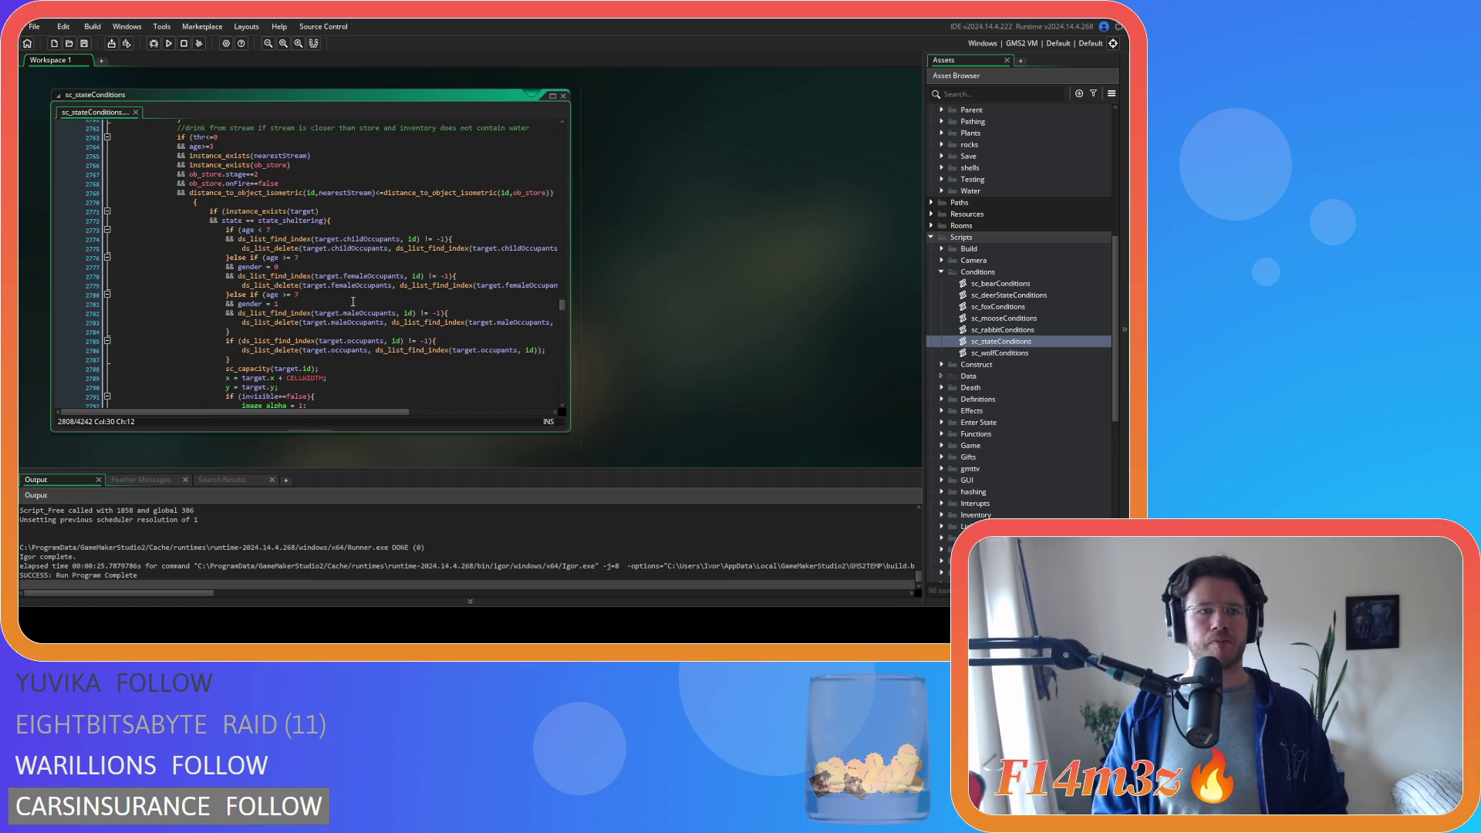
{"action": "scroll", "coordinate": [350, 307], "scroll_direction": "up", "scroll_amount": 2}
{"action": "scroll", "coordinate": [350, 307], "scroll_direction": "down", "scroll_amount": 5}
{"action": "scroll", "coordinate": [350, 307], "scroll_direction": "down", "scroll_amount": 3}
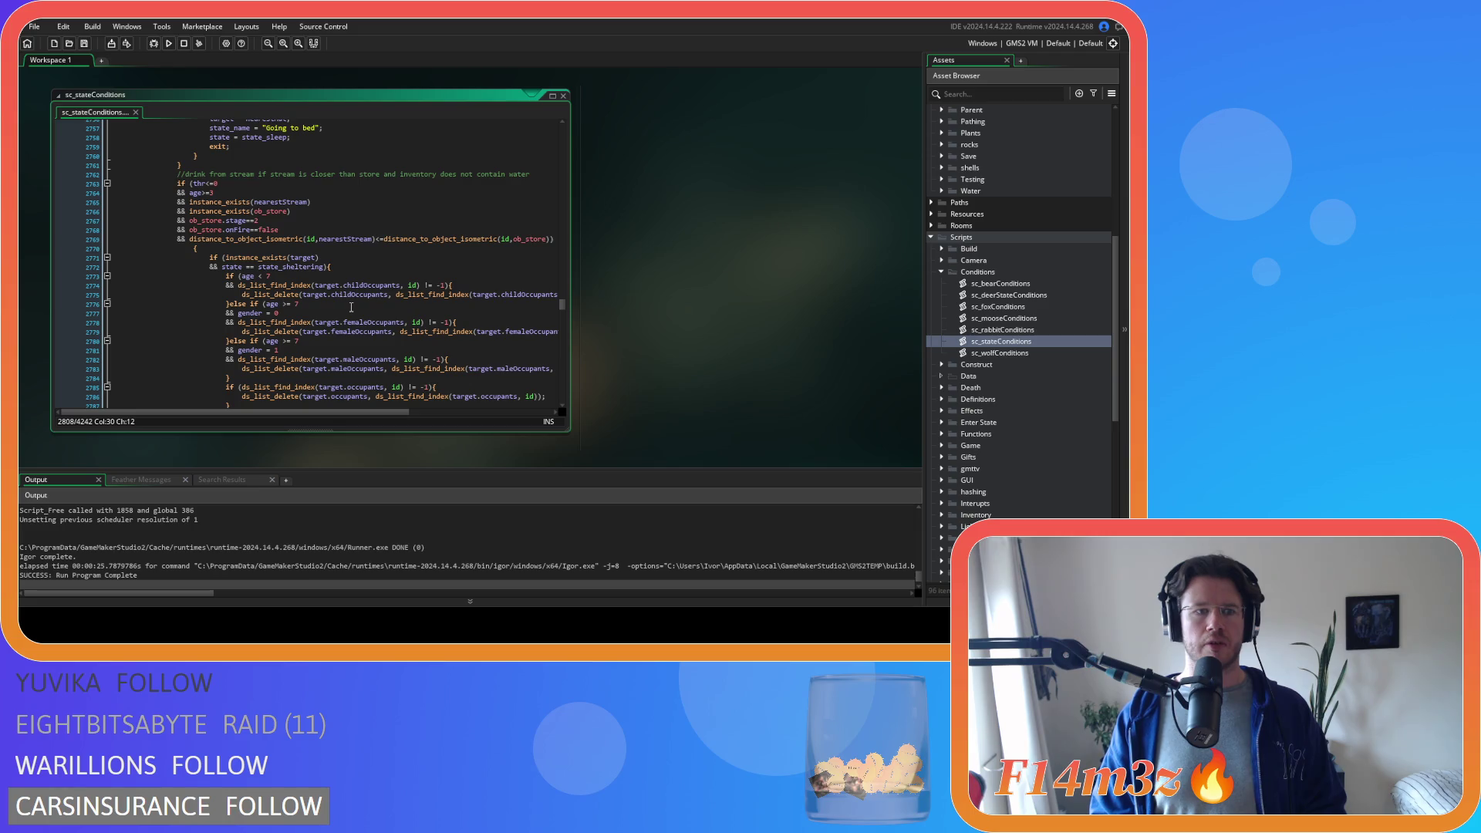
{"action": "scroll", "coordinate": [351, 307], "scroll_direction": "down", "scroll_amount": 4}
{"action": "scroll", "coordinate": [351, 306], "scroll_direction": "down", "scroll_amount": 6}
{"action": "scroll", "coordinate": [356, 278], "scroll_direction": "down", "scroll_amount": 6}
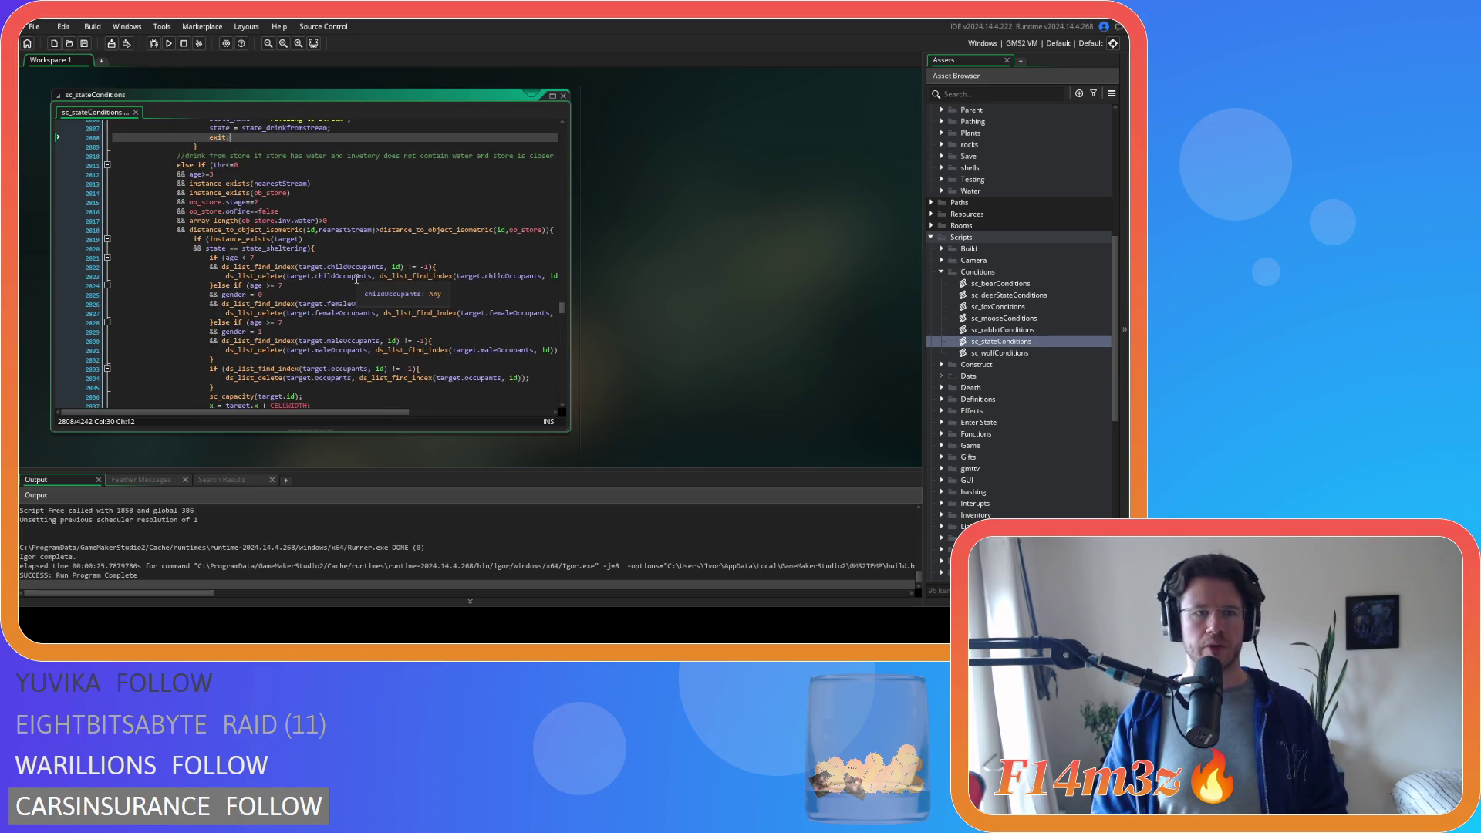
{"action": "scroll", "coordinate": [355, 277], "scroll_direction": "down", "scroll_amount": 5}
{"action": "scroll", "coordinate": [356, 278], "scroll_direction": "down", "scroll_amount": 5}
{"action": "scroll", "coordinate": [355, 278], "scroll_direction": "down", "scroll_amount": 6}
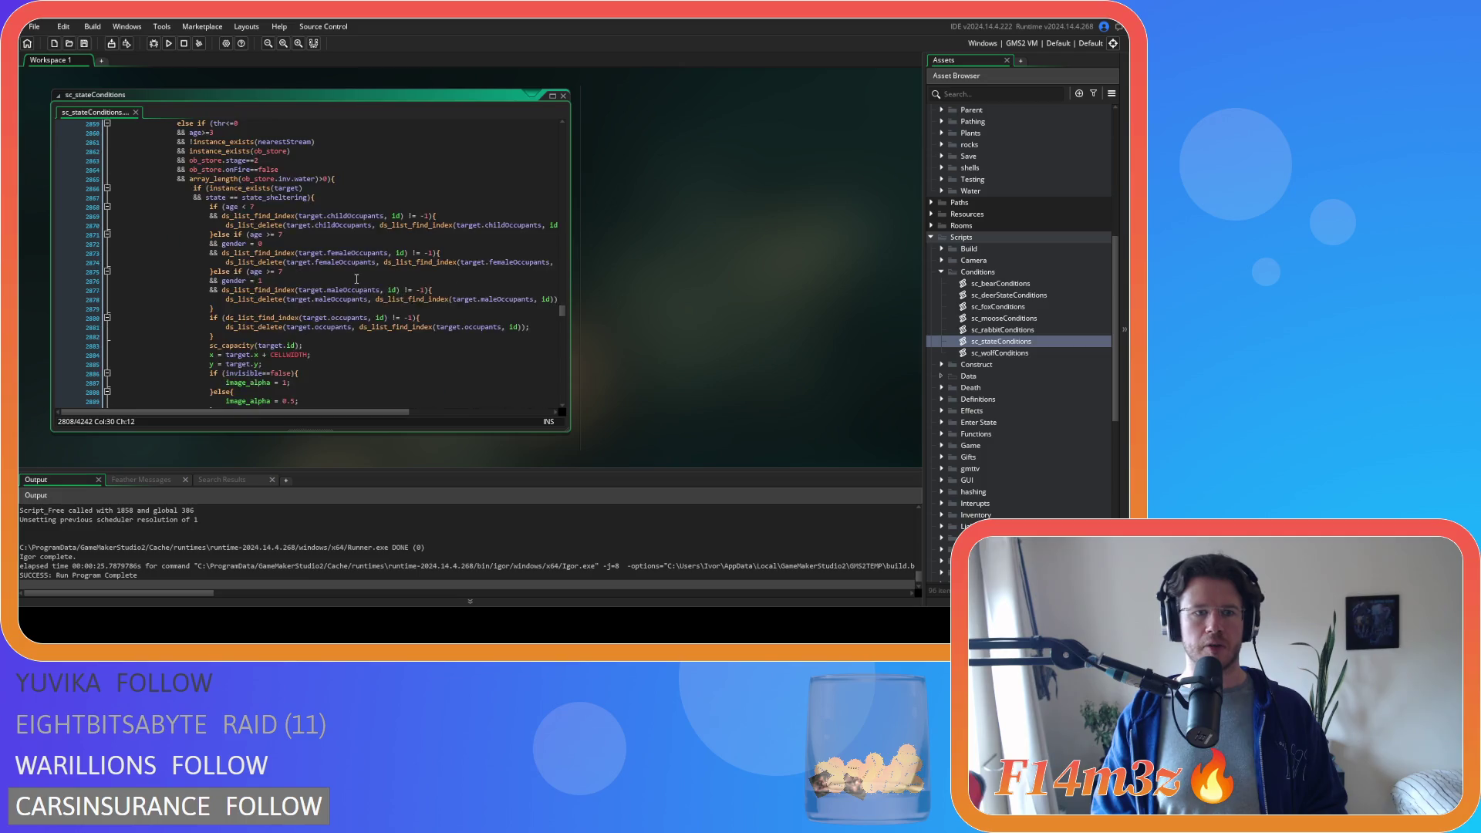
{"action": "scroll", "coordinate": [354, 278], "scroll_direction": "up", "scroll_amount": 5}
{"action": "scroll", "coordinate": [355, 279], "scroll_direction": "down", "scroll_amount": 4}
{"action": "scroll", "coordinate": [355, 278], "scroll_direction": "down", "scroll_amount": 5}
{"action": "scroll", "coordinate": [356, 278], "scroll_direction": "down", "scroll_amount": 5}
{"action": "scroll", "coordinate": [356, 277], "scroll_direction": "down", "scroll_amount": 4}
{"action": "scroll", "coordinate": [356, 278], "scroll_direction": "down", "scroll_amount": 10}
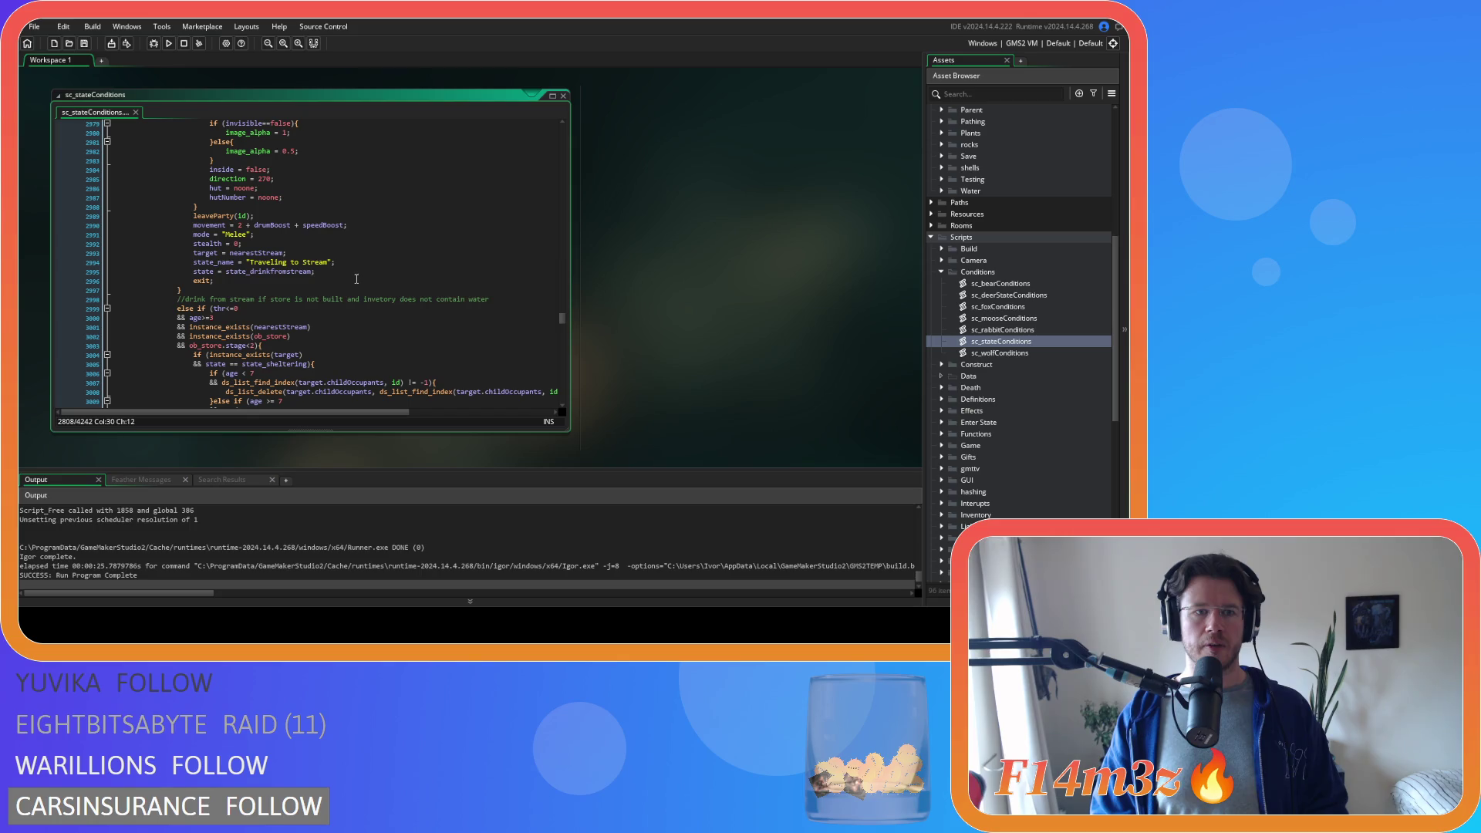
{"action": "scroll", "coordinate": [355, 278], "scroll_direction": "down", "scroll_amount": 3}
{"action": "scroll", "coordinate": [355, 278], "scroll_direction": "down", "scroll_amount": 5}
{"action": "scroll", "coordinate": [356, 278], "scroll_direction": "down", "scroll_amount": 5}
{"action": "scroll", "coordinate": [355, 277], "scroll_direction": "down", "scroll_amount": 7}
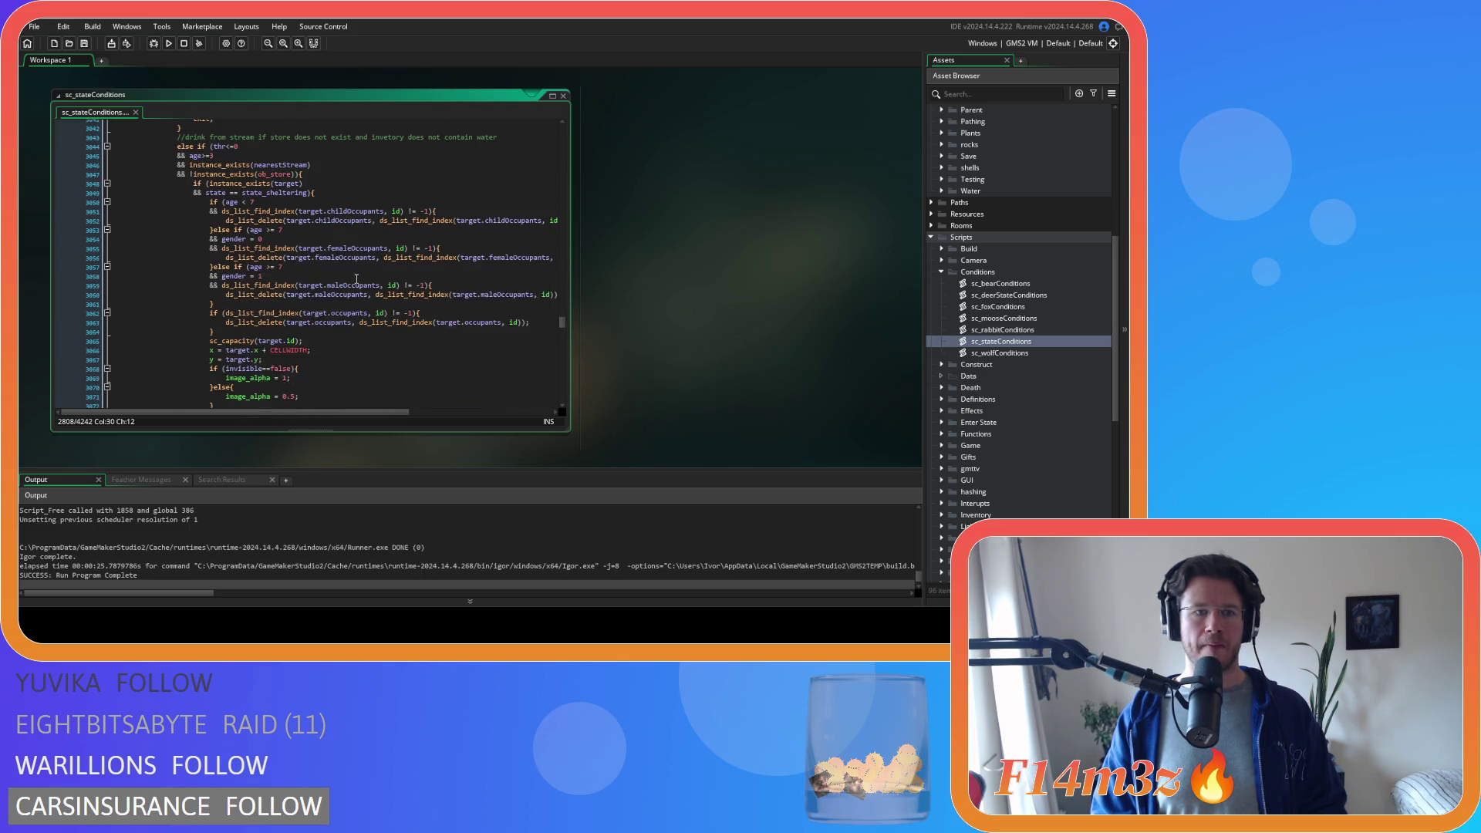
{"action": "scroll", "coordinate": [356, 278], "scroll_direction": "down", "scroll_amount": 5}
{"action": "scroll", "coordinate": [355, 278], "scroll_direction": "down", "scroll_amount": 5}
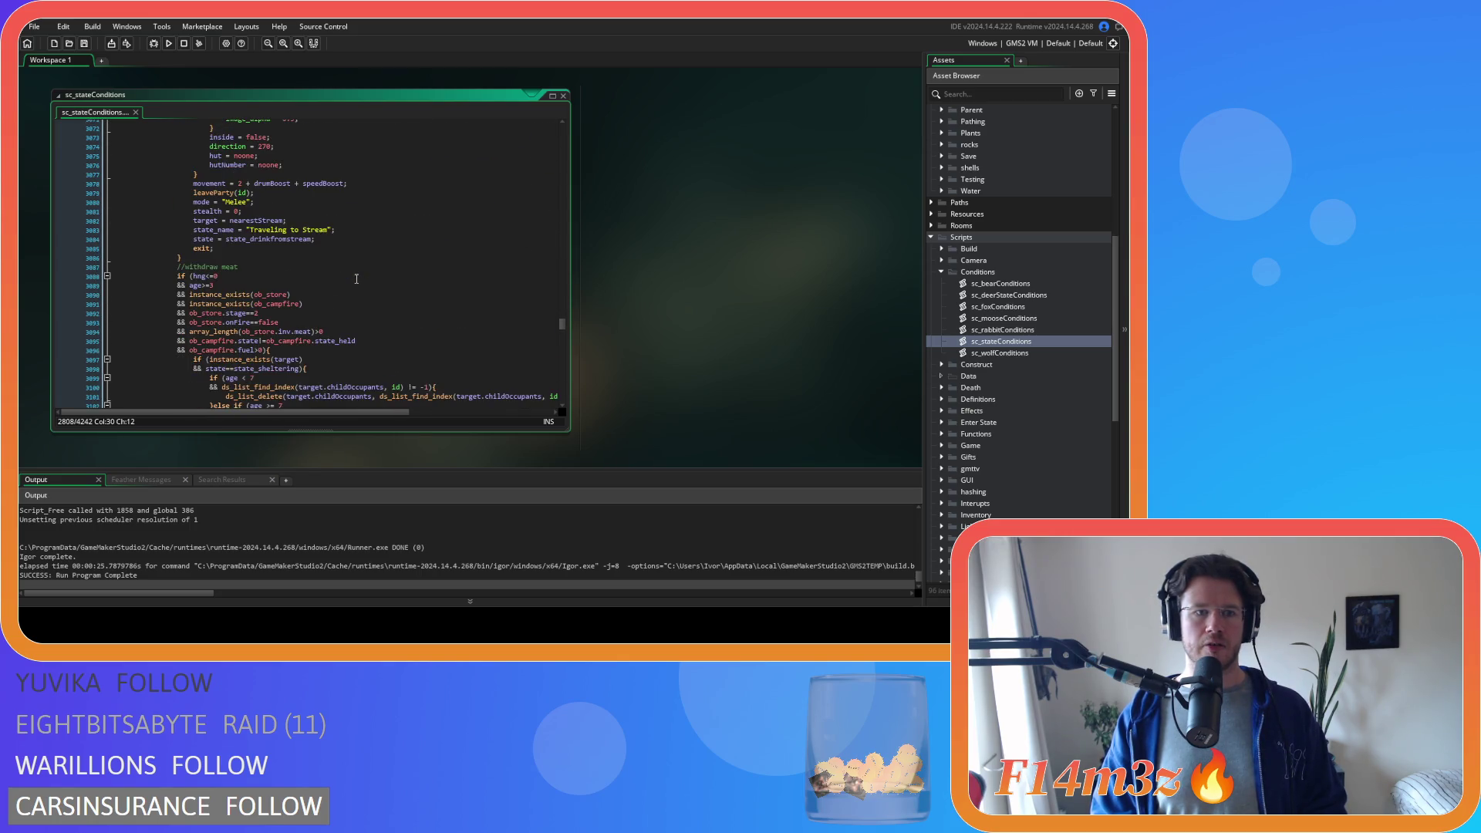
{"action": "scroll", "coordinate": [357, 278], "scroll_direction": "up", "scroll_amount": 10}
{"action": "scroll", "coordinate": [357, 278], "scroll_direction": "up", "scroll_amount": 3}
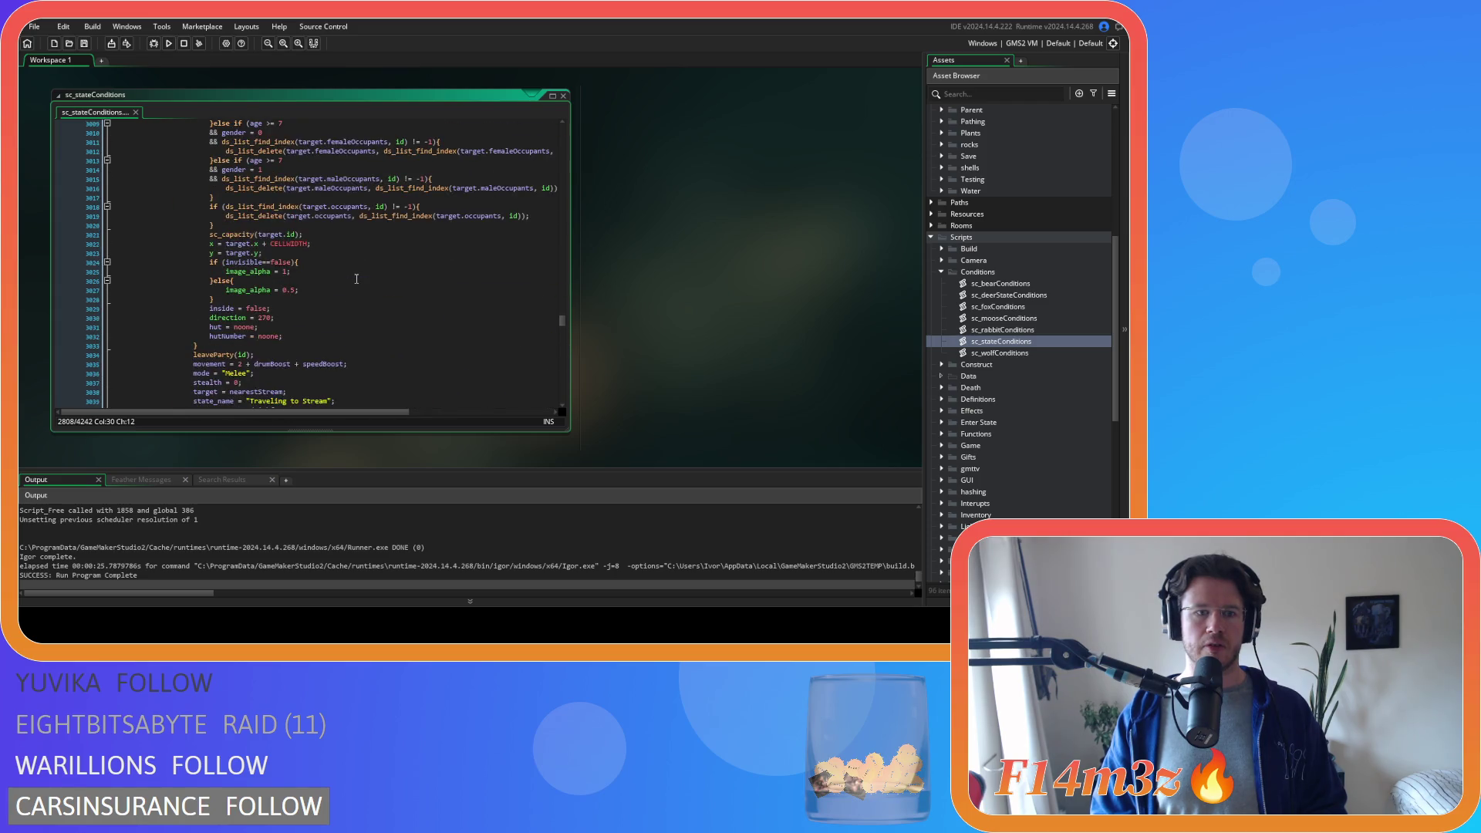
{"action": "scroll", "coordinate": [356, 278], "scroll_direction": "up", "scroll_amount": 6}
{"action": "scroll", "coordinate": [355, 277], "scroll_direction": "up", "scroll_amount": 6}
{"action": "scroll", "coordinate": [355, 278], "scroll_direction": "up", "scroll_amount": 6}
{"action": "scroll", "coordinate": [355, 277], "scroll_direction": "up", "scroll_amount": 6}
{"action": "scroll", "coordinate": [355, 277], "scroll_direction": "up", "scroll_amount": 5}
{"action": "scroll", "coordinate": [355, 278], "scroll_direction": "up", "scroll_amount": 5}
{"action": "scroll", "coordinate": [356, 278], "scroll_direction": "up", "scroll_amount": 5}
{"action": "scroll", "coordinate": [354, 278], "scroll_direction": "up", "scroll_amount": 5}
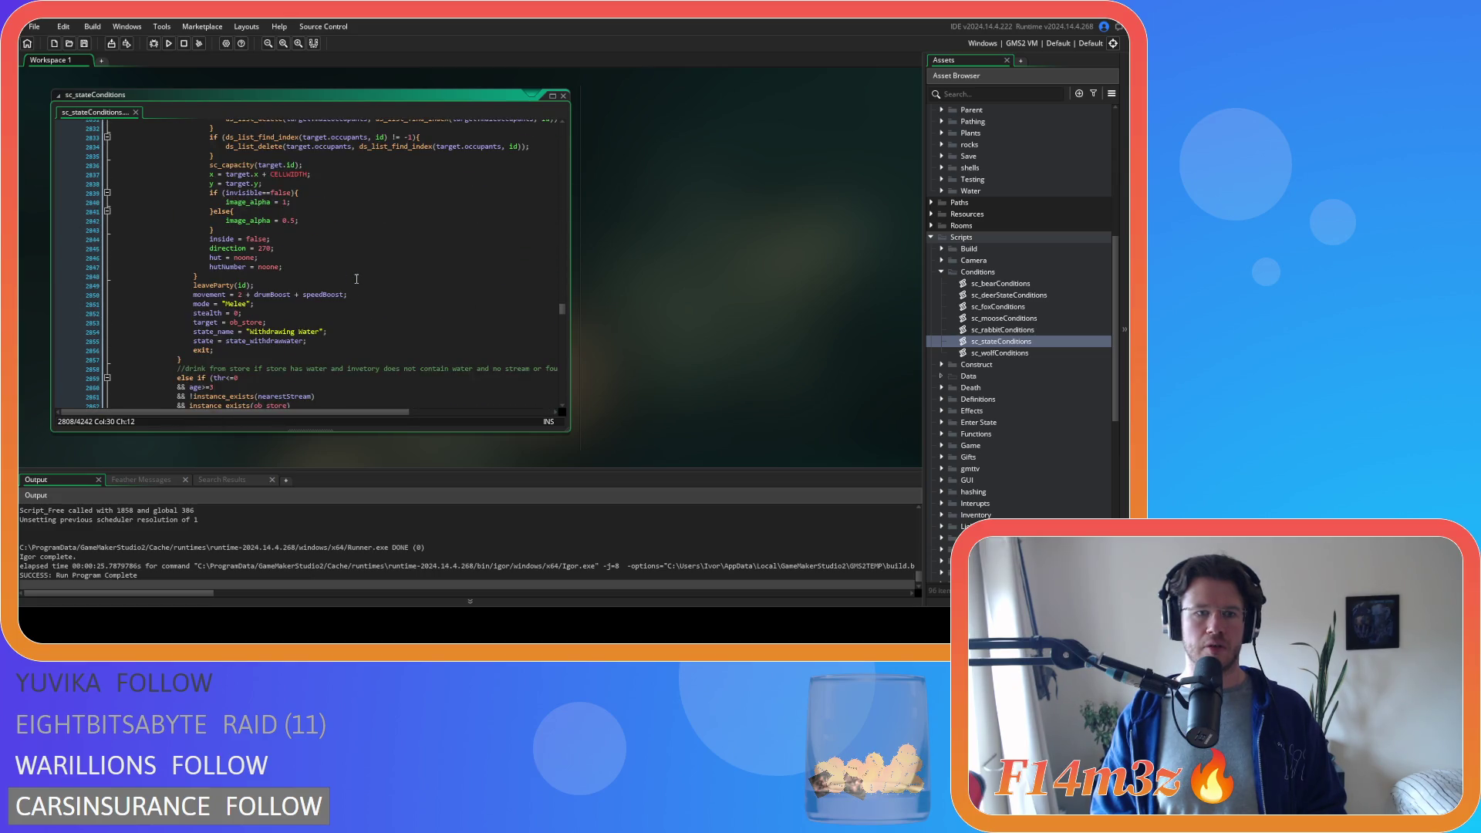
{"action": "scroll", "coordinate": [355, 277], "scroll_direction": "up", "scroll_amount": 10}
{"action": "scroll", "coordinate": [354, 278], "scroll_direction": "up", "scroll_amount": 6}
{"action": "scroll", "coordinate": [355, 277], "scroll_direction": "up", "scroll_amount": 6}
{"action": "scroll", "coordinate": [355, 278], "scroll_direction": "up", "scroll_amount": 6}
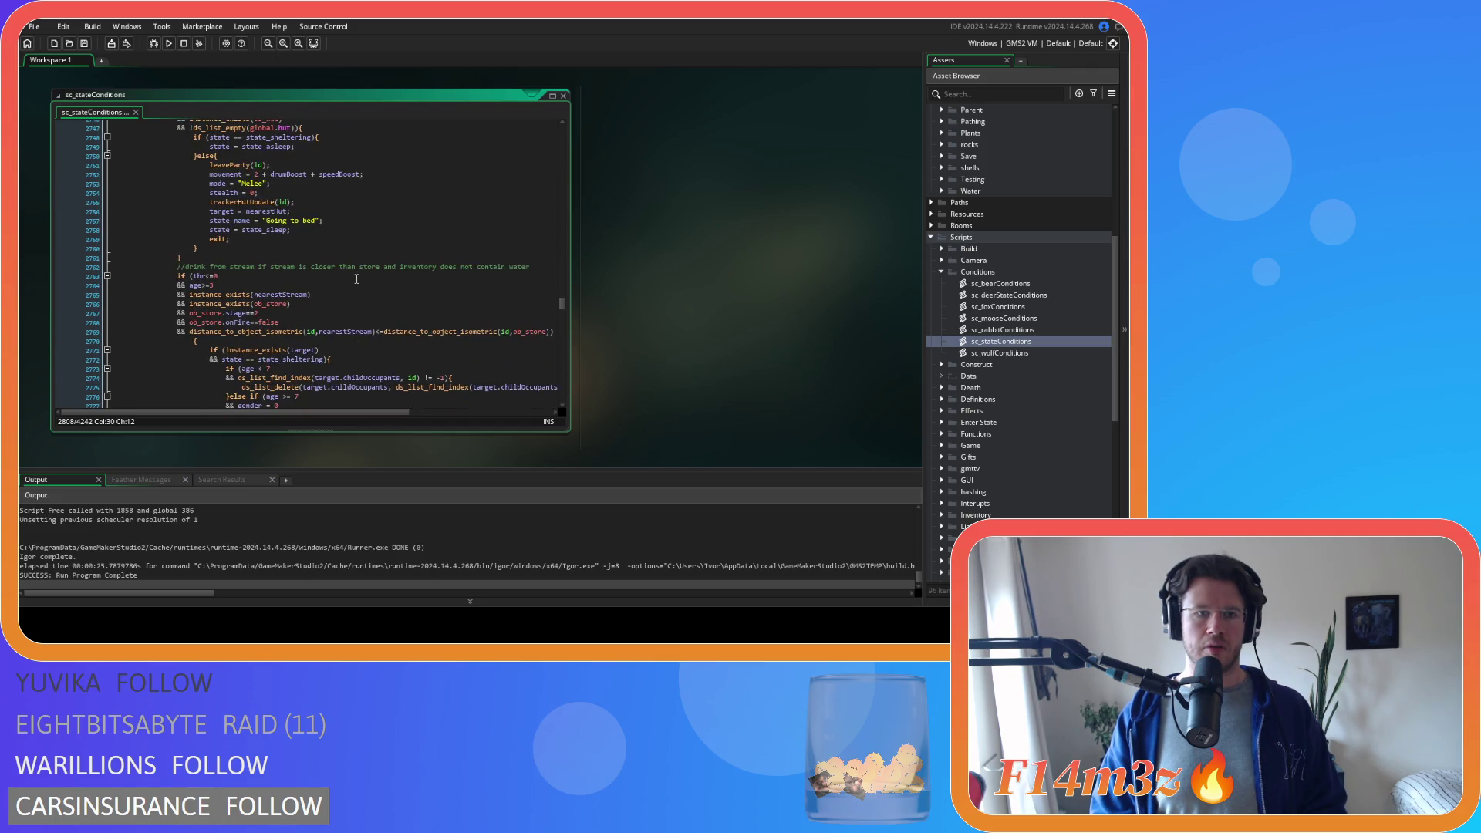
{"action": "scroll", "coordinate": [349, 279], "scroll_direction": "up", "scroll_amount": 1}
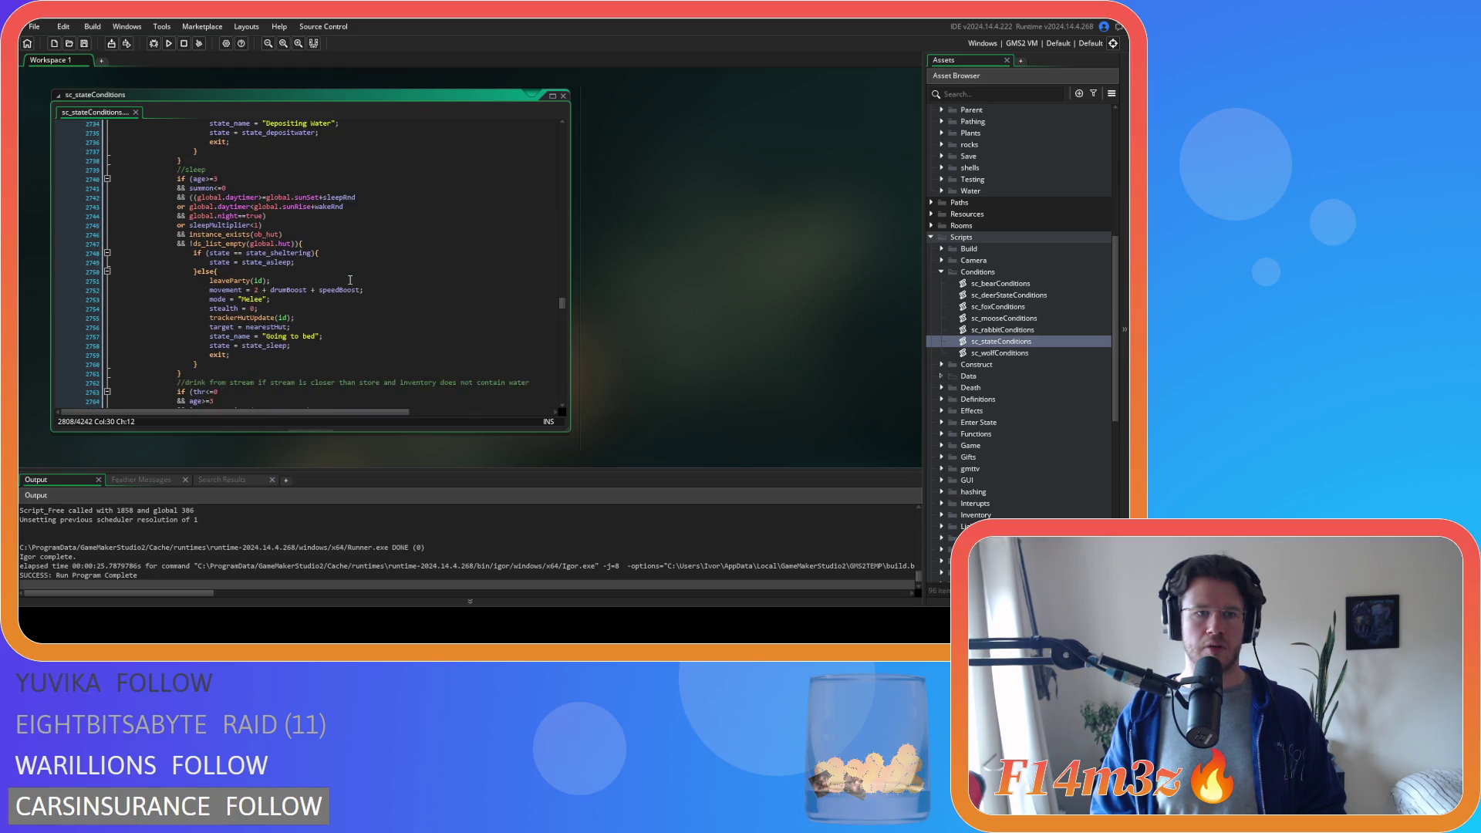
- Insert trackerStreamUpdate(id); after the sleep block's brace on line 2761 and start a new search
{"action": "left_click", "coordinate": [244, 280]}
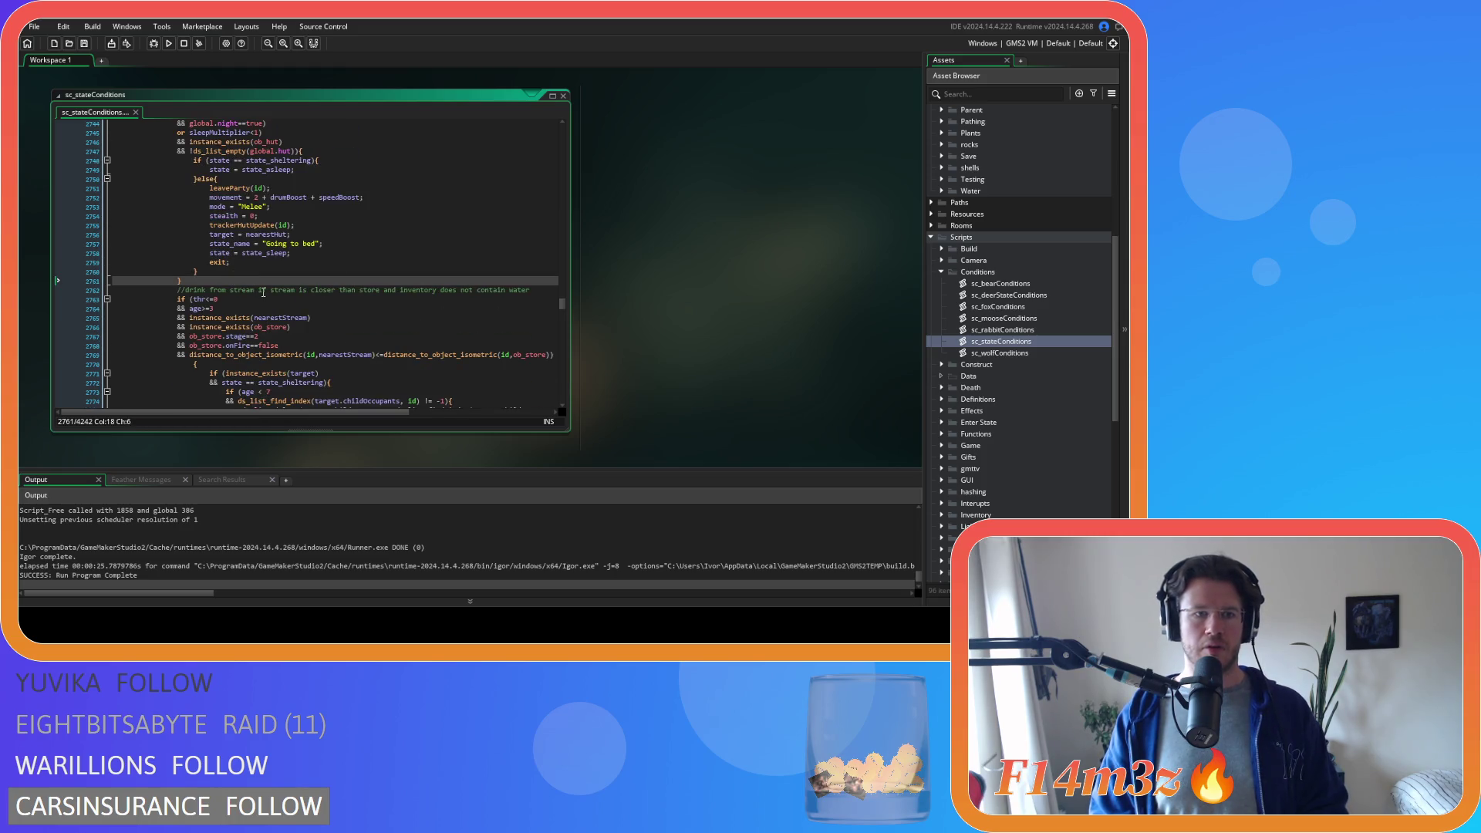
{"action": "key", "text": "Return"}
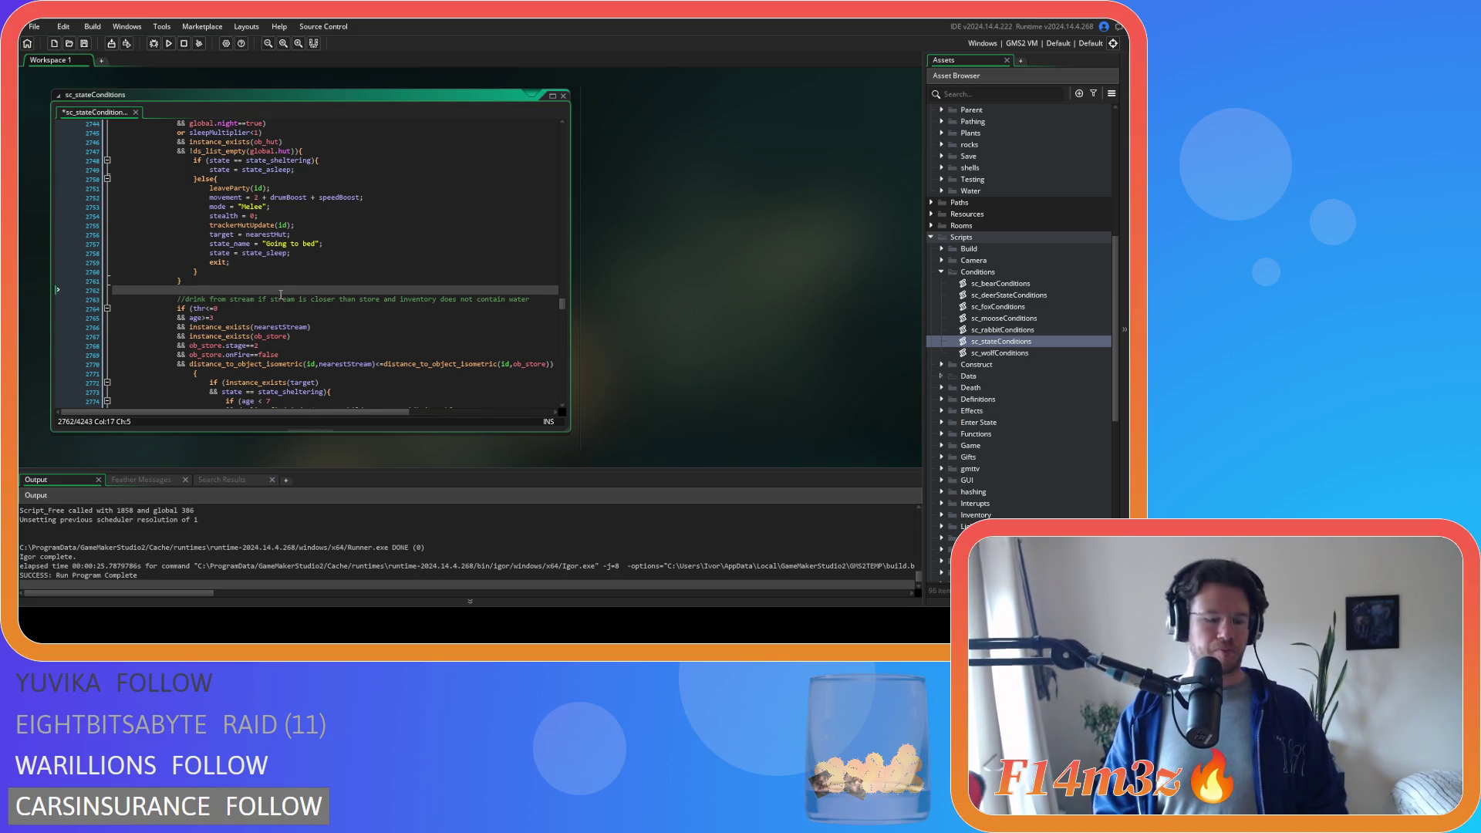
{"action": "type", "text": "tracker"}
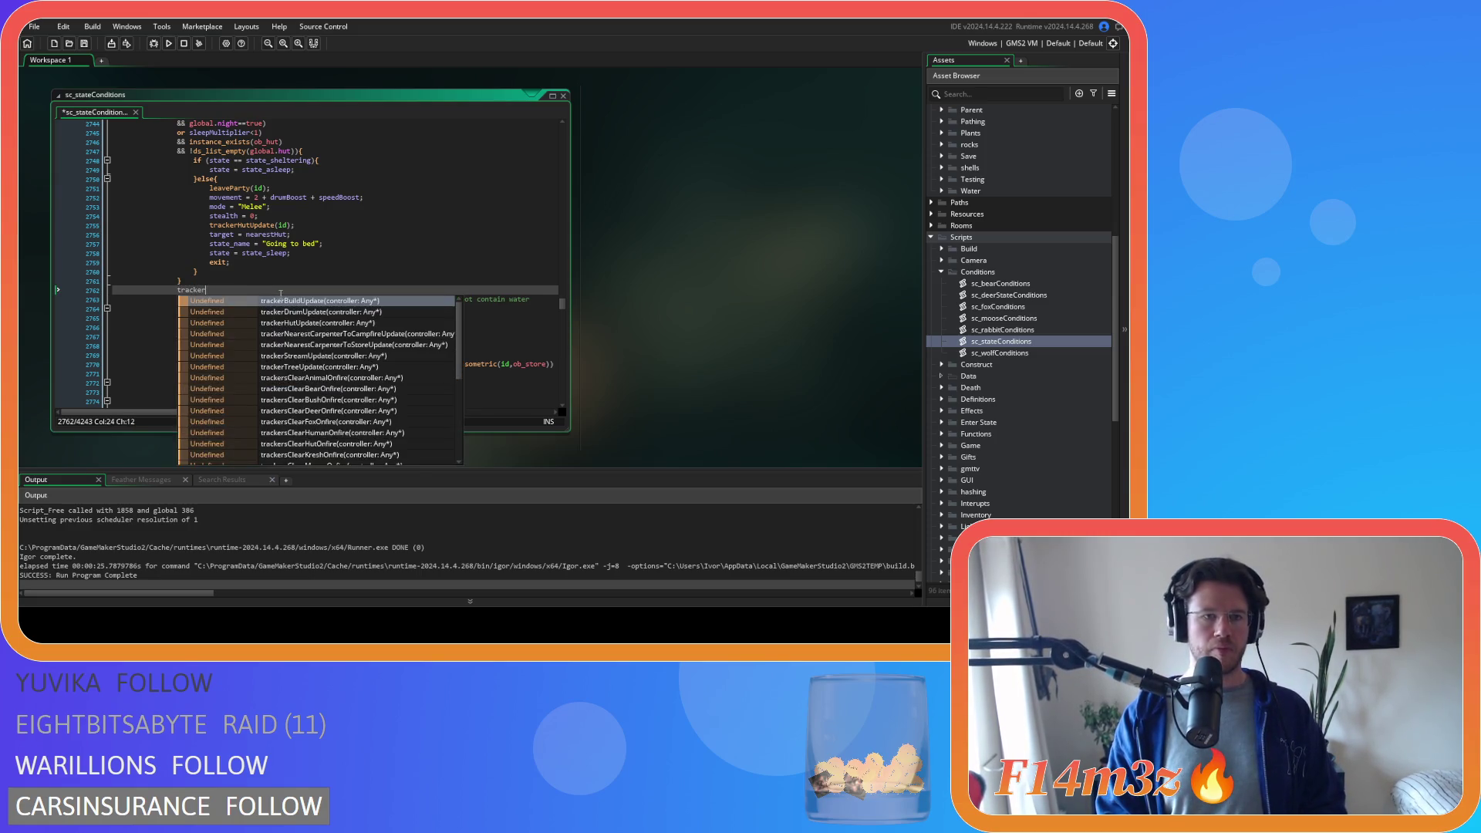
{"action": "type", "text": "Strea"}
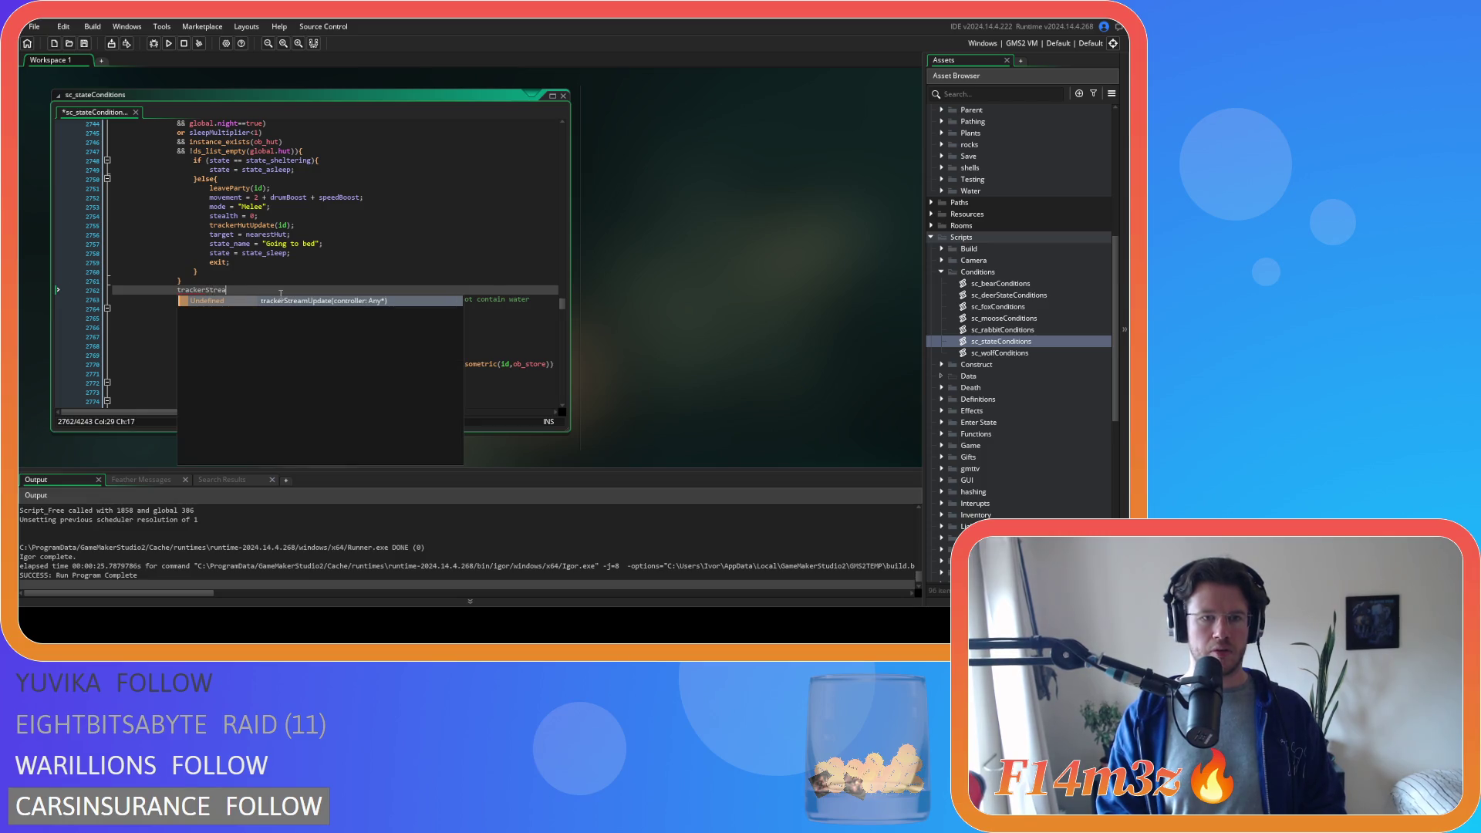
{"action": "key", "text": "Return"}
{"action": "type", "text": "id);"}
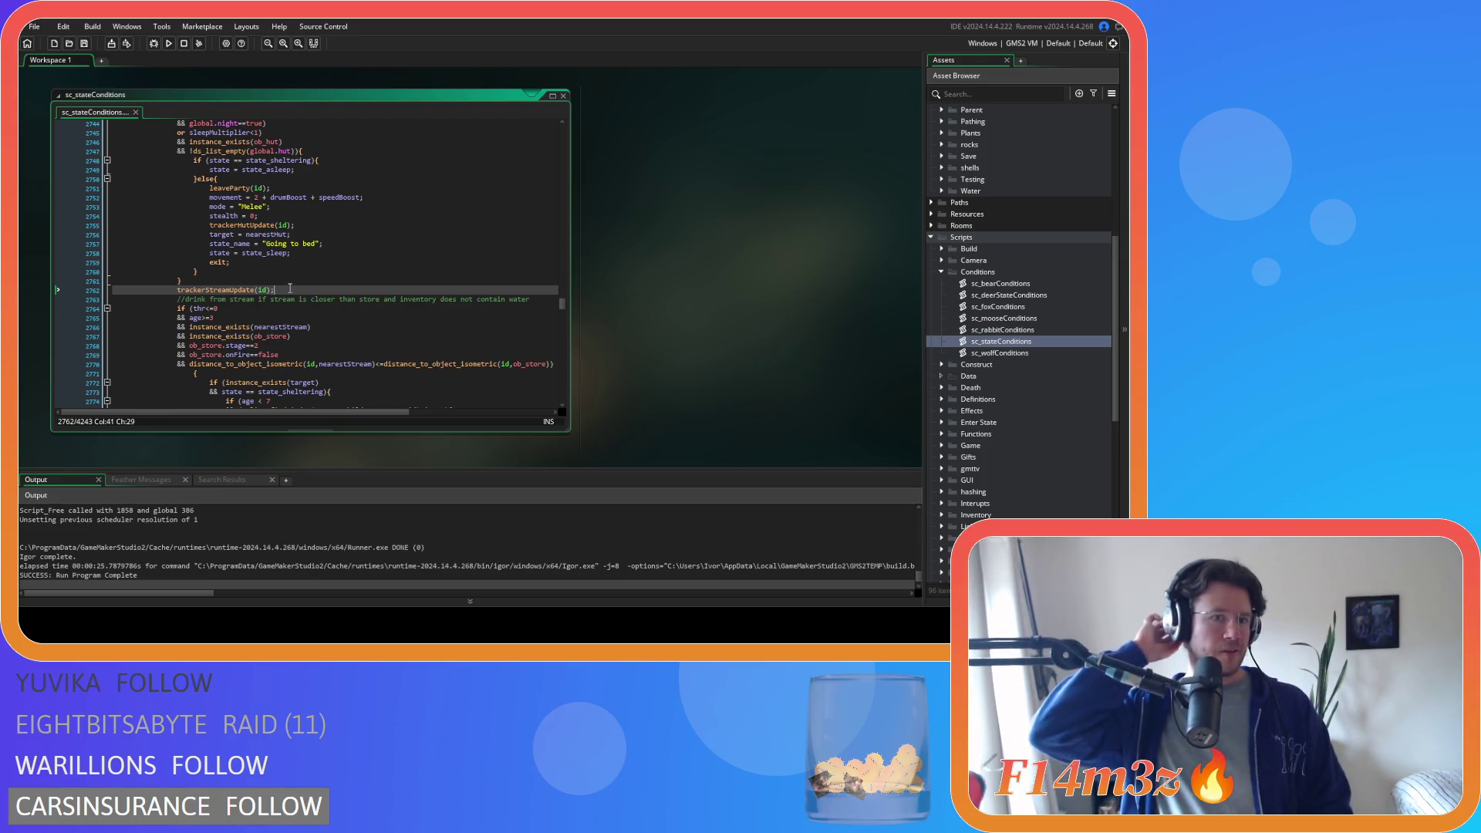
{"action": "left_click_drag", "start_coordinate": [290, 289], "coordinate": [204, 290]}
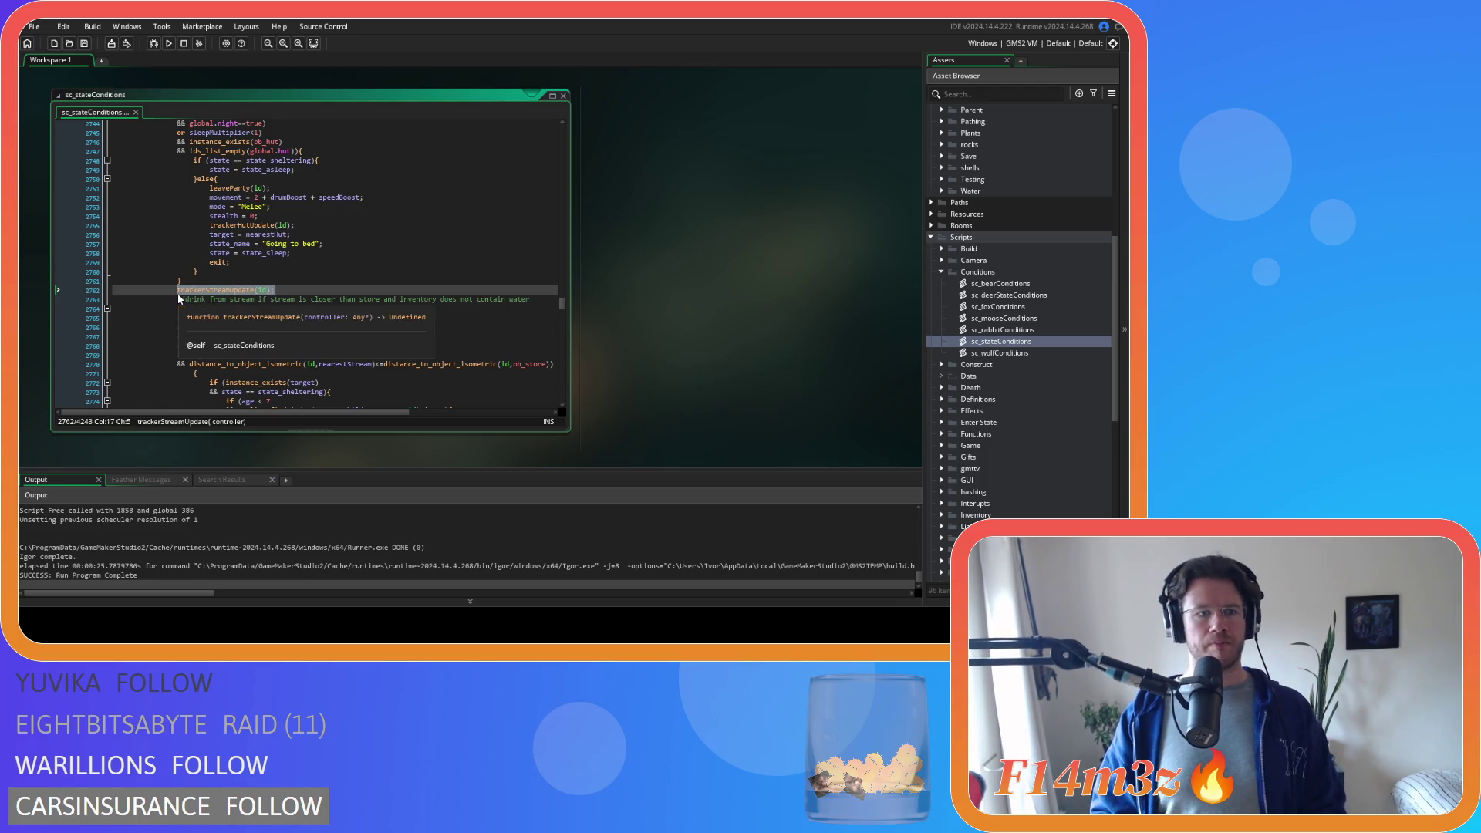
{"action": "left_click", "coordinate": [318, 293]}
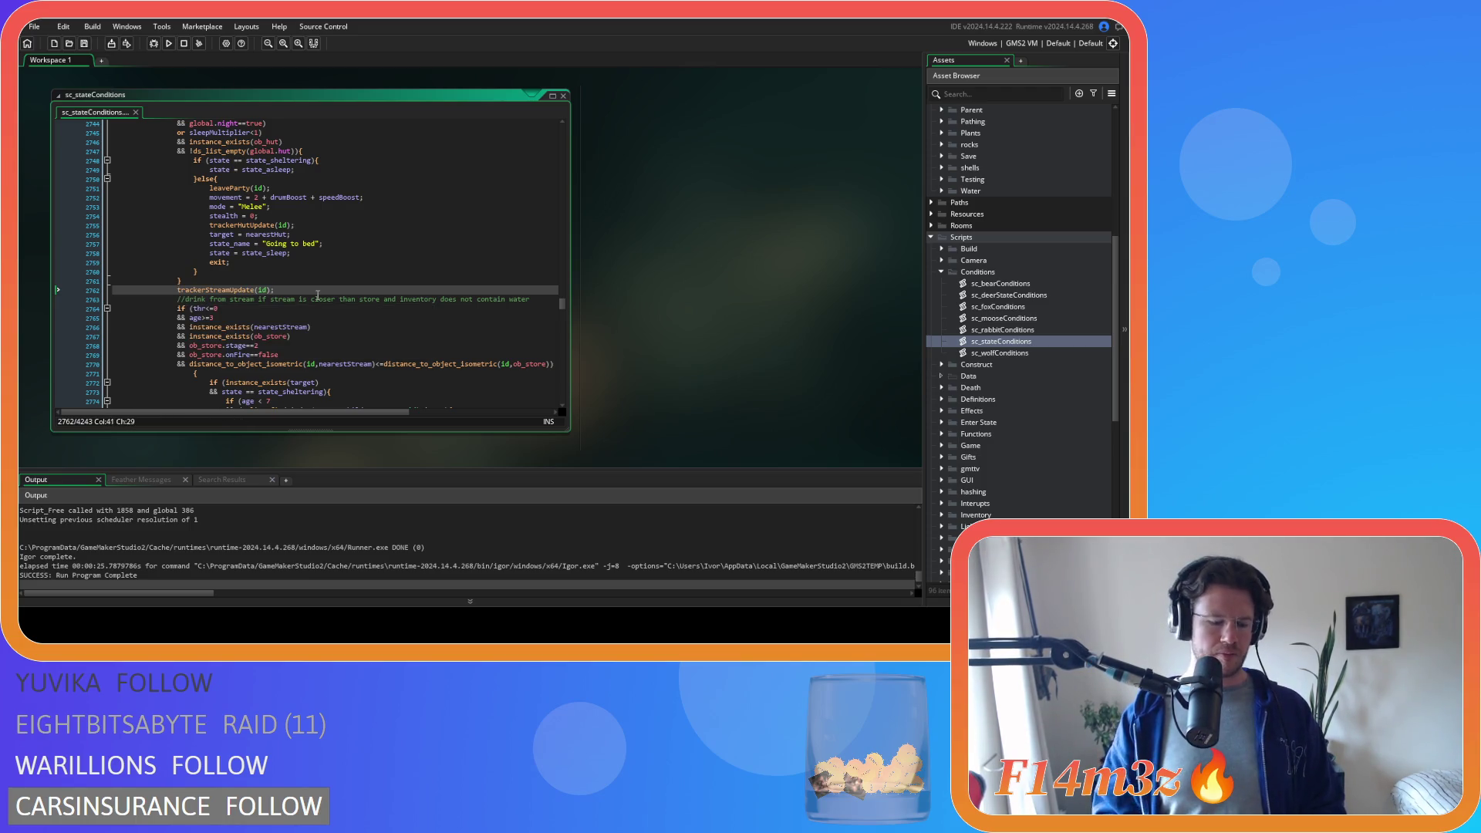
{"action": "key", "text": "ctrl+f"}
{"action": "type", "text": "state"}
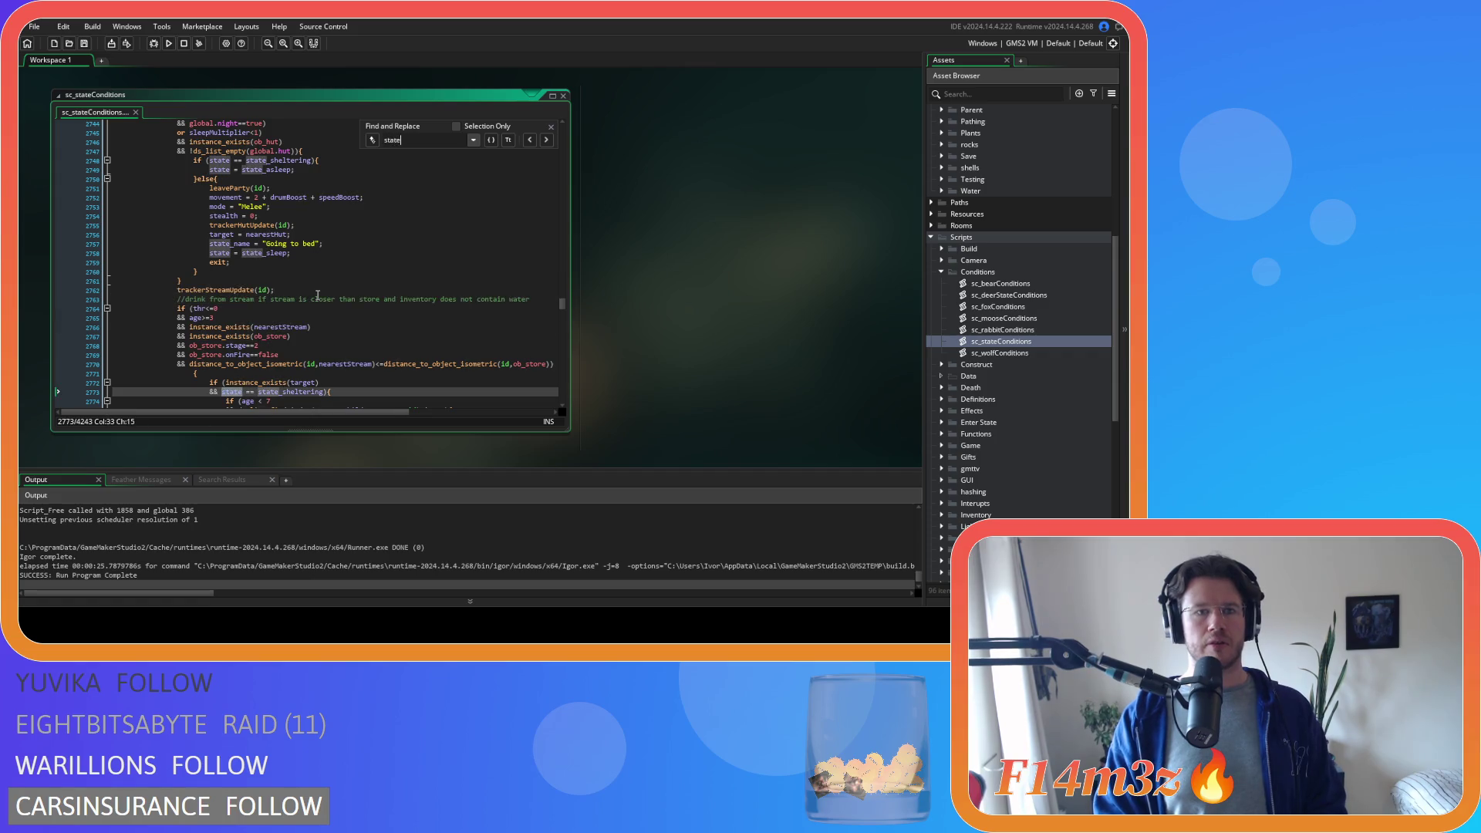
{"action": "type", "text": "_with"}
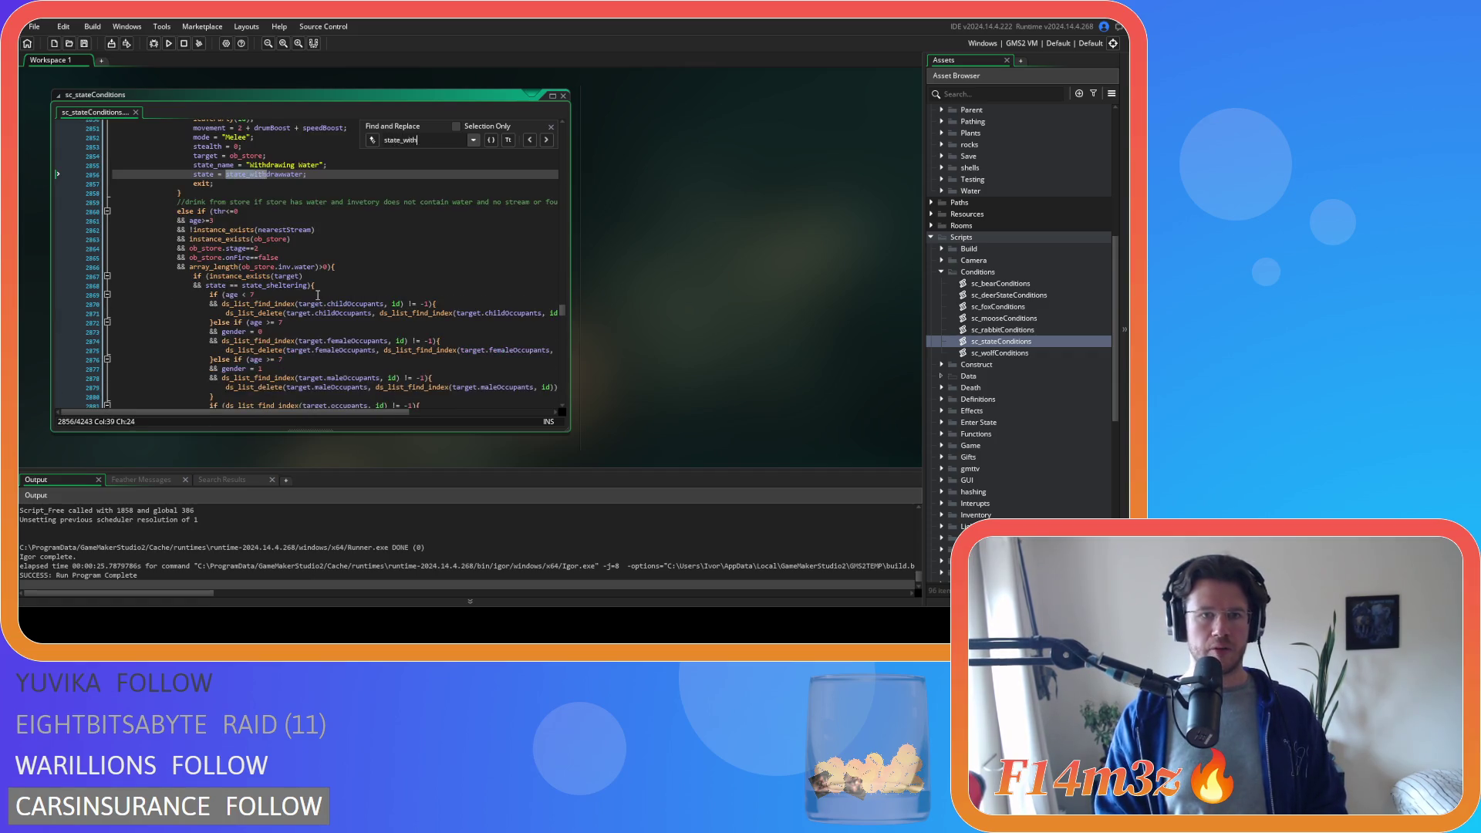
{"action": "type", "text": "drawwater"}
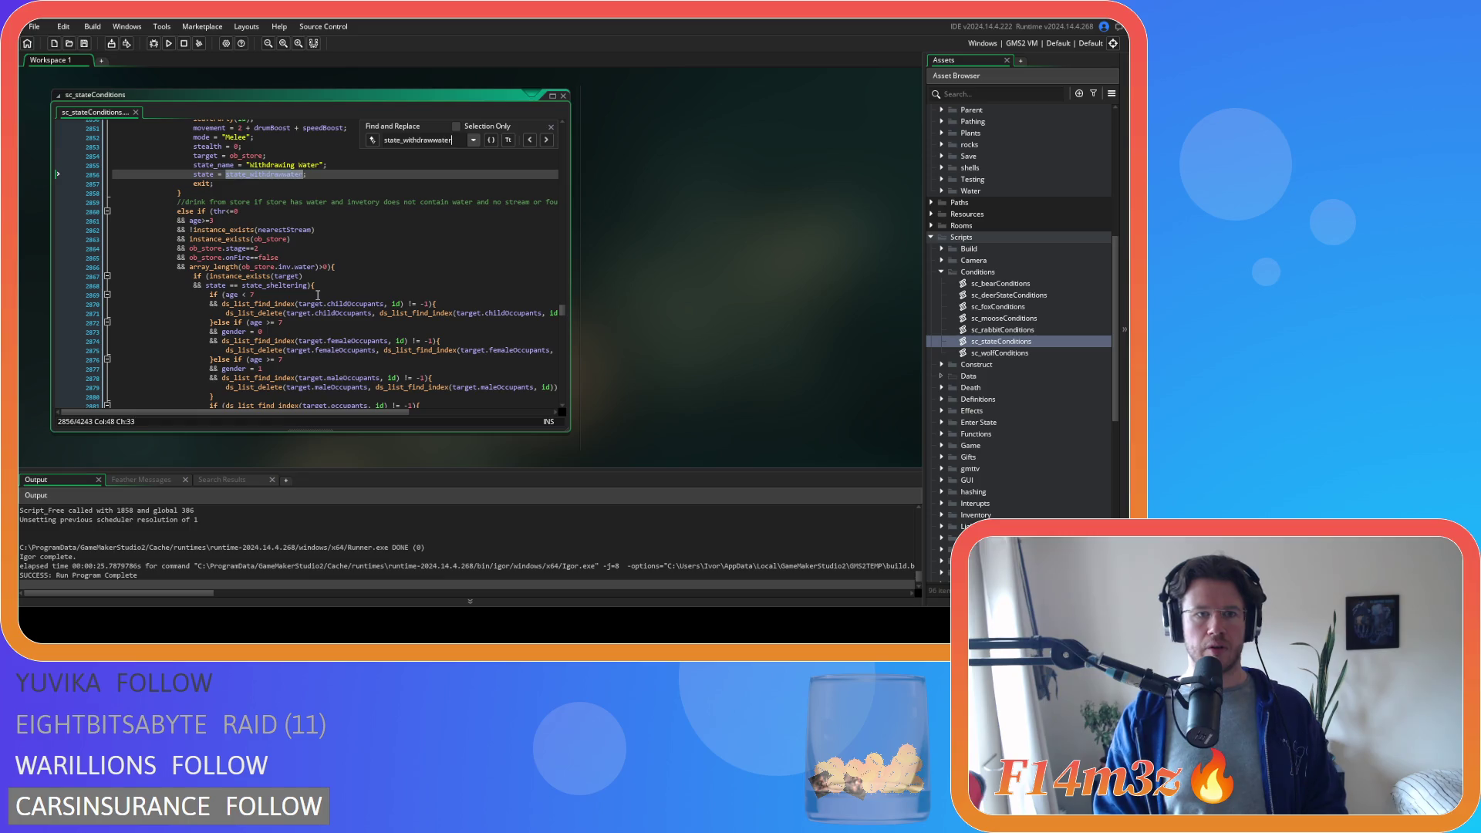
{"action": "type", "text": "fire"}
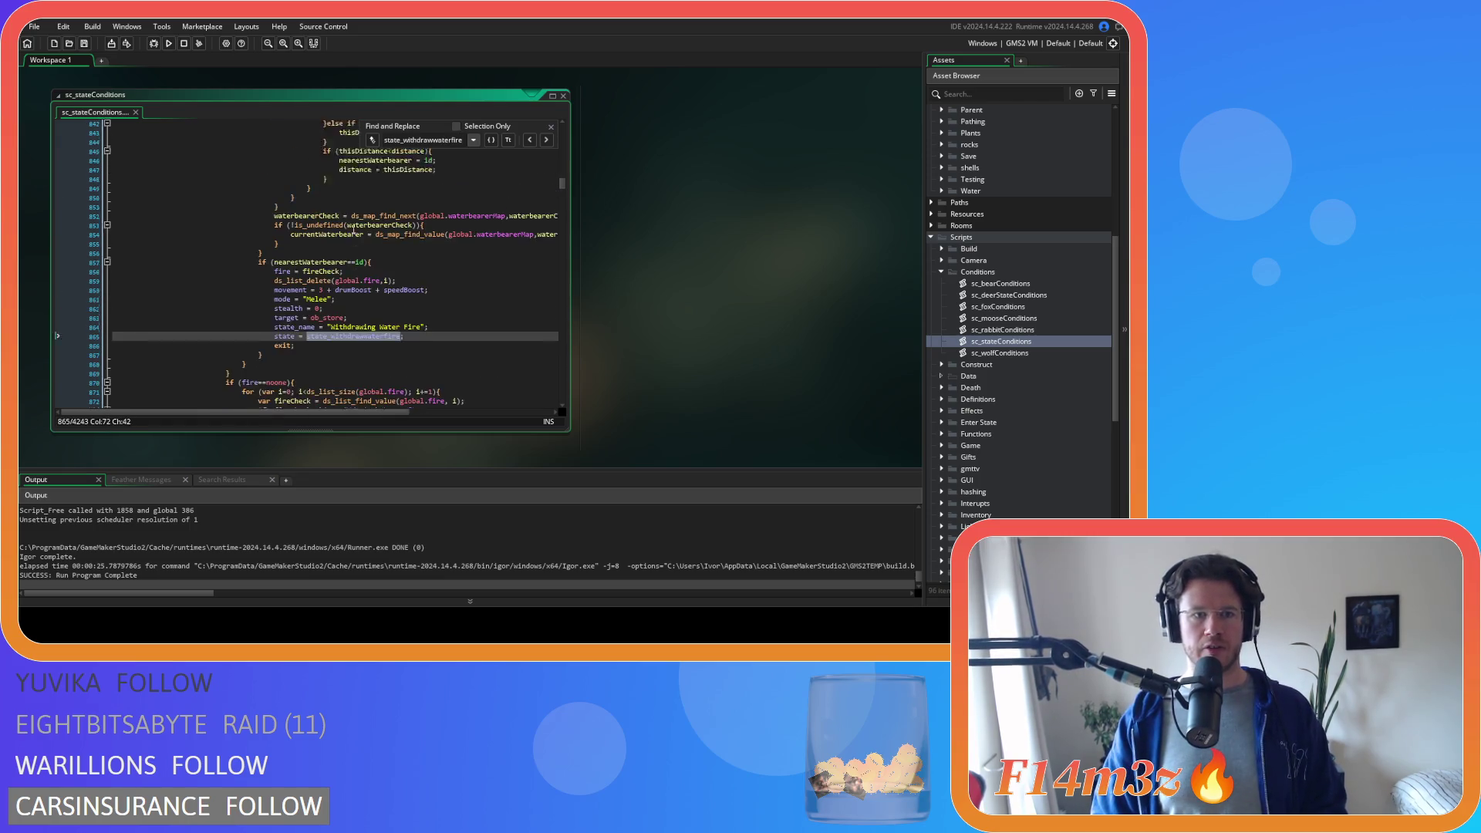
{"action": "scroll", "coordinate": [370, 249], "scroll_direction": "down", "scroll_amount": 1}
{"action": "left_click", "coordinate": [548, 127]}
{"action": "scroll", "coordinate": [433, 293], "scroll_direction": "up", "scroll_amount": 15}
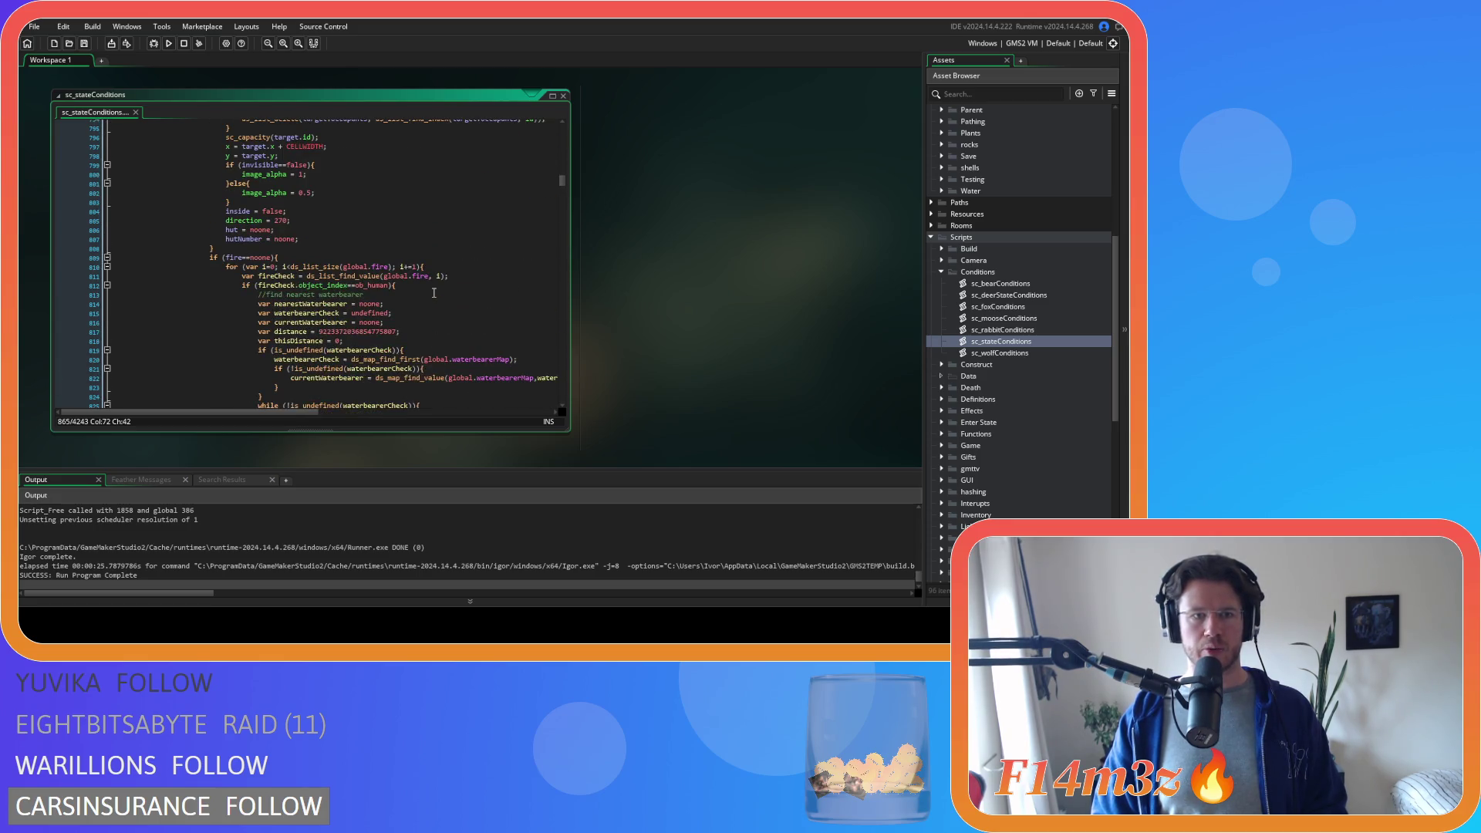
{"action": "scroll", "coordinate": [432, 292], "scroll_direction": "up", "scroll_amount": 4}
{"action": "scroll", "coordinate": [434, 293], "scroll_direction": "up", "scroll_amount": 8}
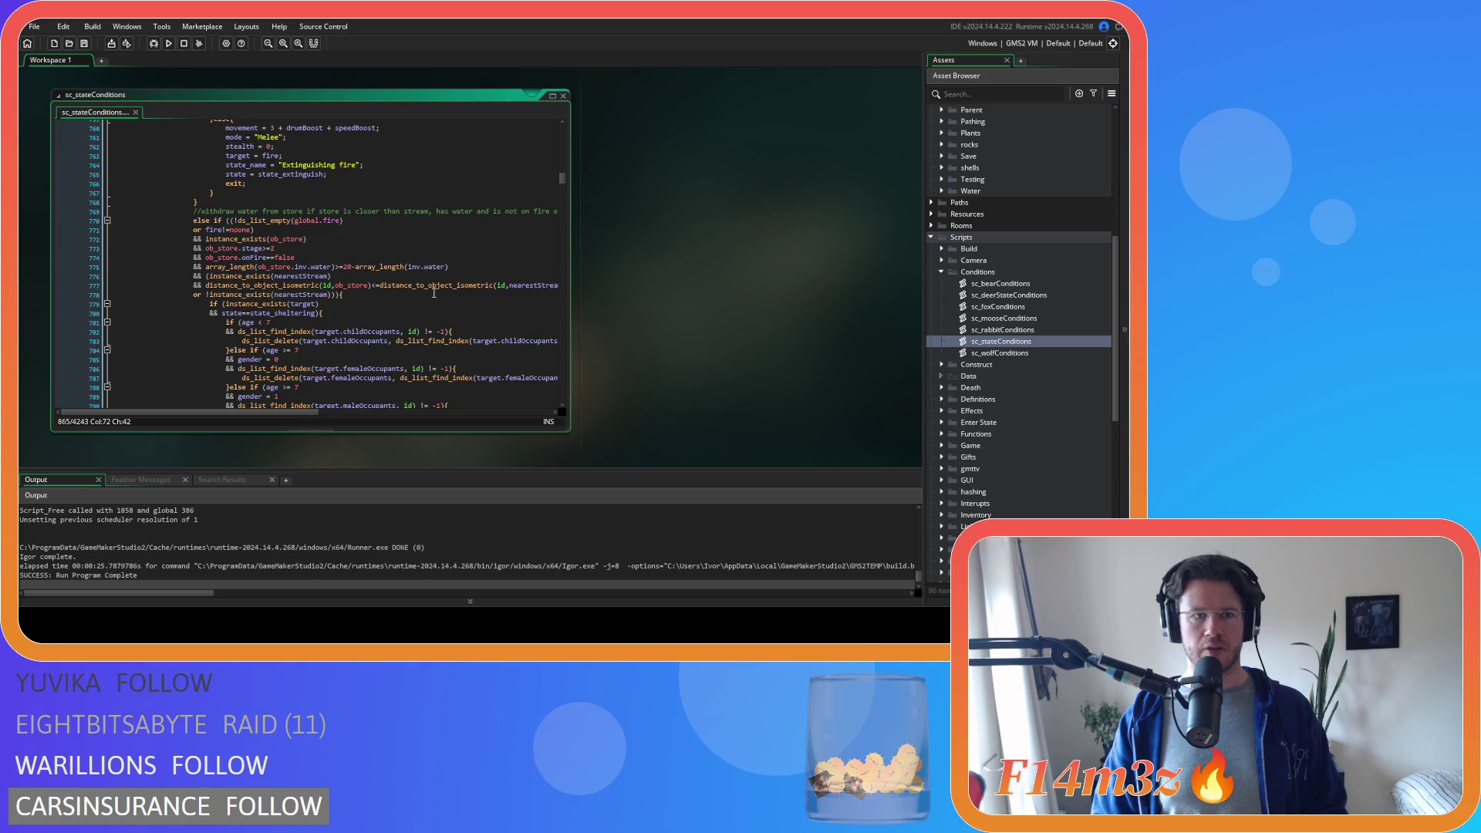
{"action": "scroll", "coordinate": [432, 293], "scroll_direction": "up", "scroll_amount": 2}
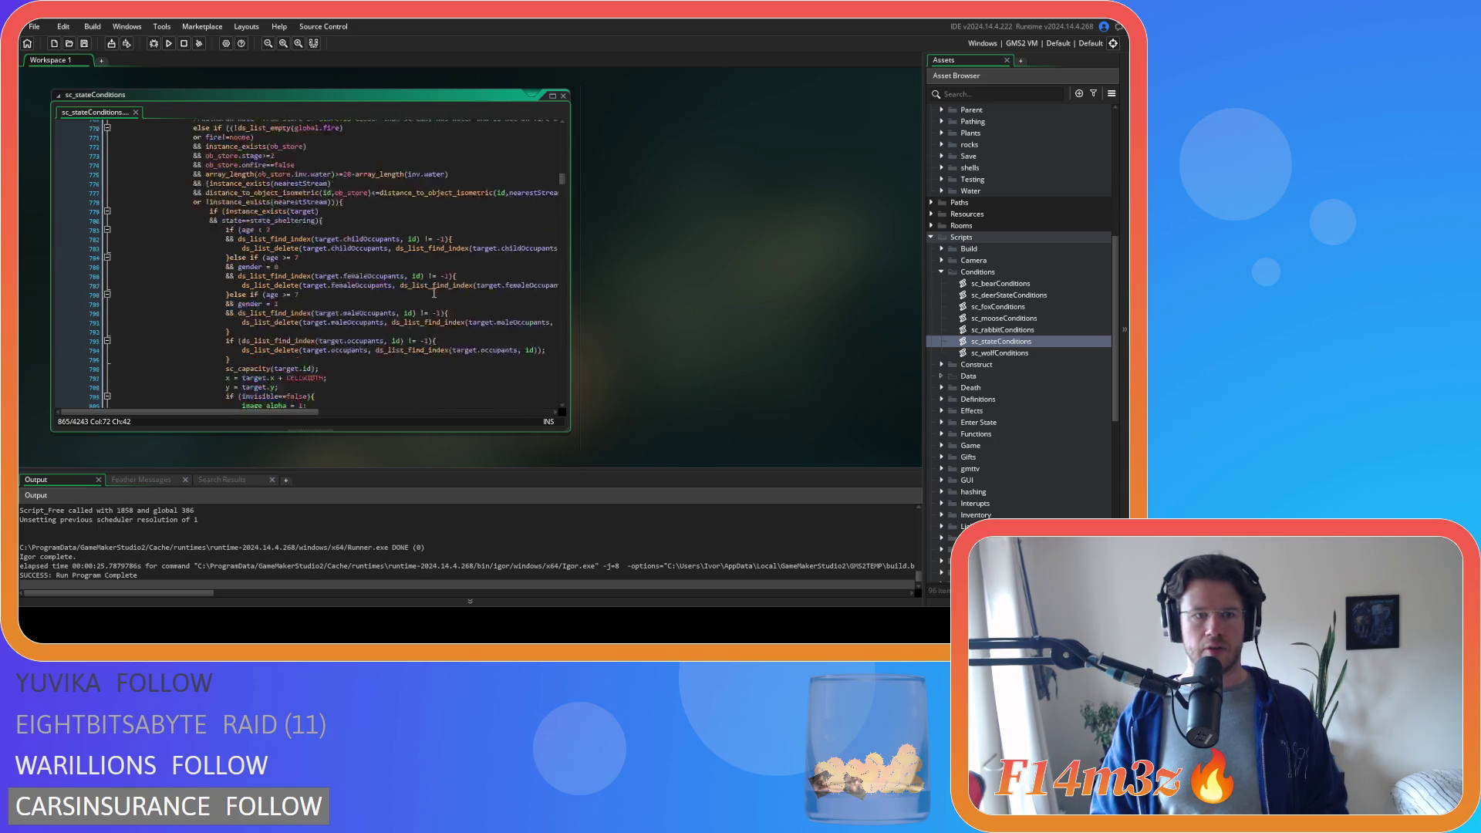
{"action": "scroll", "coordinate": [432, 292], "scroll_direction": "down", "scroll_amount": 9}
{"action": "scroll", "coordinate": [432, 293], "scroll_direction": "down", "scroll_amount": 9}
{"action": "scroll", "coordinate": [433, 292], "scroll_direction": "down", "scroll_amount": 9}
{"action": "scroll", "coordinate": [432, 292], "scroll_direction": "down", "scroll_amount": 9}
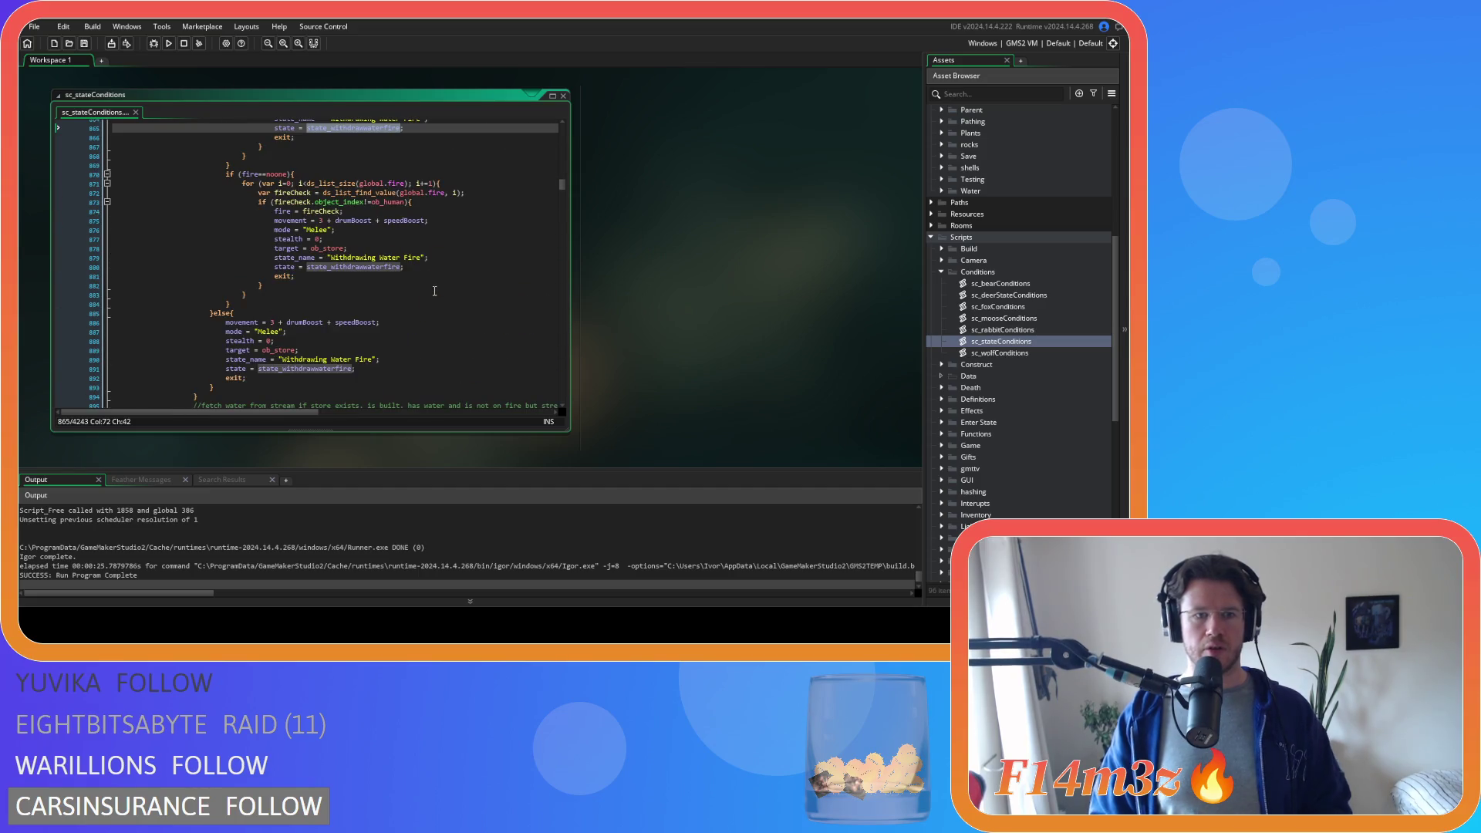
{"action": "scroll", "coordinate": [434, 290], "scroll_direction": "down", "scroll_amount": 6}
{"action": "scroll", "coordinate": [433, 291], "scroll_direction": "down", "scroll_amount": 5}
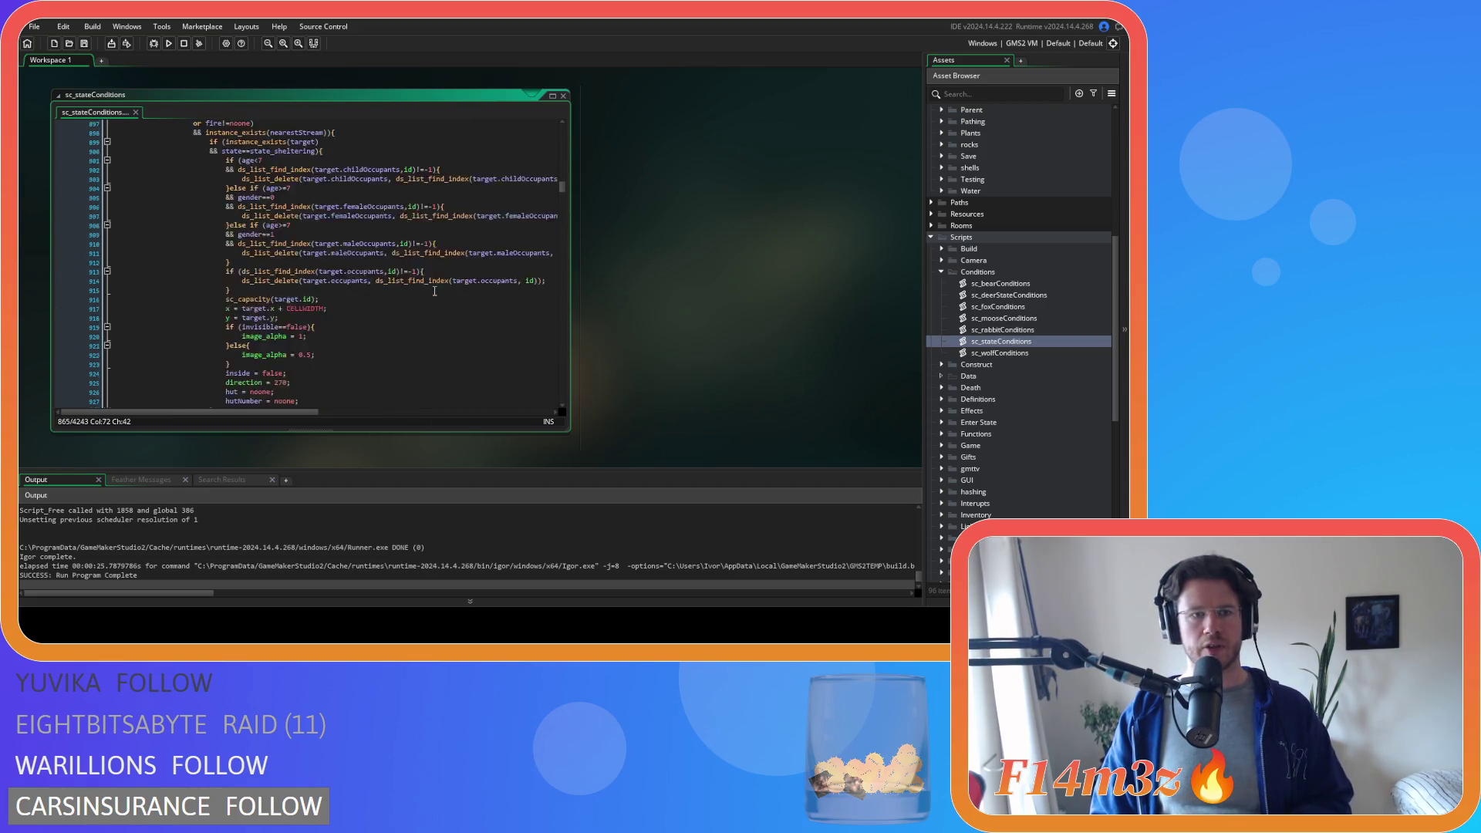
{"action": "scroll", "coordinate": [434, 290], "scroll_direction": "down", "scroll_amount": 10}
{"action": "scroll", "coordinate": [434, 291], "scroll_direction": "down", "scroll_amount": 10}
{"action": "scroll", "coordinate": [434, 290], "scroll_direction": "down", "scroll_amount": 8}
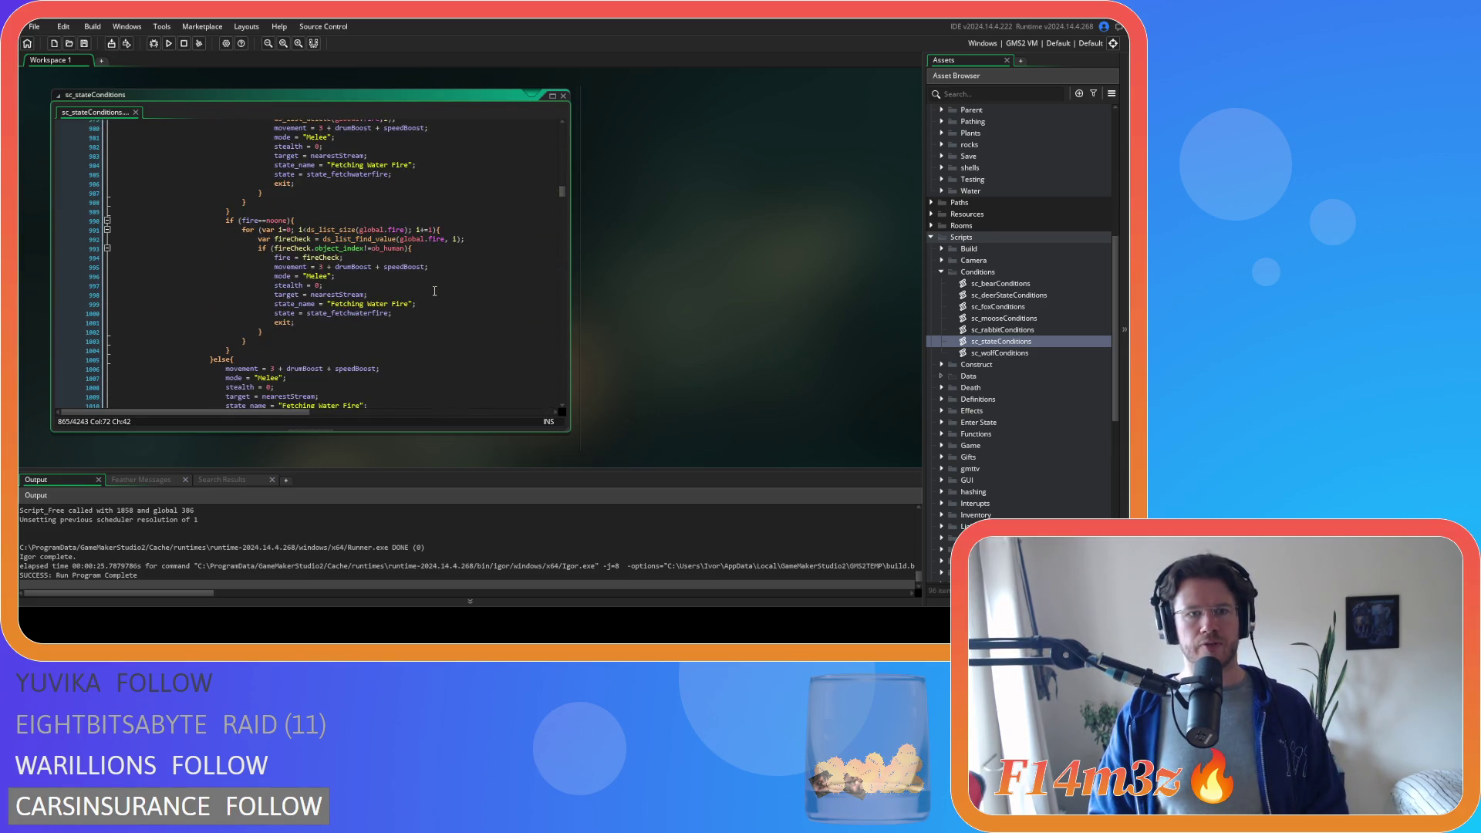
{"action": "scroll", "coordinate": [433, 290], "scroll_direction": "down", "scroll_amount": 5}
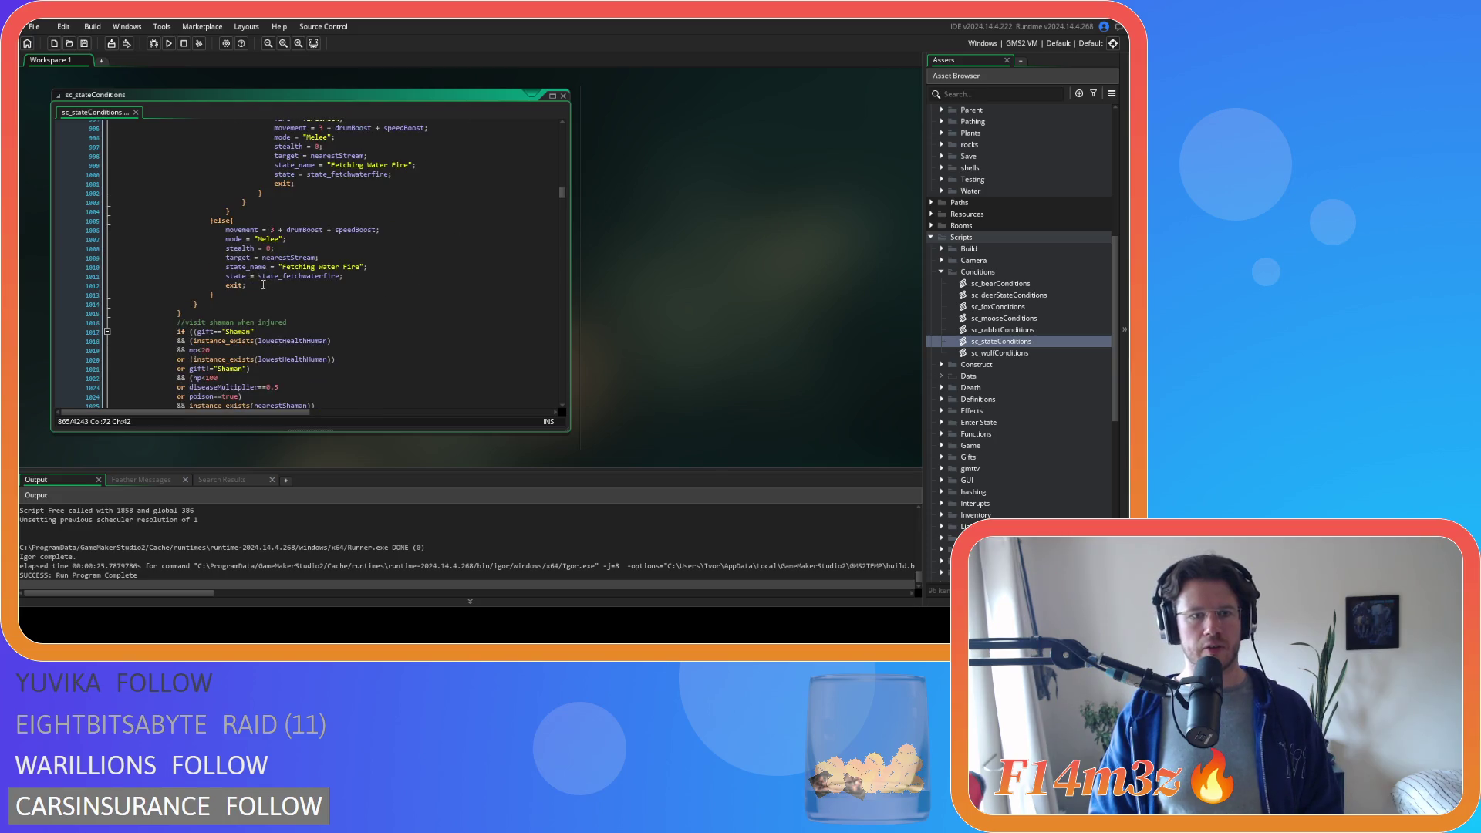
{"action": "scroll", "coordinate": [264, 285], "scroll_direction": "up", "scroll_amount": 8}
{"action": "scroll", "coordinate": [264, 284], "scroll_direction": "up", "scroll_amount": 8}
{"action": "scroll", "coordinate": [264, 284], "scroll_direction": "up", "scroll_amount": 8}
{"action": "scroll", "coordinate": [264, 280], "scroll_direction": "up", "scroll_amount": 8}
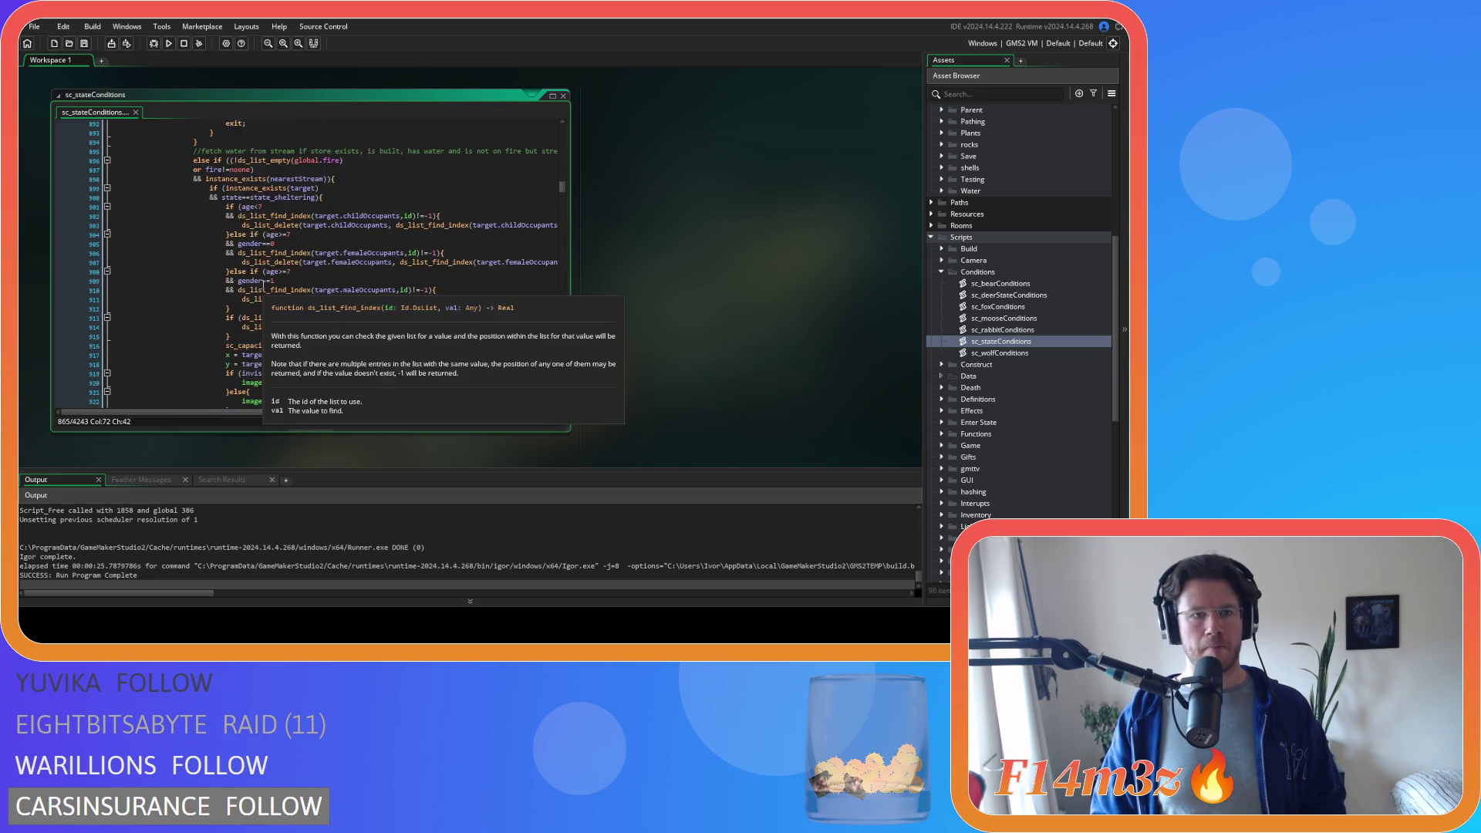
{"action": "scroll", "coordinate": [274, 283], "scroll_direction": "up", "scroll_amount": 4}
{"action": "scroll", "coordinate": [271, 288], "scroll_direction": "up", "scroll_amount": 4}
{"action": "scroll", "coordinate": [269, 291], "scroll_direction": "up", "scroll_amount": 3}
{"action": "scroll", "coordinate": [268, 290], "scroll_direction": "up", "scroll_amount": 5}
{"action": "scroll", "coordinate": [268, 292], "scroll_direction": "up", "scroll_amount": 5}
{"action": "scroll", "coordinate": [266, 291], "scroll_direction": "up", "scroll_amount": 5}
{"action": "scroll", "coordinate": [264, 293], "scroll_direction": "up", "scroll_amount": 4}
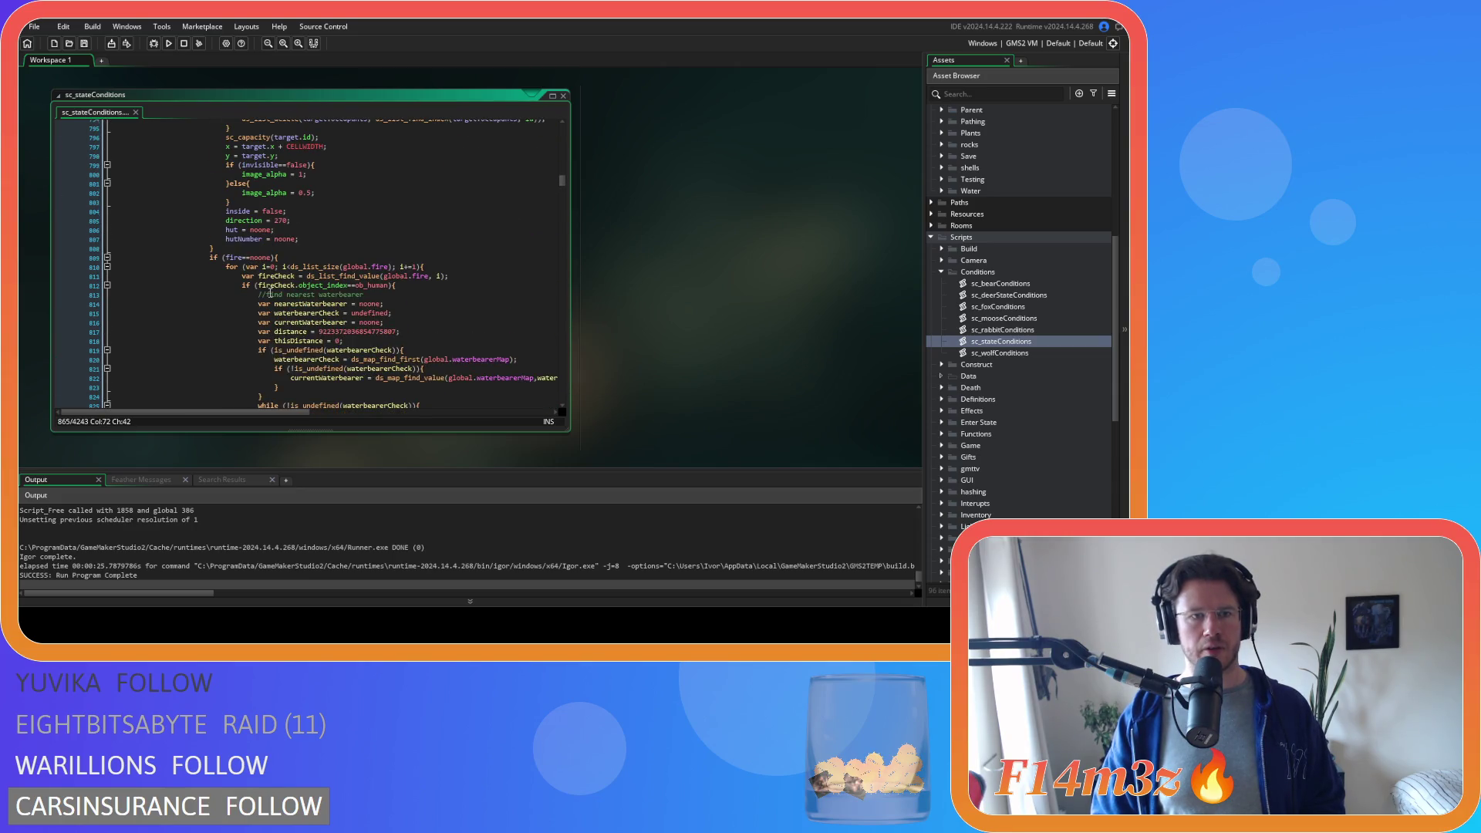
{"action": "left_click", "coordinate": [303, 257]}
{"action": "scroll", "coordinate": [347, 309], "scroll_direction": "up", "scroll_amount": 3}
{"action": "scroll", "coordinate": [347, 307], "scroll_direction": "up", "scroll_amount": 3}
{"action": "scroll", "coordinate": [348, 308], "scroll_direction": "up", "scroll_amount": 1}
{"action": "scroll", "coordinate": [348, 308], "scroll_direction": "down", "scroll_amount": 5}
{"action": "scroll", "coordinate": [348, 309], "scroll_direction": "up", "scroll_amount": 5}
{"action": "scroll", "coordinate": [347, 308], "scroll_direction": "up", "scroll_amount": 4}
{"action": "scroll", "coordinate": [347, 309], "scroll_direction": "up", "scroll_amount": 4}
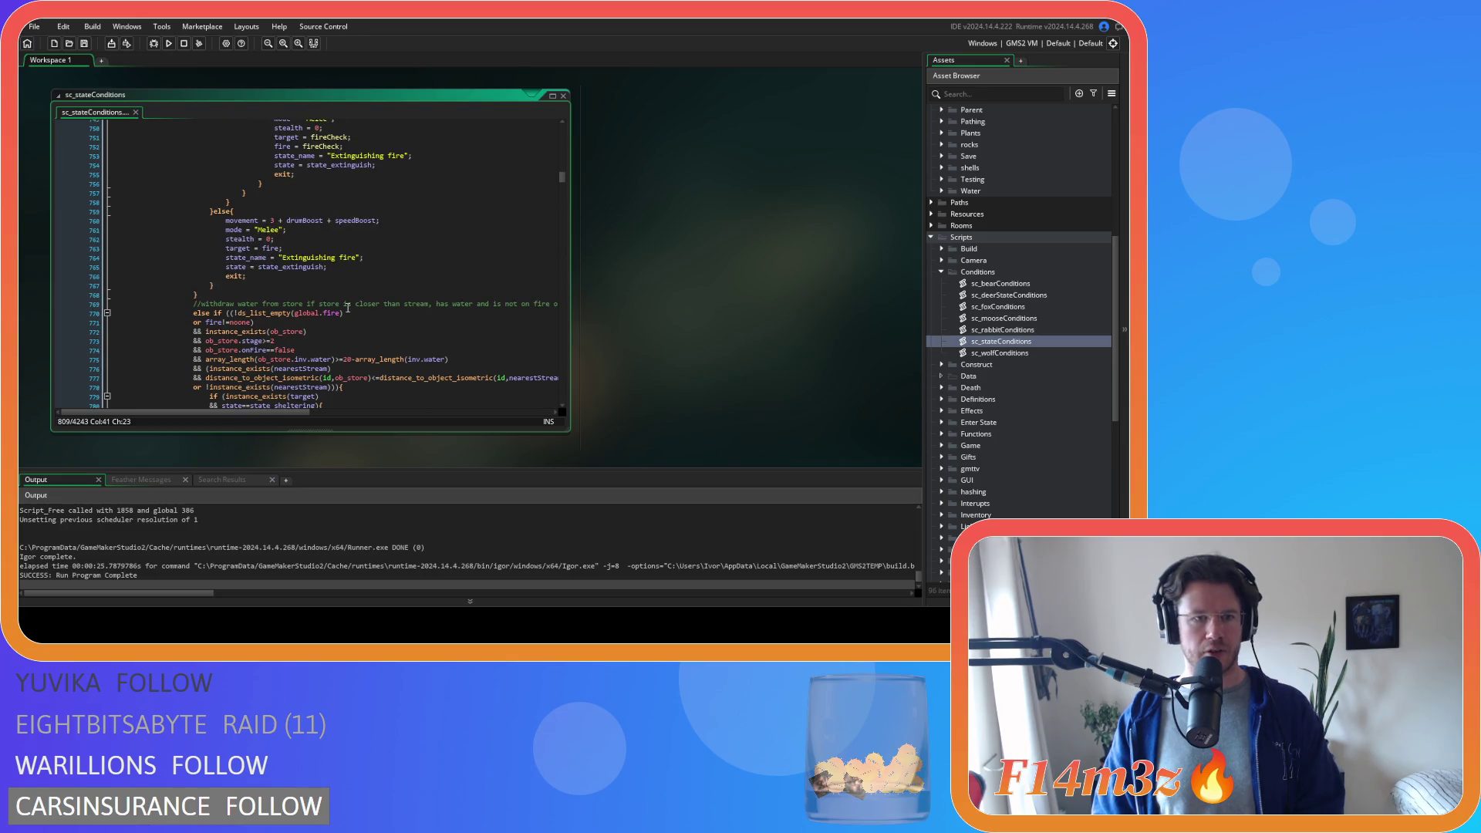
{"action": "scroll", "coordinate": [348, 308], "scroll_direction": "up", "scroll_amount": 5}
{"action": "scroll", "coordinate": [352, 340], "scroll_direction": "up", "scroll_amount": 5}
{"action": "scroll", "coordinate": [352, 339], "scroll_direction": "up", "scroll_amount": 5}
{"action": "scroll", "coordinate": [352, 341], "scroll_direction": "up", "scroll_amount": 5}
{"action": "scroll", "coordinate": [352, 340], "scroll_direction": "up", "scroll_amount": 4}
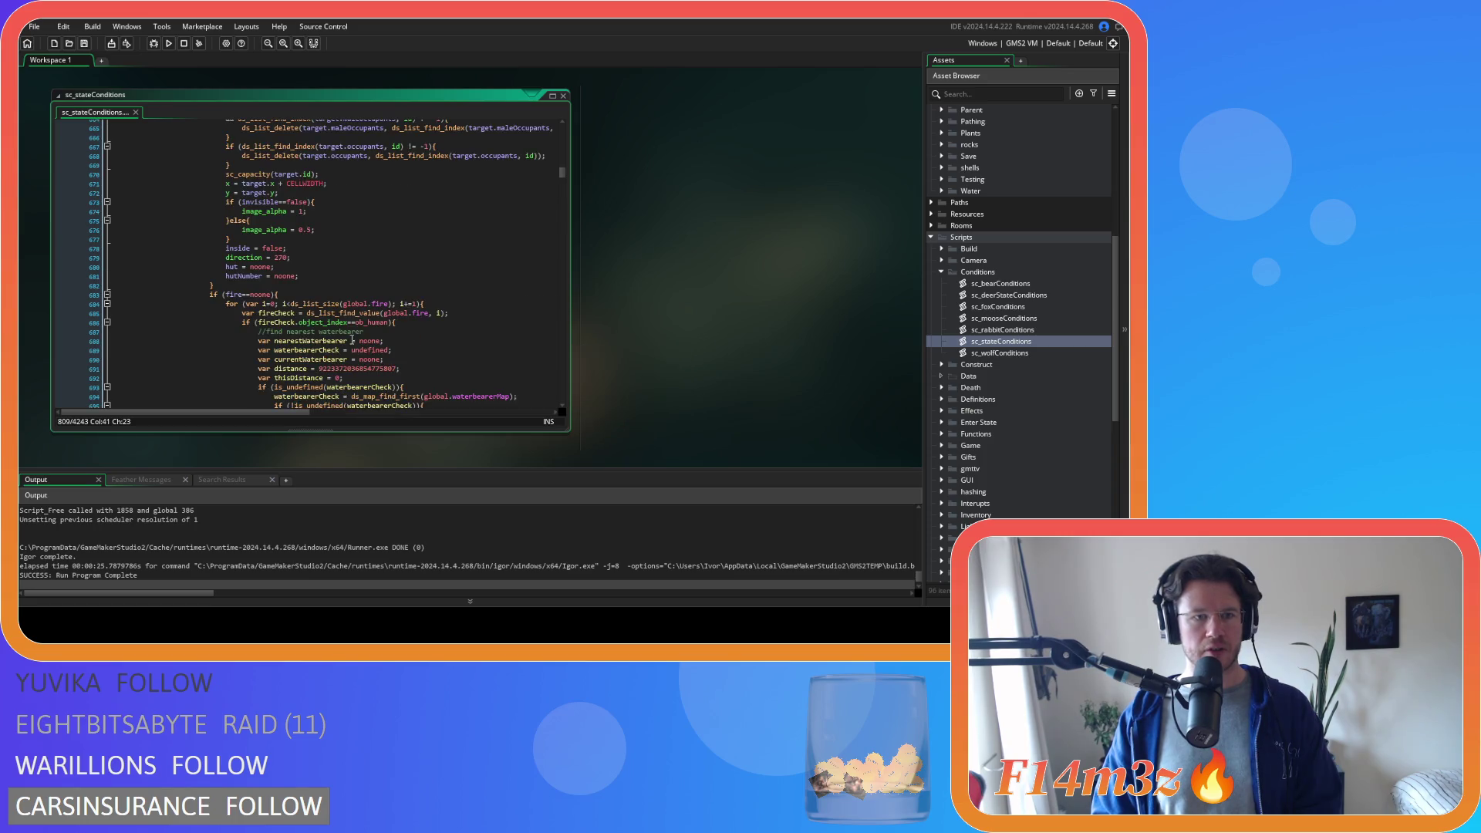
{"action": "scroll", "coordinate": [352, 339], "scroll_direction": "up", "scroll_amount": 4}
{"action": "left_click", "coordinate": [307, 232]}
{"action": "key", "text": "Down"}
{"action": "scroll", "coordinate": [361, 295], "scroll_direction": "down", "scroll_amount": 9}
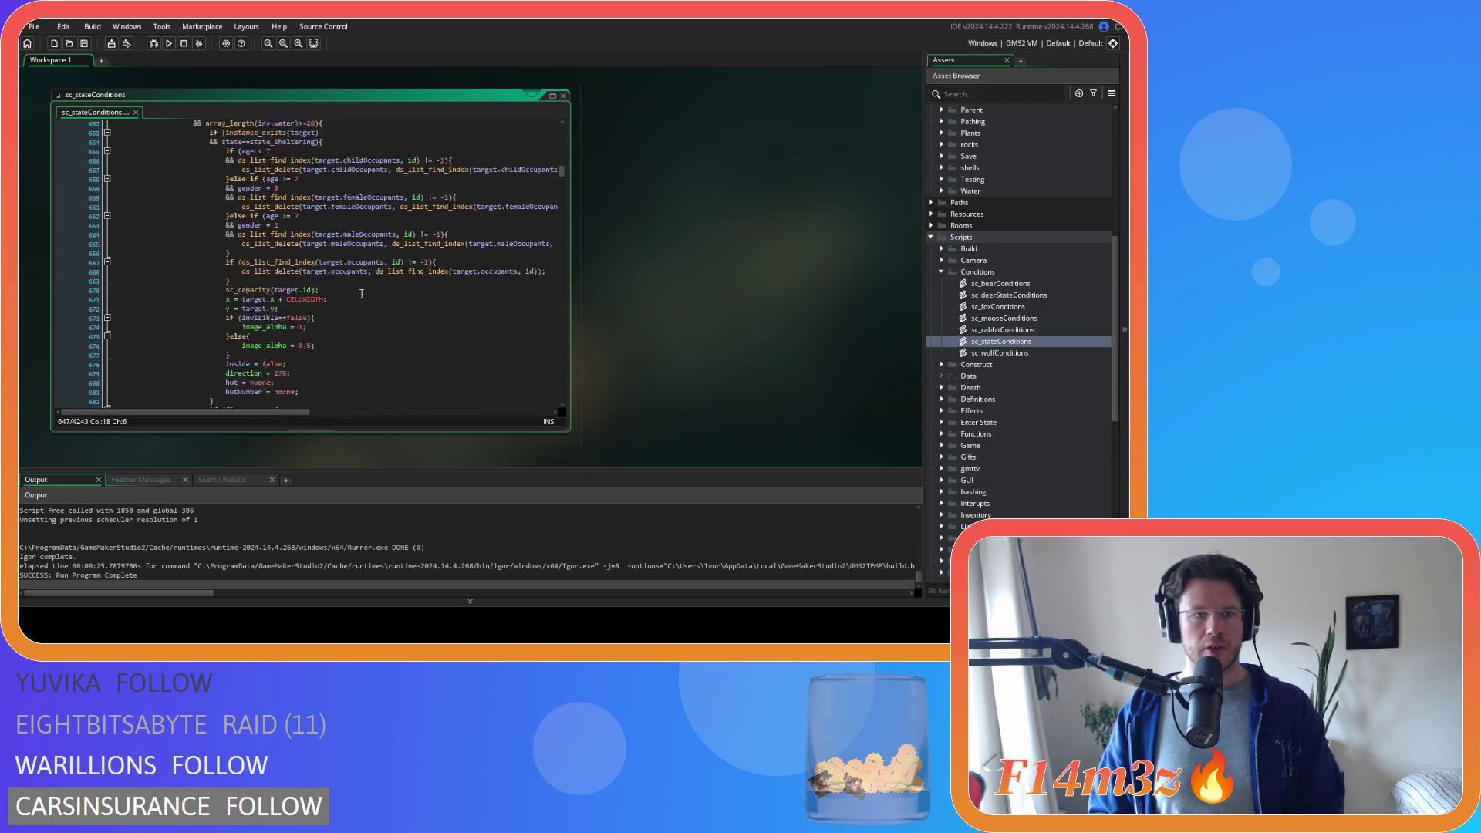
{"action": "scroll", "coordinate": [361, 294], "scroll_direction": "up", "scroll_amount": 8}
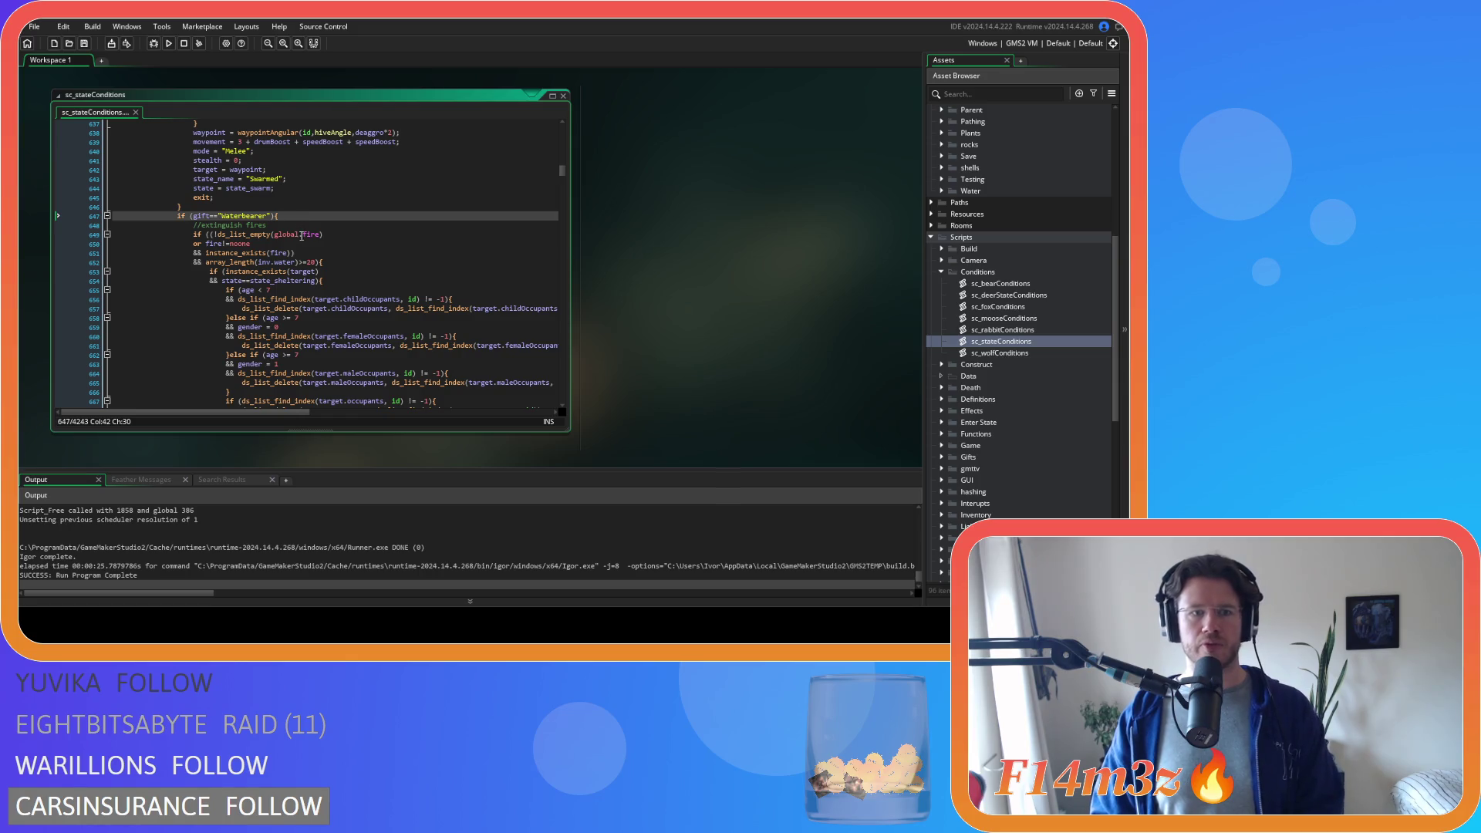
{"action": "scroll", "coordinate": [305, 236], "scroll_direction": "down", "scroll_amount": 4}
{"action": "scroll", "coordinate": [305, 236], "scroll_direction": "down", "scroll_amount": 4}
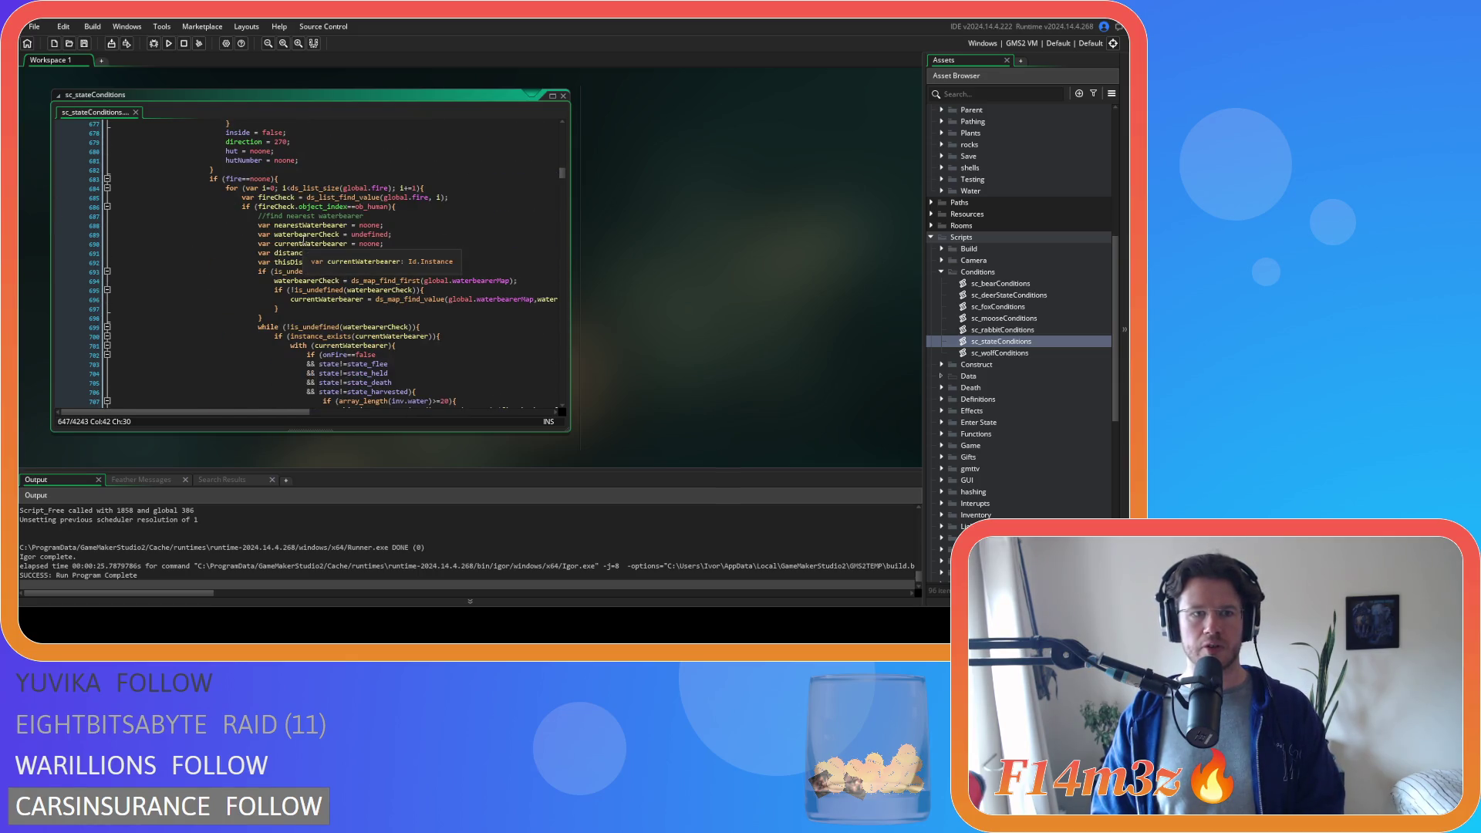
{"action": "scroll", "coordinate": [302, 236], "scroll_direction": "up", "scroll_amount": 3}
{"action": "scroll", "coordinate": [302, 237], "scroll_direction": "up", "scroll_amount": 3}
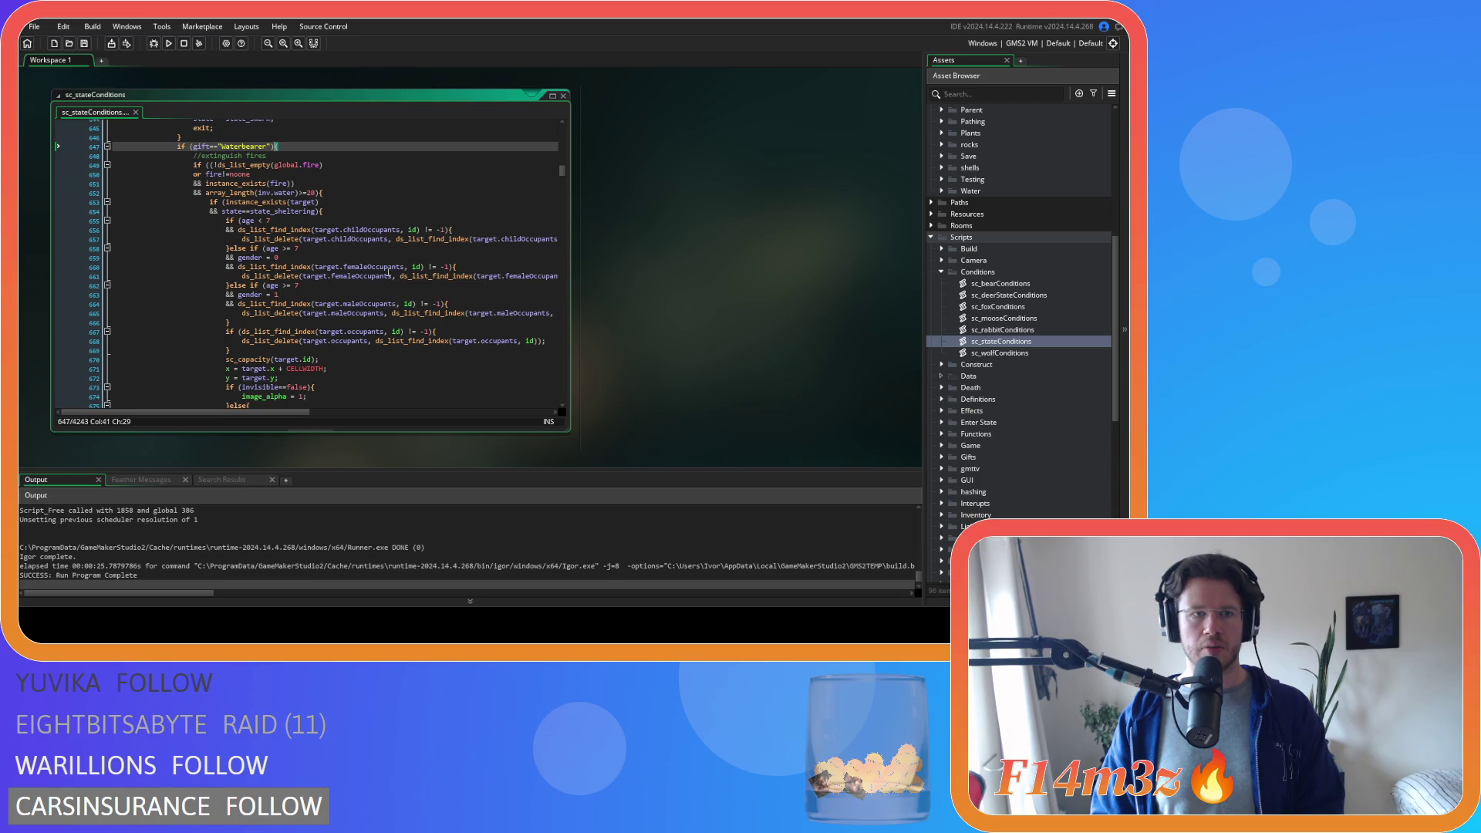
{"action": "scroll", "coordinate": [388, 272], "scroll_direction": "down", "scroll_amount": 3}
{"action": "scroll", "coordinate": [387, 272], "scroll_direction": "down", "scroll_amount": 3}
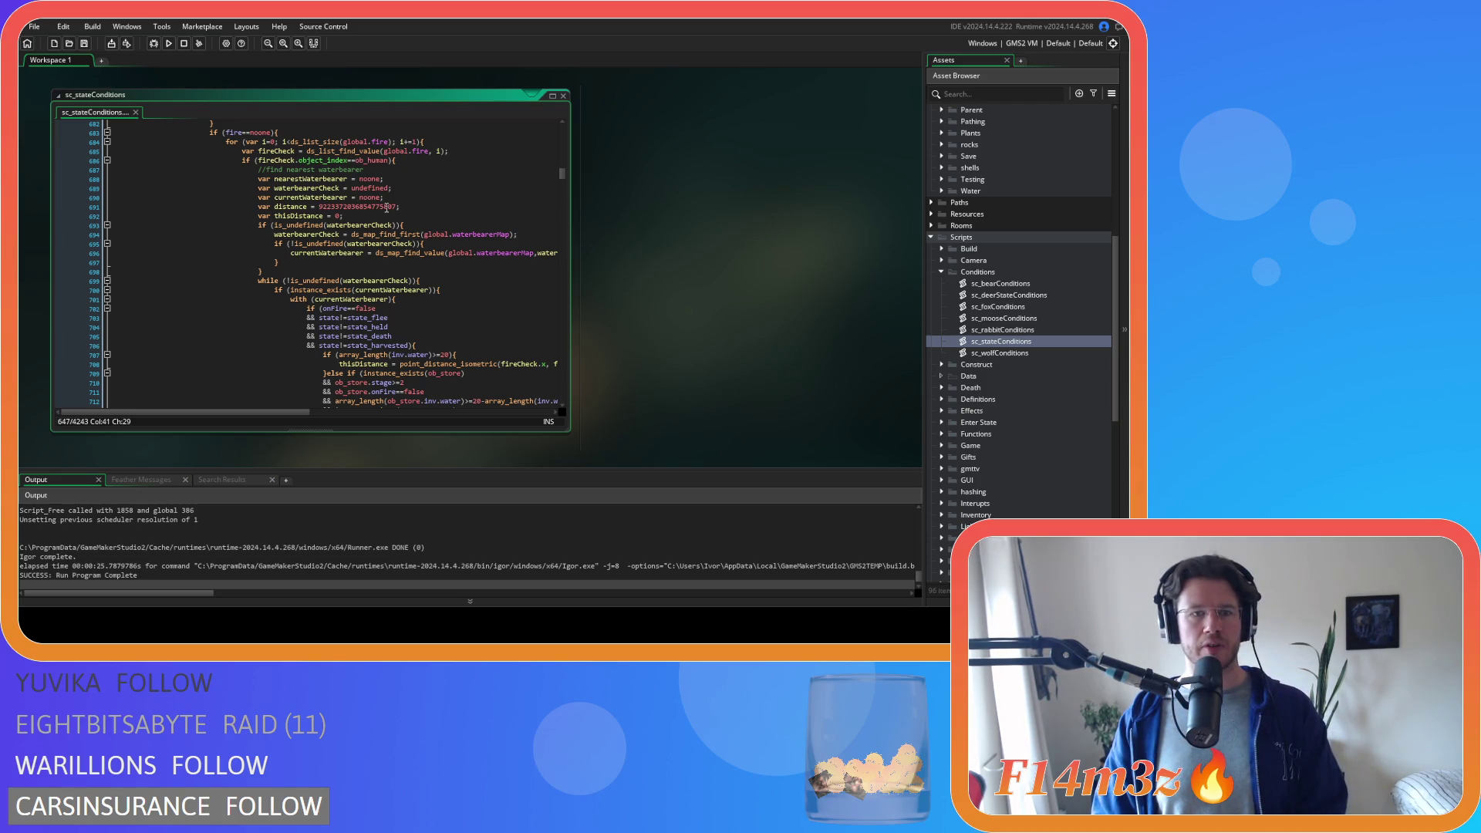
{"action": "scroll", "coordinate": [386, 207], "scroll_direction": "down", "scroll_amount": 5}
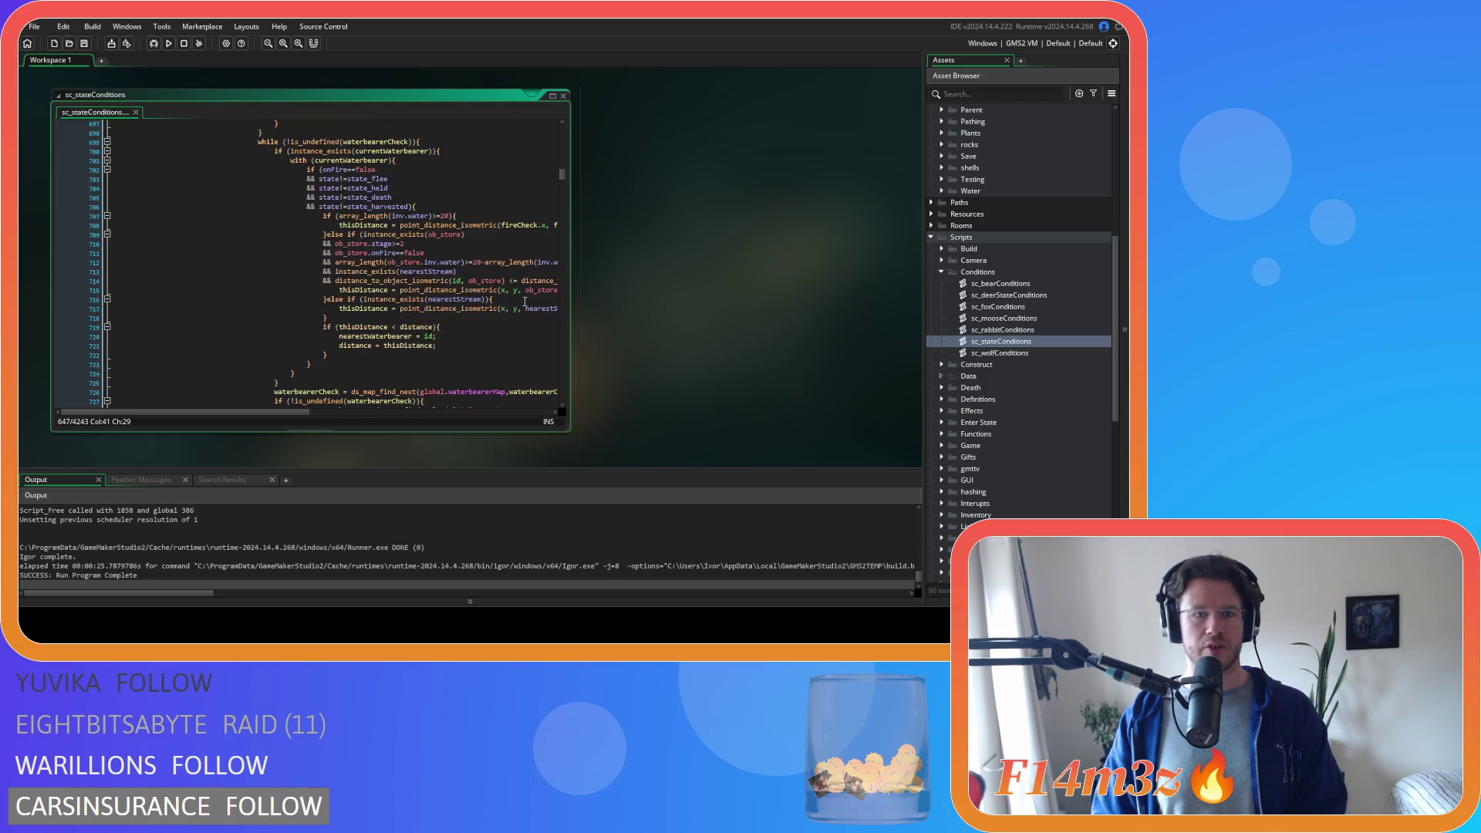
{"action": "scroll", "coordinate": [523, 302], "scroll_direction": "up", "scroll_amount": 9}
{"action": "scroll", "coordinate": [520, 304], "scroll_direction": "down", "scroll_amount": 5}
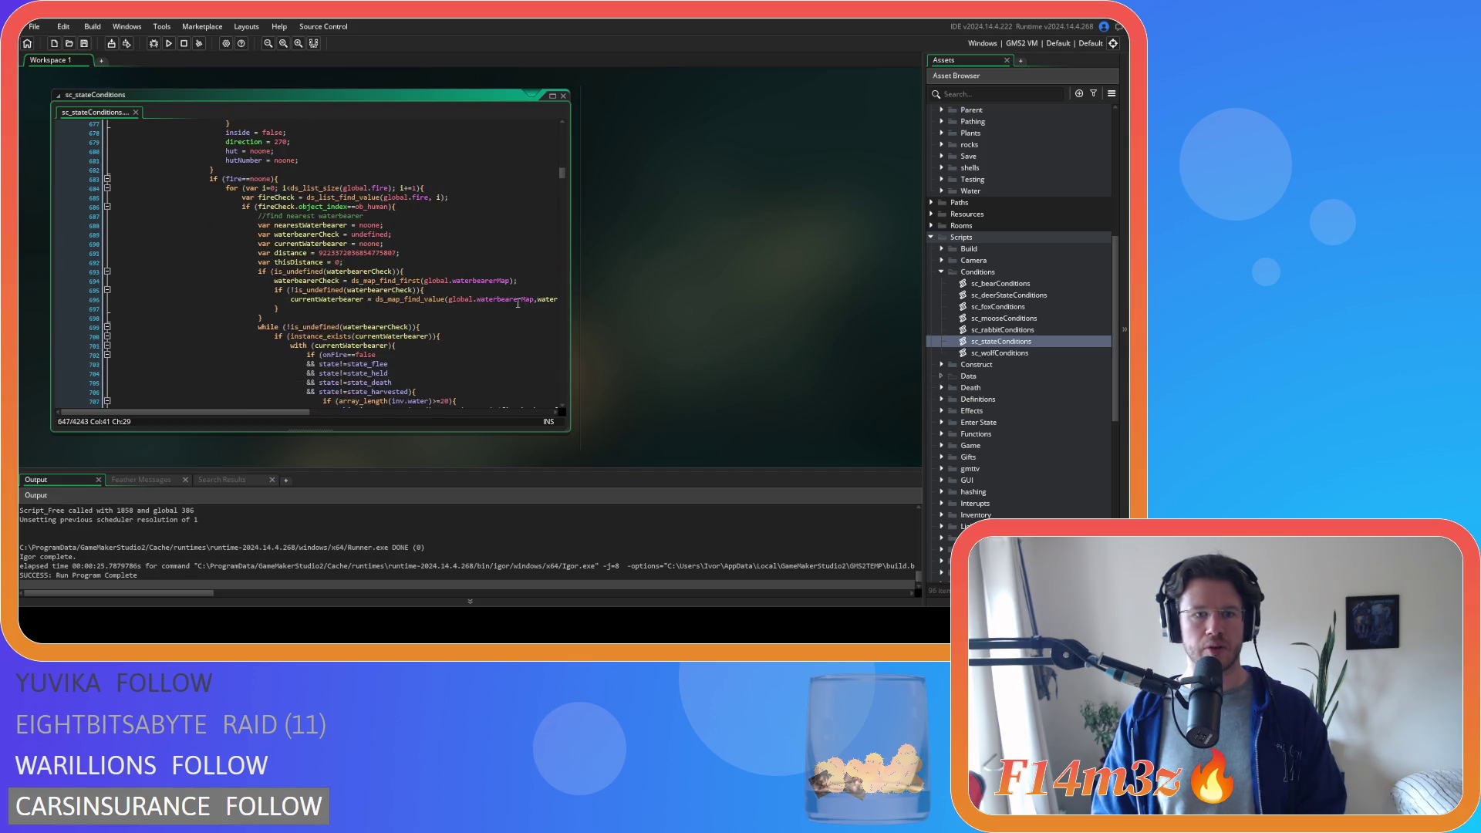
{"action": "scroll", "coordinate": [516, 303], "scroll_direction": "up", "scroll_amount": 2}
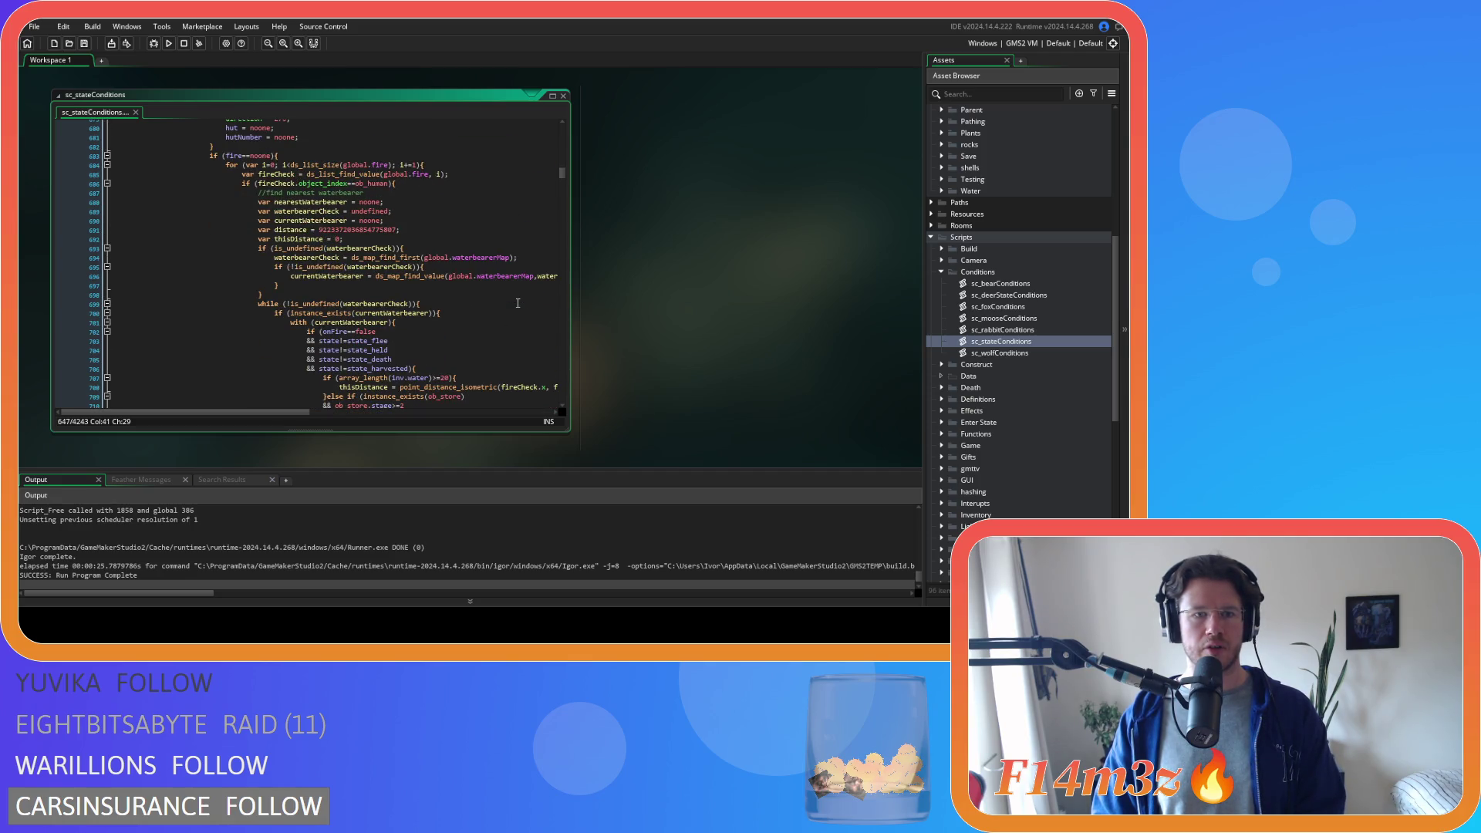
{"action": "scroll", "coordinate": [517, 303], "scroll_direction": "down", "scroll_amount": 4}
{"action": "scroll", "coordinate": [518, 301], "scroll_direction": "up", "scroll_amount": 3}
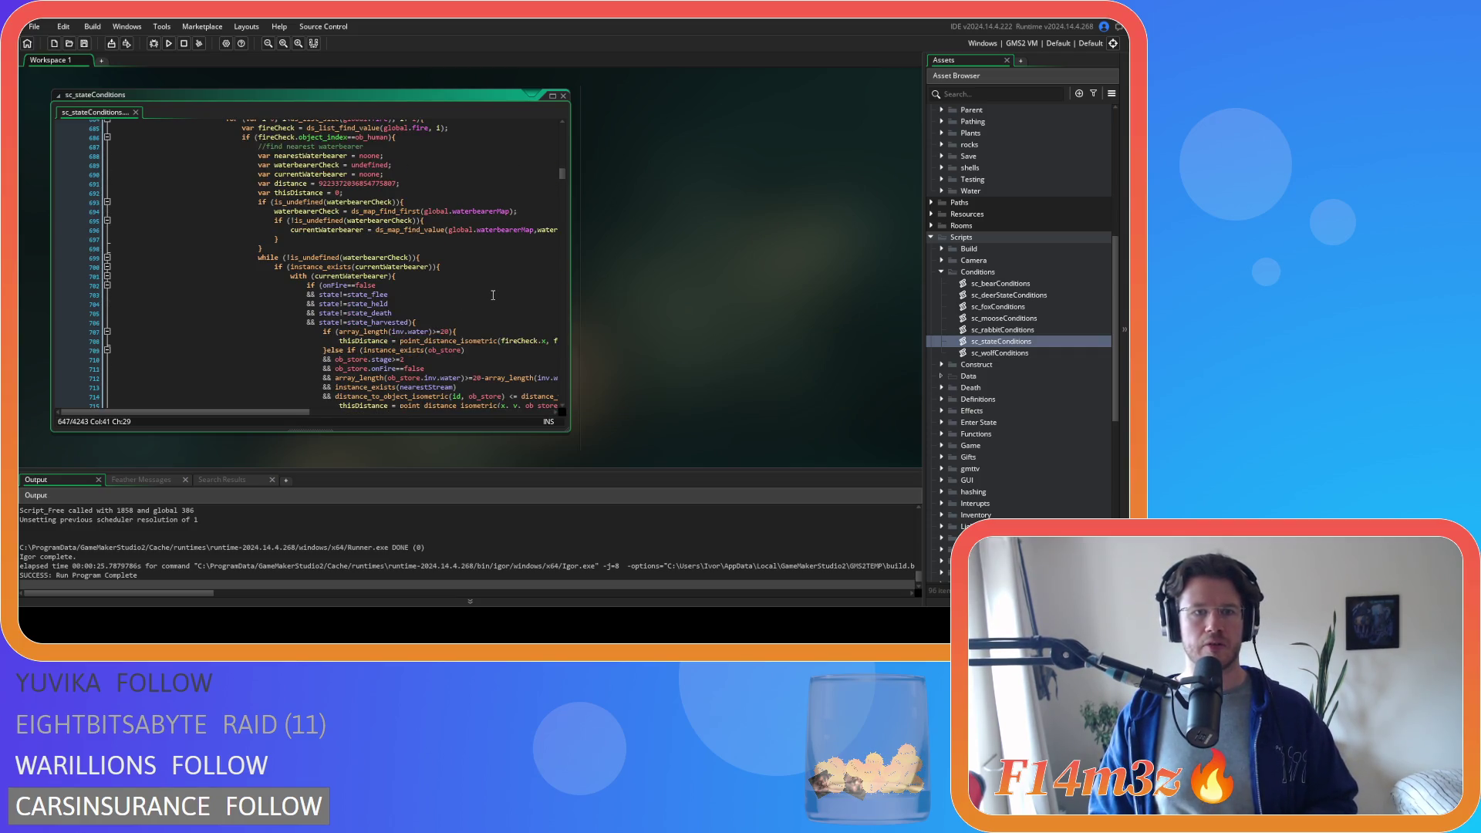
{"action": "scroll", "coordinate": [493, 295], "scroll_direction": "up", "scroll_amount": 3}
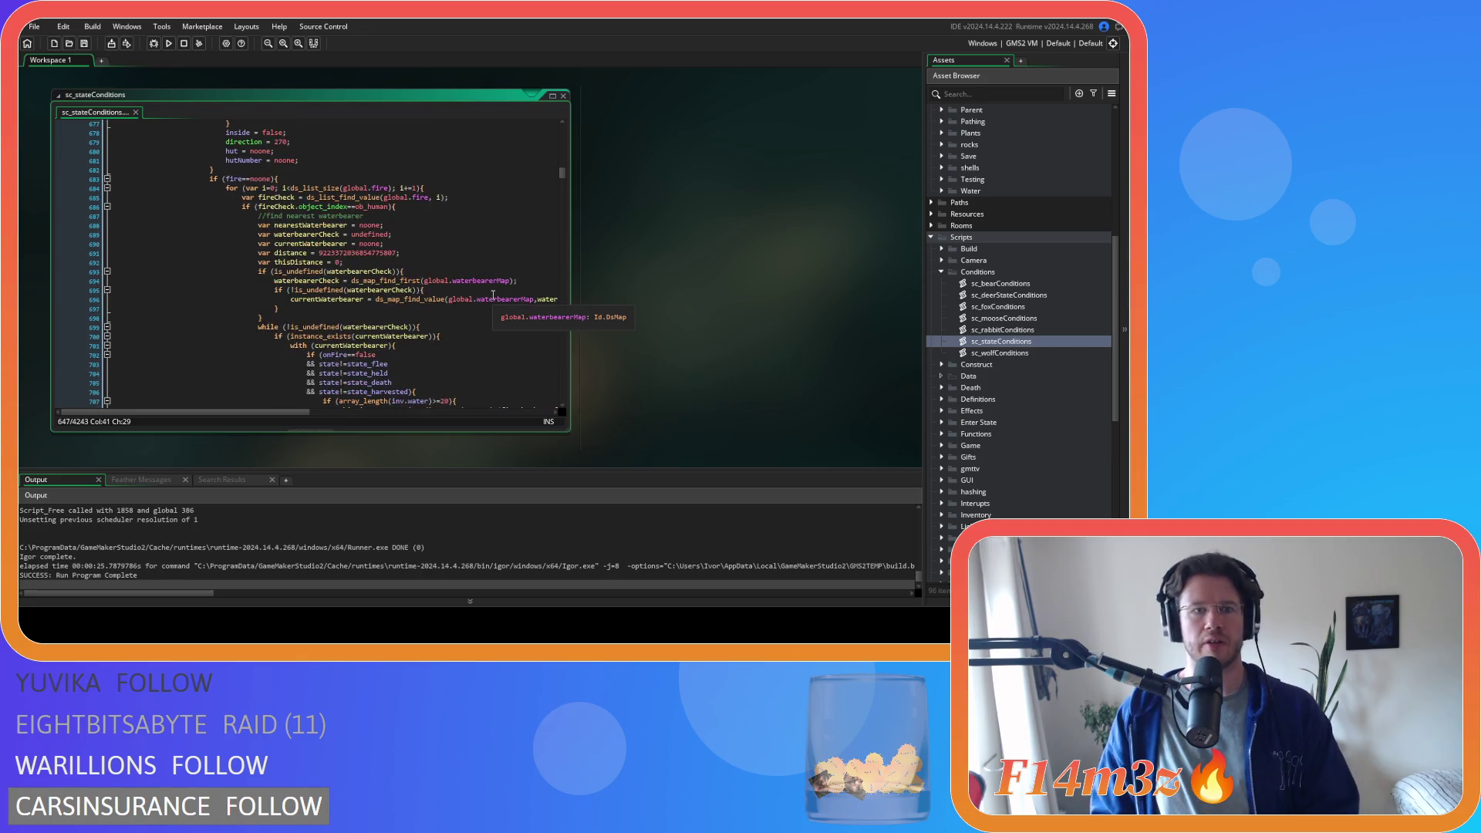
{"action": "scroll", "coordinate": [493, 295], "scroll_direction": "down", "scroll_amount": 5}
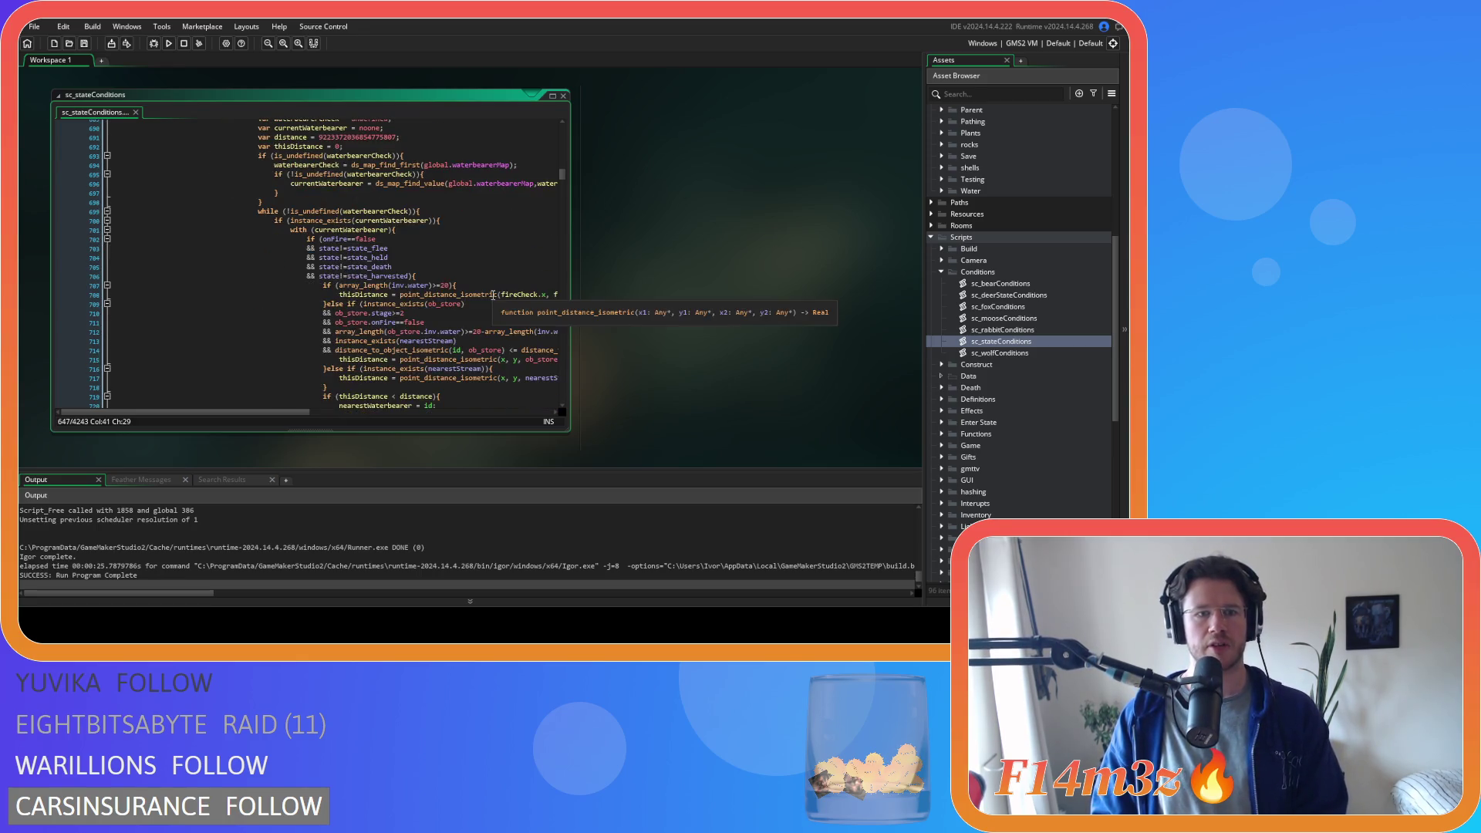
{"action": "scroll", "coordinate": [493, 294], "scroll_direction": "down", "scroll_amount": 5}
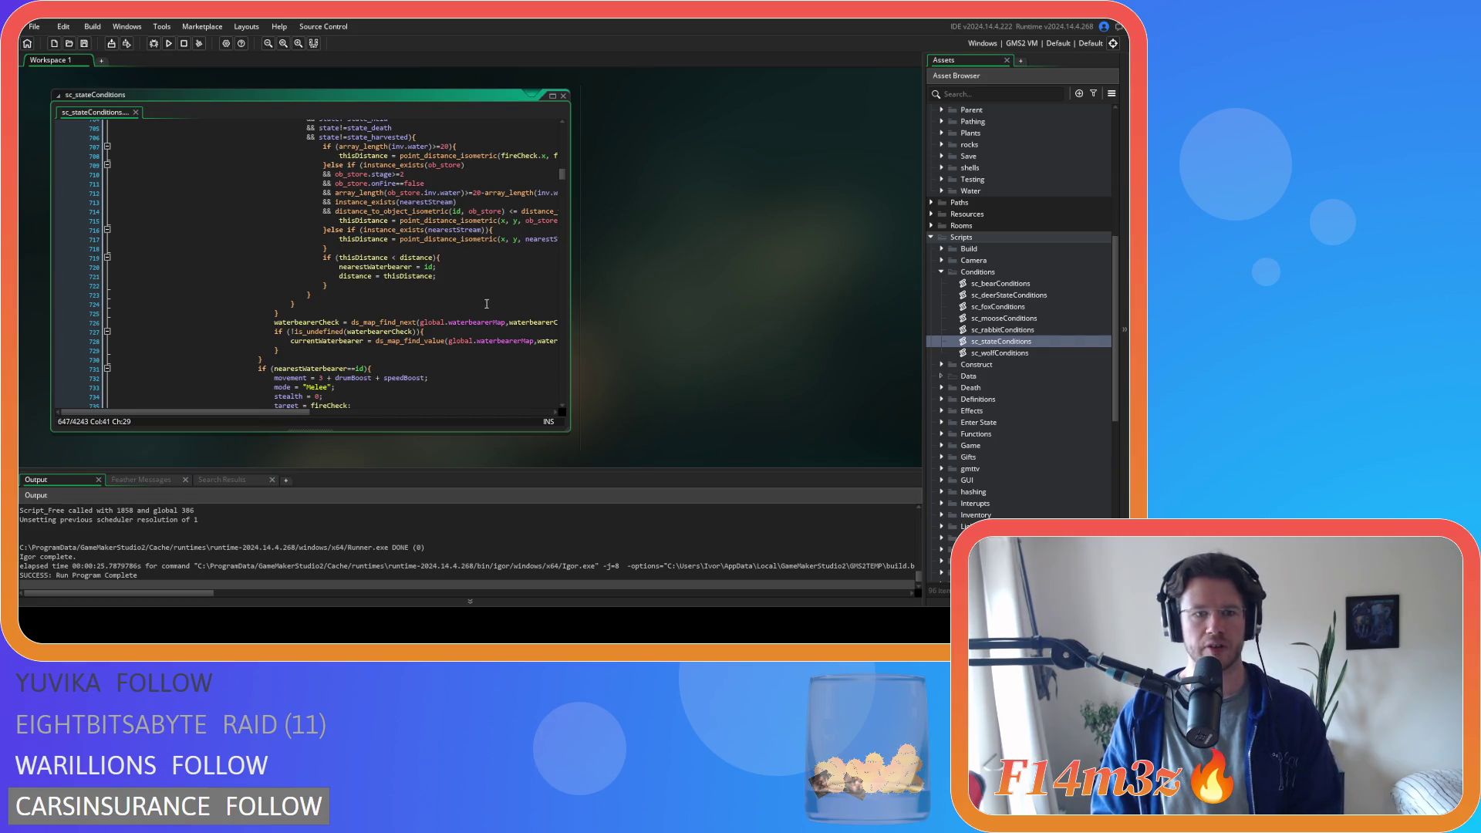
{"action": "scroll", "coordinate": [486, 304], "scroll_direction": "down", "scroll_amount": 3}
{"action": "scroll", "coordinate": [486, 299], "scroll_direction": "down", "scroll_amount": 5}
{"action": "scroll", "coordinate": [485, 289], "scroll_direction": "down", "scroll_amount": 5}
{"action": "scroll", "coordinate": [486, 284], "scroll_direction": "down", "scroll_amount": 5}
{"action": "scroll", "coordinate": [486, 284], "scroll_direction": "down", "scroll_amount": 5}
{"action": "scroll", "coordinate": [486, 284], "scroll_direction": "down", "scroll_amount": 5}
{"action": "scroll", "coordinate": [487, 284], "scroll_direction": "down", "scroll_amount": 5}
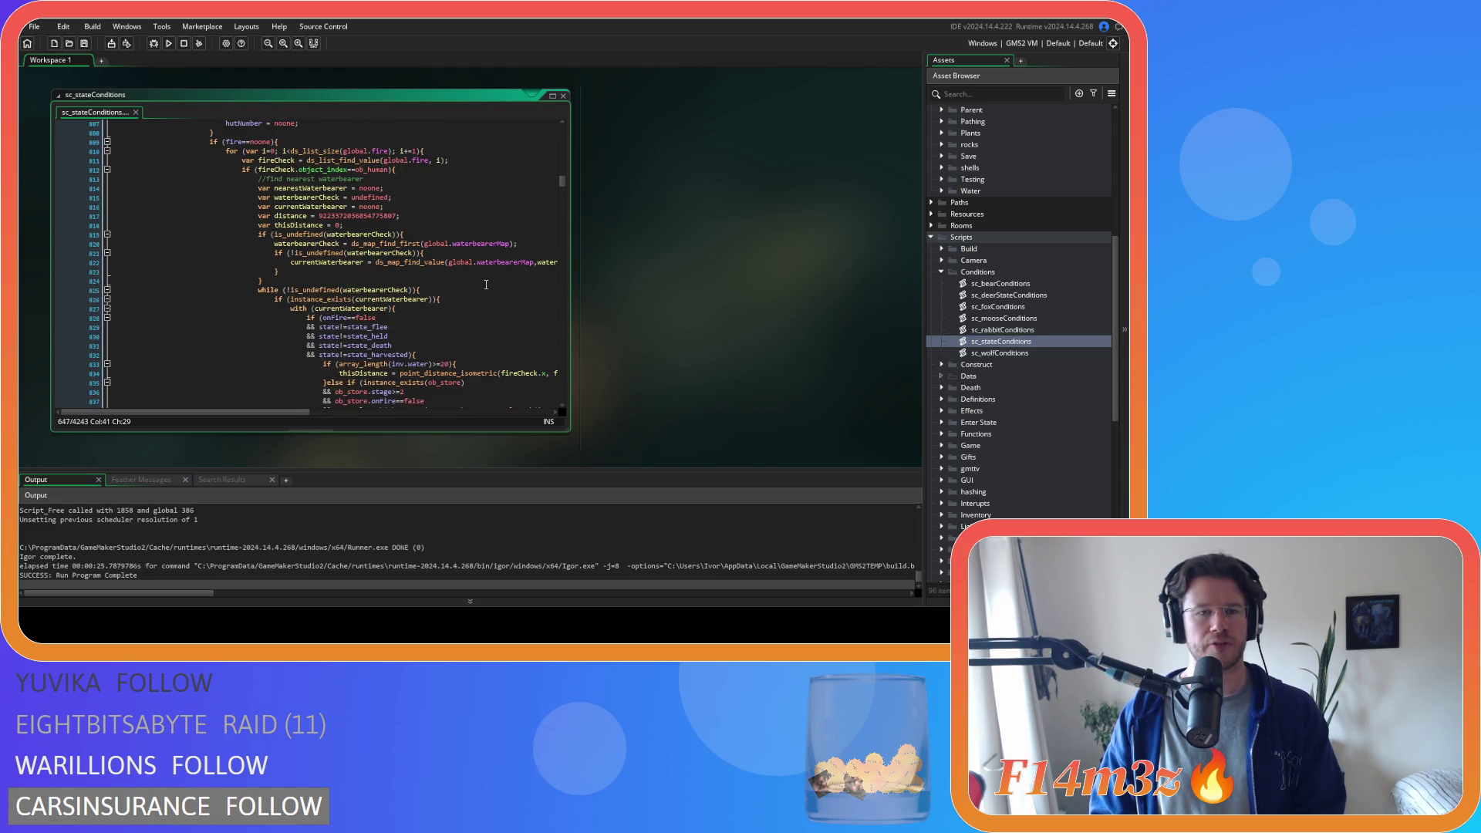
{"action": "scroll", "coordinate": [486, 284], "scroll_direction": "down", "scroll_amount": 2}
{"action": "scroll", "coordinate": [480, 266], "scroll_direction": "down", "scroll_amount": 2}
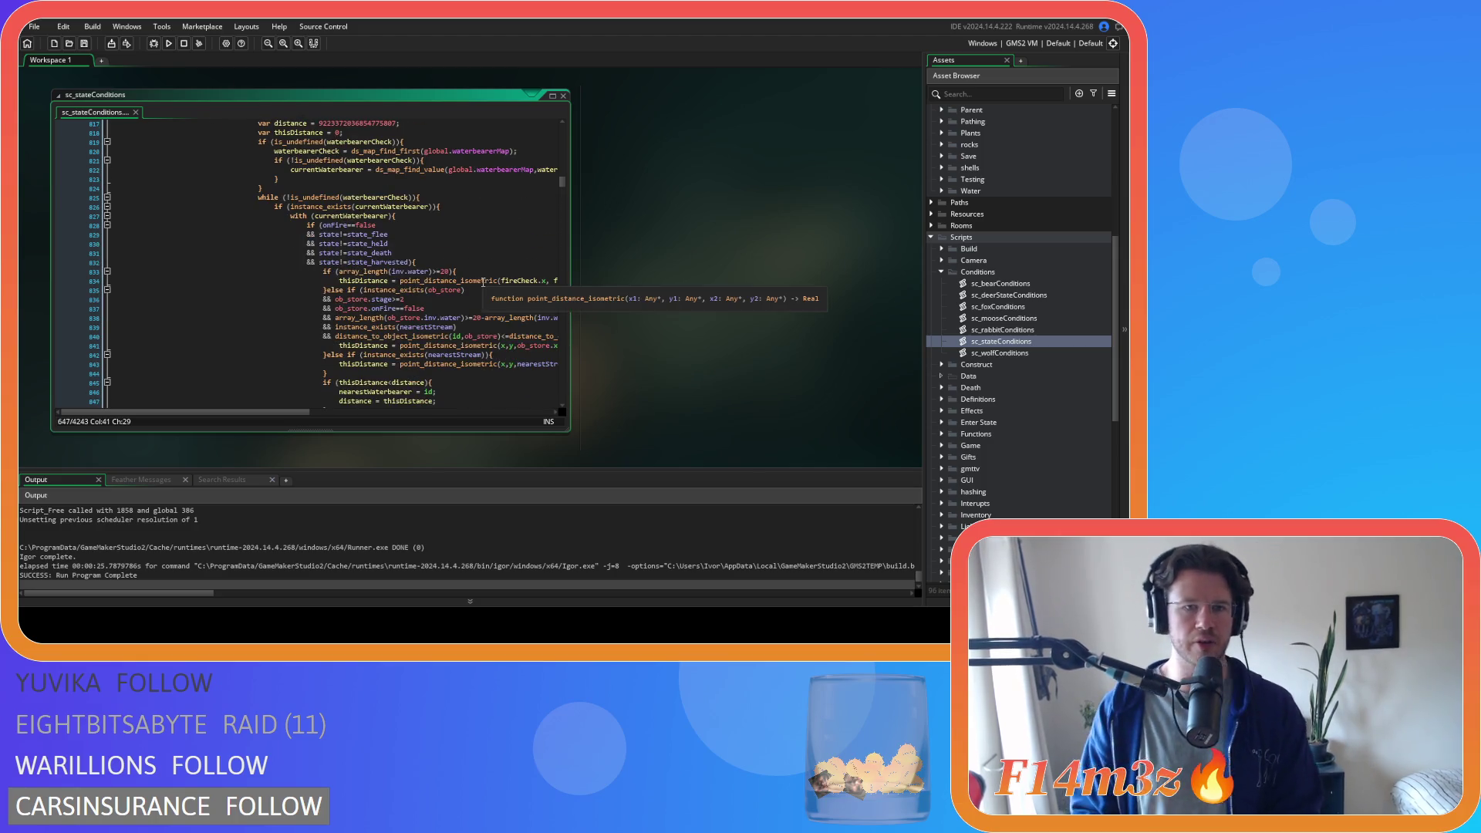
{"action": "scroll", "coordinate": [474, 248], "scroll_direction": "down", "scroll_amount": 2}
{"action": "scroll", "coordinate": [472, 243], "scroll_direction": "down", "scroll_amount": 2}
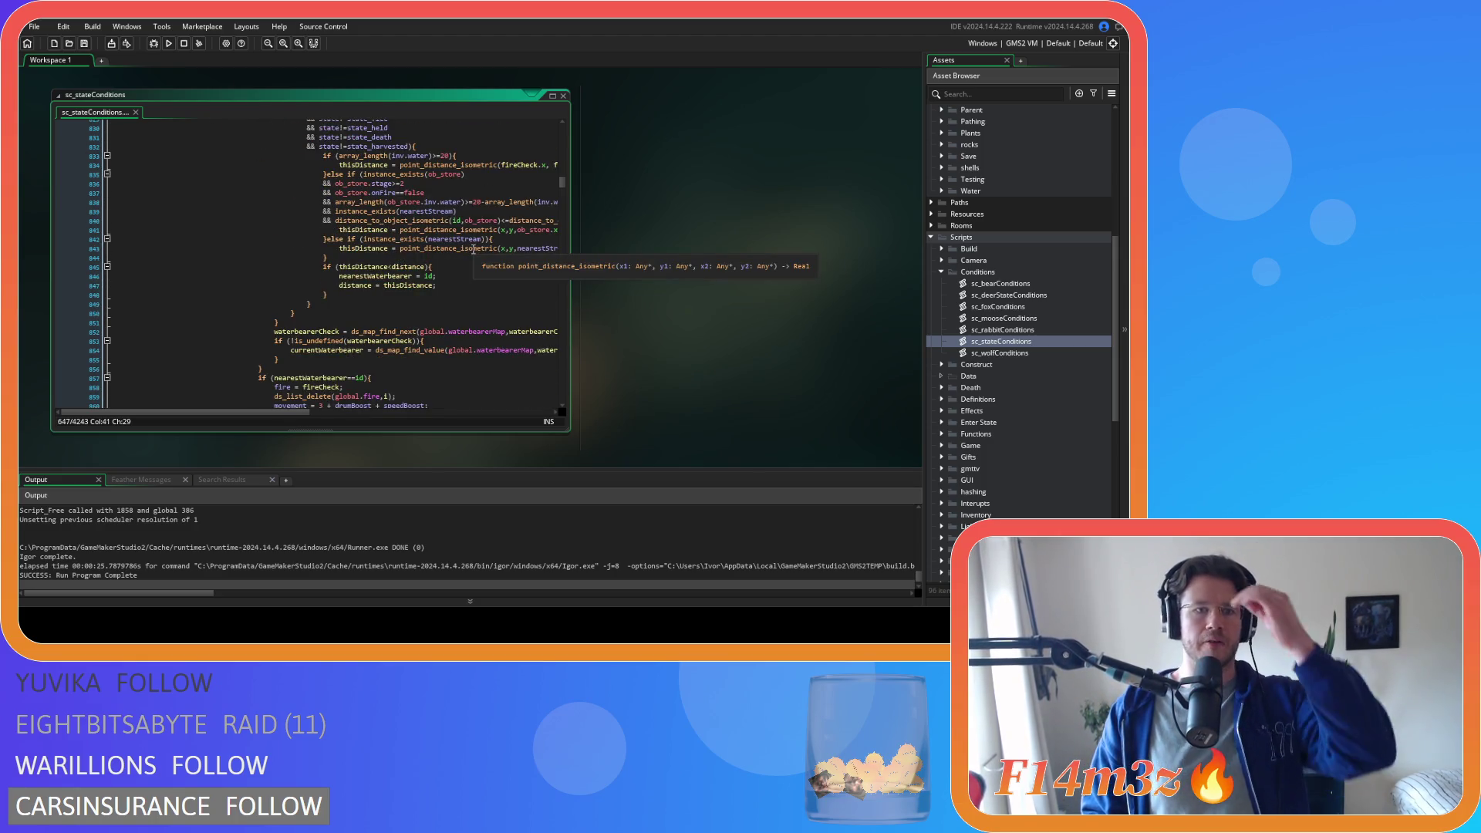
{"action": "scroll", "coordinate": [463, 249], "scroll_direction": "up", "scroll_amount": 2}
{"action": "scroll", "coordinate": [428, 272], "scroll_direction": "up", "scroll_amount": 2}
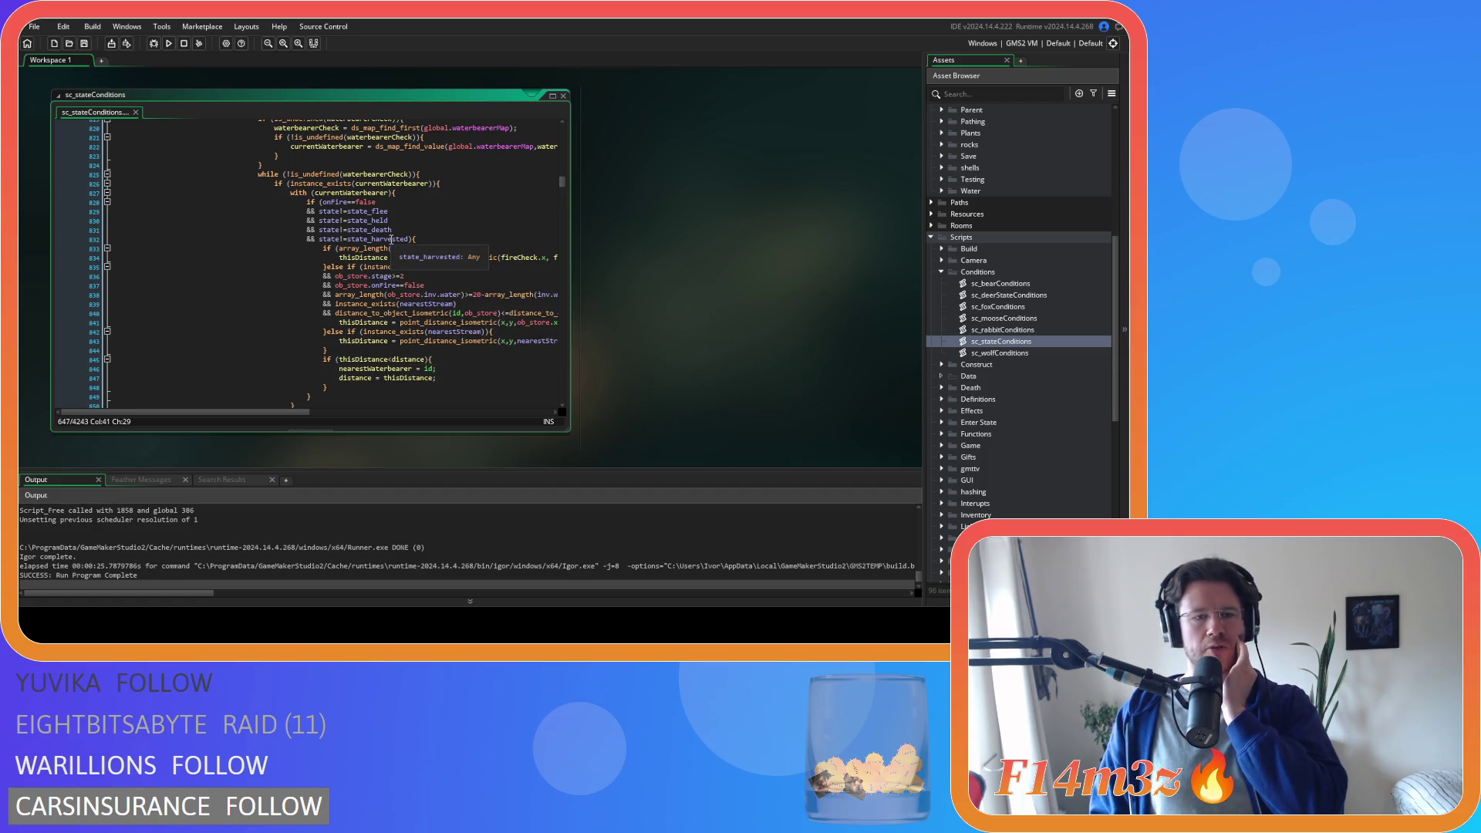
{"action": "mouse_move", "coordinate": [369, 239]}
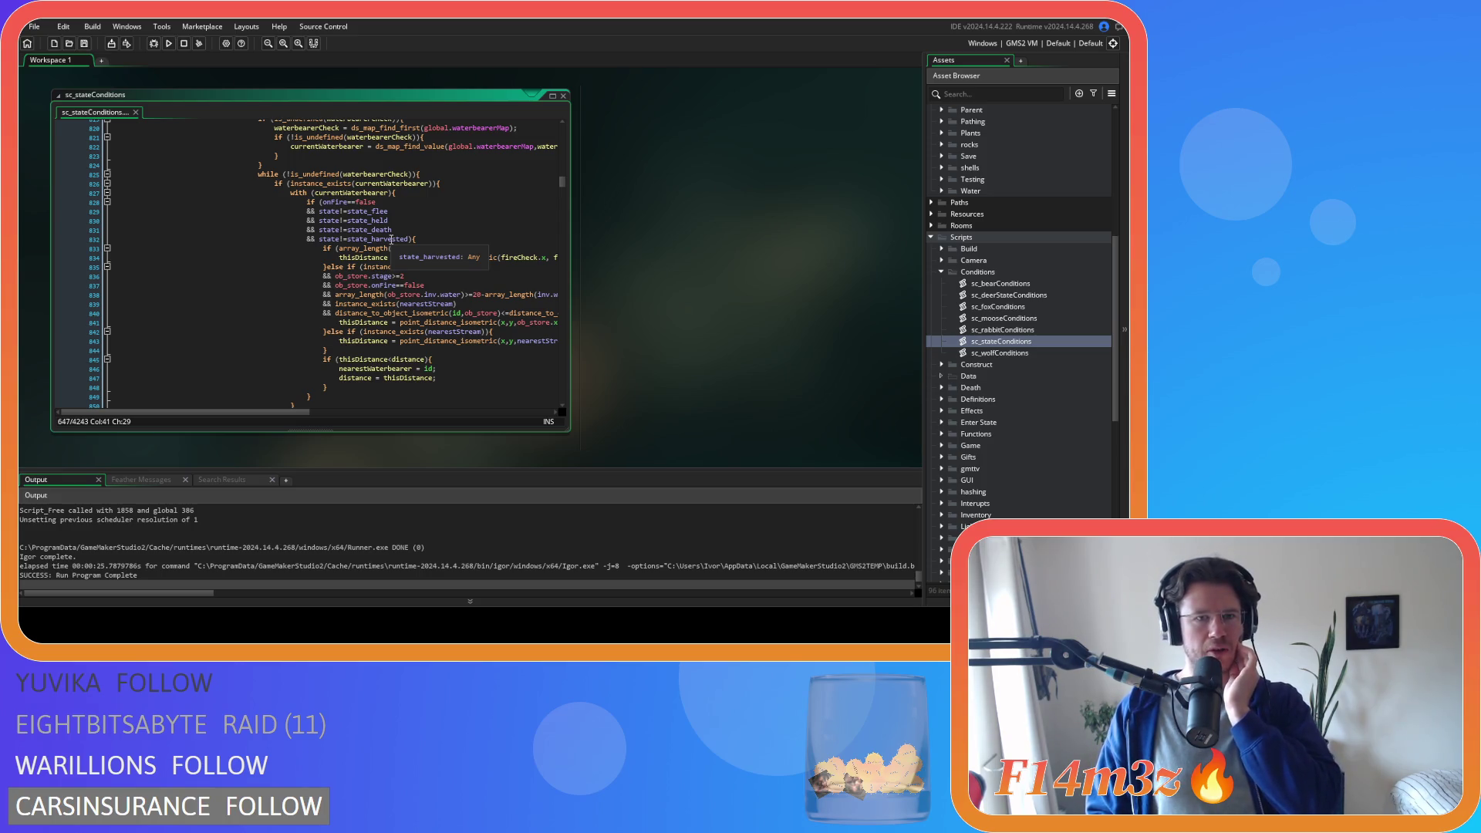
{"action": "scroll", "coordinate": [391, 239], "scroll_direction": "up", "scroll_amount": 5}
{"action": "scroll", "coordinate": [391, 238], "scroll_direction": "up", "scroll_amount": 5}
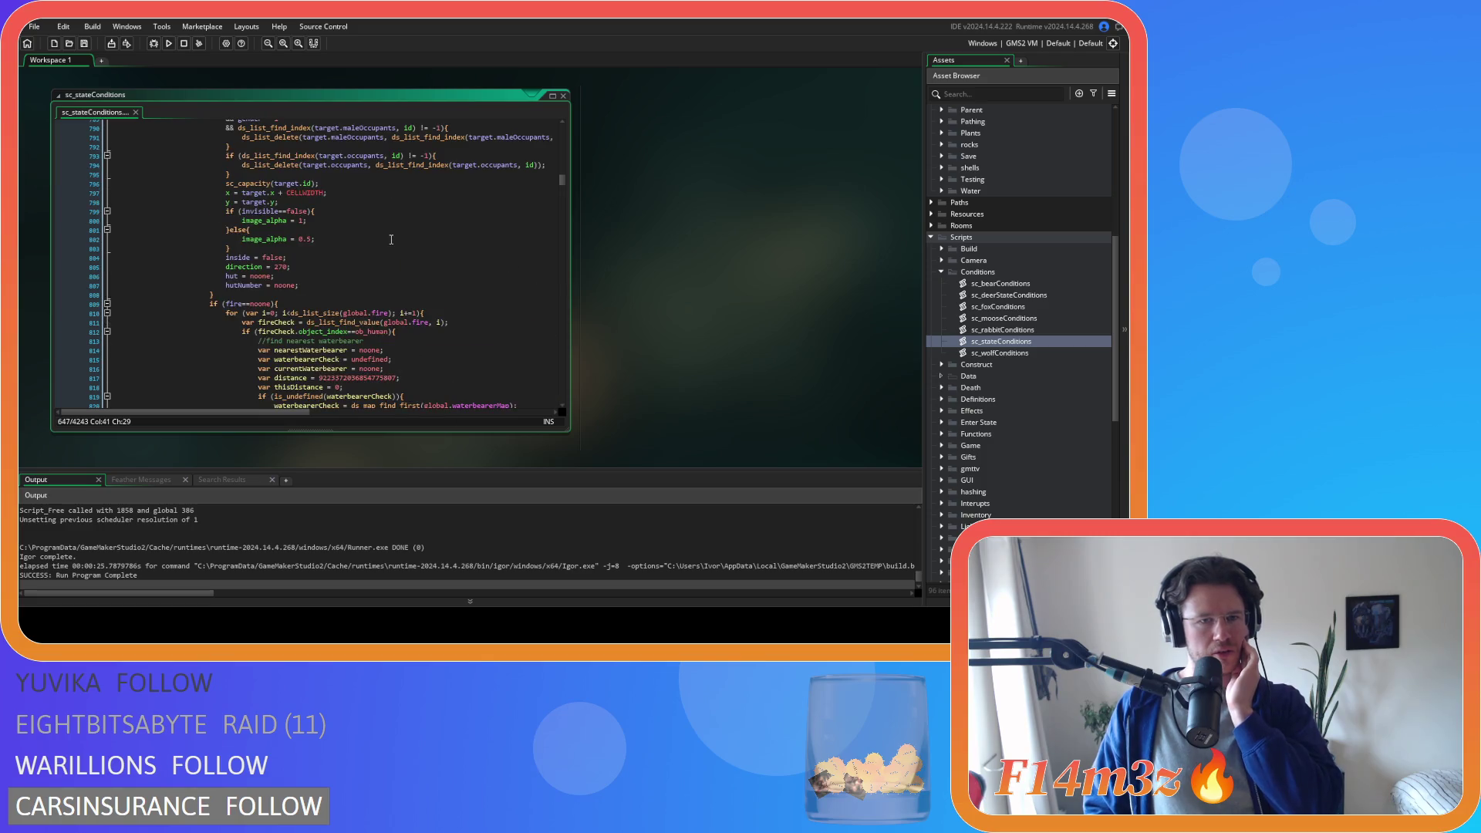
{"action": "scroll", "coordinate": [390, 238], "scroll_direction": "up", "scroll_amount": 2}
{"action": "scroll", "coordinate": [391, 238], "scroll_direction": "up", "scroll_amount": 3}
{"action": "scroll", "coordinate": [390, 239], "scroll_direction": "up", "scroll_amount": 2}
{"action": "scroll", "coordinate": [390, 238], "scroll_direction": "up", "scroll_amount": 3}
{"action": "left_click", "coordinate": [552, 95]}
{"action": "scroll", "coordinate": [347, 249], "scroll_direction": "up", "scroll_amount": 3}
{"action": "scroll", "coordinate": [348, 249], "scroll_direction": "up", "scroll_amount": 3}
{"action": "scroll", "coordinate": [347, 249], "scroll_direction": "up", "scroll_amount": 3}
{"action": "scroll", "coordinate": [347, 249], "scroll_direction": "up", "scroll_amount": 3}
{"action": "scroll", "coordinate": [347, 249], "scroll_direction": "up", "scroll_amount": 3}
{"action": "scroll", "coordinate": [347, 249], "scroll_direction": "up", "scroll_amount": 2}
{"action": "scroll", "coordinate": [347, 249], "scroll_direction": "up", "scroll_amount": 2}
{"action": "scroll", "coordinate": [346, 247], "scroll_direction": "down", "scroll_amount": 2}
{"action": "scroll", "coordinate": [346, 246], "scroll_direction": "down", "scroll_amount": 3}
{"action": "scroll", "coordinate": [346, 247], "scroll_direction": "down", "scroll_amount": 2}
{"action": "scroll", "coordinate": [353, 247], "scroll_direction": "down", "scroll_amount": 1}
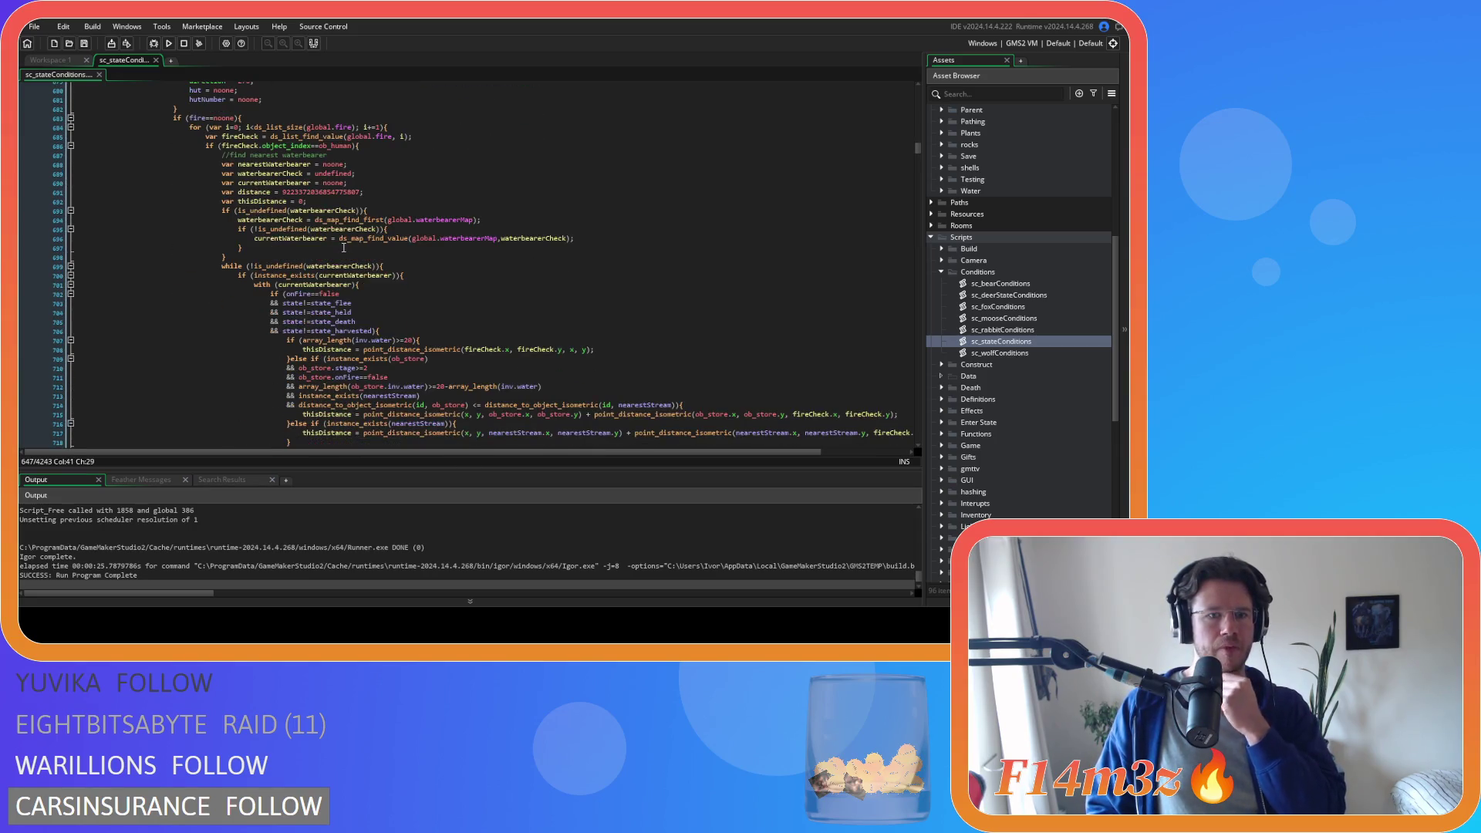
{"action": "left_click", "coordinate": [384, 287]}
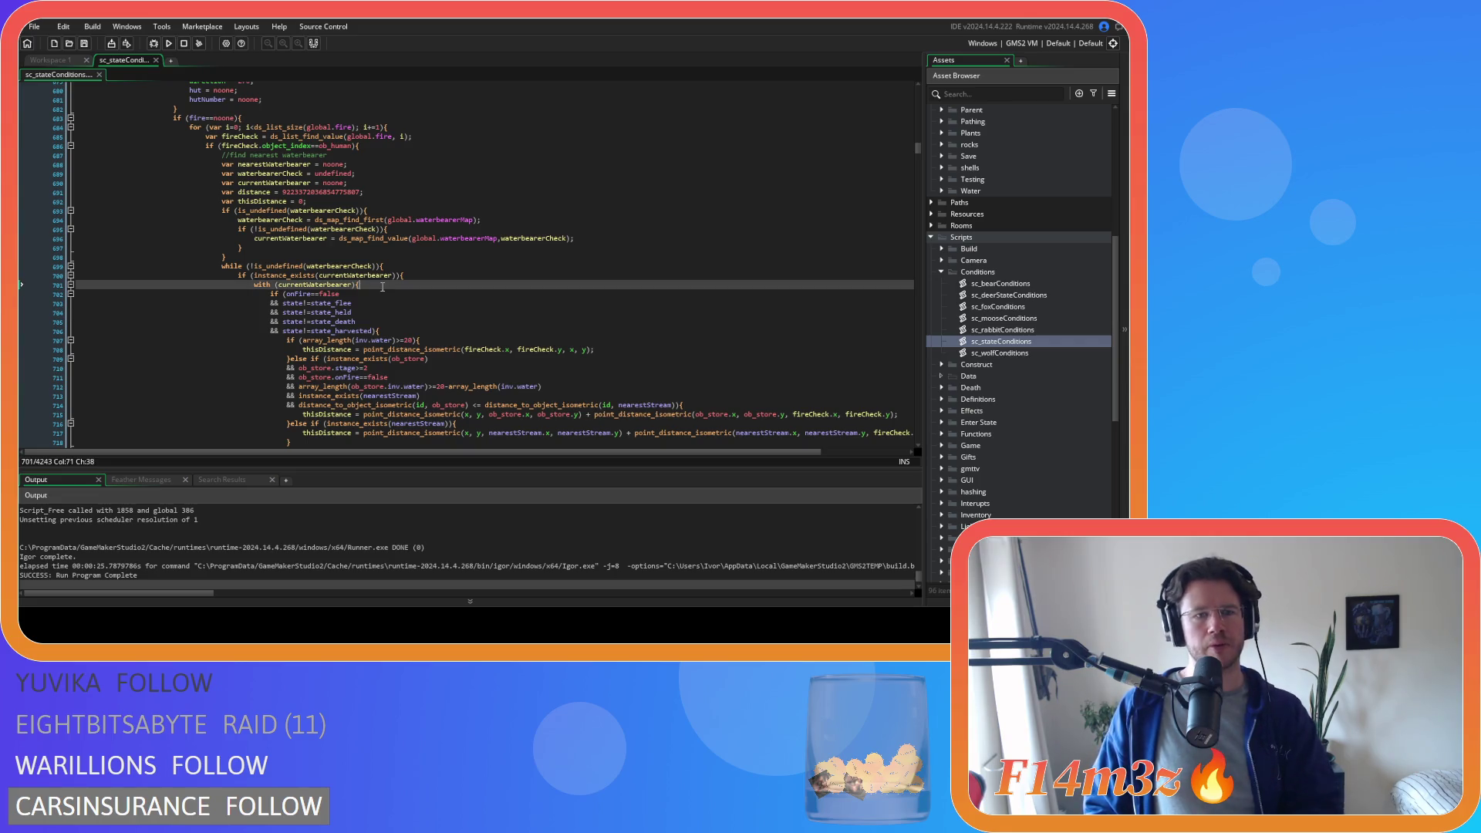
{"action": "key", "text": "Left"}
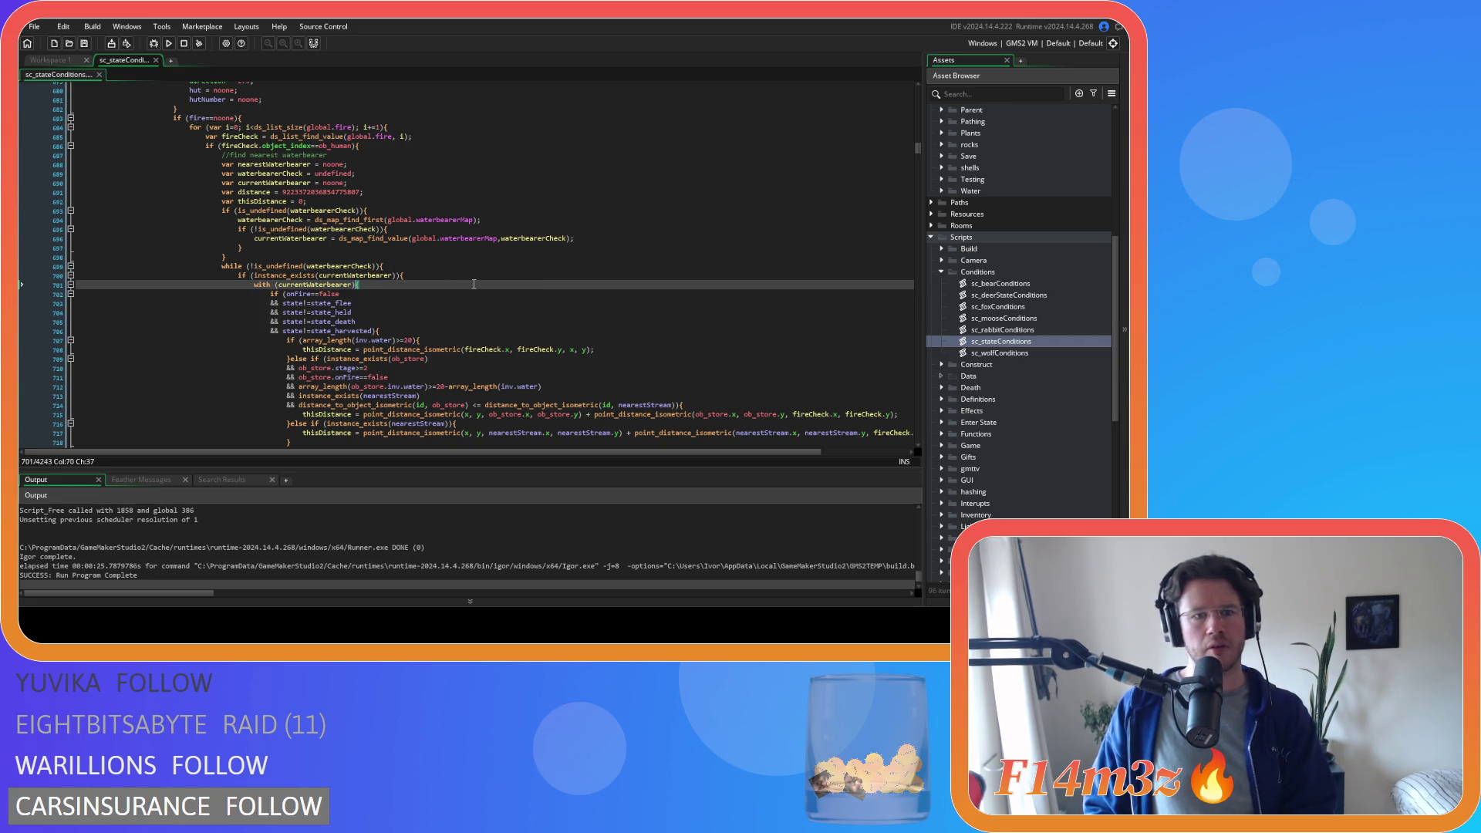
{"action": "scroll", "coordinate": [472, 284], "scroll_direction": "down", "scroll_amount": 3}
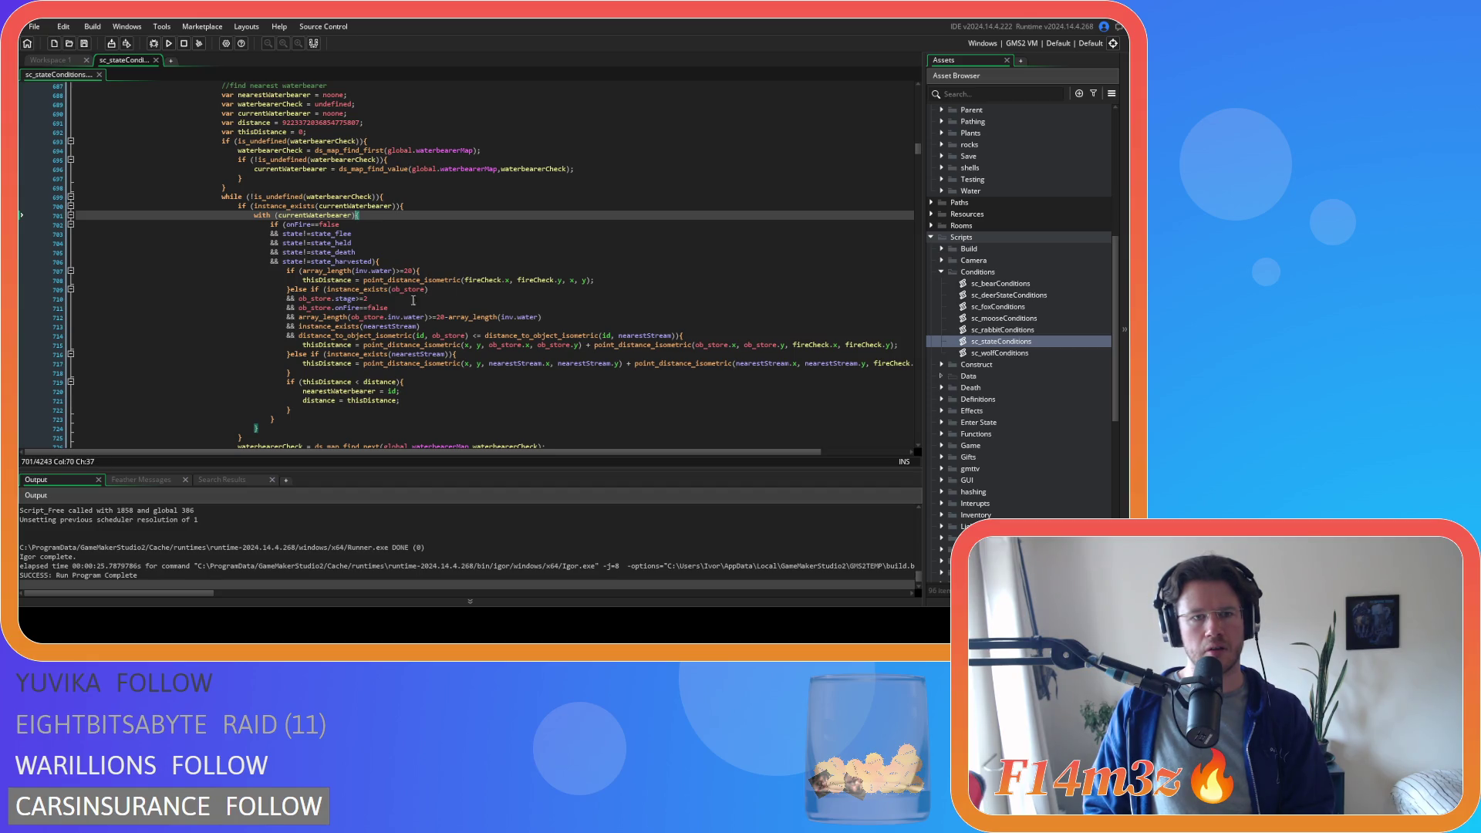
{"action": "left_click", "coordinate": [288, 287]}
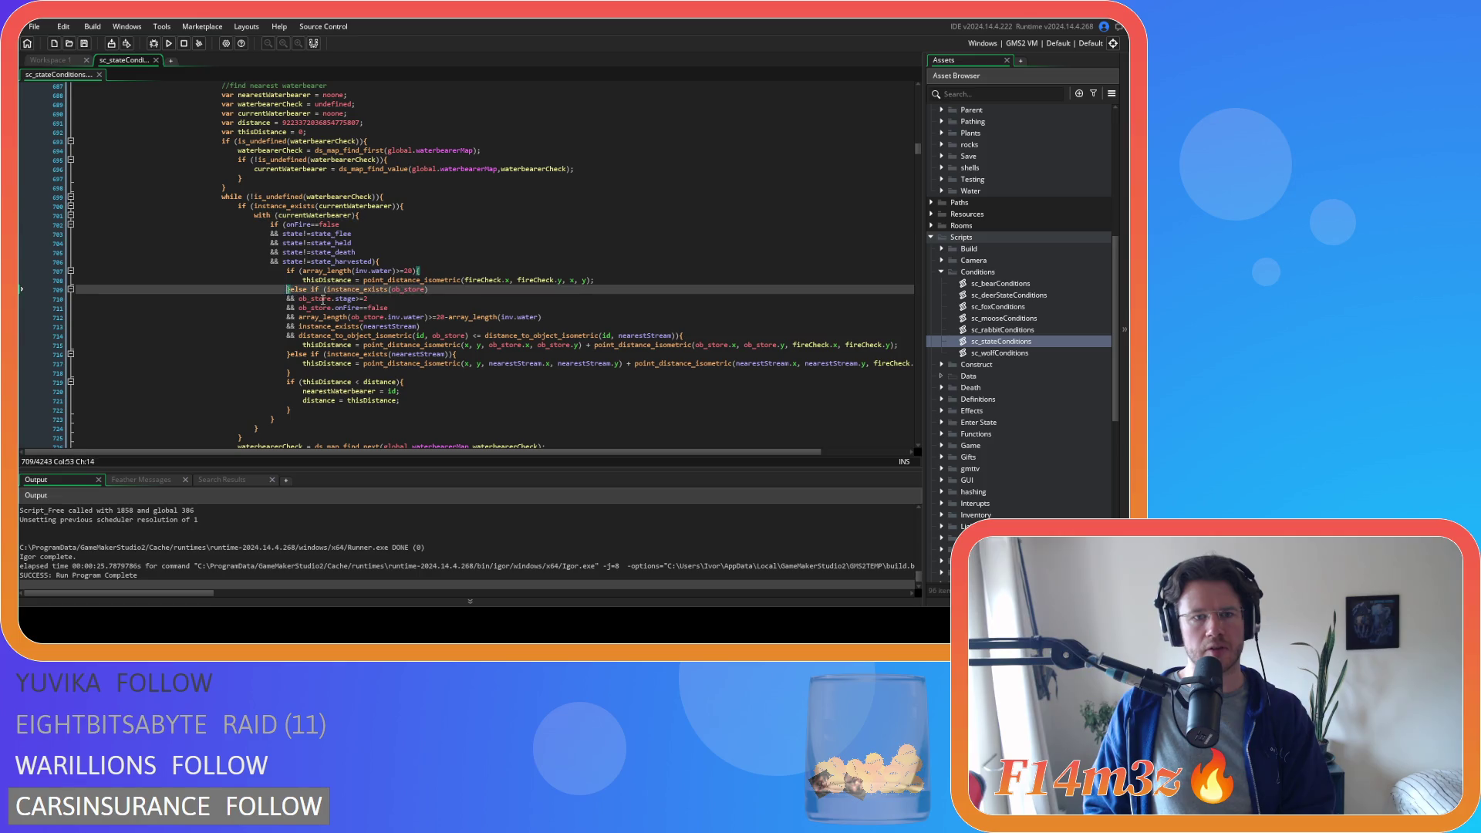
{"action": "left_click", "coordinate": [406, 265]}
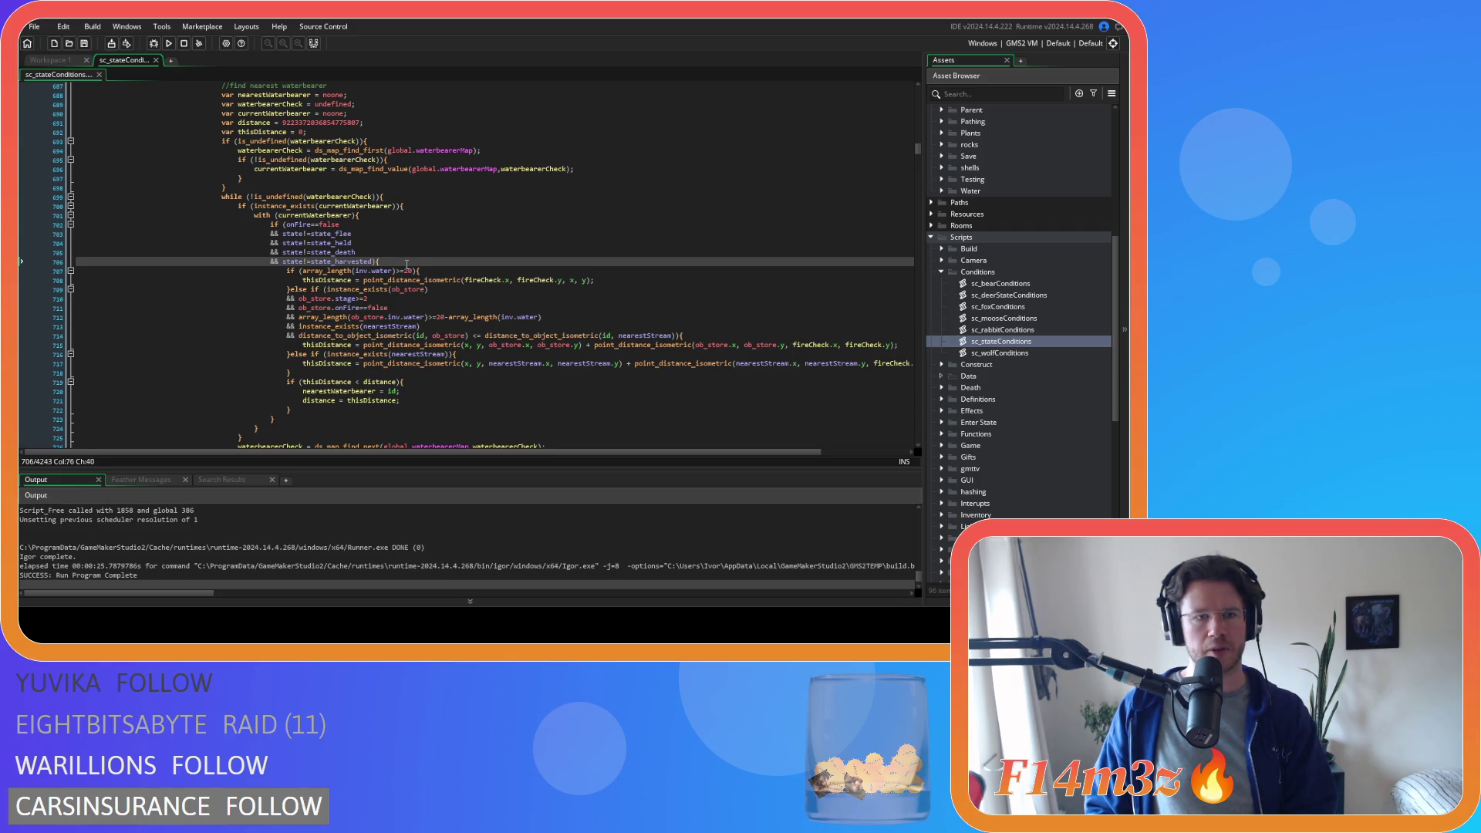
{"action": "scroll", "coordinate": [406, 263], "scroll_direction": "up", "scroll_amount": 2}
{"action": "scroll", "coordinate": [406, 263], "scroll_direction": "up", "scroll_amount": 1}
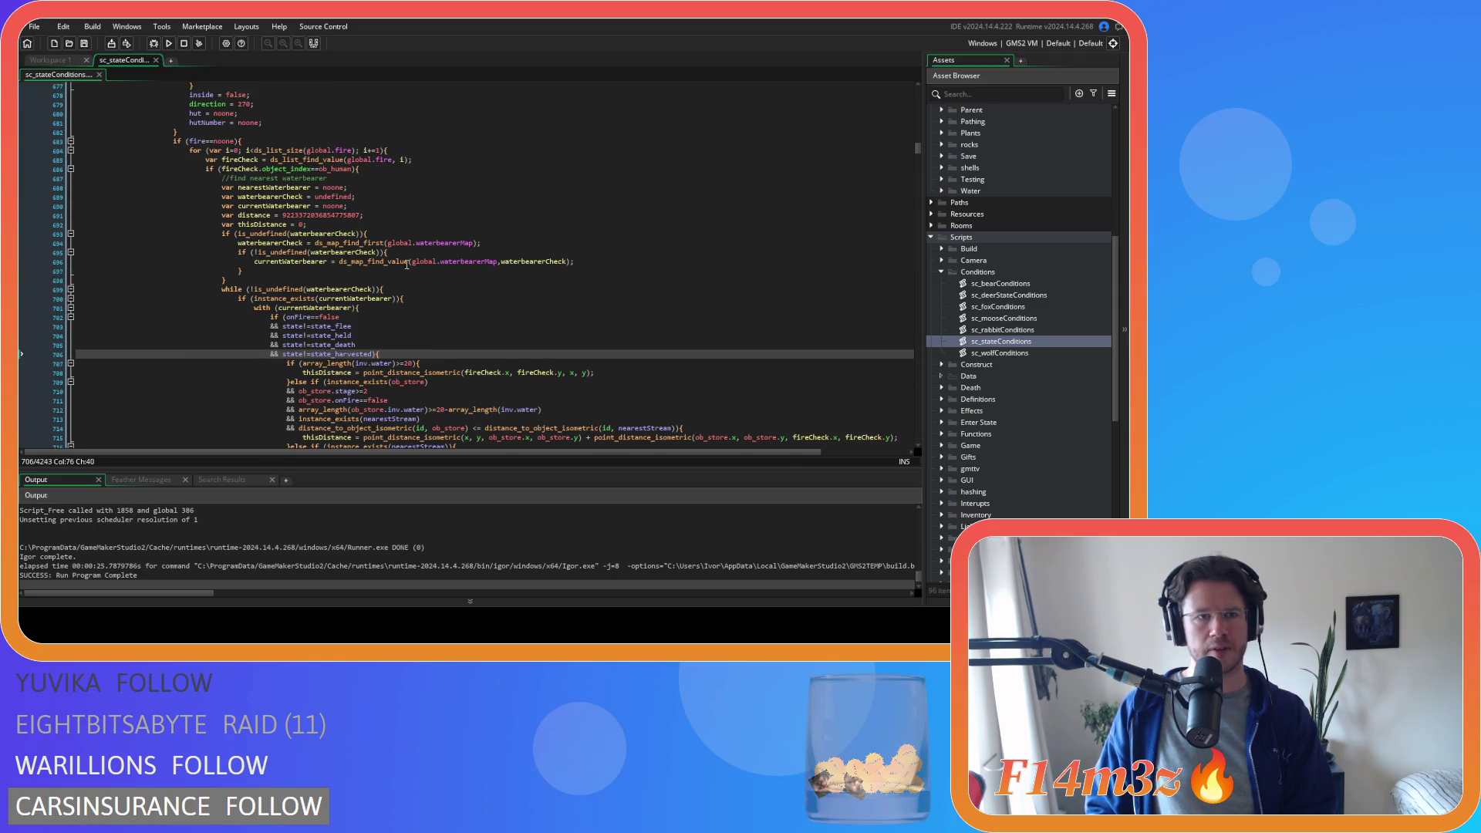
{"action": "scroll", "coordinate": [406, 265], "scroll_direction": "down", "scroll_amount": 4}
{"action": "scroll", "coordinate": [406, 264], "scroll_direction": "up", "scroll_amount": 1}
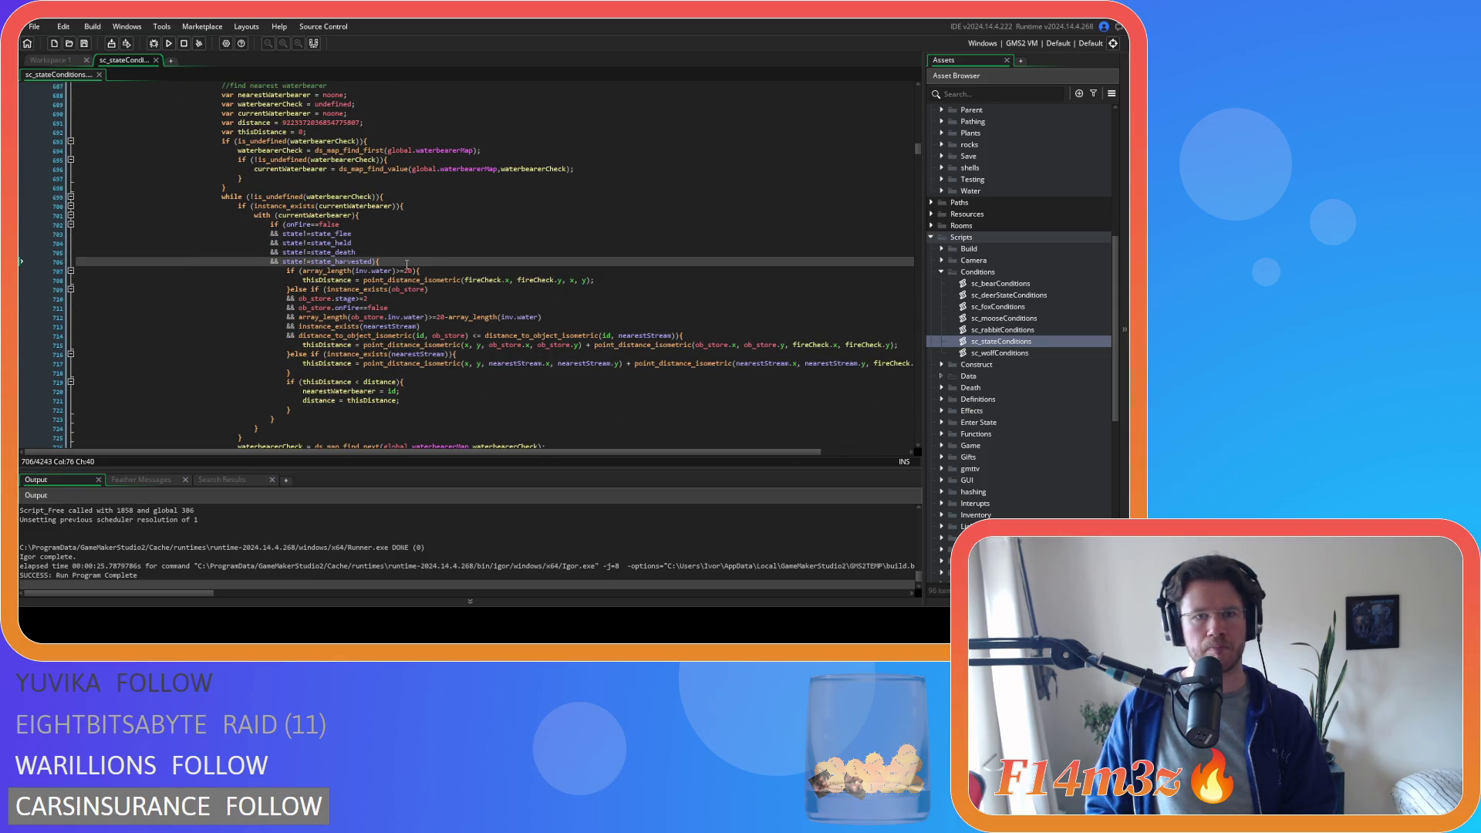
{"action": "scroll", "coordinate": [406, 264], "scroll_direction": "up", "scroll_amount": 2}
{"action": "scroll", "coordinate": [406, 264], "scroll_direction": "down", "scroll_amount": 3}
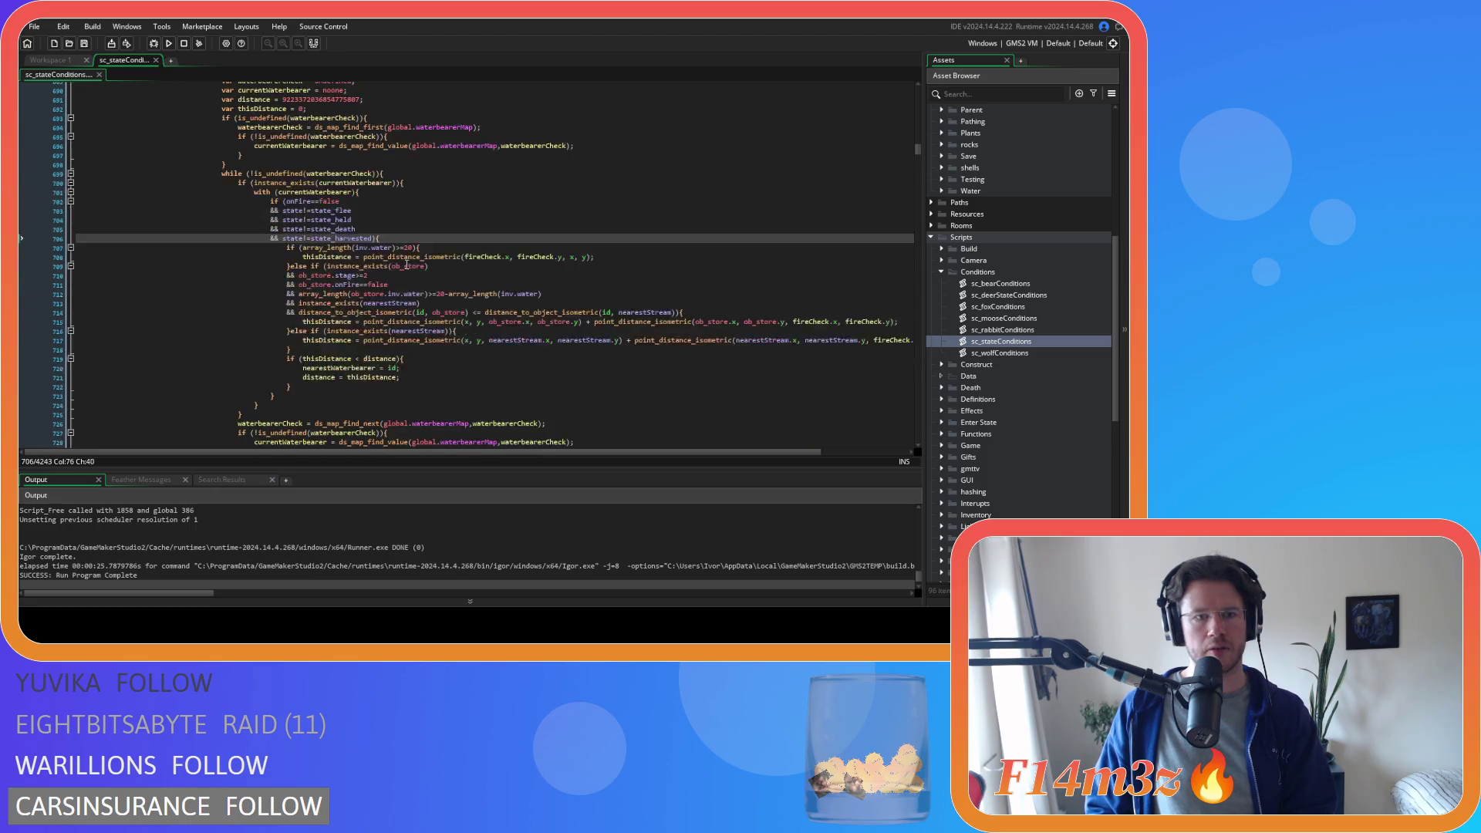
{"action": "scroll", "coordinate": [406, 264], "scroll_direction": "down", "scroll_amount": 4}
{"action": "scroll", "coordinate": [406, 264], "scroll_direction": "up", "scroll_amount": 3}
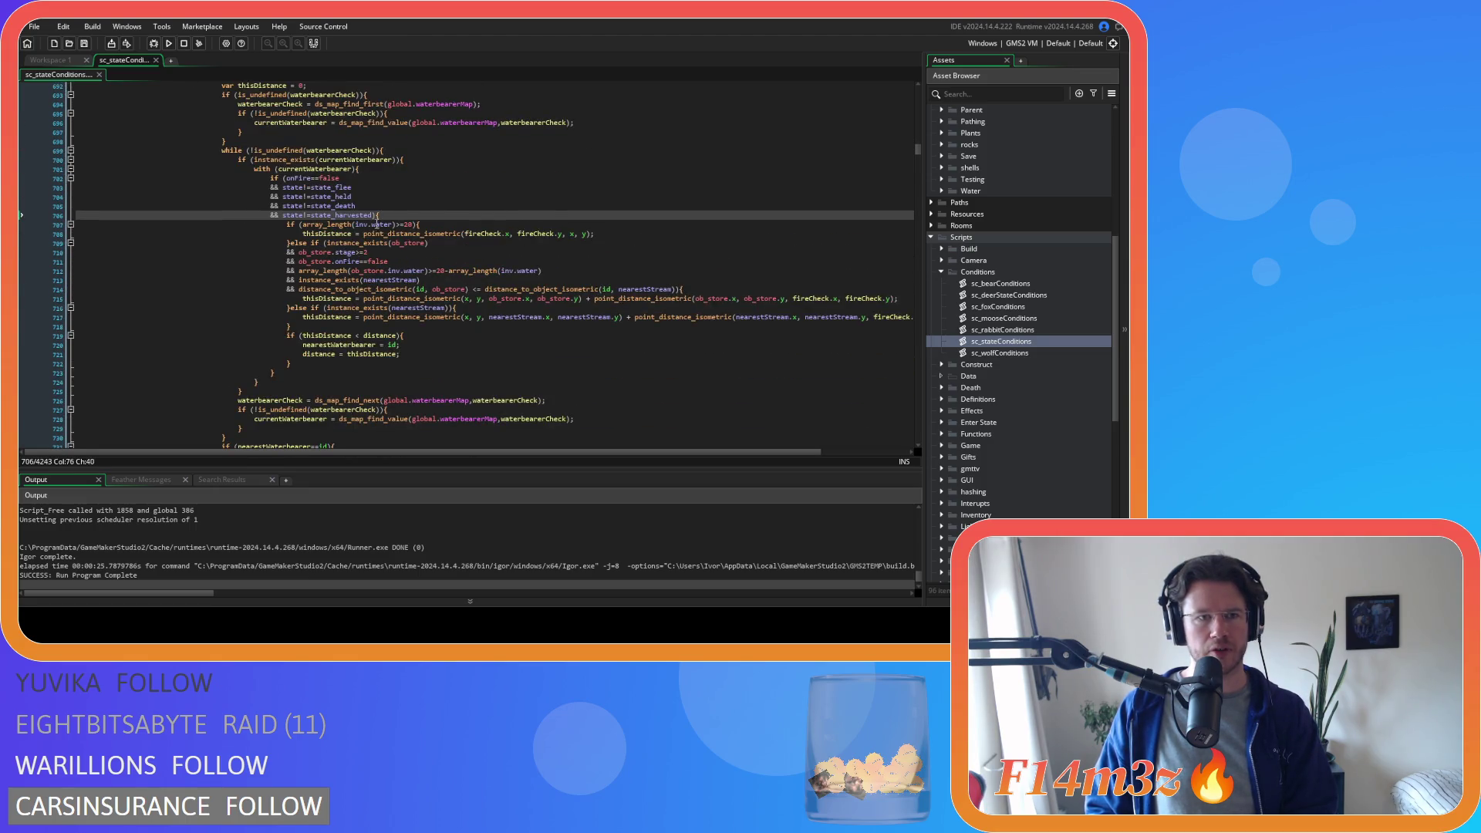
{"action": "scroll", "coordinate": [379, 224], "scroll_direction": "up", "scroll_amount": 2}
{"action": "scroll", "coordinate": [379, 225], "scroll_direction": "up", "scroll_amount": 1}
{"action": "scroll", "coordinate": [359, 175], "scroll_direction": "up", "scroll_amount": 2}
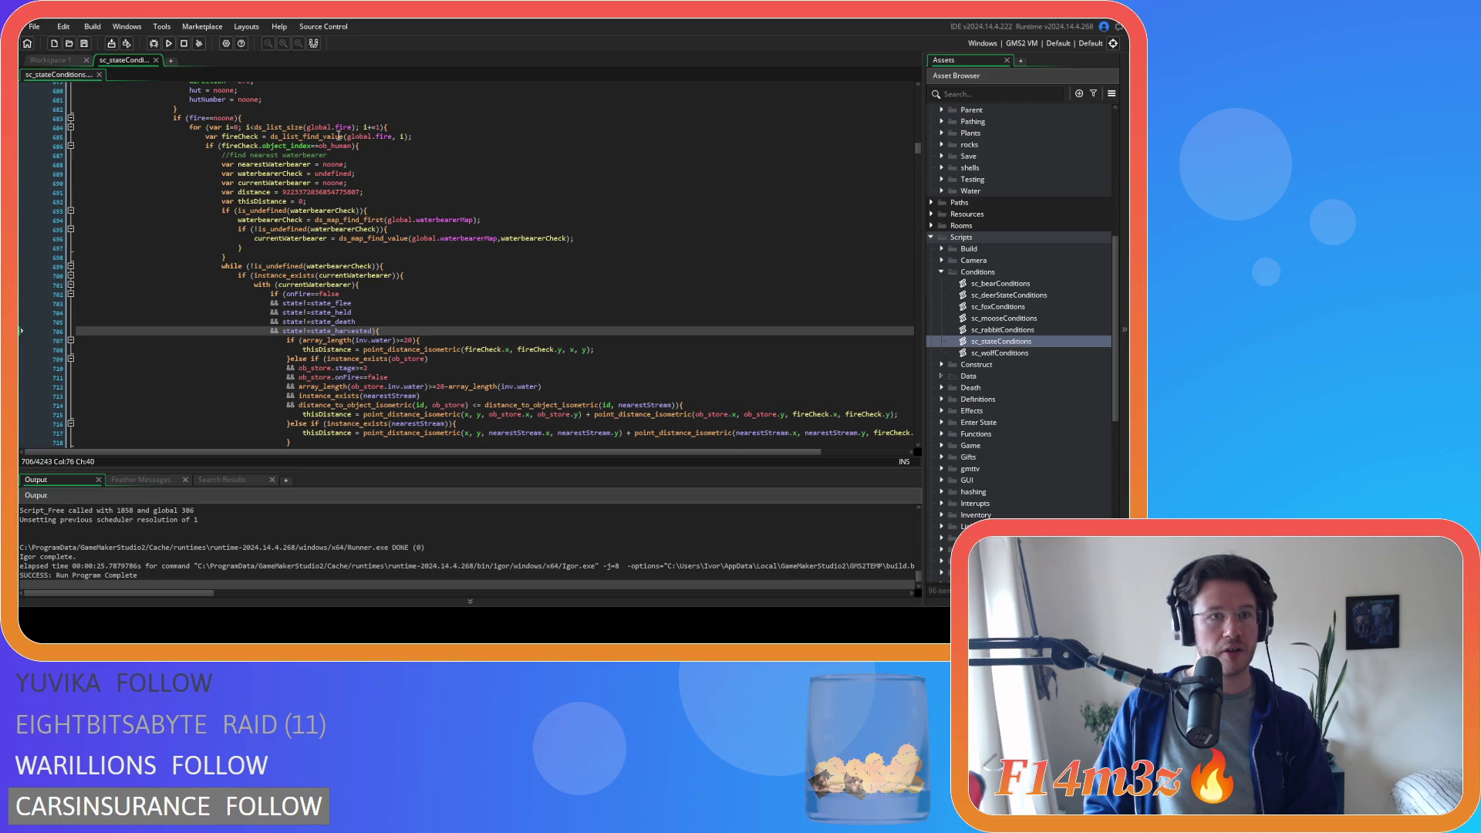
{"action": "left_click", "coordinate": [347, 119]}
{"action": "scroll", "coordinate": [351, 198], "scroll_direction": "down", "scroll_amount": 6}
{"action": "scroll", "coordinate": [353, 232], "scroll_direction": "down", "scroll_amount": 6}
{"action": "scroll", "coordinate": [354, 262], "scroll_direction": "down", "scroll_amount": 6}
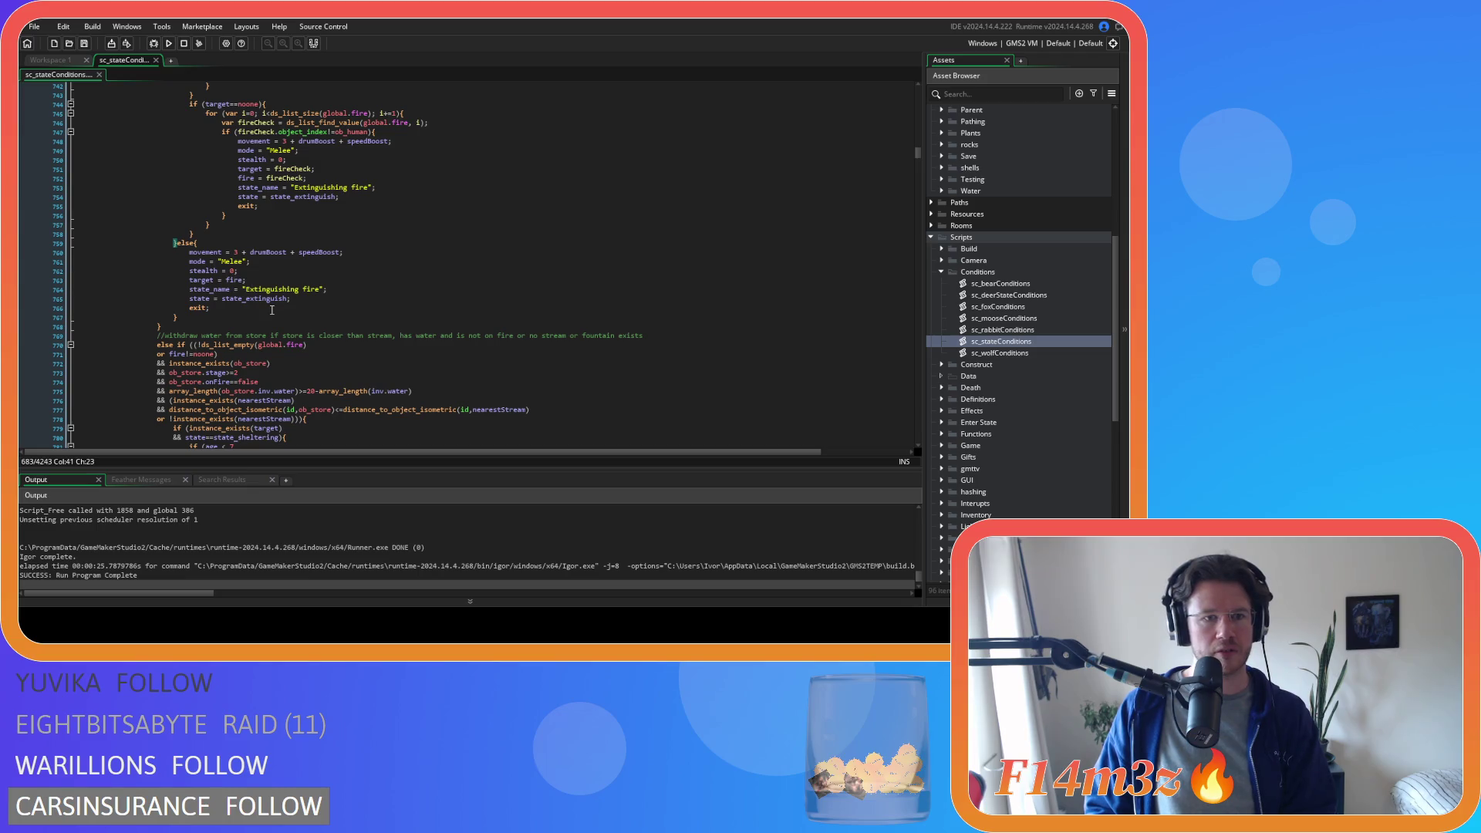
{"action": "scroll", "coordinate": [272, 309], "scroll_direction": "up", "scroll_amount": 5}
{"action": "scroll", "coordinate": [272, 309], "scroll_direction": "up", "scroll_amount": 5}
{"action": "scroll", "coordinate": [273, 309], "scroll_direction": "up", "scroll_amount": 5}
{"action": "scroll", "coordinate": [274, 310], "scroll_direction": "up", "scroll_amount": 5}
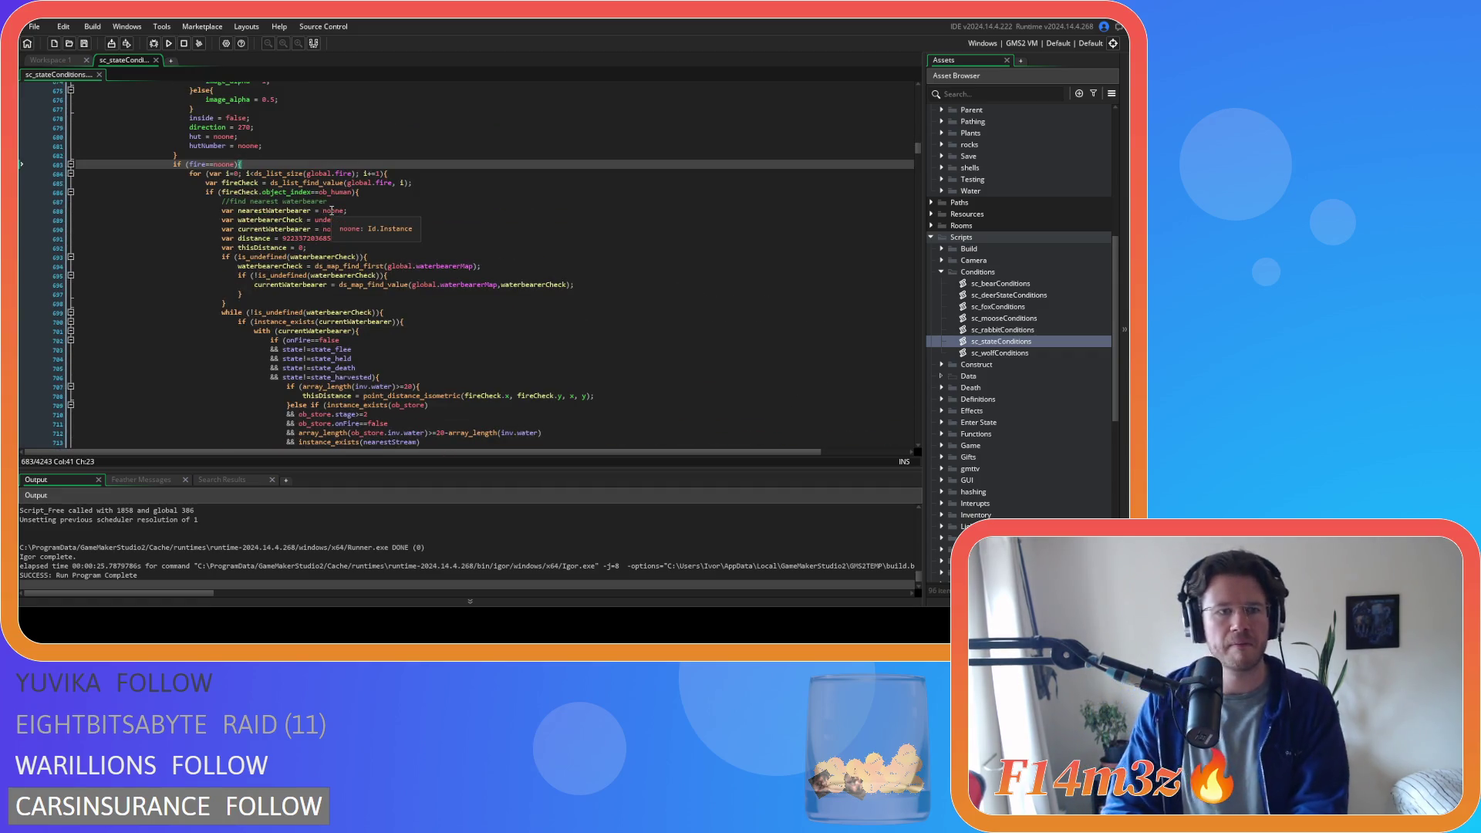
{"action": "scroll", "coordinate": [302, 201], "scroll_direction": "down", "scroll_amount": 7}
{"action": "scroll", "coordinate": [302, 201], "scroll_direction": "down", "scroll_amount": 6}
{"action": "scroll", "coordinate": [303, 202], "scroll_direction": "down", "scroll_amount": 6}
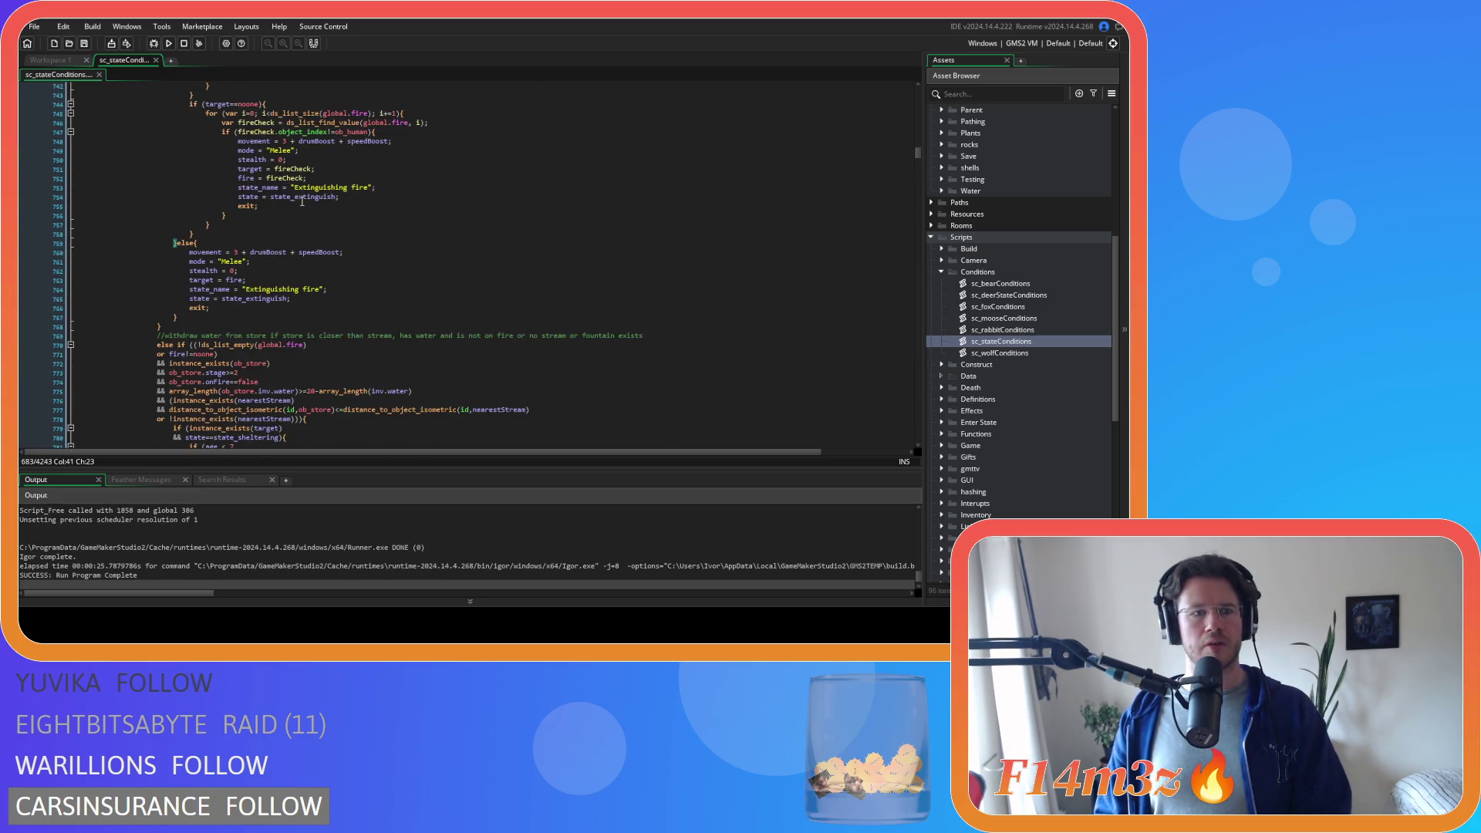
{"action": "scroll", "coordinate": [303, 202], "scroll_direction": "up", "scroll_amount": 7}
{"action": "scroll", "coordinate": [301, 201], "scroll_direction": "up", "scroll_amount": 7}
{"action": "scroll", "coordinate": [301, 201], "scroll_direction": "up", "scroll_amount": 7}
{"action": "scroll", "coordinate": [303, 204], "scroll_direction": "up", "scroll_amount": 7}
{"action": "scroll", "coordinate": [303, 204], "scroll_direction": "up", "scroll_amount": 1}
{"action": "scroll", "coordinate": [303, 204], "scroll_direction": "up", "scroll_amount": 1}
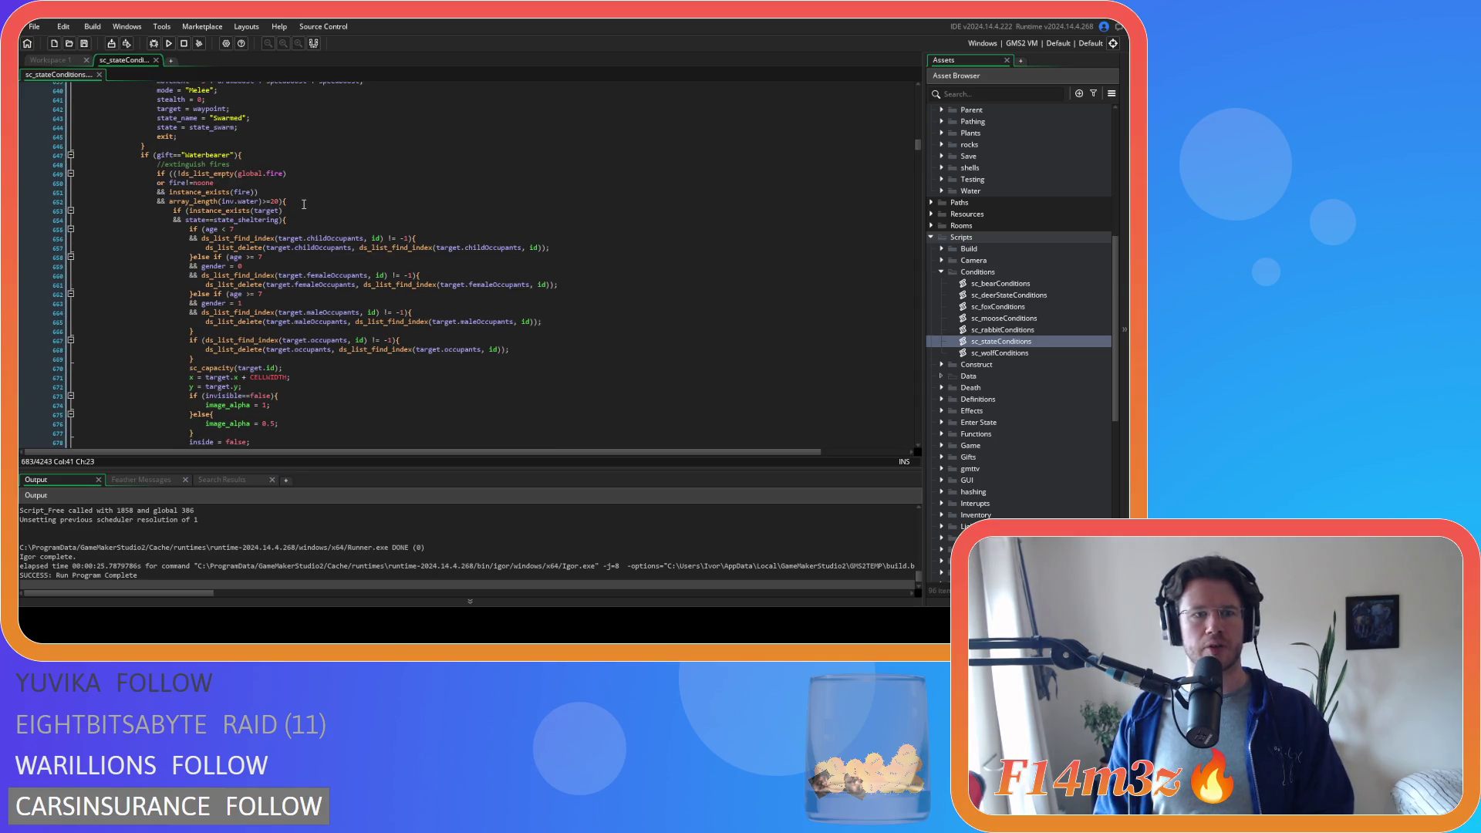
{"action": "scroll", "coordinate": [303, 204], "scroll_direction": "down", "scroll_amount": 6}
{"action": "scroll", "coordinate": [304, 204], "scroll_direction": "down", "scroll_amount": 6}
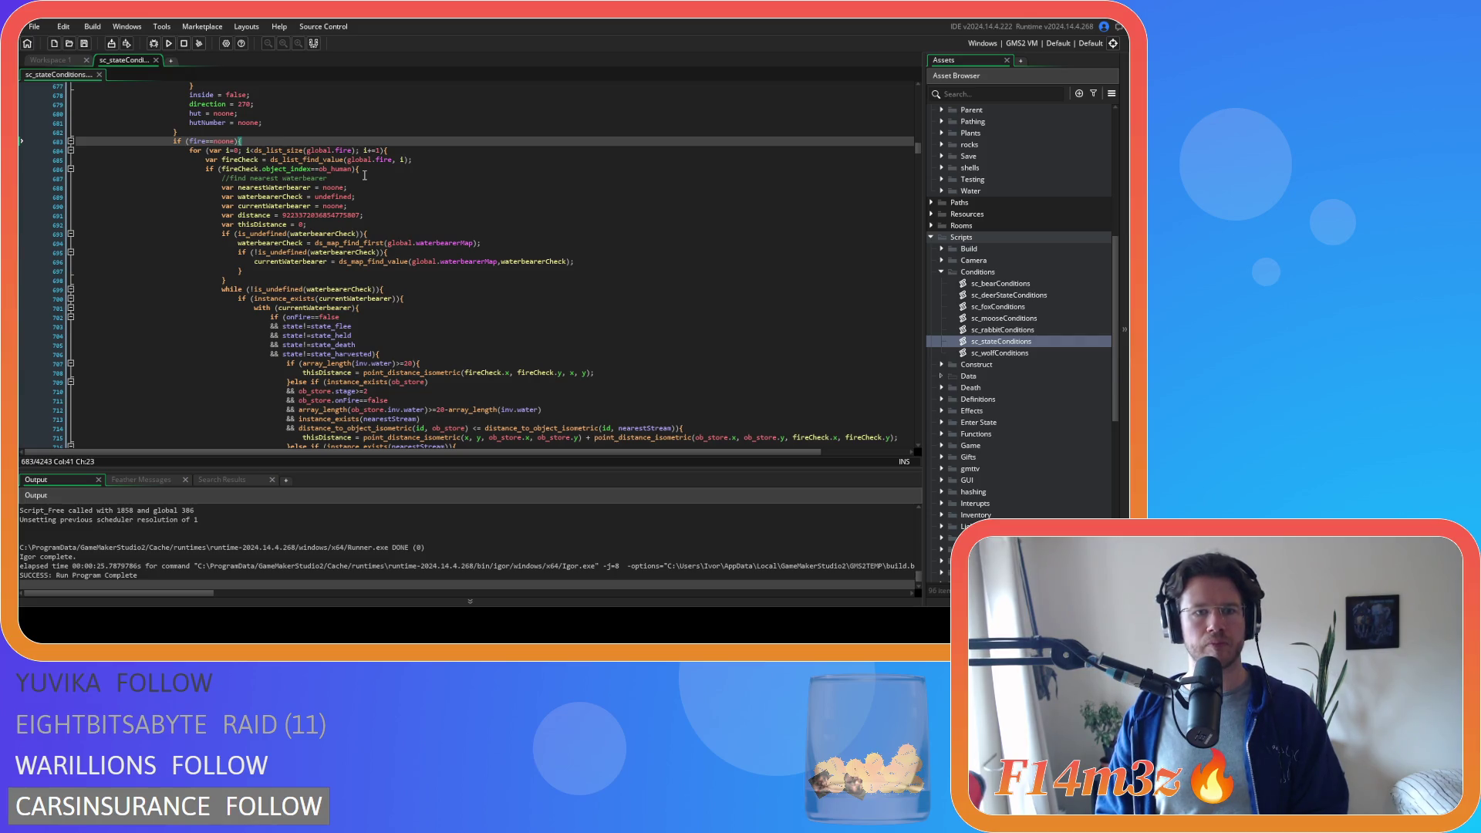
{"action": "scroll", "coordinate": [364, 174], "scroll_direction": "down", "scroll_amount": 2}
{"action": "scroll", "coordinate": [405, 220], "scroll_direction": "down", "scroll_amount": 1}
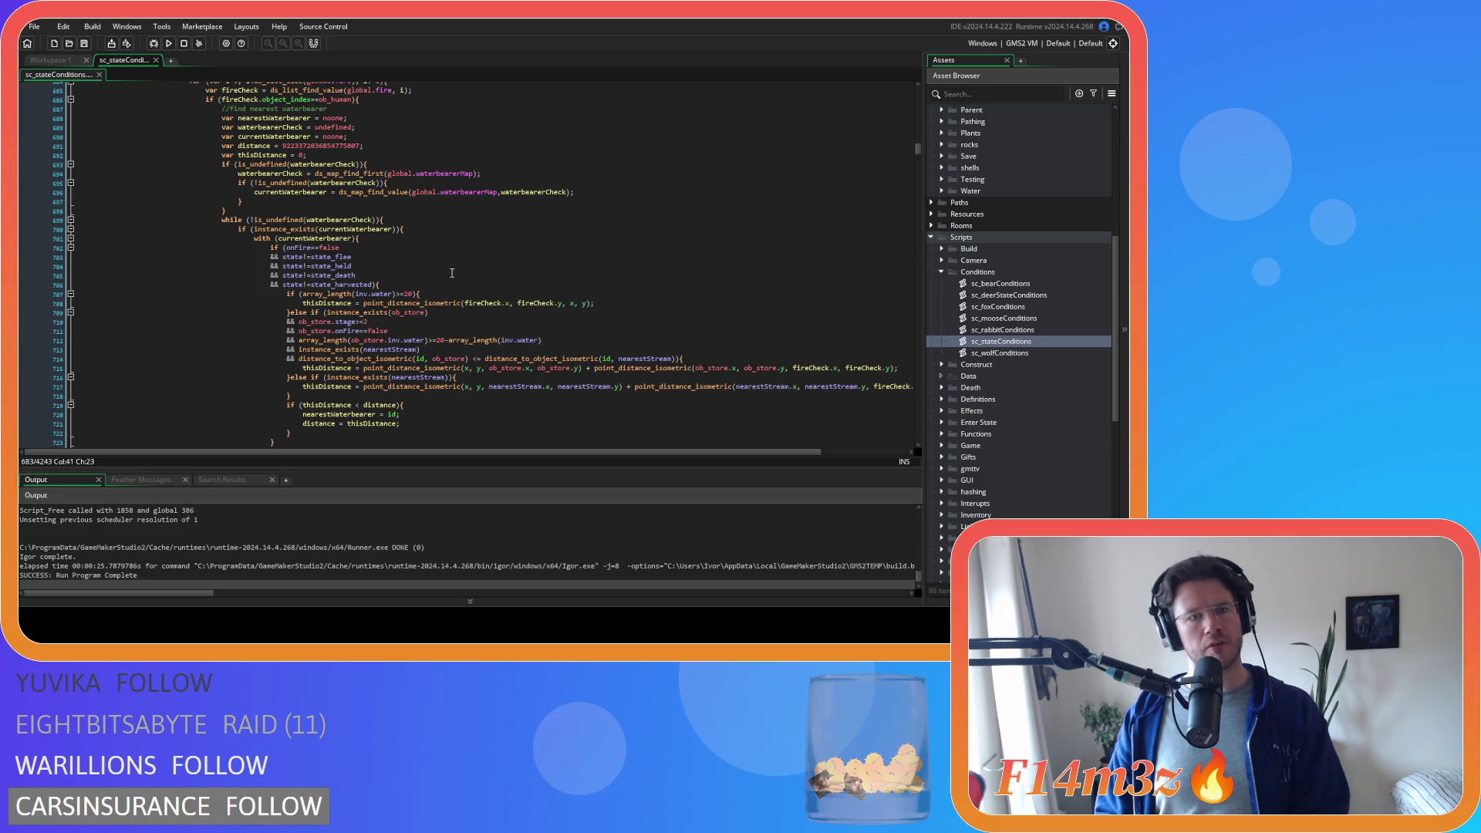
{"action": "scroll", "coordinate": [449, 275], "scroll_direction": "down", "scroll_amount": 1}
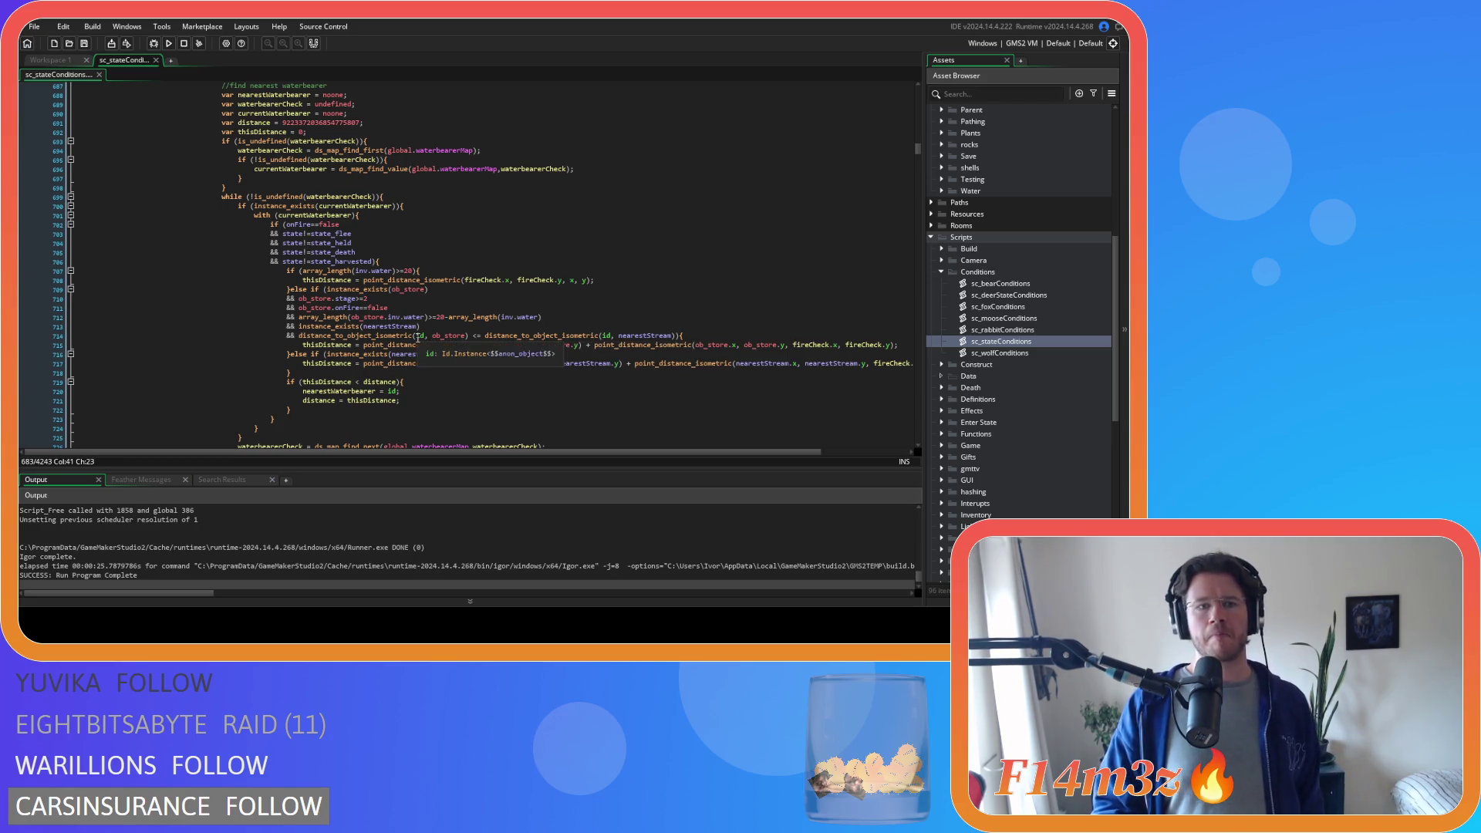
{"action": "left_click", "coordinate": [399, 260]}
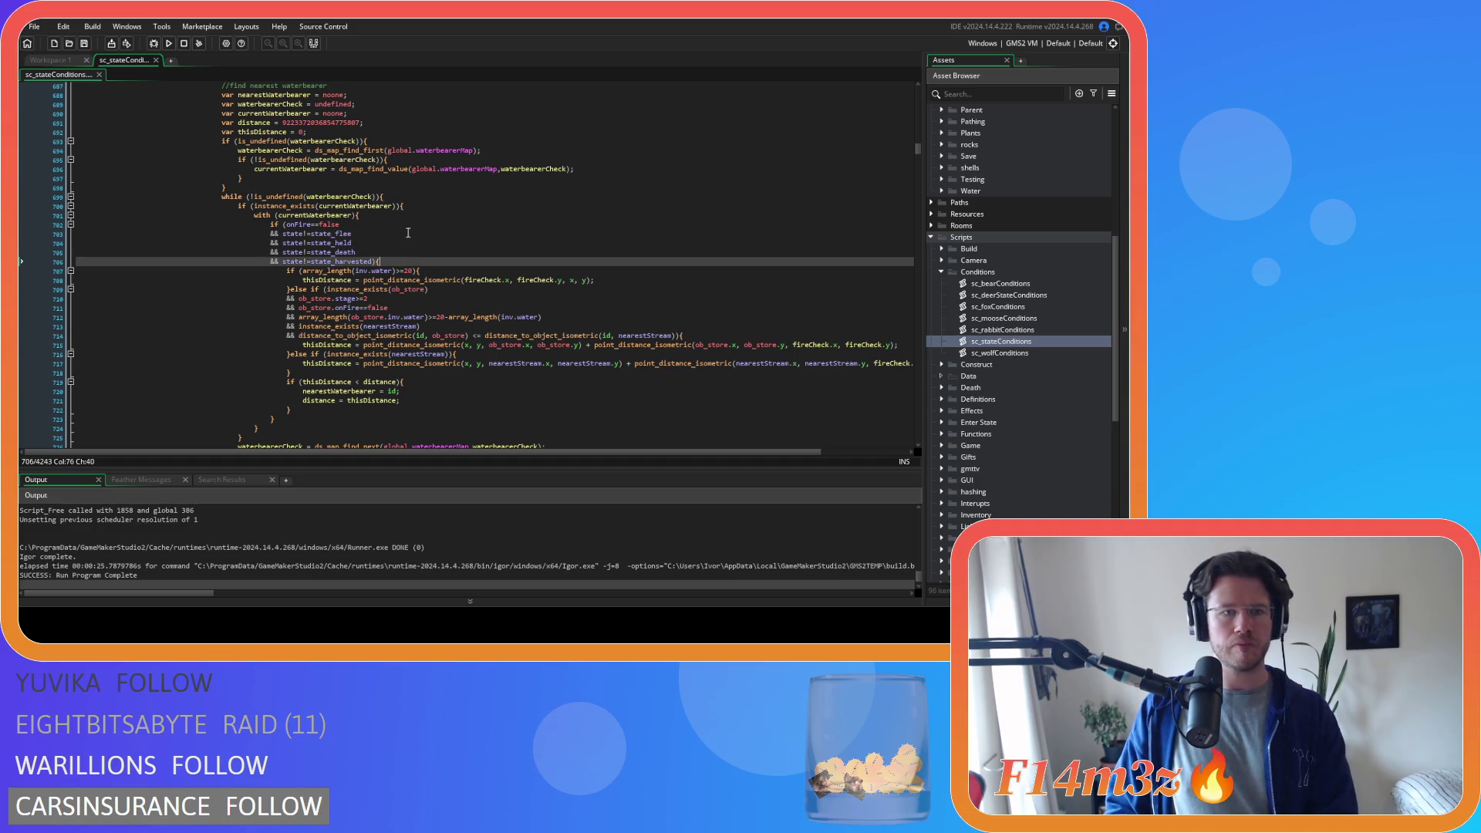
{"action": "scroll", "coordinate": [412, 222], "scroll_direction": "up", "scroll_amount": 2}
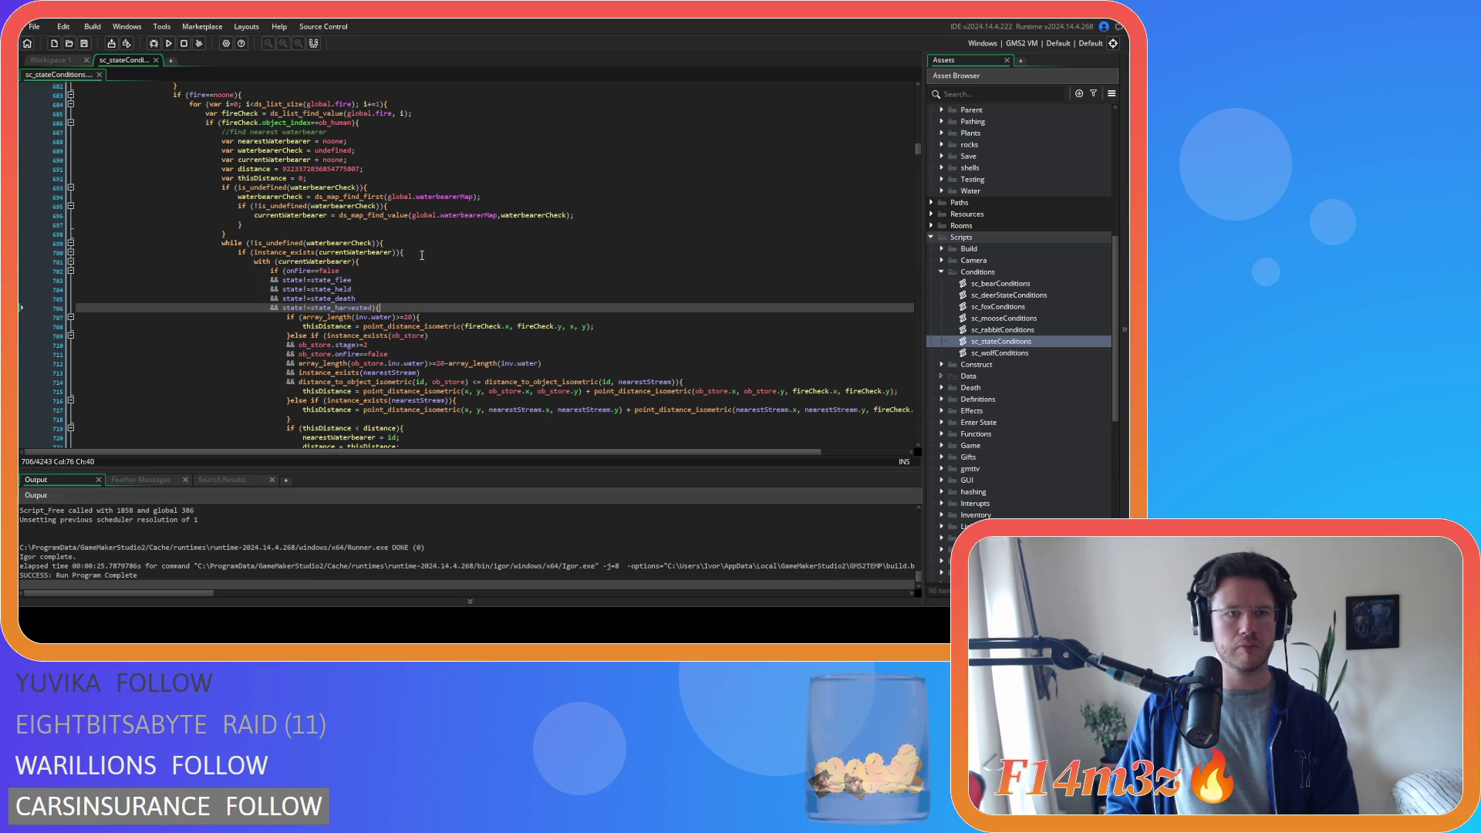
{"action": "left_click", "coordinate": [422, 253]}
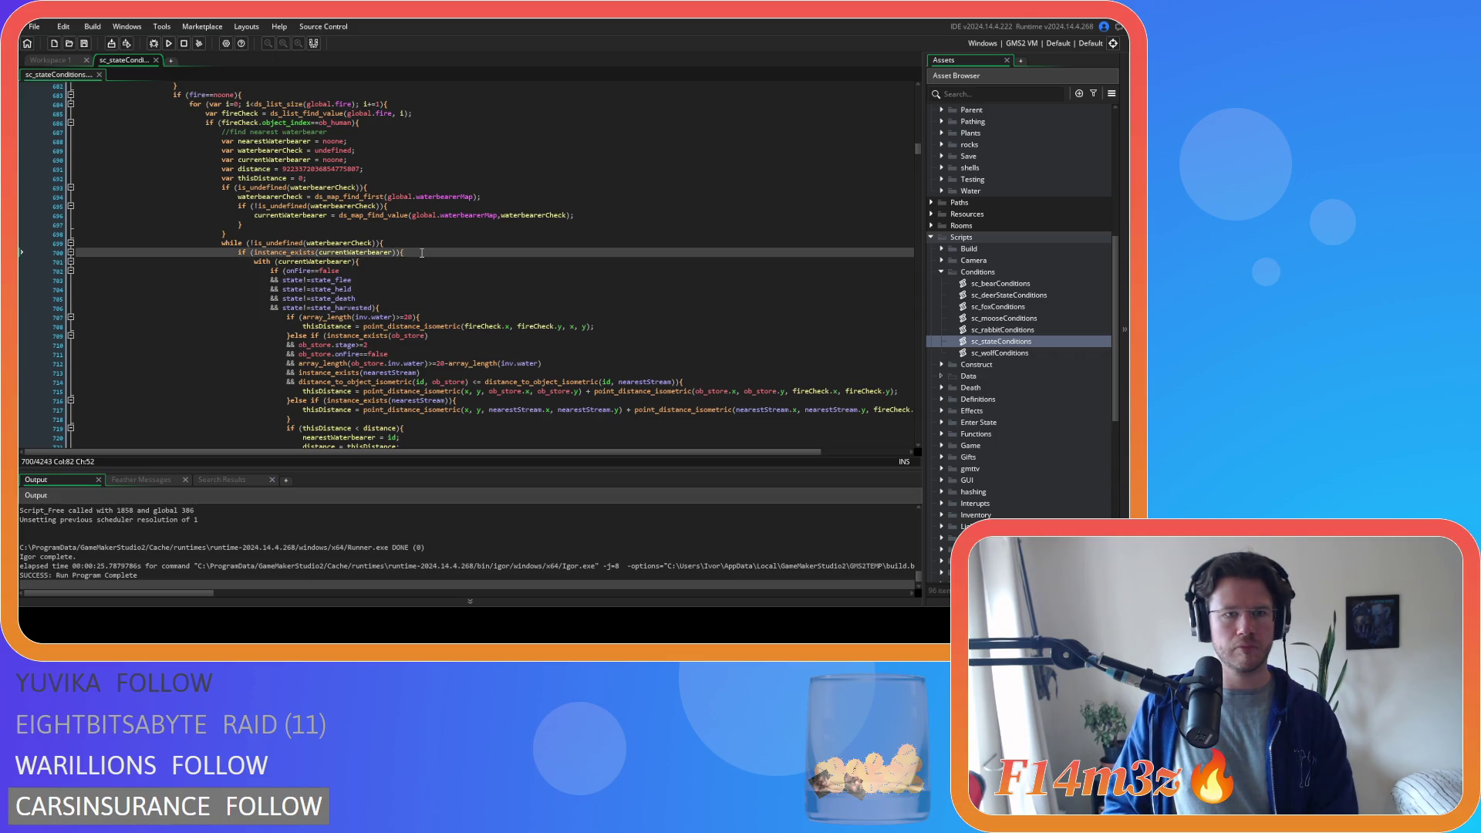
{"action": "left_click", "coordinate": [415, 264]}
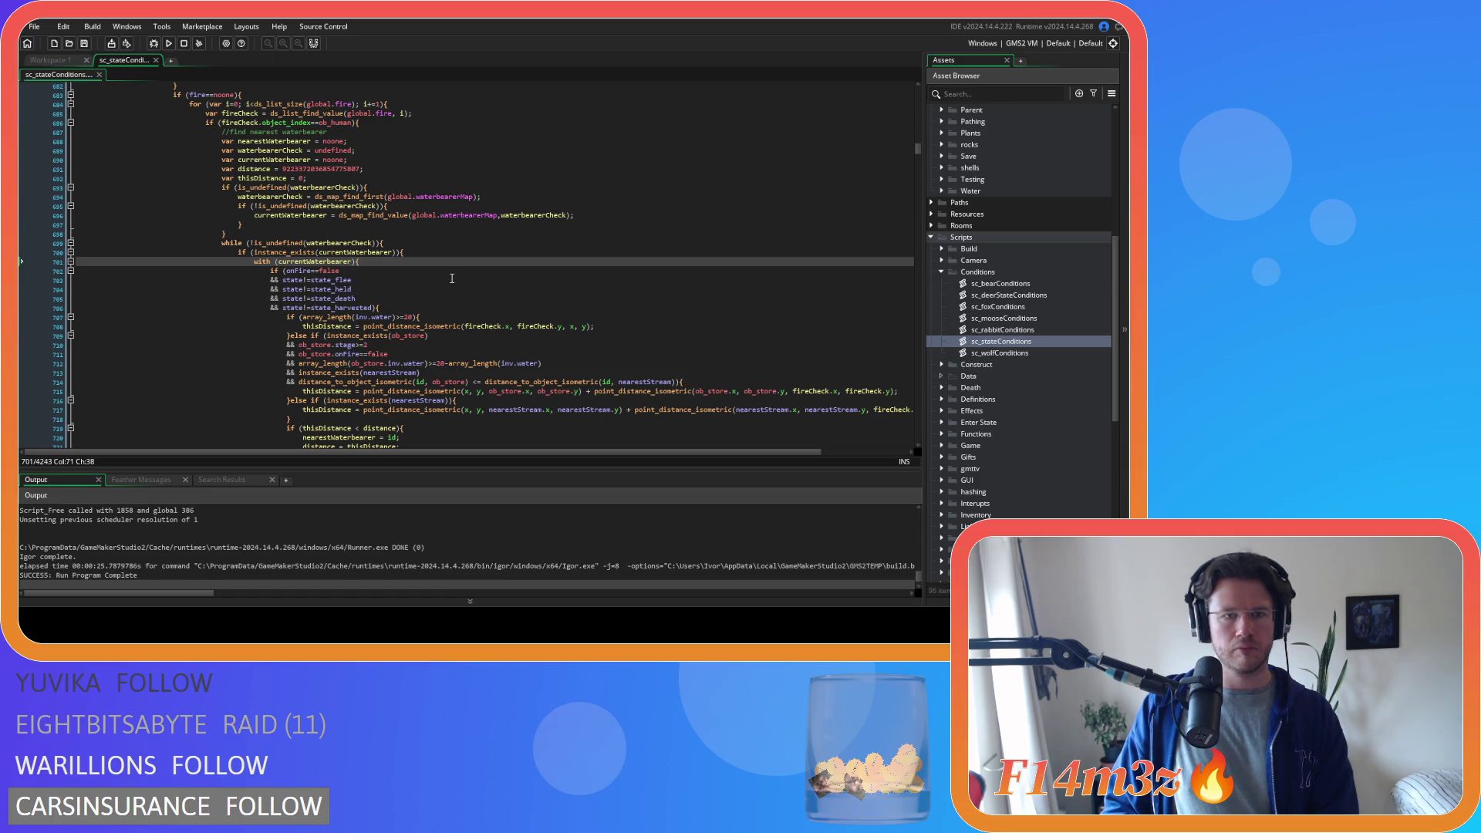
{"action": "scroll", "coordinate": [451, 278], "scroll_direction": "down", "scroll_amount": 1}
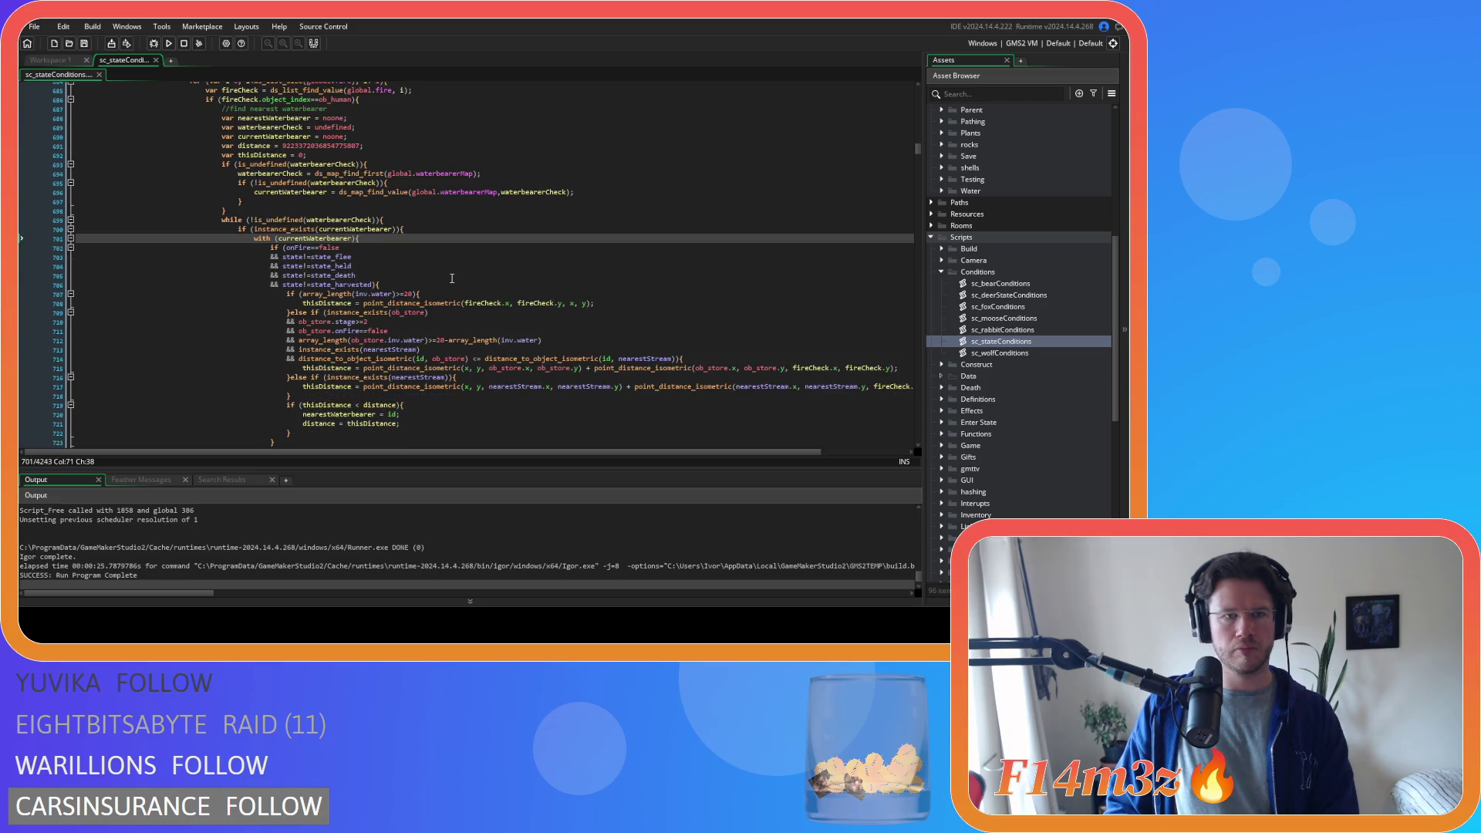
{"action": "left_click", "coordinate": [450, 285]}
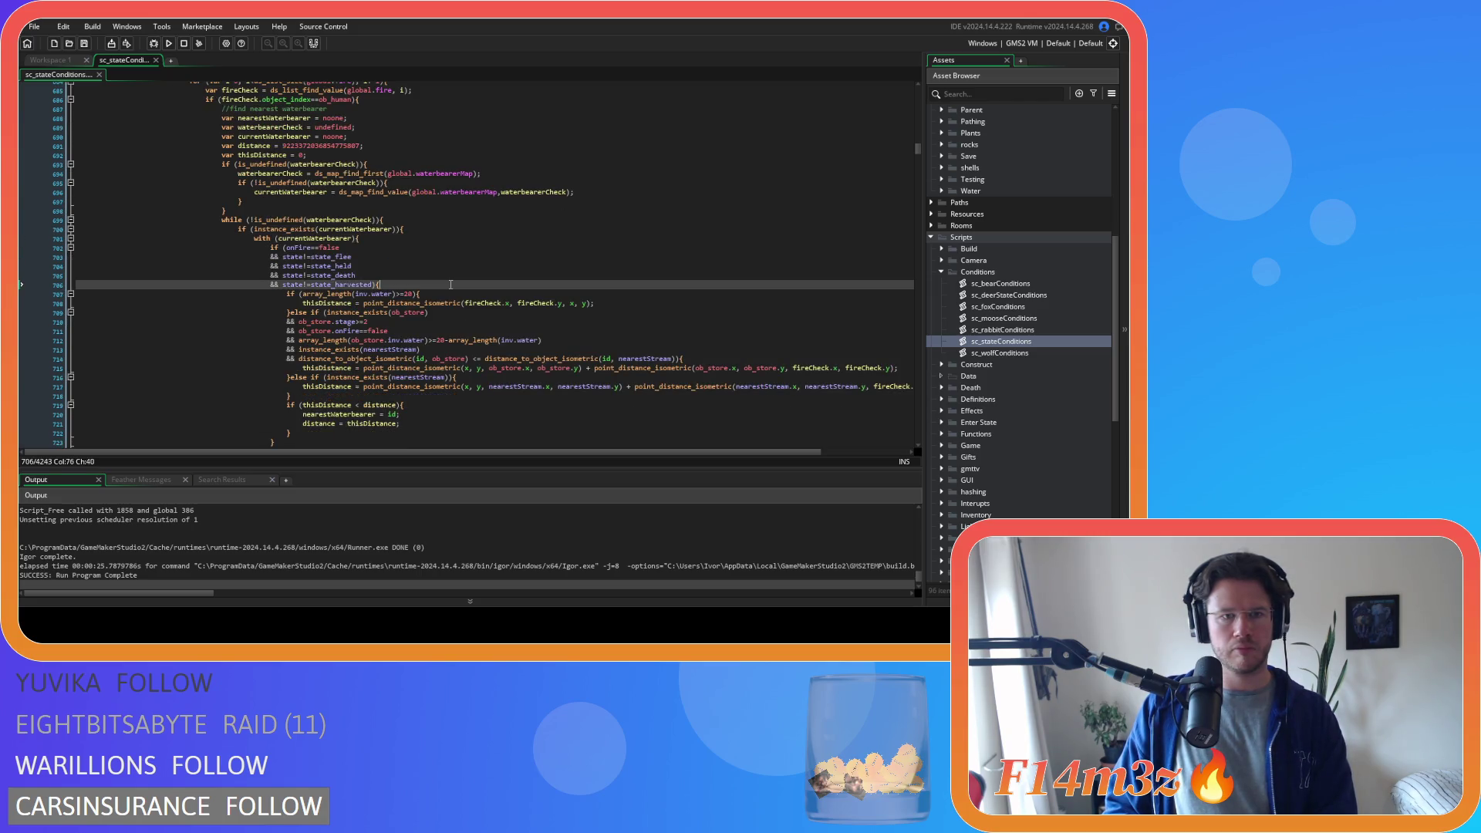
- Paste trackerStreamUpdate(id); below the harvested-state condition and save sc_stateConditions
{"action": "key", "text": "Return"}
{"action": "key", "text": "ctrl+v"}
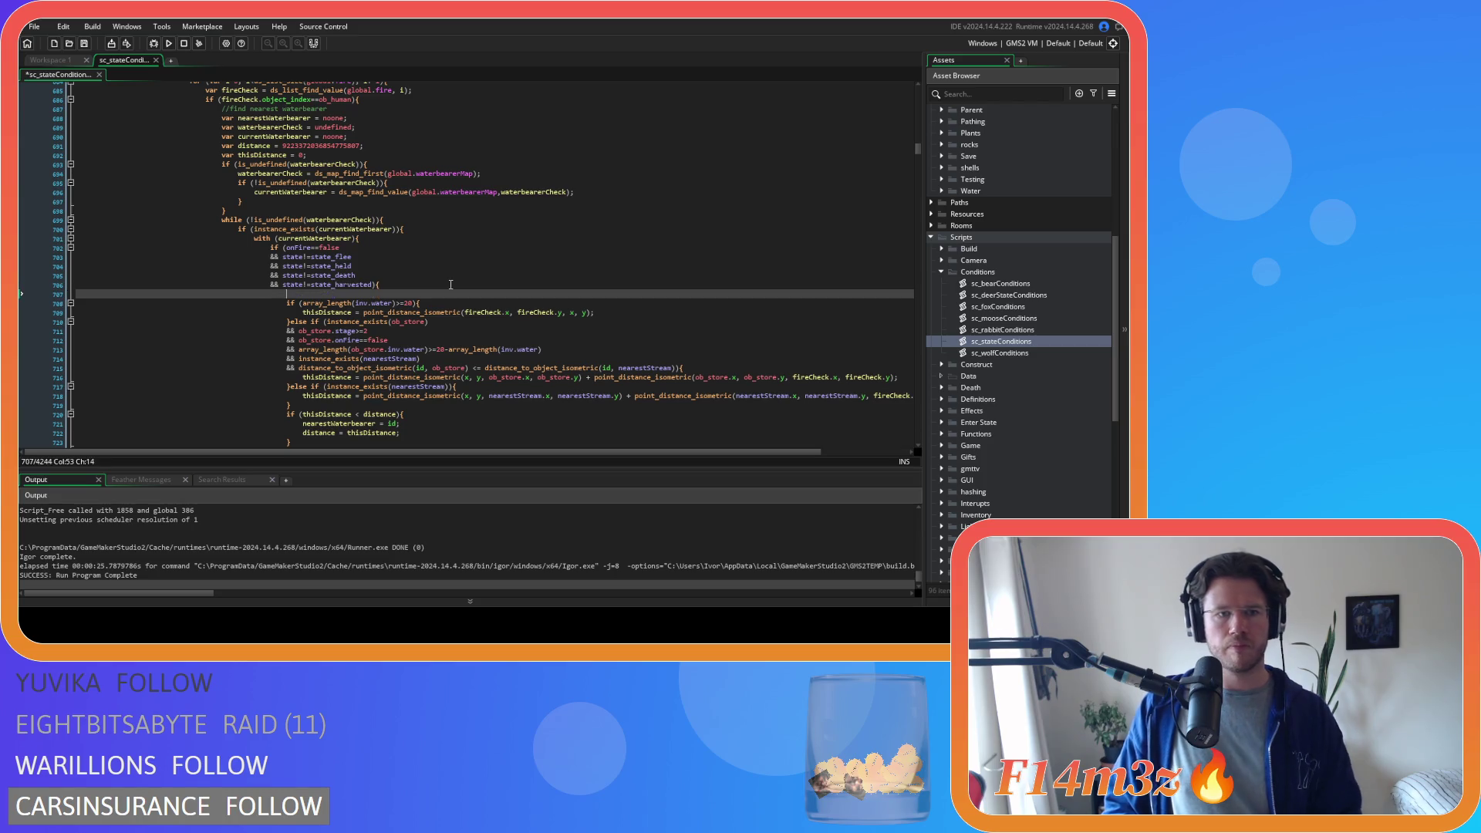
{"action": "key", "text": "ctrl+s"}
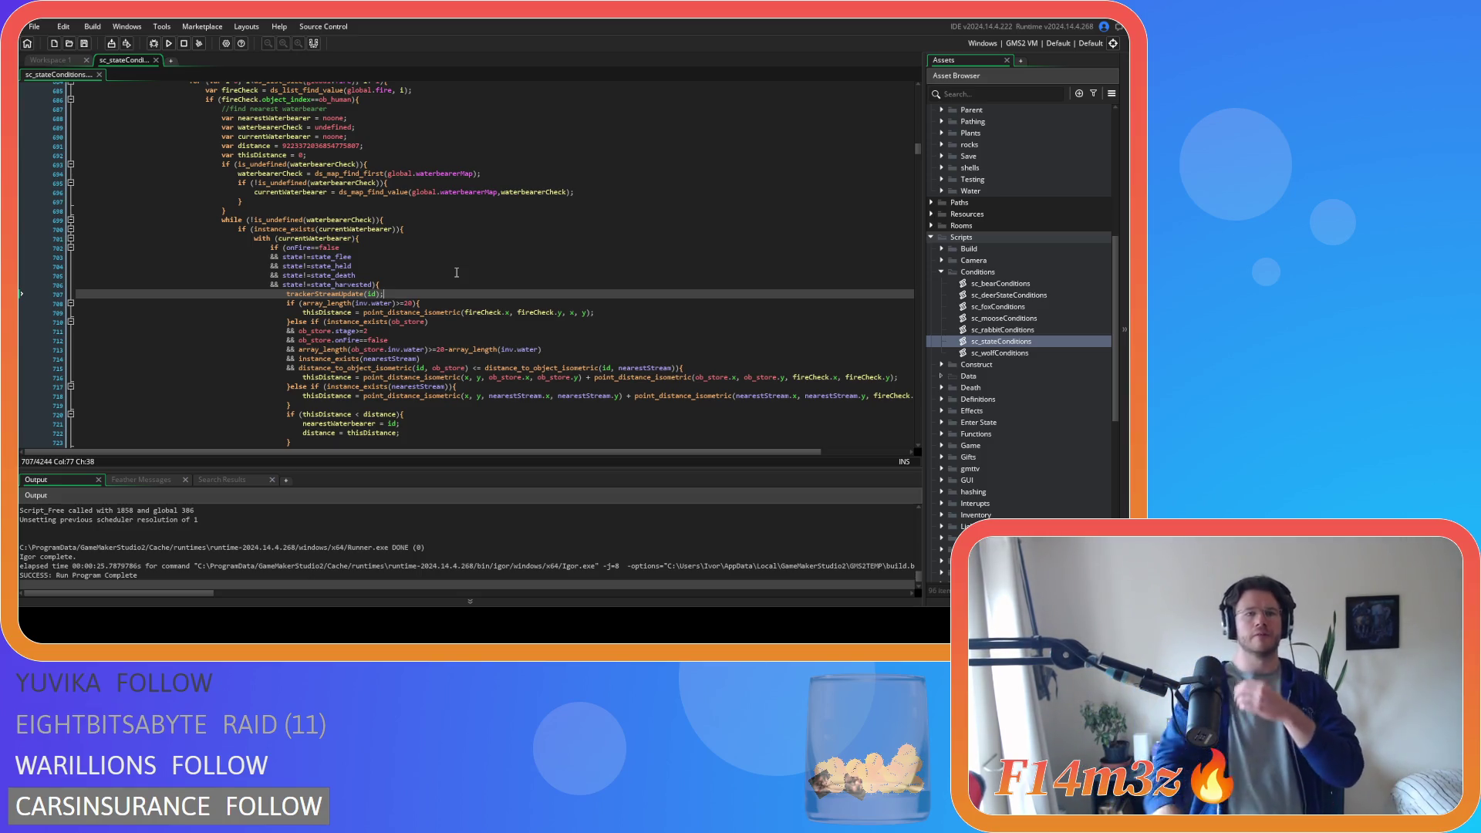
{"action": "scroll", "coordinate": [431, 249], "scroll_direction": "up", "scroll_amount": 3}
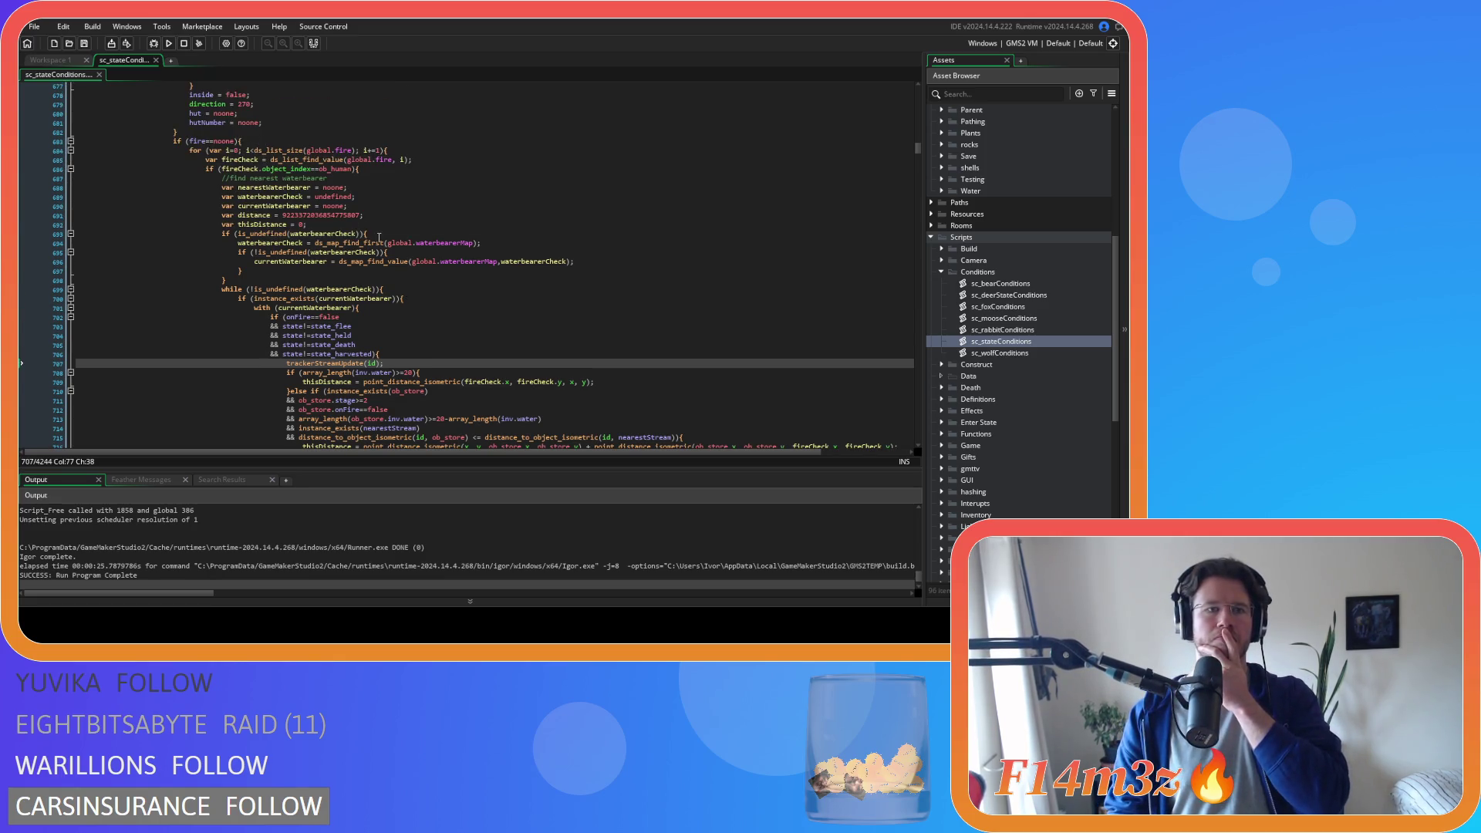
{"action": "scroll", "coordinate": [440, 255], "scroll_direction": "down", "scroll_amount": 5}
{"action": "scroll", "coordinate": [442, 251], "scroll_direction": "down", "scroll_amount": 4}
{"action": "scroll", "coordinate": [442, 253], "scroll_direction": "down", "scroll_amount": 3}
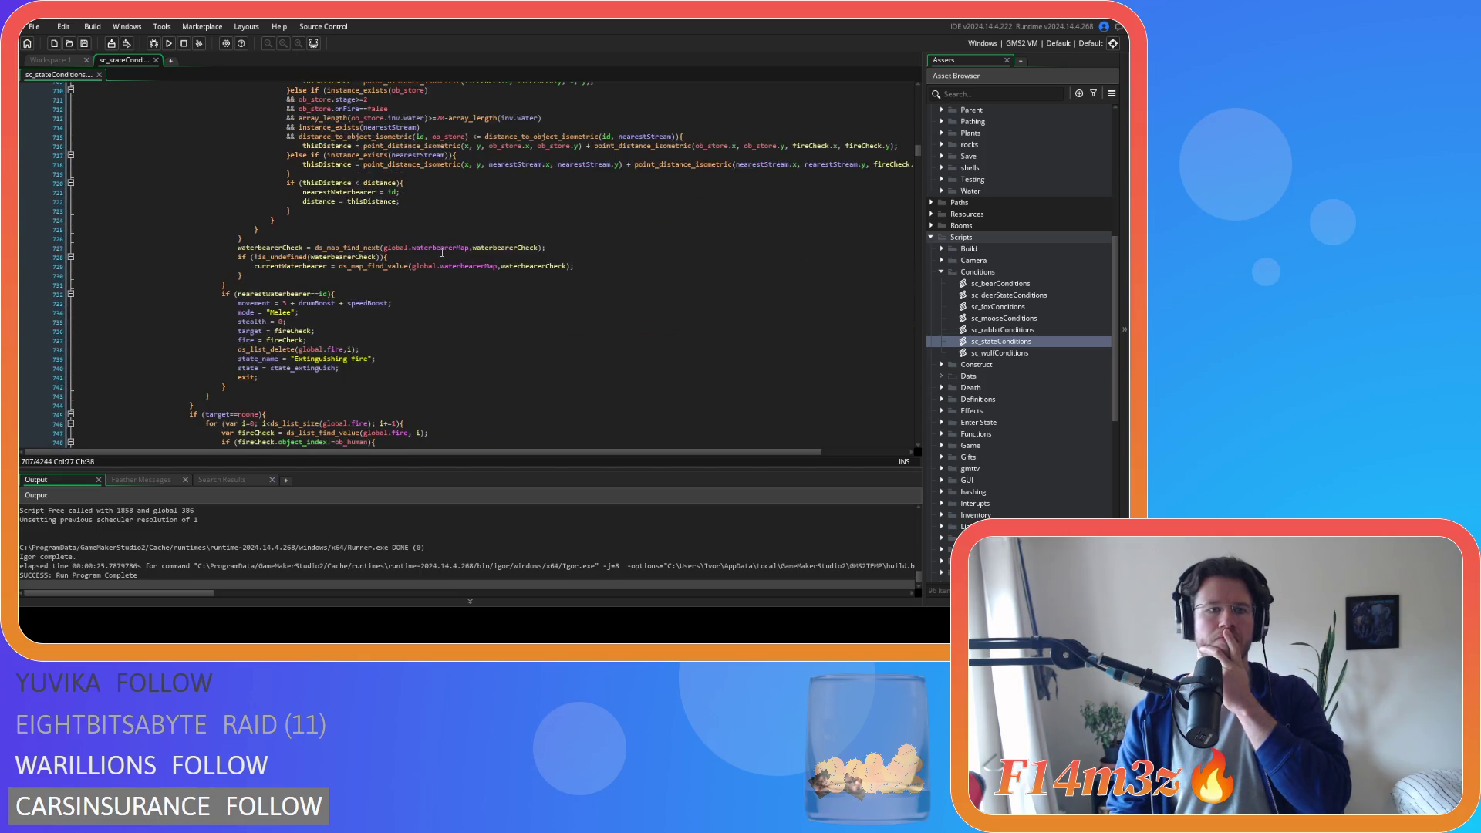
{"action": "scroll", "coordinate": [442, 252], "scroll_direction": "down", "scroll_amount": 2}
{"action": "scroll", "coordinate": [443, 253], "scroll_direction": "down", "scroll_amount": 3}
{"action": "scroll", "coordinate": [442, 251], "scroll_direction": "up", "scroll_amount": 2}
{"action": "scroll", "coordinate": [434, 250], "scroll_direction": "up", "scroll_amount": 3}
{"action": "scroll", "coordinate": [422, 248], "scroll_direction": "up", "scroll_amount": 3}
{"action": "scroll", "coordinate": [412, 246], "scroll_direction": "up", "scroll_amount": 2}
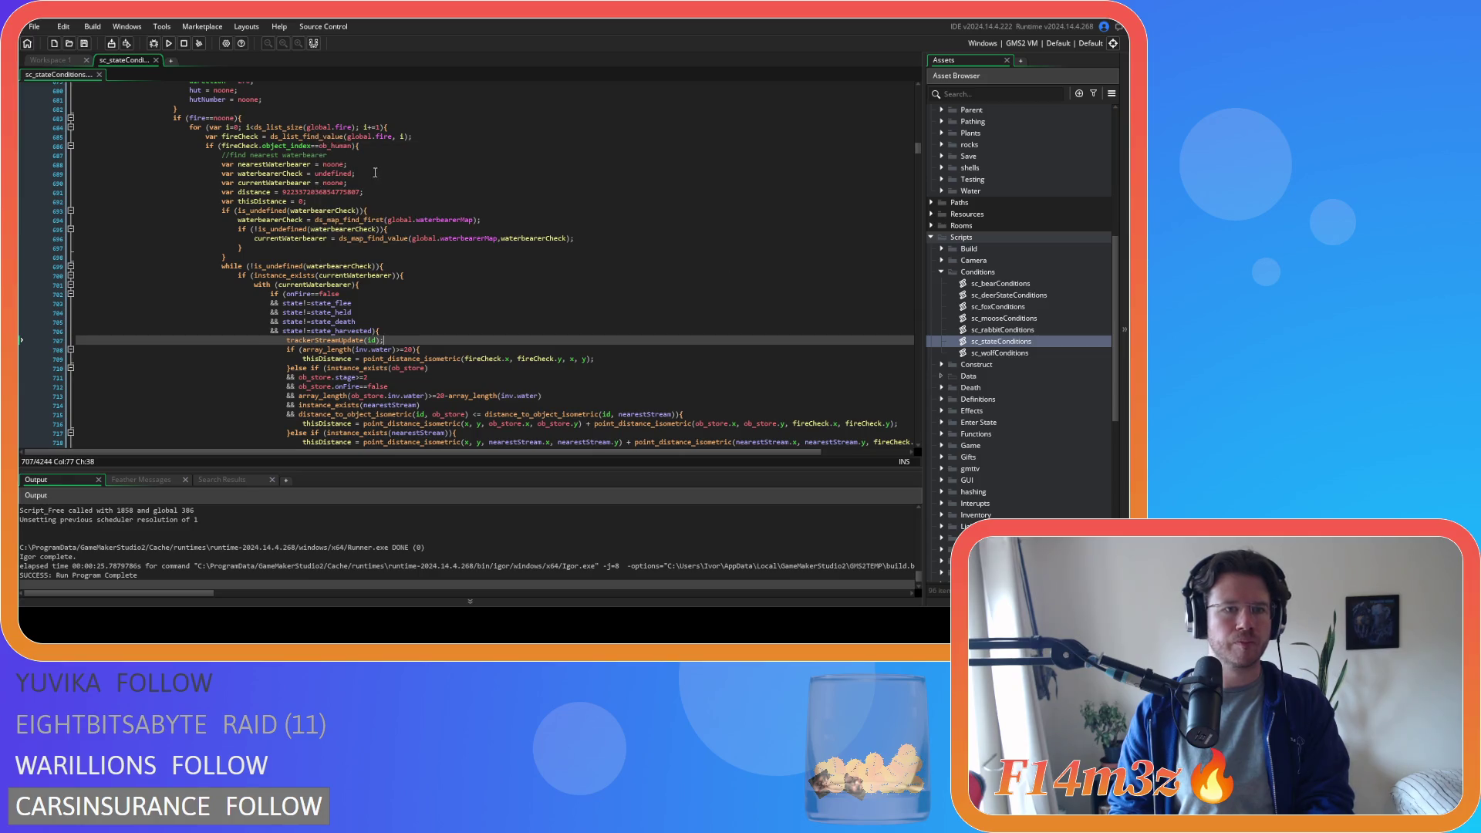
{"action": "left_click", "coordinate": [384, 152]}
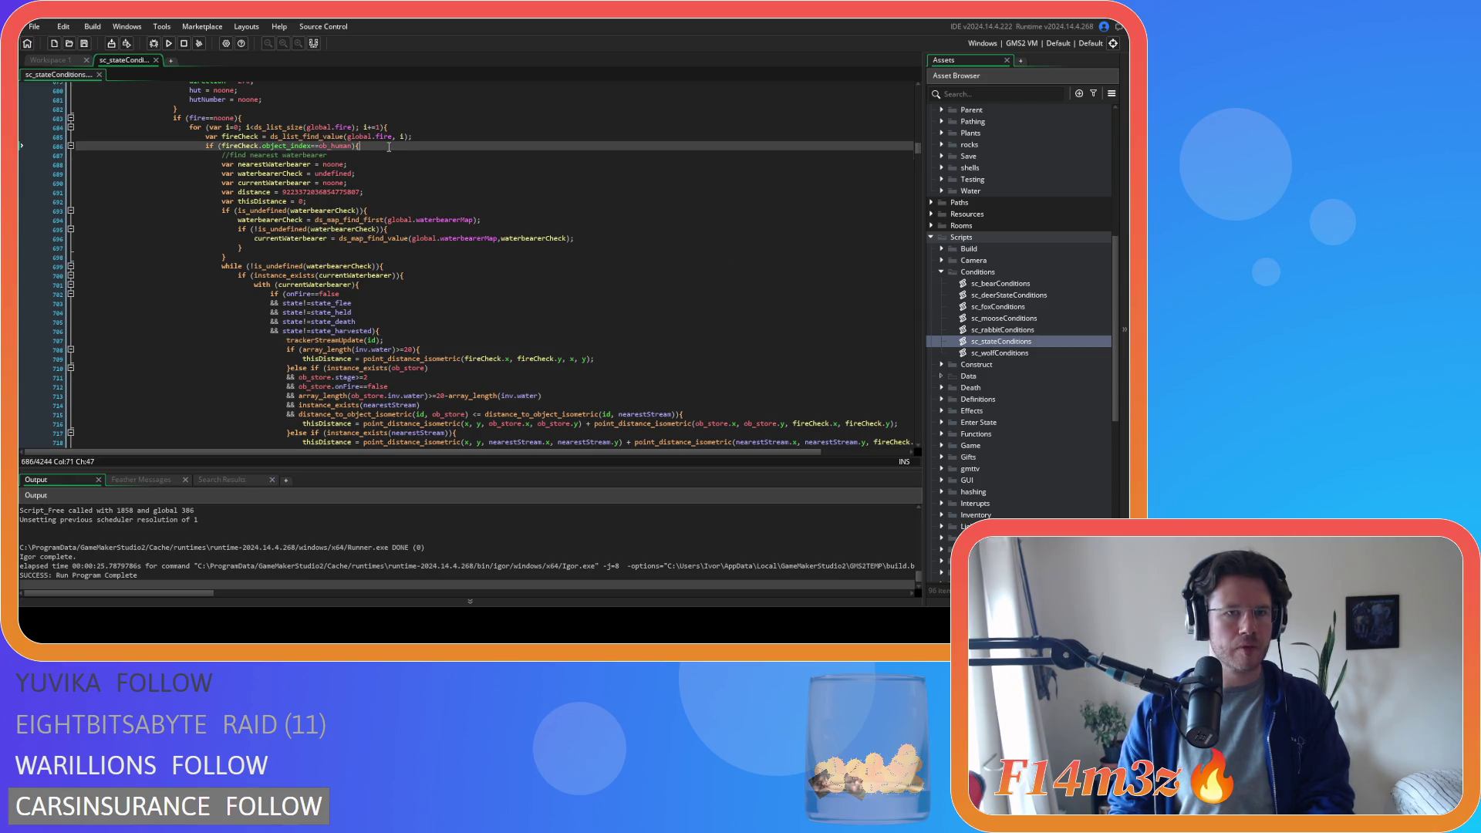
{"action": "scroll", "coordinate": [386, 185], "scroll_direction": "down", "scroll_amount": 3}
{"action": "scroll", "coordinate": [388, 220], "scroll_direction": "down", "scroll_amount": 4}
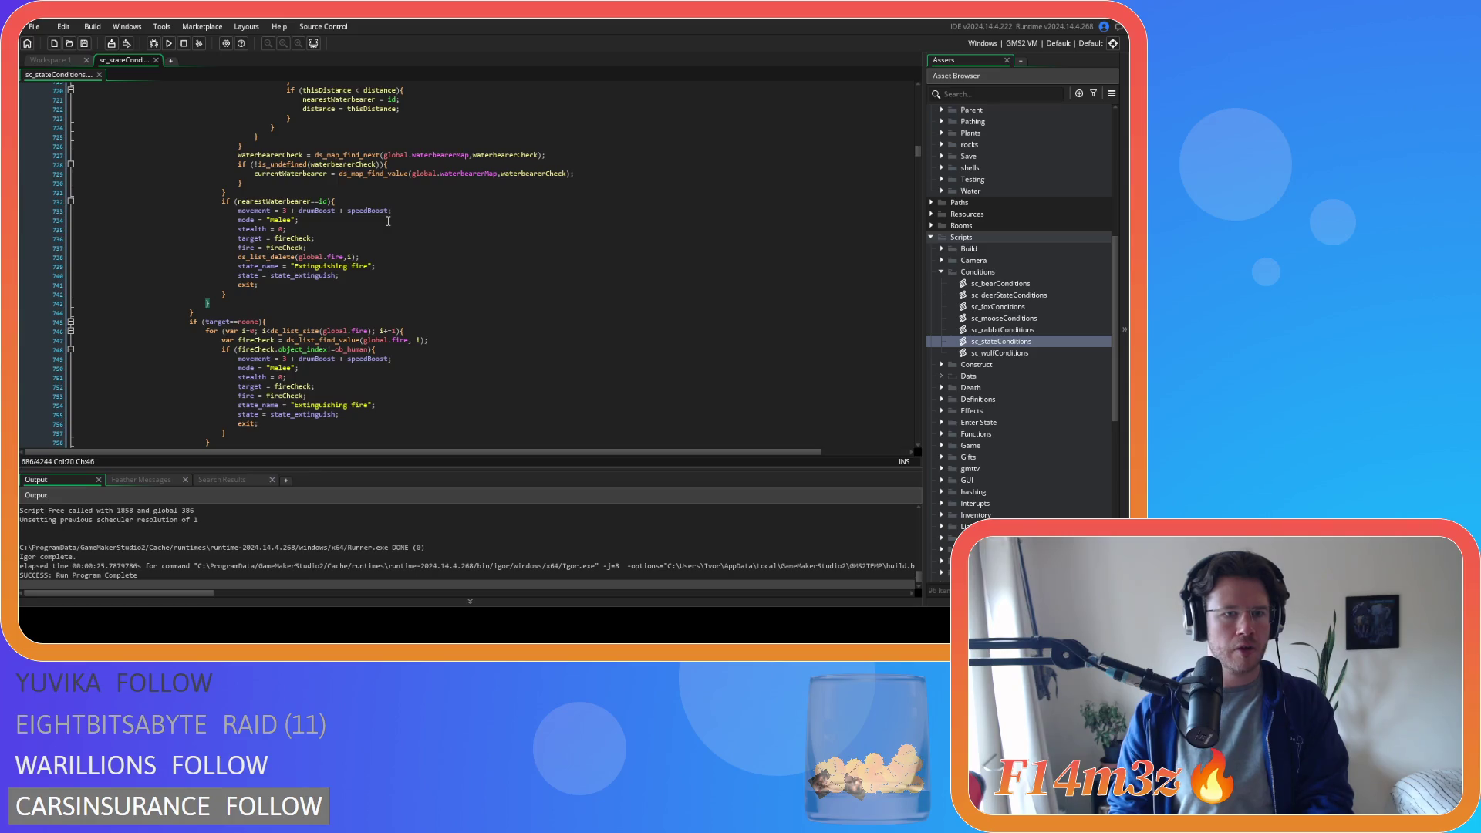
{"action": "scroll", "coordinate": [388, 220], "scroll_direction": "down", "scroll_amount": 2}
{"action": "left_click", "coordinate": [347, 283]}
{"action": "key", "text": "BackSpace"}
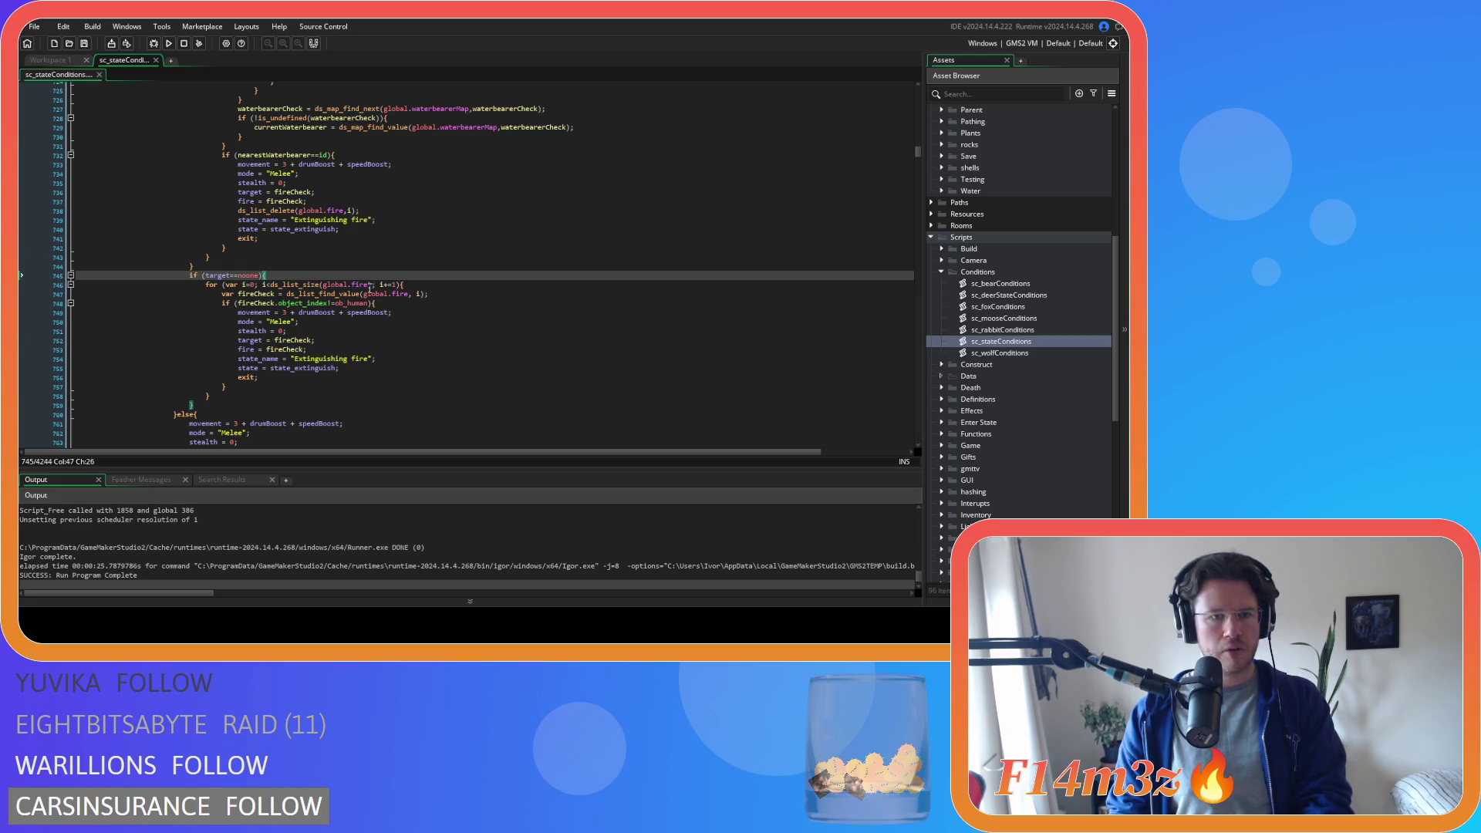
{"action": "mouse_move", "coordinate": [336, 284]}
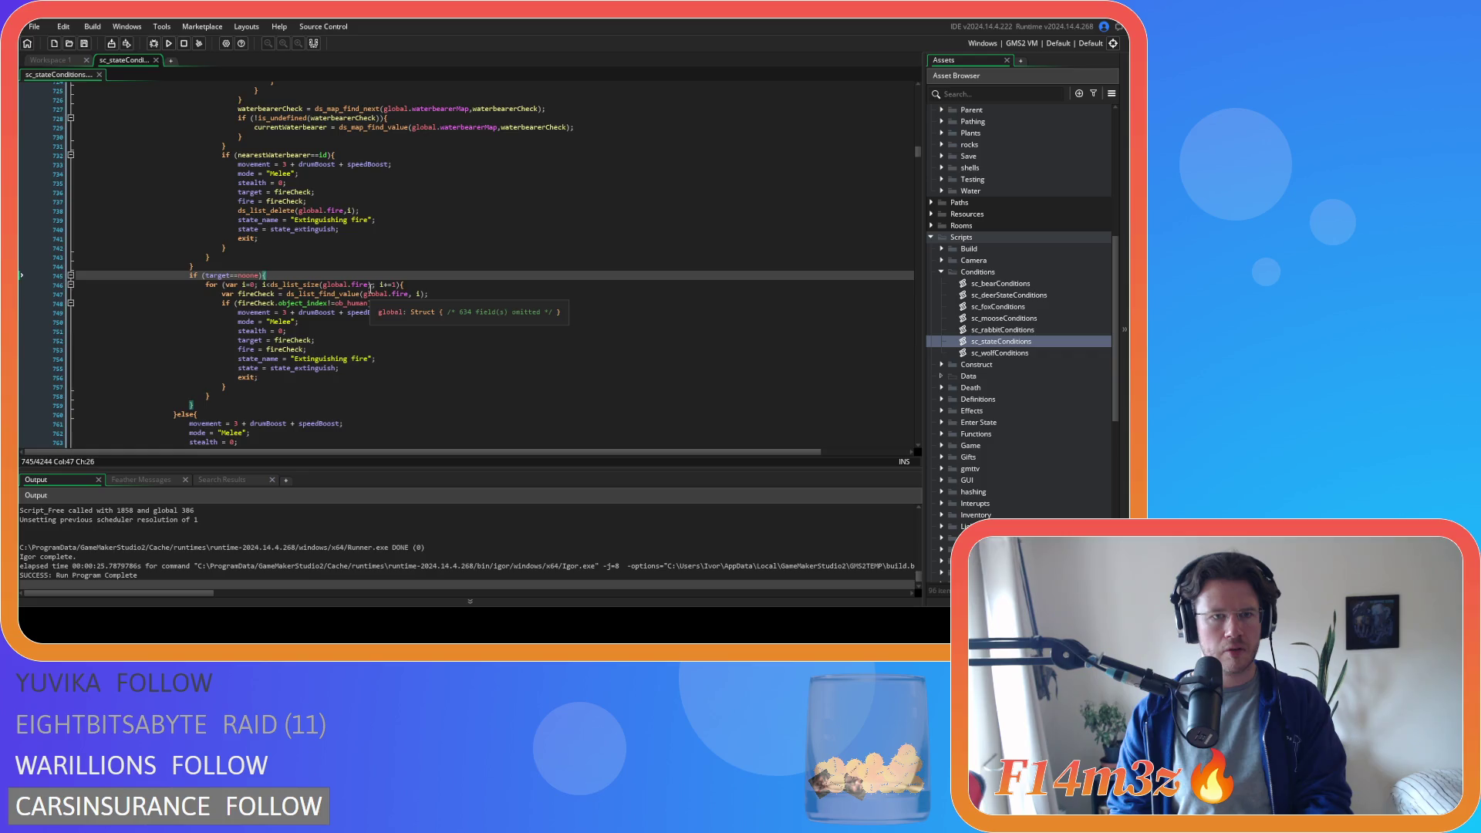
{"action": "scroll", "coordinate": [371, 287], "scroll_direction": "up", "scroll_amount": 4}
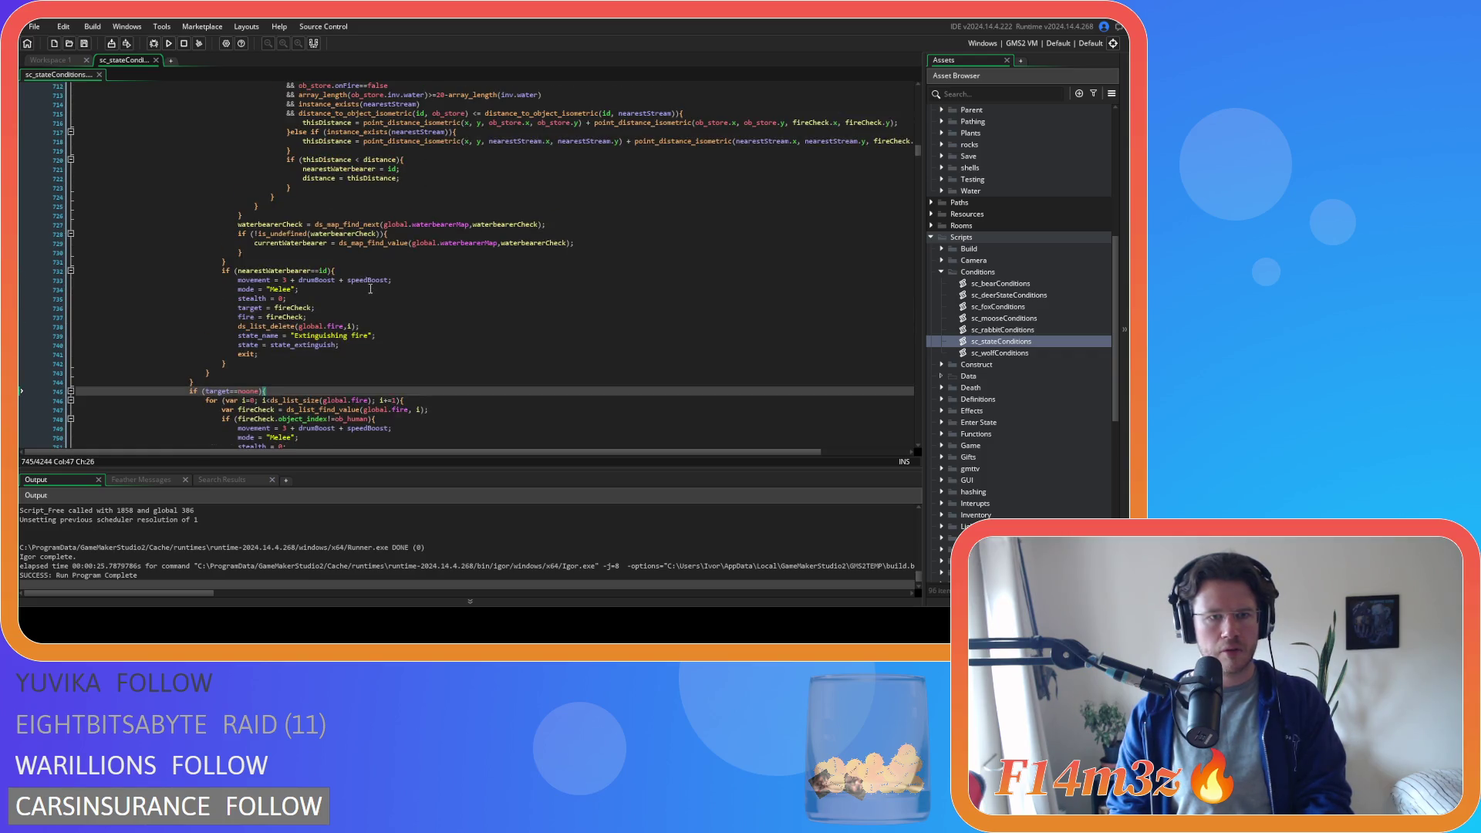
{"action": "scroll", "coordinate": [370, 288], "scroll_direction": "up", "scroll_amount": 4}
{"action": "scroll", "coordinate": [370, 290], "scroll_direction": "up", "scroll_amount": 5}
{"action": "scroll", "coordinate": [368, 293], "scroll_direction": "up", "scroll_amount": 4}
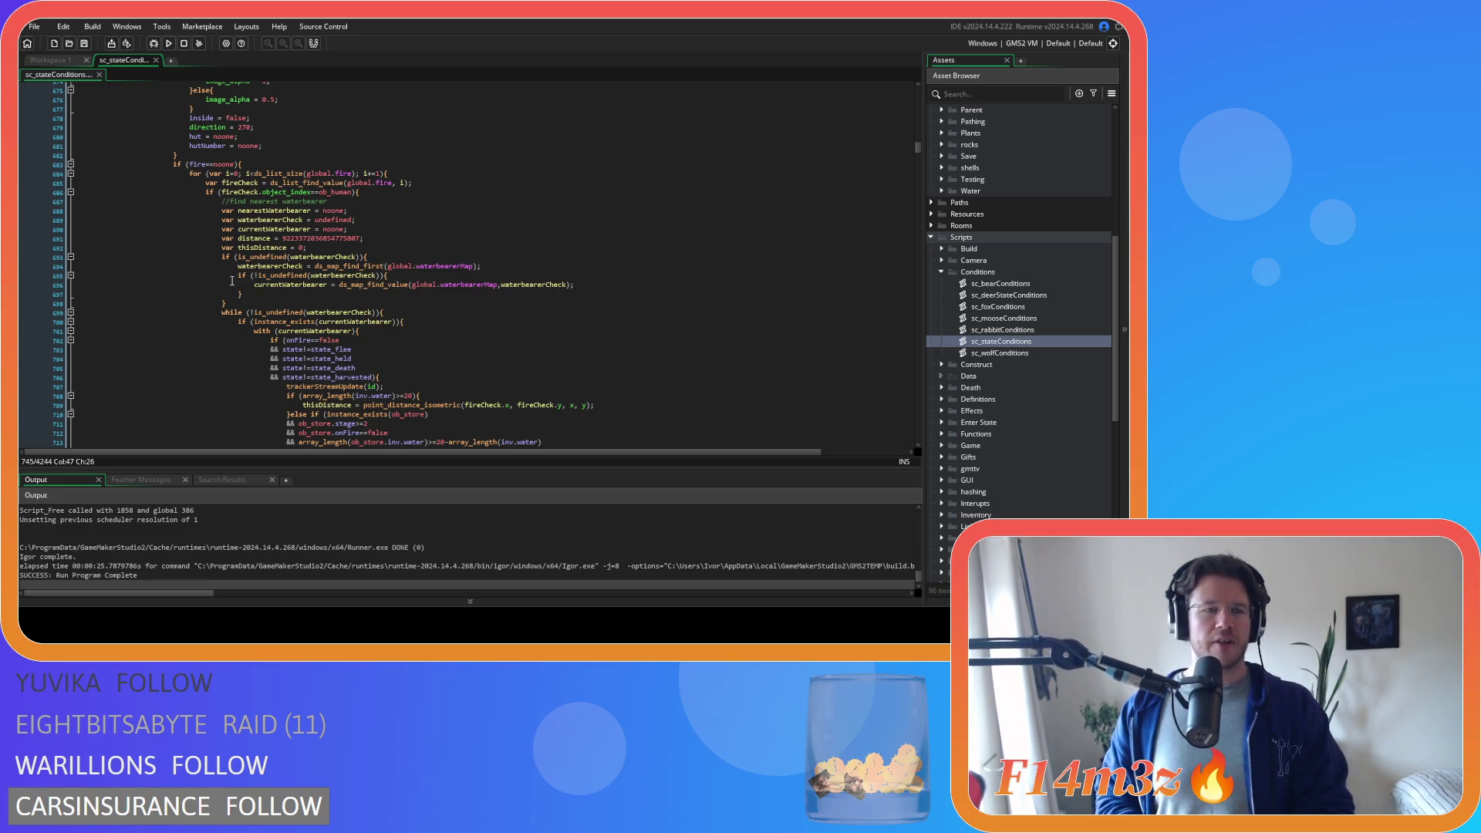
{"action": "scroll", "coordinate": [237, 275], "scroll_direction": "up", "scroll_amount": 8}
{"action": "scroll", "coordinate": [254, 267], "scroll_direction": "up", "scroll_amount": 5}
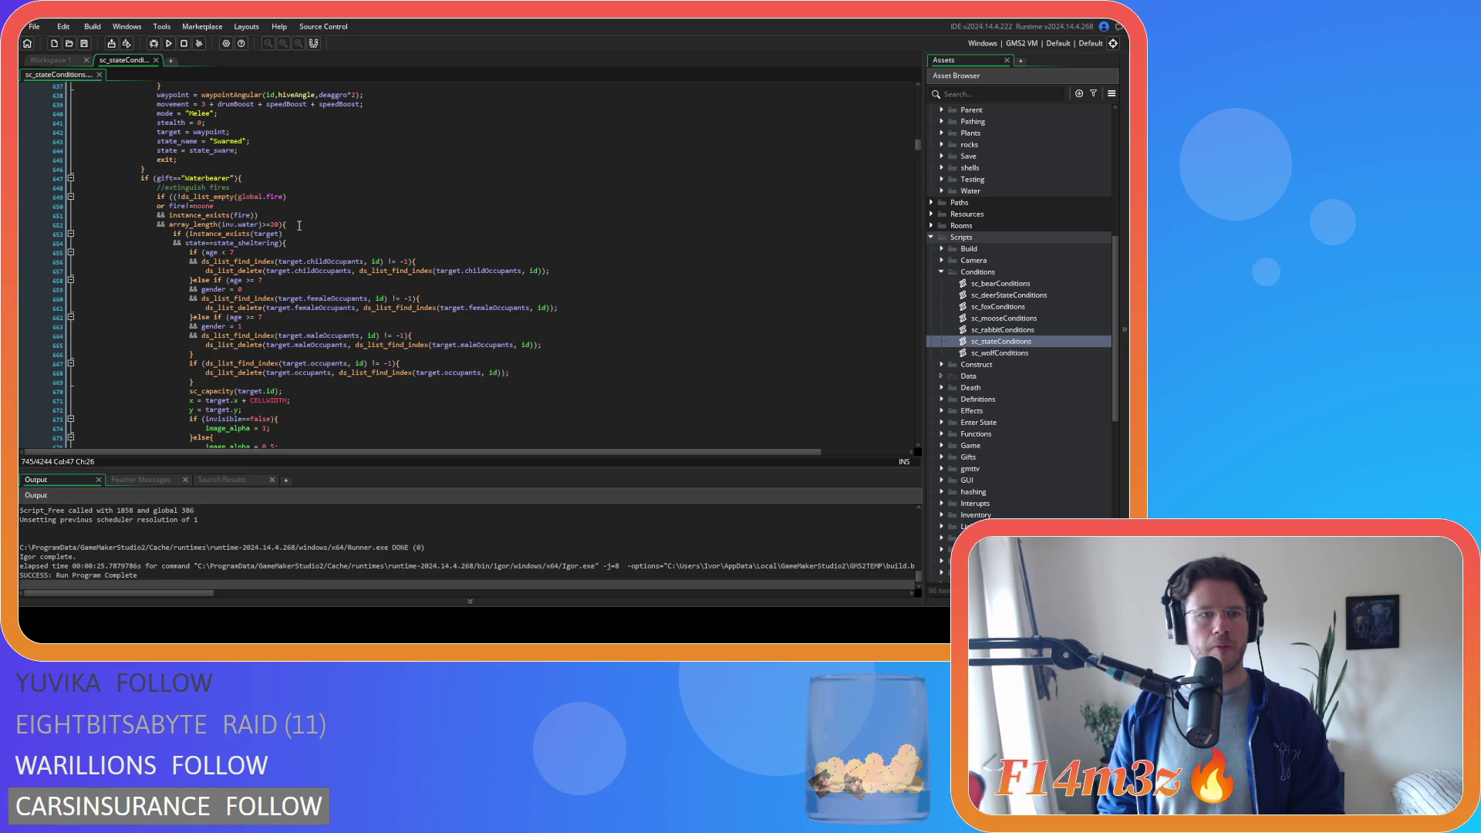
{"action": "left_click", "coordinate": [298, 225]}
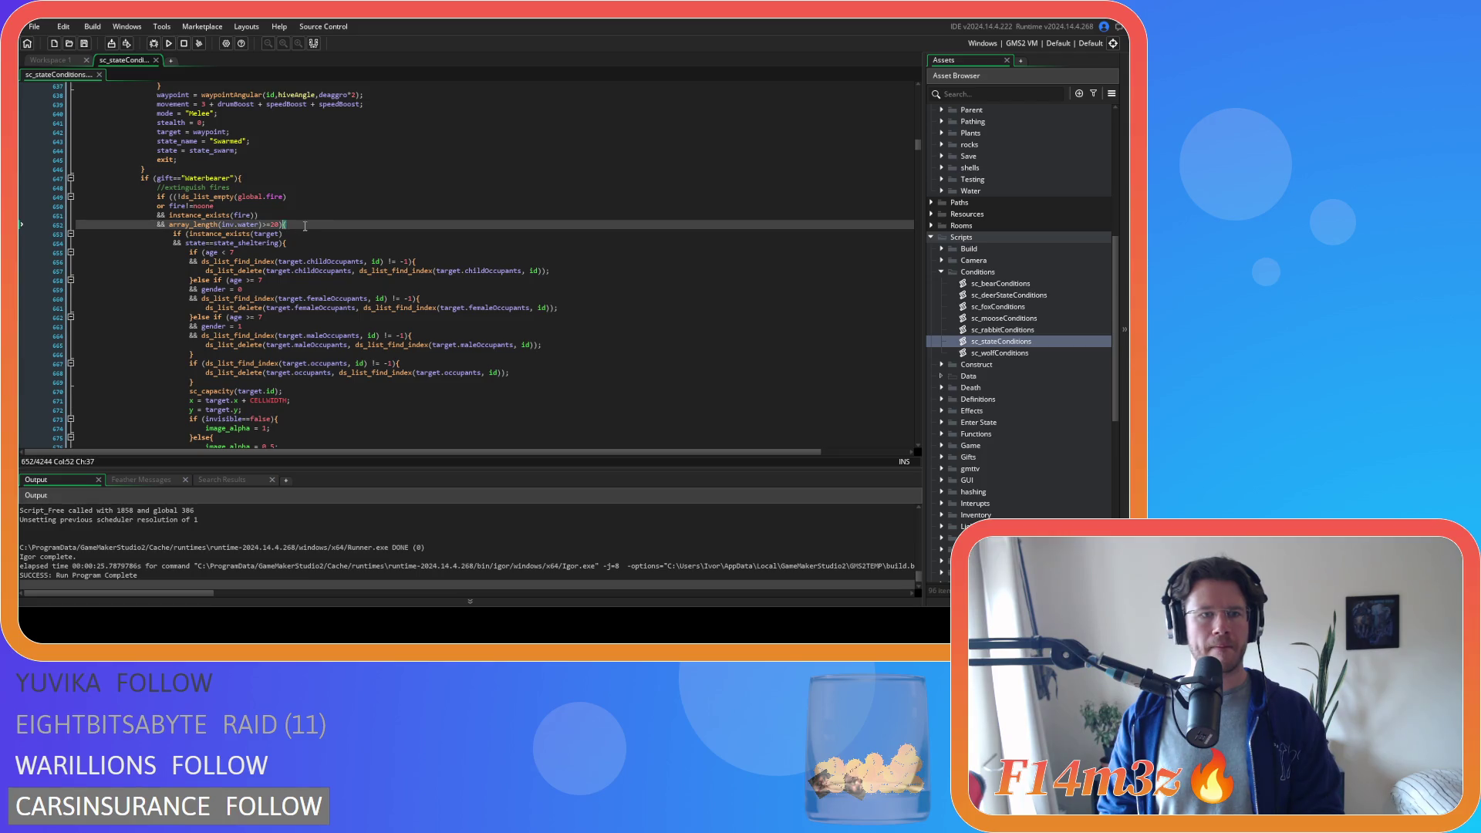
{"action": "scroll", "coordinate": [326, 237], "scroll_direction": "down", "scroll_amount": 2}
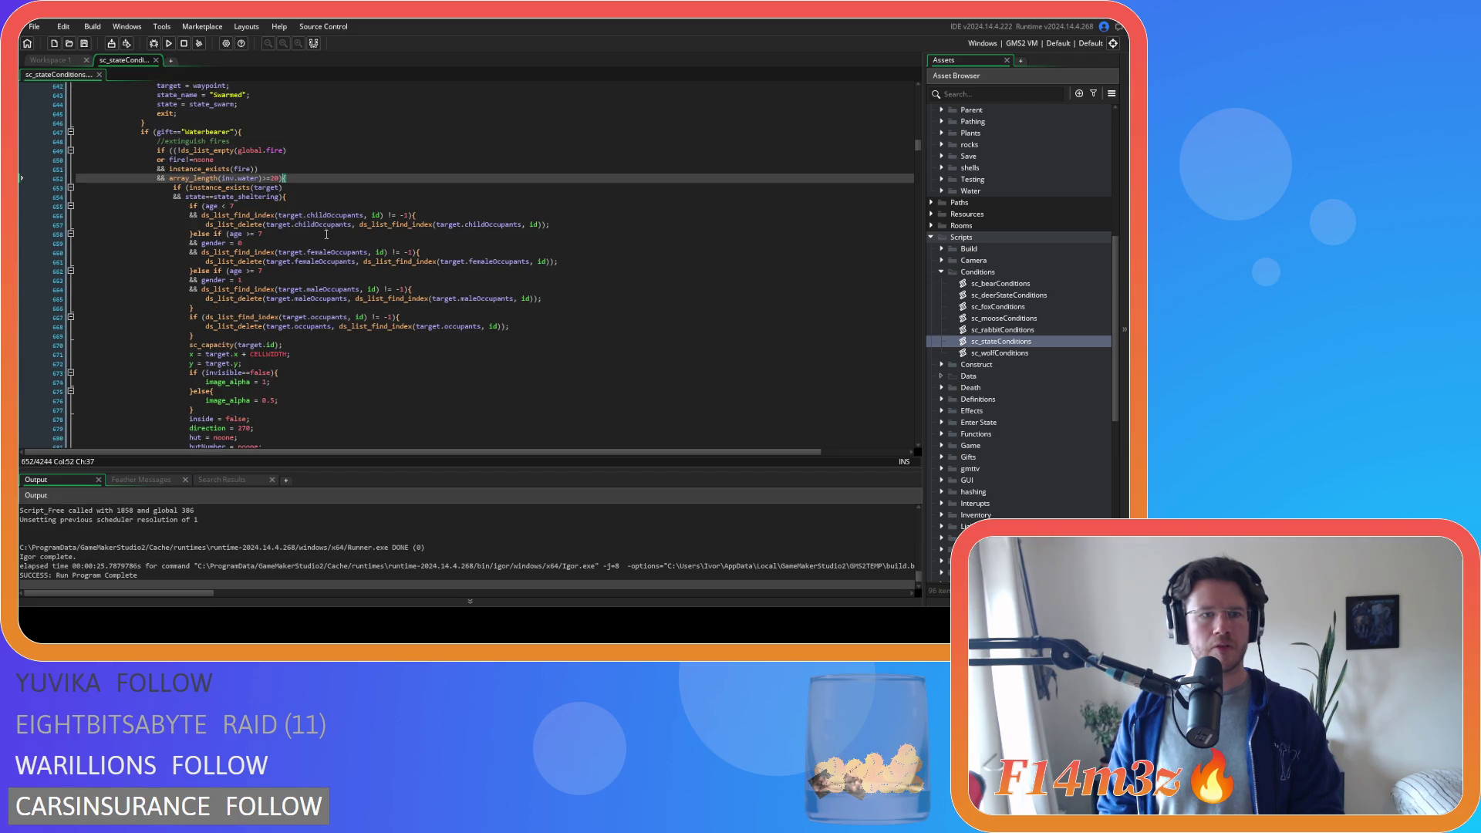
{"action": "left_click", "coordinate": [325, 198]}
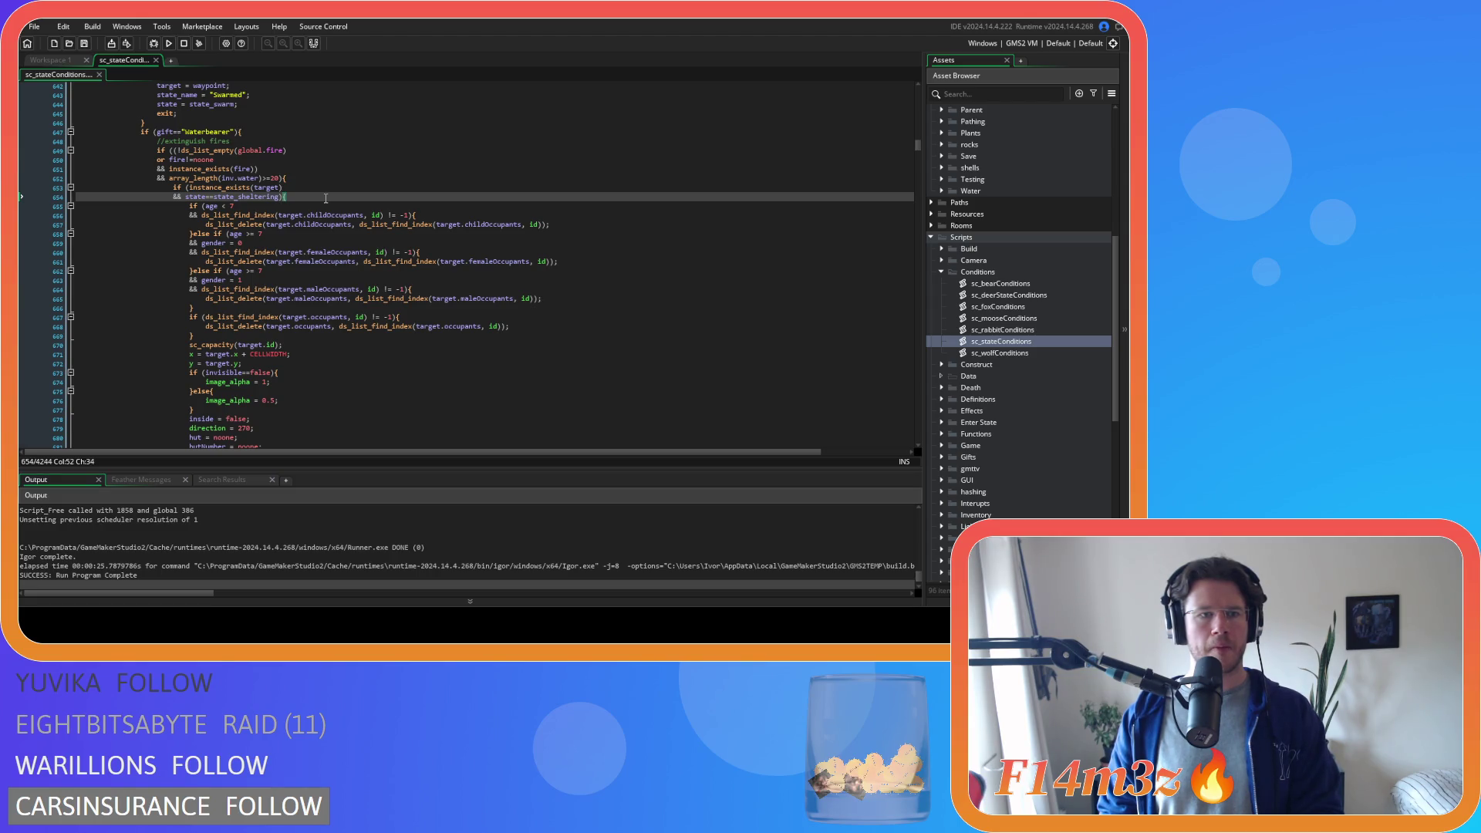
{"action": "scroll", "coordinate": [325, 198], "scroll_direction": "down", "scroll_amount": 6}
{"action": "scroll", "coordinate": [325, 198], "scroll_direction": "up", "scroll_amount": 2}
{"action": "scroll", "coordinate": [326, 199], "scroll_direction": "up", "scroll_amount": 1}
{"action": "scroll", "coordinate": [325, 198], "scroll_direction": "up", "scroll_amount": 2}
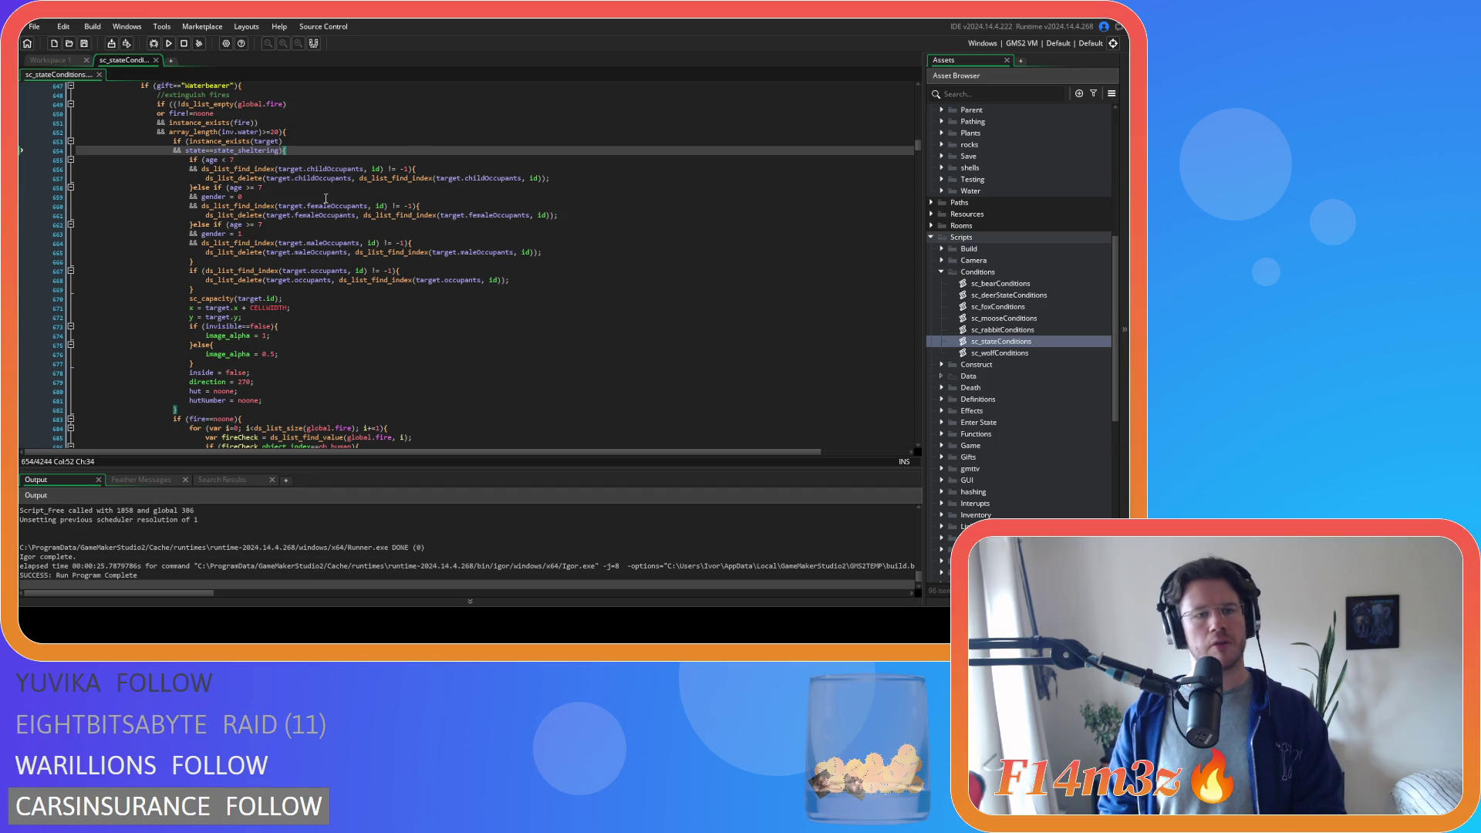
{"action": "scroll", "coordinate": [326, 198], "scroll_direction": "down", "scroll_amount": 4}
{"action": "scroll", "coordinate": [325, 198], "scroll_direction": "up", "scroll_amount": 2}
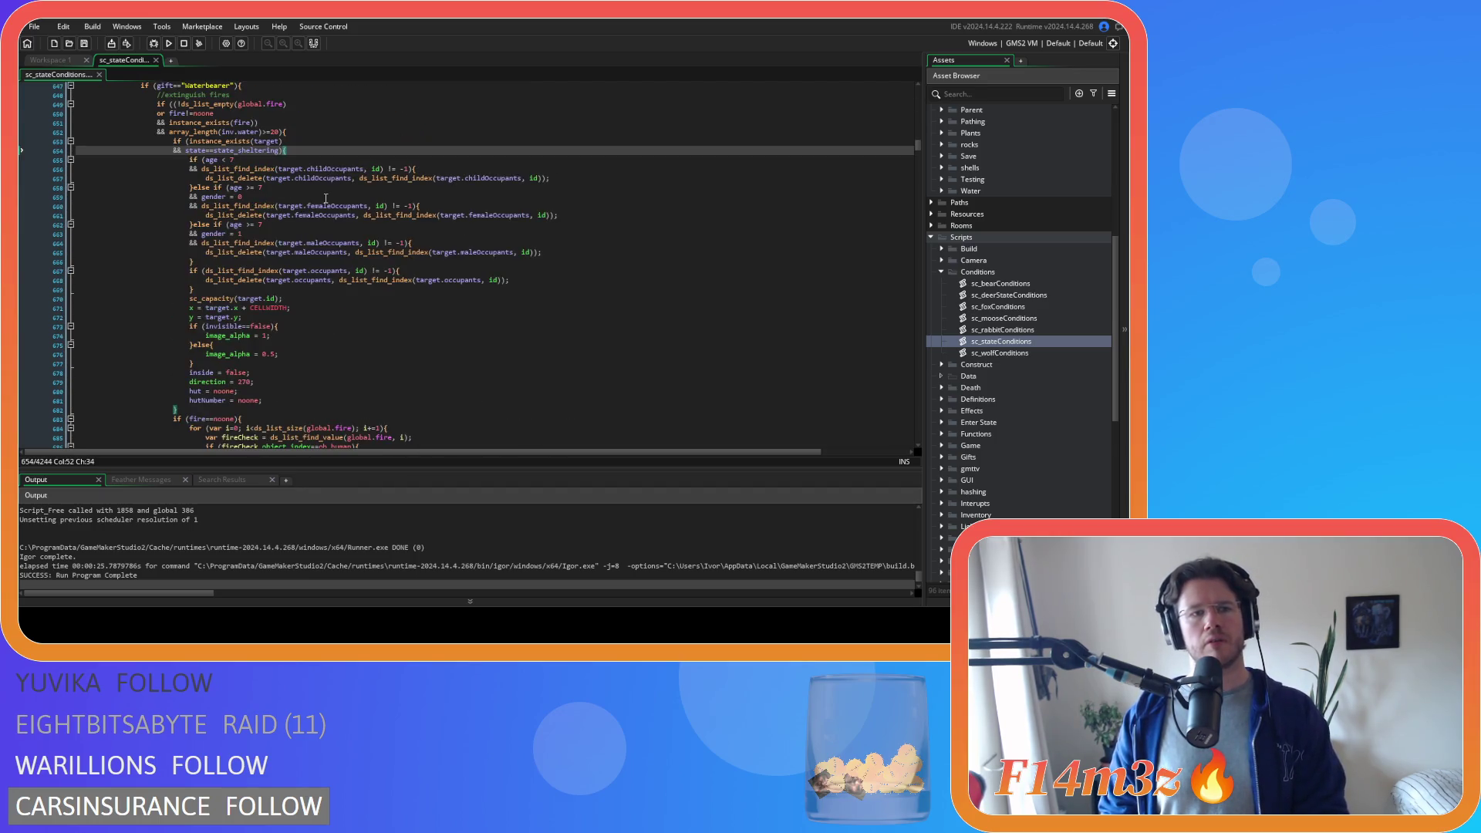
{"action": "scroll", "coordinate": [325, 197], "scroll_direction": "down", "scroll_amount": 2}
{"action": "scroll", "coordinate": [326, 199], "scroll_direction": "up", "scroll_amount": 4}
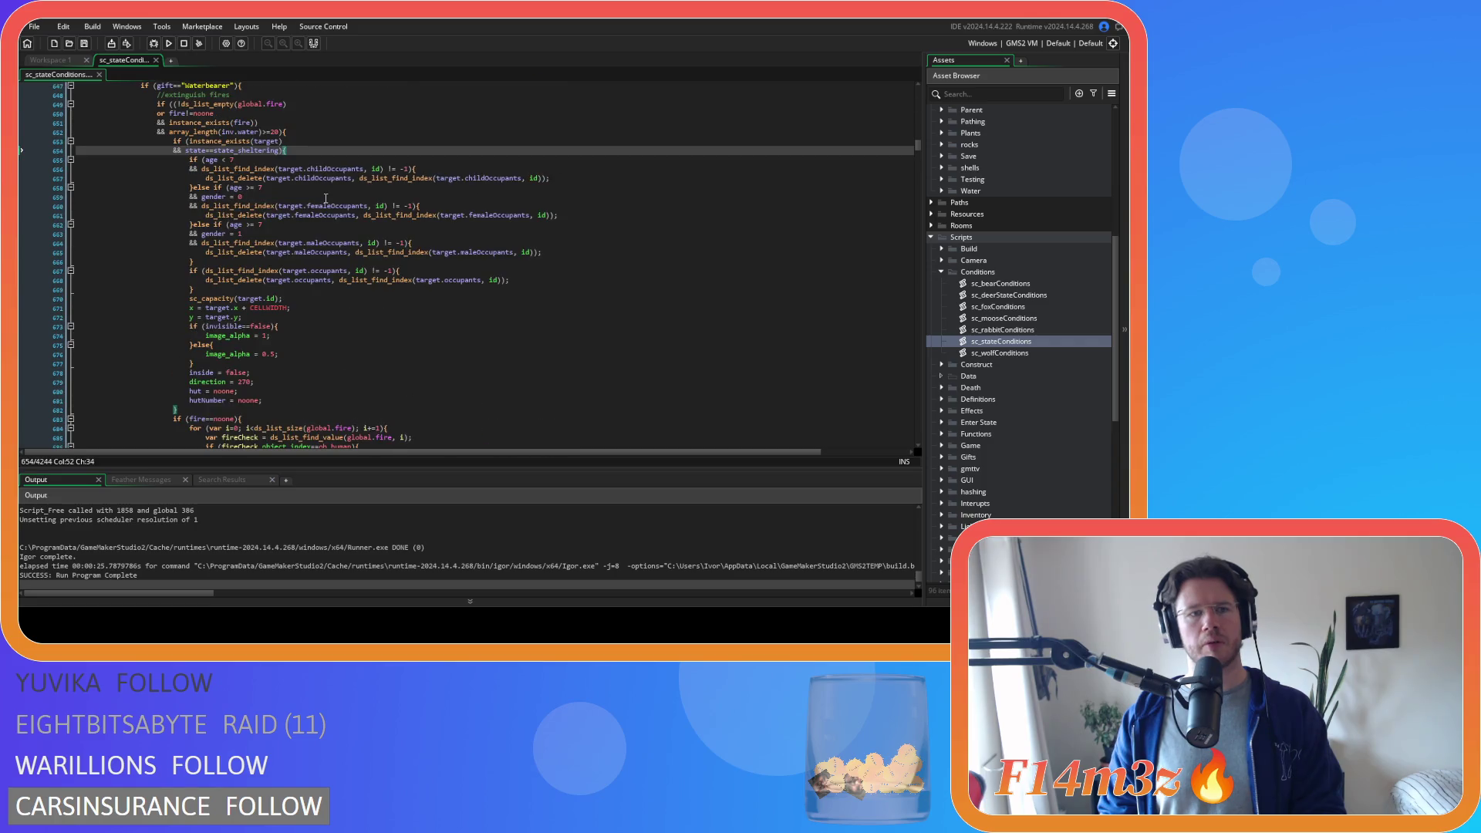
{"action": "scroll", "coordinate": [325, 199], "scroll_direction": "down", "scroll_amount": 3}
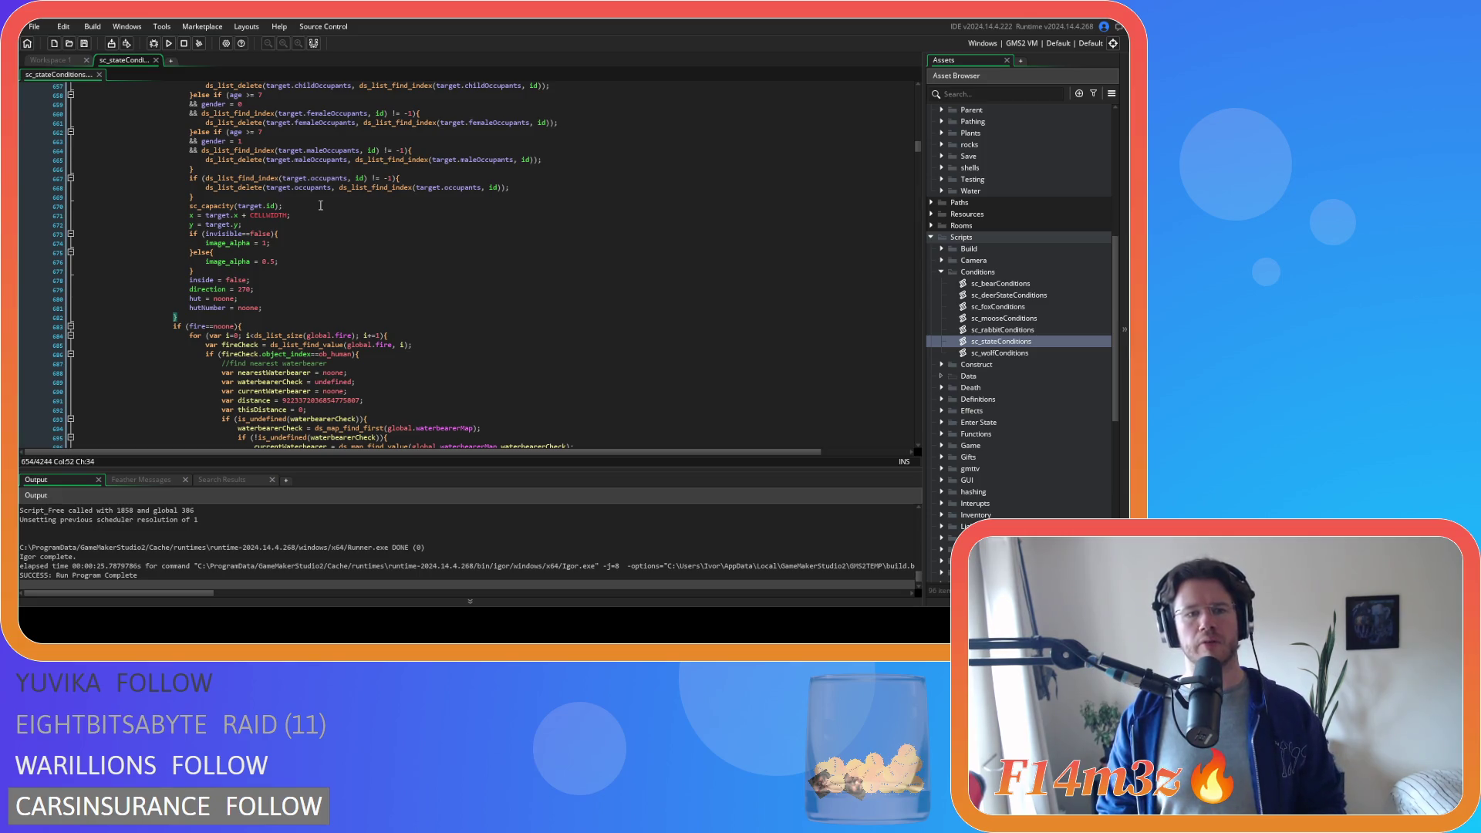
{"action": "scroll", "coordinate": [319, 204], "scroll_direction": "up", "scroll_amount": 5}
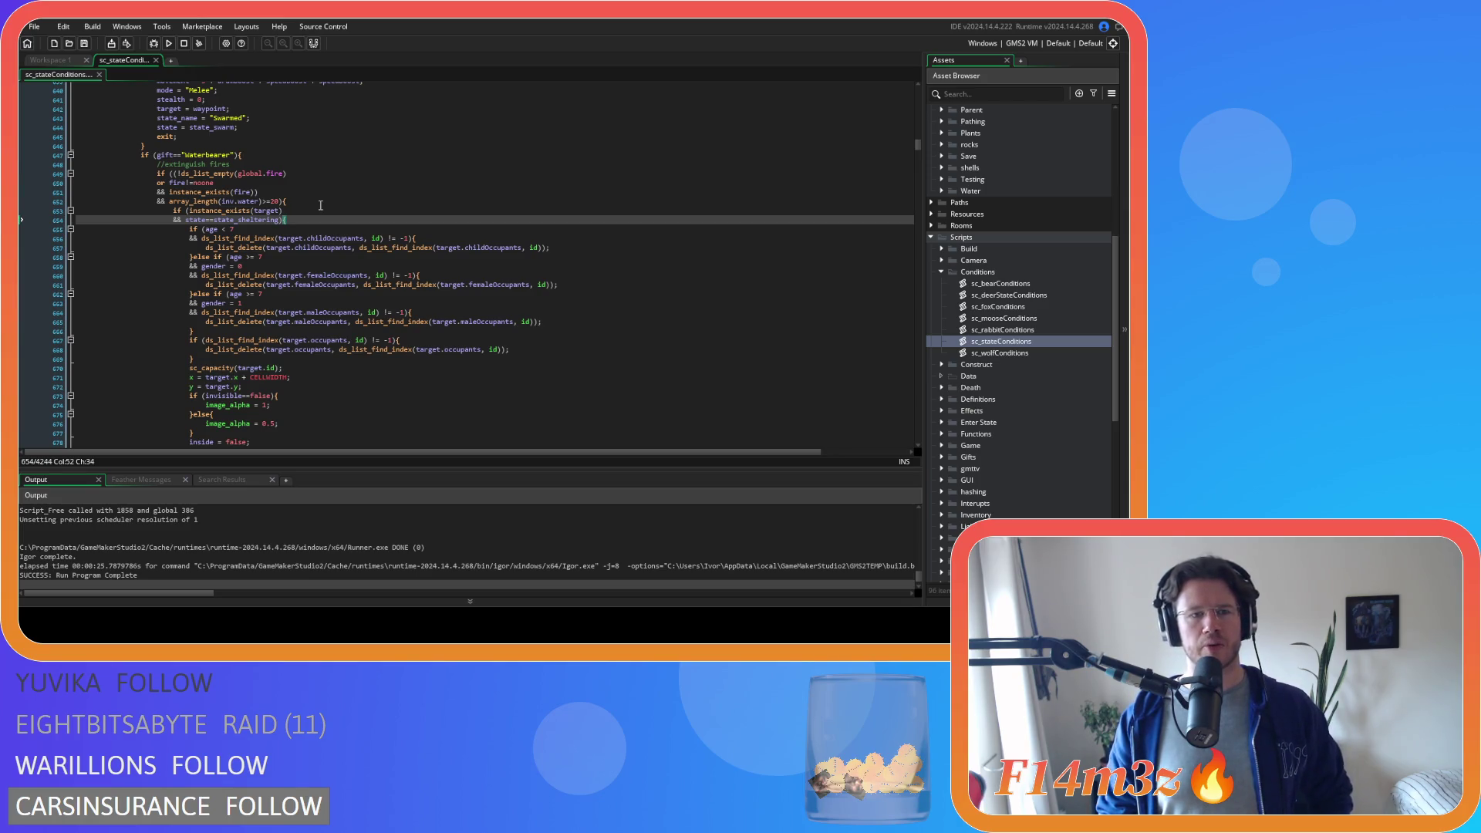
{"action": "scroll", "coordinate": [319, 205], "scroll_direction": "down", "scroll_amount": 3}
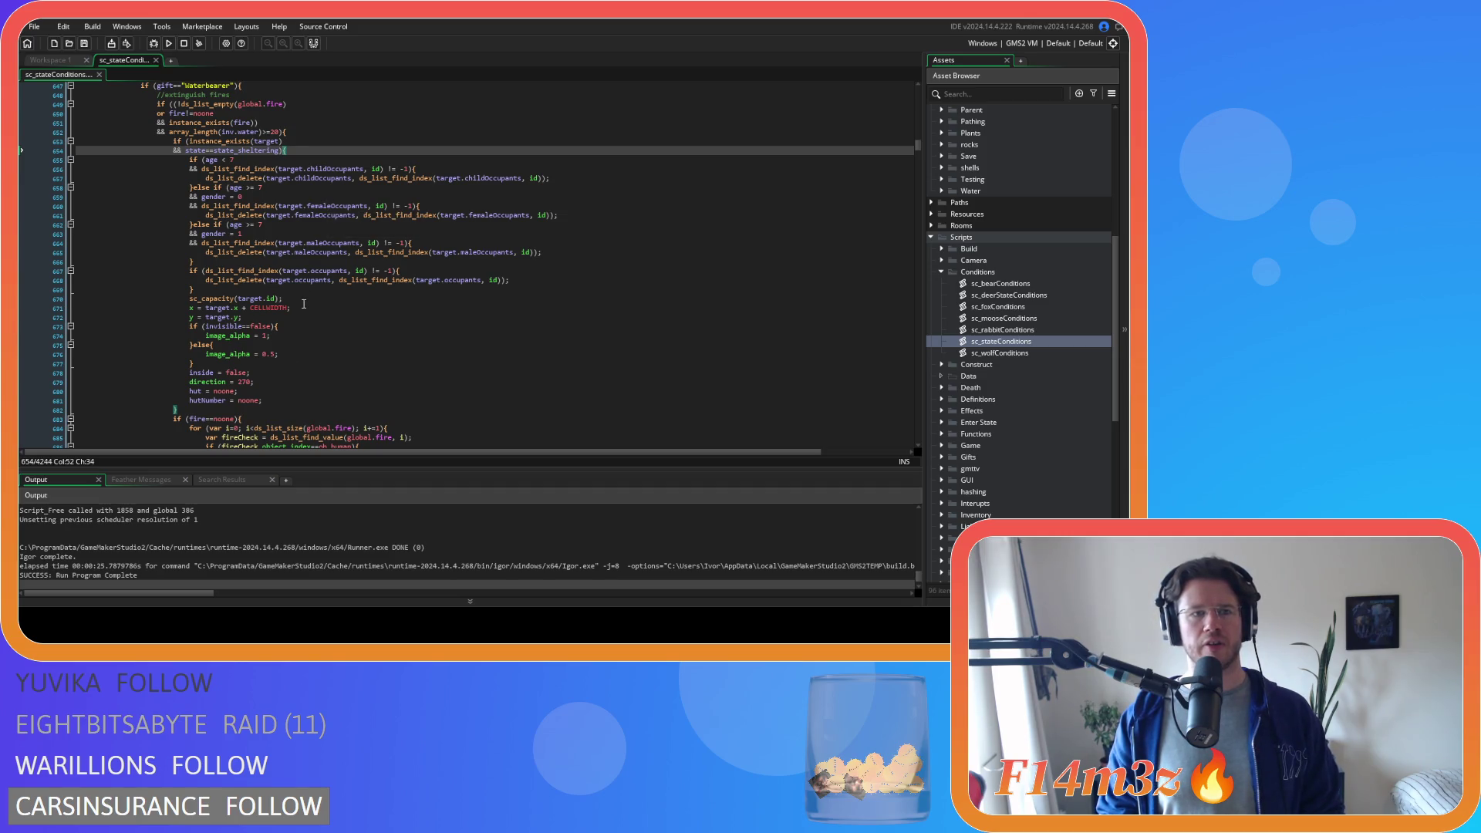
{"action": "scroll", "coordinate": [303, 304], "scroll_direction": "down", "scroll_amount": 4}
{"action": "scroll", "coordinate": [303, 303], "scroll_direction": "down", "scroll_amount": 4}
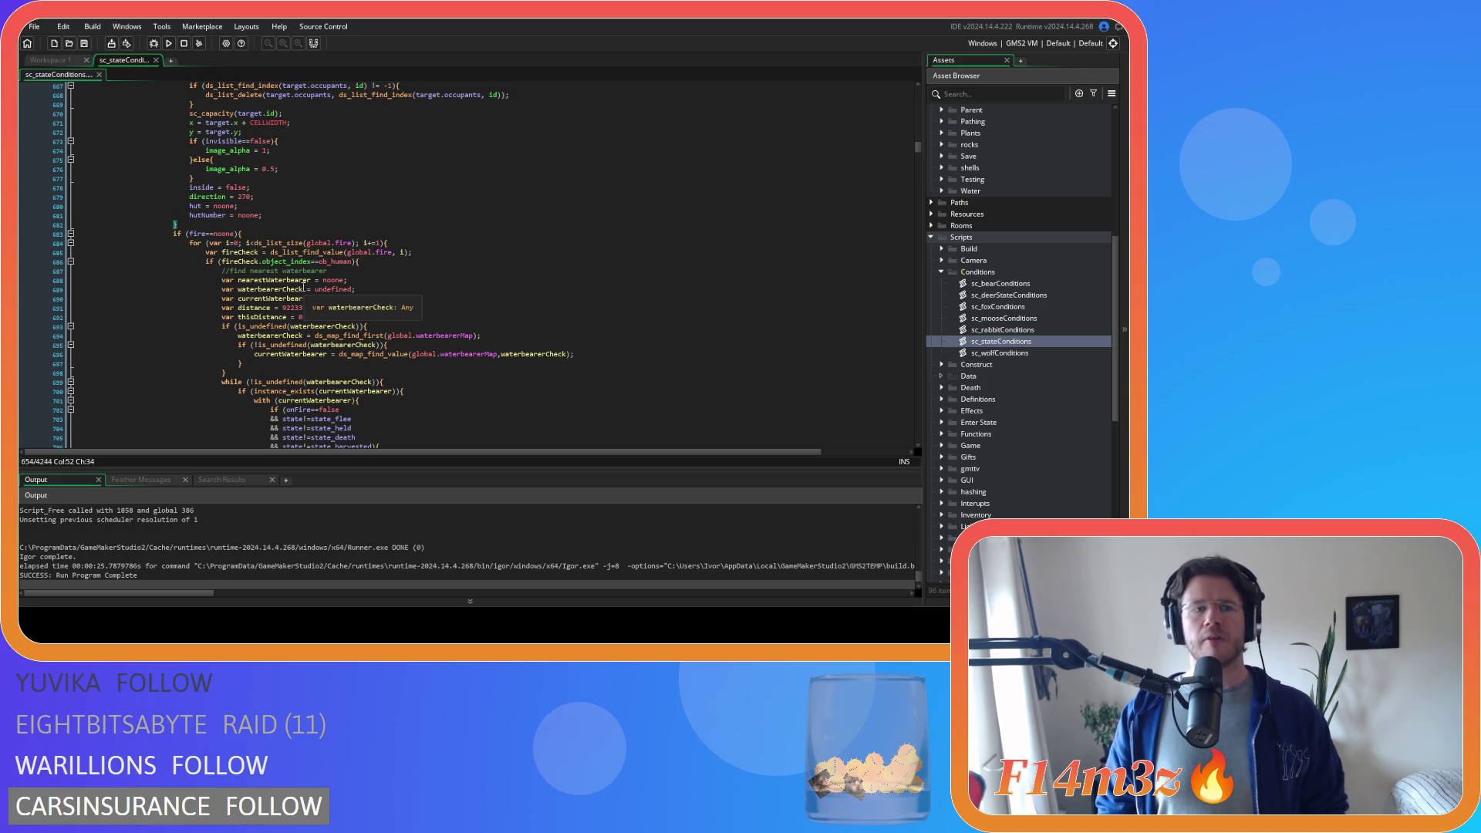
{"action": "scroll", "coordinate": [304, 283], "scroll_direction": "down", "scroll_amount": 4}
{"action": "scroll", "coordinate": [324, 307], "scroll_direction": "down", "scroll_amount": 4}
{"action": "scroll", "coordinate": [347, 330], "scroll_direction": "down", "scroll_amount": 4}
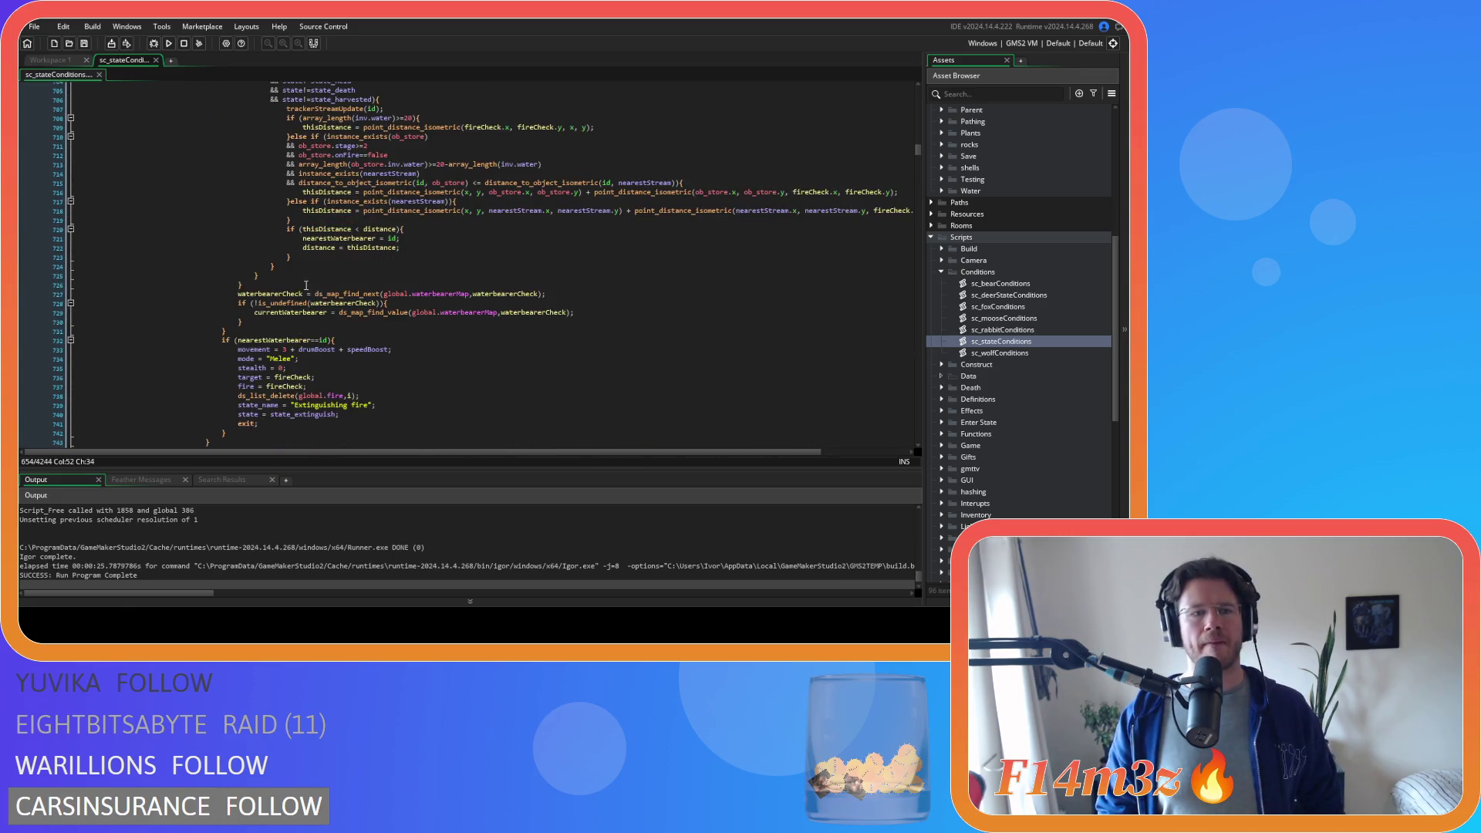
{"action": "scroll", "coordinate": [356, 338], "scroll_direction": "up", "scroll_amount": 4}
{"action": "scroll", "coordinate": [356, 338], "scroll_direction": "up", "scroll_amount": 3}
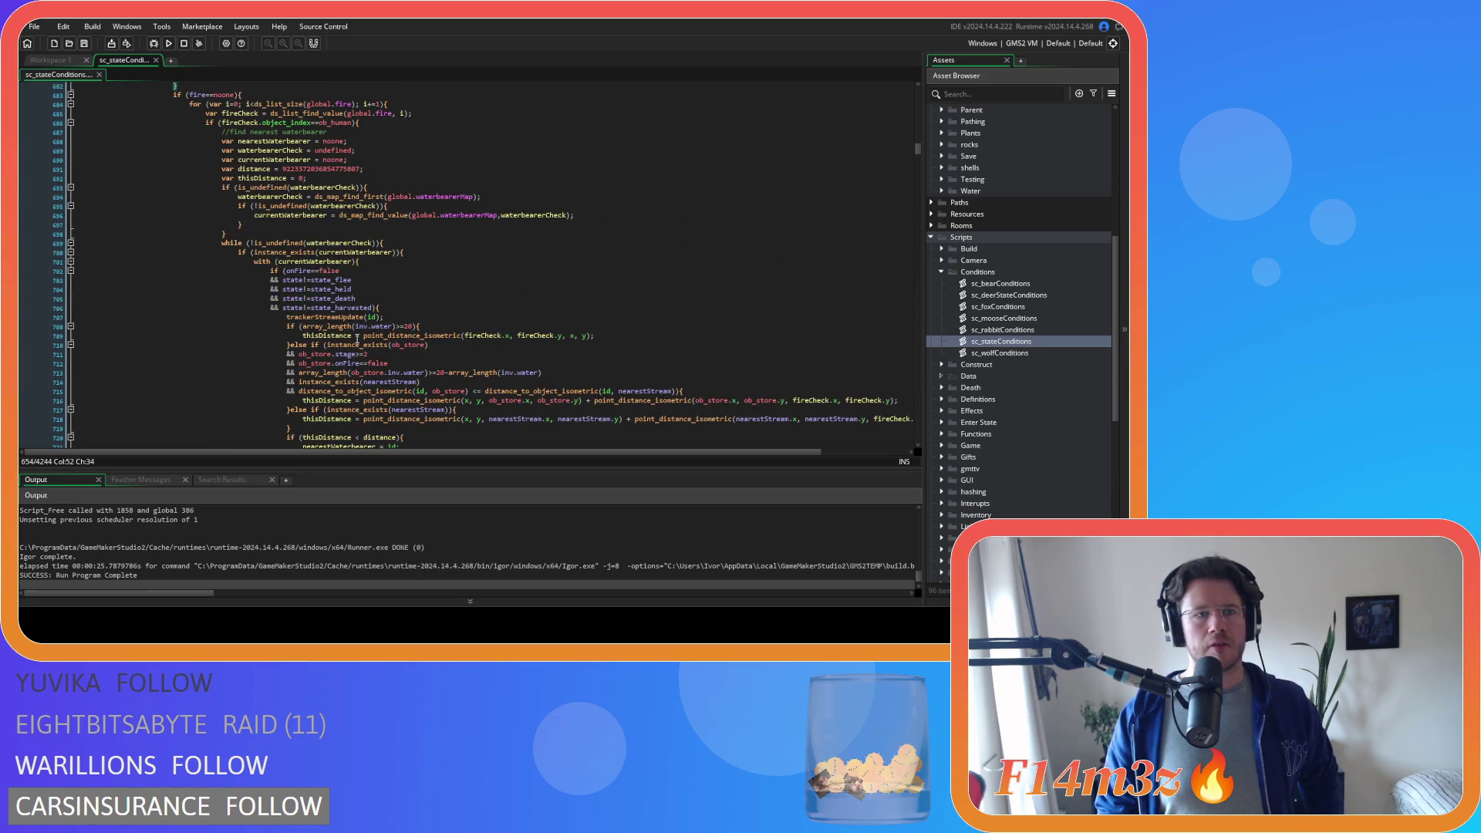
{"action": "scroll", "coordinate": [356, 337], "scroll_direction": "down", "scroll_amount": 2}
{"action": "scroll", "coordinate": [357, 337], "scroll_direction": "down", "scroll_amount": 2}
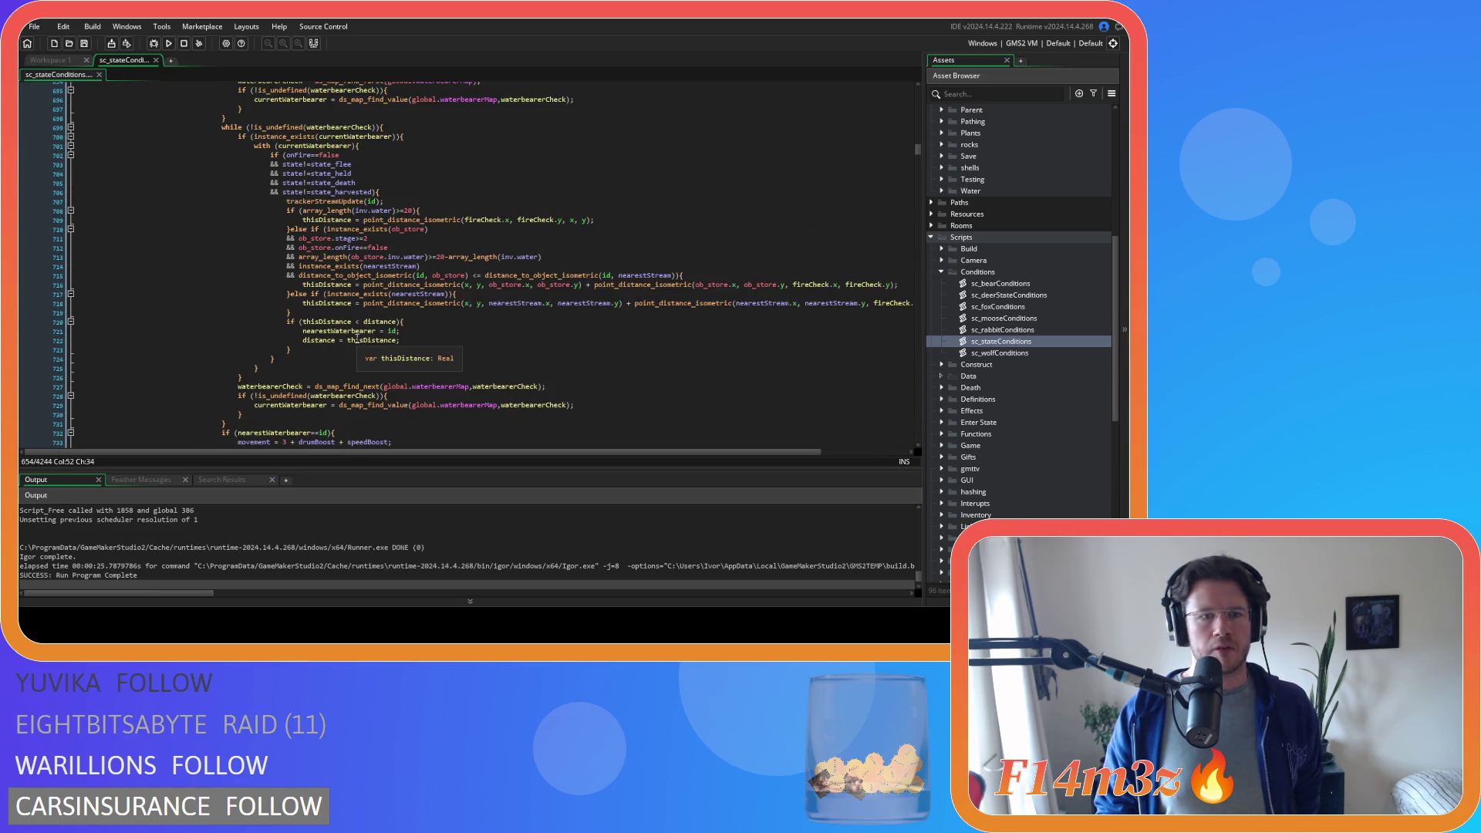
{"action": "scroll", "coordinate": [357, 337], "scroll_direction": "down", "scroll_amount": 3}
{"action": "scroll", "coordinate": [389, 347], "scroll_direction": "down", "scroll_amount": 2}
{"action": "scroll", "coordinate": [389, 347], "scroll_direction": "down", "scroll_amount": 2}
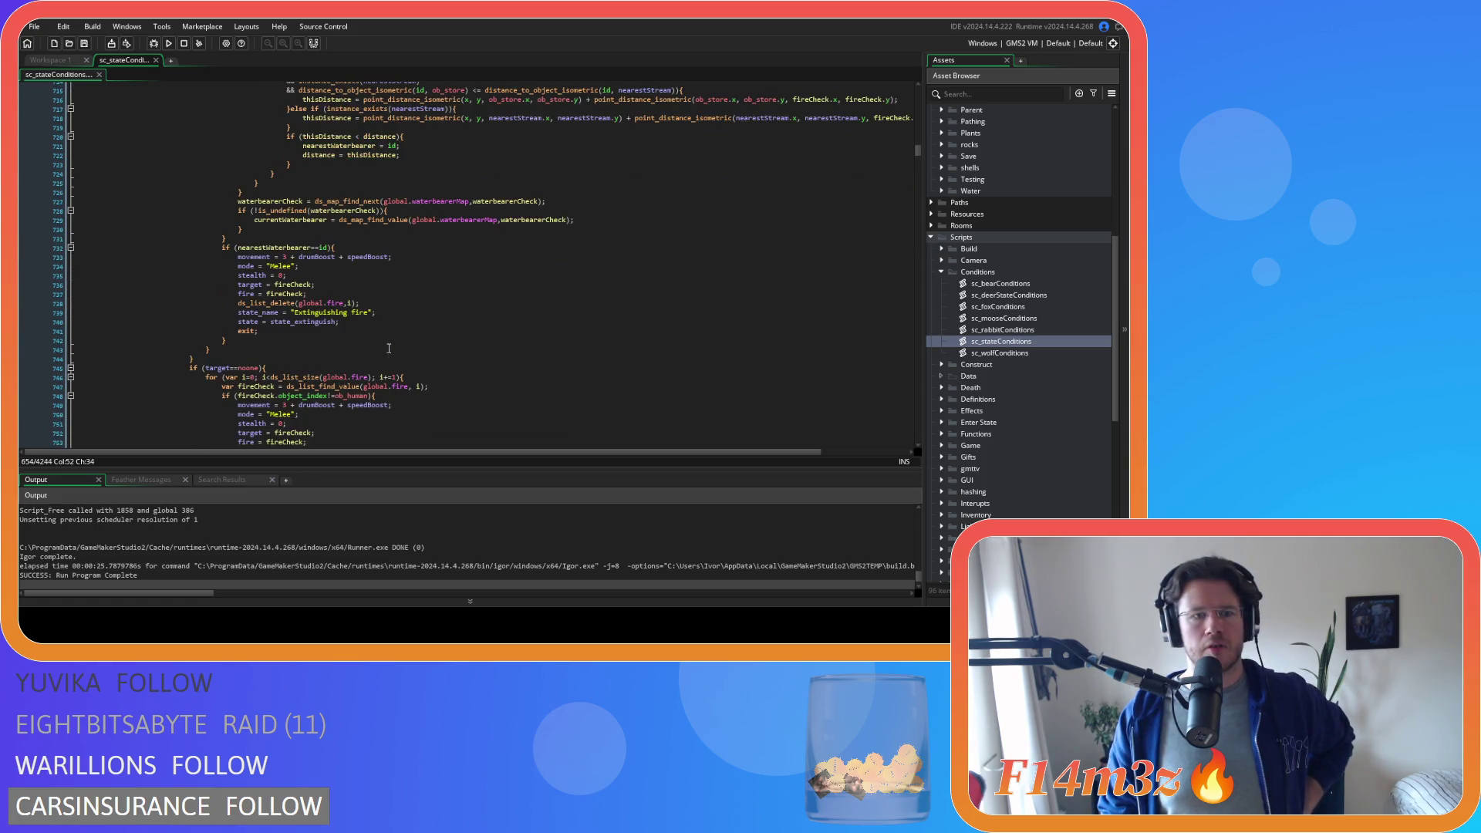
{"action": "scroll", "coordinate": [389, 347], "scroll_direction": "down", "scroll_amount": 4}
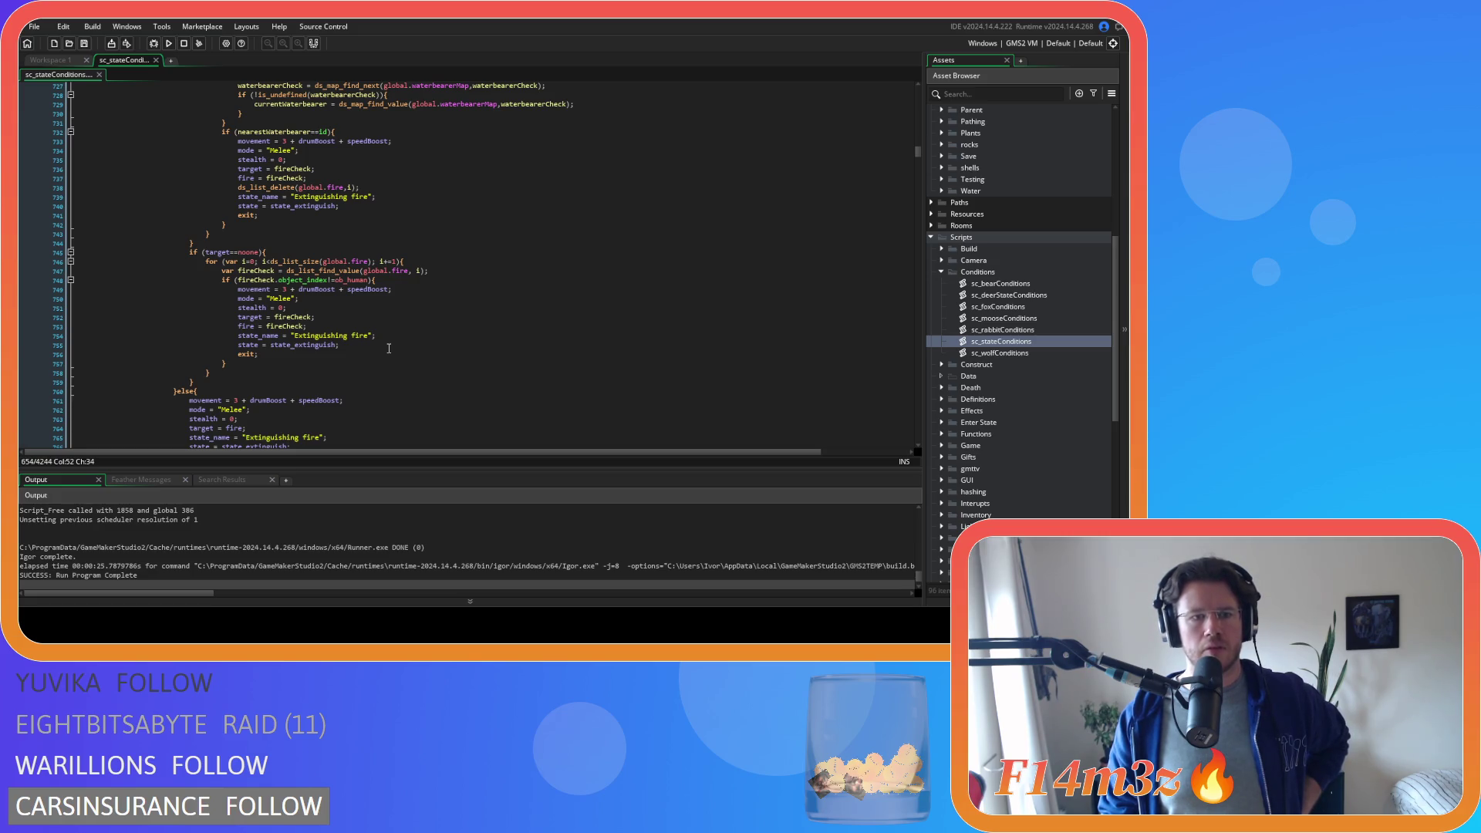
{"action": "scroll", "coordinate": [389, 349], "scroll_direction": "down", "scroll_amount": 2}
{"action": "scroll", "coordinate": [390, 349], "scroll_direction": "down", "scroll_amount": 1}
{"action": "scroll", "coordinate": [390, 348], "scroll_direction": "down", "scroll_amount": 3}
{"action": "scroll", "coordinate": [389, 348], "scroll_direction": "down", "scroll_amount": 5}
{"action": "scroll", "coordinate": [387, 347], "scroll_direction": "down", "scroll_amount": 5}
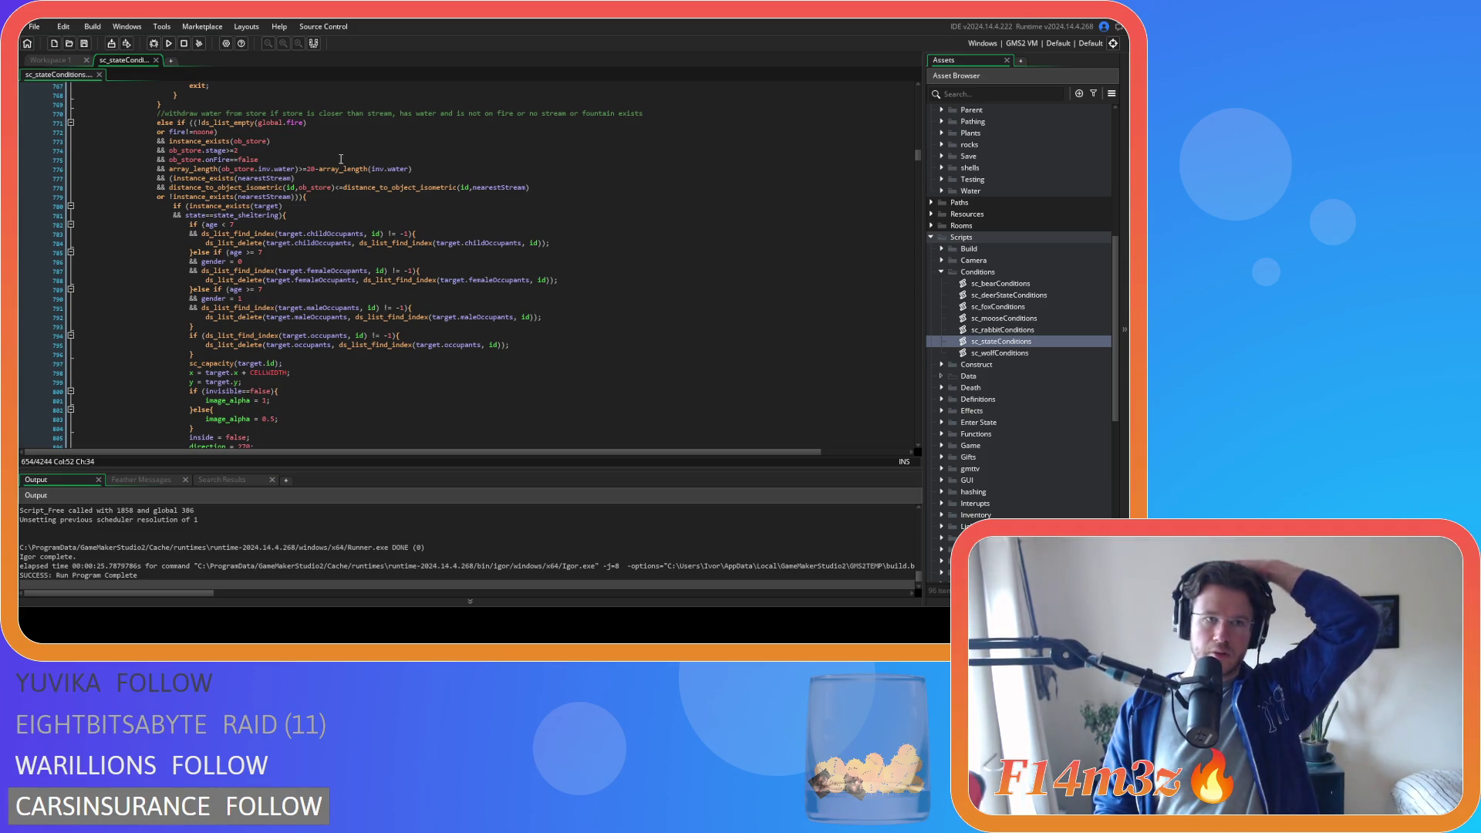
{"action": "scroll", "coordinate": [340, 159], "scroll_direction": "up", "scroll_amount": 3}
{"action": "scroll", "coordinate": [341, 158], "scroll_direction": "up", "scroll_amount": 2}
{"action": "scroll", "coordinate": [325, 174], "scroll_direction": "up", "scroll_amount": 2}
{"action": "scroll", "coordinate": [309, 187], "scroll_direction": "up", "scroll_amount": 1}
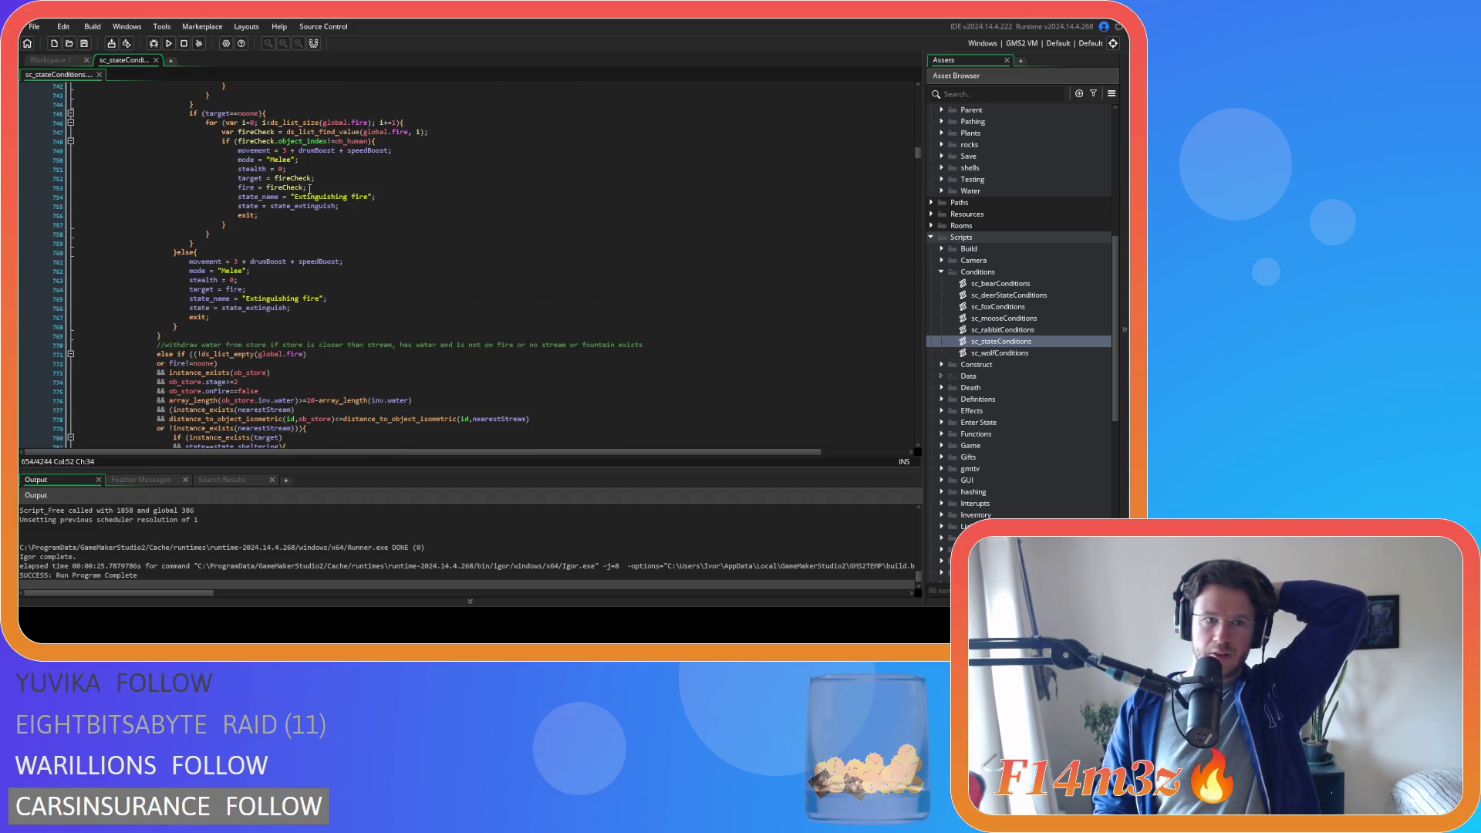
{"action": "scroll", "coordinate": [309, 188], "scroll_direction": "up", "scroll_amount": 5}
{"action": "scroll", "coordinate": [309, 188], "scroll_direction": "up", "scroll_amount": 5}
{"action": "scroll", "coordinate": [309, 188], "scroll_direction": "up", "scroll_amount": 5}
{"action": "scroll", "coordinate": [308, 187], "scroll_direction": "down", "scroll_amount": 2}
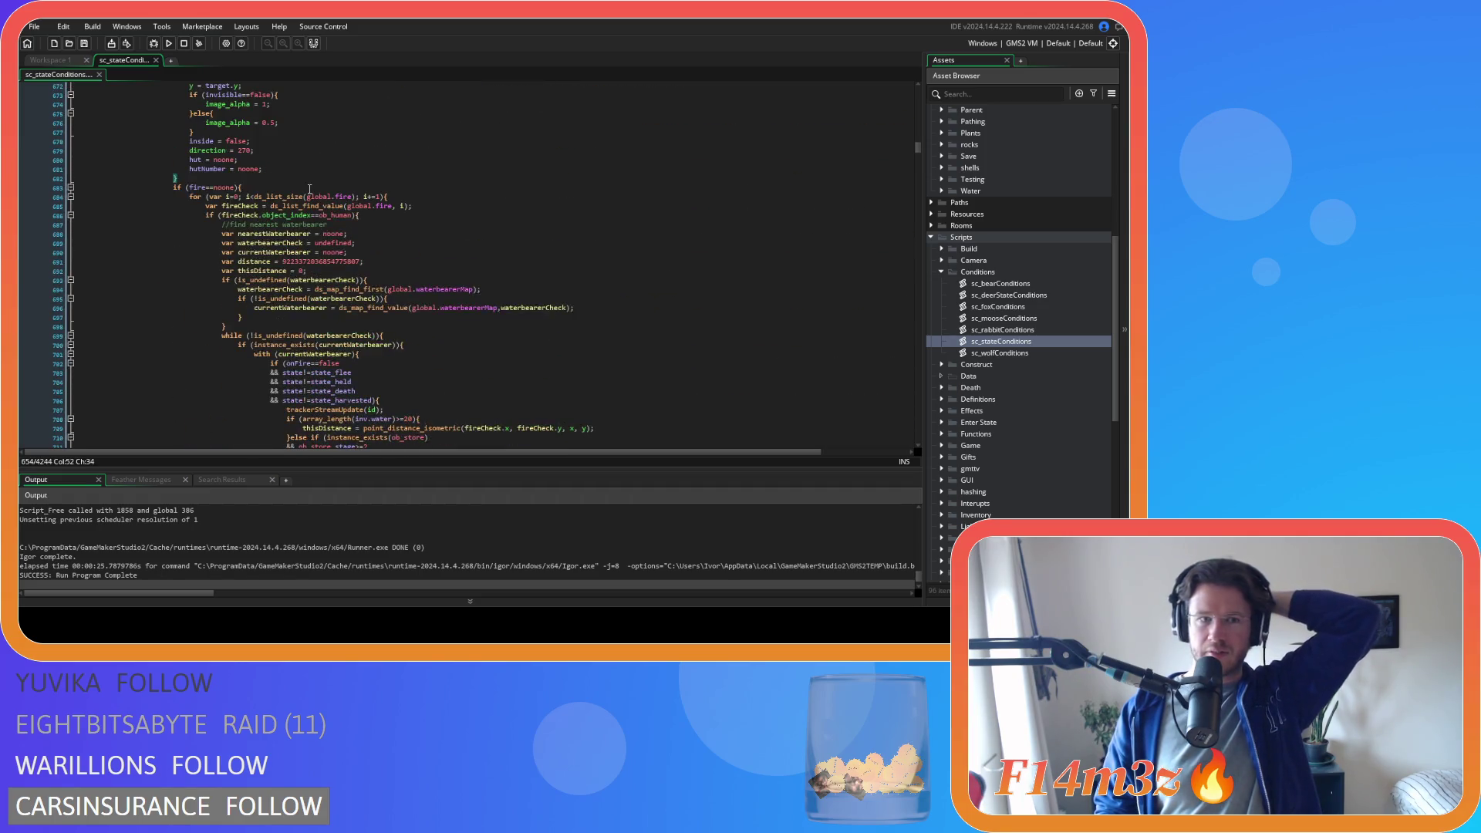
{"action": "scroll", "coordinate": [309, 188], "scroll_direction": "down", "scroll_amount": 3}
{"action": "scroll", "coordinate": [307, 191], "scroll_direction": "down", "scroll_amount": 2}
{"action": "scroll", "coordinate": [309, 187], "scroll_direction": "up", "scroll_amount": 5}
{"action": "scroll", "coordinate": [309, 186], "scroll_direction": "up", "scroll_amount": 15}
{"action": "scroll", "coordinate": [309, 187], "scroll_direction": "up", "scroll_amount": 15}
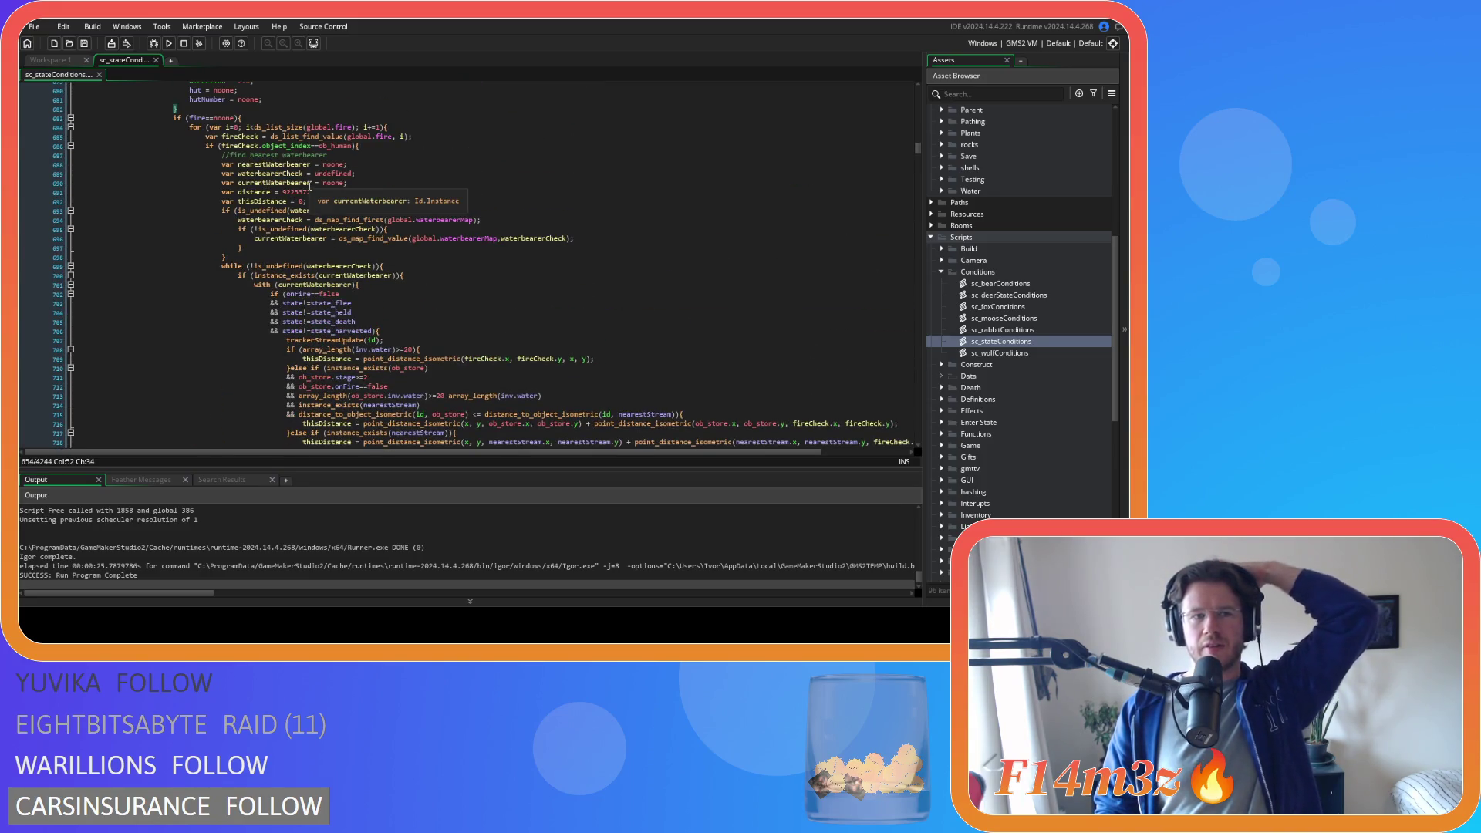
{"action": "scroll", "coordinate": [309, 186], "scroll_direction": "down", "scroll_amount": 4}
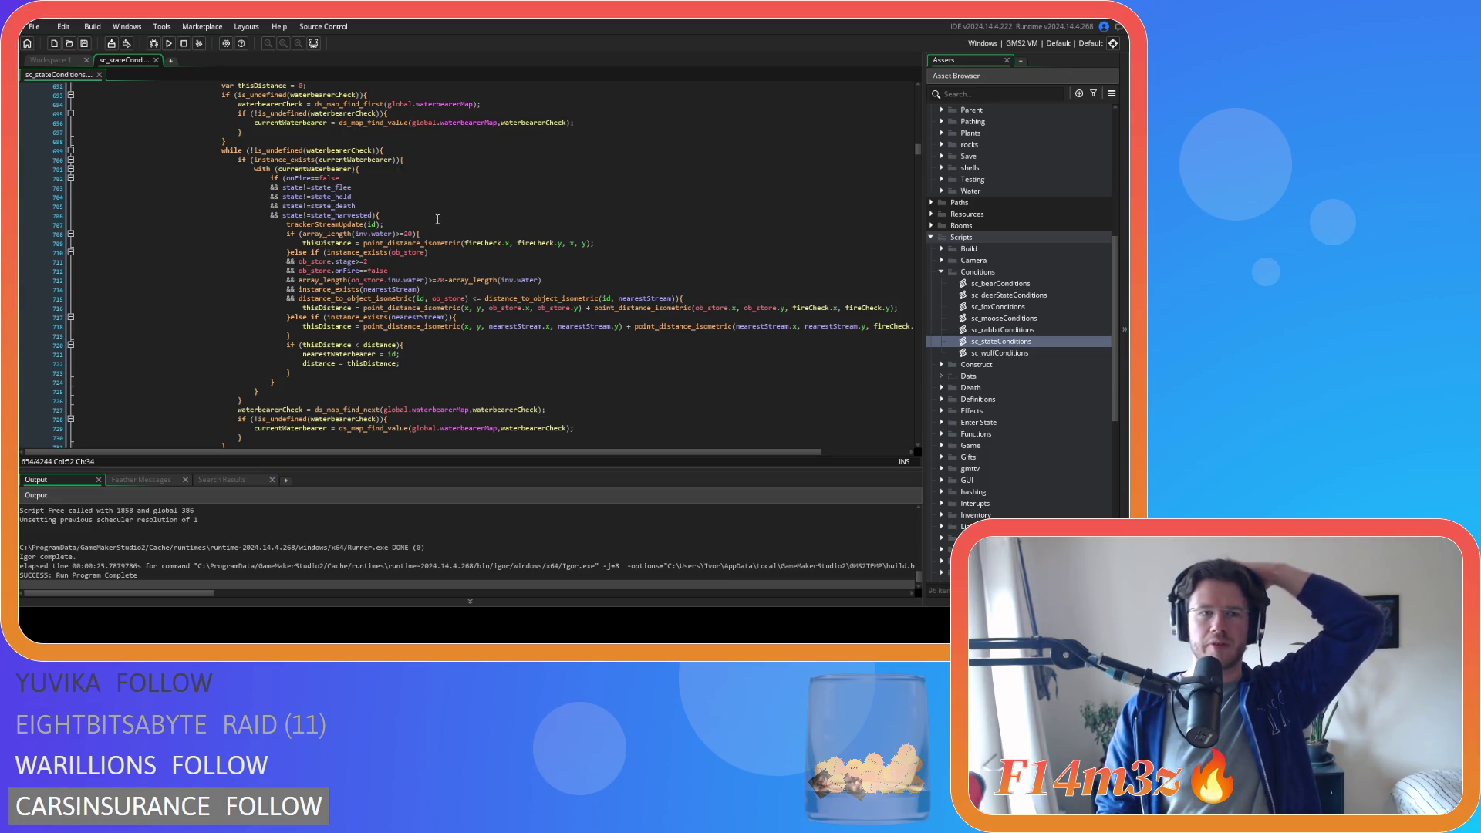
{"action": "scroll", "coordinate": [438, 217], "scroll_direction": "down", "scroll_amount": 5}
{"action": "scroll", "coordinate": [438, 218], "scroll_direction": "down", "scroll_amount": 4}
{"action": "scroll", "coordinate": [435, 224], "scroll_direction": "down", "scroll_amount": 5}
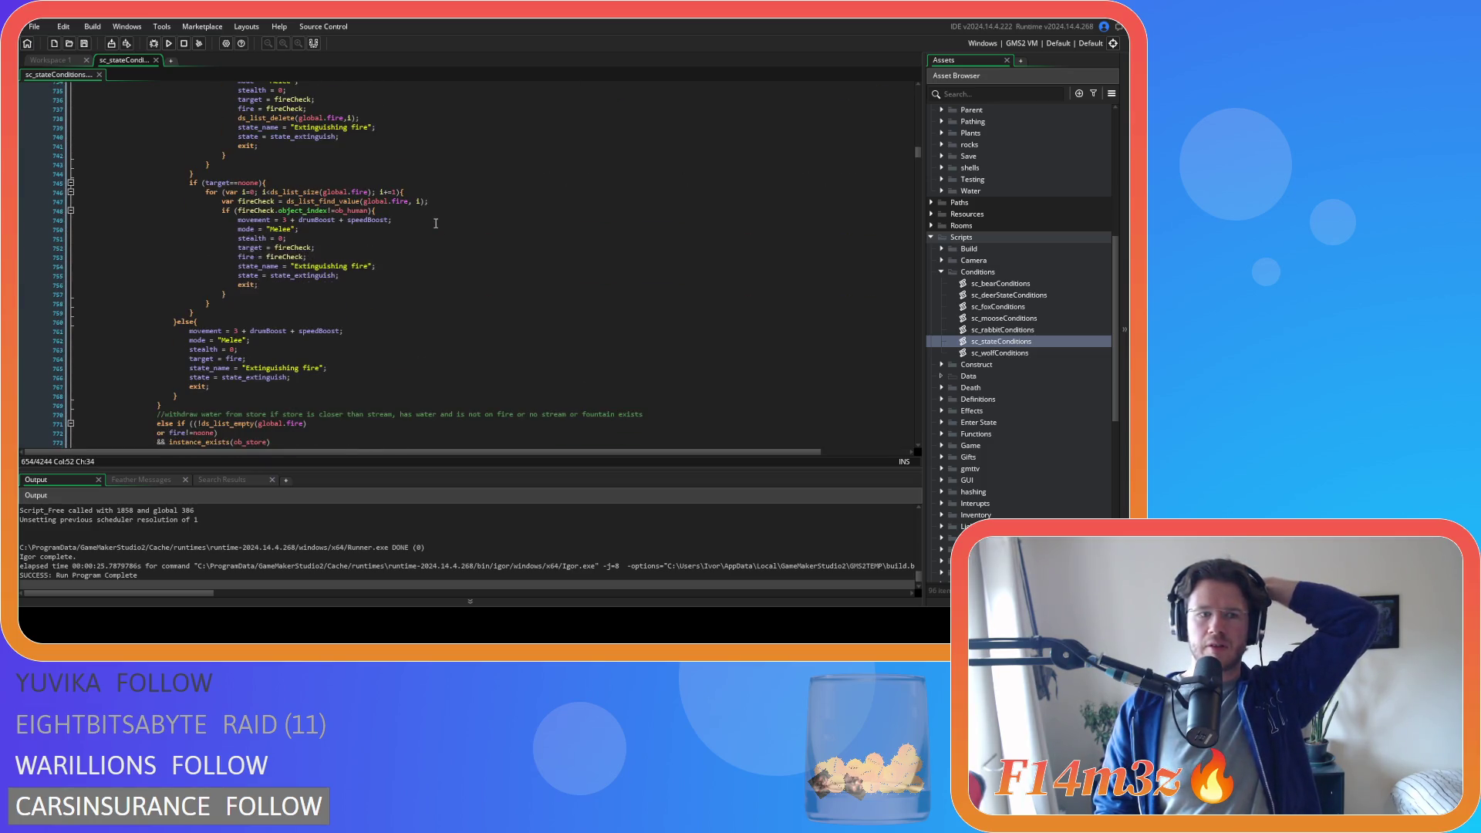
{"action": "scroll", "coordinate": [436, 224], "scroll_direction": "up", "scroll_amount": 5}
{"action": "scroll", "coordinate": [435, 222], "scroll_direction": "up", "scroll_amount": 5}
{"action": "scroll", "coordinate": [436, 224], "scroll_direction": "up", "scroll_amount": 5}
{"action": "scroll", "coordinate": [435, 223], "scroll_direction": "up", "scroll_amount": 5}
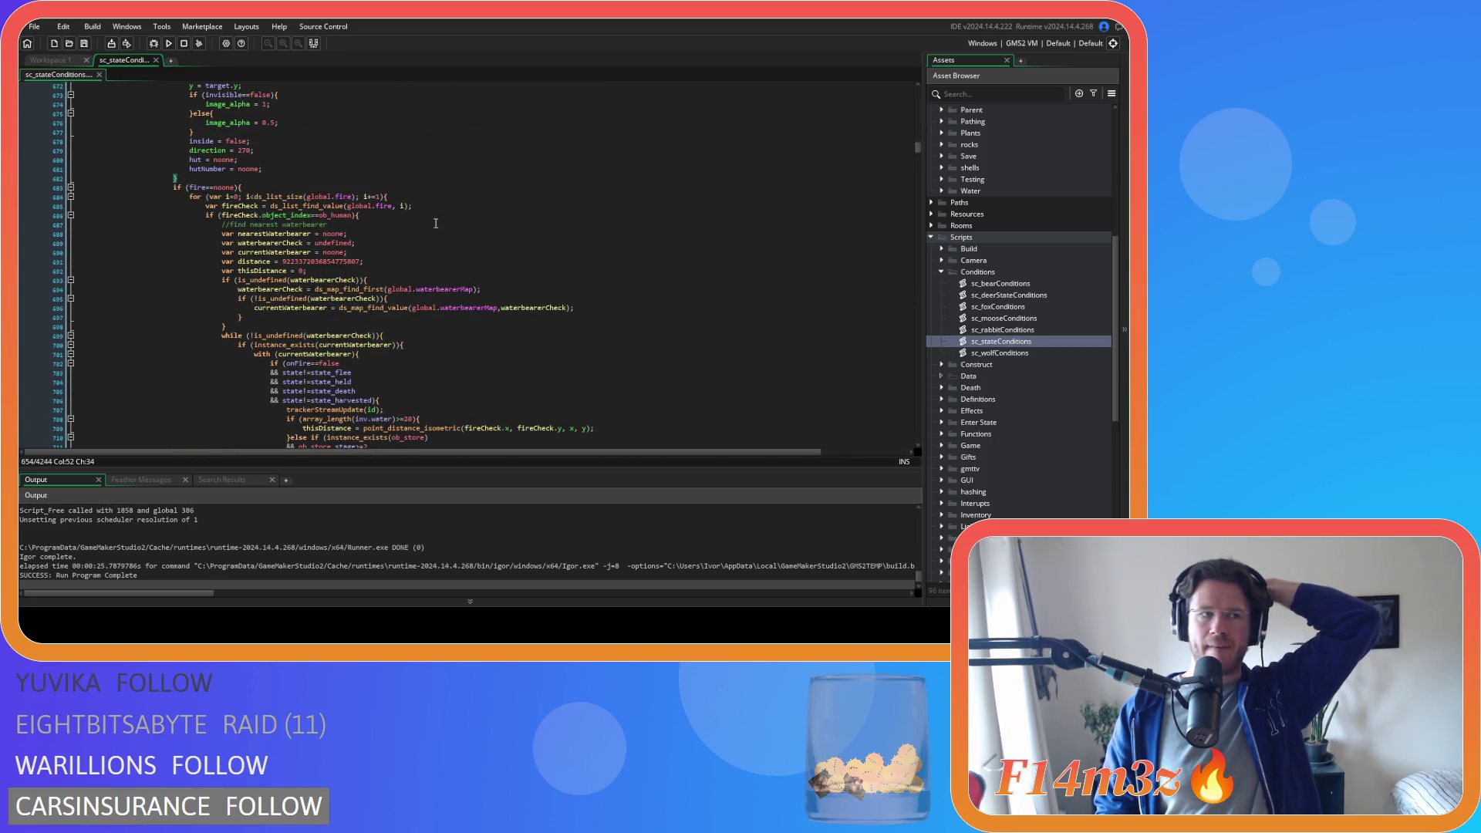
{"action": "scroll", "coordinate": [435, 223], "scroll_direction": "down", "scroll_amount": 7}
{"action": "scroll", "coordinate": [435, 223], "scroll_direction": "down", "scroll_amount": 7}
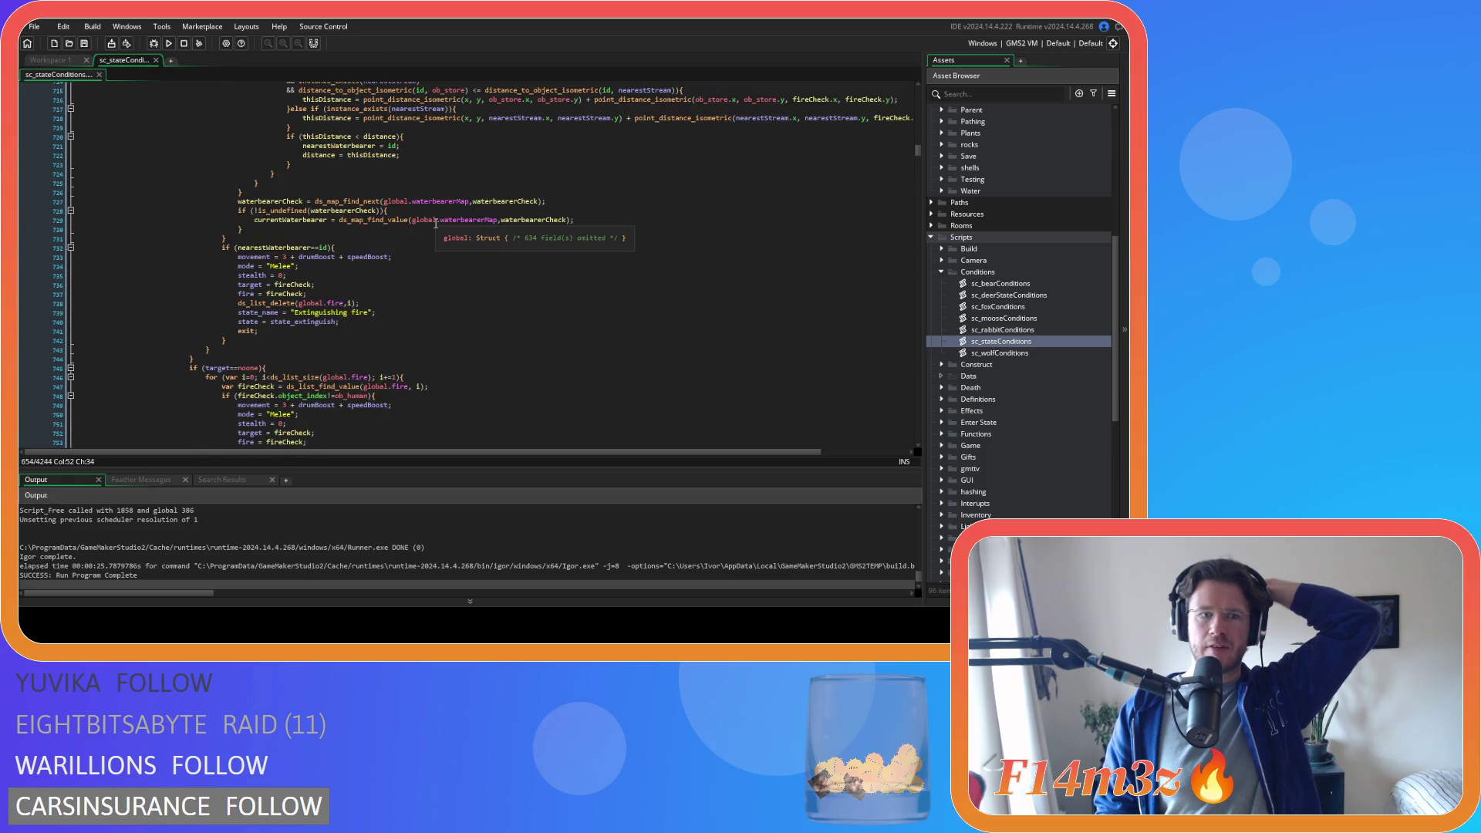
{"action": "scroll", "coordinate": [436, 224], "scroll_direction": "down", "scroll_amount": 3}
{"action": "scroll", "coordinate": [436, 224], "scroll_direction": "down", "scroll_amount": 3}
{"action": "scroll", "coordinate": [436, 223], "scroll_direction": "down", "scroll_amount": 3}
{"action": "scroll", "coordinate": [435, 223], "scroll_direction": "down", "scroll_amount": 3}
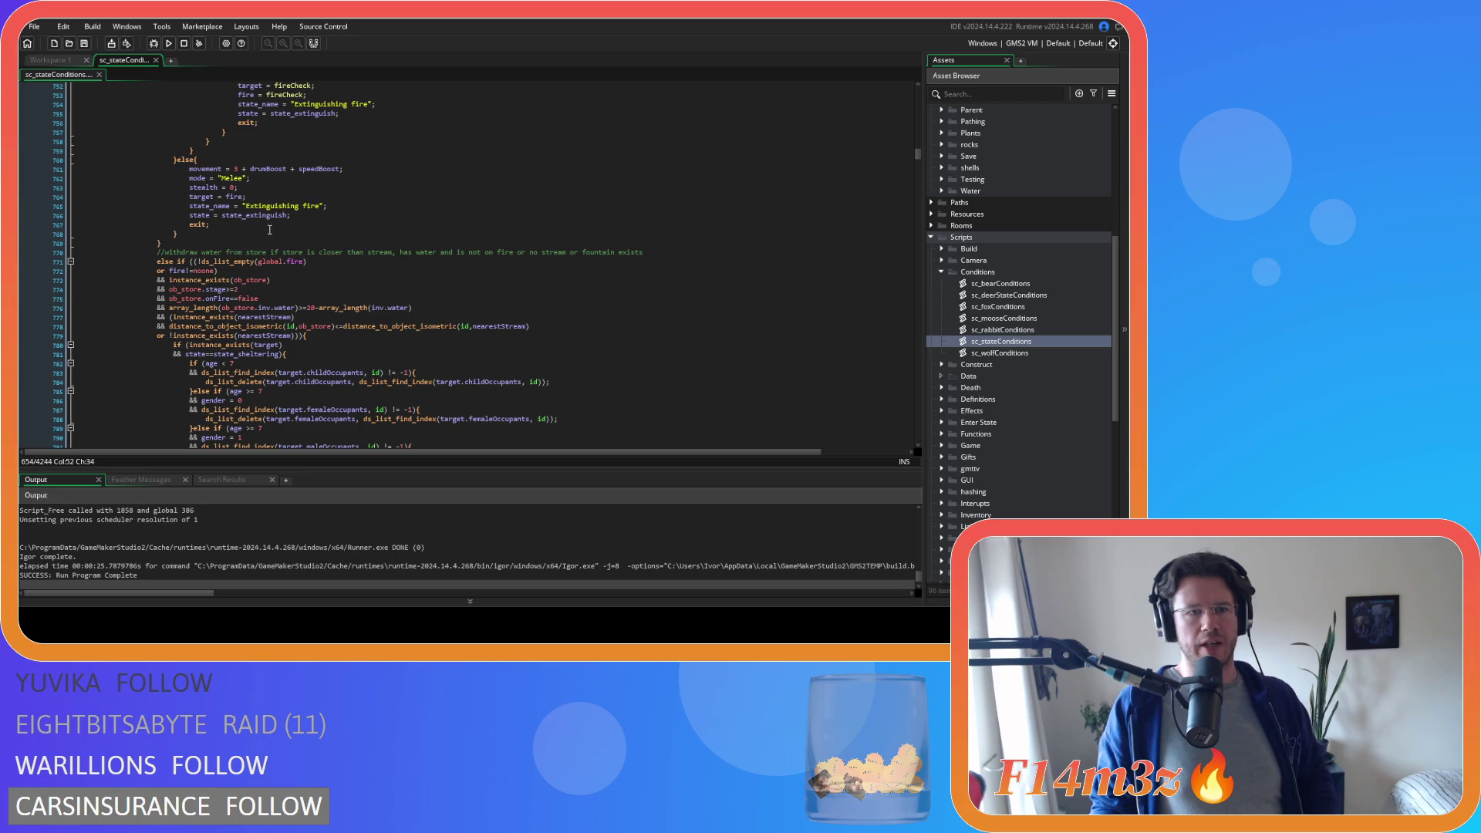
{"action": "scroll", "coordinate": [268, 229], "scroll_direction": "up", "scroll_amount": 3}
{"action": "scroll", "coordinate": [278, 228], "scroll_direction": "up", "scroll_amount": 3}
{"action": "scroll", "coordinate": [287, 227], "scroll_direction": "up", "scroll_amount": 3}
{"action": "scroll", "coordinate": [294, 224], "scroll_direction": "up", "scroll_amount": 3}
{"action": "scroll", "coordinate": [299, 227], "scroll_direction": "down", "scroll_amount": 5}
{"action": "scroll", "coordinate": [276, 273], "scroll_direction": "down", "scroll_amount": 2}
{"action": "left_click", "coordinate": [174, 300]}
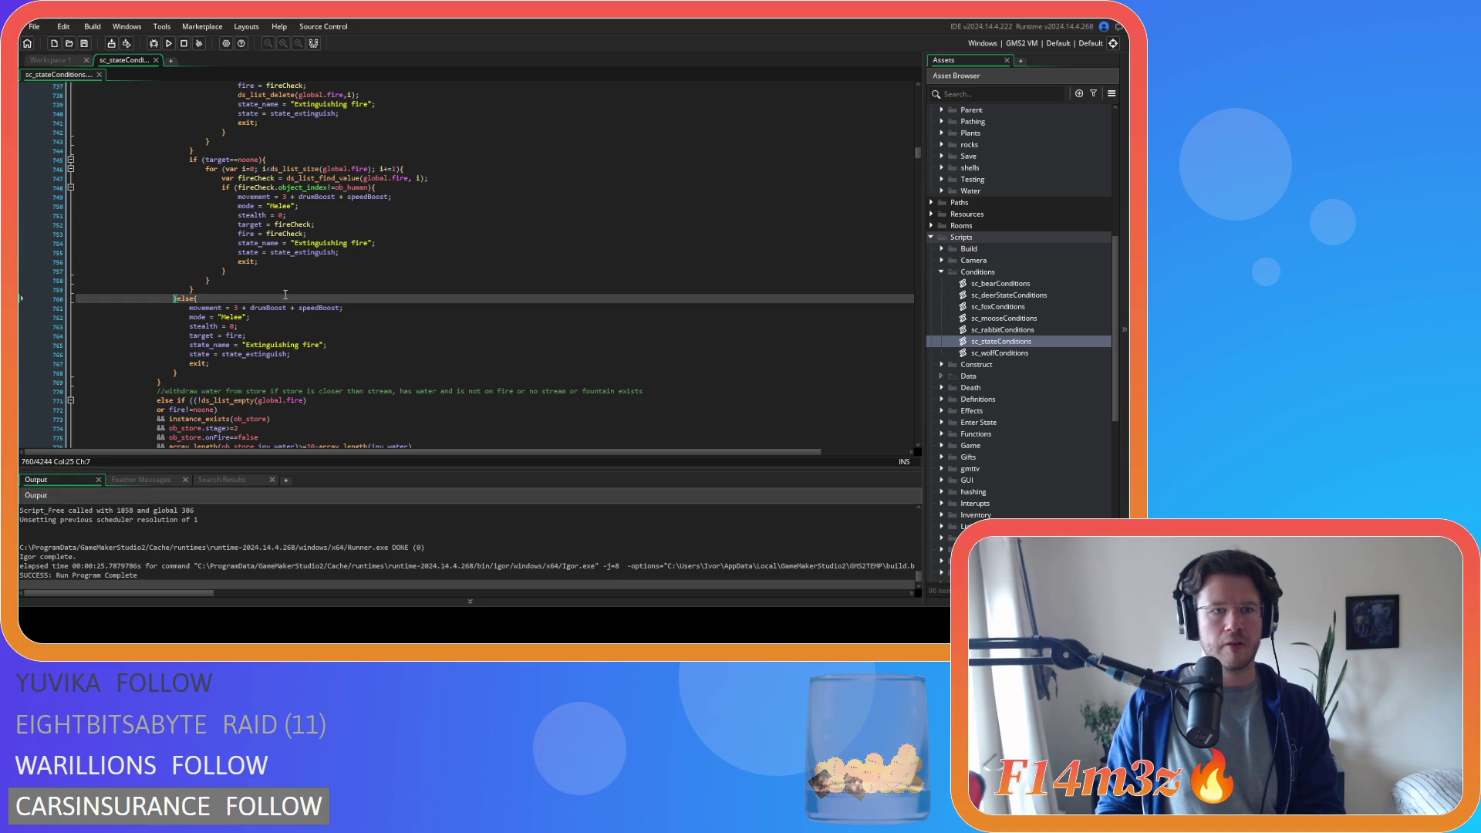
{"action": "scroll", "coordinate": [286, 293], "scroll_direction": "up", "scroll_amount": 8}
{"action": "scroll", "coordinate": [289, 289], "scroll_direction": "up", "scroll_amount": 8}
{"action": "scroll", "coordinate": [292, 285], "scroll_direction": "up", "scroll_amount": 7}
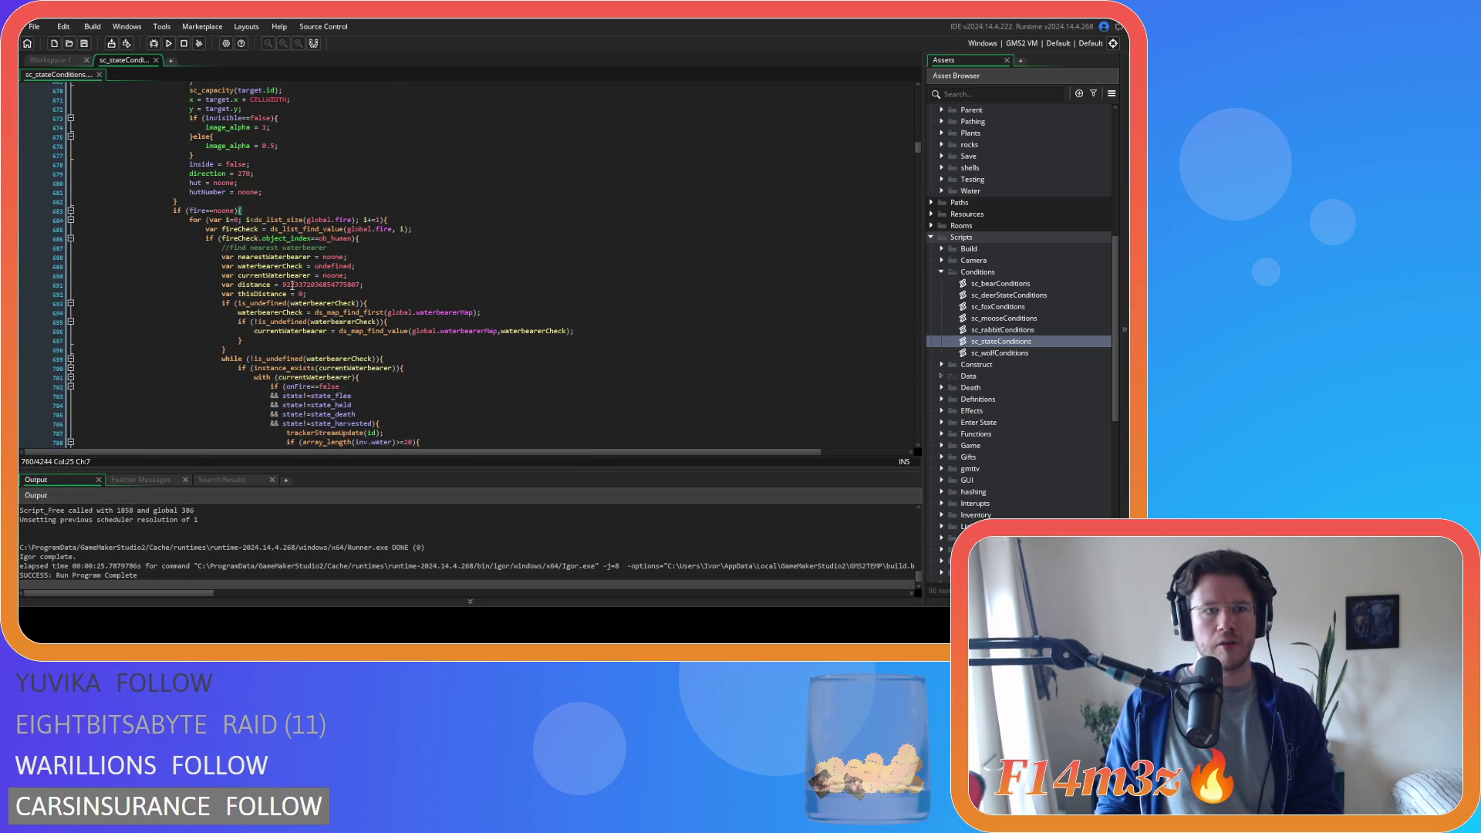
{"action": "scroll", "coordinate": [293, 285], "scroll_direction": "down", "scroll_amount": 4}
{"action": "scroll", "coordinate": [292, 286], "scroll_direction": "down", "scroll_amount": 6}
{"action": "scroll", "coordinate": [292, 285], "scroll_direction": "up", "scroll_amount": 2}
{"action": "scroll", "coordinate": [292, 285], "scroll_direction": "up", "scroll_amount": 8}
{"action": "scroll", "coordinate": [293, 285], "scroll_direction": "up", "scroll_amount": 5}
{"action": "scroll", "coordinate": [292, 285], "scroll_direction": "up", "scroll_amount": 4}
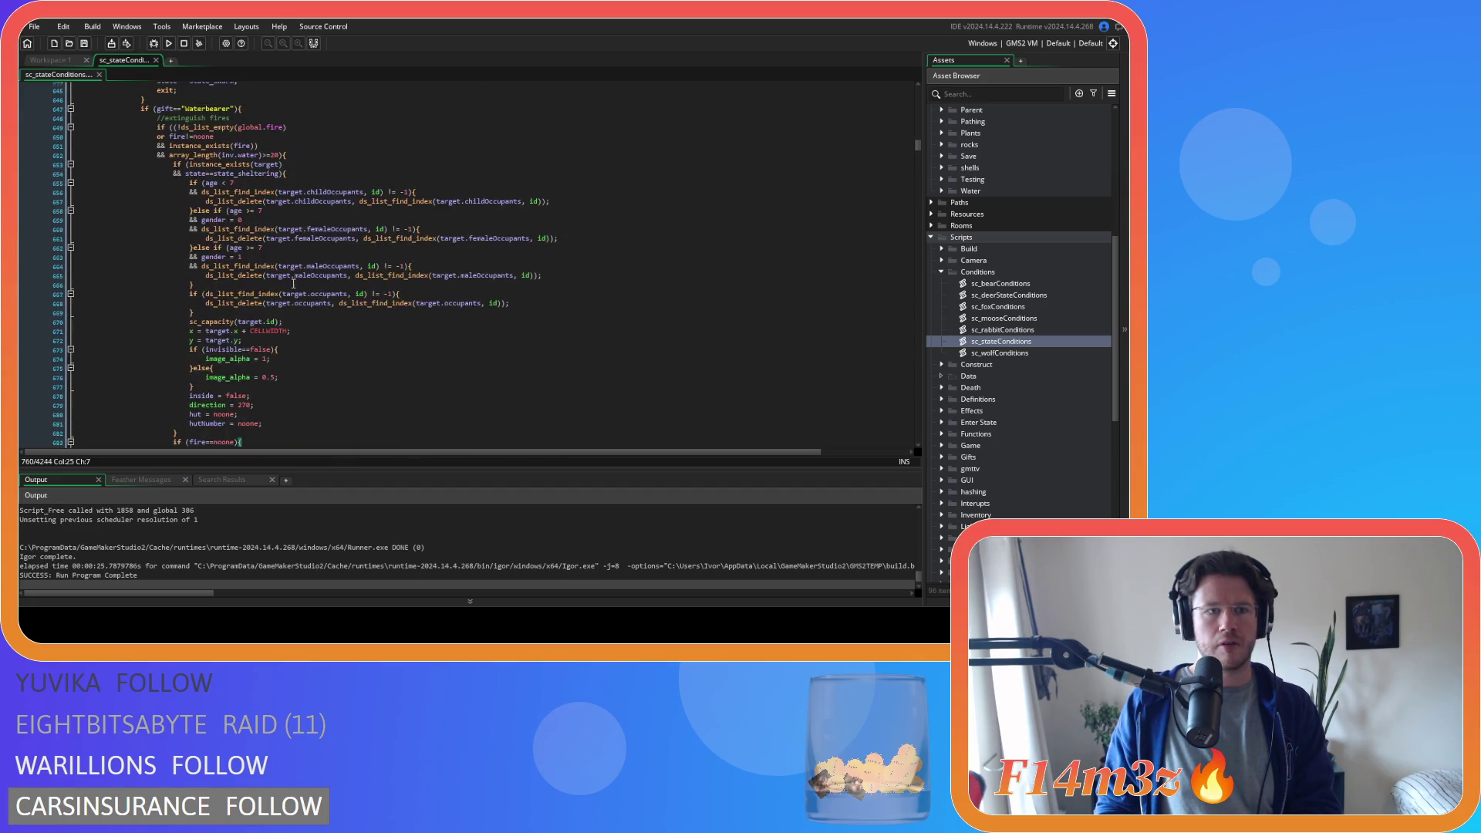
{"action": "left_click", "coordinate": [323, 156]}
{"action": "scroll", "coordinate": [324, 174], "scroll_direction": "down", "scroll_amount": 10}
{"action": "scroll", "coordinate": [330, 202], "scroll_direction": "down", "scroll_amount": 10}
{"action": "scroll", "coordinate": [340, 236], "scroll_direction": "down", "scroll_amount": 12}
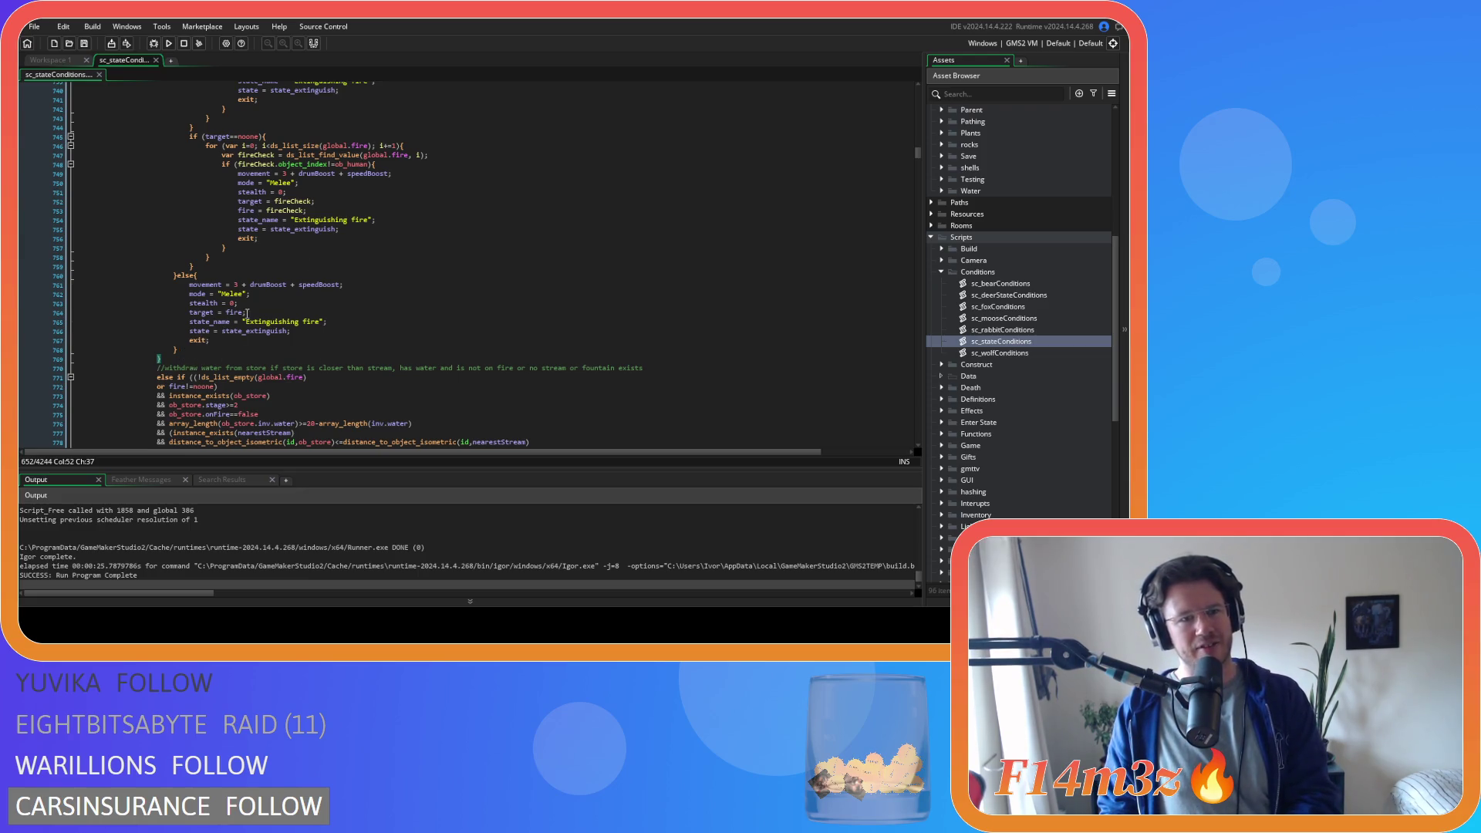
{"action": "left_click", "coordinate": [190, 350]}
- Add trackerStreamUpdate(id); after the water-bearer loop's harvested-state check and save sc_stateConditions
{"action": "key", "text": "Return"}
{"action": "type", "text": "trackerStreamUpdate(id);"}
{"action": "scroll", "coordinate": [233, 347], "scroll_direction": "down", "scroll_amount": 3}
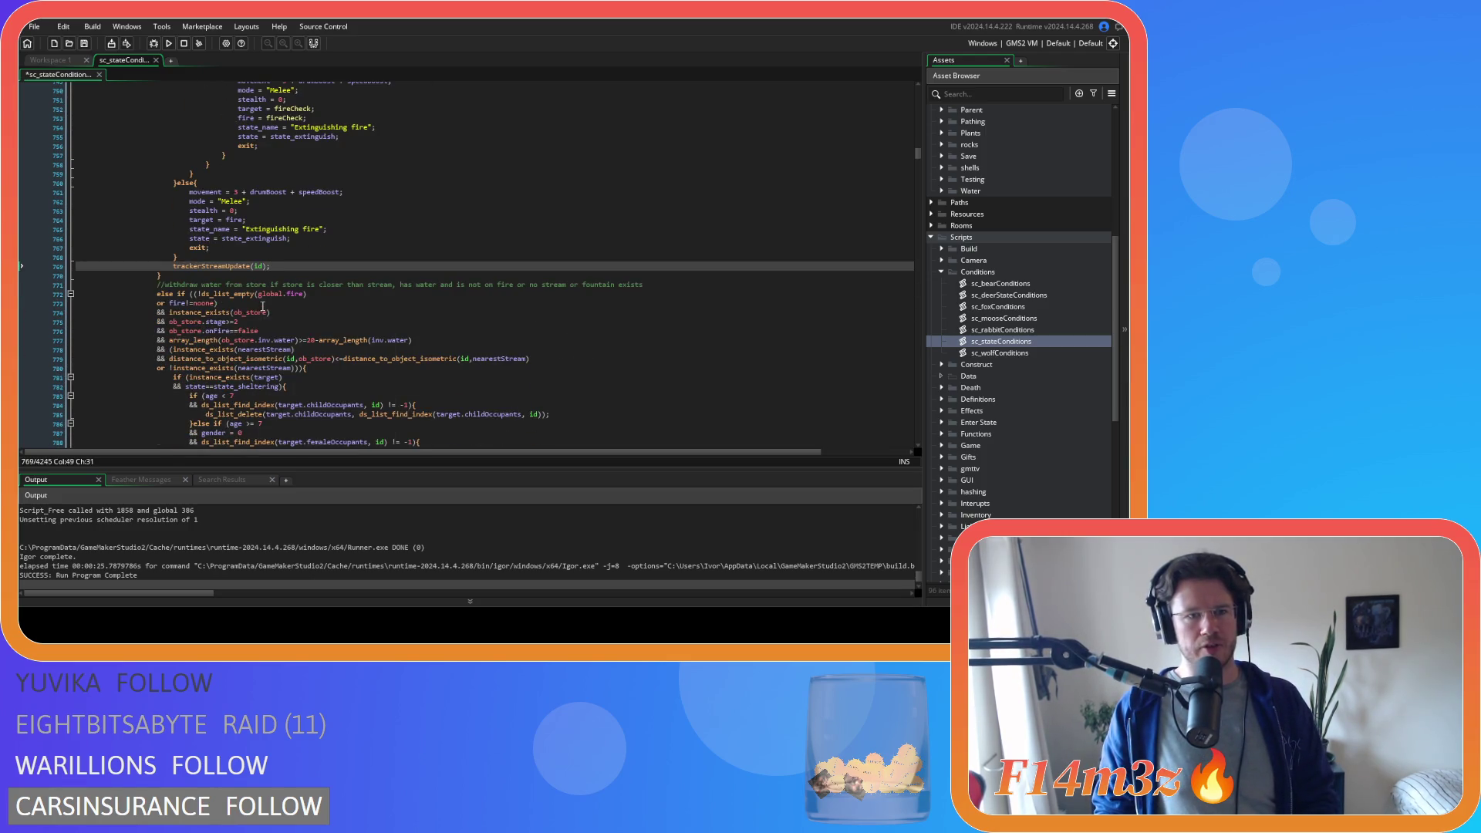
{"action": "scroll", "coordinate": [274, 270], "scroll_direction": "down", "scroll_amount": 2}
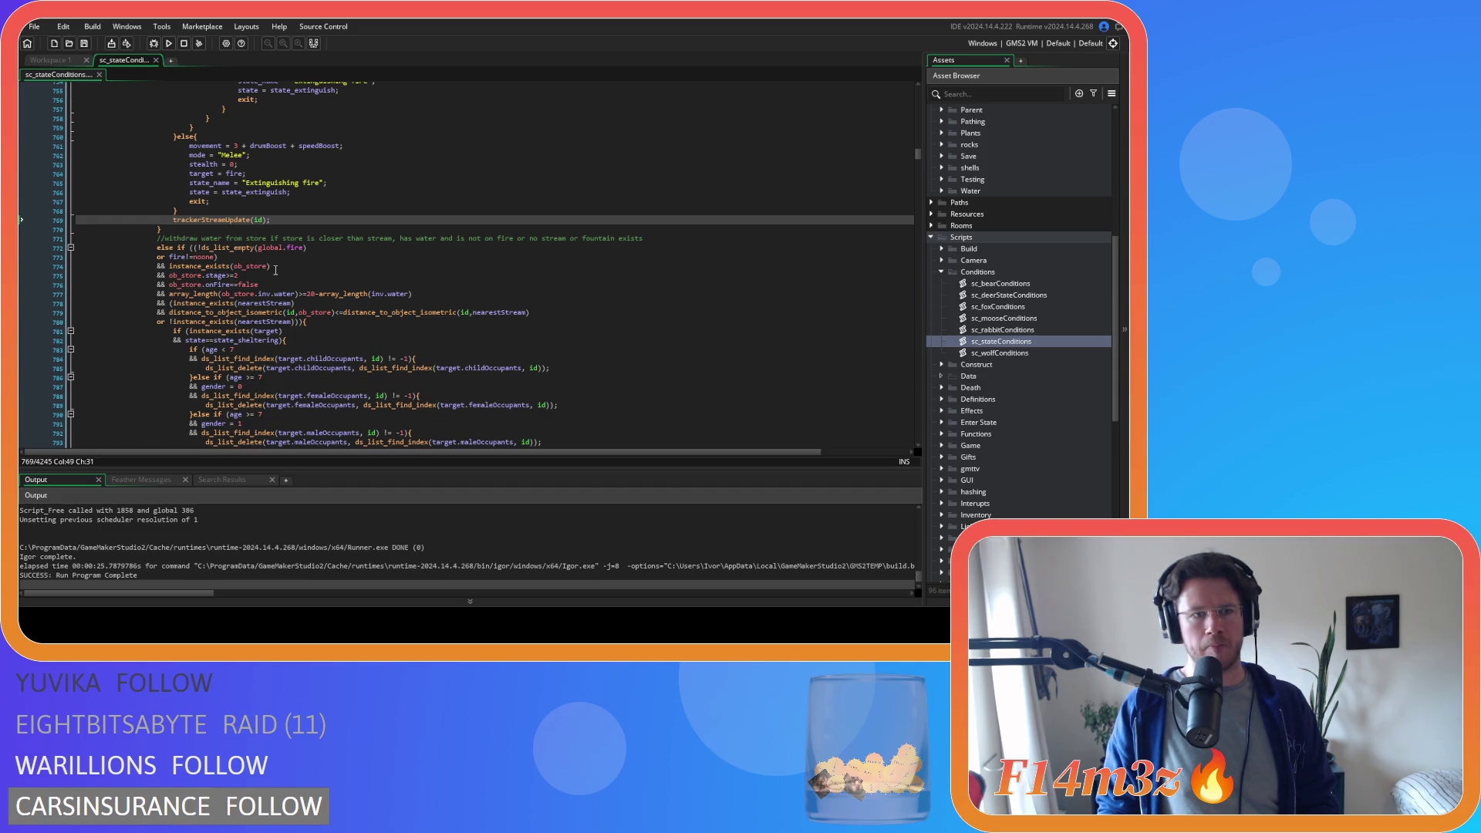
{"action": "scroll", "coordinate": [274, 270], "scroll_direction": "down", "scroll_amount": 2}
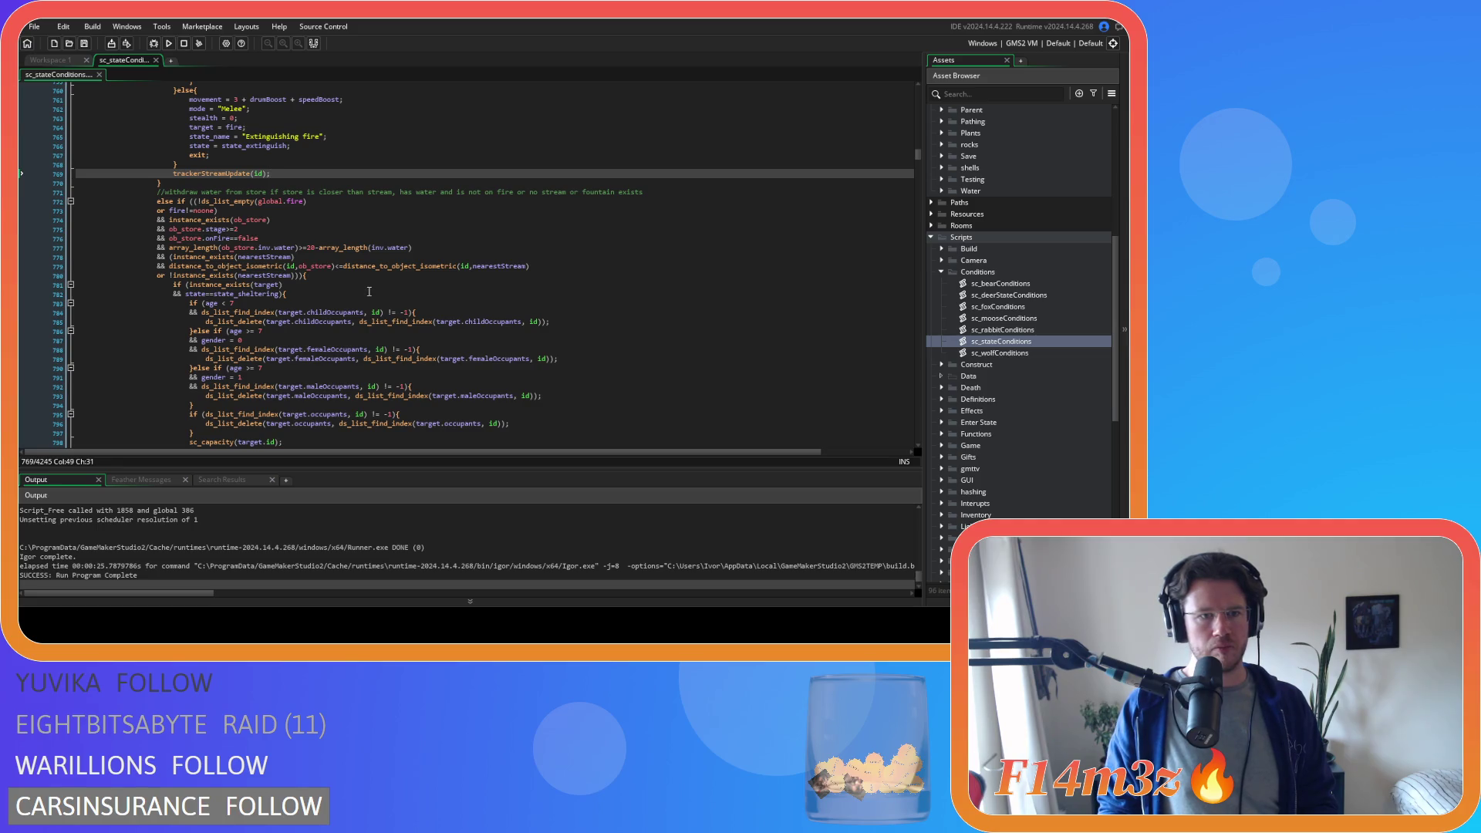
{"action": "scroll", "coordinate": [369, 286], "scroll_direction": "down", "scroll_amount": 5}
{"action": "scroll", "coordinate": [370, 282], "scroll_direction": "down", "scroll_amount": 5}
{"action": "scroll", "coordinate": [372, 278], "scroll_direction": "down", "scroll_amount": 5}
{"action": "scroll", "coordinate": [374, 271], "scroll_direction": "down", "scroll_amount": 5}
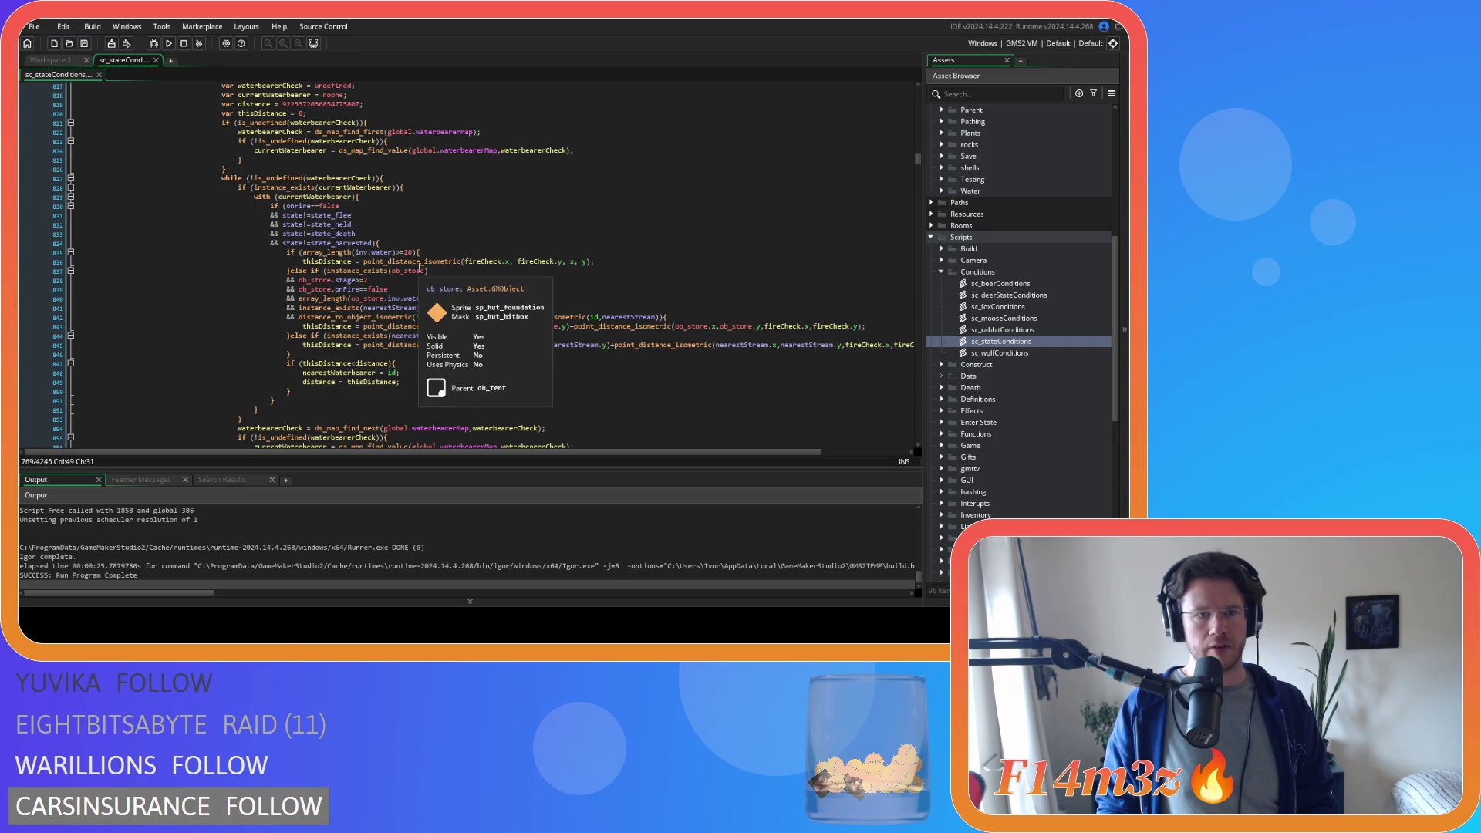
{"action": "left_click", "coordinate": [533, 241]}
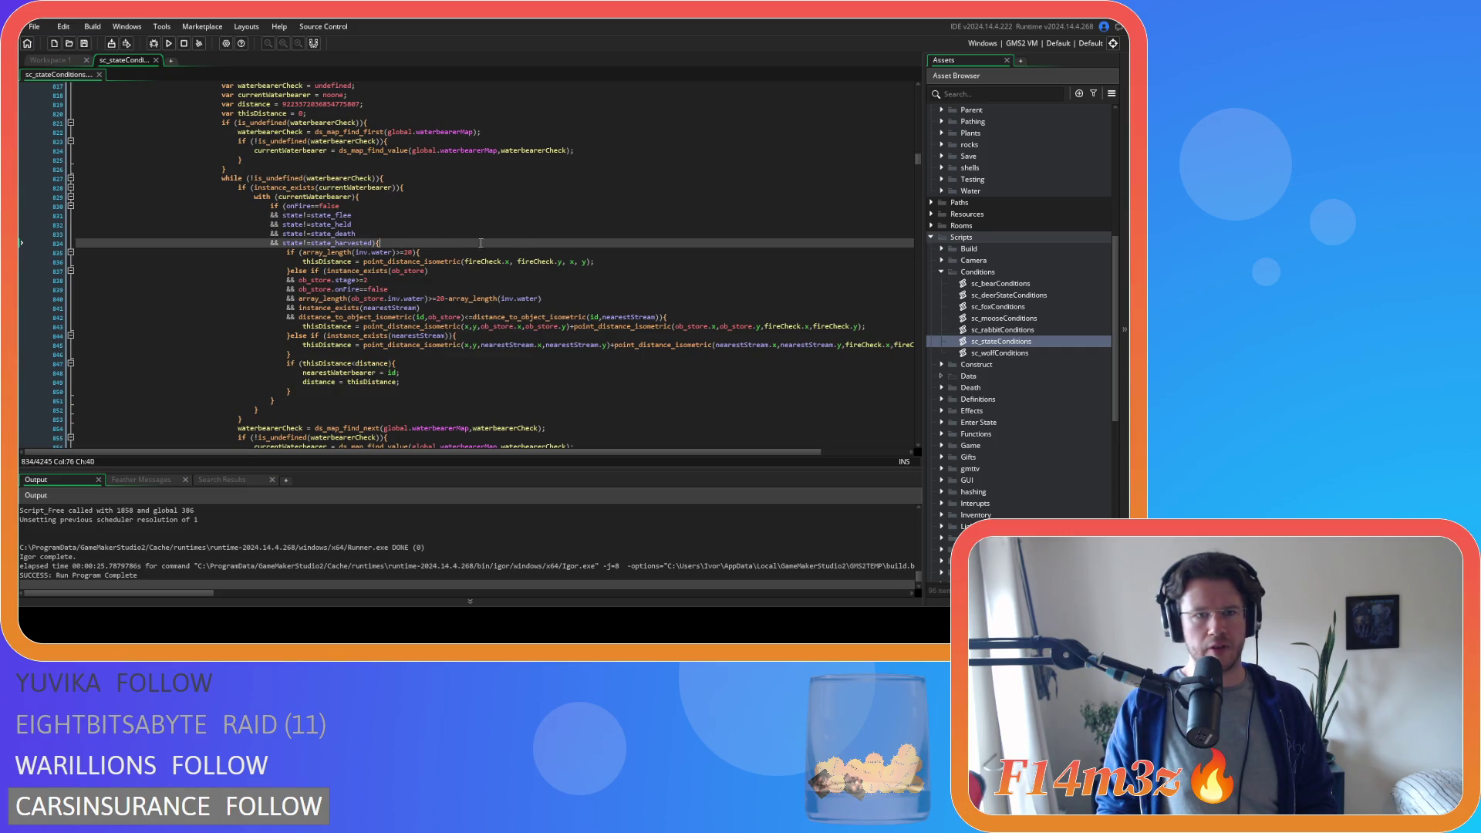
{"action": "key", "text": "Return"}
{"action": "type", "text": "trackerStreamUpdate(id);"}
{"action": "key", "text": "ctrl+s"}
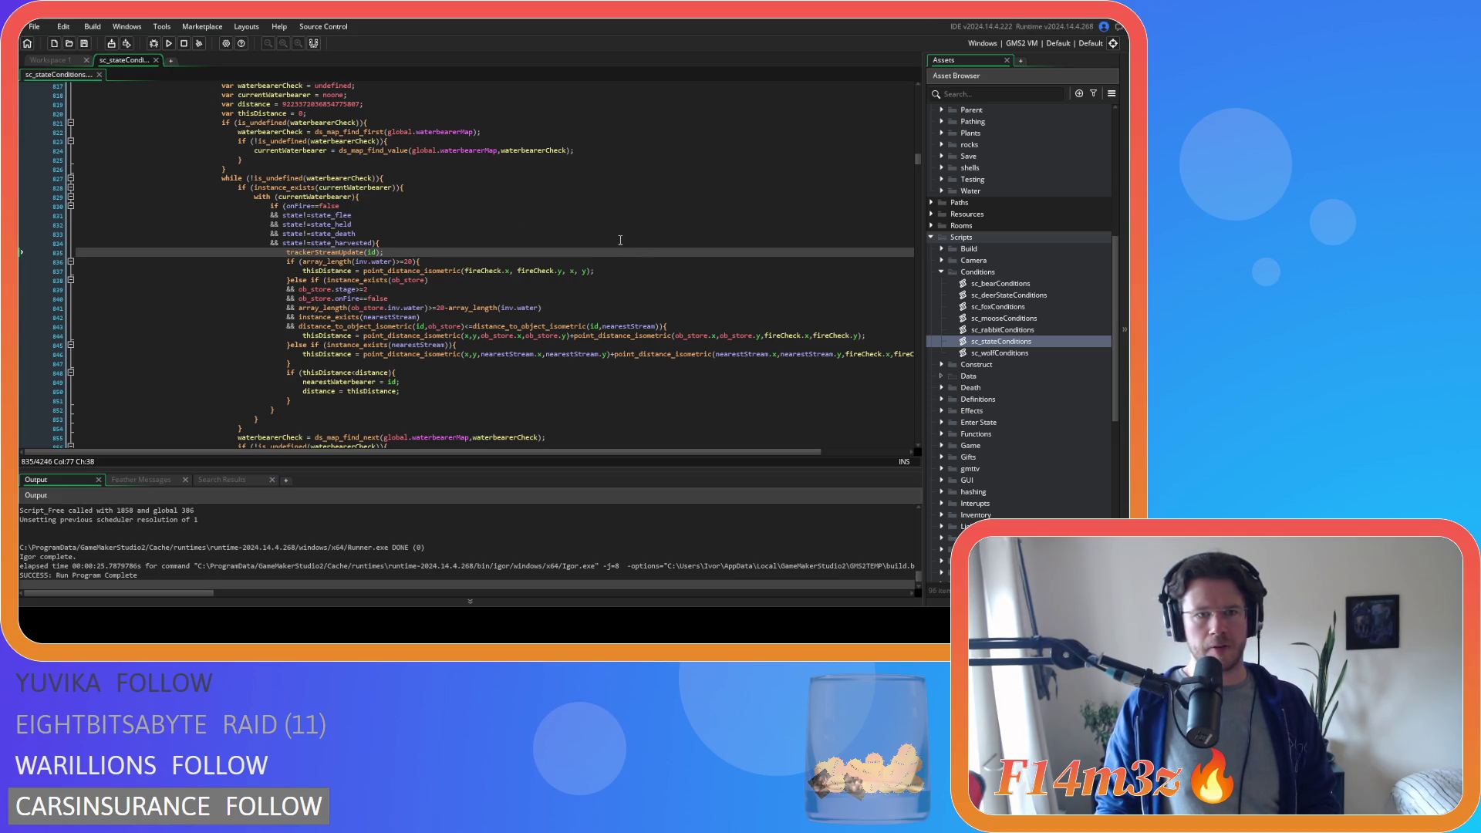
{"action": "scroll", "coordinate": [620, 240], "scroll_direction": "up", "scroll_amount": 10}
{"action": "scroll", "coordinate": [620, 241], "scroll_direction": "up", "scroll_amount": 10}
{"action": "scroll", "coordinate": [618, 242], "scroll_direction": "up", "scroll_amount": 10}
{"action": "scroll", "coordinate": [617, 247], "scroll_direction": "up", "scroll_amount": 10}
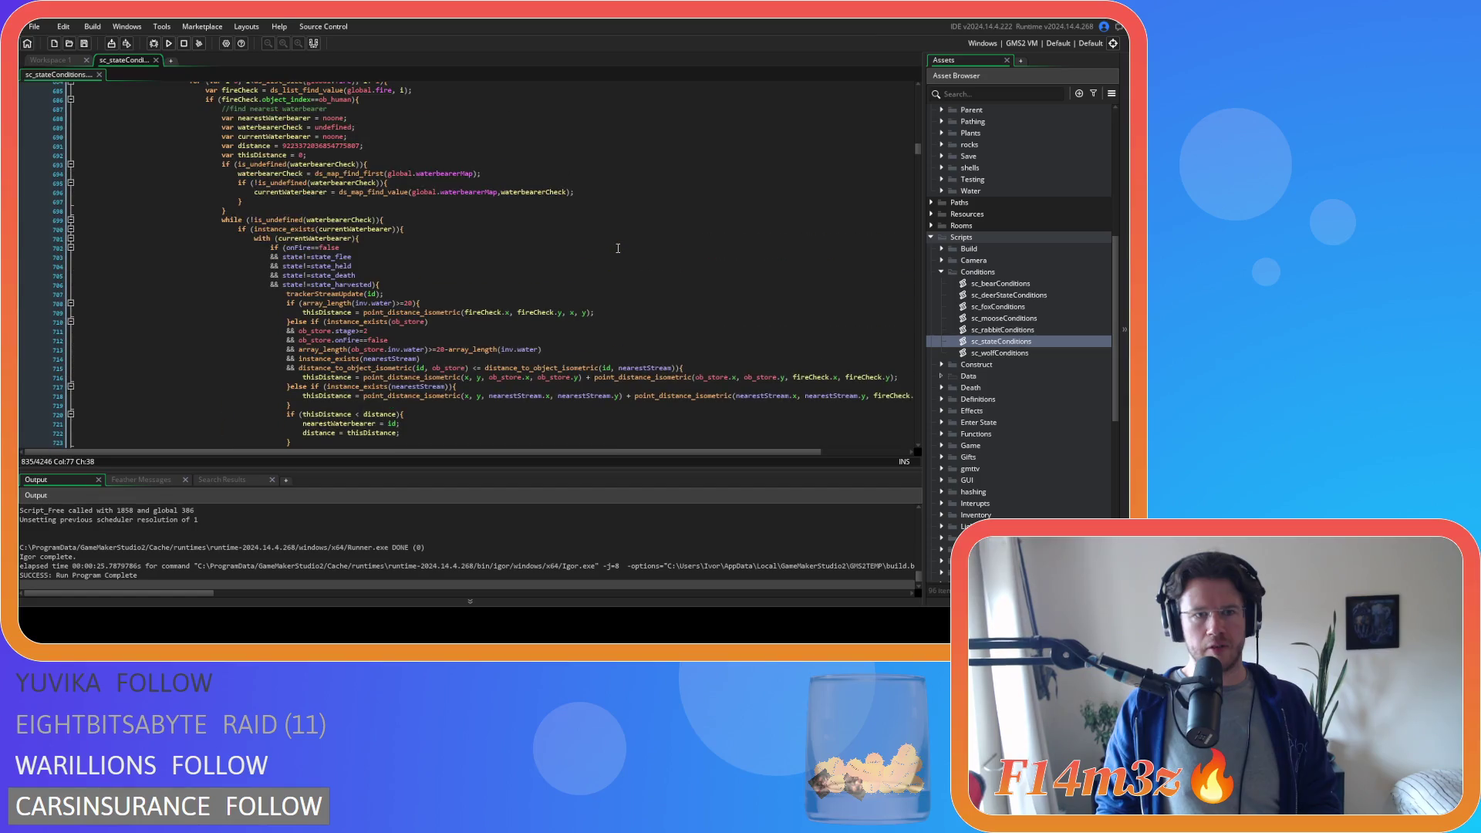
{"action": "scroll", "coordinate": [618, 248], "scroll_direction": "down", "scroll_amount": 10}
{"action": "scroll", "coordinate": [580, 267], "scroll_direction": "down", "scroll_amount": 10}
- Add trackerStreamUpdate(id); after the water-withdrawing branch's else block
{"action": "left_click", "coordinate": [307, 308]}
{"action": "key", "text": "Return"}
{"action": "type", "text": "trackerStreamUpdate(id);"}
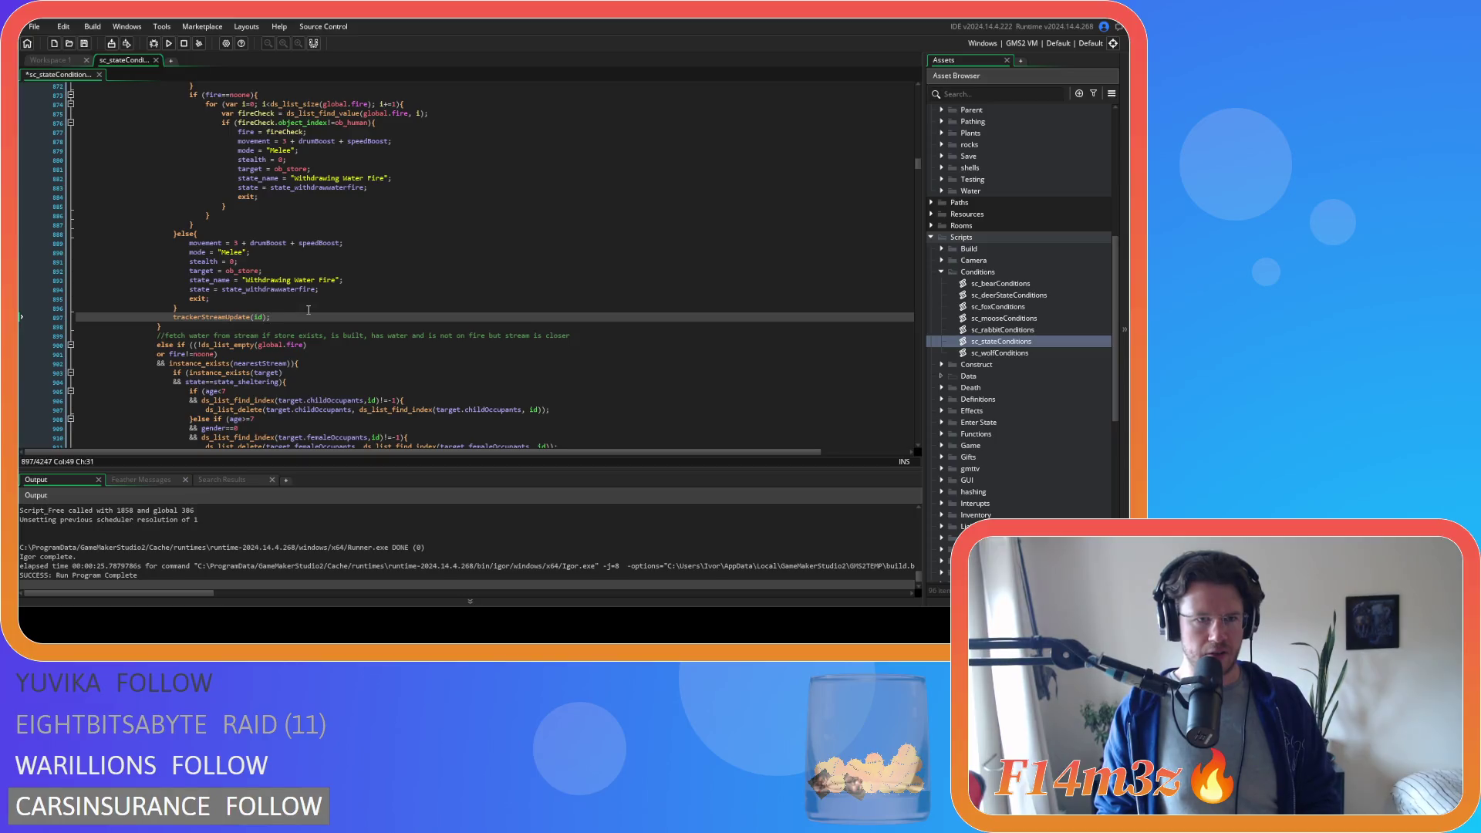
{"action": "scroll", "coordinate": [308, 308], "scroll_direction": "down", "scroll_amount": 5}
{"action": "scroll", "coordinate": [313, 303], "scroll_direction": "down", "scroll_amount": 5}
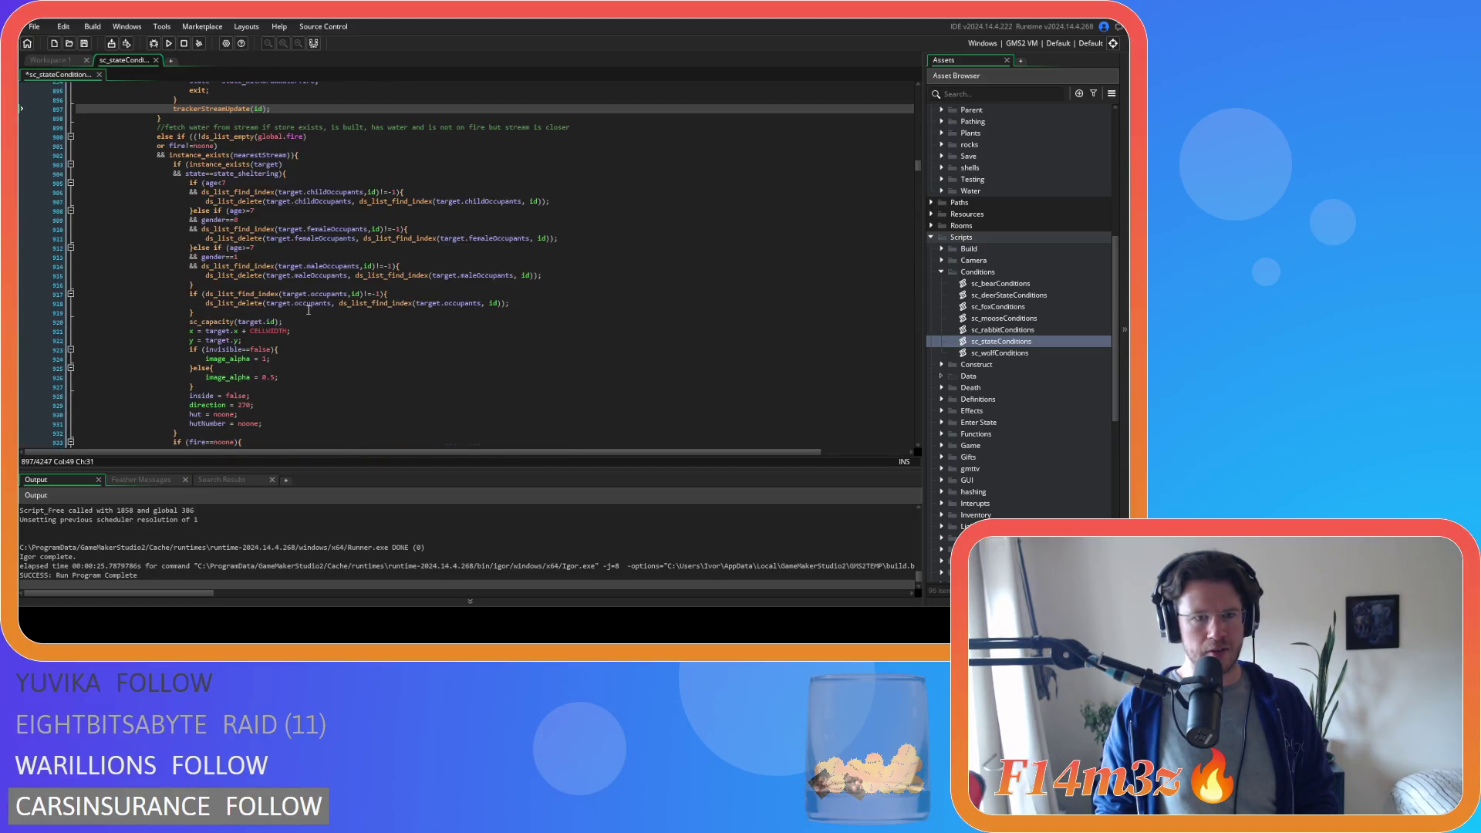
{"action": "scroll", "coordinate": [324, 296], "scroll_direction": "down", "scroll_amount": 5}
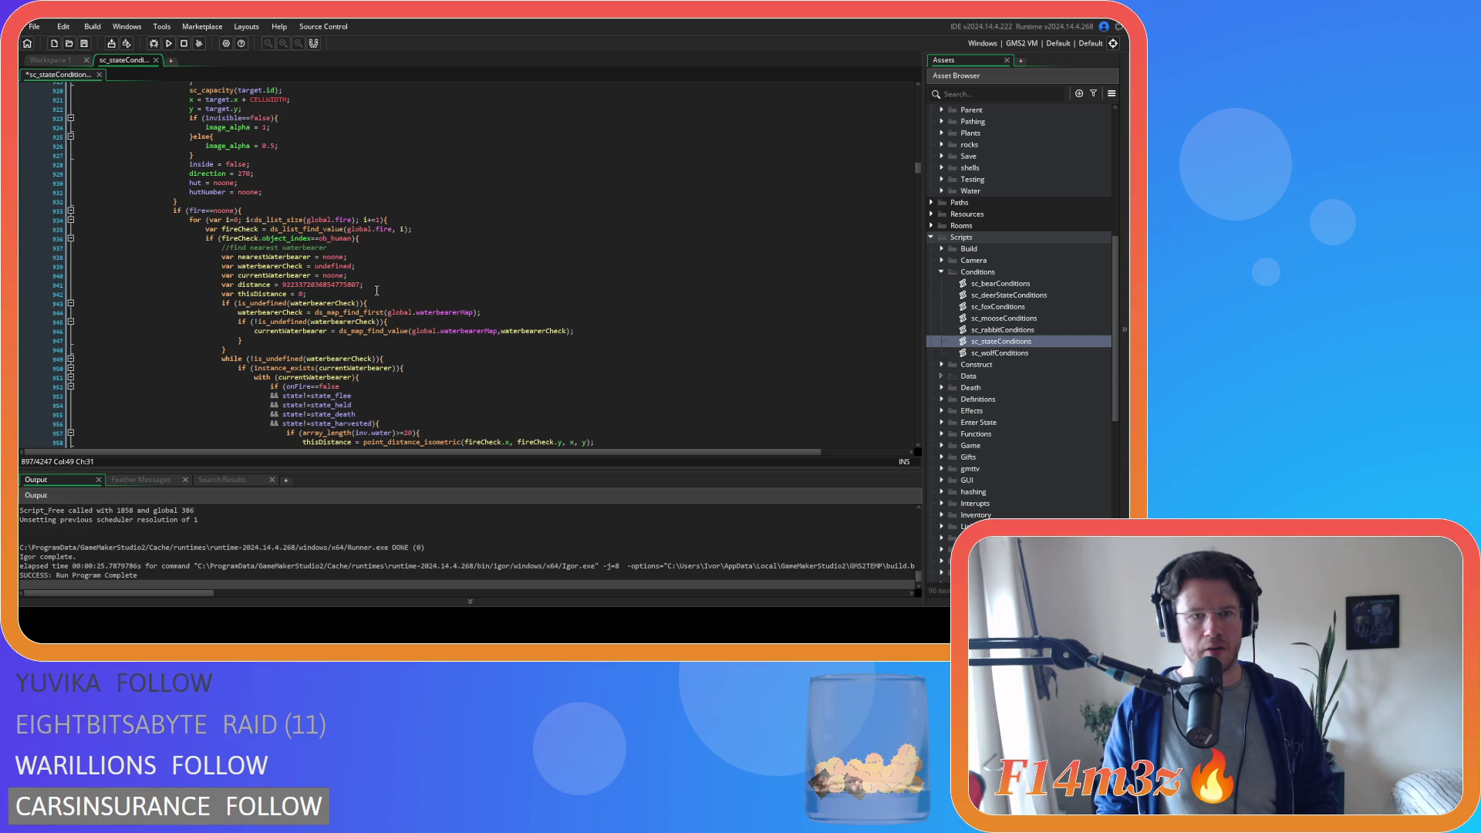
{"action": "scroll", "coordinate": [395, 301], "scroll_direction": "down", "scroll_amount": 4}
- Add trackerStreamUpdate(id); in the stream-fetch loop and save sc_stateConditions
{"action": "left_click", "coordinate": [423, 307]}
{"action": "key", "text": "Return"}
{"action": "type", "text": "trackerStreamUpdate(id);"}
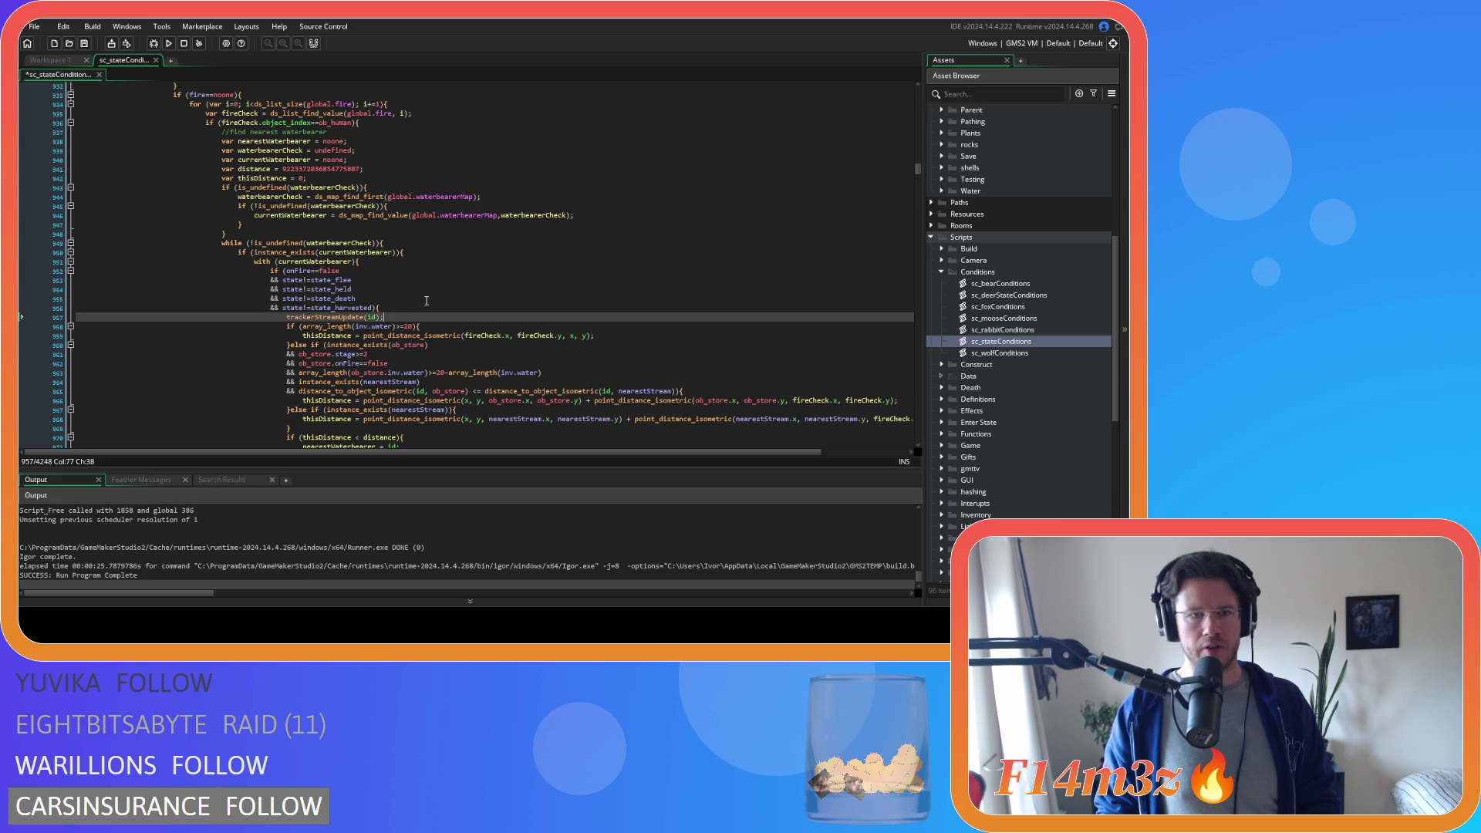
{"action": "key", "text": "ctrl+s"}
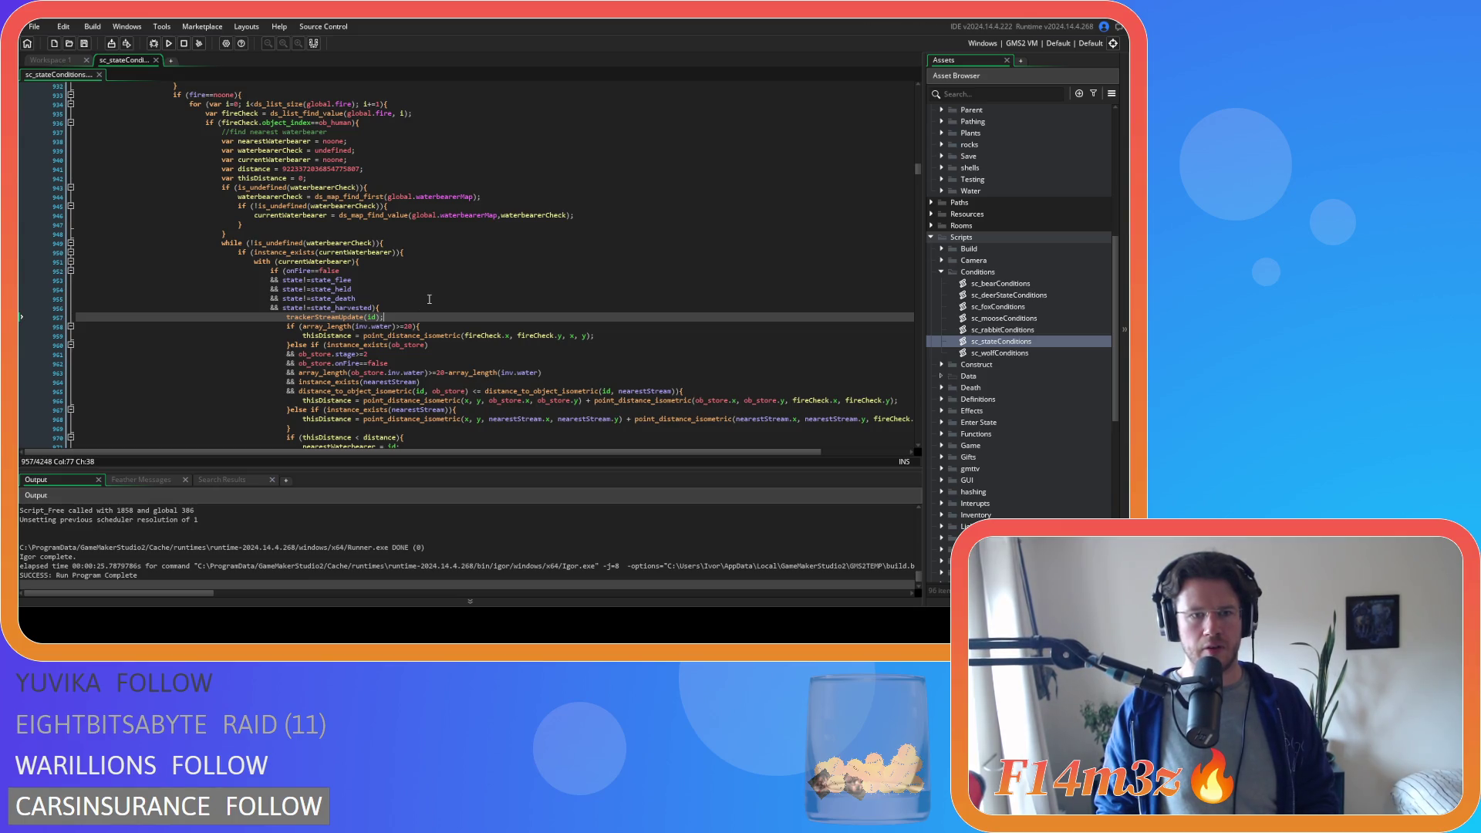
{"action": "scroll", "coordinate": [428, 299], "scroll_direction": "down", "scroll_amount": 3}
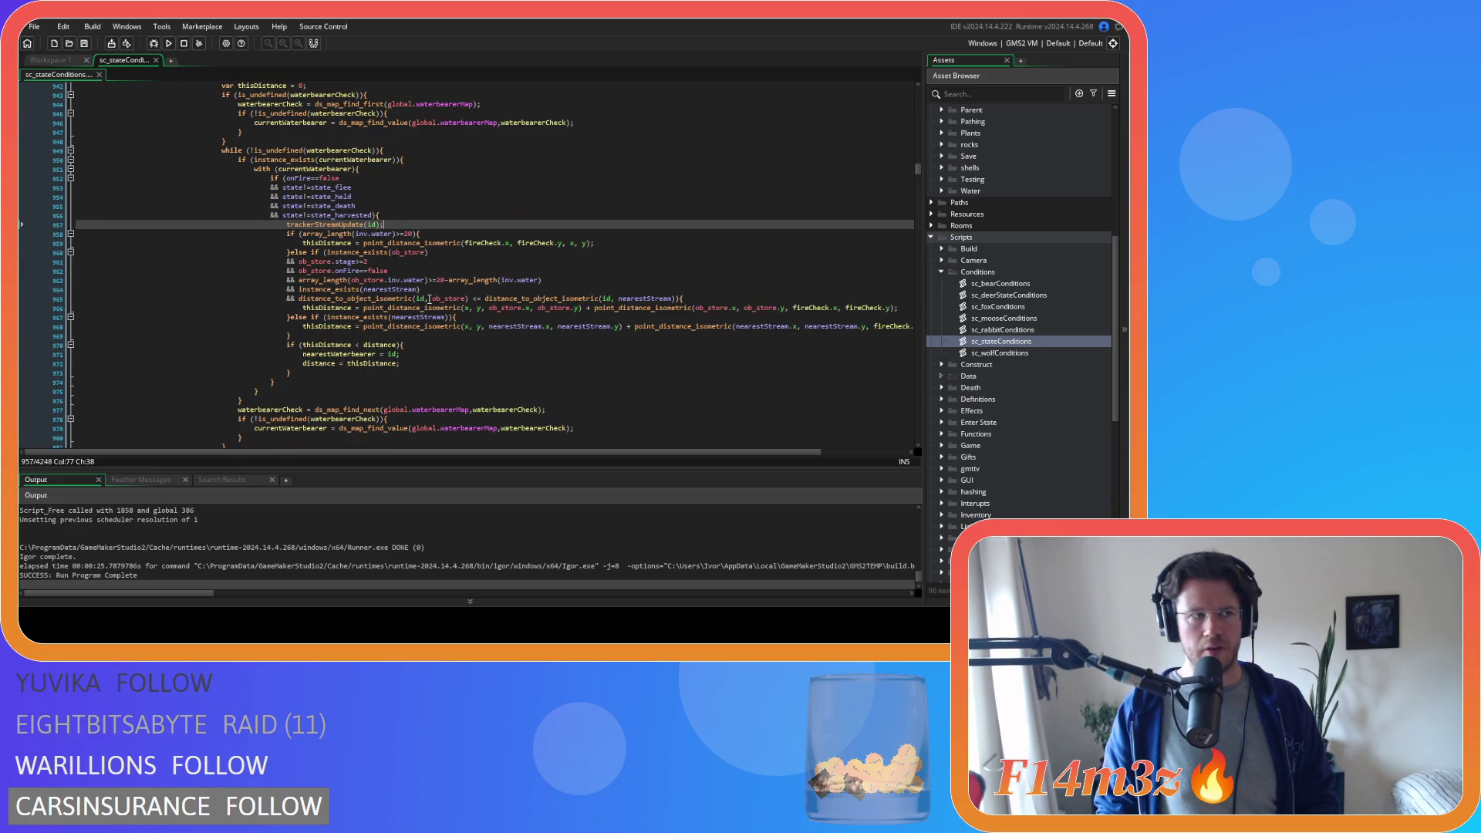
{"action": "scroll", "coordinate": [428, 299], "scroll_direction": "down", "scroll_amount": 5}
{"action": "scroll", "coordinate": [429, 299], "scroll_direction": "down", "scroll_amount": 5}
{"action": "scroll", "coordinate": [428, 300], "scroll_direction": "down", "scroll_amount": 3}
{"action": "scroll", "coordinate": [429, 298], "scroll_direction": "down", "scroll_amount": 2}
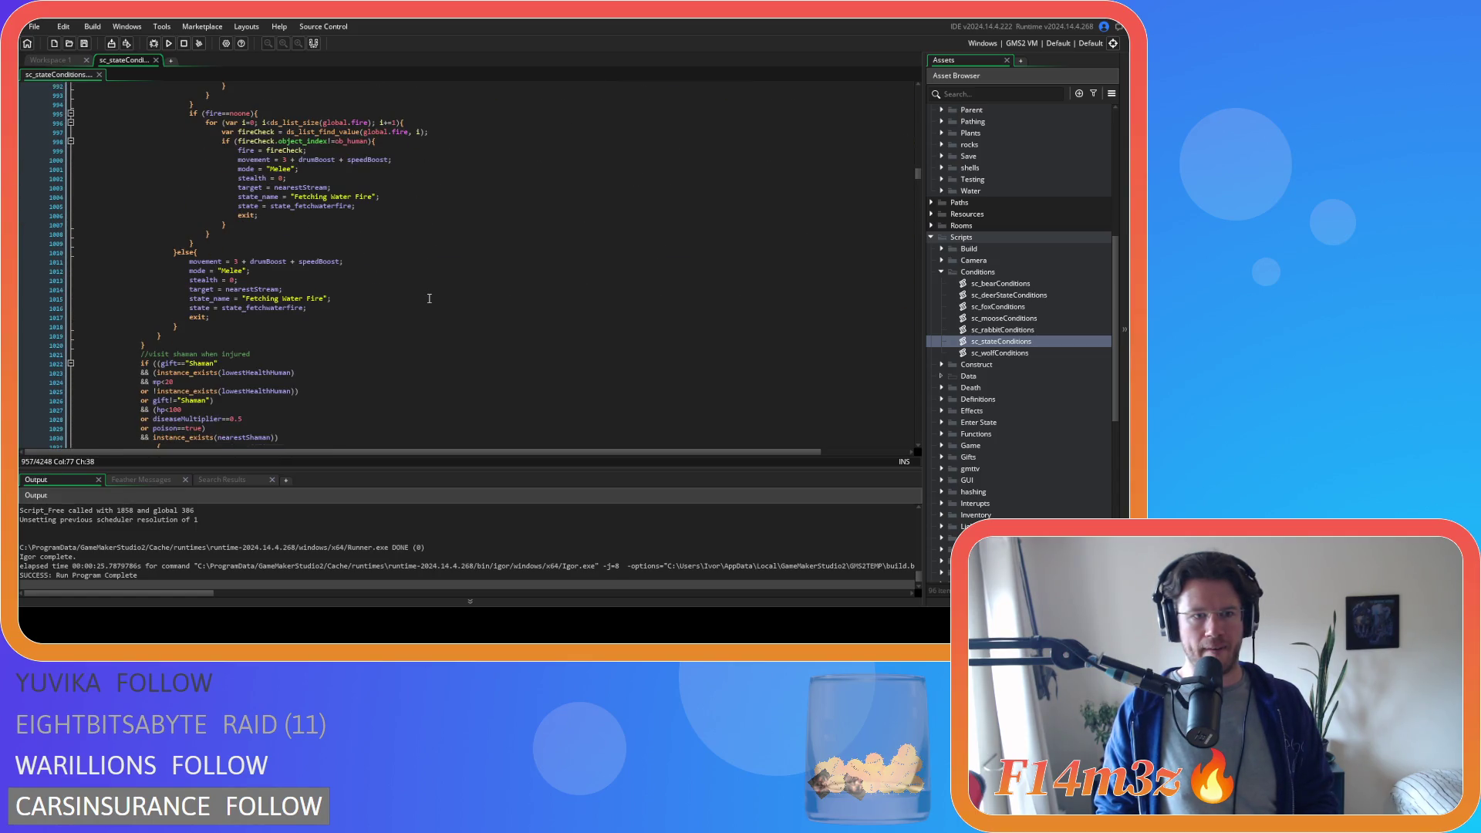
{"action": "scroll", "coordinate": [428, 300], "scroll_direction": "up", "scroll_amount": 5}
{"action": "scroll", "coordinate": [429, 299], "scroll_direction": "up", "scroll_amount": 4}
{"action": "scroll", "coordinate": [428, 298], "scroll_direction": "up", "scroll_amount": 4}
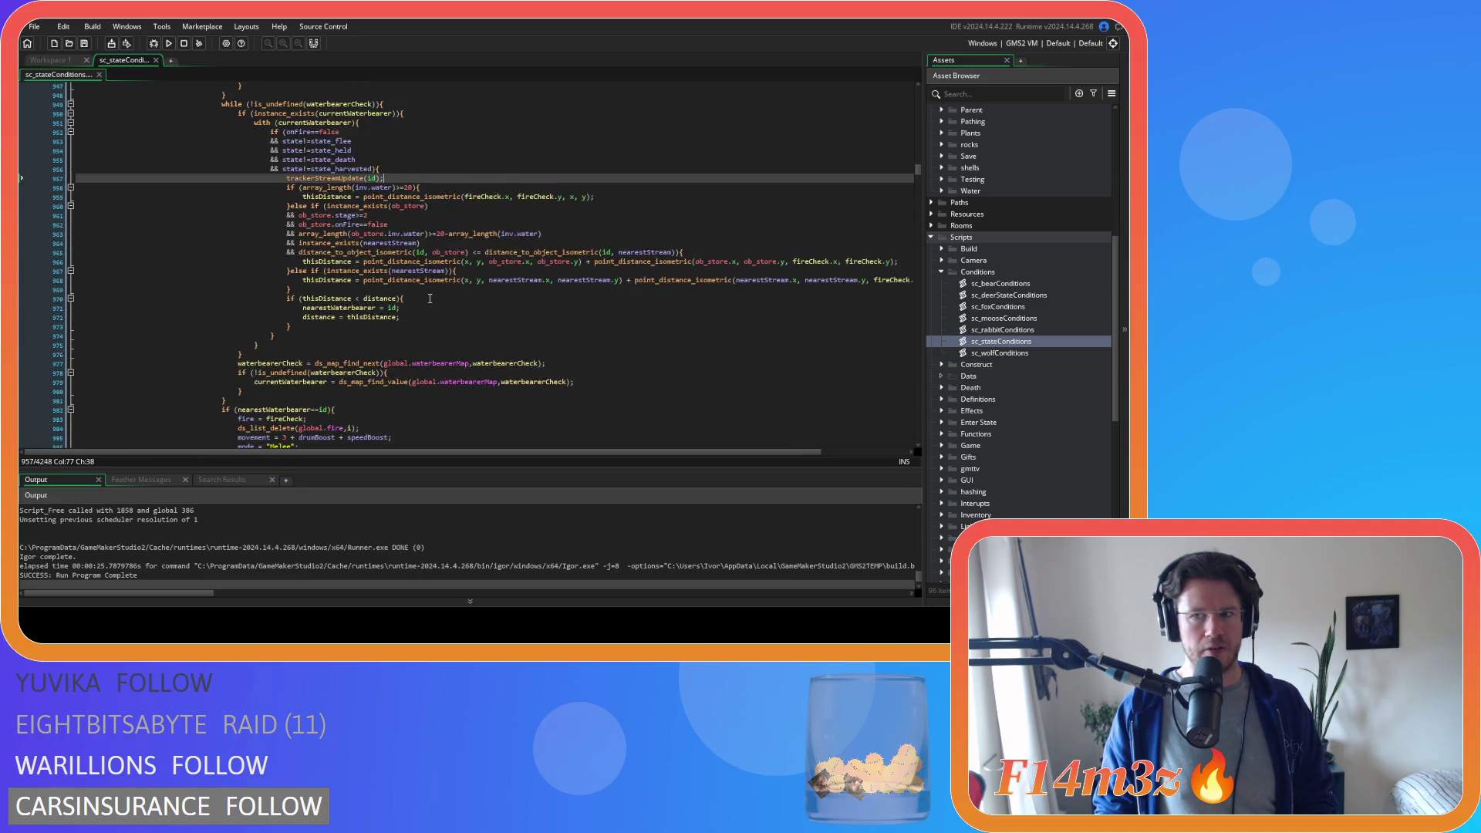
{"action": "scroll", "coordinate": [430, 298], "scroll_direction": "up", "scroll_amount": 4}
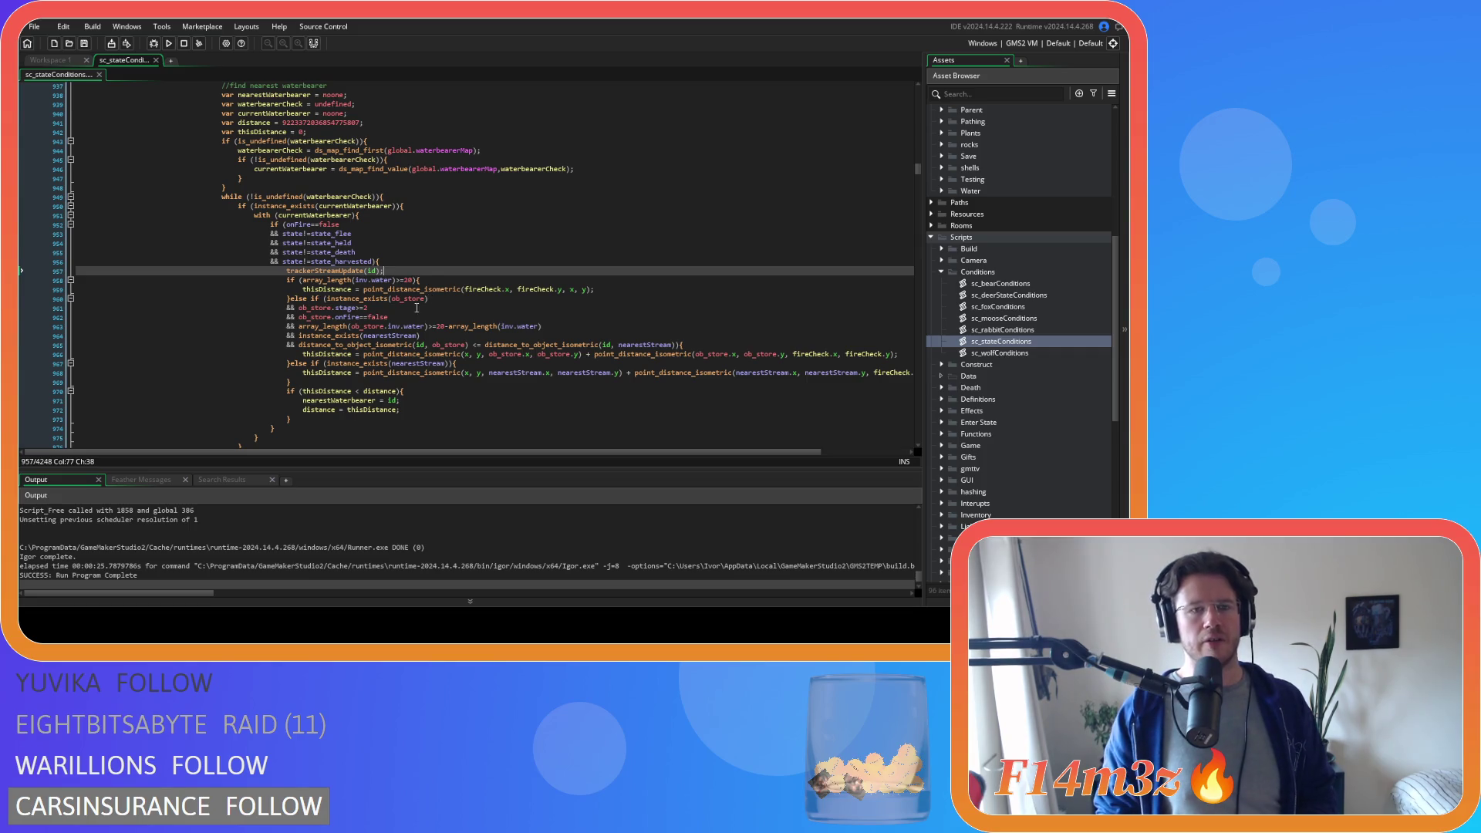
{"action": "scroll", "coordinate": [487, 289], "scroll_direction": "up", "scroll_amount": 7}
{"action": "scroll", "coordinate": [551, 276], "scroll_direction": "up", "scroll_amount": 6}
{"action": "scroll", "coordinate": [551, 275], "scroll_direction": "up", "scroll_amount": 6}
{"action": "scroll", "coordinate": [531, 240], "scroll_direction": "up", "scroll_amount": 6}
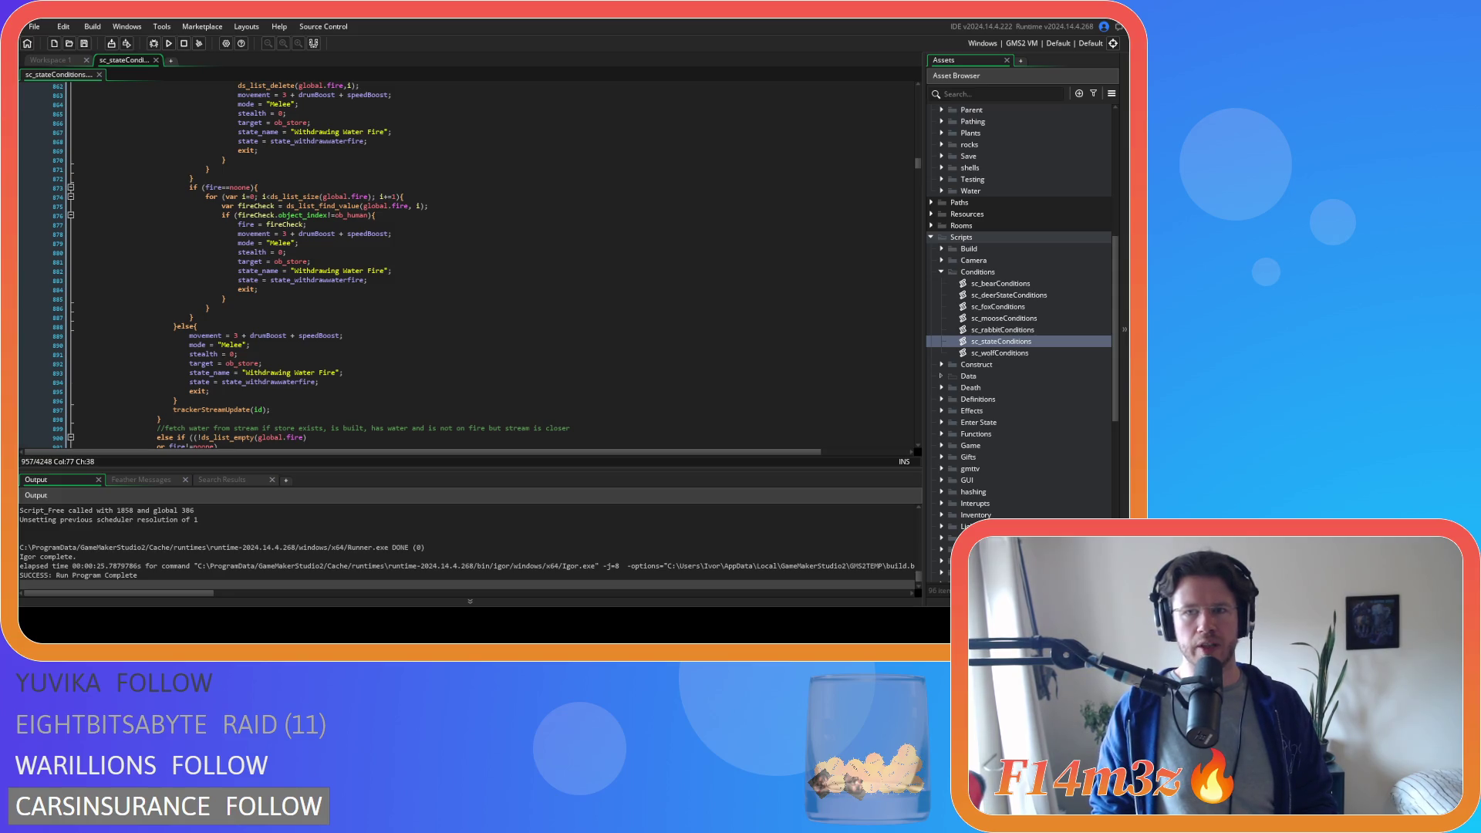
{"action": "left_click_drag", "start_coordinate": [917, 165], "coordinate": [919, 177]}
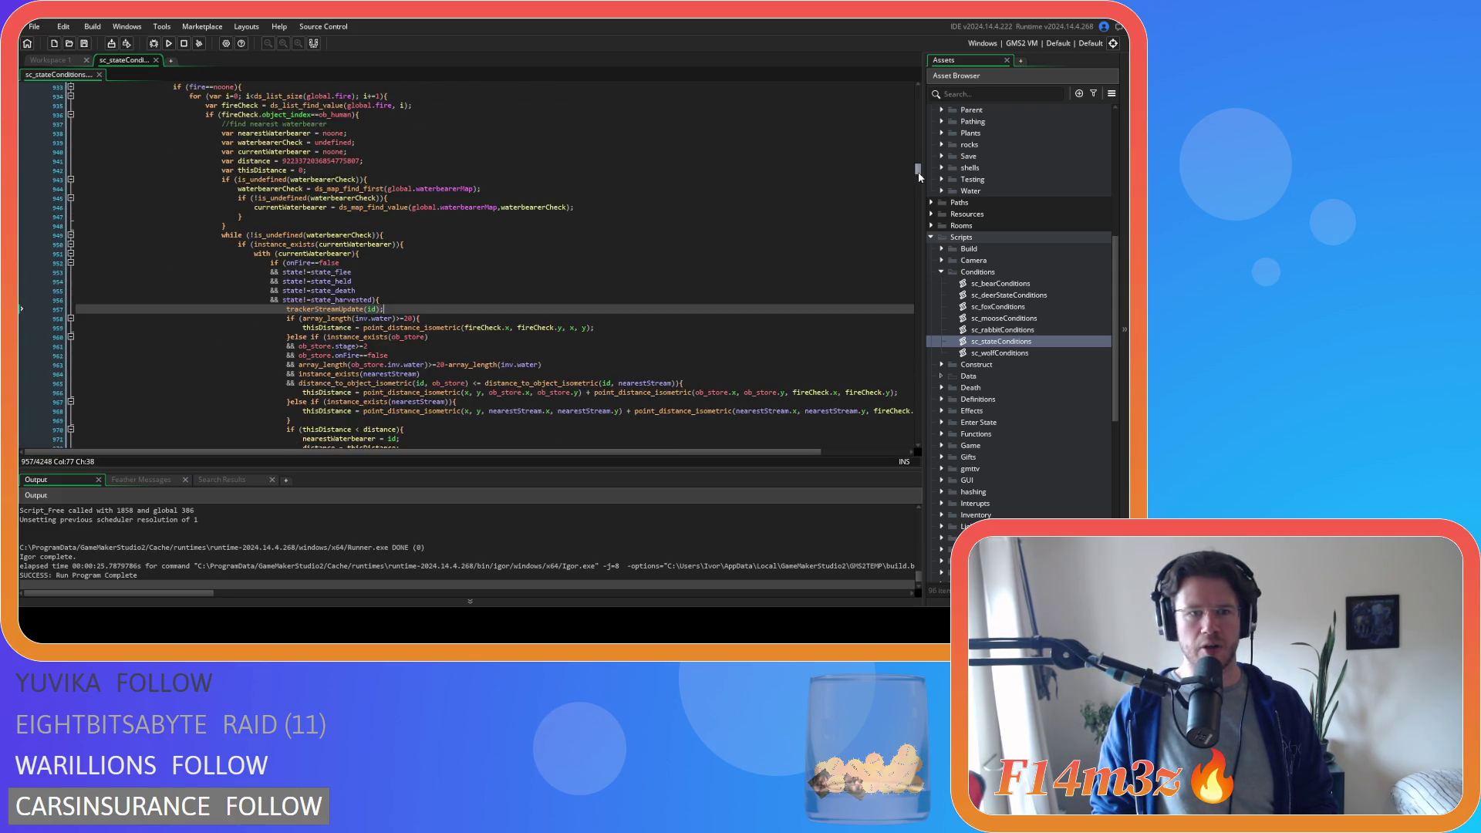
{"action": "left_click", "coordinate": [602, 200]}
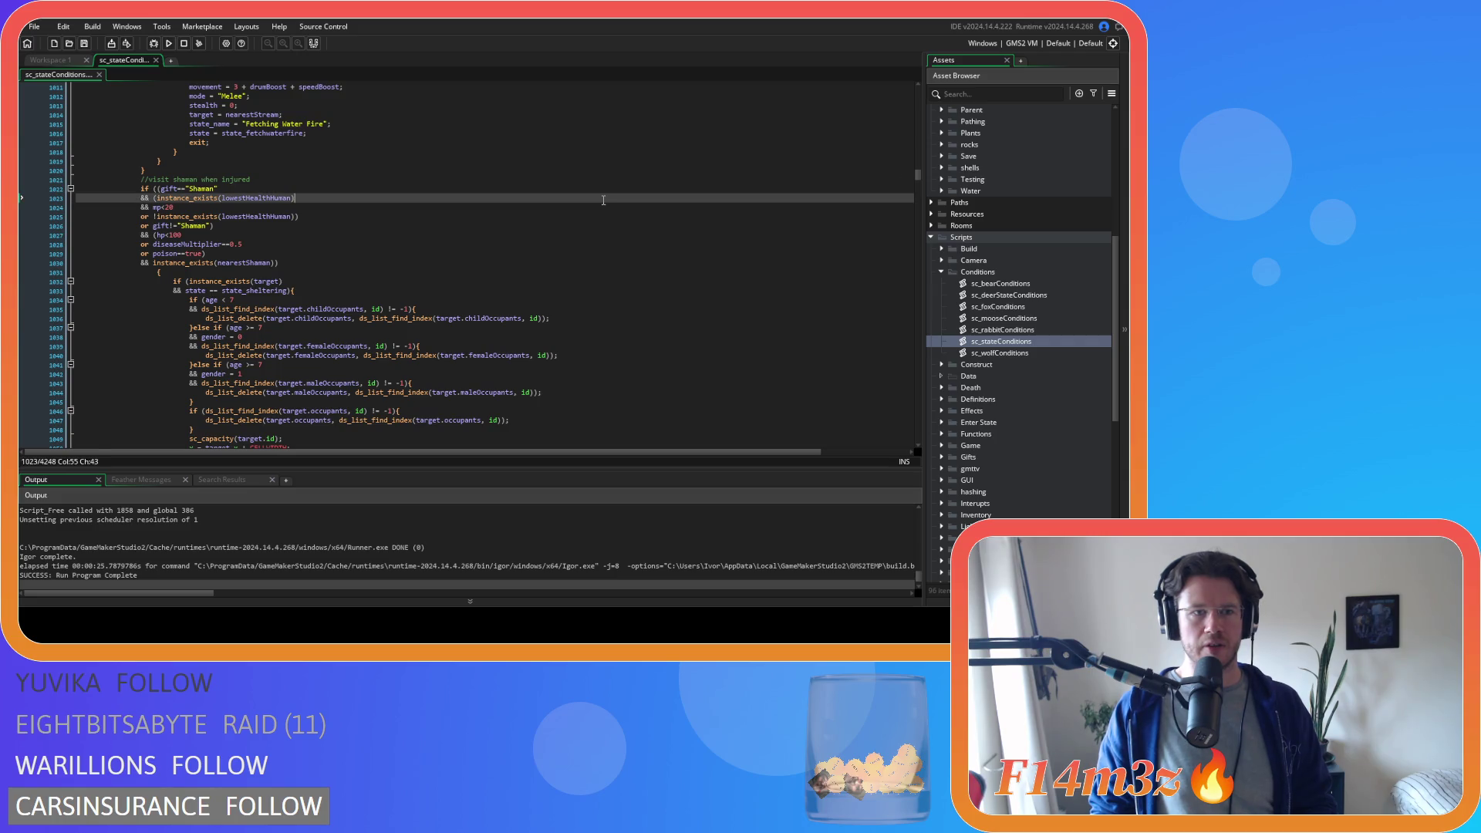
- Locate state_cooling and add trackerStreamUpdate(id); after the warm-up-inside block above //cooldown
{"action": "key", "text": "ctrl+f"}
{"action": "type", "text": "state"}
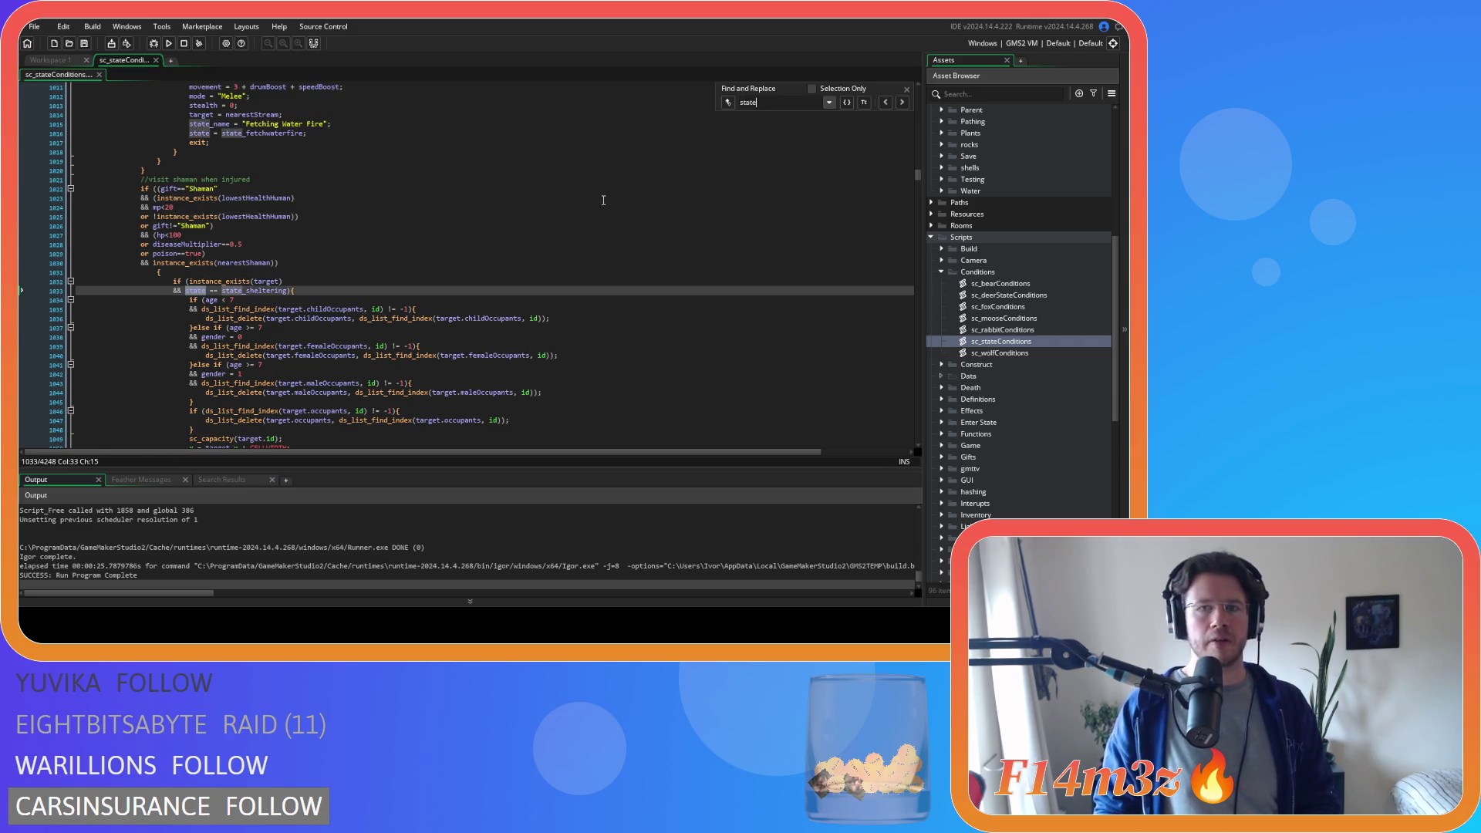
{"action": "type", "text": "_coo"}
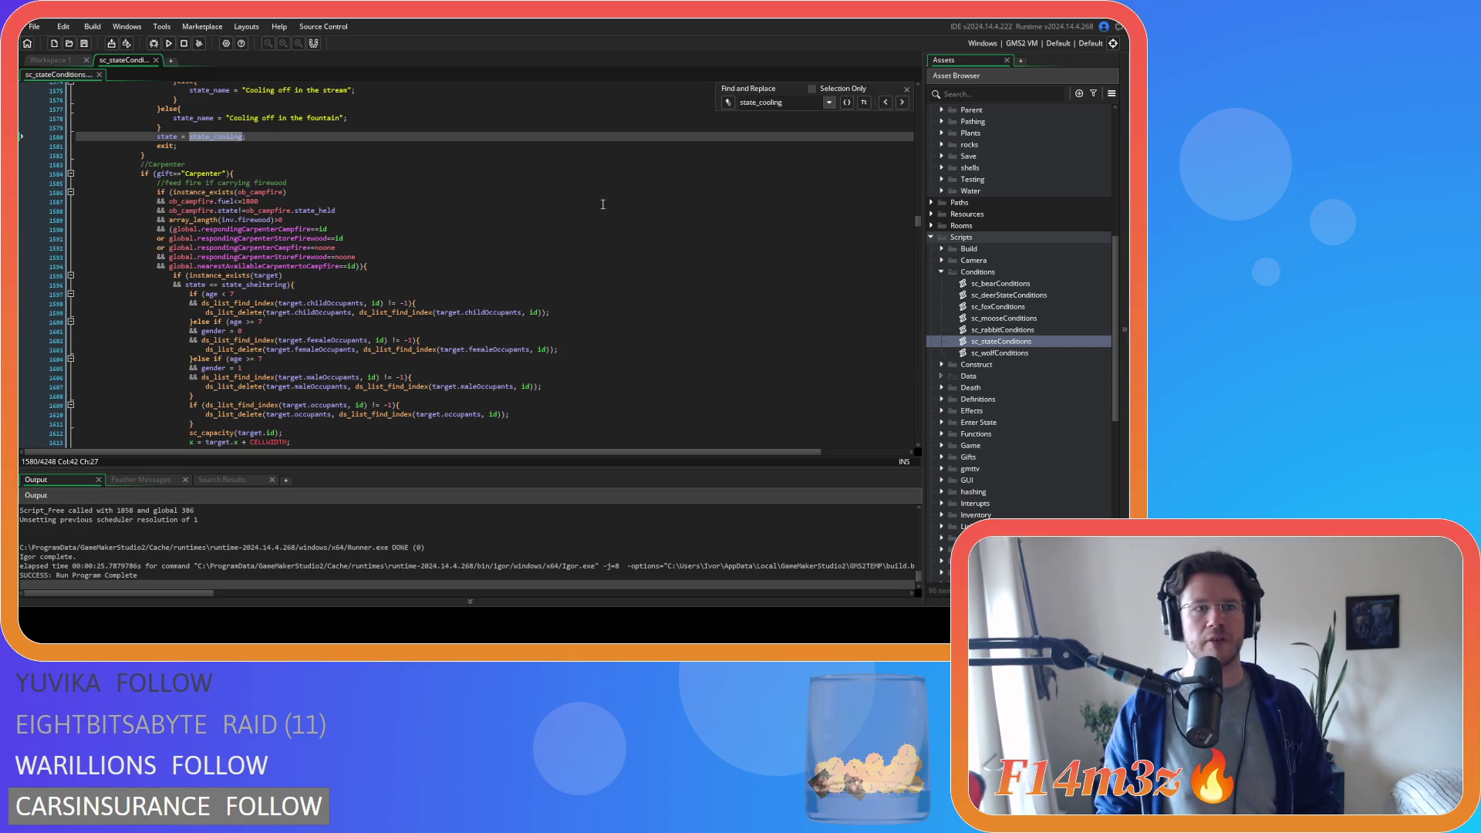
{"action": "type", "text": "ling"}
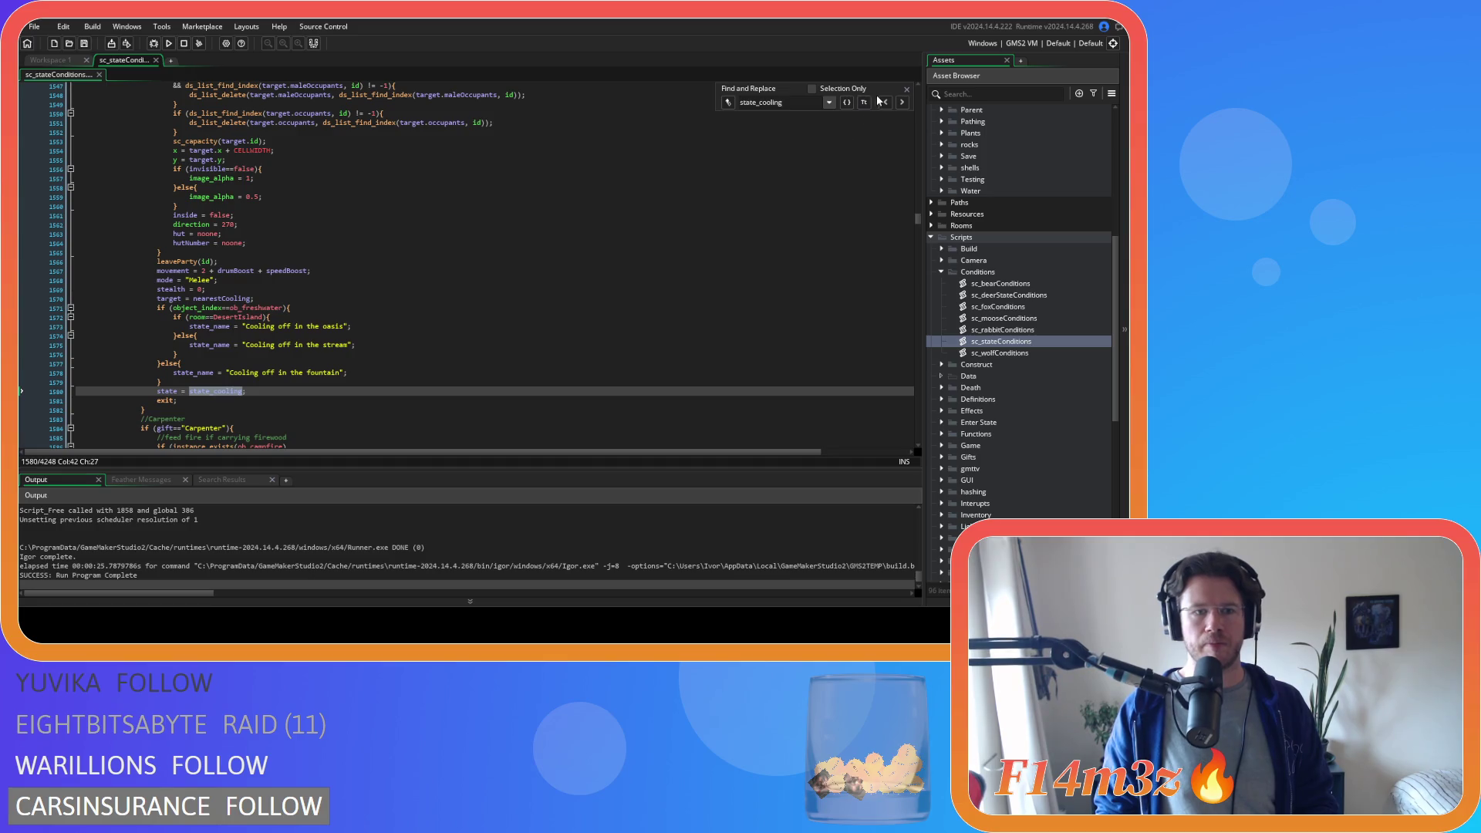
{"action": "left_click", "coordinate": [904, 89]}
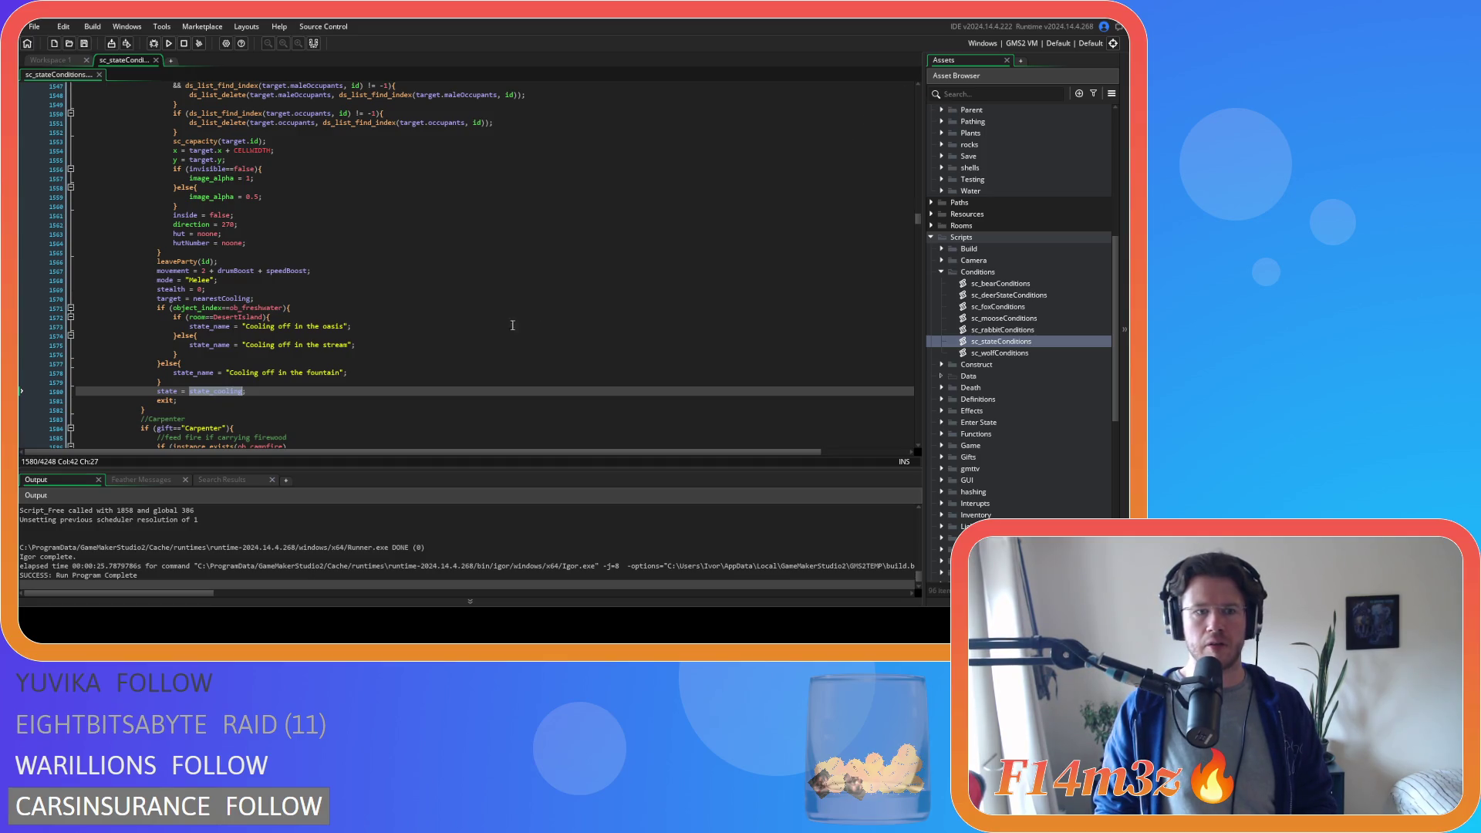
{"action": "scroll", "coordinate": [388, 350], "scroll_direction": "up", "scroll_amount": 3}
{"action": "scroll", "coordinate": [389, 350], "scroll_direction": "up", "scroll_amount": 3}
{"action": "scroll", "coordinate": [389, 349], "scroll_direction": "up", "scroll_amount": 3}
{"action": "scroll", "coordinate": [389, 349], "scroll_direction": "up", "scroll_amount": 2}
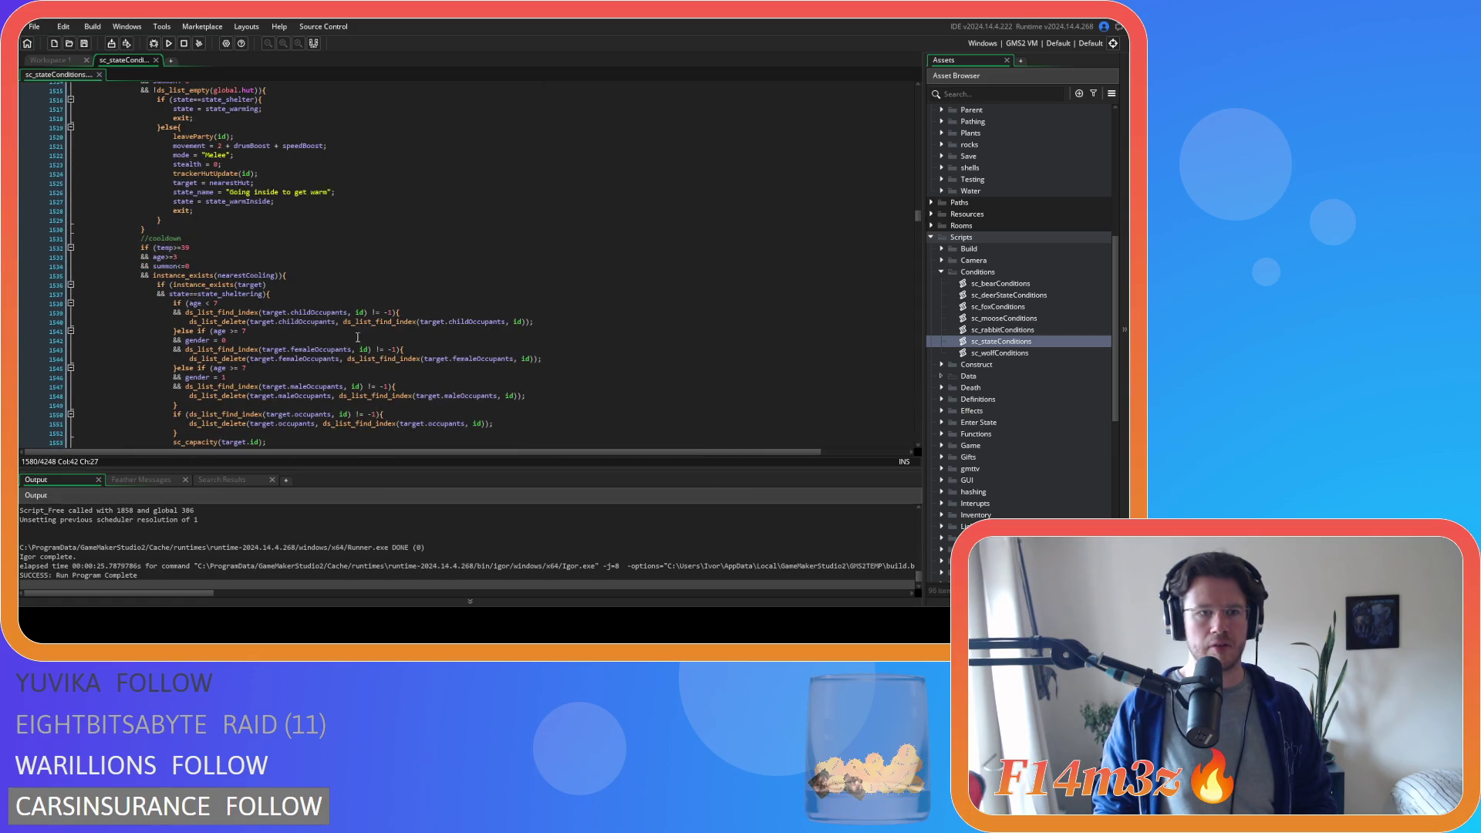
{"action": "left_click", "coordinate": [318, 275]}
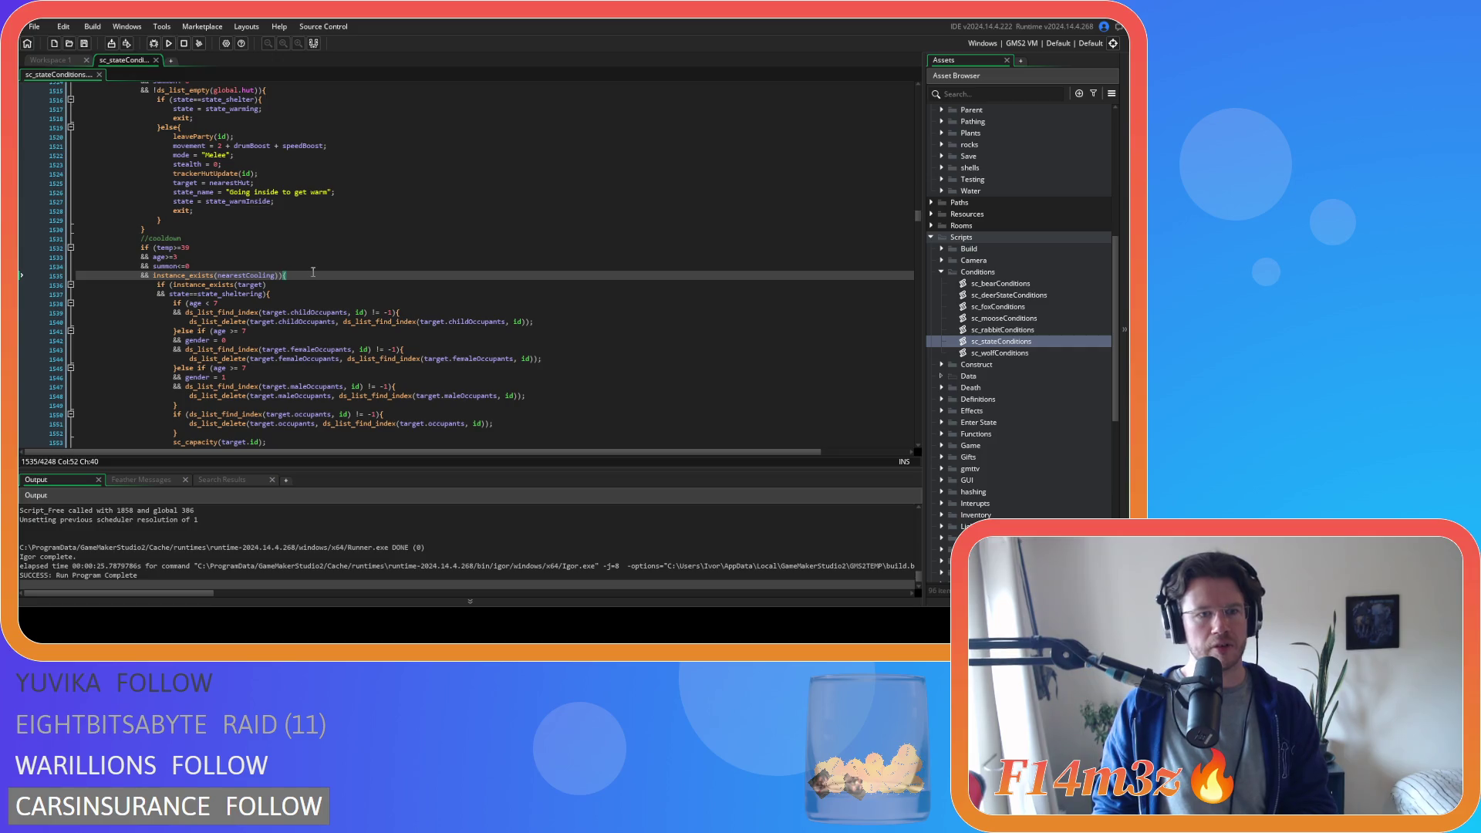
{"action": "left_click", "coordinate": [232, 238]}
{"action": "scroll", "coordinate": [255, 230], "scroll_direction": "up", "scroll_amount": 4}
{"action": "left_click", "coordinate": [162, 345]}
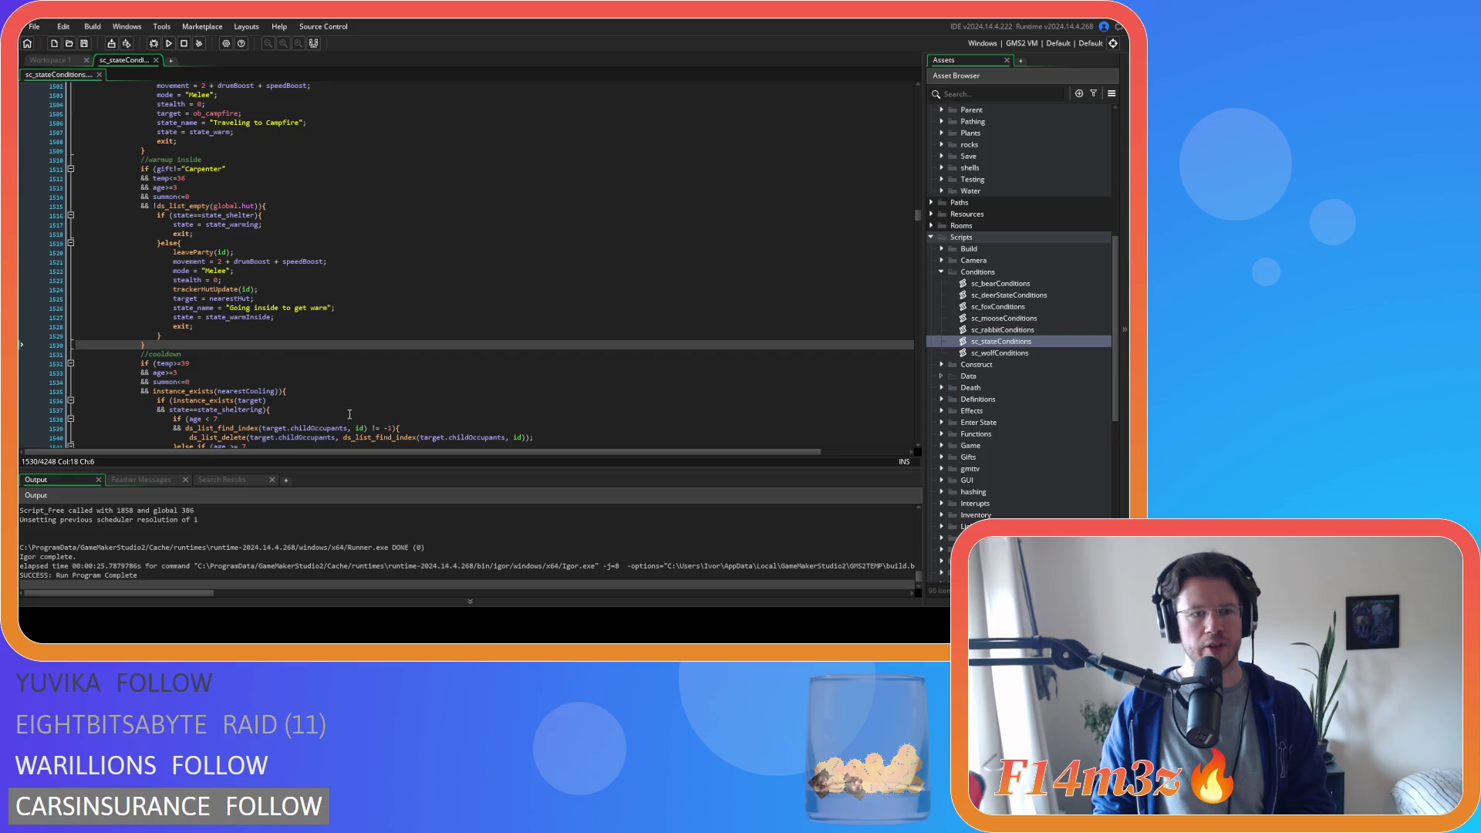
{"action": "key", "text": "Return"}
{"action": "type", "text": "trackerStreamUpdate(id);"}
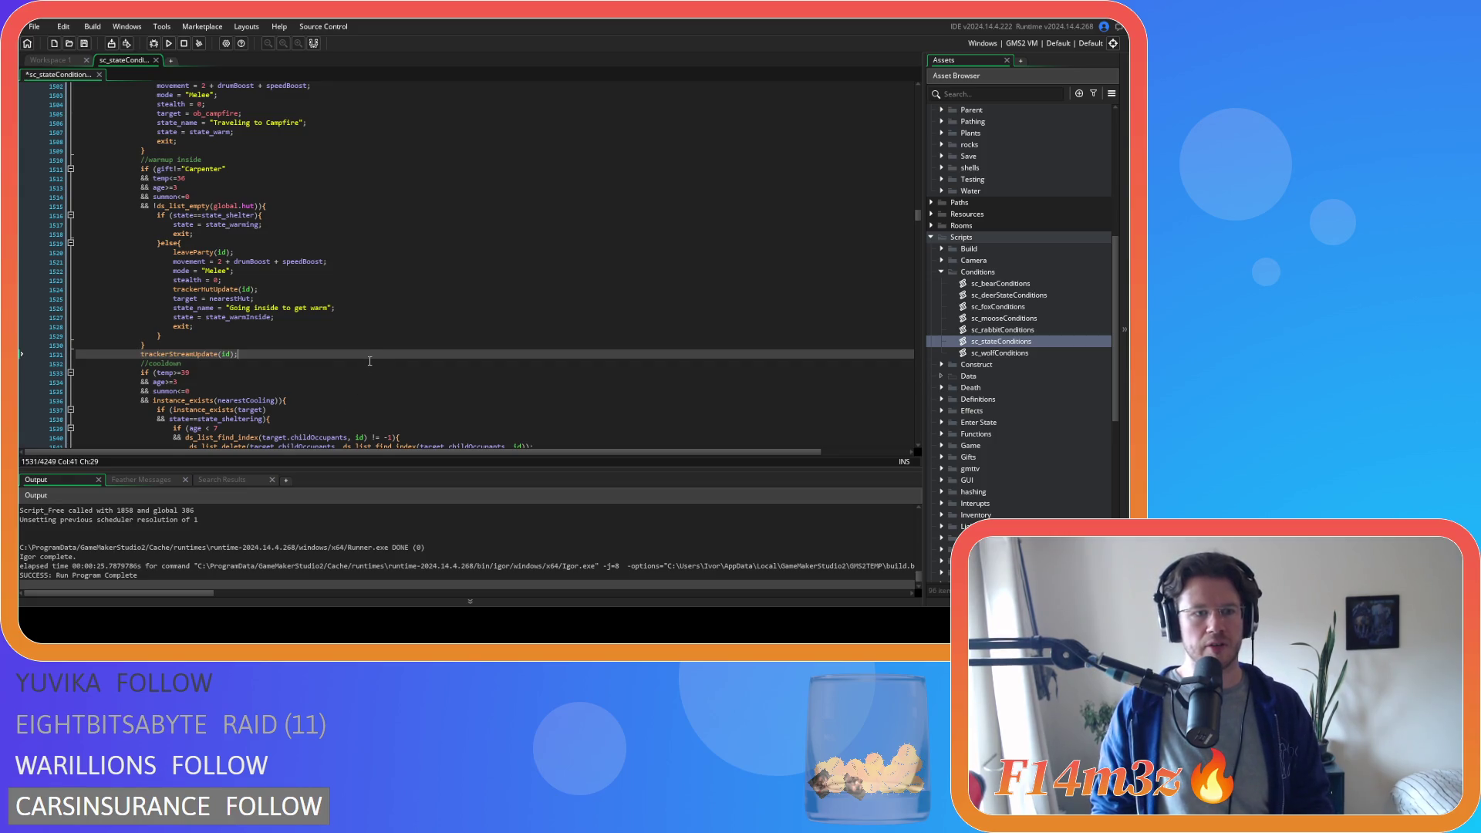
{"action": "scroll", "coordinate": [369, 361], "scroll_direction": "up", "scroll_amount": 7}
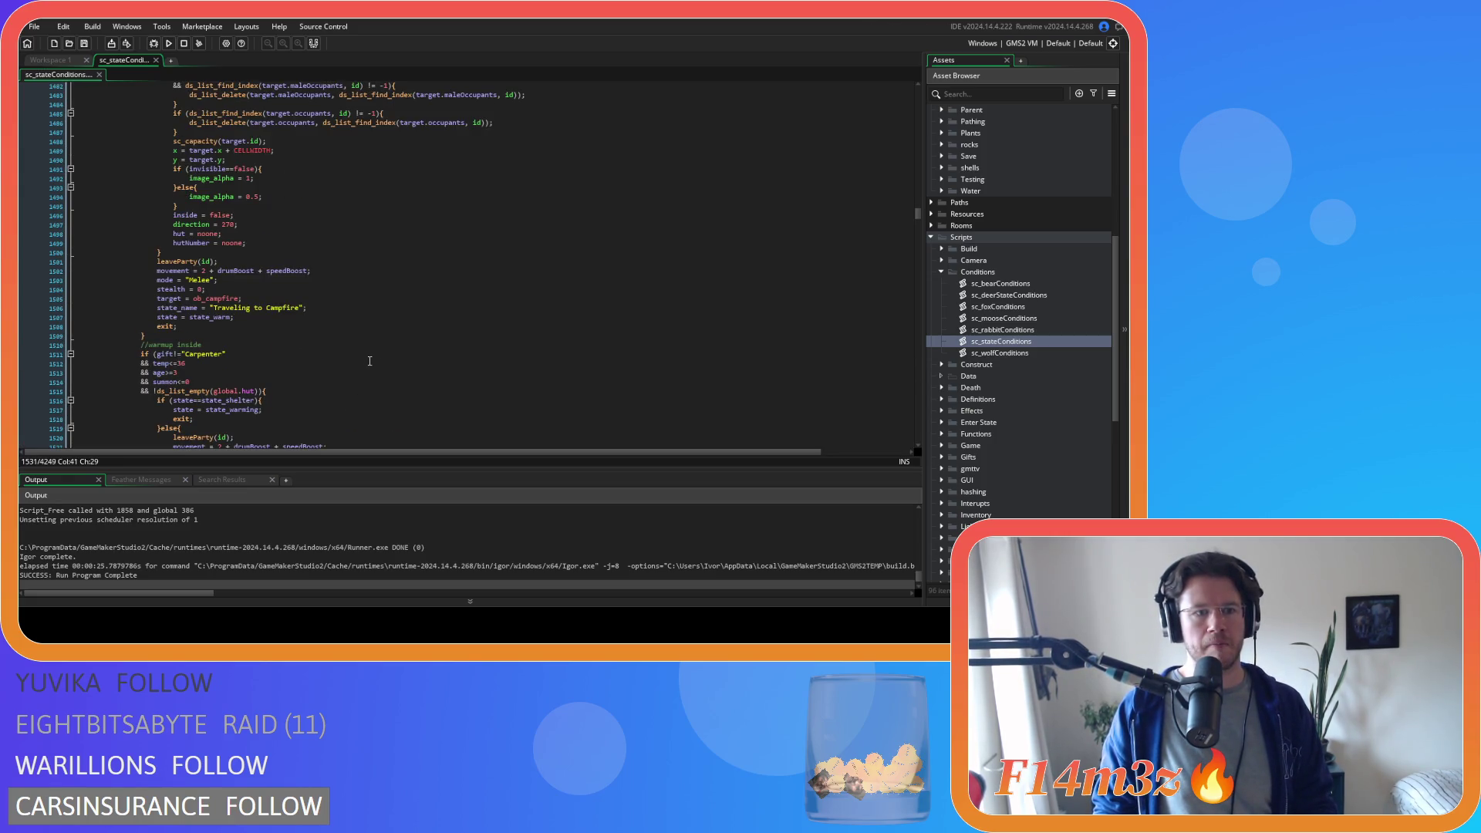
{"action": "scroll", "coordinate": [369, 362], "scroll_direction": "up", "scroll_amount": 3}
{"action": "scroll", "coordinate": [369, 361], "scroll_direction": "up", "scroll_amount": 5}
{"action": "scroll", "coordinate": [369, 362], "scroll_direction": "down", "scroll_amount": 7}
{"action": "scroll", "coordinate": [370, 361], "scroll_direction": "up", "scroll_amount": 10}
{"action": "scroll", "coordinate": [369, 362], "scroll_direction": "down", "scroll_amount": 6}
{"action": "scroll", "coordinate": [369, 361], "scroll_direction": "down", "scroll_amount": 3}
{"action": "scroll", "coordinate": [369, 361], "scroll_direction": "down", "scroll_amount": 5}
{"action": "scroll", "coordinate": [368, 361], "scroll_direction": "down", "scroll_amount": 5}
{"action": "scroll", "coordinate": [369, 361], "scroll_direction": "down", "scroll_amount": 5}
{"action": "scroll", "coordinate": [368, 361], "scroll_direction": "down", "scroll_amount": 5}
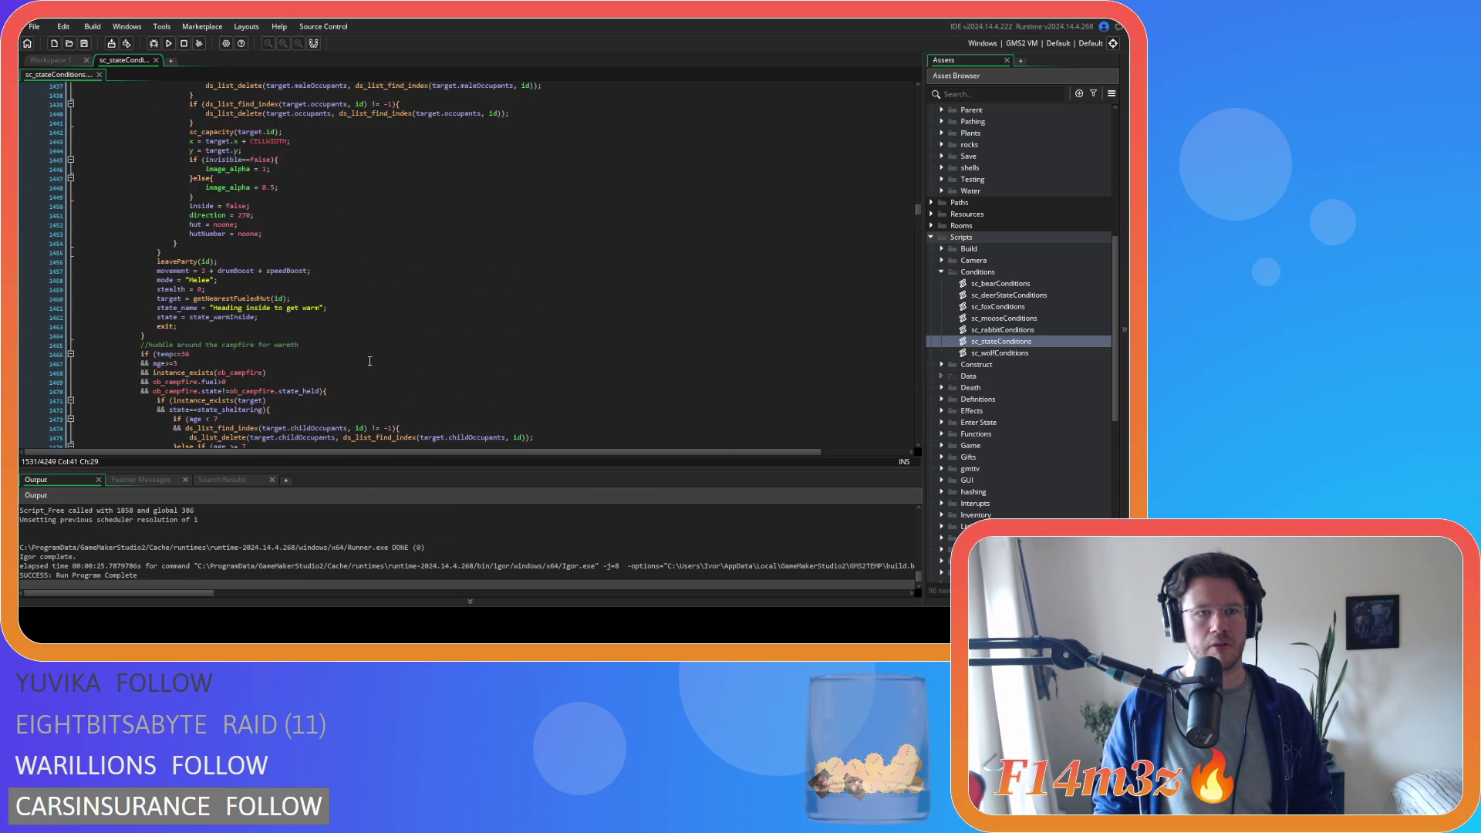
- Review the heading-inside block, then close the sc_stateConditions script and collapse Conditions
{"action": "left_click", "coordinate": [406, 273]}
{"action": "key", "text": "ctrl+f"}
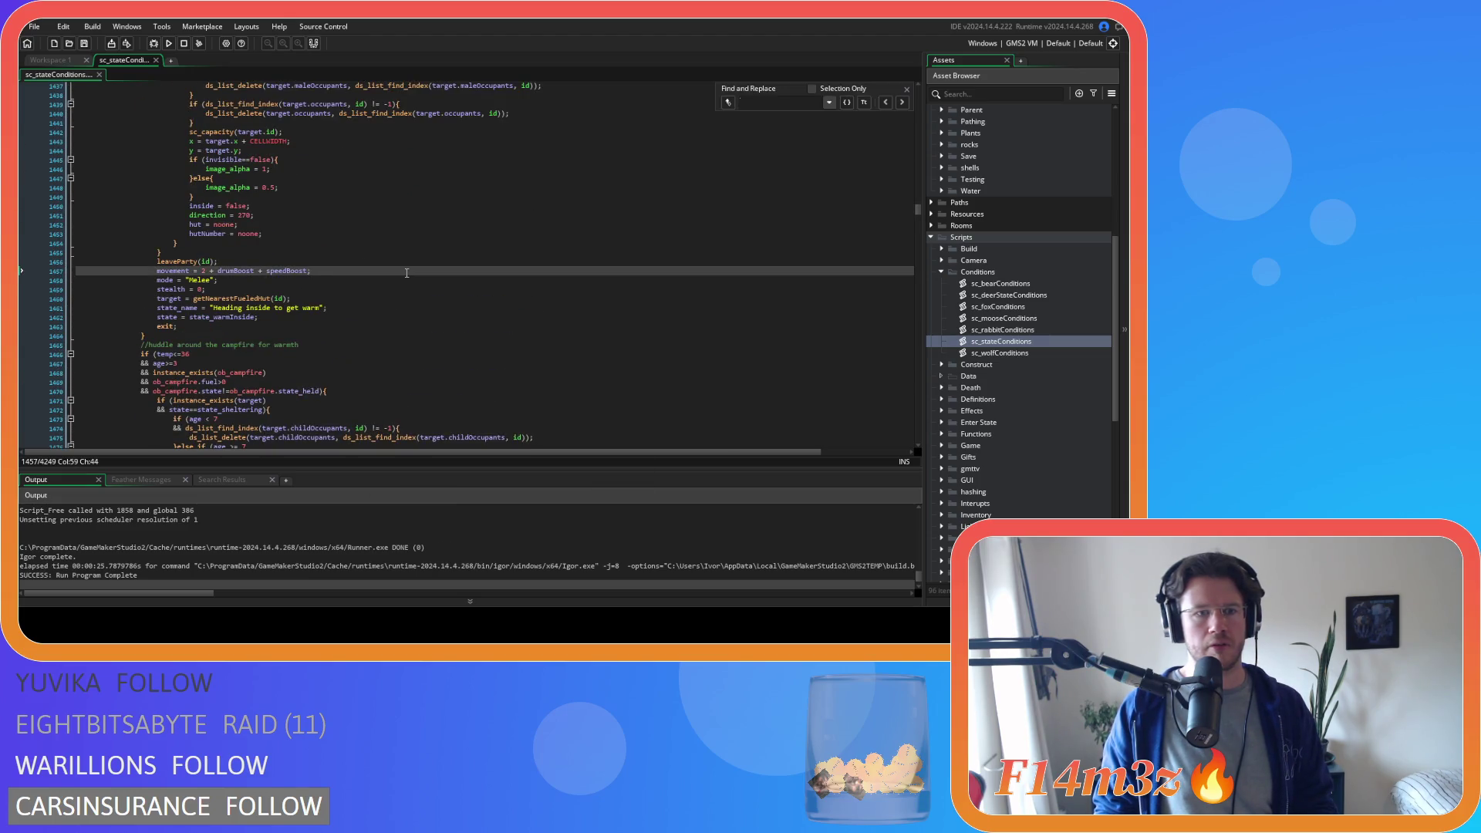
{"action": "left_click", "coordinate": [906, 90]}
{"action": "left_click", "coordinate": [505, 288]}
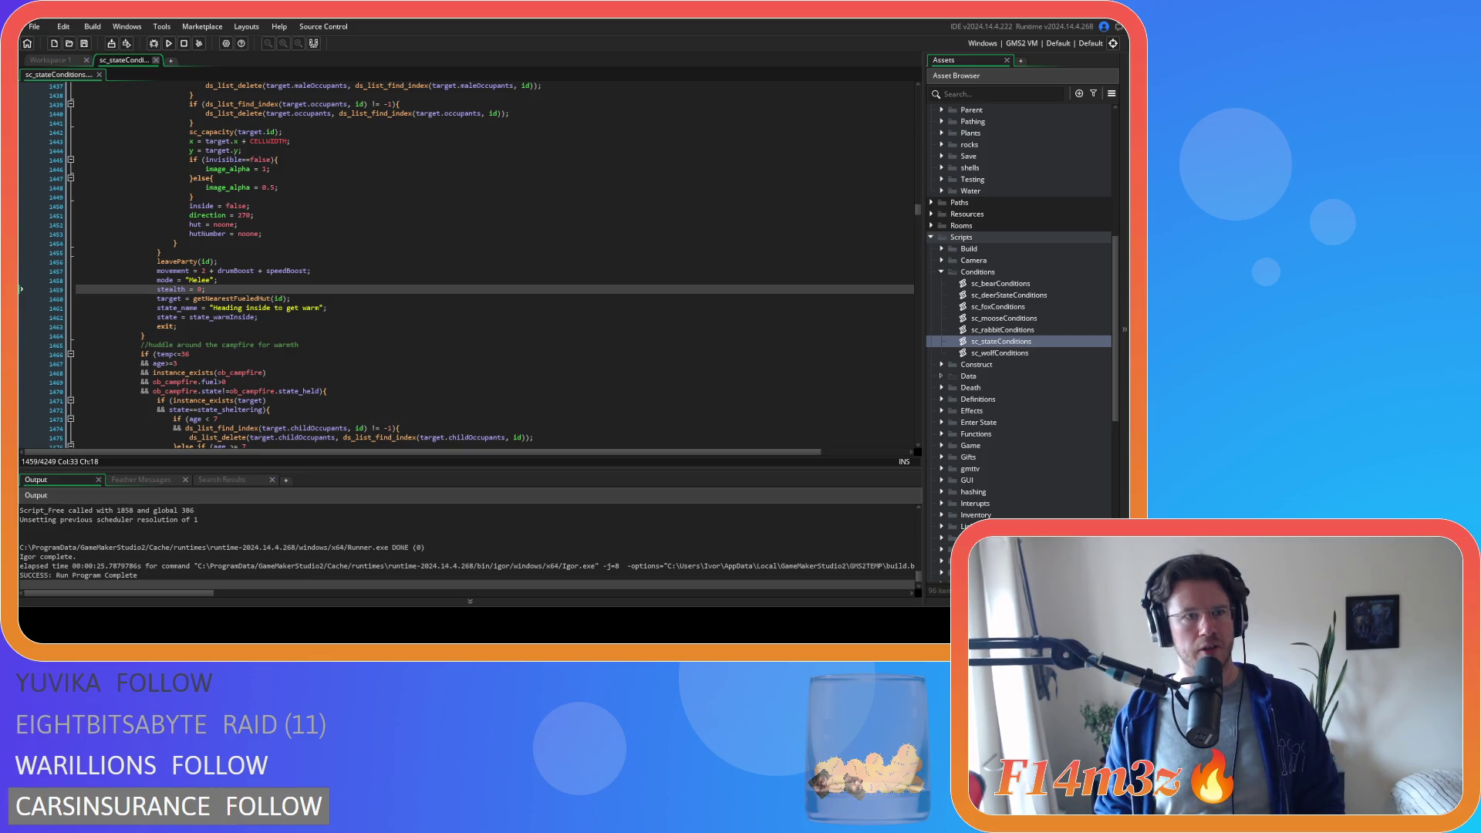
{"action": "left_click", "coordinate": [147, 58]}
{"action": "left_click", "coordinate": [942, 272]}
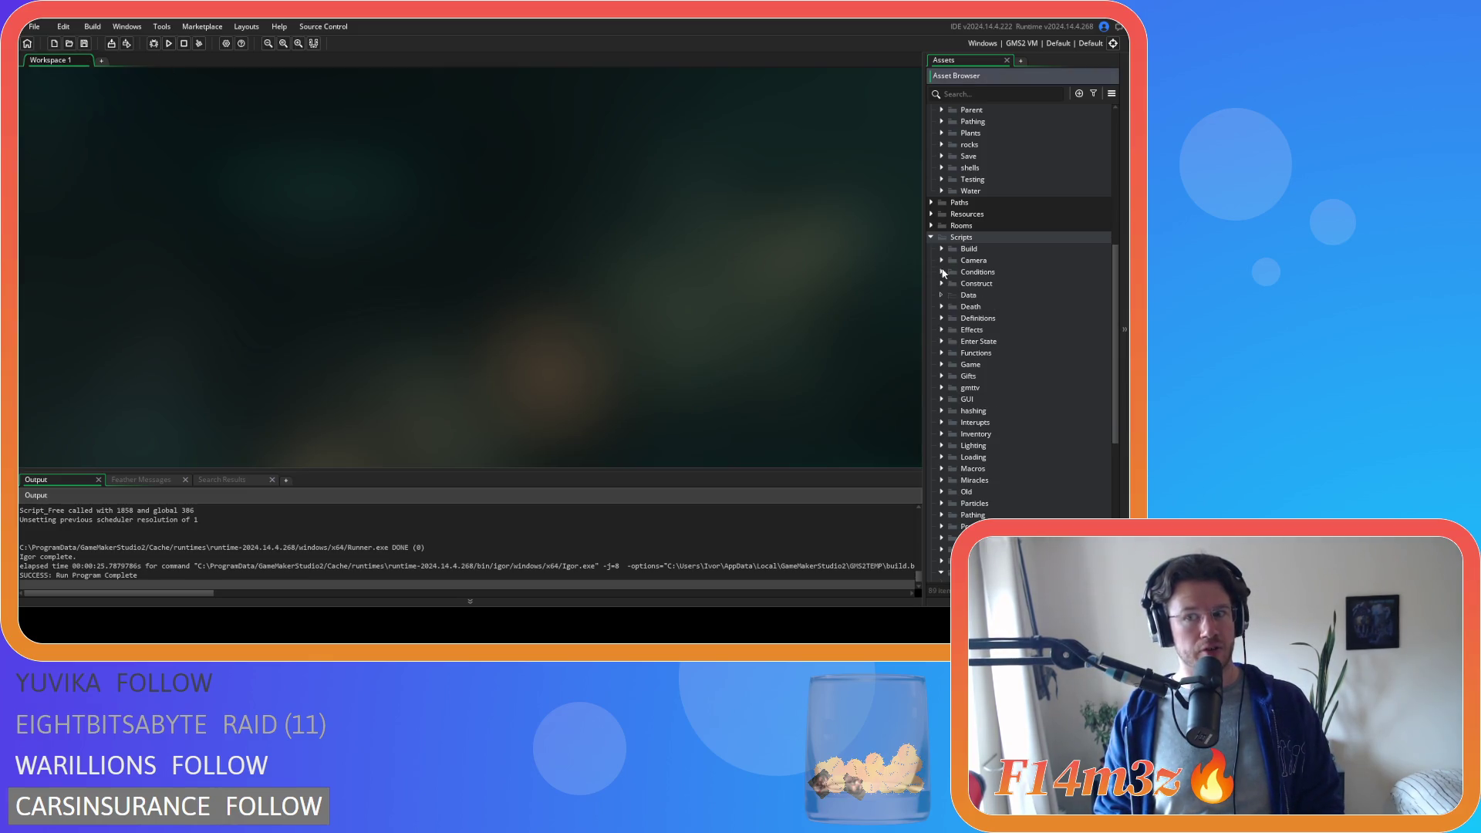
- Collapse the Scripts and Objects folders and run the game with F5
{"action": "left_click", "coordinate": [929, 236]}
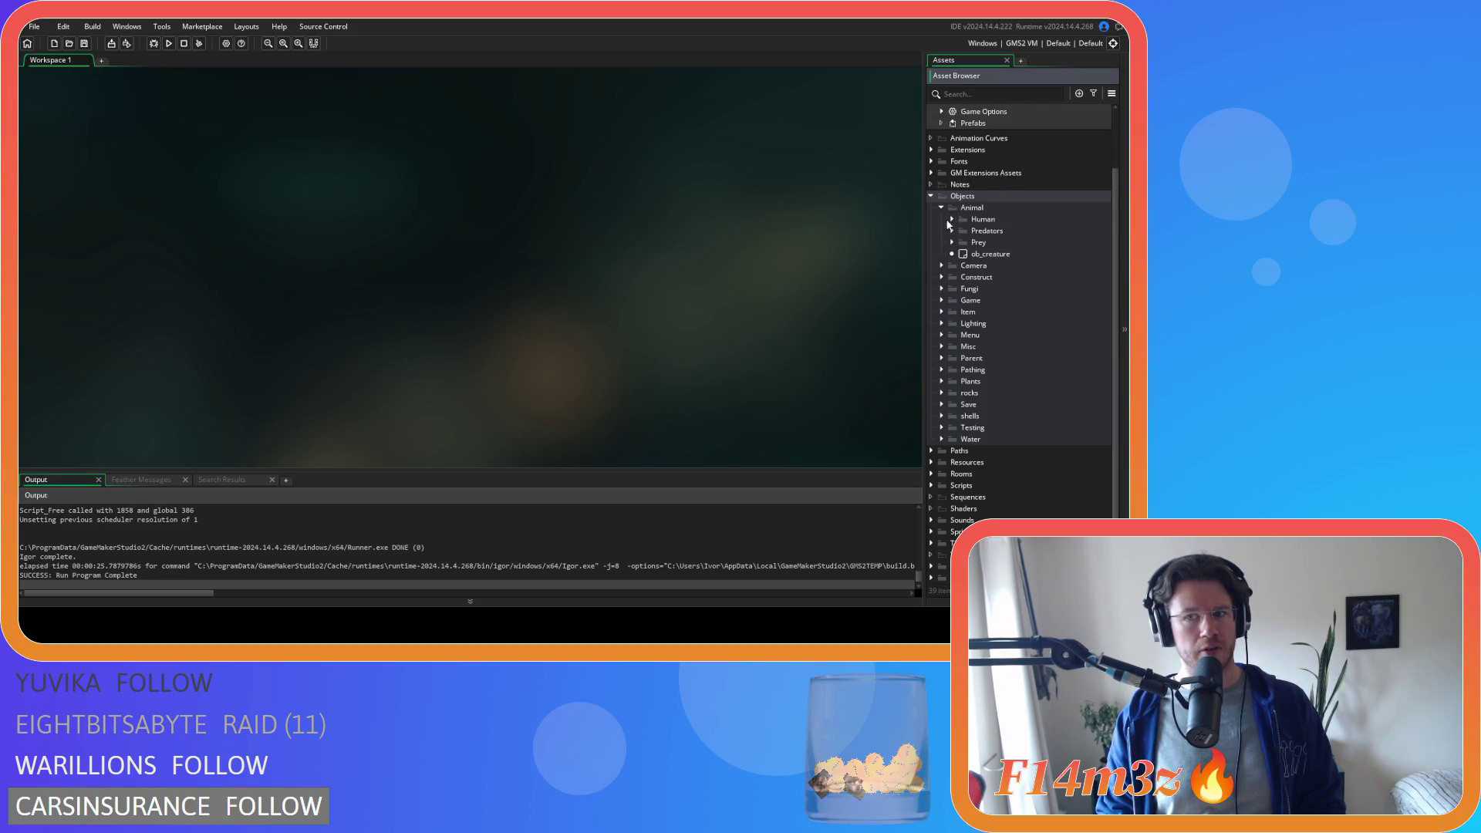
{"action": "scroll", "coordinate": [937, 238], "scroll_direction": "up", "scroll_amount": 2}
{"action": "left_click", "coordinate": [932, 242]}
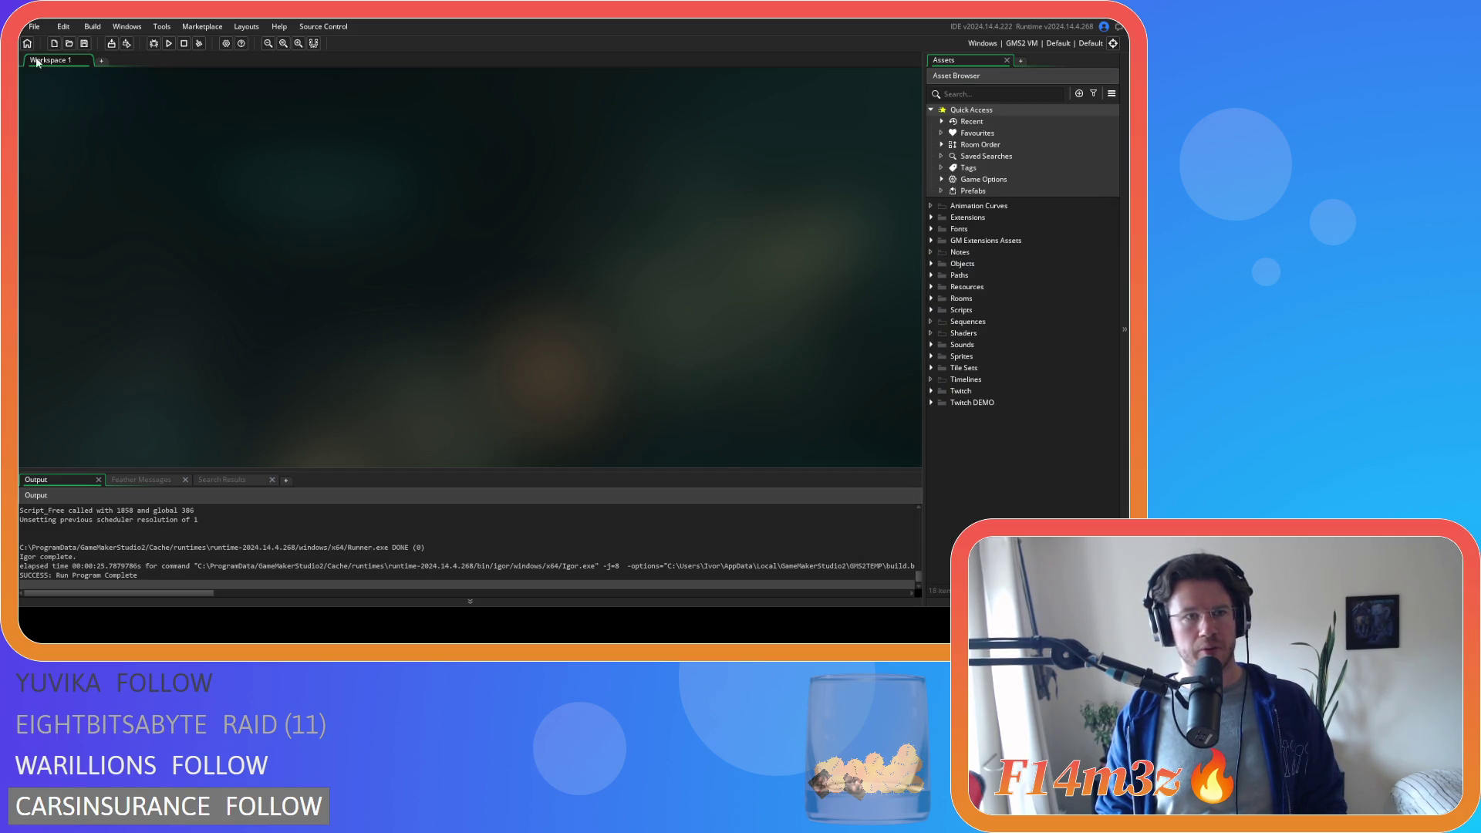
{"action": "key", "text": "F5"}
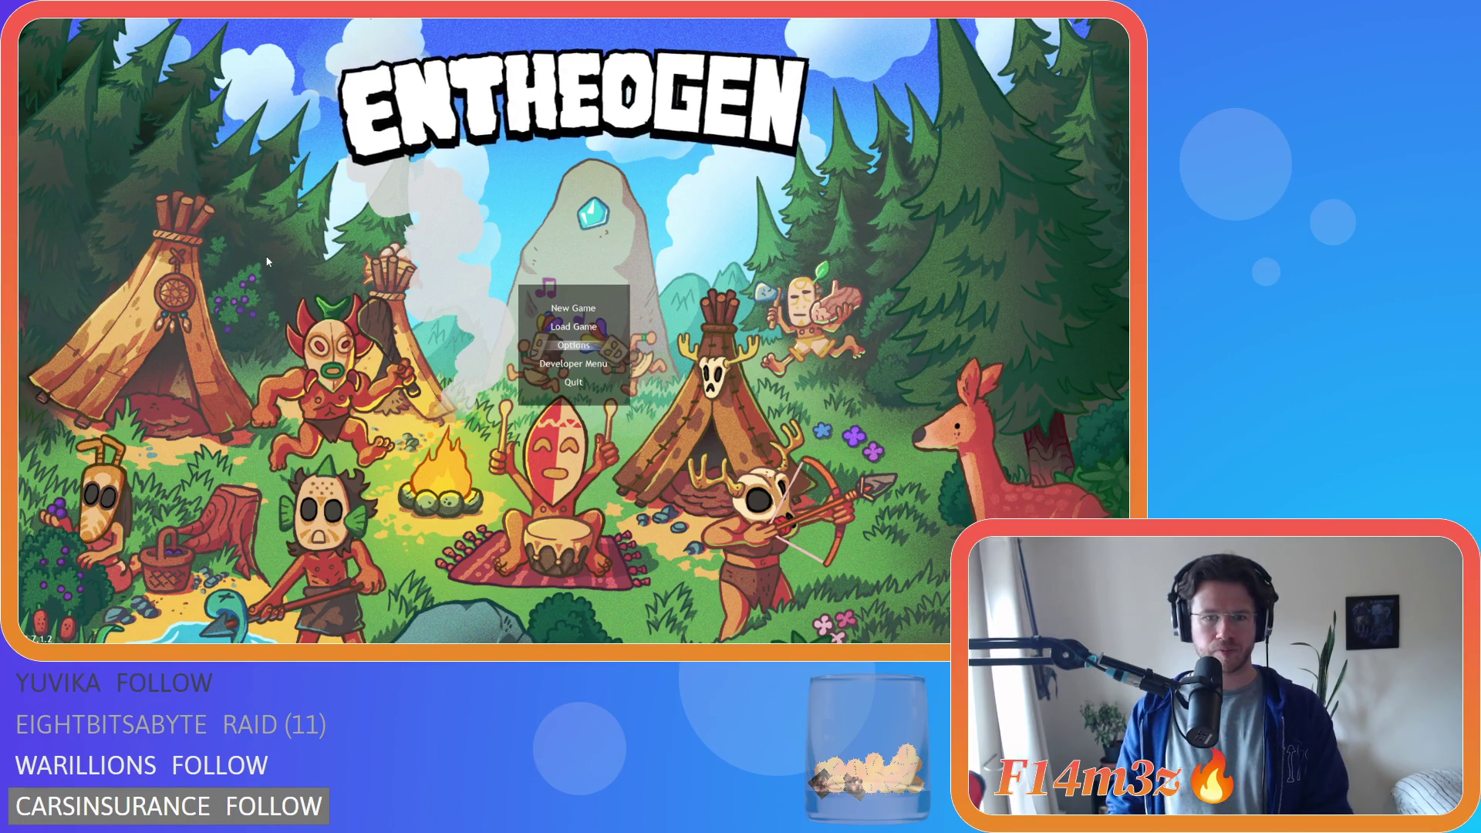
- Start the Developer Menu game, let the world generate, then quit back to the IDE
{"action": "key", "text": "Down"}
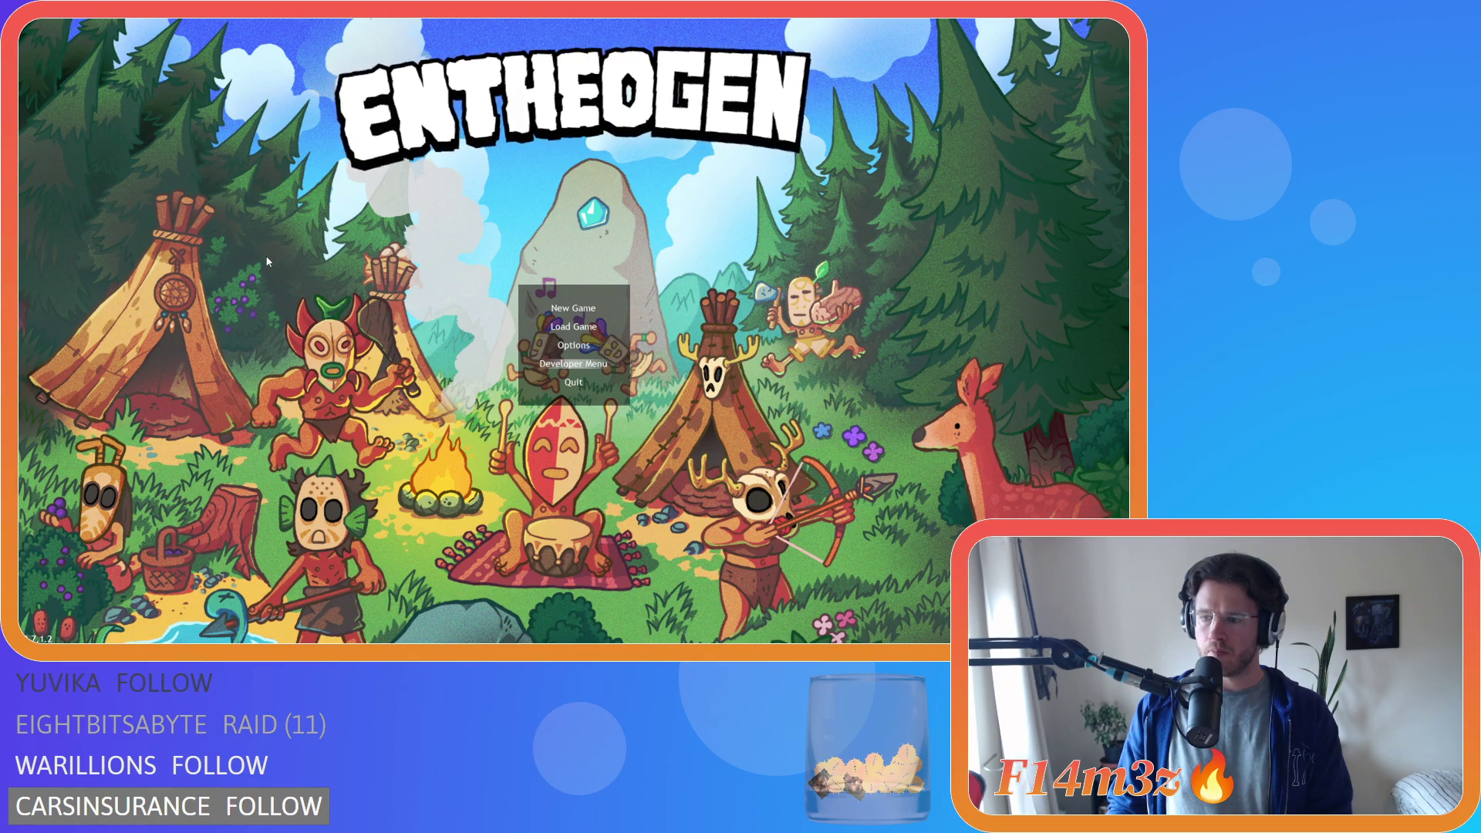
{"action": "key", "text": "Return"}
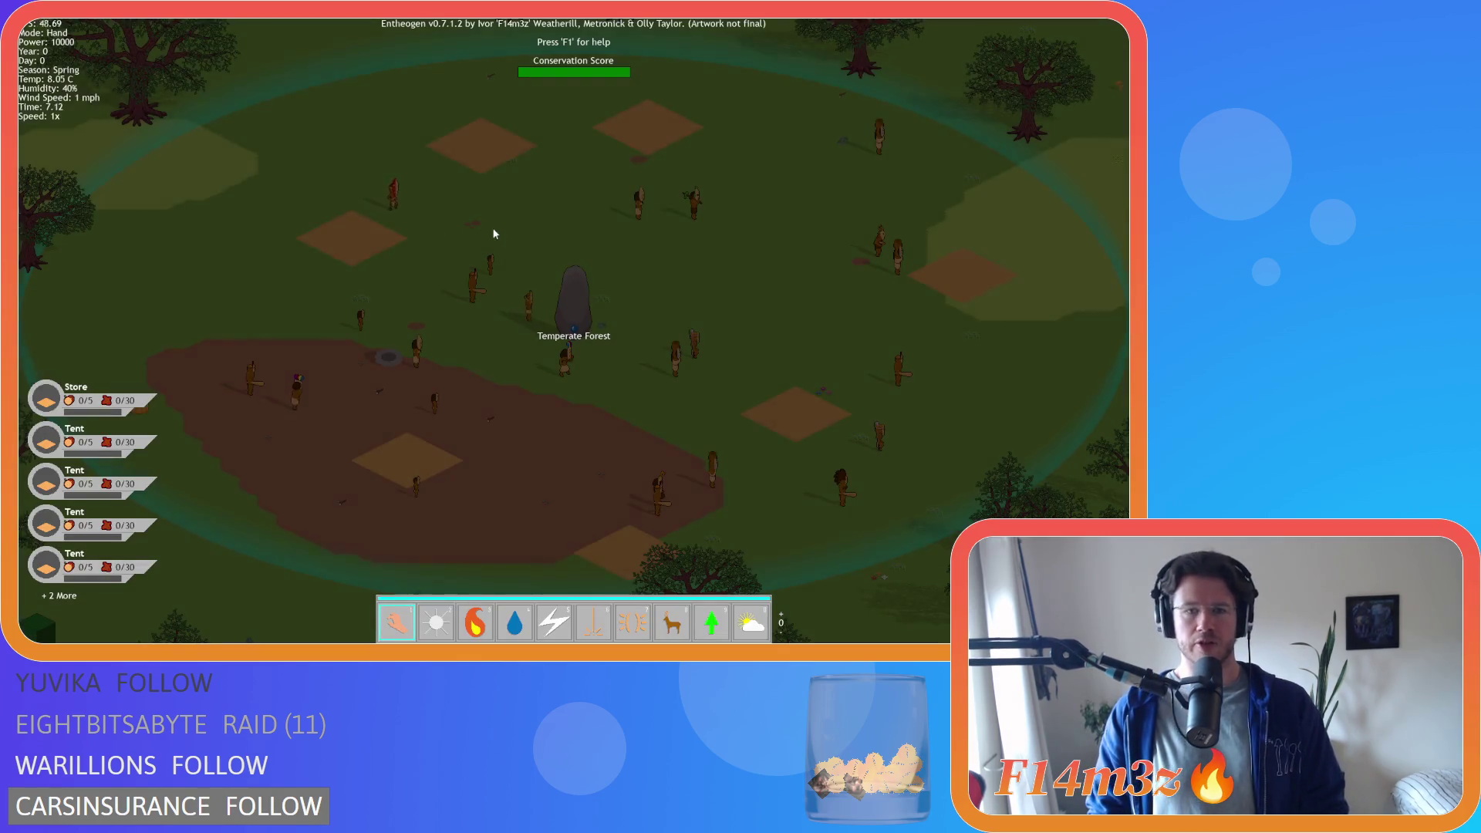
{"action": "key", "text": "Escape"}
{"action": "key", "text": "y"}
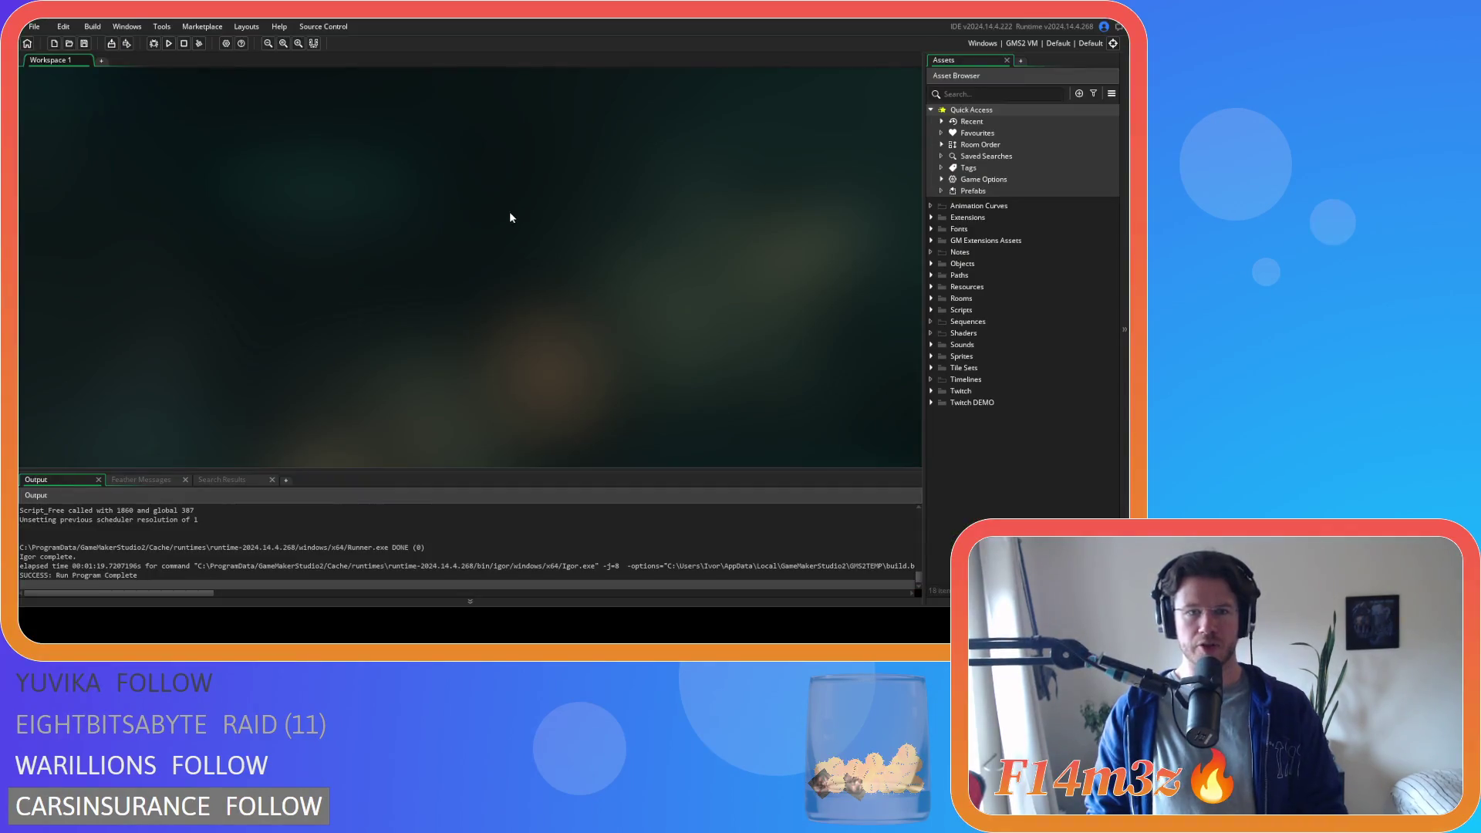
- Reopen sc_stateConditions from Scripts > Conditions and search it for 'fetchwater'
{"action": "left_click", "coordinate": [931, 264]}
{"action": "left_click", "coordinate": [941, 275]}
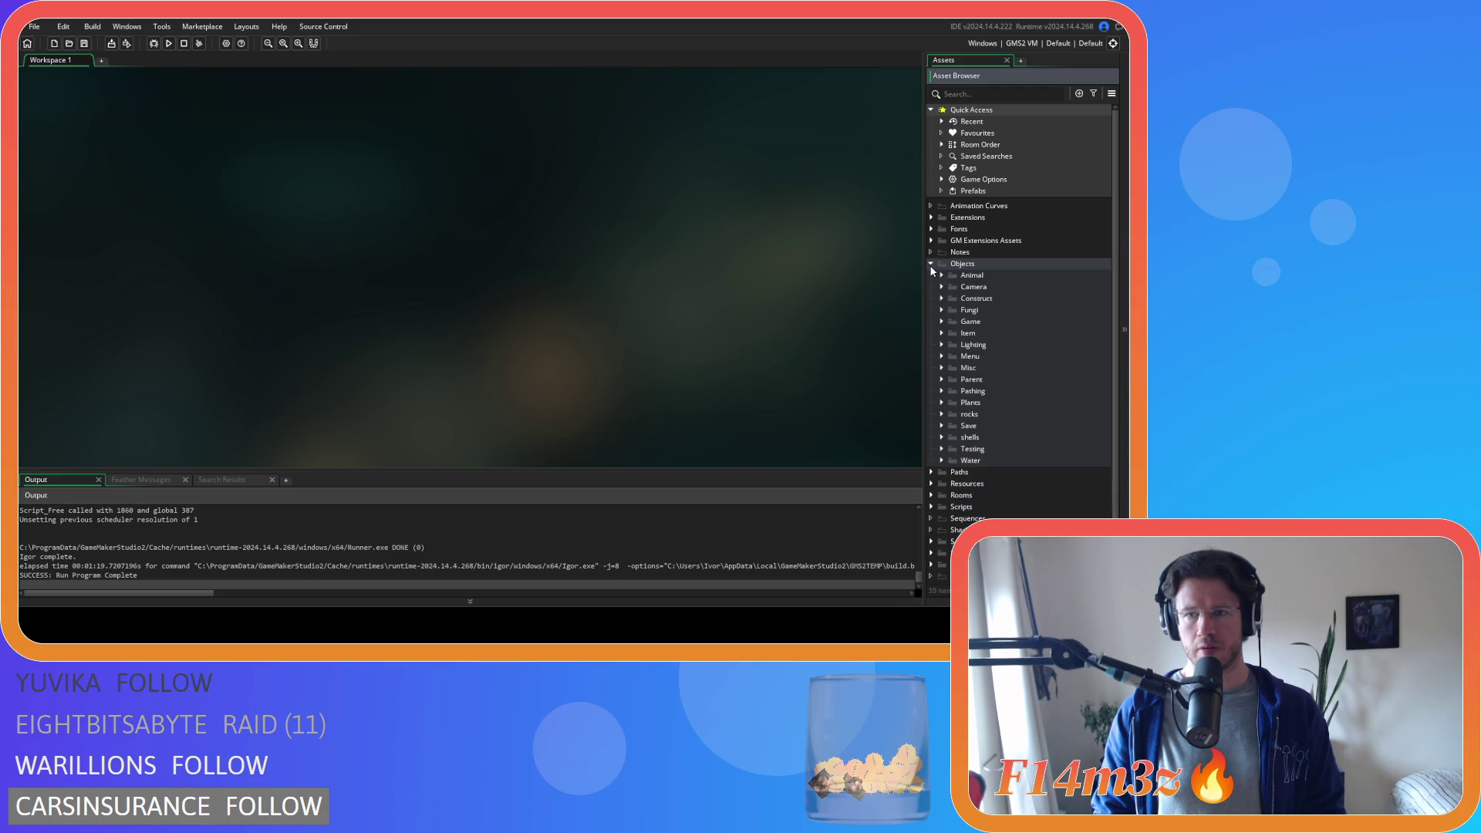
{"action": "left_click", "coordinate": [931, 310]}
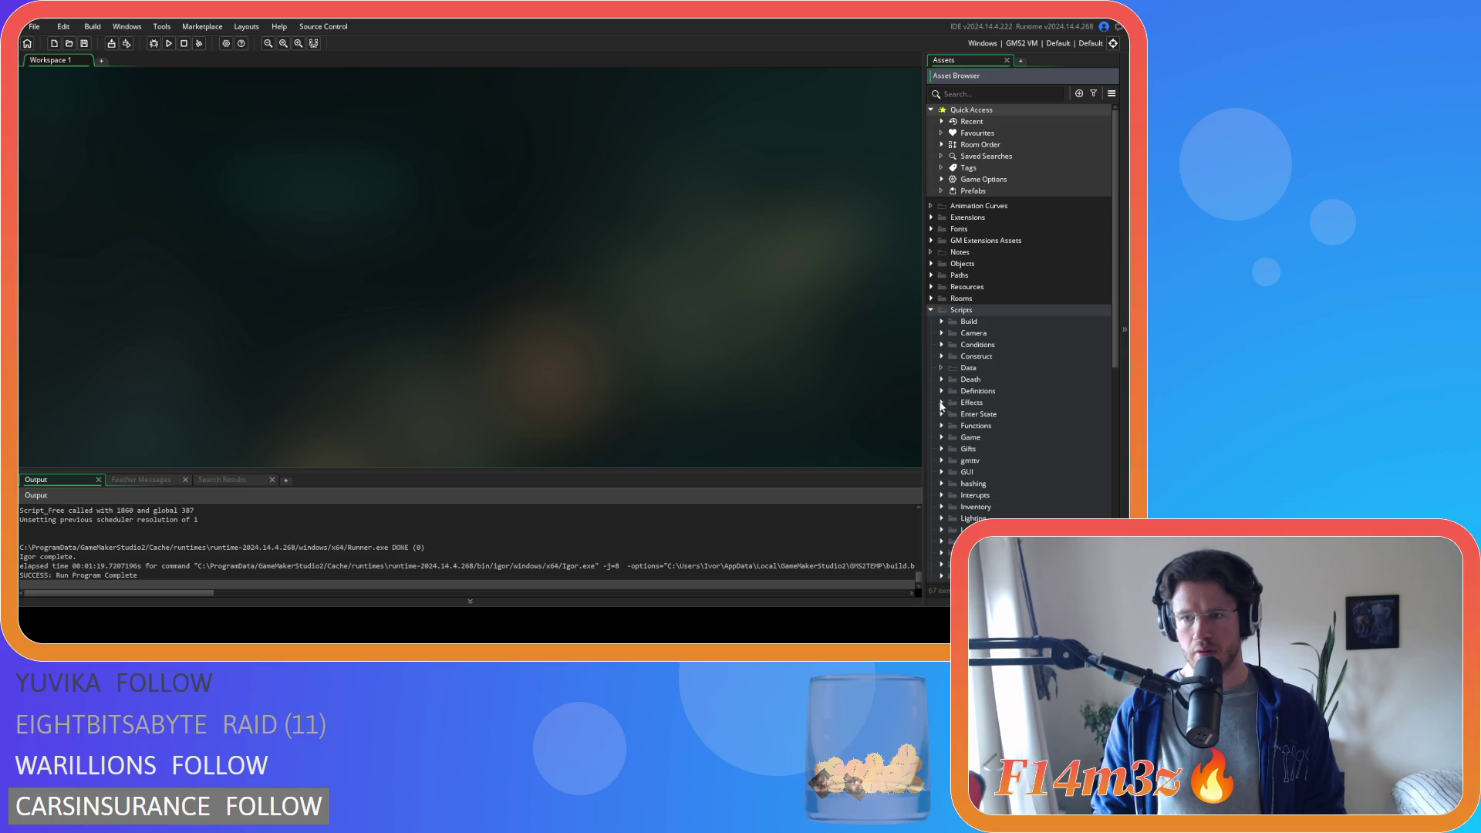
{"action": "left_click", "coordinate": [940, 345]}
{"action": "double_click", "coordinate": [1003, 414]}
{"action": "key", "text": "ctrl+f"}
{"action": "type", "text": "fetchwater"}
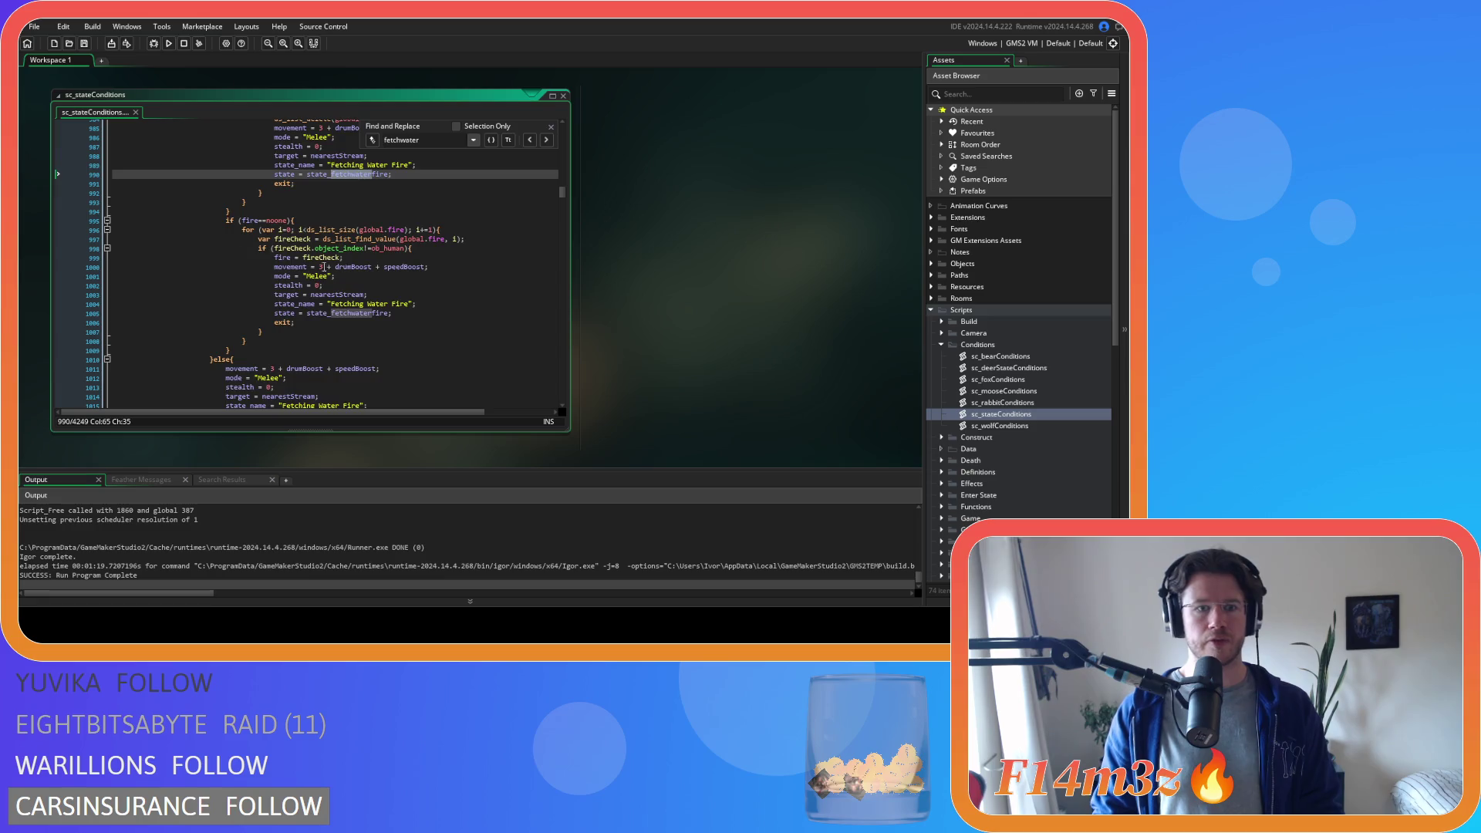
{"action": "scroll", "coordinate": [411, 232], "scroll_direction": "up", "scroll_amount": 5}
{"action": "scroll", "coordinate": [406, 266], "scroll_direction": "up", "scroll_amount": 5}
{"action": "scroll", "coordinate": [407, 272], "scroll_direction": "up", "scroll_amount": 5}
{"action": "scroll", "coordinate": [407, 273], "scroll_direction": "up", "scroll_amount": 5}
{"action": "scroll", "coordinate": [407, 272], "scroll_direction": "up", "scroll_amount": 5}
{"action": "scroll", "coordinate": [408, 271], "scroll_direction": "up", "scroll_amount": 4}
{"action": "scroll", "coordinate": [407, 272], "scroll_direction": "down", "scroll_amount": 4}
{"action": "scroll", "coordinate": [406, 270], "scroll_direction": "down", "scroll_amount": 5}
{"action": "scroll", "coordinate": [406, 270], "scroll_direction": "down", "scroll_amount": 3}
{"action": "scroll", "coordinate": [407, 270], "scroll_direction": "down", "scroll_amount": 4}
{"action": "scroll", "coordinate": [407, 268], "scroll_direction": "down", "scroll_amount": 3}
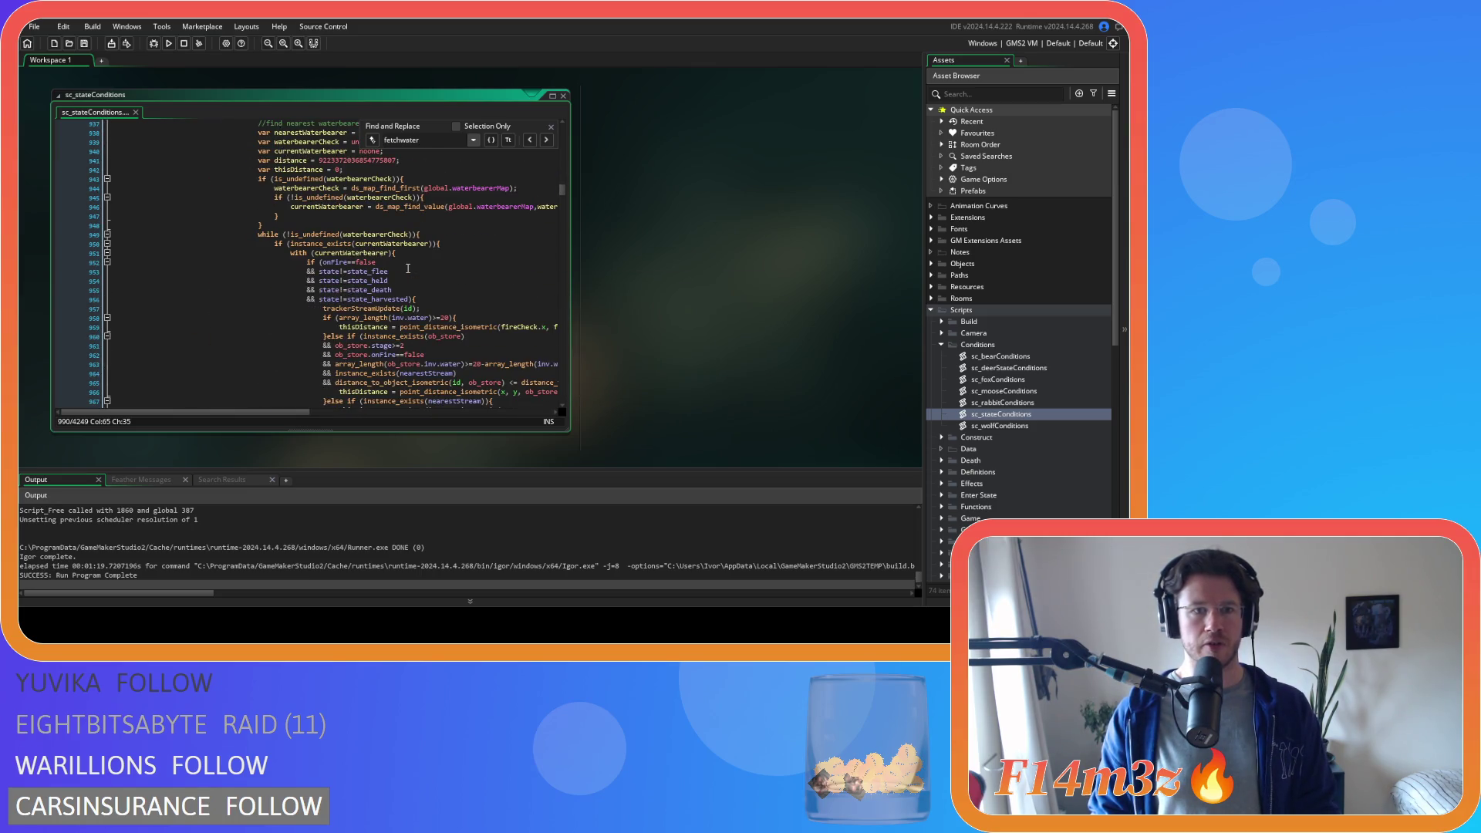
{"action": "scroll", "coordinate": [407, 268], "scroll_direction": "up", "scroll_amount": 5}
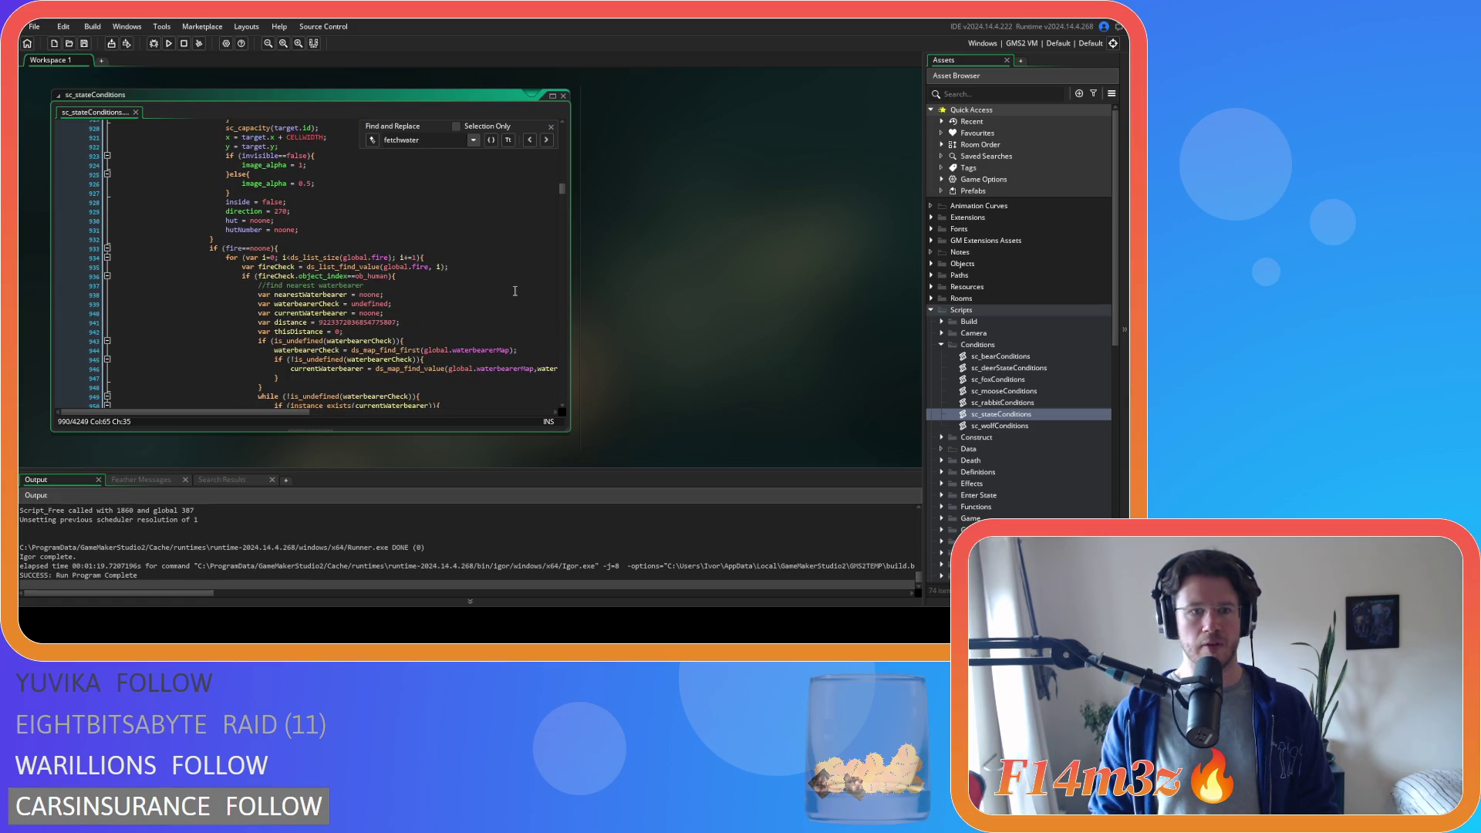
{"action": "scroll", "coordinate": [515, 291], "scroll_direction": "down", "scroll_amount": 3}
{"action": "scroll", "coordinate": [515, 290], "scroll_direction": "down", "scroll_amount": 5}
{"action": "scroll", "coordinate": [514, 290], "scroll_direction": "up", "scroll_amount": 5}
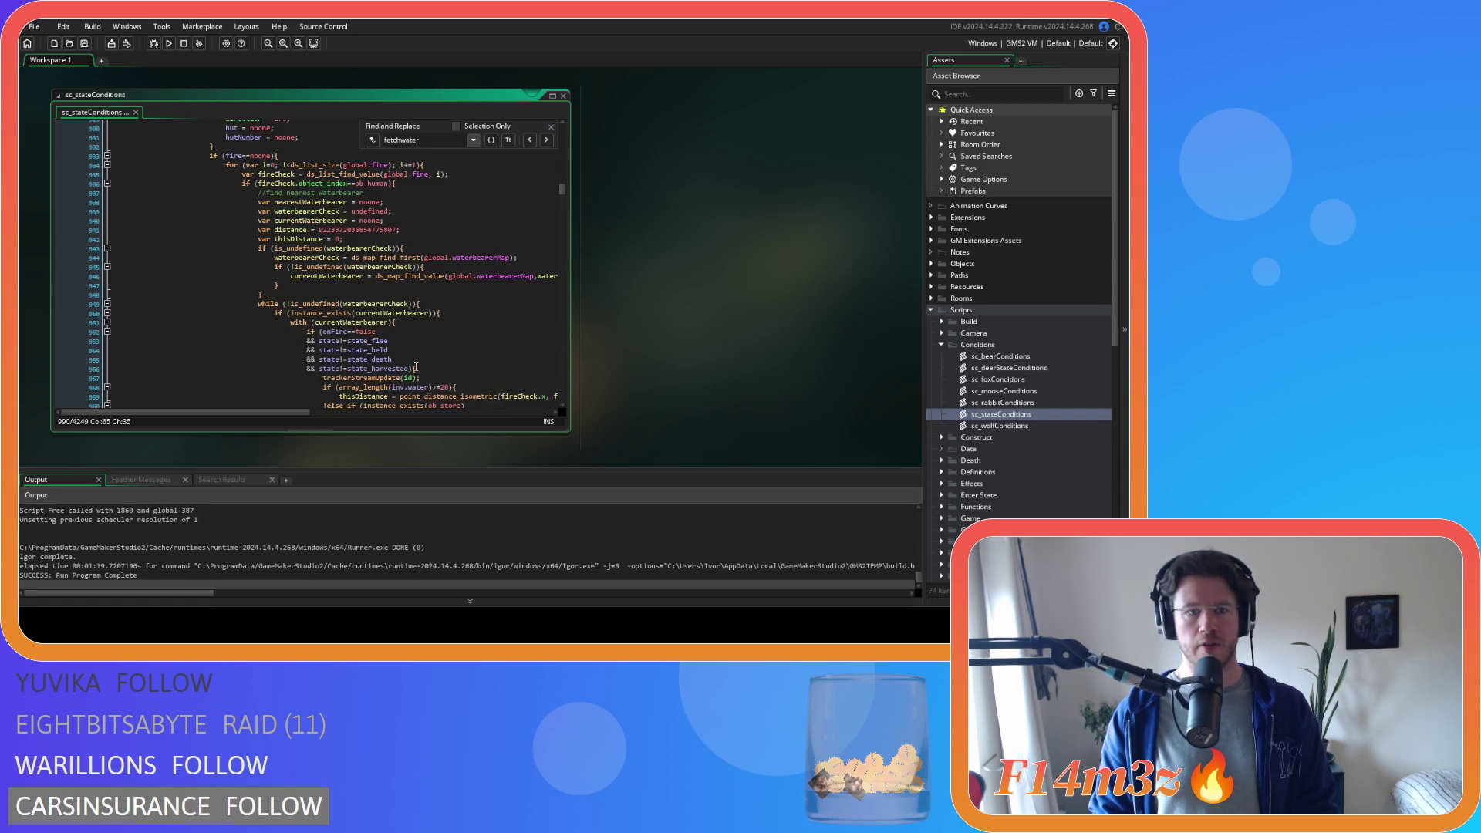
- Step through the remaining fetchwater matches and close the search
{"action": "left_click", "coordinate": [334, 379]}
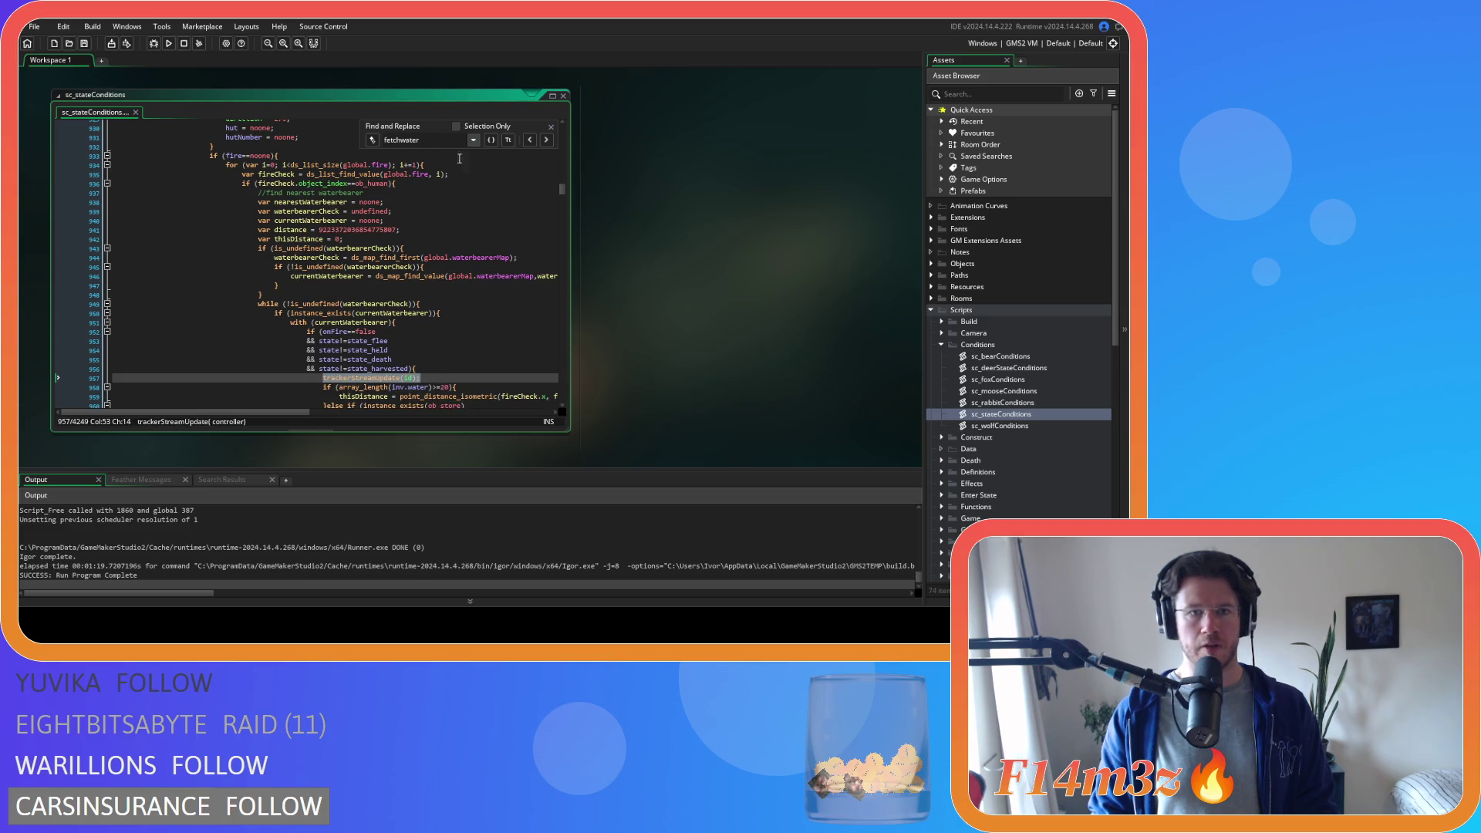
{"action": "left_click", "coordinate": [529, 141]}
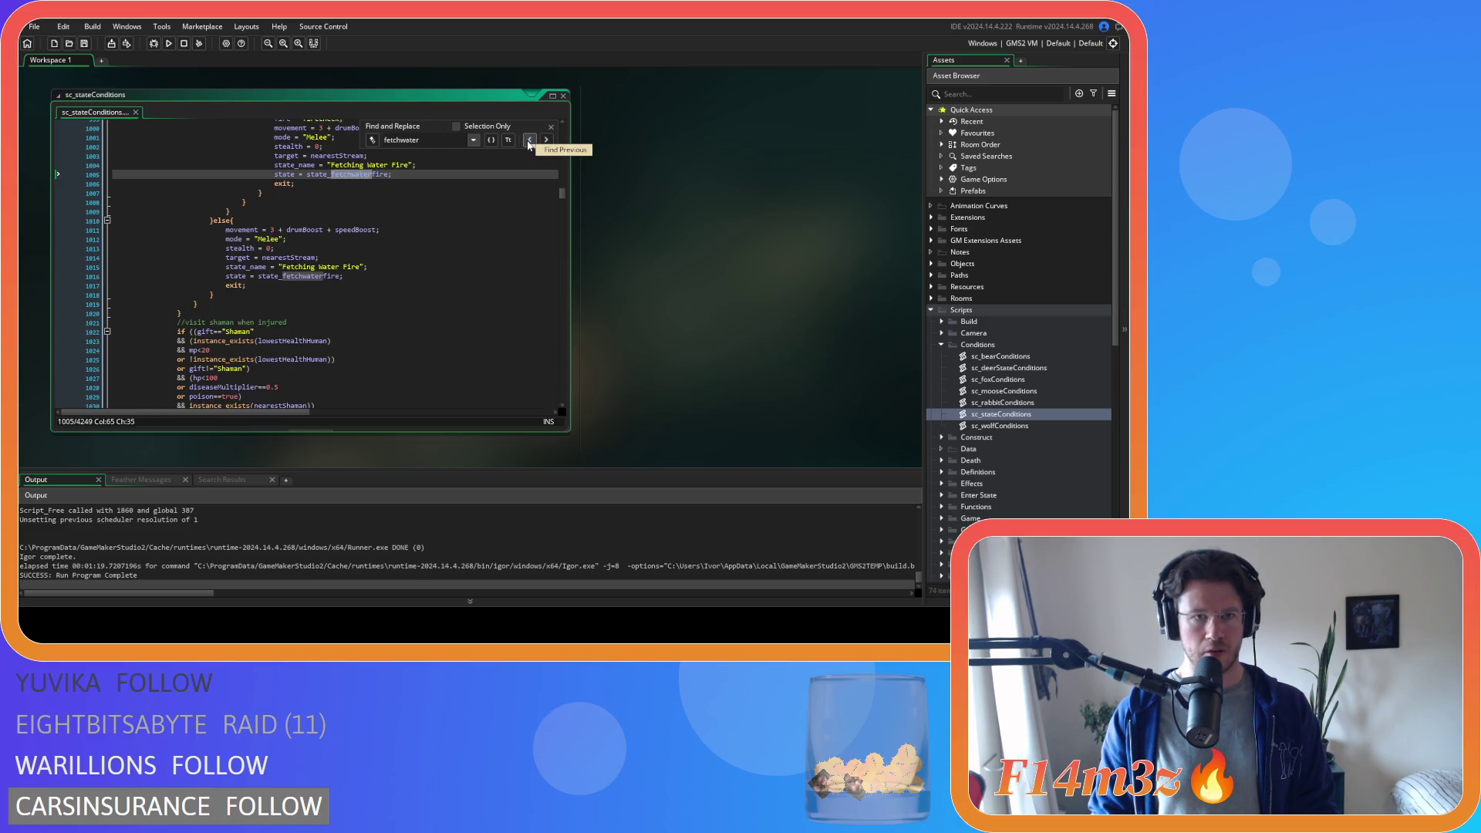
{"action": "left_click", "coordinate": [529, 140]}
{"action": "left_click", "coordinate": [529, 140]}
{"action": "scroll", "coordinate": [356, 240], "scroll_direction": "up", "scroll_amount": 2}
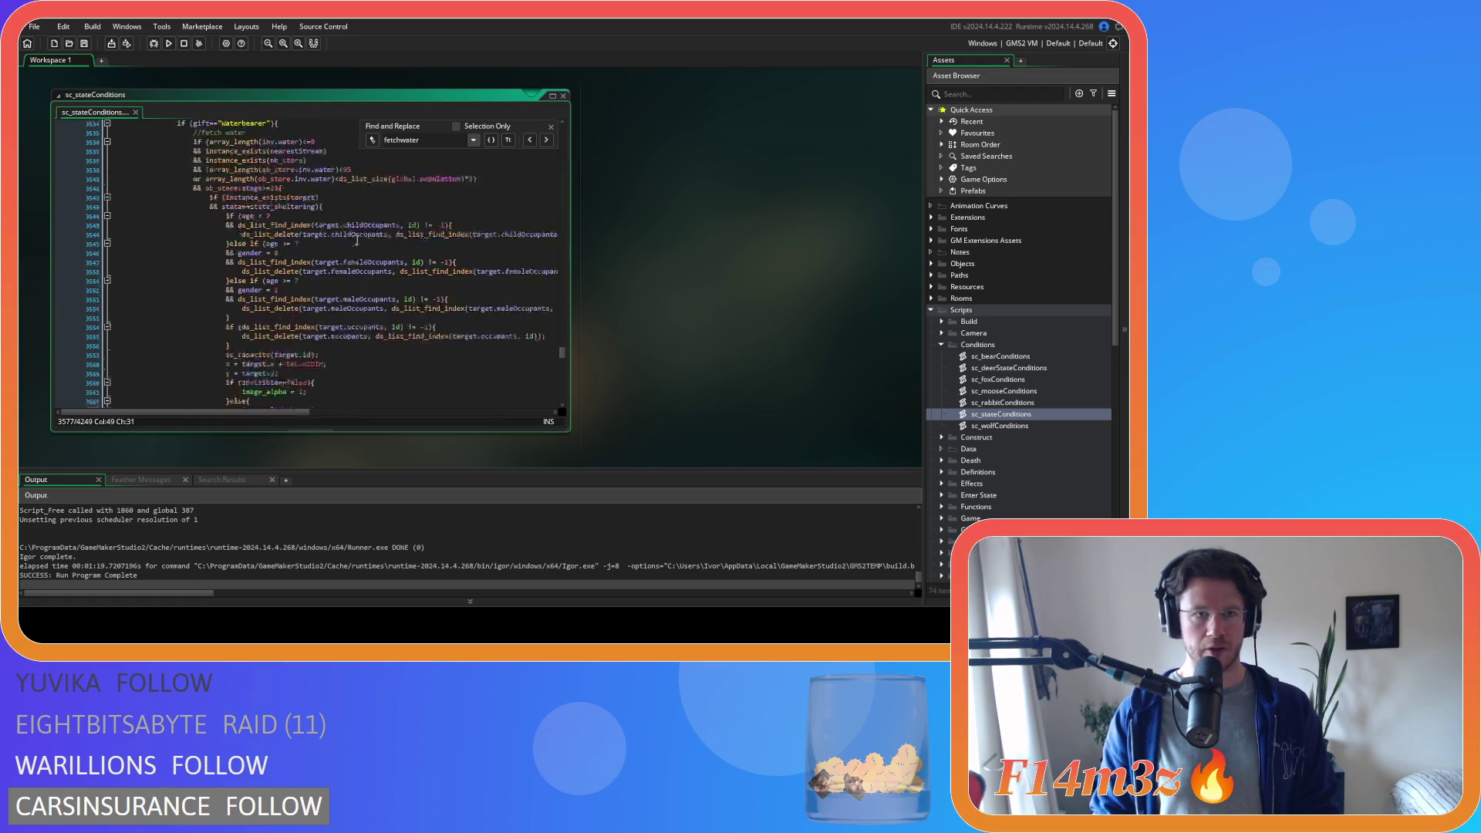
{"action": "scroll", "coordinate": [356, 239], "scroll_direction": "up", "scroll_amount": 5}
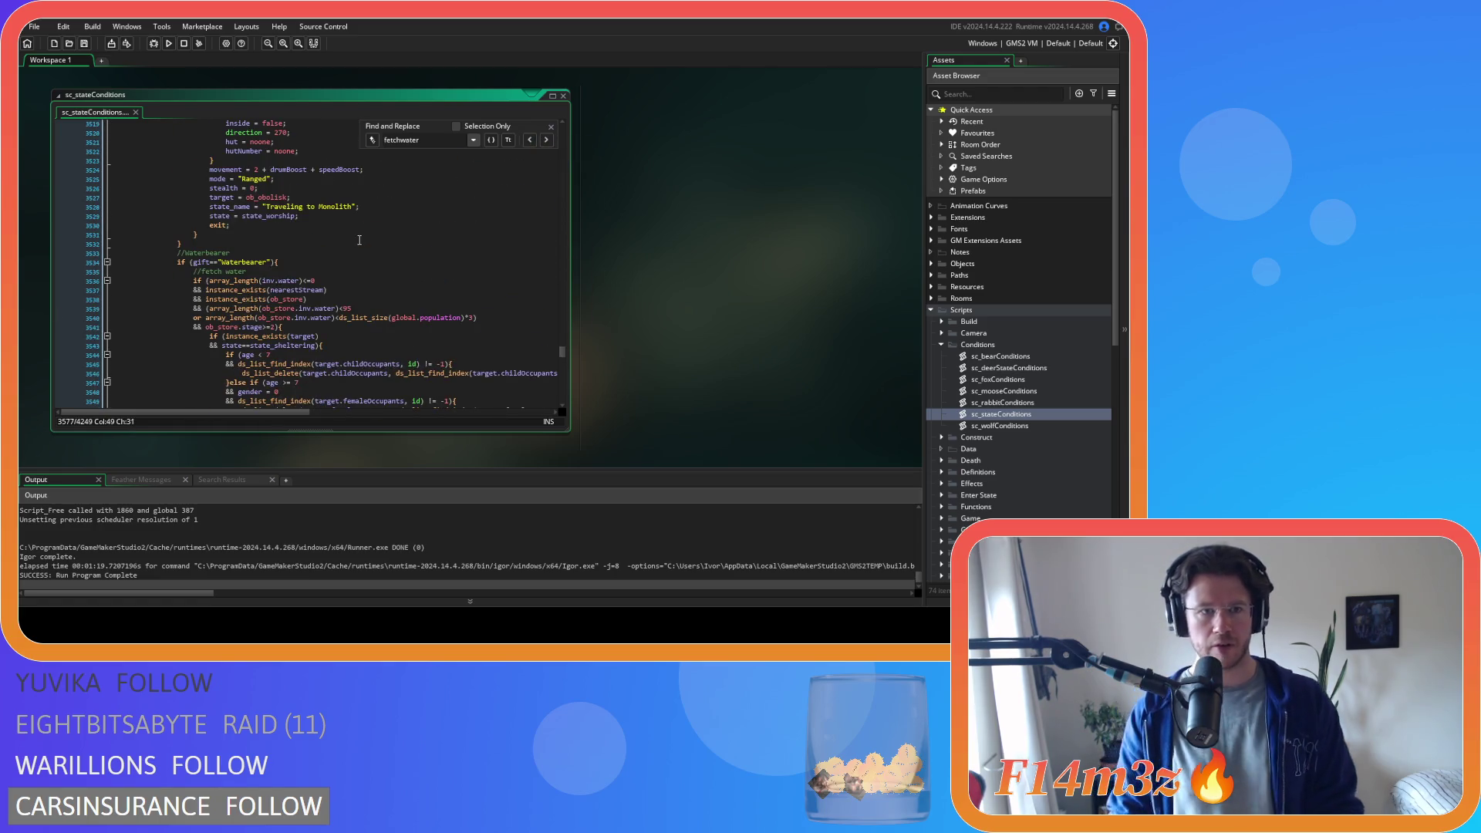
{"action": "left_click", "coordinate": [549, 130]}
{"action": "scroll", "coordinate": [351, 245], "scroll_direction": "down", "scroll_amount": 3}
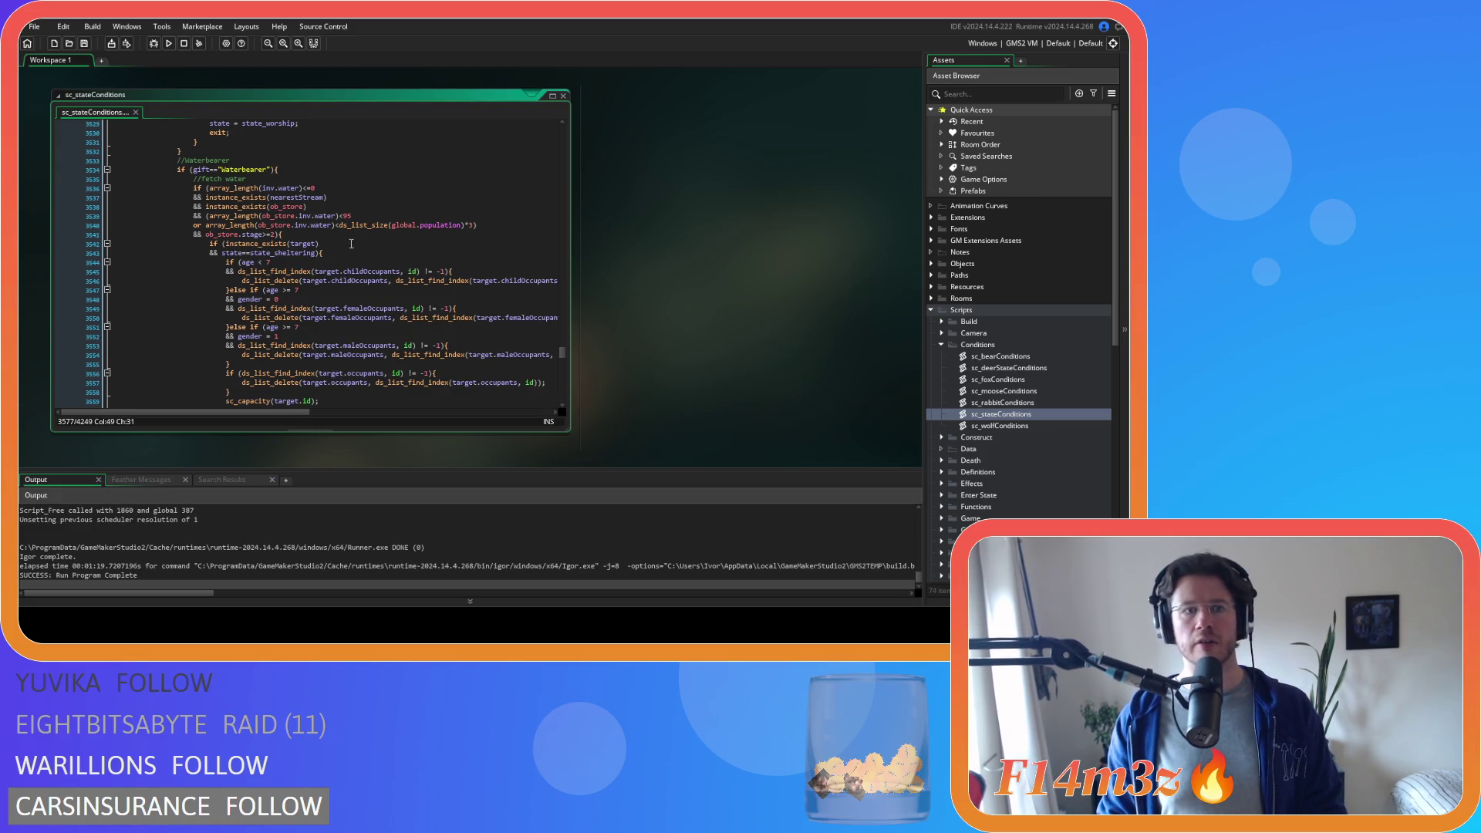
- Add trackerStreamUpdate(id); inside the Waterbearer gift block and run the game to test
{"action": "left_click", "coordinate": [296, 169]}
{"action": "key", "text": "Return"}
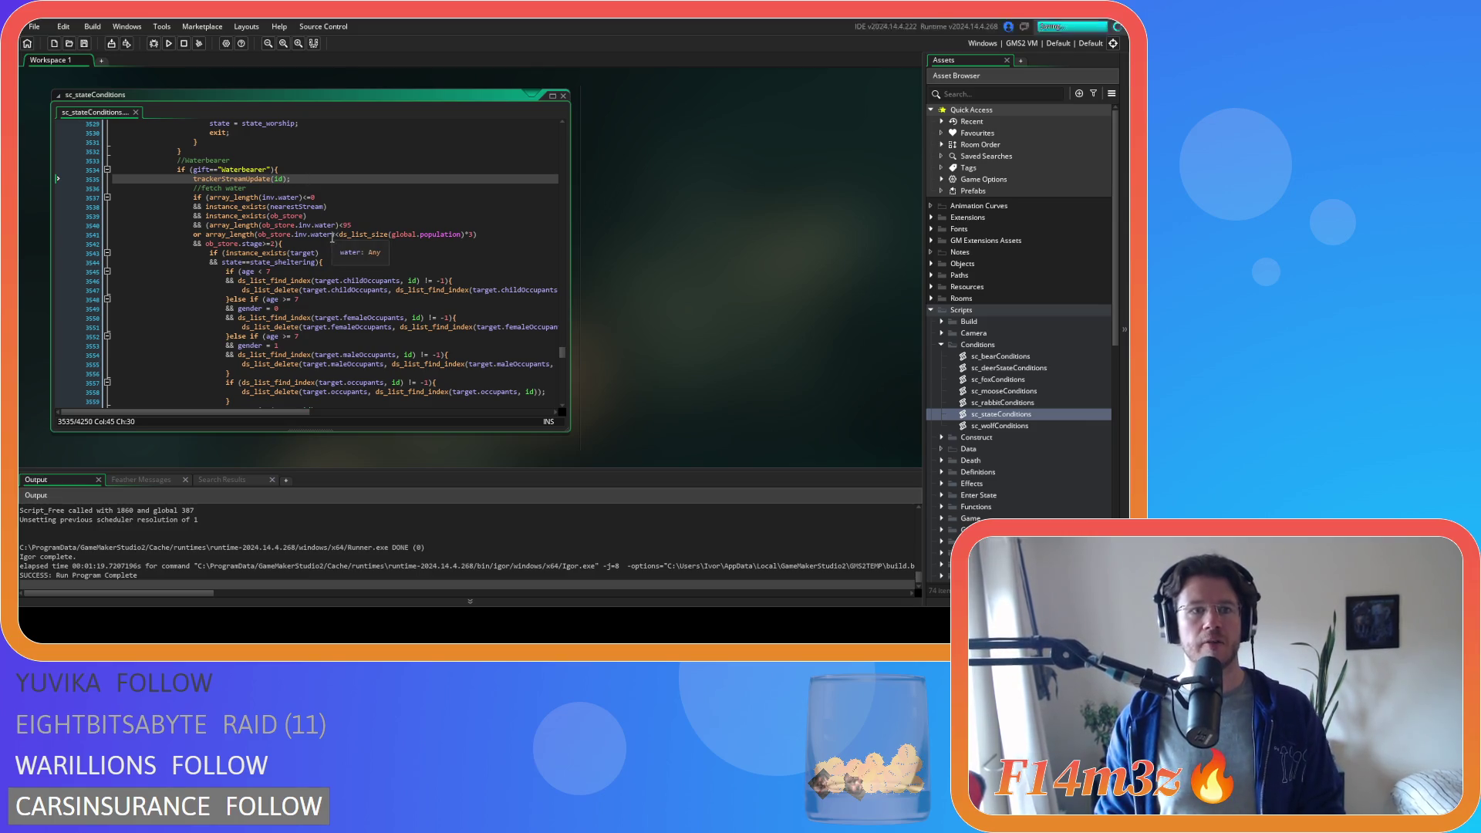
{"action": "scroll", "coordinate": [384, 202], "scroll_direction": "down", "scroll_amount": 3}
{"action": "scroll", "coordinate": [384, 202], "scroll_direction": "down", "scroll_amount": 5}
{"action": "scroll", "coordinate": [385, 201], "scroll_direction": "down", "scroll_amount": 5}
{"action": "left_click", "coordinate": [368, 234]}
{"action": "scroll", "coordinate": [368, 233], "scroll_direction": "up", "scroll_amount": 5}
{"action": "scroll", "coordinate": [368, 234], "scroll_direction": "up", "scroll_amount": 6}
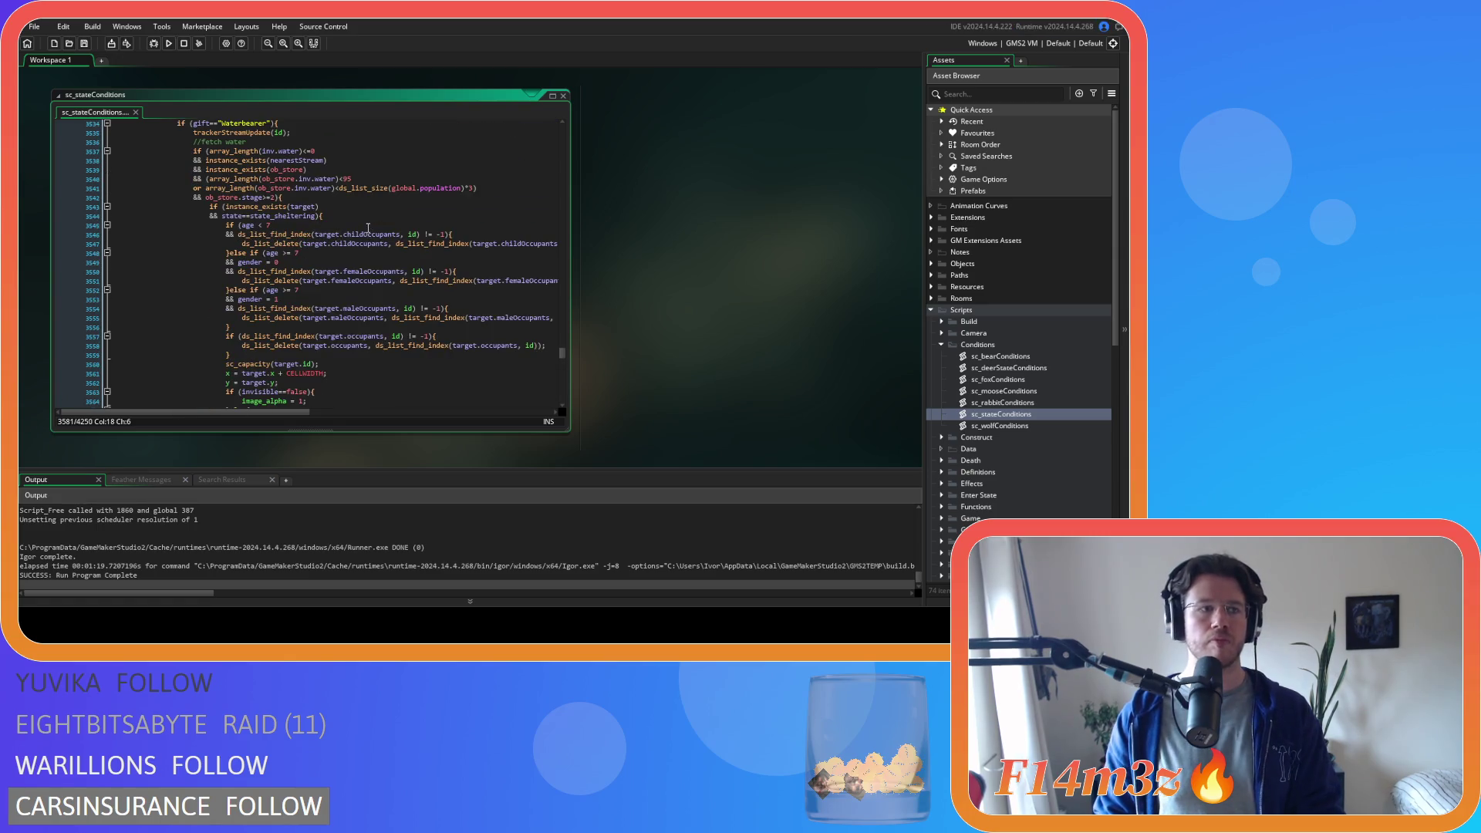
{"action": "key", "text": "F5"}
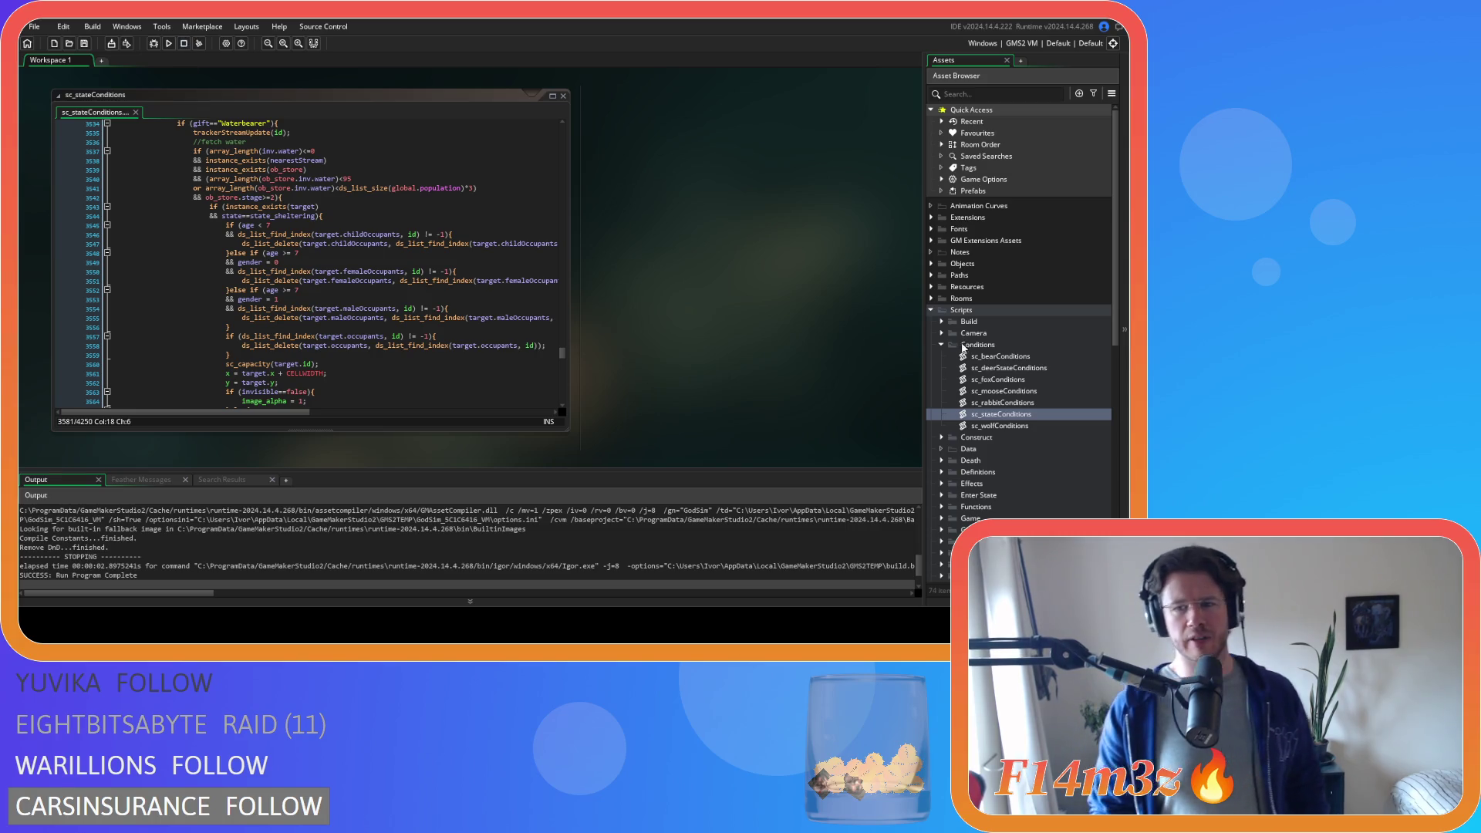
- Open sc_thirstInterupt from the Scripts > Interupts folder
{"action": "left_click", "coordinate": [941, 345]}
{"action": "scroll", "coordinate": [941, 370], "scroll_direction": "down", "scroll_amount": 2}
{"action": "scroll", "coordinate": [940, 390], "scroll_direction": "down", "scroll_amount": 3}
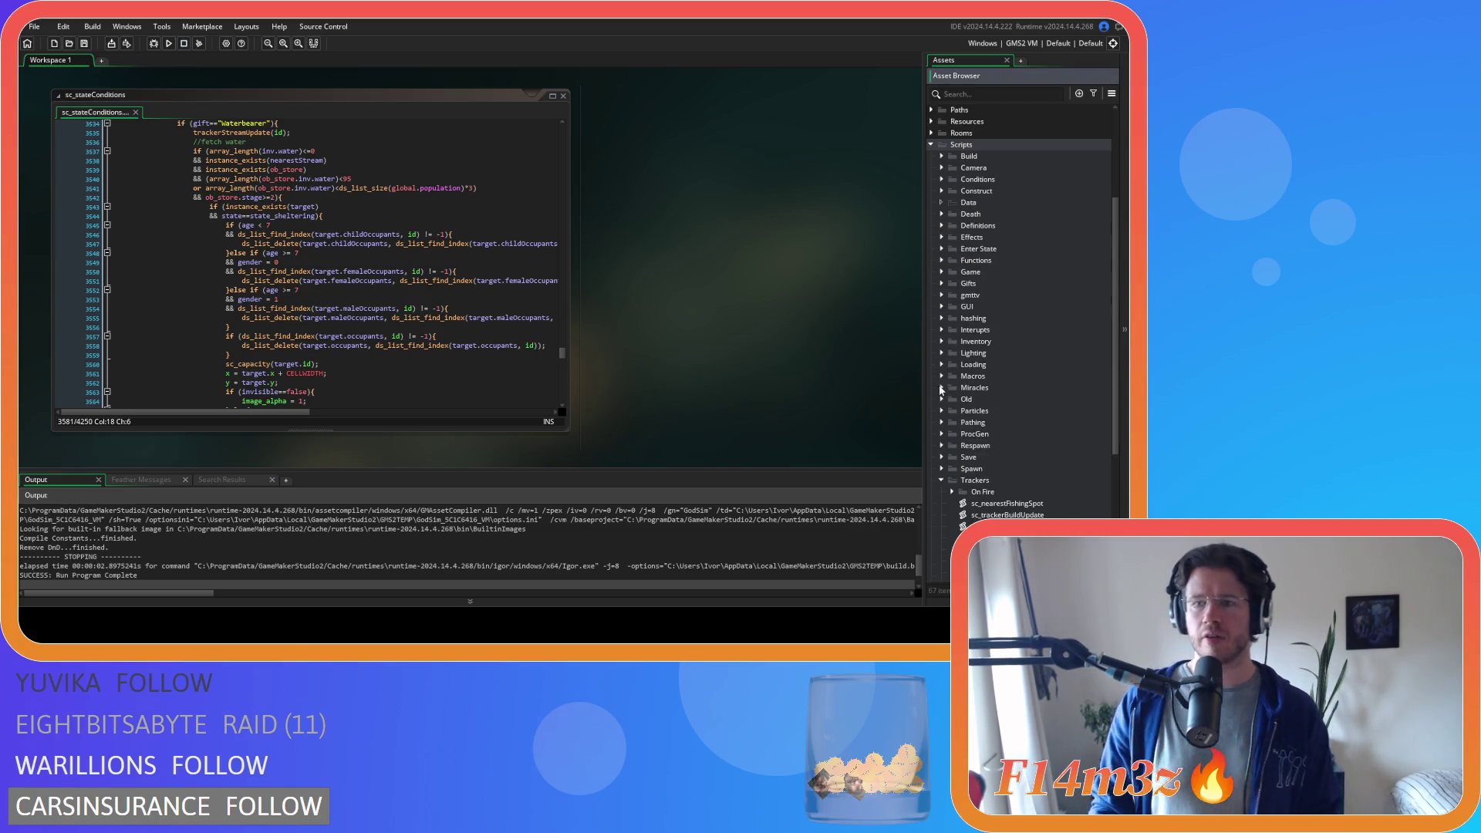
{"action": "left_click", "coordinate": [940, 330]}
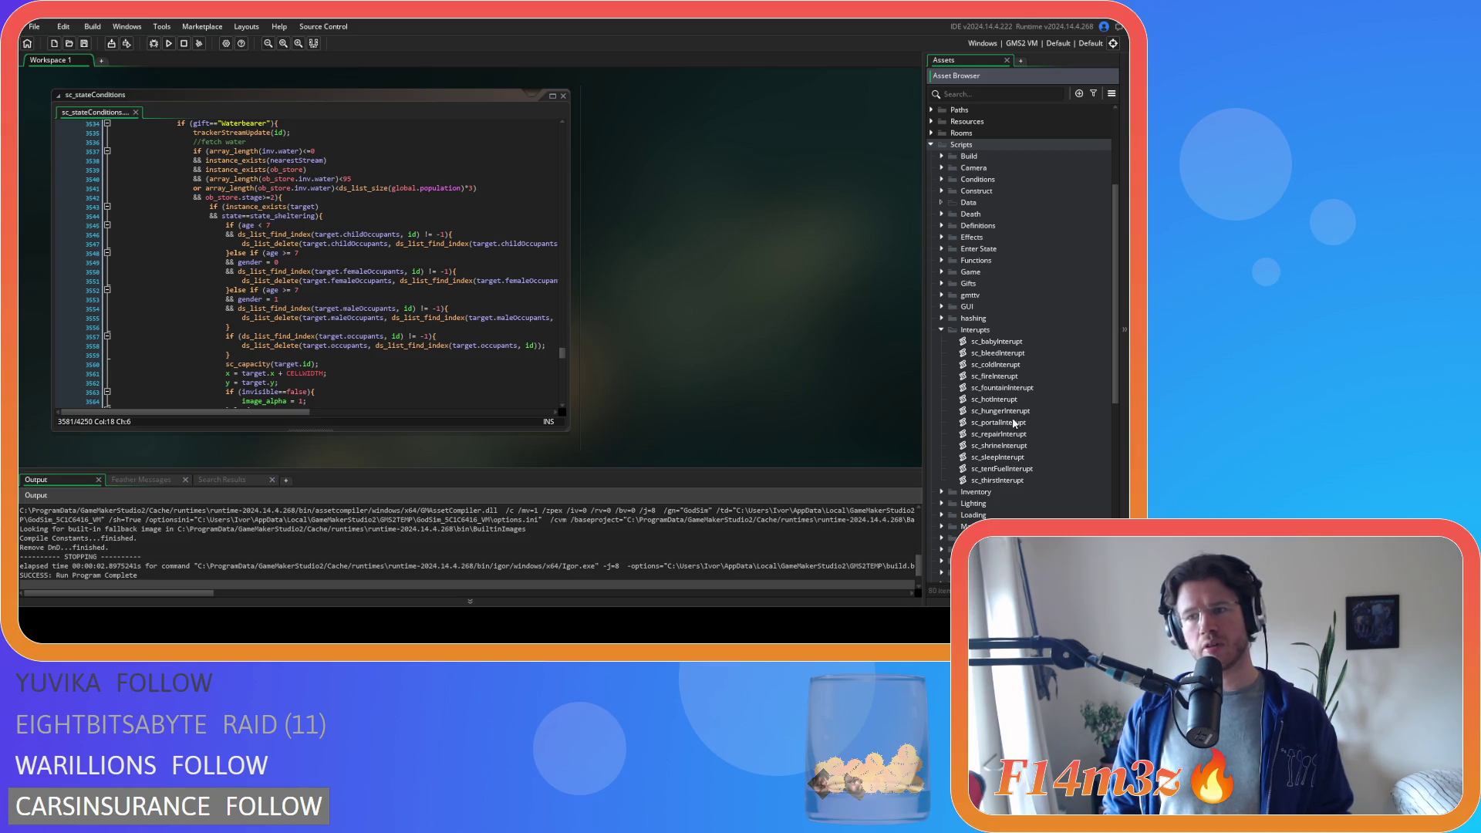
{"action": "double_click", "coordinate": [998, 479]}
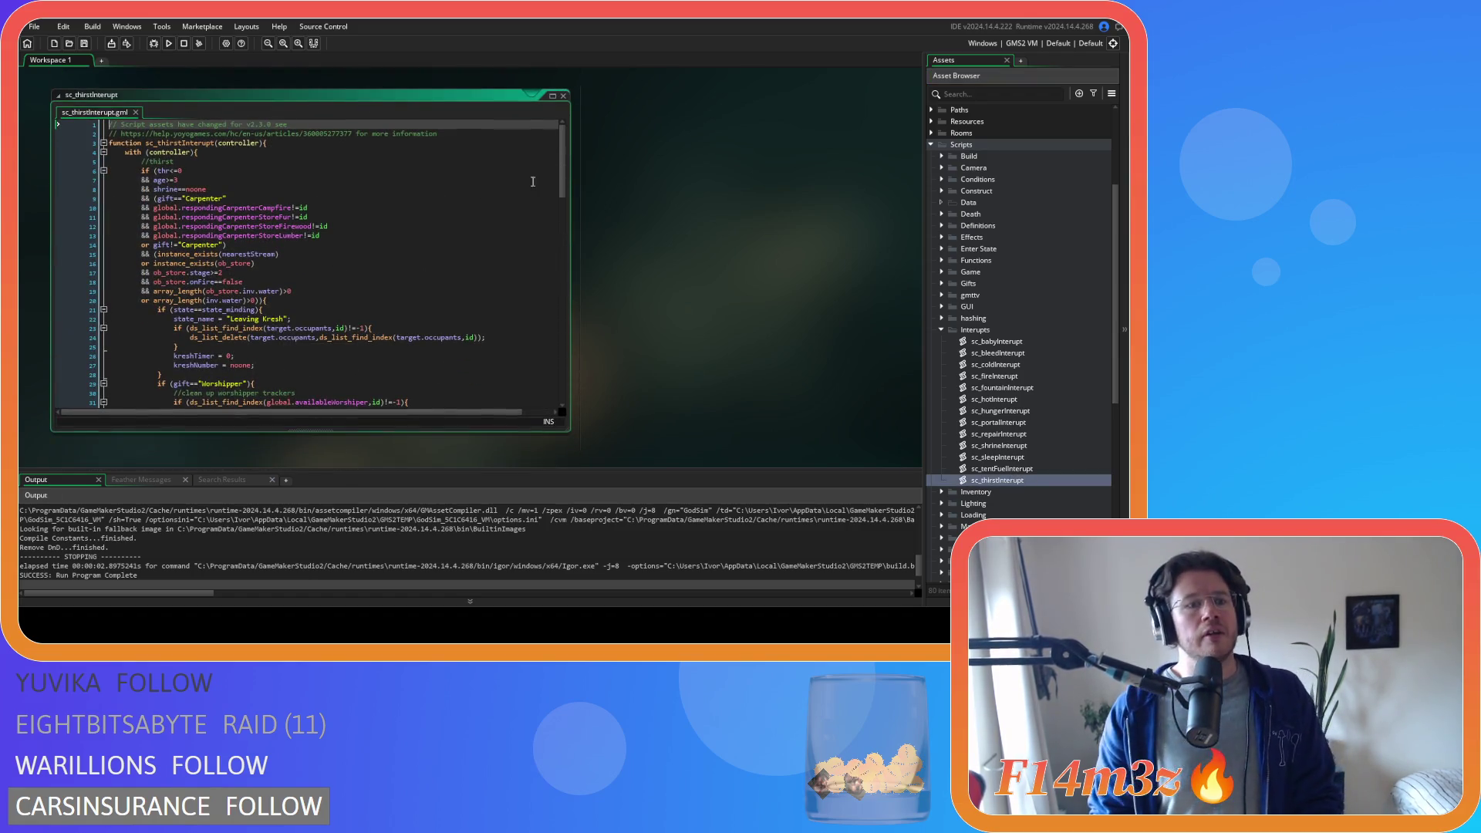
{"action": "left_click_drag", "start_coordinate": [182, 253], "coordinate": [313, 255]}
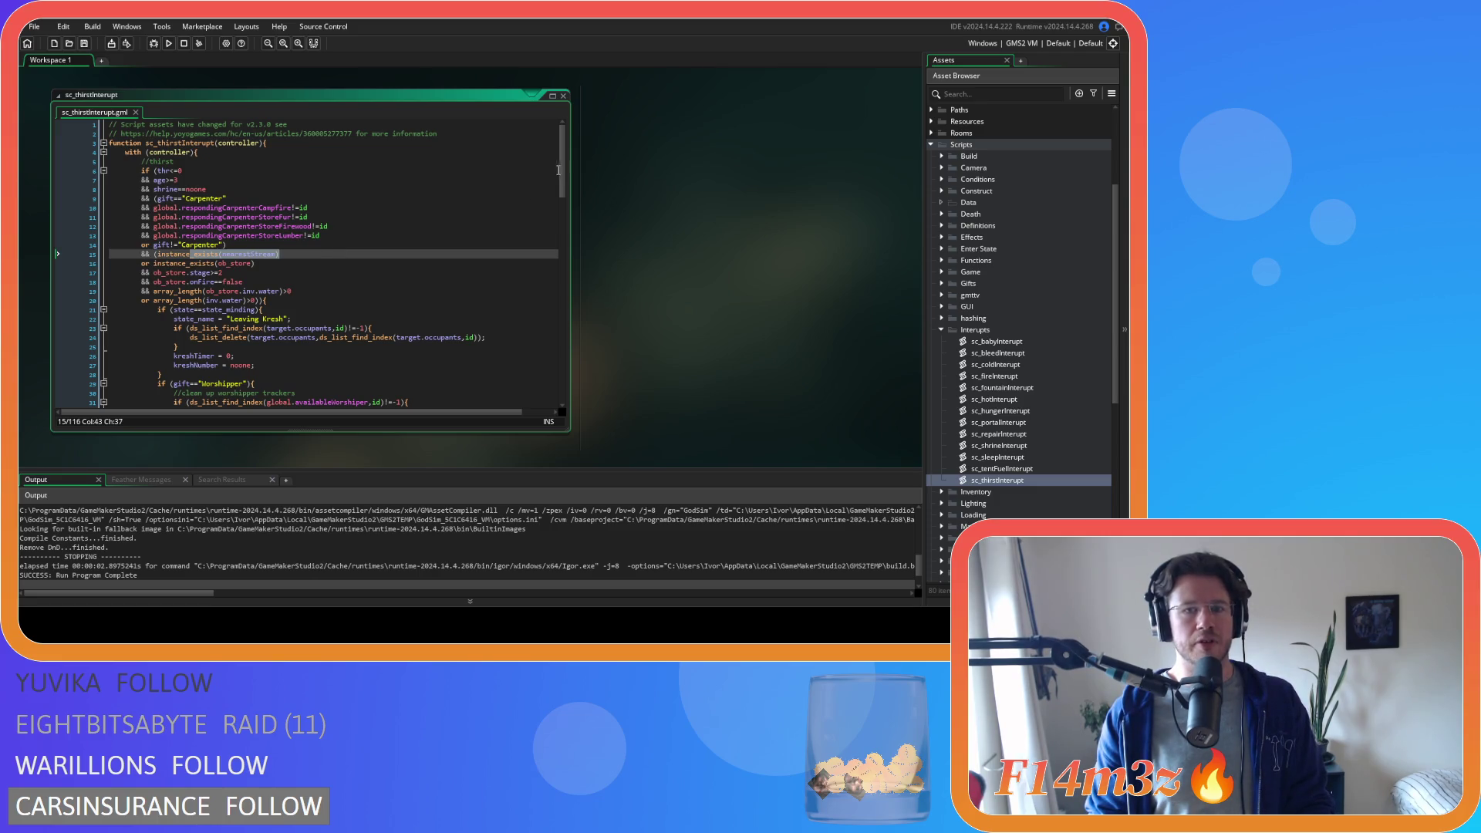
{"action": "left_click_drag", "start_coordinate": [556, 170], "coordinate": [549, 147]}
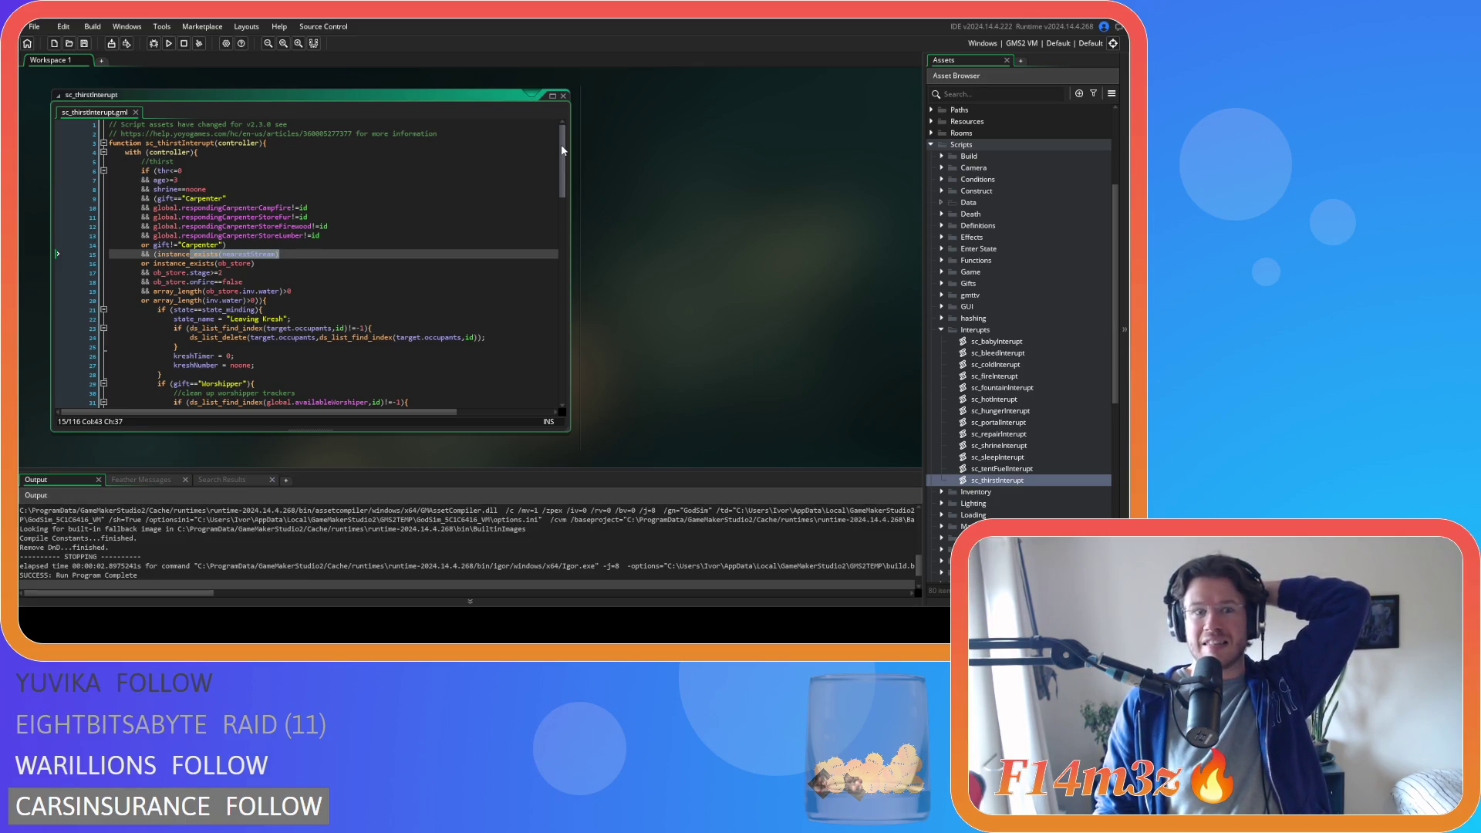
{"action": "left_click", "coordinate": [482, 234]}
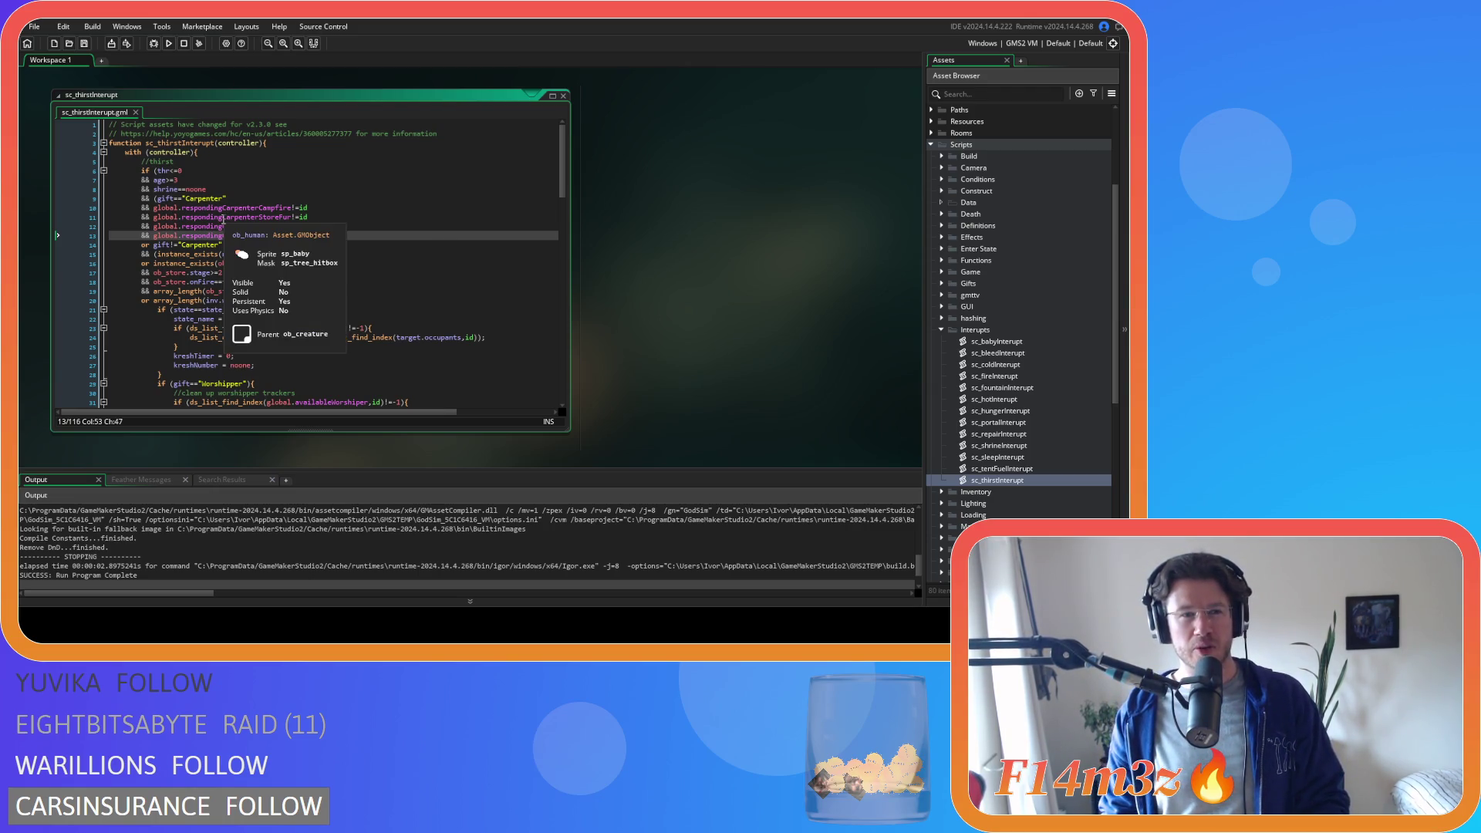
{"action": "mouse_move", "coordinate": [261, 208]}
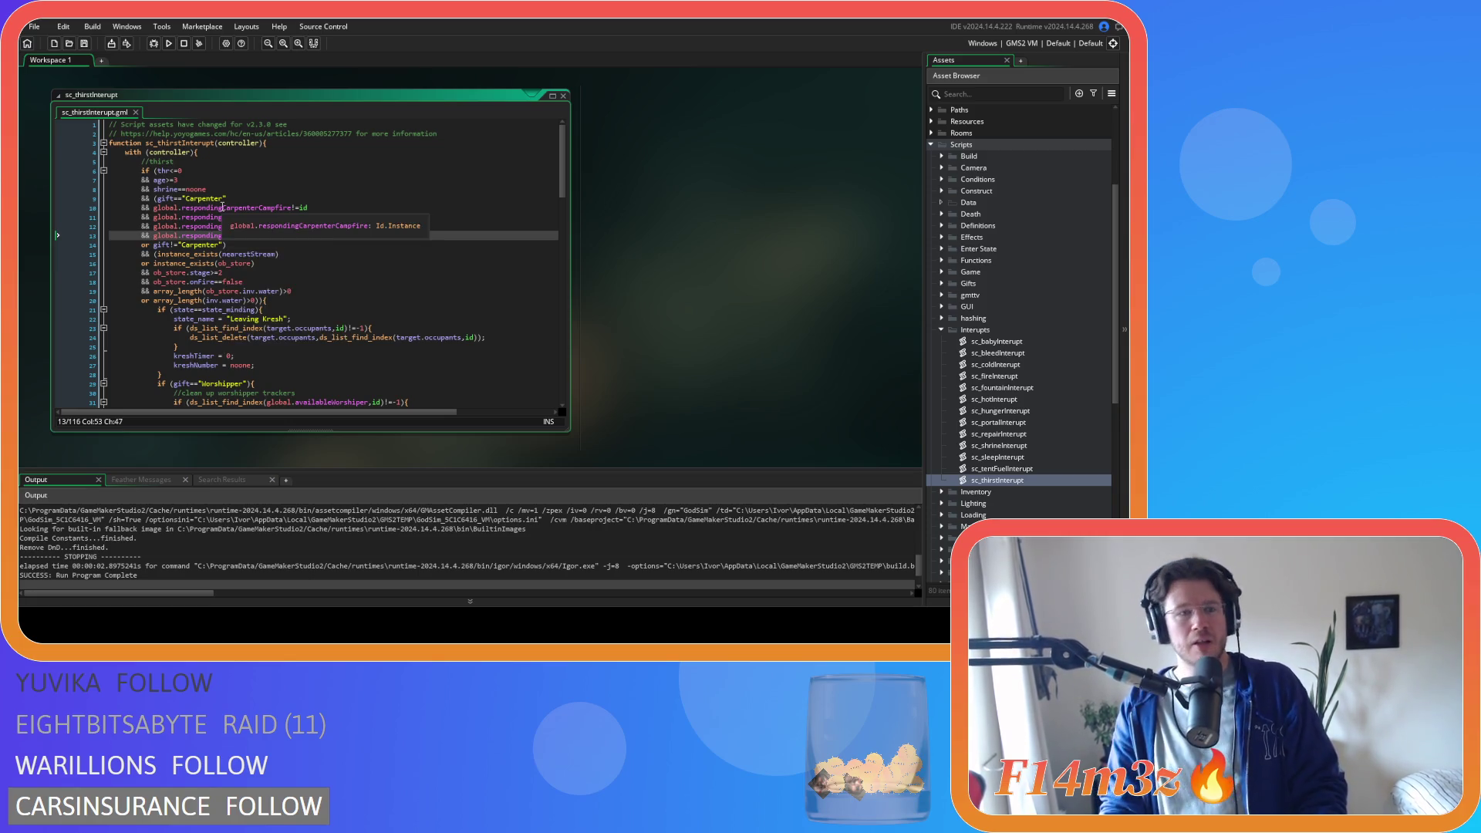
{"action": "left_click", "coordinate": [372, 299]}
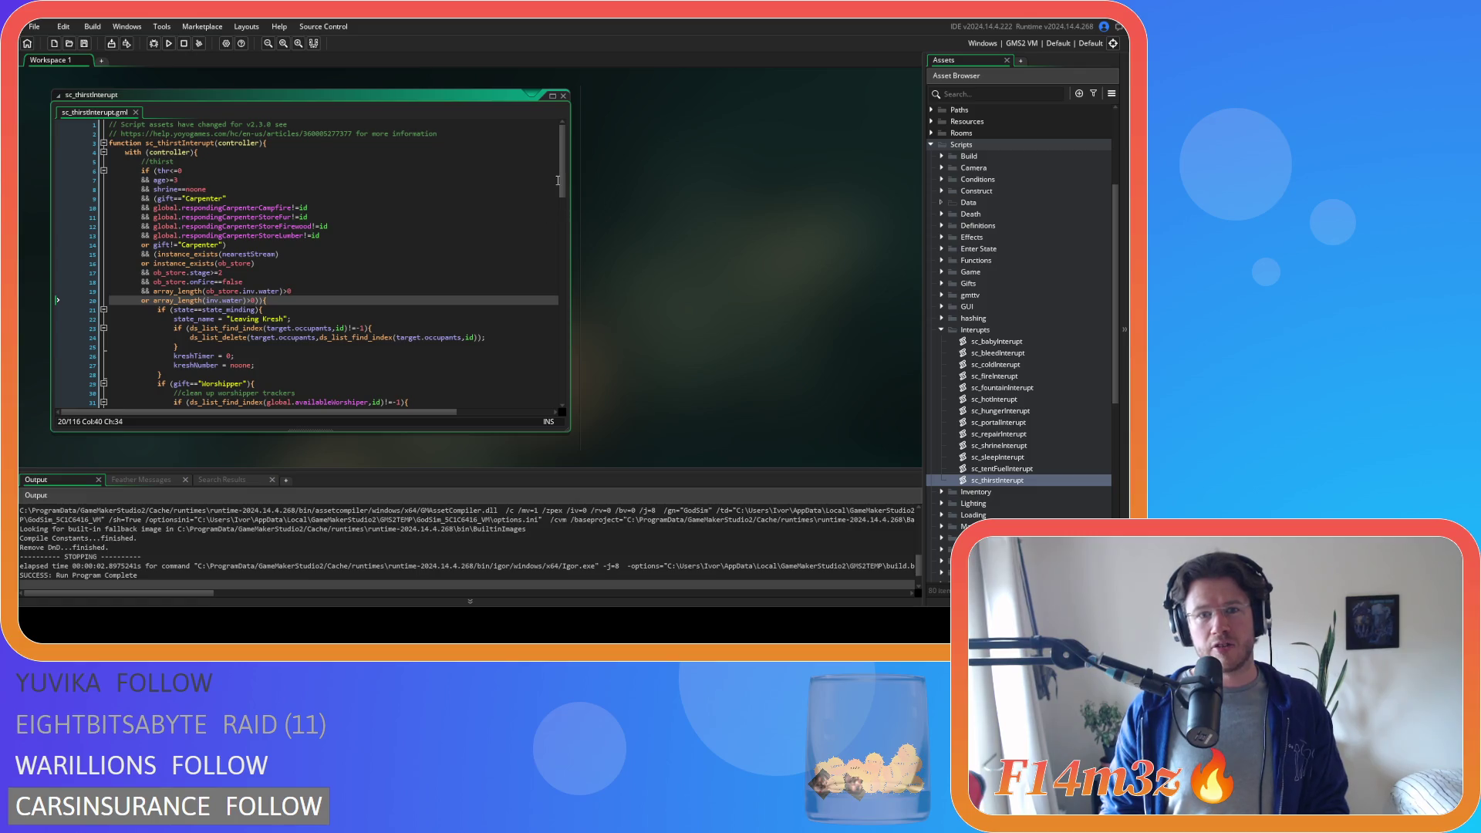
{"action": "scroll", "coordinate": [205, 173], "scroll_direction": "down", "scroll_amount": 3}
{"action": "scroll", "coordinate": [205, 172], "scroll_direction": "down", "scroll_amount": 3}
{"action": "scroll", "coordinate": [190, 171], "scroll_direction": "up", "scroll_amount": 6}
{"action": "left_click", "coordinate": [189, 170]}
{"action": "left_click", "coordinate": [162, 244]}
{"action": "left_click_drag", "start_coordinate": [158, 171], "coordinate": [183, 175]}
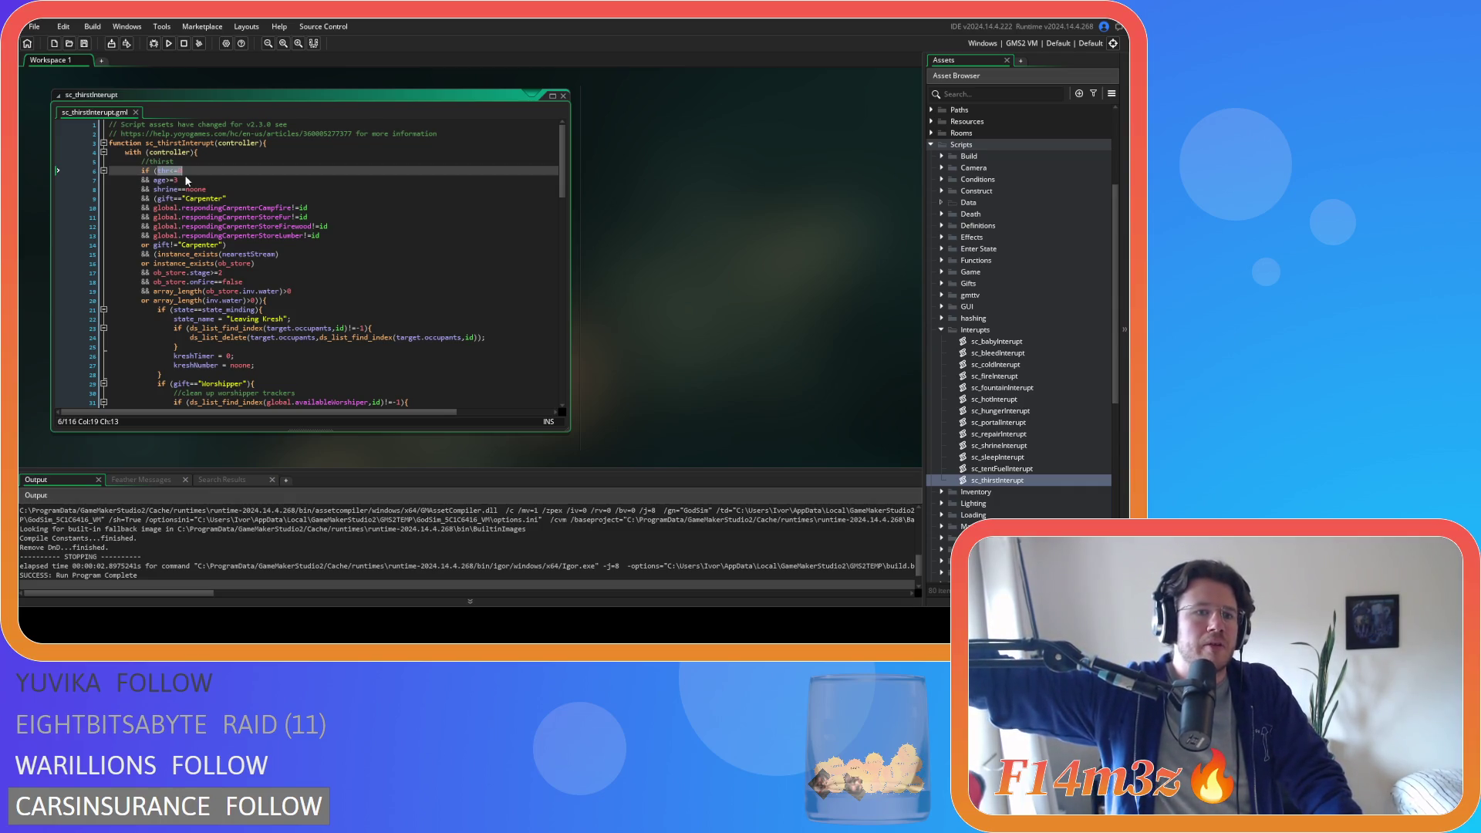
{"action": "scroll", "coordinate": [184, 175], "scroll_direction": "down", "scroll_amount": 5}
{"action": "scroll", "coordinate": [232, 190], "scroll_direction": "down", "scroll_amount": 8}
{"action": "scroll", "coordinate": [283, 203], "scroll_direction": "down", "scroll_amount": 8}
{"action": "scroll", "coordinate": [284, 202], "scroll_direction": "up", "scroll_amount": 8}
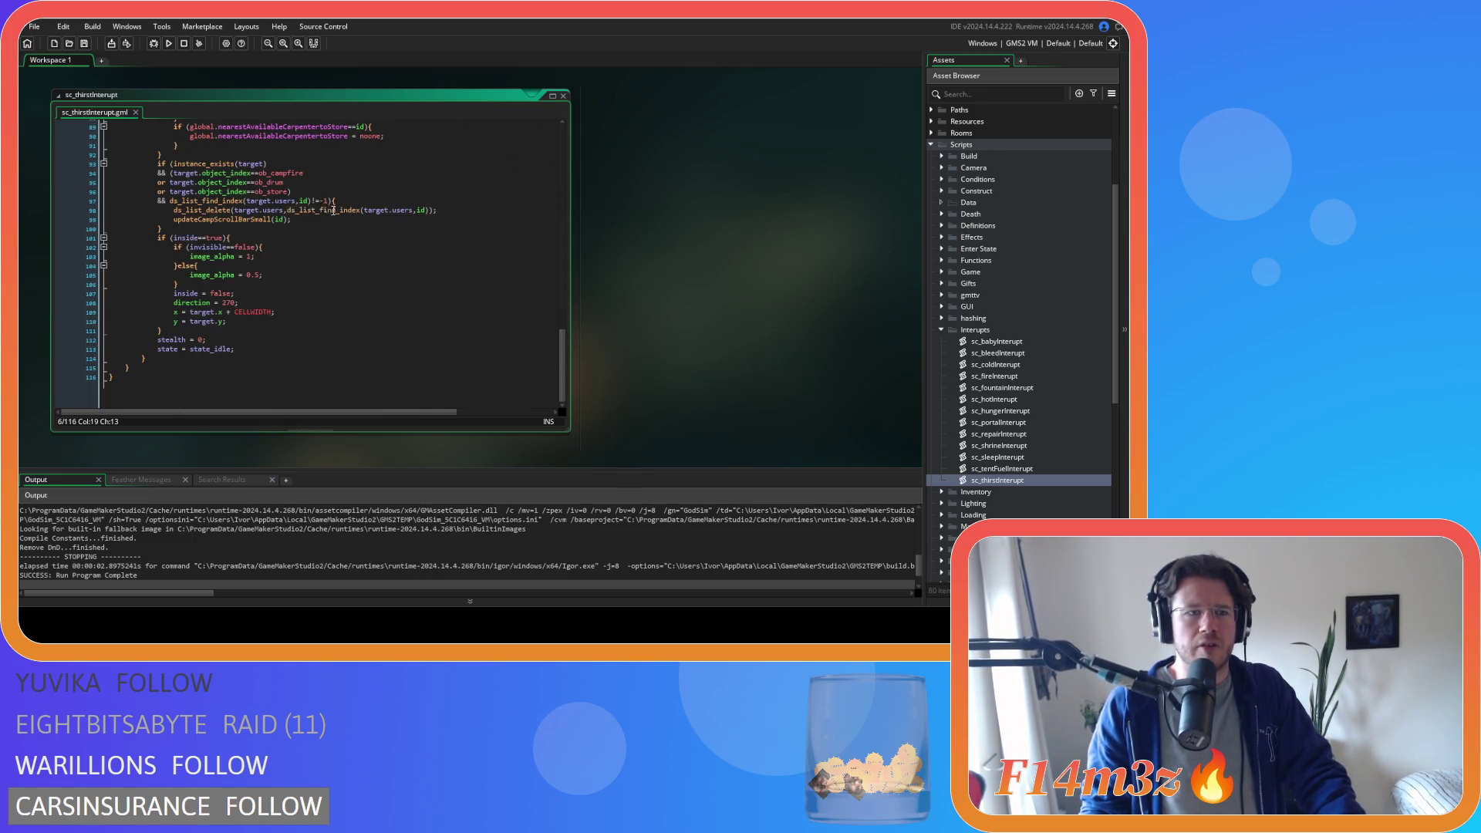
{"action": "scroll", "coordinate": [343, 212], "scroll_direction": "up", "scroll_amount": 5}
{"action": "scroll", "coordinate": [343, 211], "scroll_direction": "up", "scroll_amount": 8}
{"action": "scroll", "coordinate": [343, 212], "scroll_direction": "up", "scroll_amount": 2}
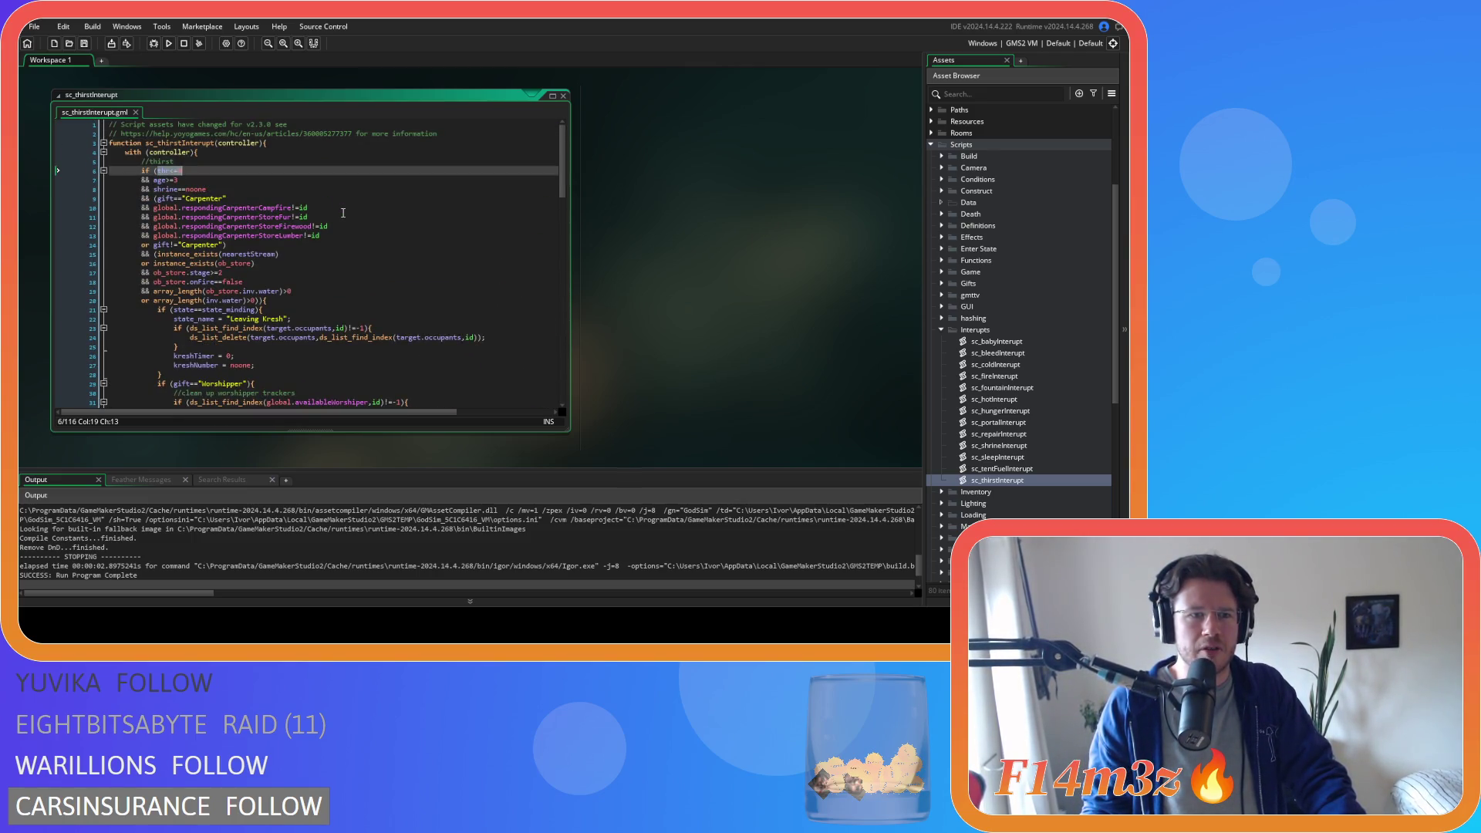
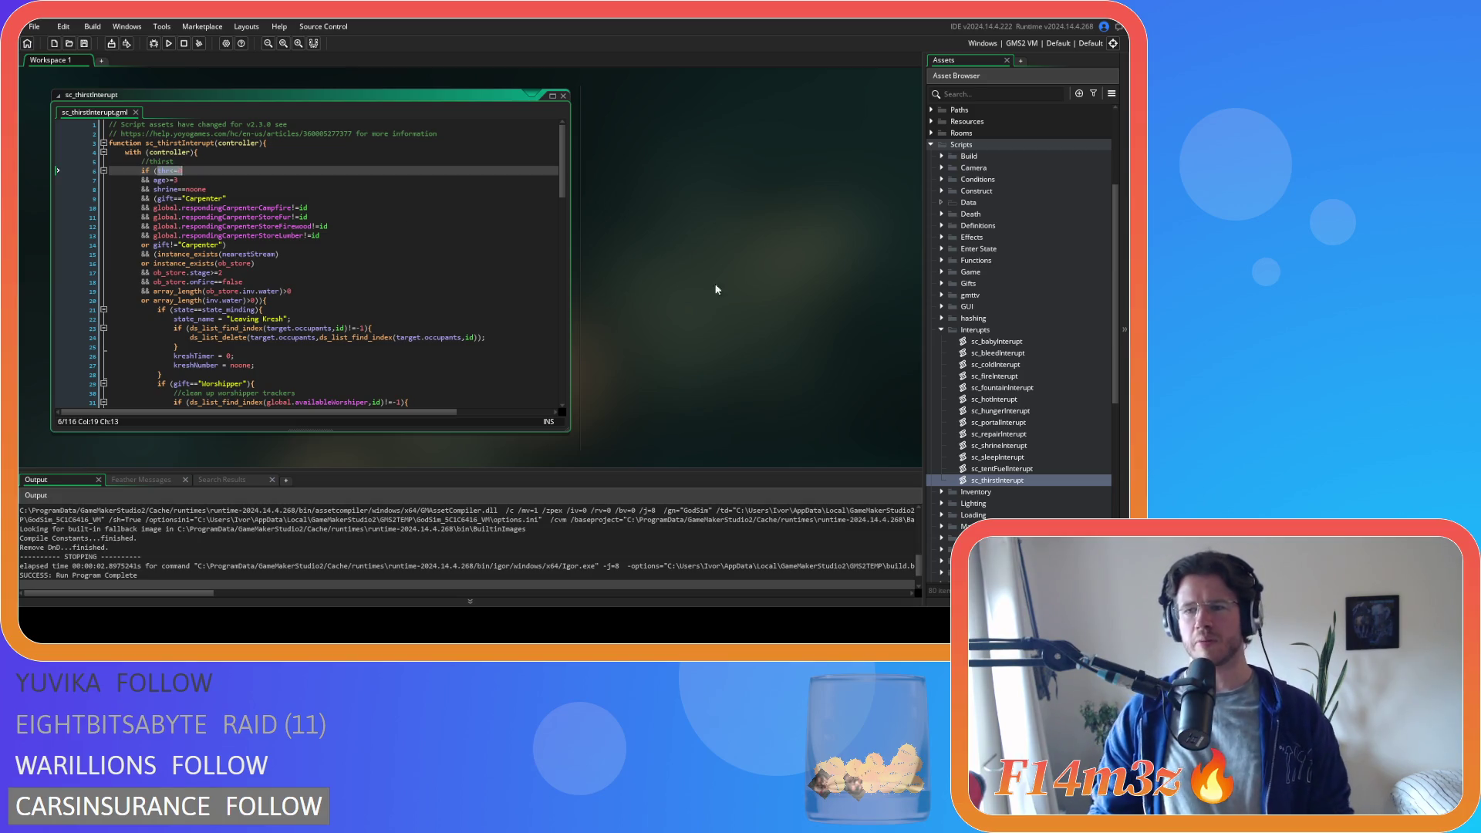
- Open the sc_hungerInterupt script from the Interupts folder
{"action": "double_click", "coordinate": [991, 411]}
{"action": "scroll", "coordinate": [472, 237], "scroll_direction": "down", "scroll_amount": 3}
{"action": "scroll", "coordinate": [475, 242], "scroll_direction": "down", "scroll_amount": 2}
{"action": "scroll", "coordinate": [476, 243], "scroll_direction": "up", "scroll_amount": 2}
{"action": "scroll", "coordinate": [476, 245], "scroll_direction": "up", "scroll_amount": 2}
{"action": "scroll", "coordinate": [479, 248], "scroll_direction": "up", "scroll_amount": 1}
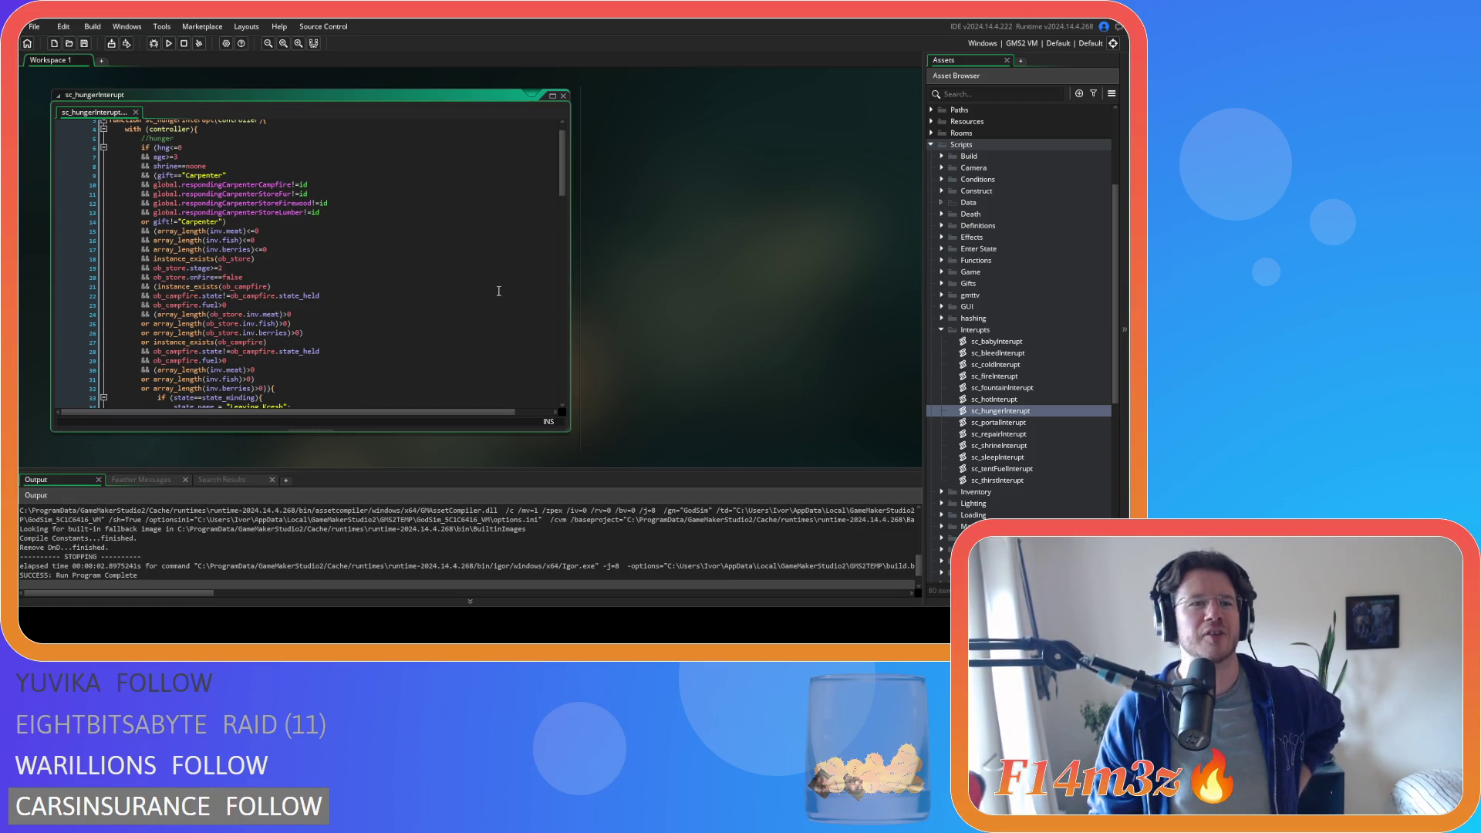
{"action": "scroll", "coordinate": [498, 261], "scroll_direction": "down", "scroll_amount": 4}
{"action": "scroll", "coordinate": [498, 260], "scroll_direction": "down", "scroll_amount": 3}
{"action": "scroll", "coordinate": [498, 260], "scroll_direction": "down", "scroll_amount": 2}
{"action": "scroll", "coordinate": [499, 260], "scroll_direction": "down", "scroll_amount": 3}
{"action": "scroll", "coordinate": [498, 260], "scroll_direction": "down", "scroll_amount": 2}
{"action": "scroll", "coordinate": [497, 260], "scroll_direction": "up", "scroll_amount": 8}
{"action": "scroll", "coordinate": [498, 261], "scroll_direction": "up", "scroll_amount": 7}
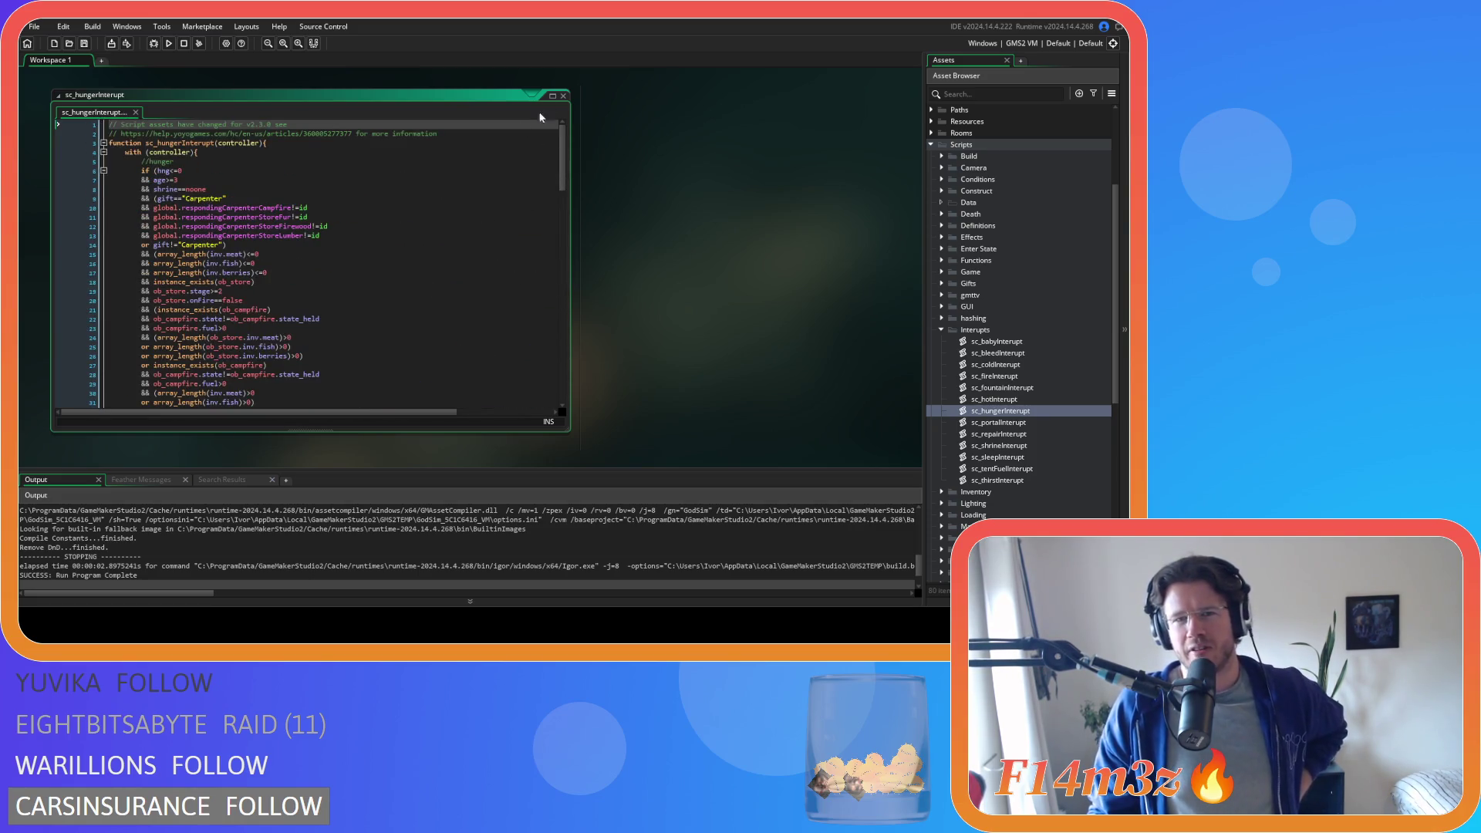
- Close the sc_hungerInterupt editor window, then reopen the script
{"action": "left_click", "coordinate": [563, 97]}
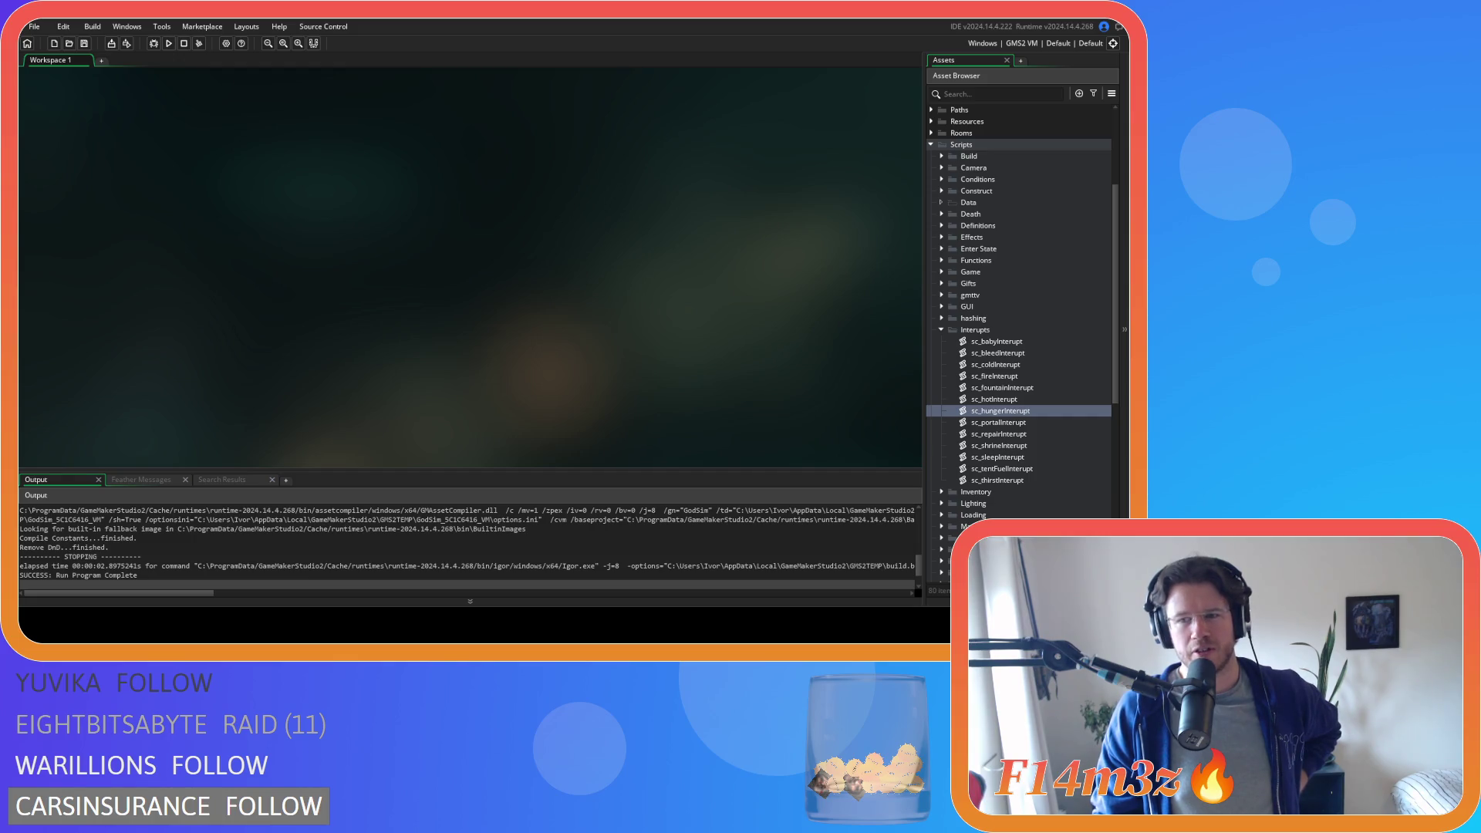
{"action": "double_click", "coordinate": [1000, 410]}
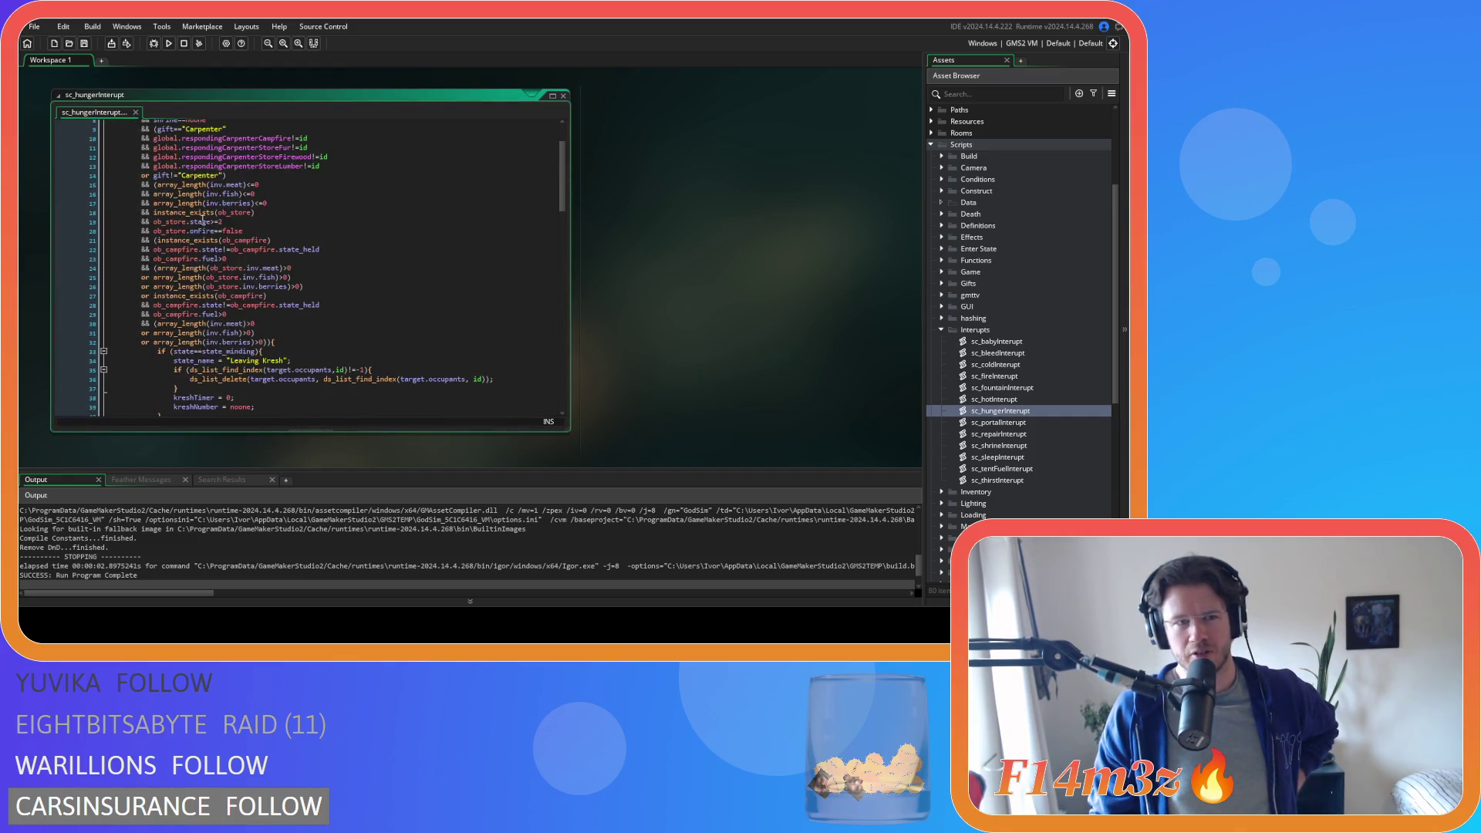
{"action": "scroll", "coordinate": [231, 304], "scroll_direction": "up", "scroll_amount": 2}
- Review the hunger, age, shrine and gift condition checks in sc_hungerInterupt
{"action": "double_click", "coordinate": [174, 170]}
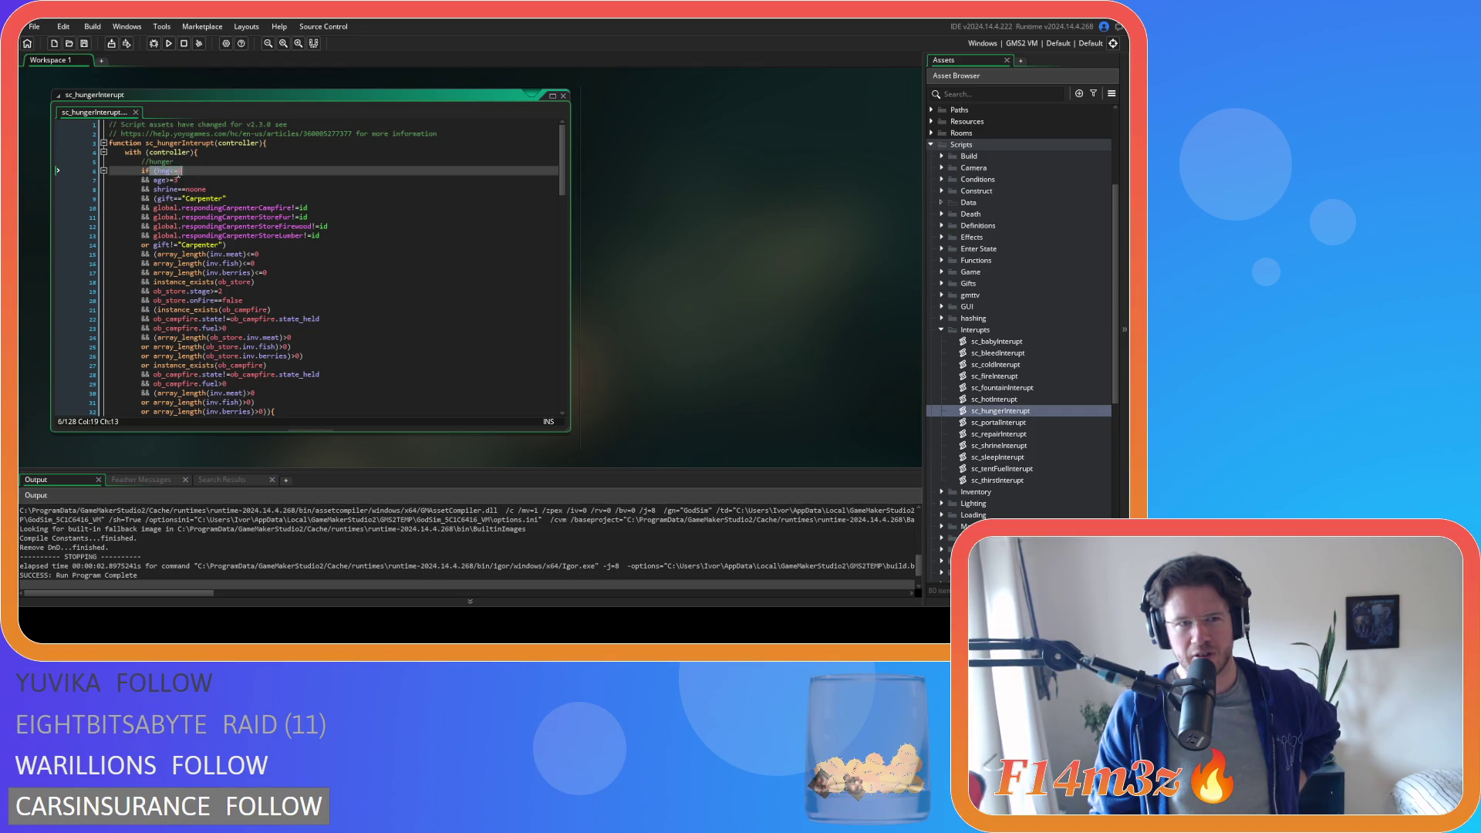
{"action": "left_click_drag", "start_coordinate": [176, 171], "coordinate": [232, 389]}
{"action": "left_click", "coordinate": [212, 163]}
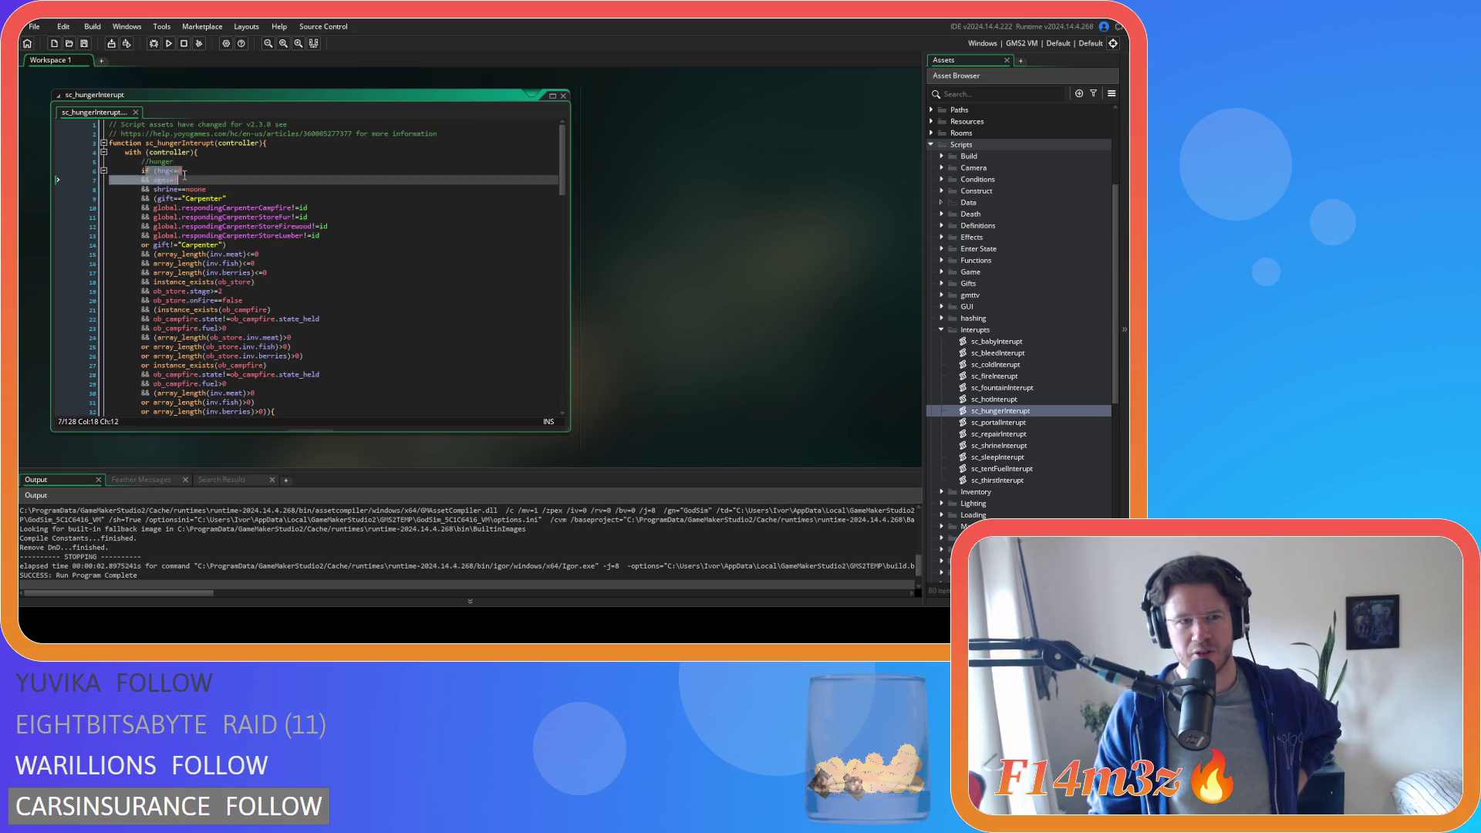
{"action": "left_click", "coordinate": [210, 170]}
{"action": "key", "text": "shift+Home"}
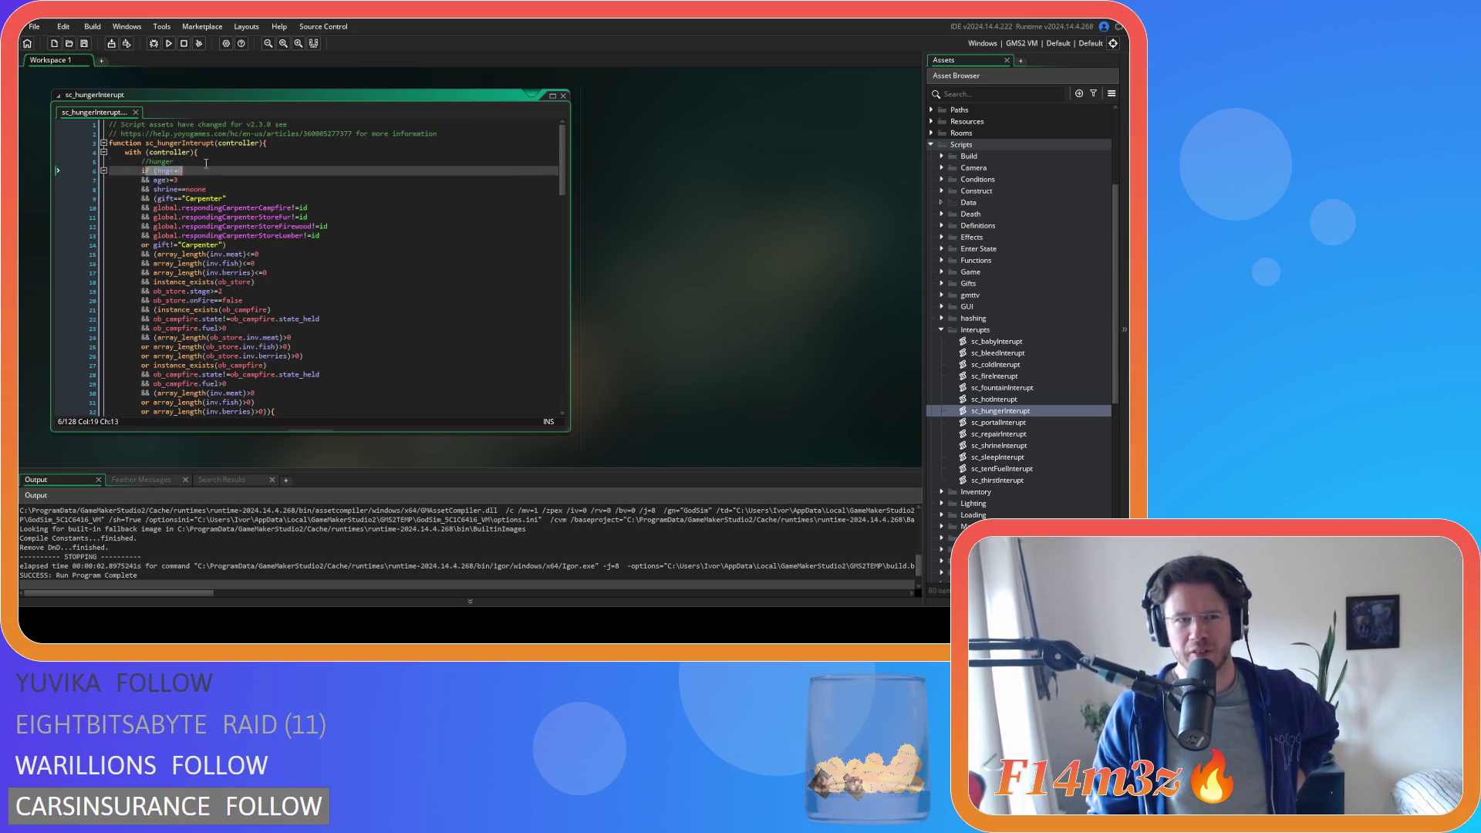
{"action": "left_click_drag", "start_coordinate": [212, 171], "coordinate": [231, 198]}
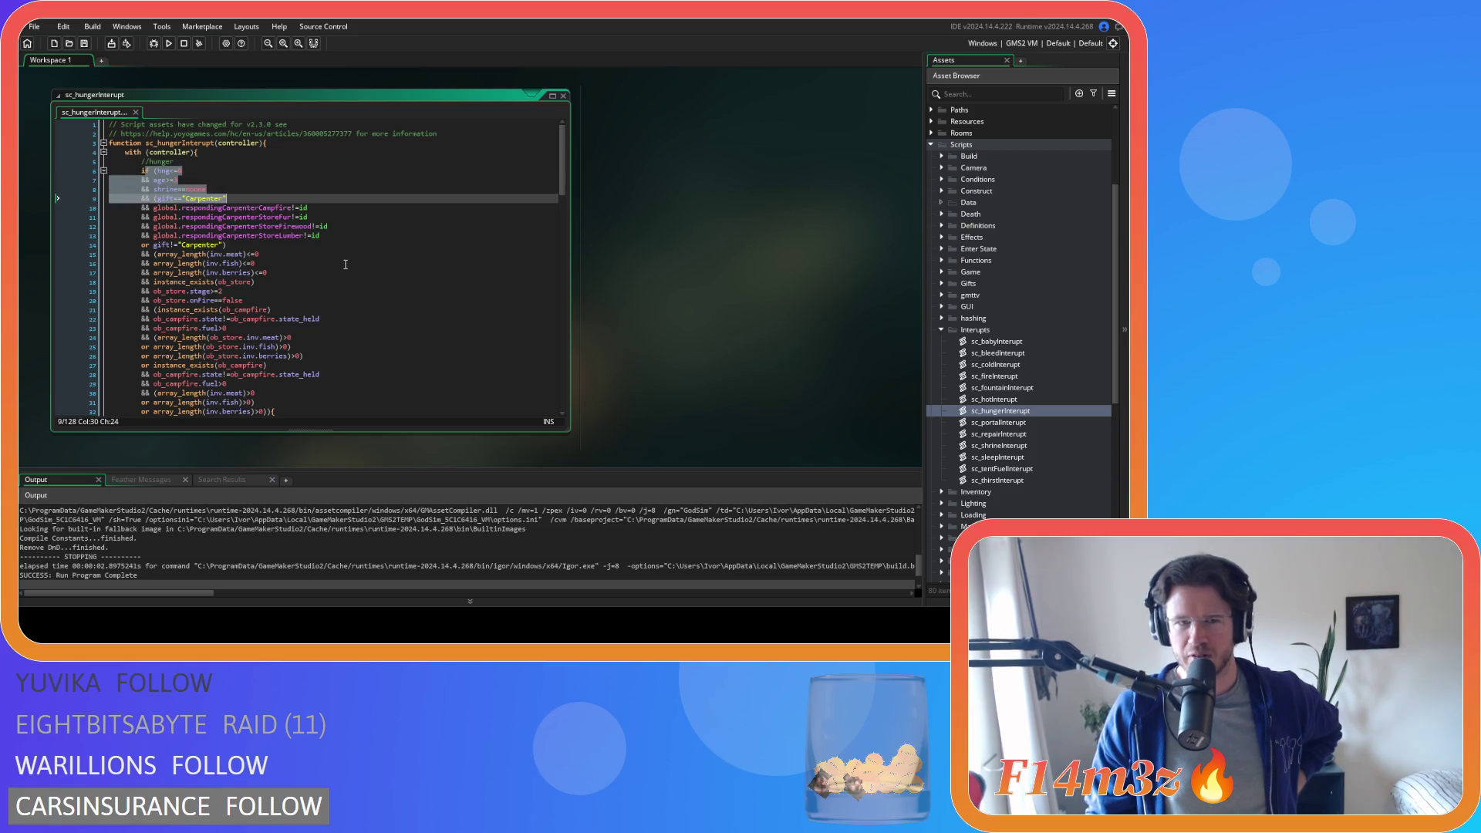
{"action": "left_click", "coordinate": [348, 281]}
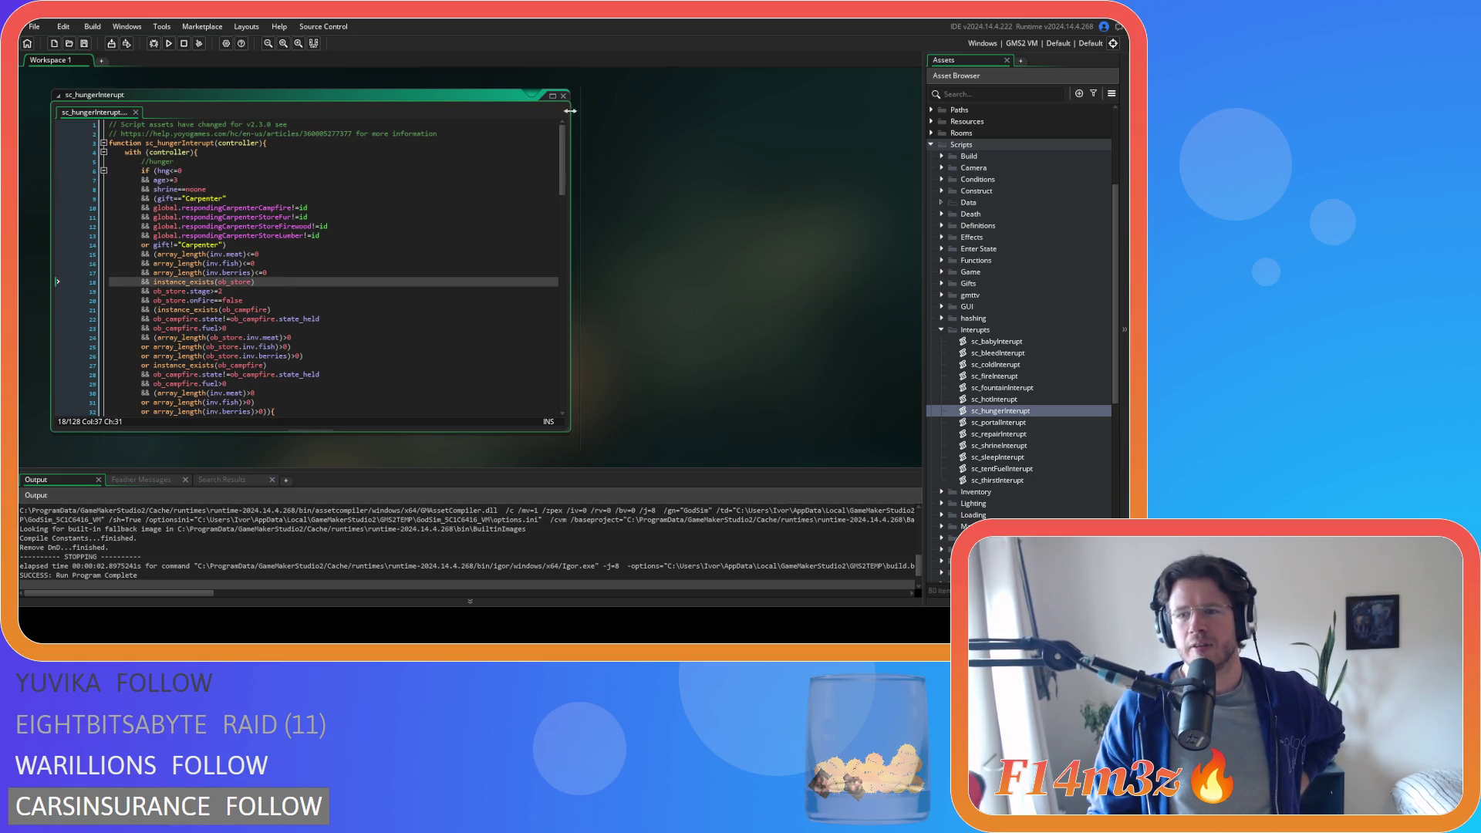
- Collapse the sc_hungerInterupt window and bring sc_thirstInterupt to the front
{"action": "left_click_drag", "start_coordinate": [549, 117], "coordinate": [785, 382]}
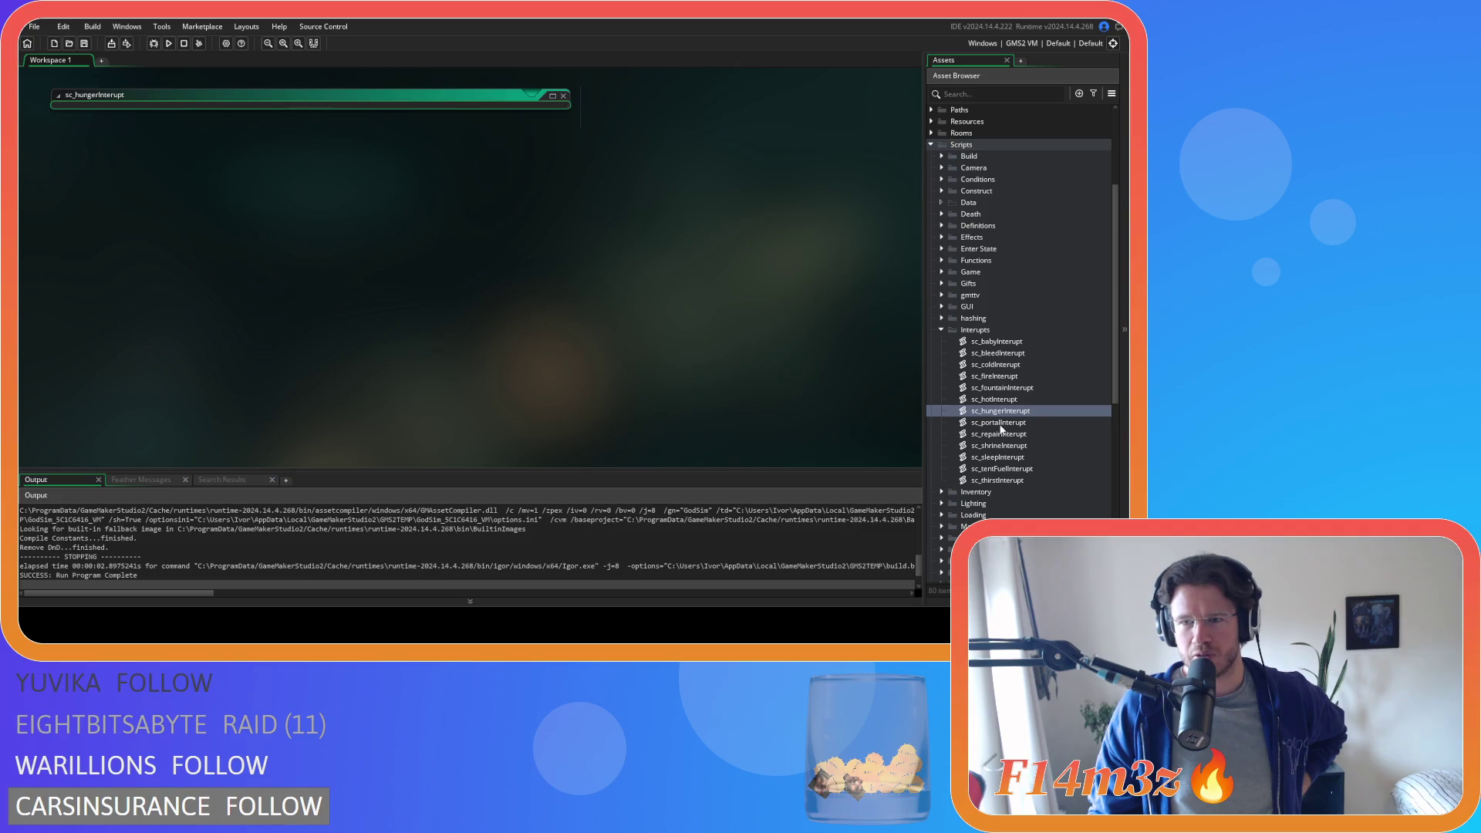
{"action": "left_click", "coordinate": [347, 244]}
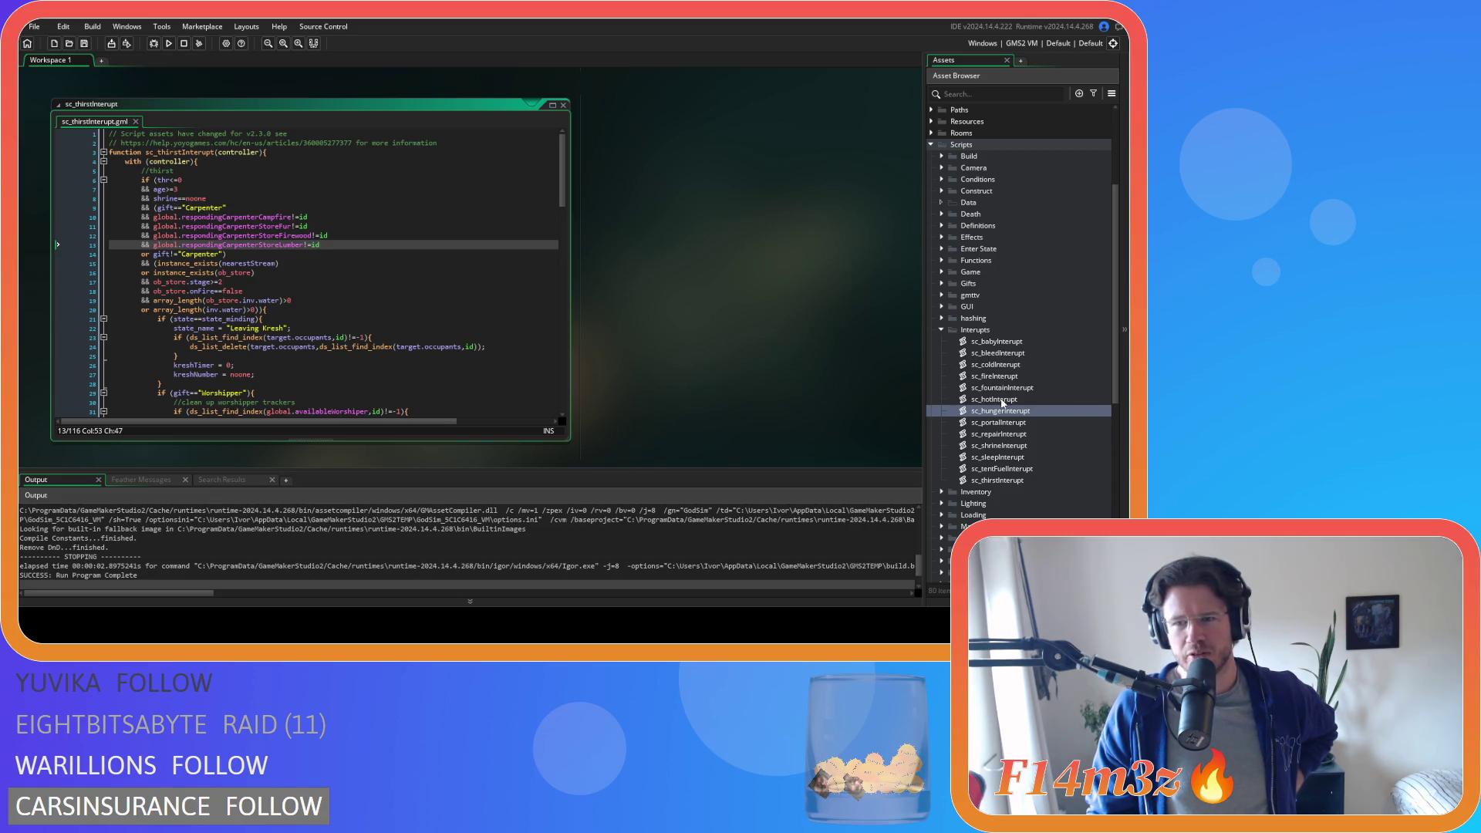
- Add a trackerStreamUpdate(id); call after line 31 inside sc_fireInterupt's waterbearer block
{"action": "double_click", "coordinate": [995, 376]}
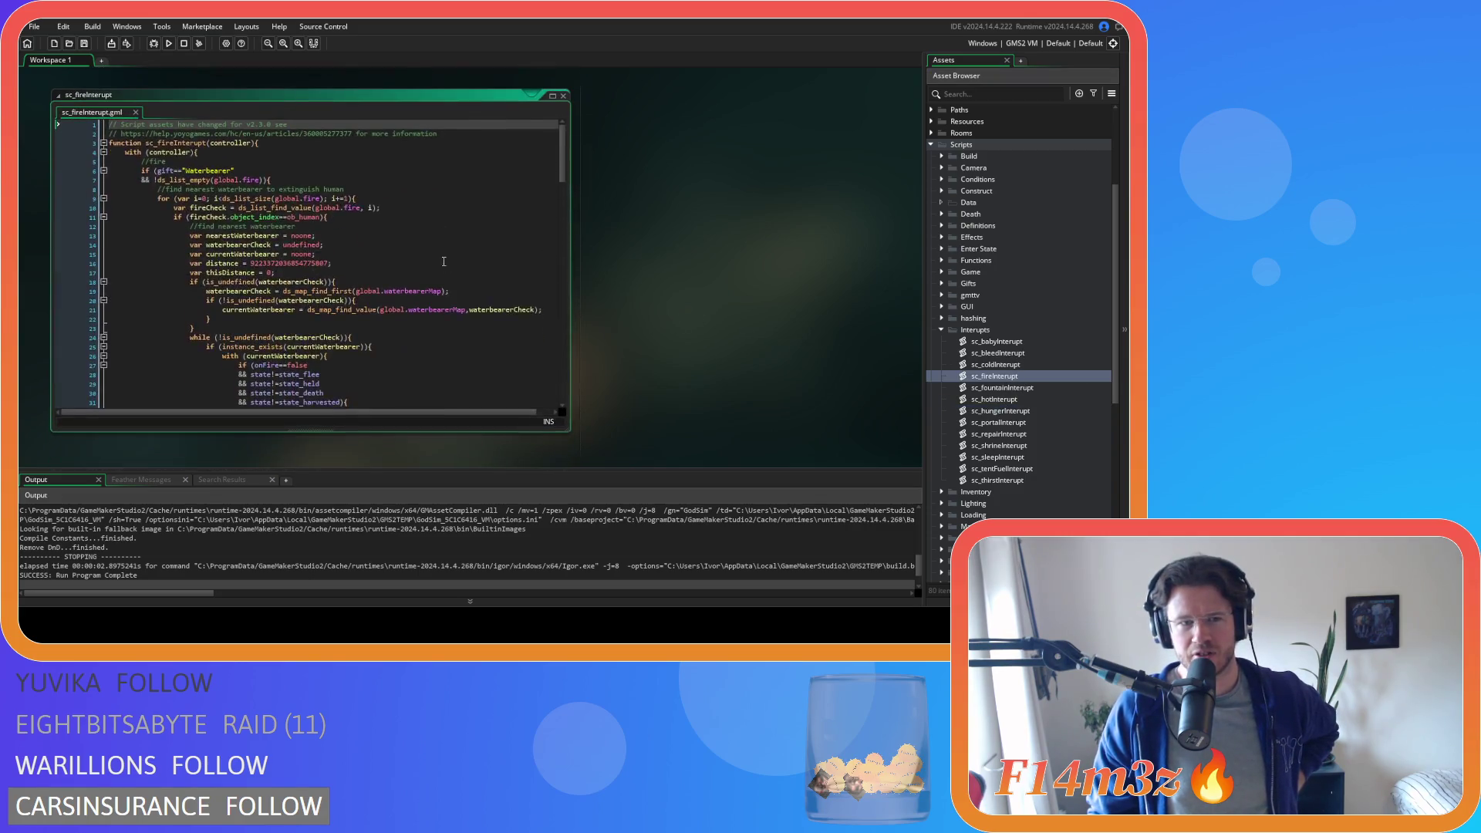
{"action": "scroll", "coordinate": [349, 259], "scroll_direction": "down", "scroll_amount": 2}
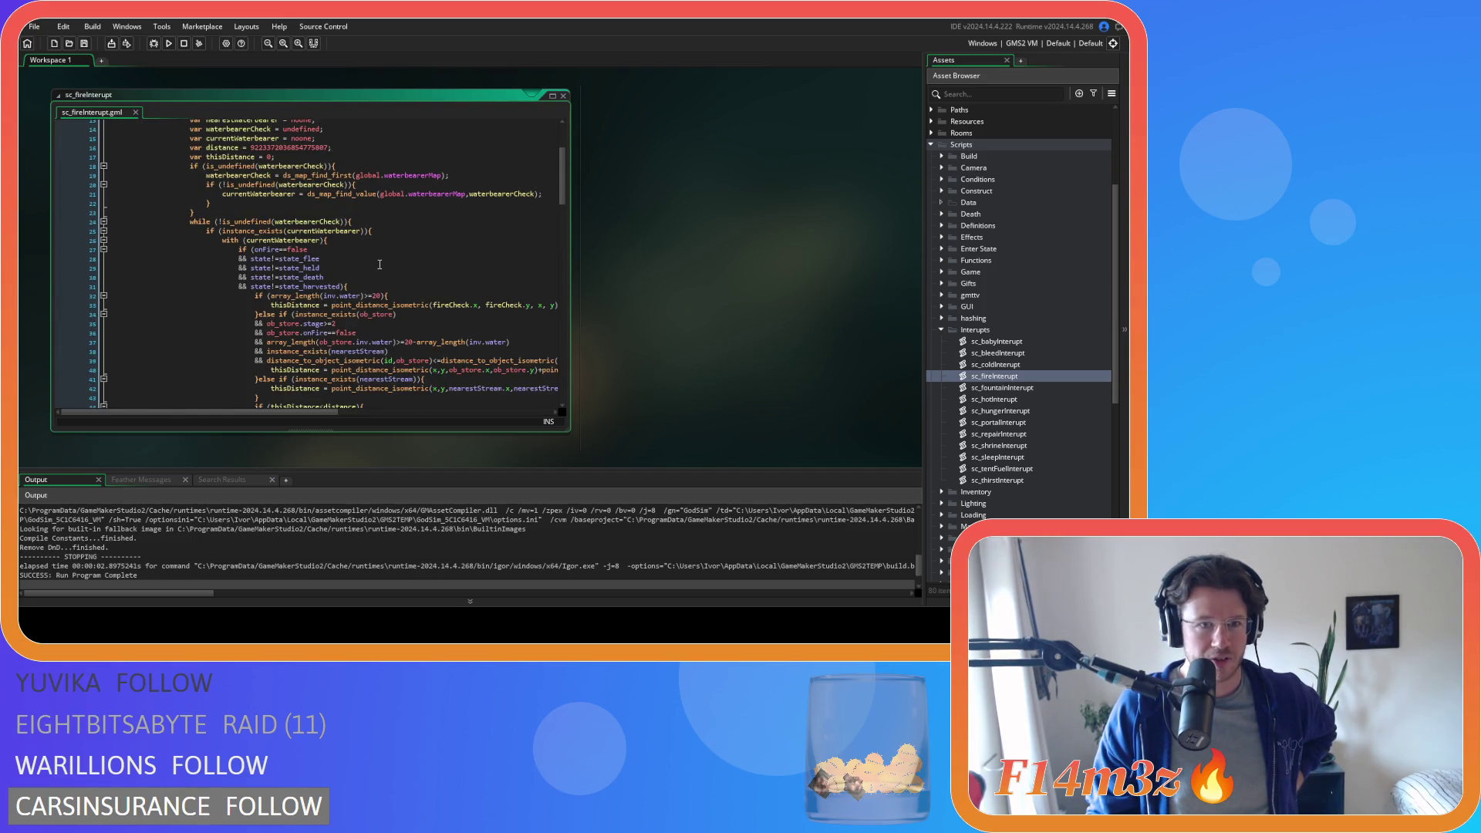
{"action": "scroll", "coordinate": [376, 270], "scroll_direction": "up", "scroll_amount": 3}
{"action": "scroll", "coordinate": [376, 274], "scroll_direction": "down", "scroll_amount": 3}
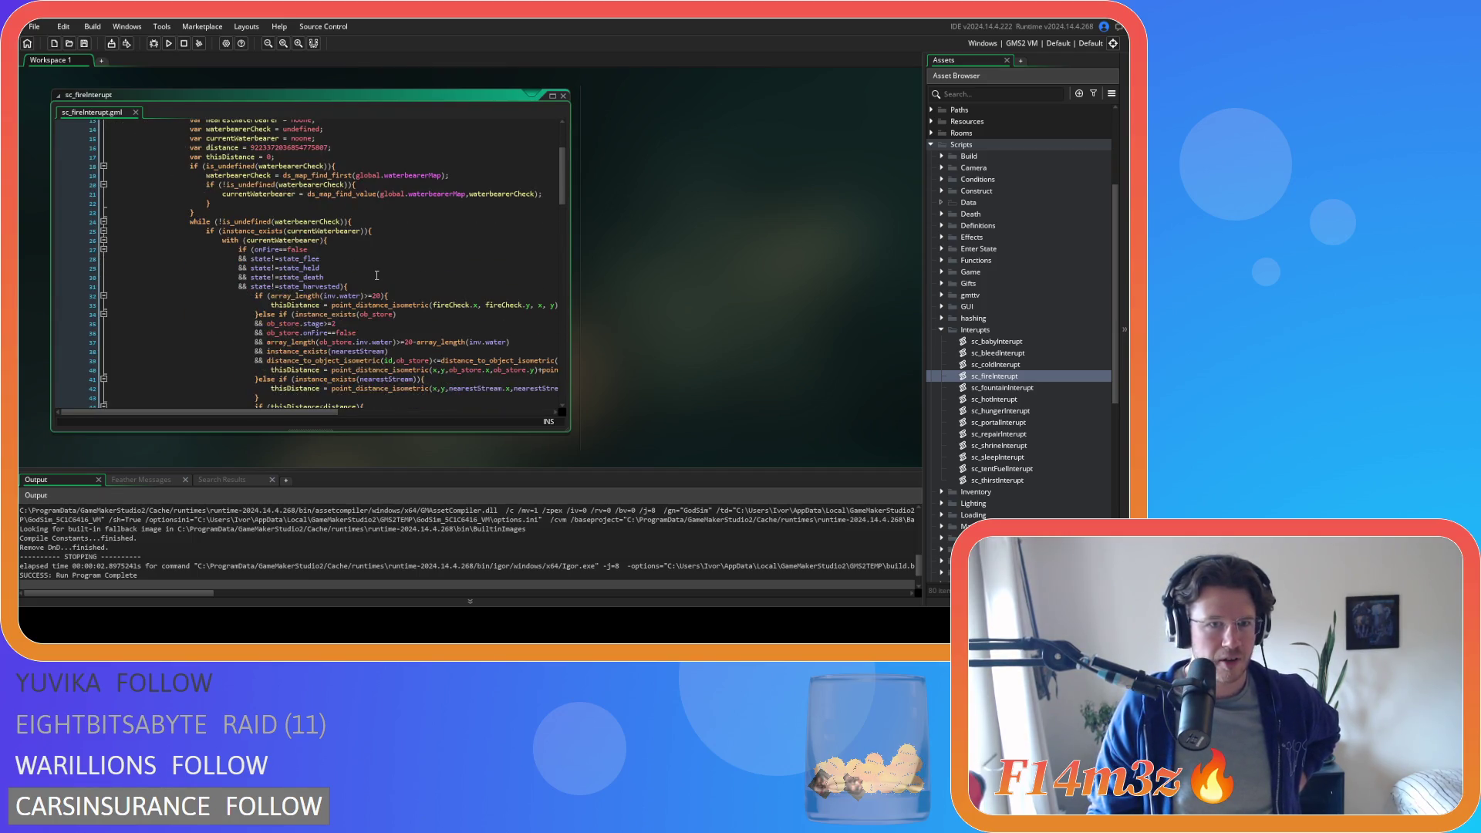
{"action": "left_click", "coordinate": [429, 287]}
{"action": "key", "text": "Return"}
{"action": "type", "text": "trackerStreamUpdate(id);"}
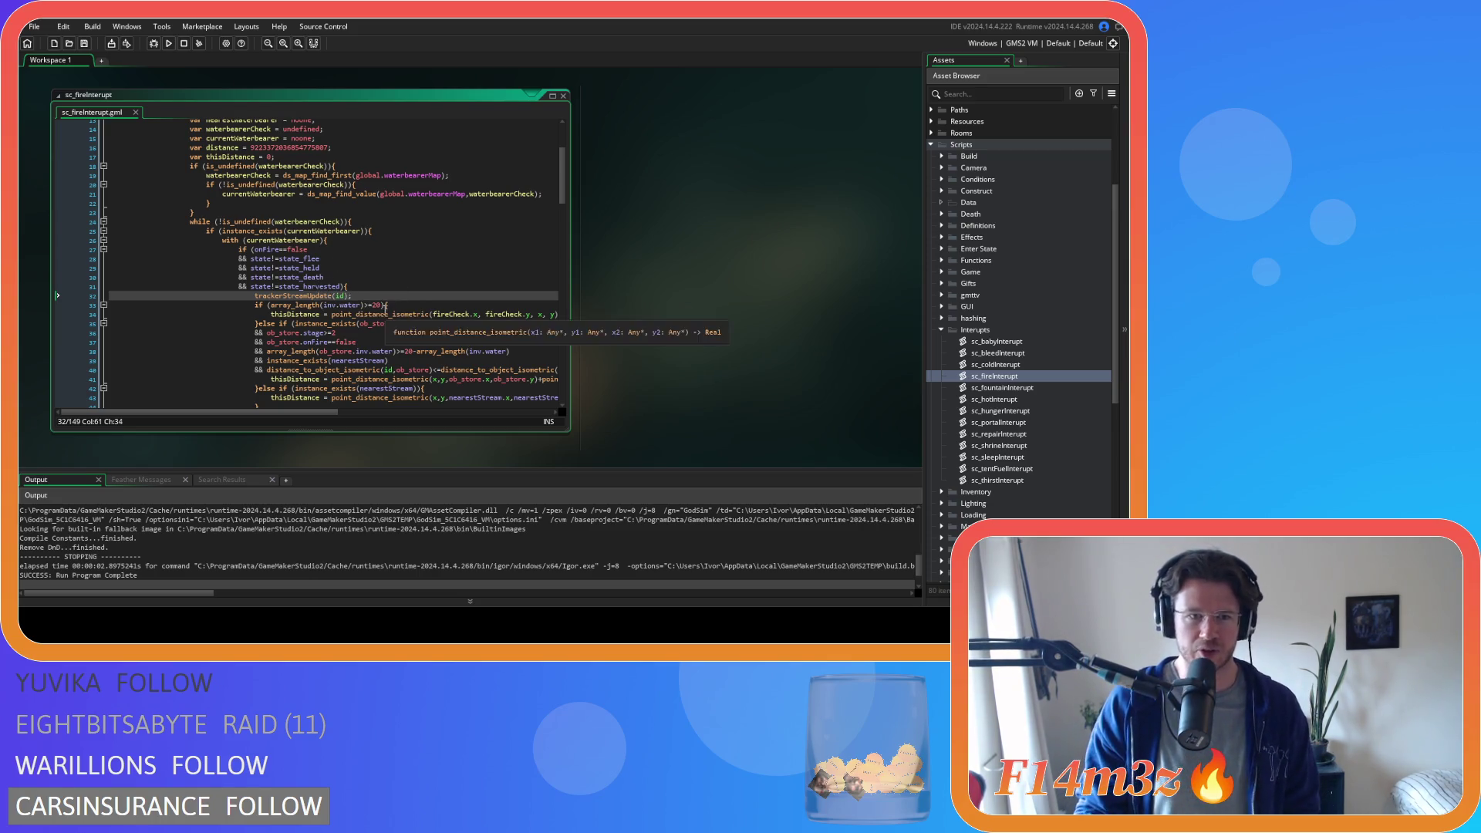
{"action": "left_click_drag", "start_coordinate": [255, 296], "coordinate": [399, 298]}
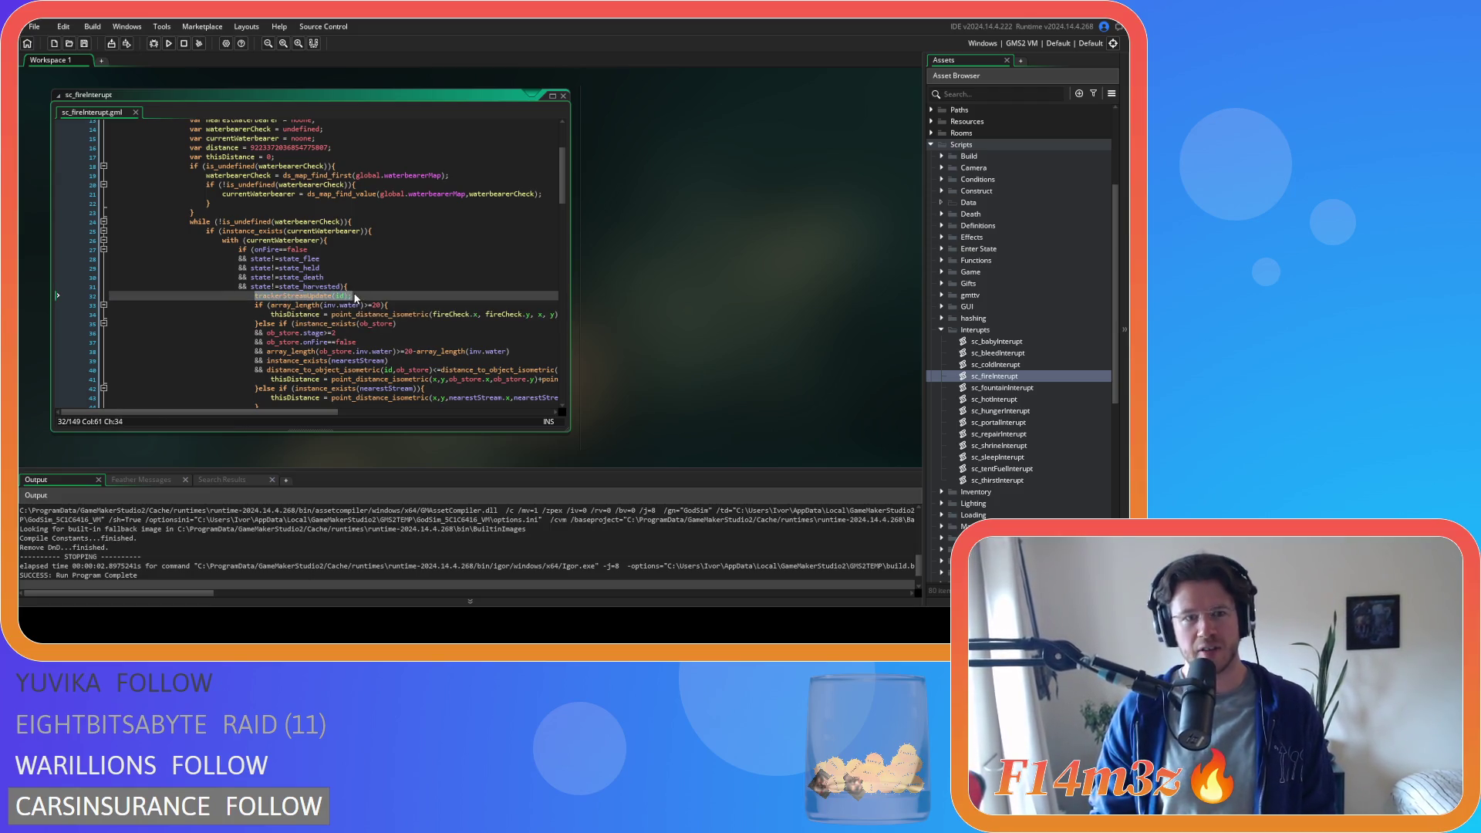
{"action": "scroll", "coordinate": [467, 341], "scroll_direction": "down", "scroll_amount": 3}
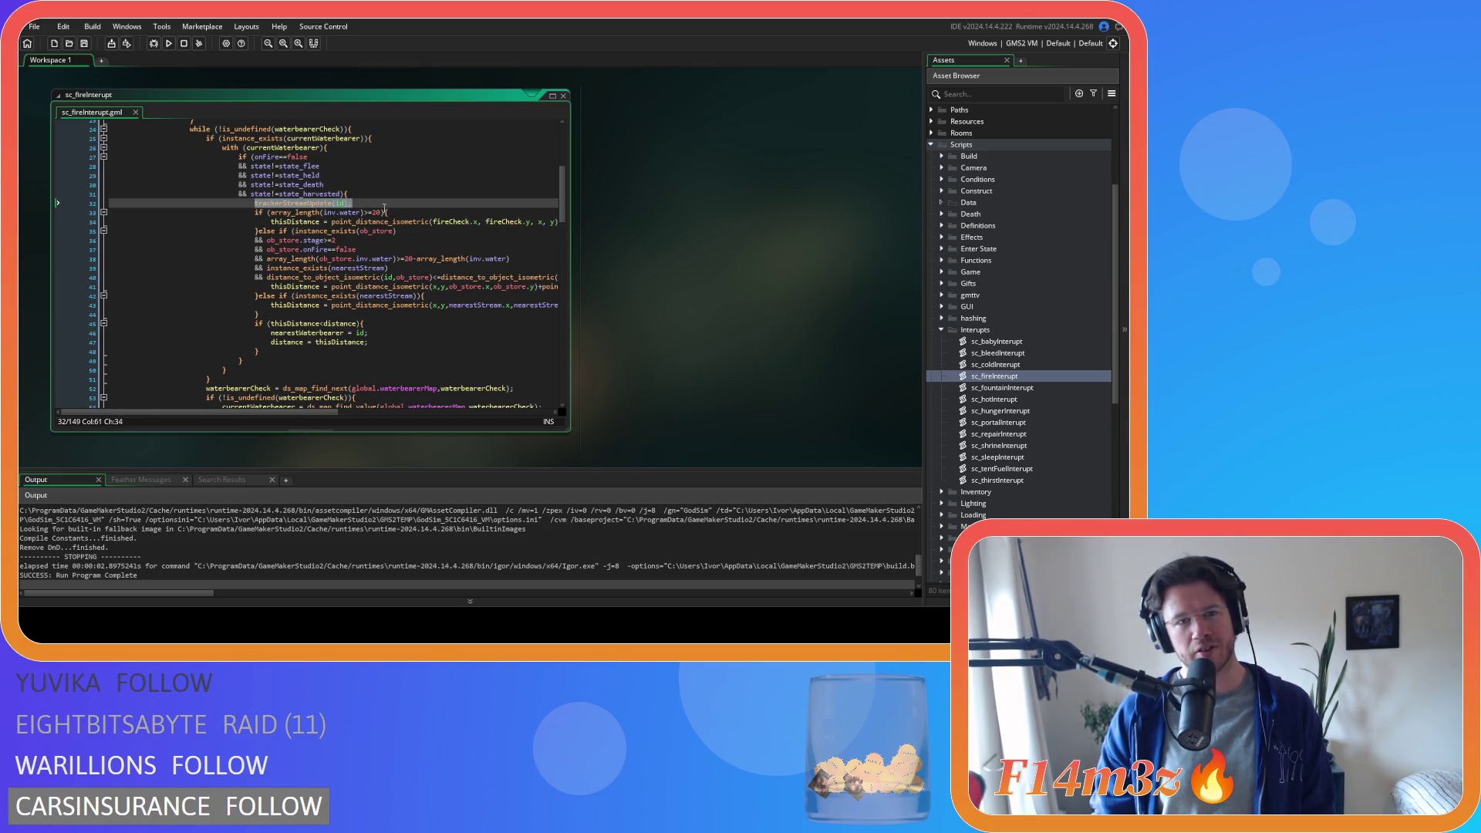
{"action": "left_click_drag", "start_coordinate": [397, 277], "coordinate": [497, 277]}
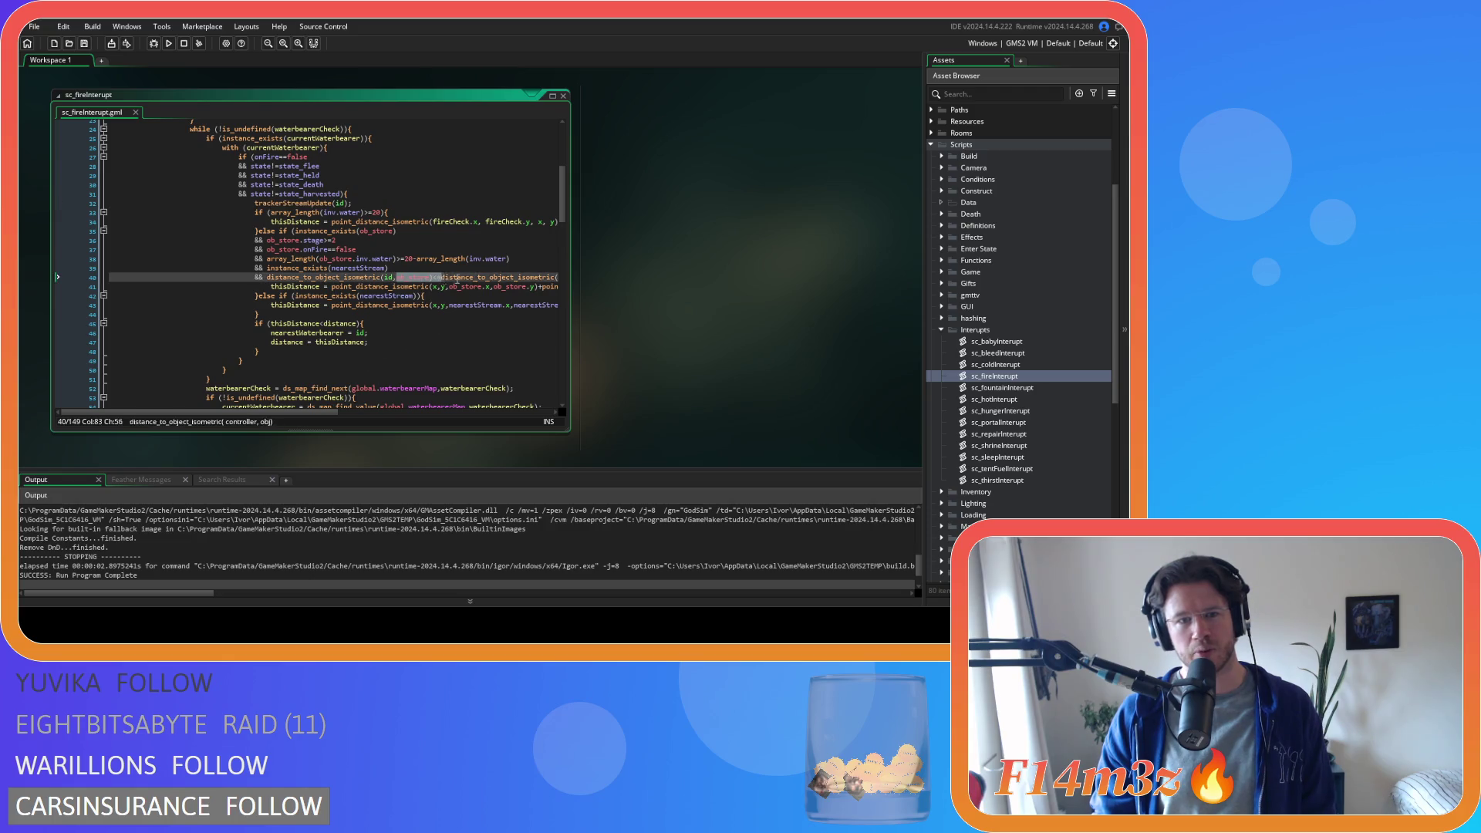
{"action": "left_click", "coordinate": [443, 306]}
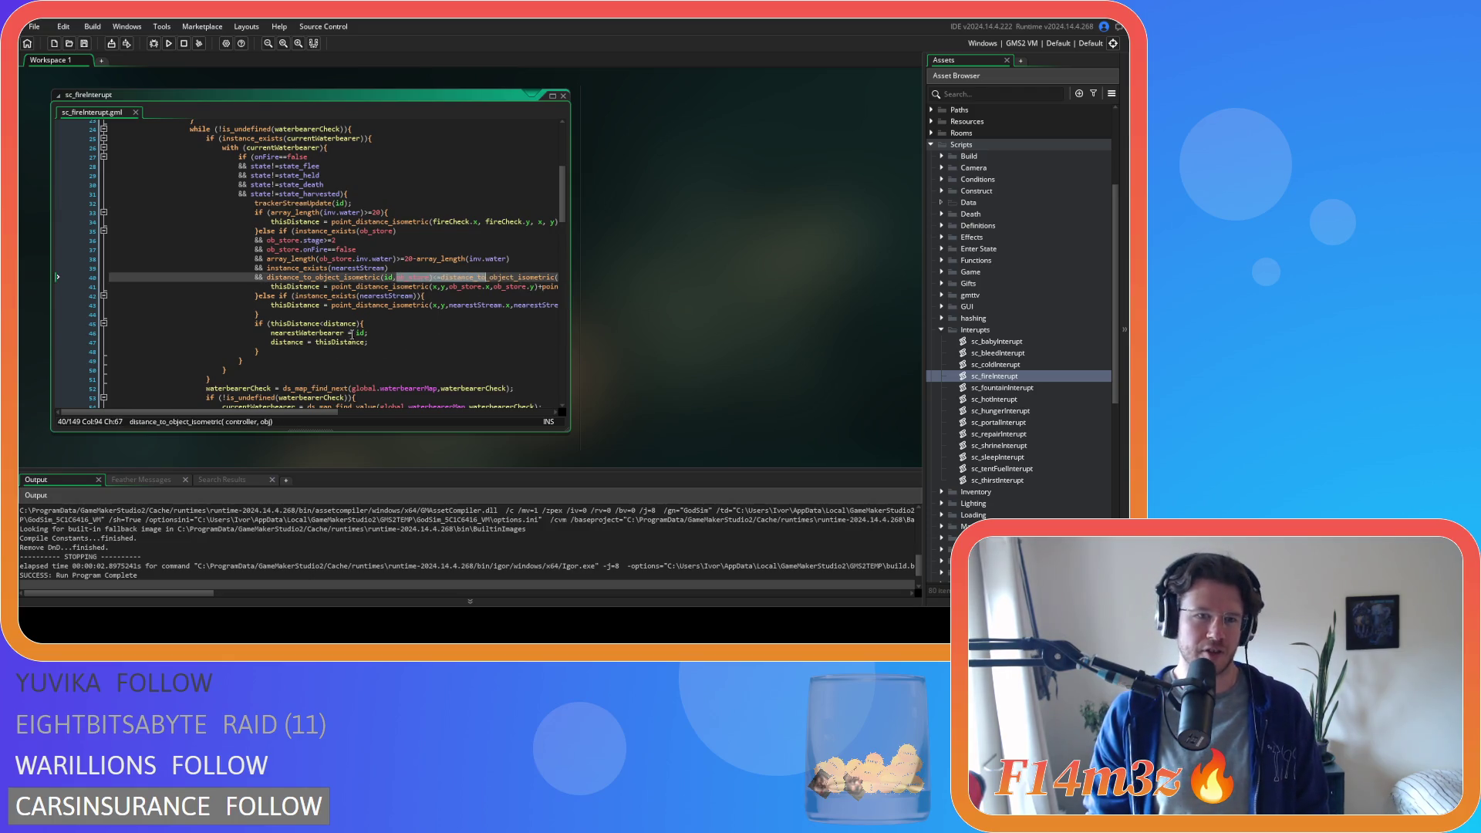
{"action": "scroll", "coordinate": [434, 313], "scroll_direction": "down", "scroll_amount": 5}
{"action": "scroll", "coordinate": [423, 323], "scroll_direction": "down", "scroll_amount": 5}
{"action": "scroll", "coordinate": [411, 331], "scroll_direction": "down", "scroll_amount": 5}
{"action": "scroll", "coordinate": [411, 331], "scroll_direction": "down", "scroll_amount": 3}
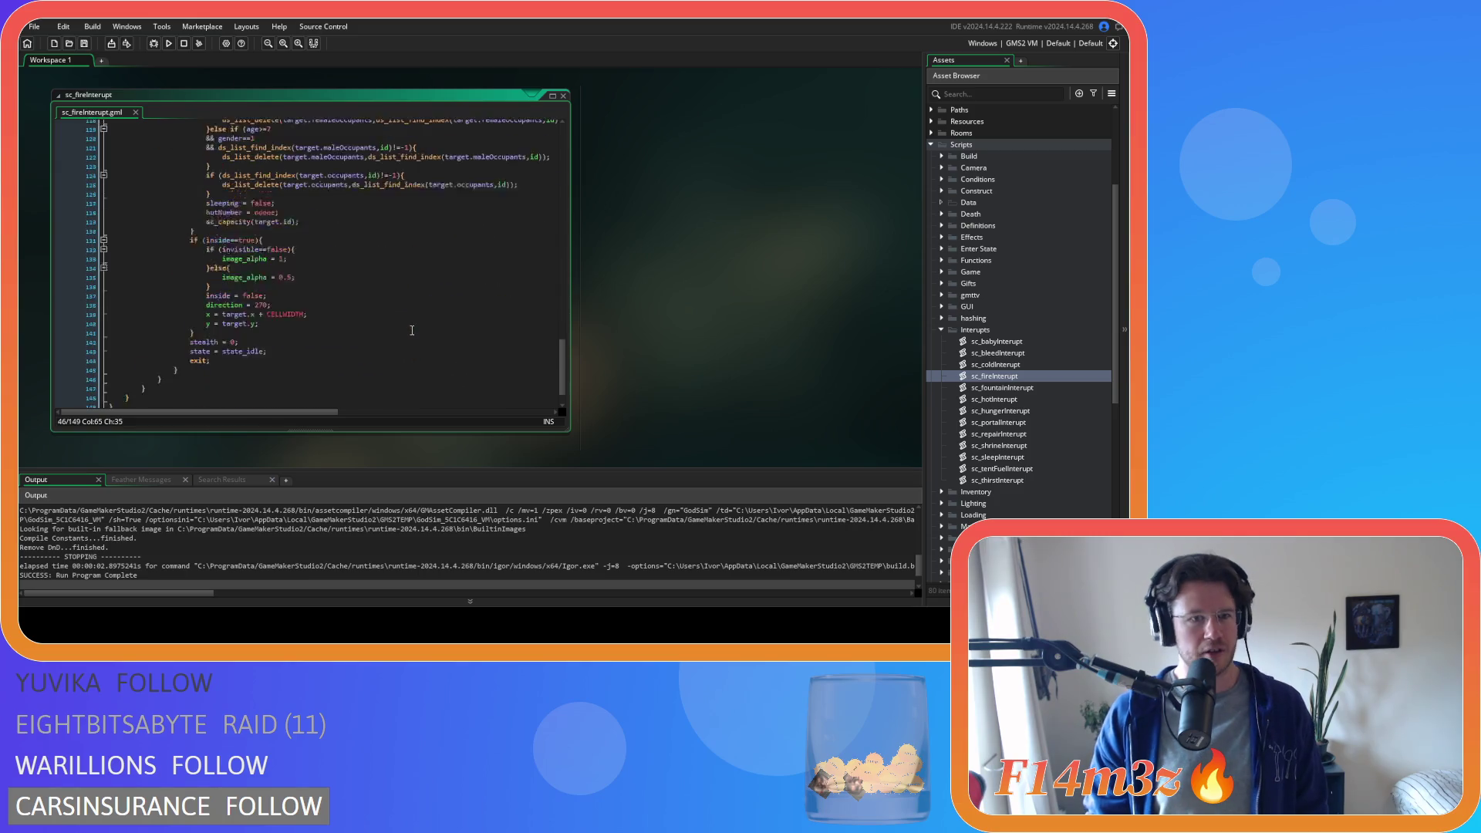
{"action": "scroll", "coordinate": [411, 331], "scroll_direction": "down", "scroll_amount": 4}
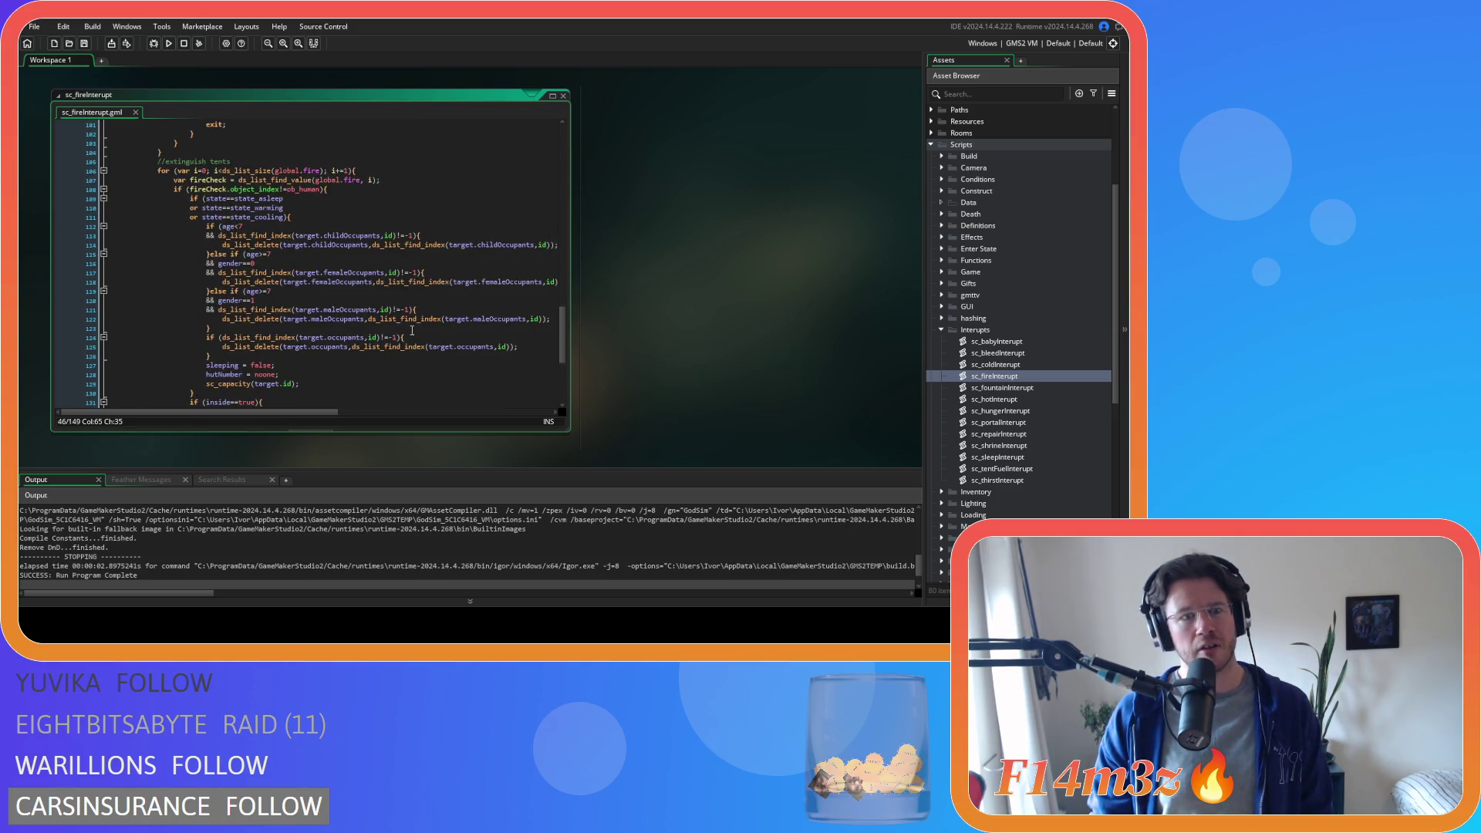
{"action": "scroll", "coordinate": [411, 331], "scroll_direction": "down", "scroll_amount": 5}
{"action": "scroll", "coordinate": [410, 331], "scroll_direction": "up", "scroll_amount": 5}
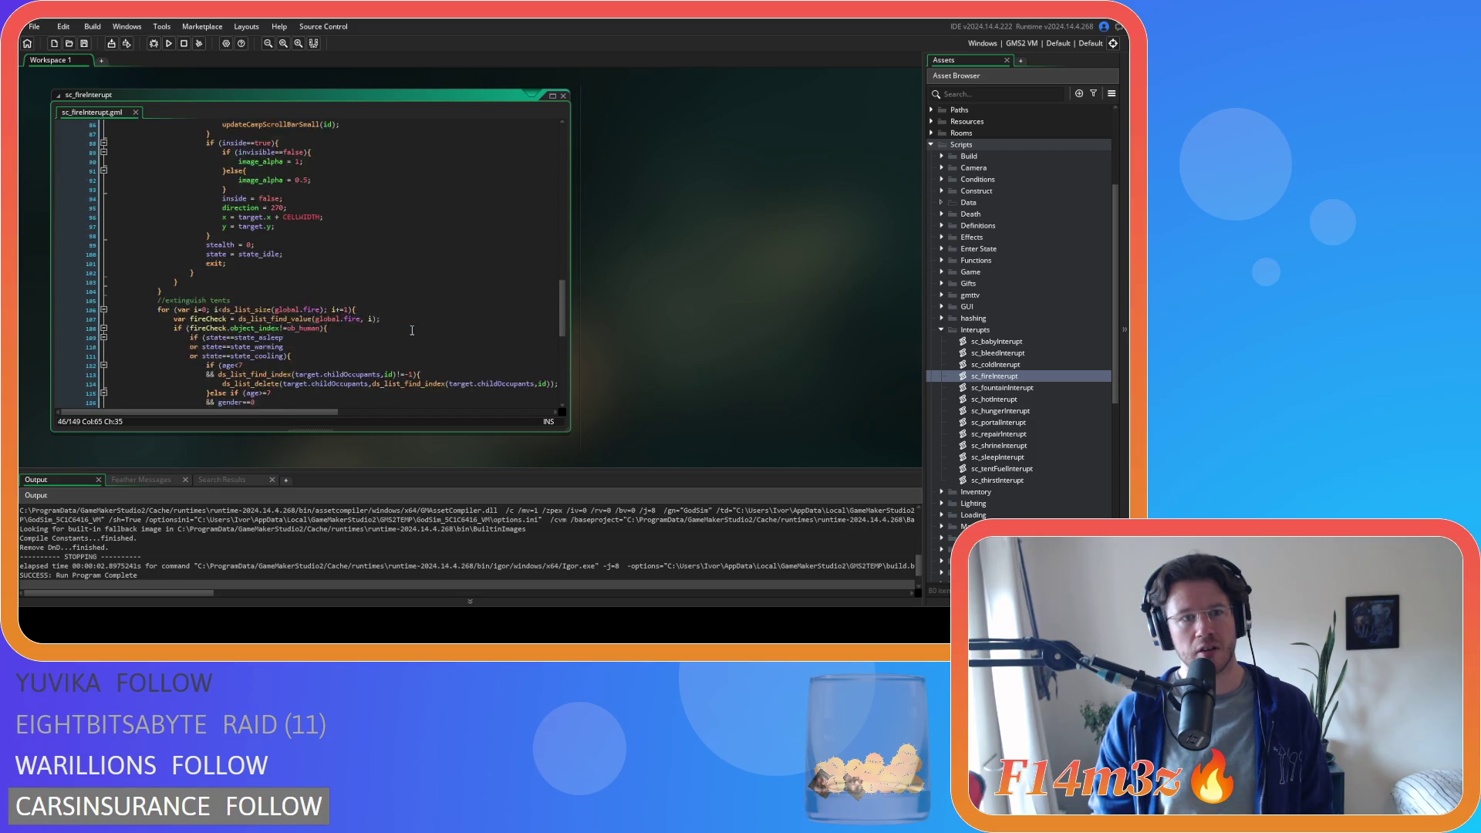
{"action": "scroll", "coordinate": [410, 328], "scroll_direction": "down", "scroll_amount": 1}
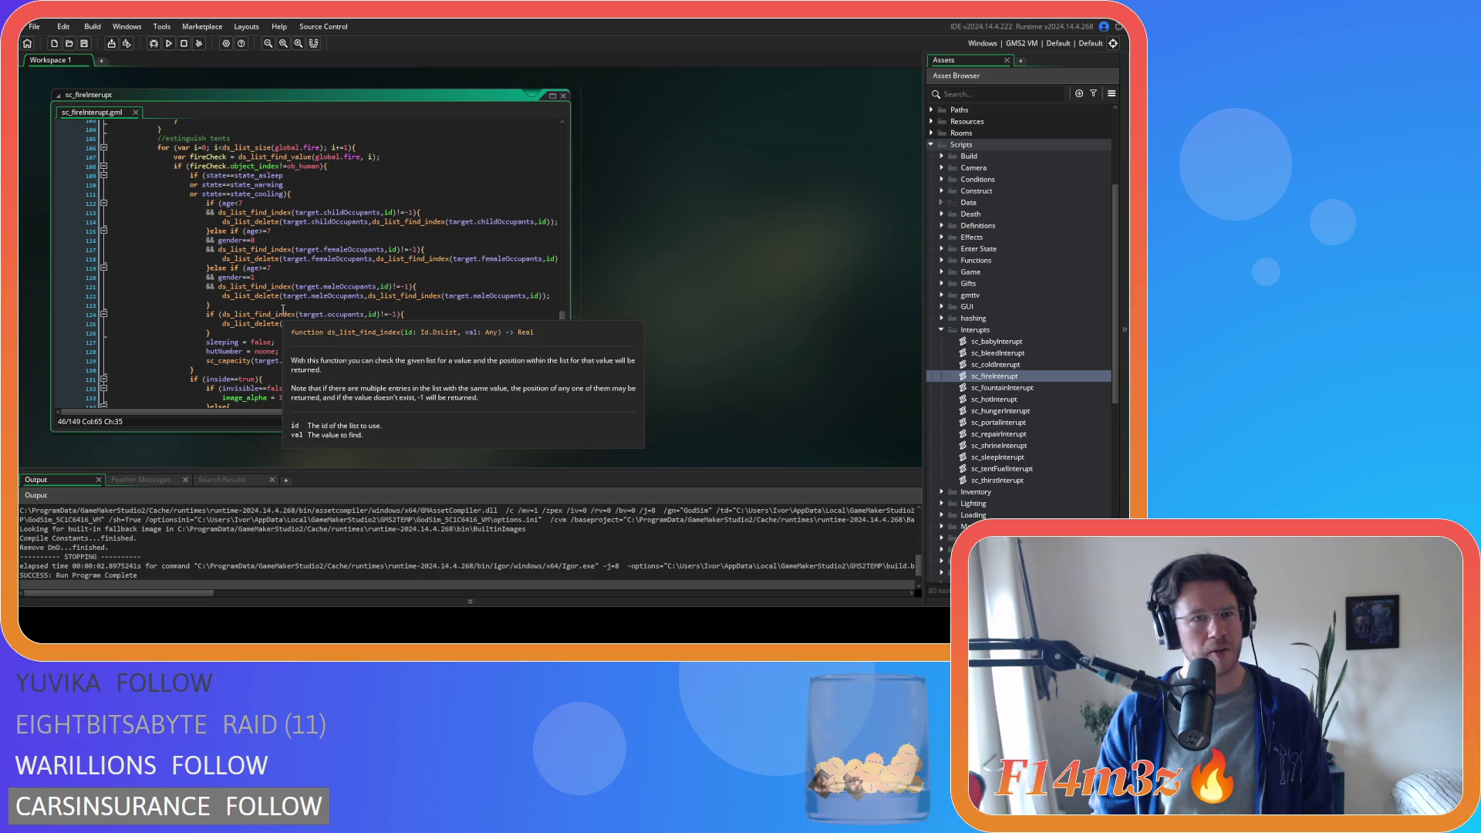
{"action": "scroll", "coordinate": [397, 286], "scroll_direction": "down", "scroll_amount": 4}
{"action": "scroll", "coordinate": [397, 286], "scroll_direction": "up", "scroll_amount": 7}
{"action": "scroll", "coordinate": [401, 287], "scroll_direction": "up", "scroll_amount": 7}
{"action": "scroll", "coordinate": [406, 286], "scroll_direction": "up", "scroll_amount": 7}
{"action": "scroll", "coordinate": [411, 287], "scroll_direction": "up", "scroll_amount": 7}
{"action": "scroll", "coordinate": [411, 286], "scroll_direction": "down", "scroll_amount": 2}
{"action": "scroll", "coordinate": [411, 287], "scroll_direction": "down", "scroll_amount": 2}
{"action": "scroll", "coordinate": [412, 289], "scroll_direction": "down", "scroll_amount": 2}
{"action": "scroll", "coordinate": [412, 291], "scroll_direction": "down", "scroll_amount": 1}
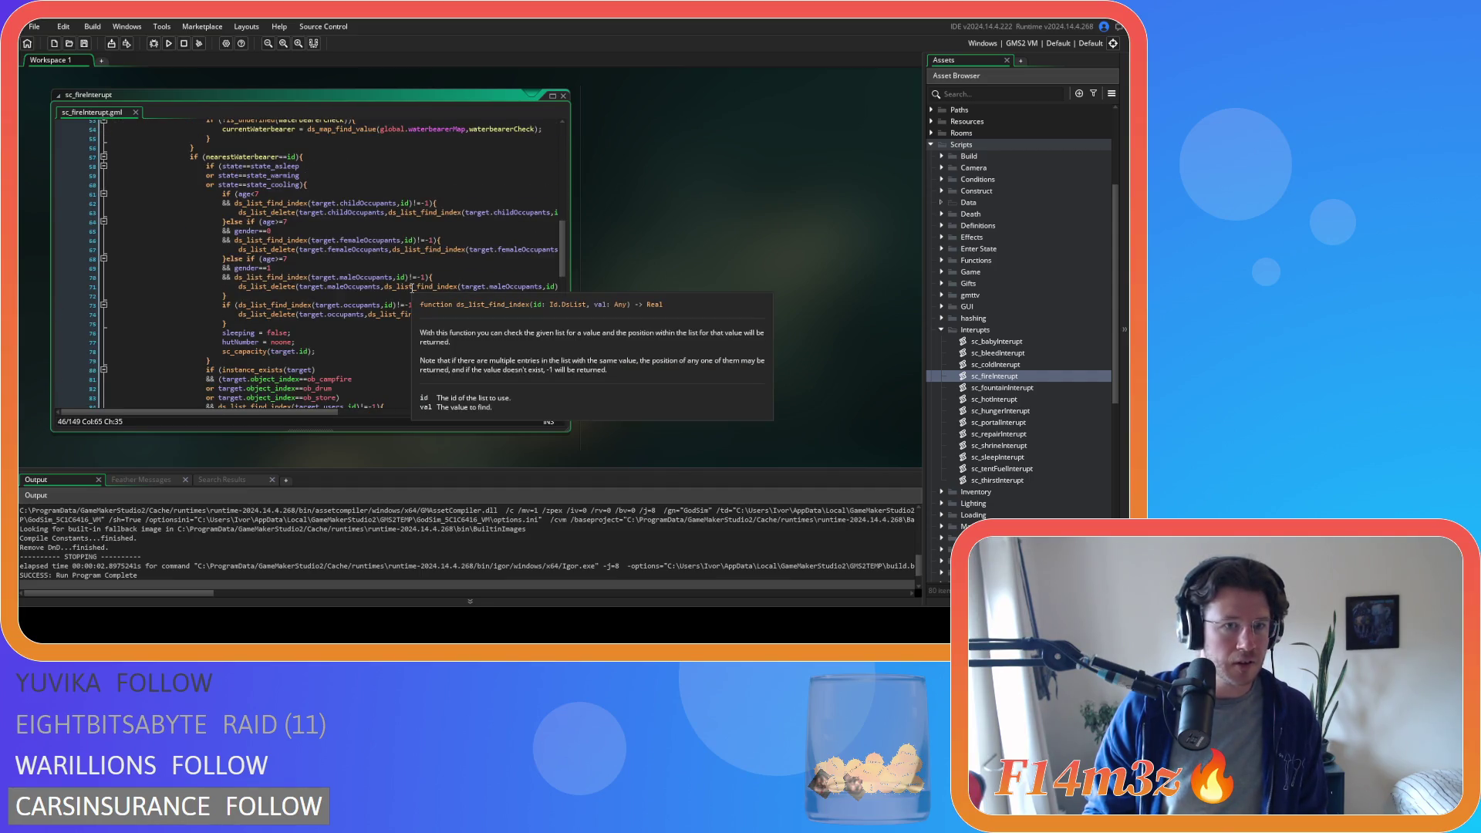
{"action": "left_click", "coordinate": [371, 204]}
{"action": "scroll", "coordinate": [364, 278], "scroll_direction": "down", "scroll_amount": 2}
{"action": "scroll", "coordinate": [352, 347], "scroll_direction": "down", "scroll_amount": 2}
{"action": "left_click_drag", "start_coordinate": [353, 364], "coordinate": [361, 328]}
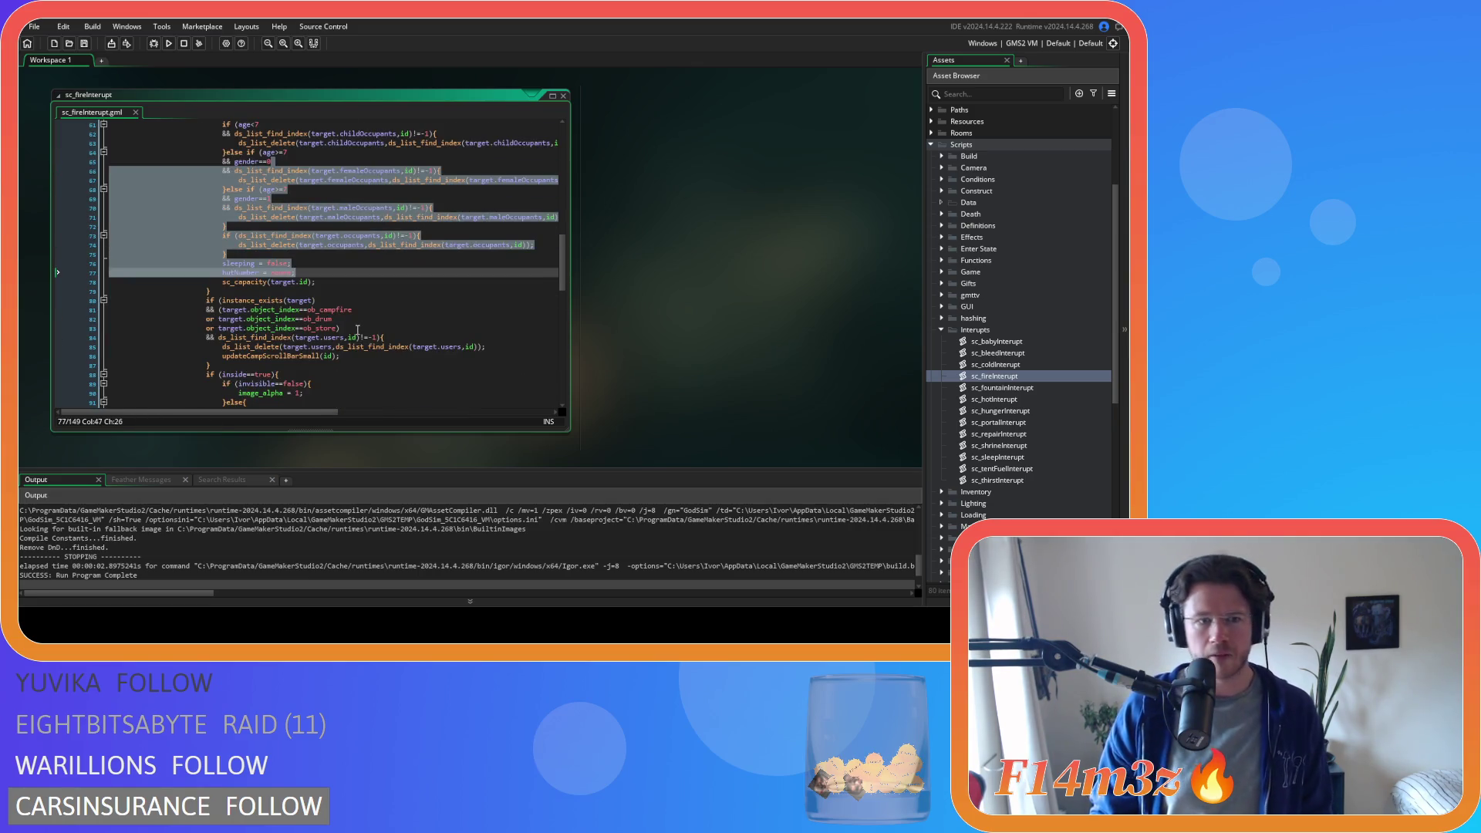
{"action": "left_click_drag", "start_coordinate": [335, 277], "coordinate": [324, 266]}
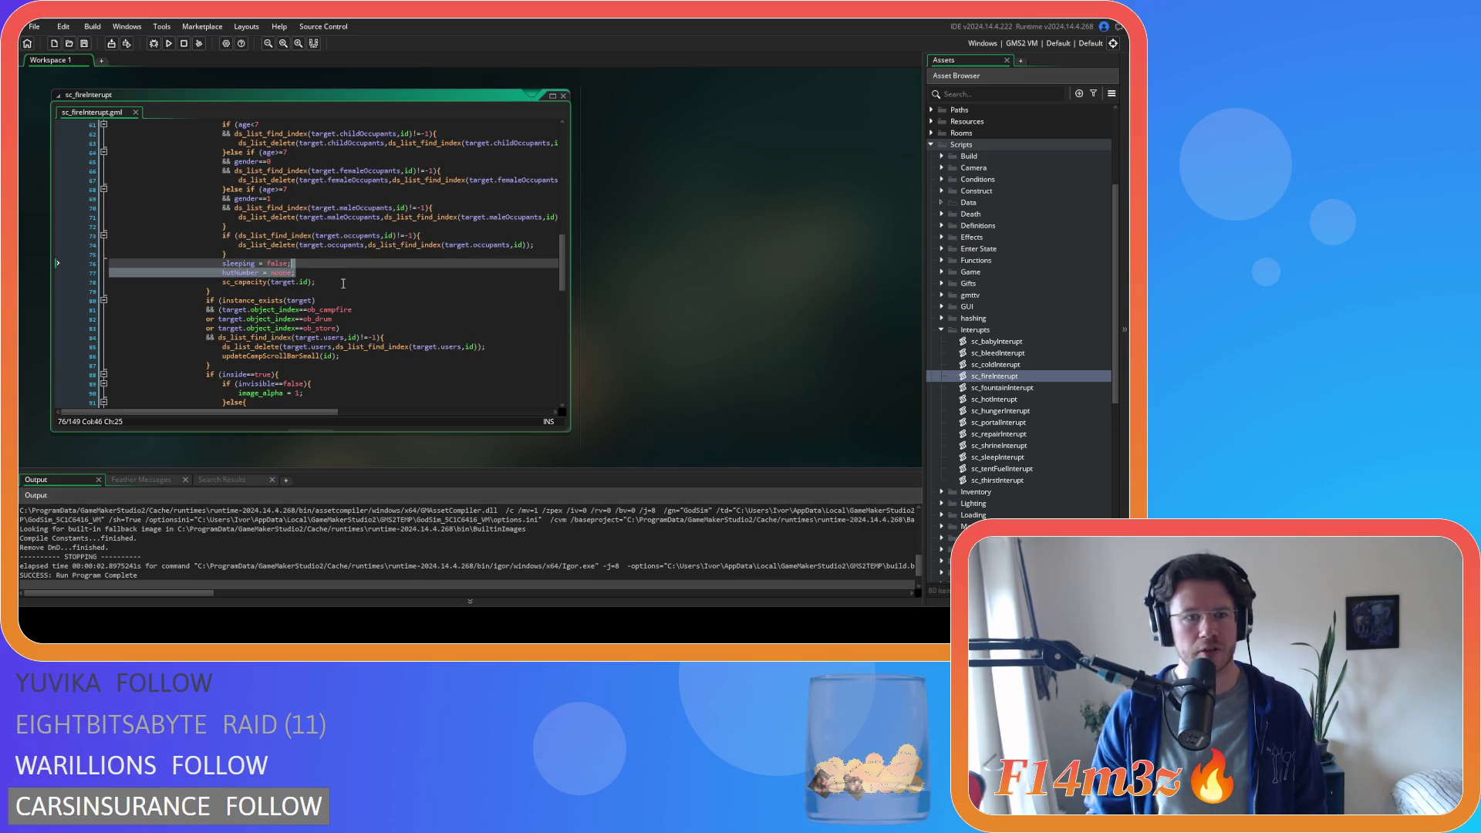
{"action": "scroll", "coordinate": [341, 284], "scroll_direction": "down", "scroll_amount": 3}
{"action": "scroll", "coordinate": [342, 284], "scroll_direction": "up", "scroll_amount": 9}
{"action": "left_click", "coordinate": [233, 281]}
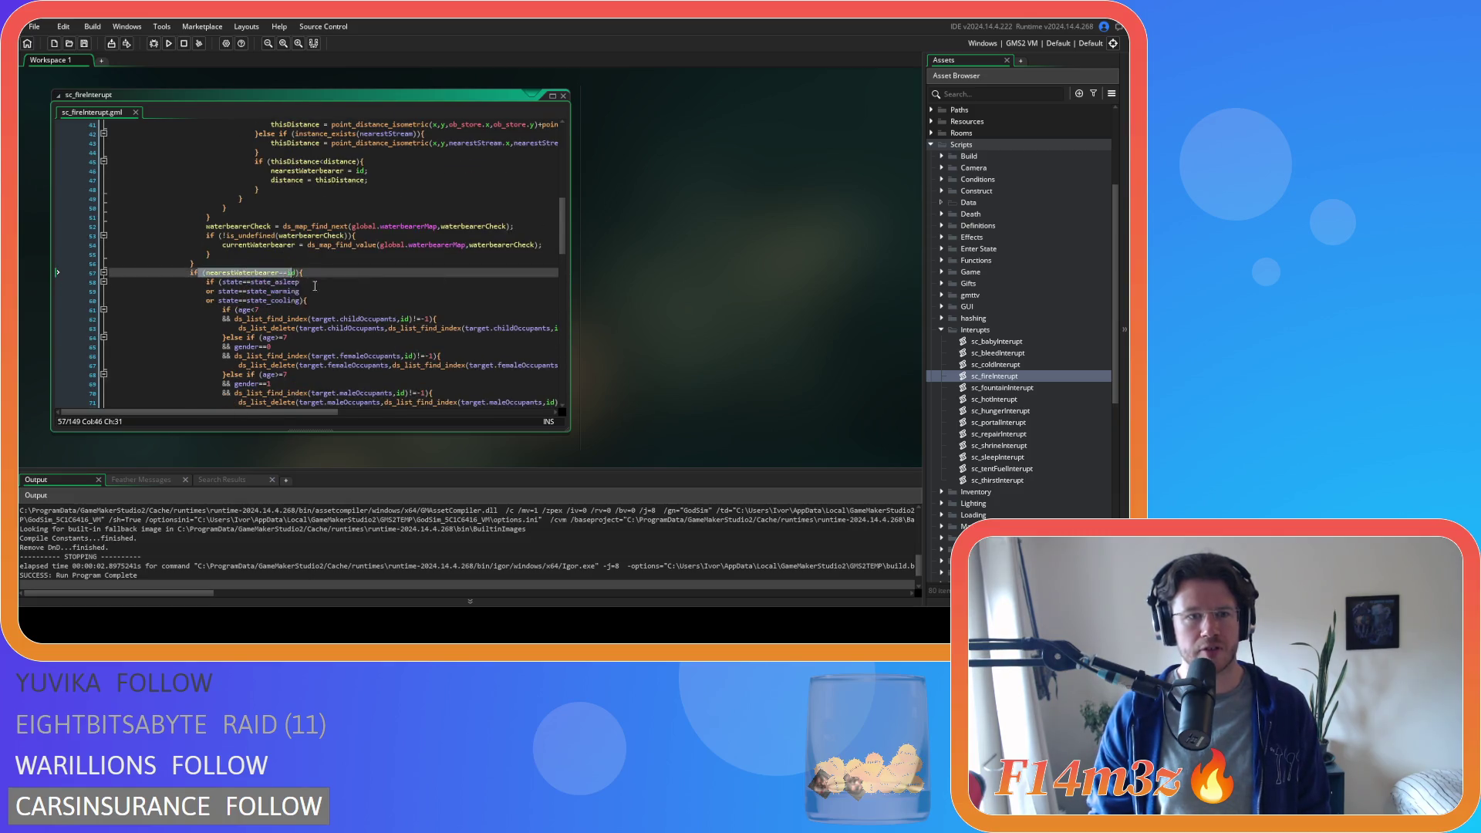
{"action": "scroll", "coordinate": [232, 272], "scroll_direction": "up", "scroll_amount": 9}
{"action": "left_click_drag", "start_coordinate": [275, 198], "coordinate": [317, 363]}
{"action": "scroll", "coordinate": [318, 361], "scroll_direction": "down", "scroll_amount": 2}
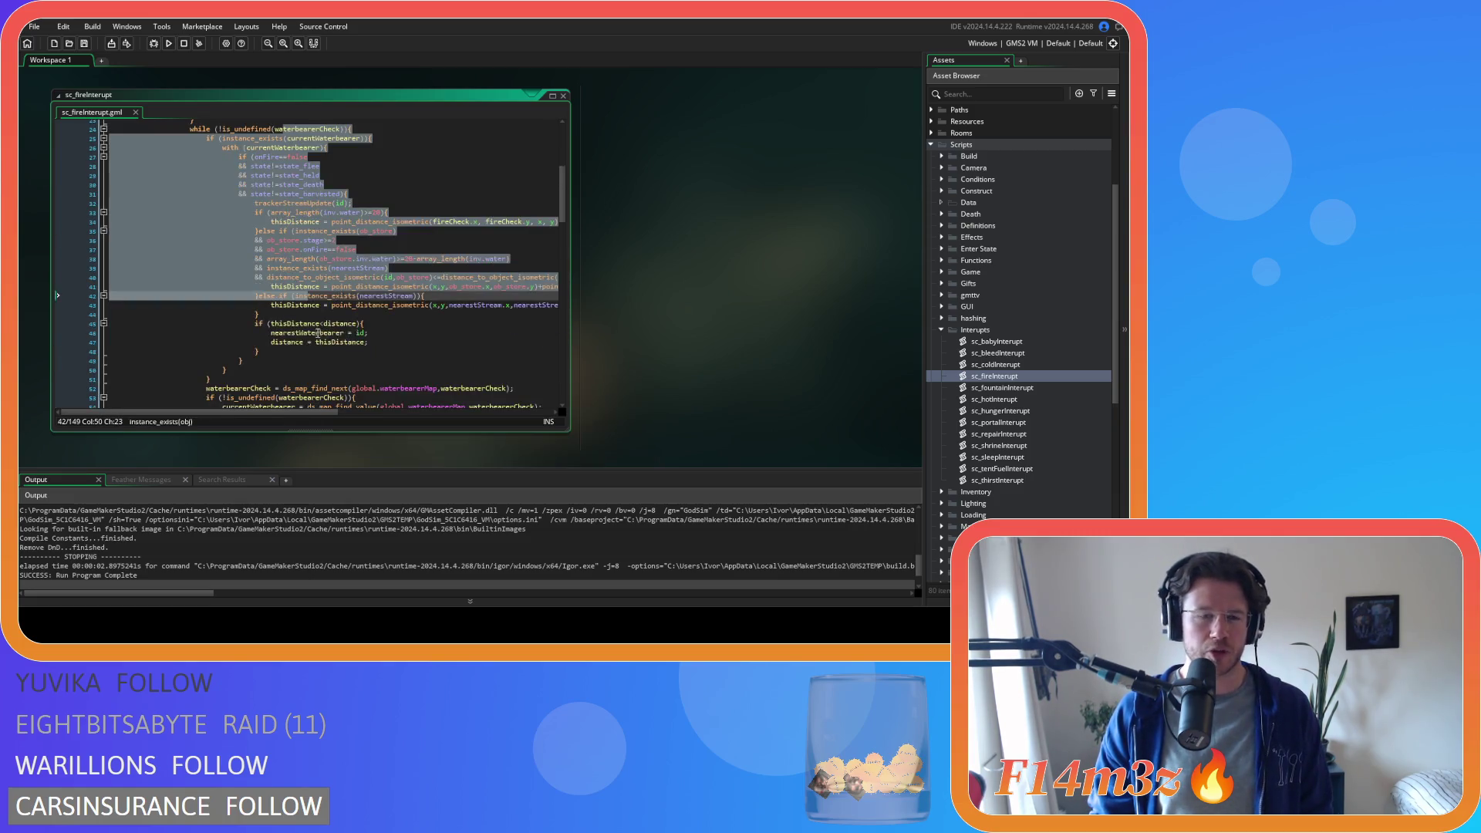
{"action": "scroll", "coordinate": [234, 343], "scroll_direction": "down", "scroll_amount": 3}
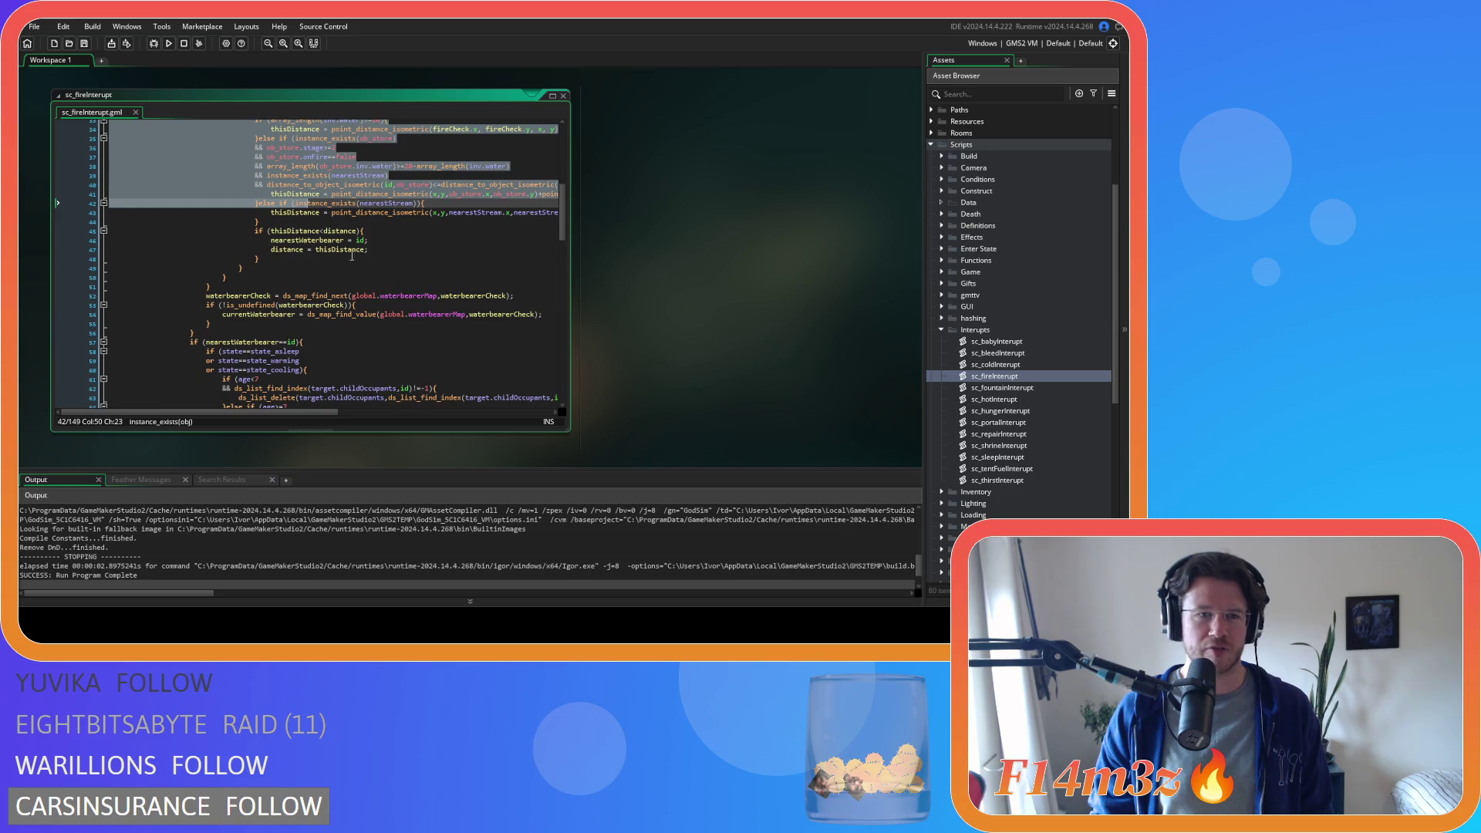
- Review the nearestWaterbearer check and sleeping-state conditions in sc_fireInterupt
{"action": "mouse_move", "coordinate": [228, 336]}
{"action": "left_mouse_down"}
{"action": "mouse_move", "coordinate": [303, 342]}
{"action": "mouse_move", "coordinate": [205, 347]}
{"action": "left_mouse_up"}
{"action": "left_click", "coordinate": [227, 344]}
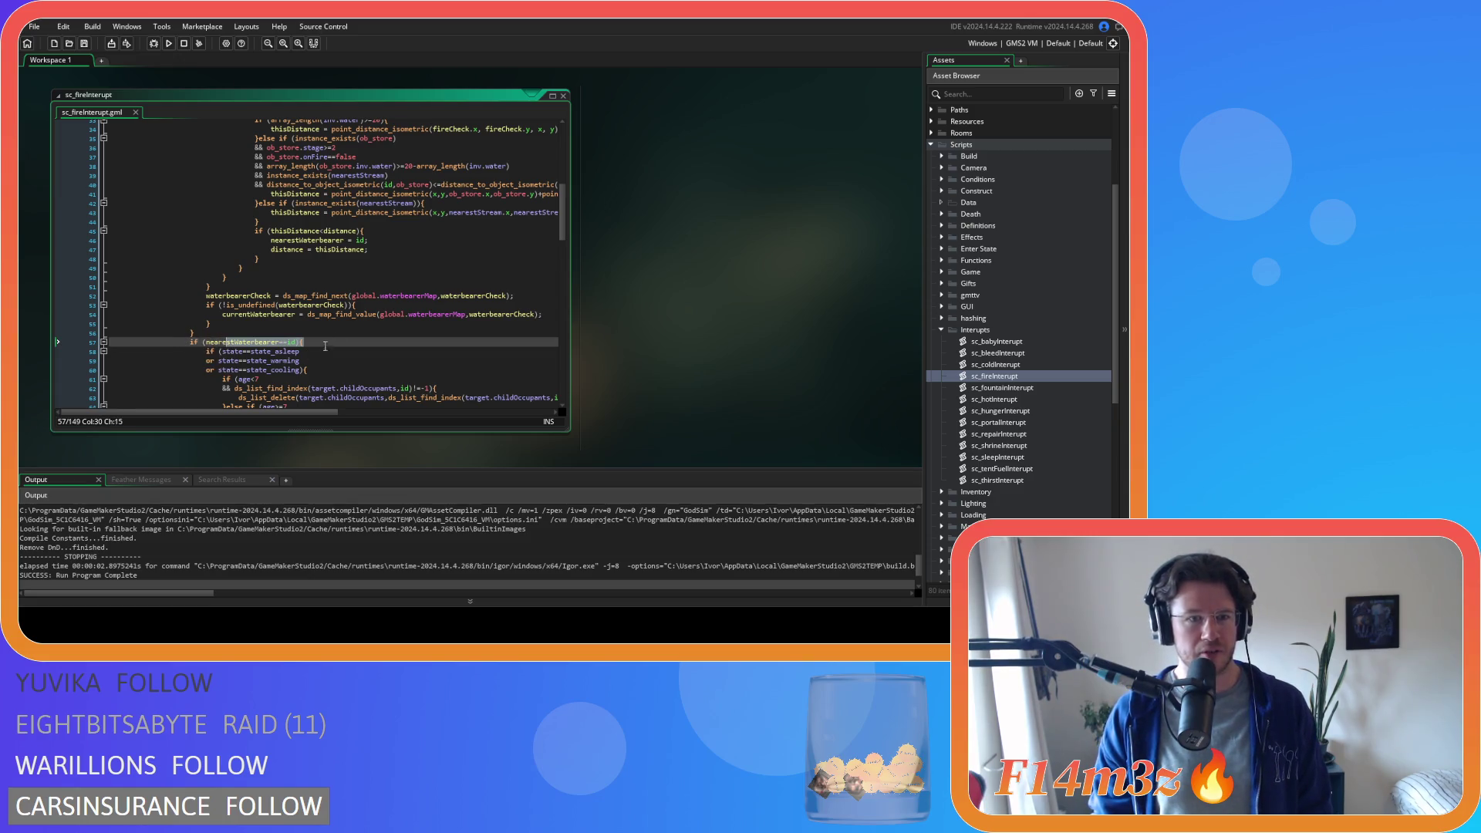
{"action": "scroll", "coordinate": [226, 325], "scroll_direction": "down", "scroll_amount": 10}
{"action": "left_click", "coordinate": [343, 303]}
{"action": "key", "text": "Down"}
{"action": "key", "text": "Down"}
{"action": "key", "text": "Down"}
{"action": "scroll", "coordinate": [343, 320], "scroll_direction": "up", "scroll_amount": 7}
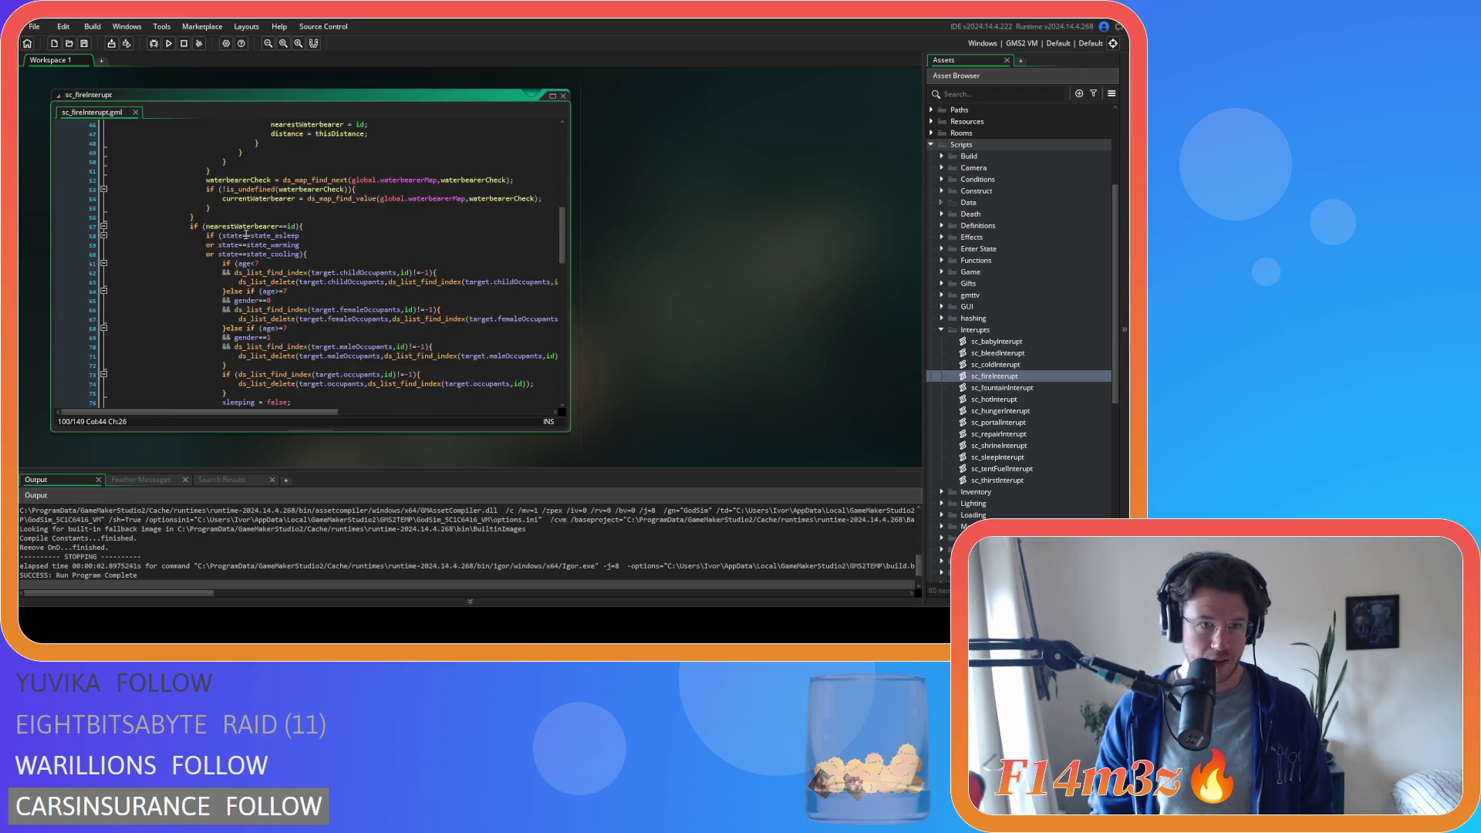
{"action": "left_click_drag", "start_coordinate": [208, 232], "coordinate": [237, 350]}
{"action": "scroll", "coordinate": [303, 311], "scroll_direction": "down", "scroll_amount": 4}
{"action": "scroll", "coordinate": [303, 311], "scroll_direction": "down", "scroll_amount": 2}
{"action": "scroll", "coordinate": [278, 266], "scroll_direction": "up", "scroll_amount": 2}
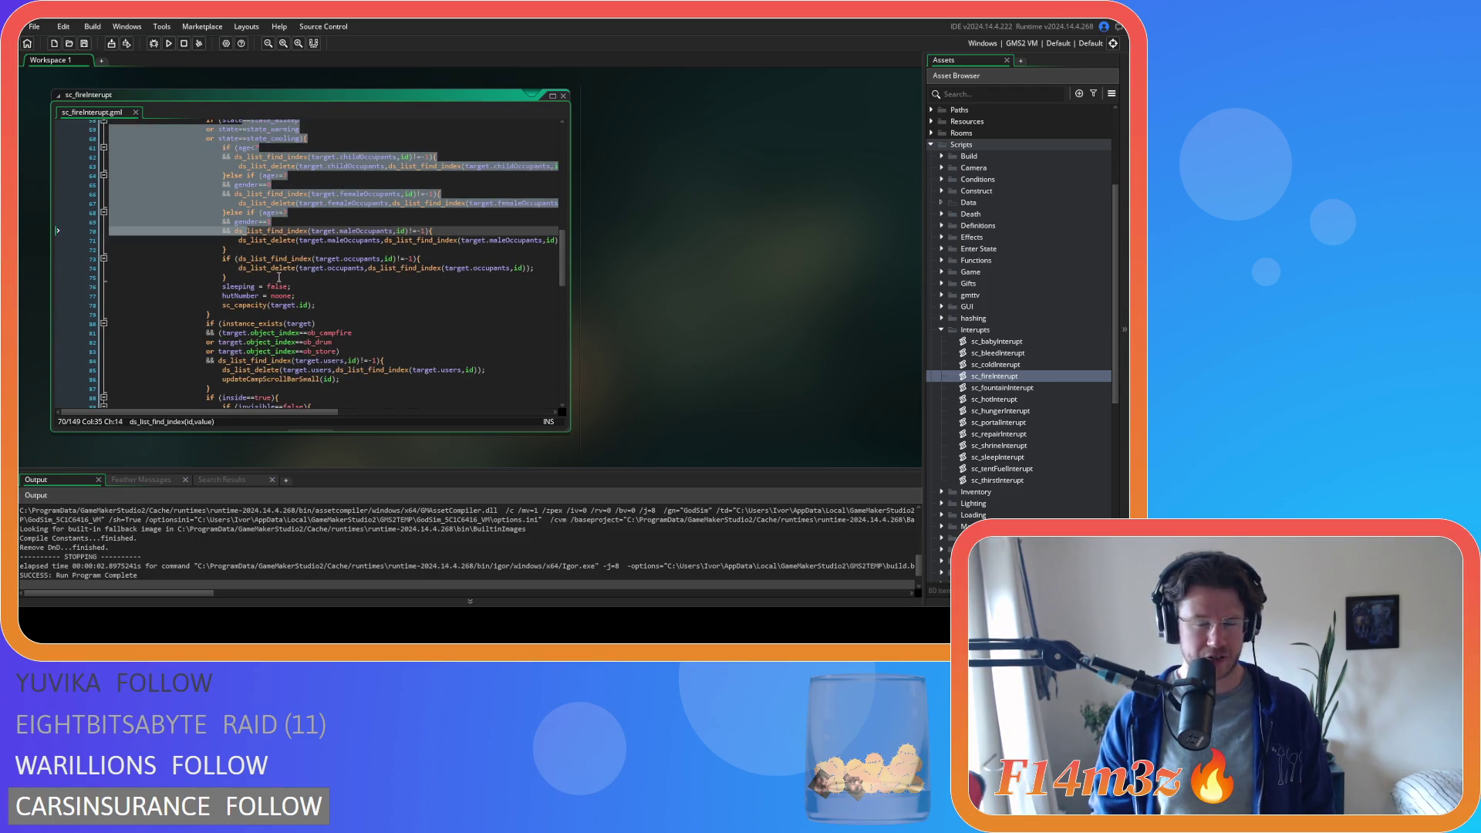
{"action": "scroll", "coordinate": [243, 203], "scroll_direction": "up", "scroll_amount": 2}
{"action": "double_click", "coordinate": [234, 142]}
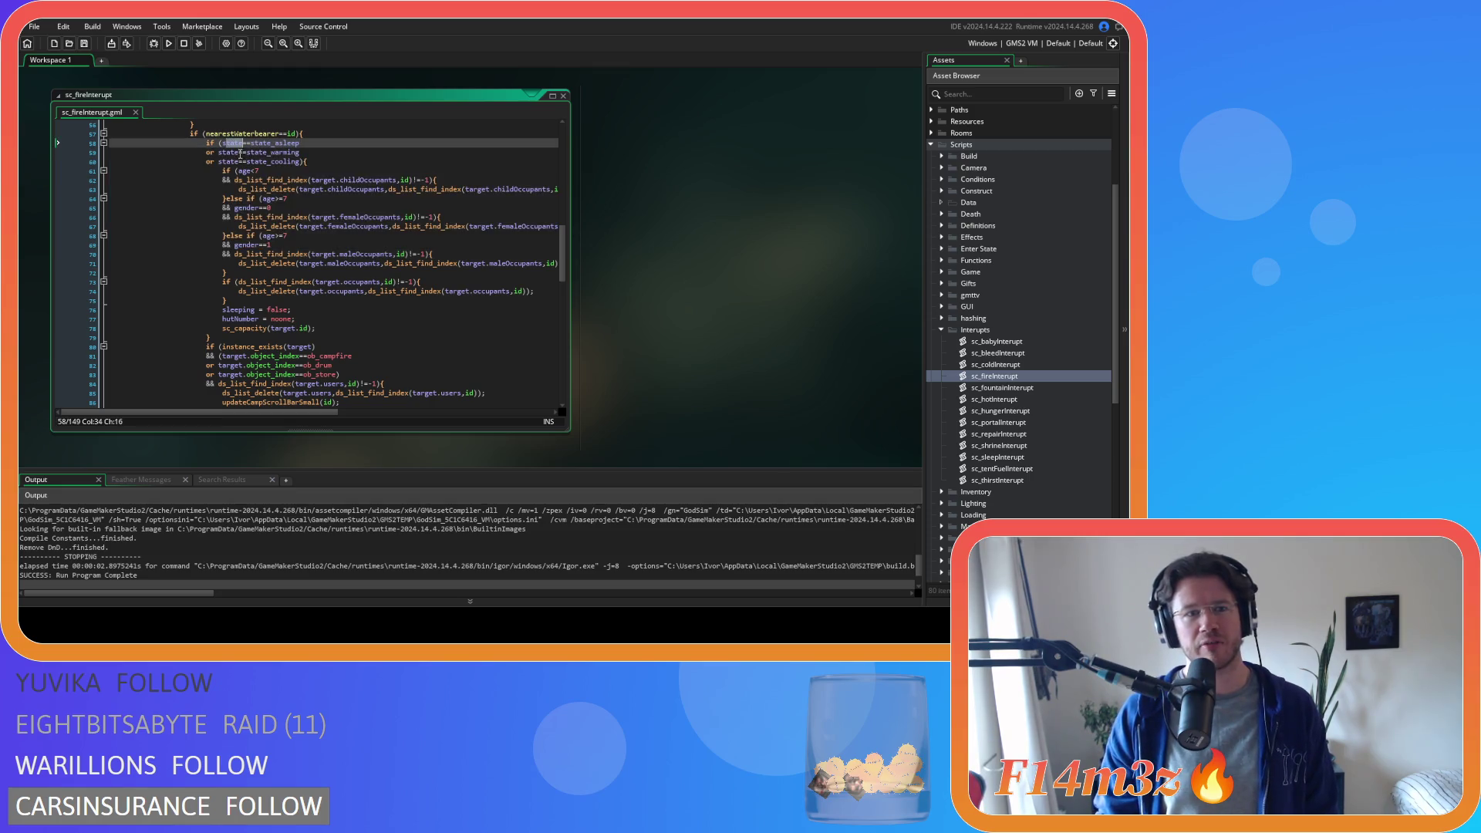
{"action": "scroll", "coordinate": [208, 168], "scroll_direction": "up", "scroll_amount": 4}
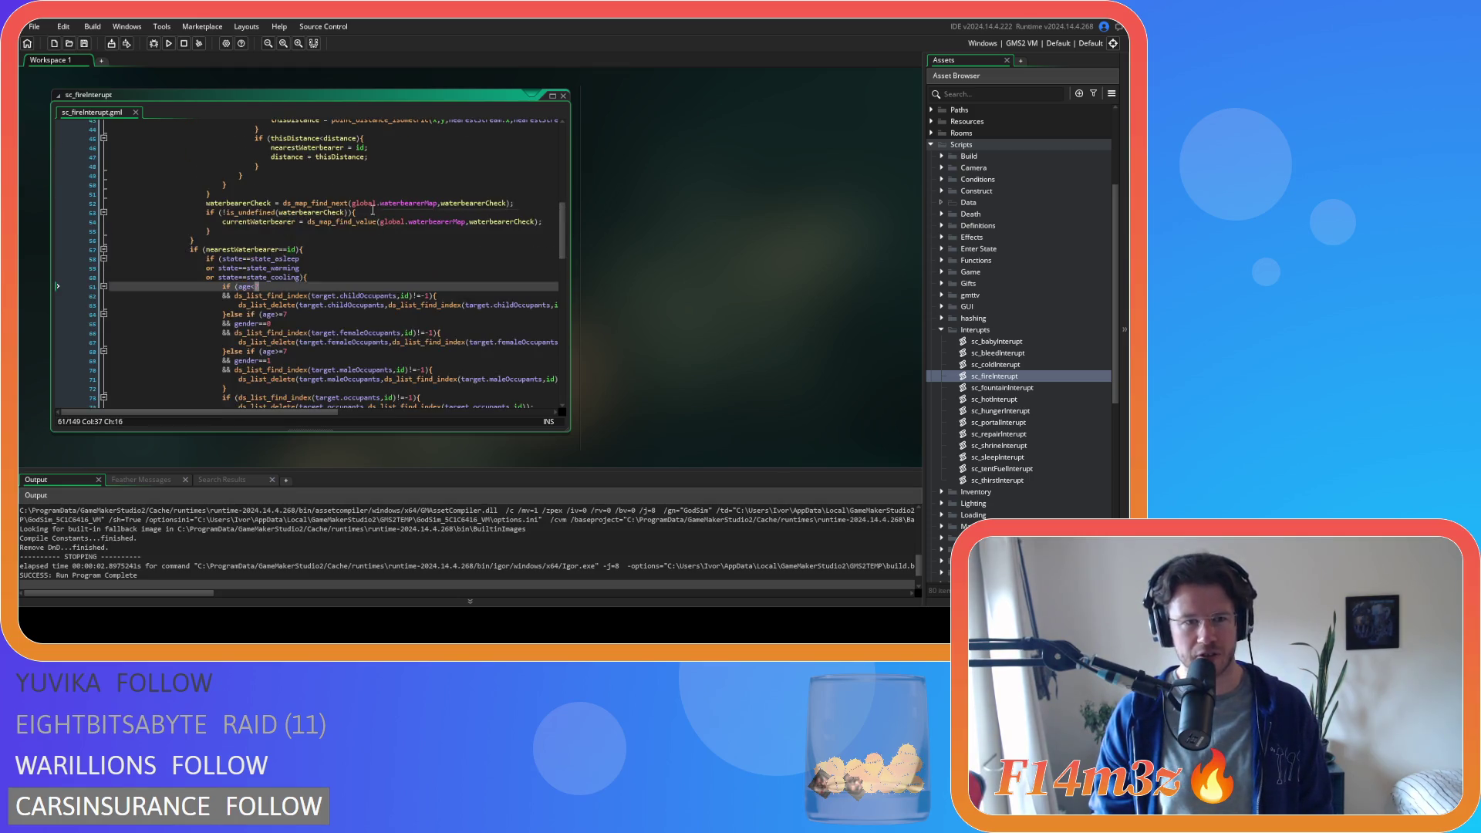
{"action": "mouse_move", "coordinate": [246, 260]}
{"action": "left_mouse_down"}
{"action": "mouse_move", "coordinate": [314, 287]}
{"action": "mouse_move", "coordinate": [303, 259]}
{"action": "left_mouse_up"}
{"action": "left_click", "coordinate": [307, 287]}
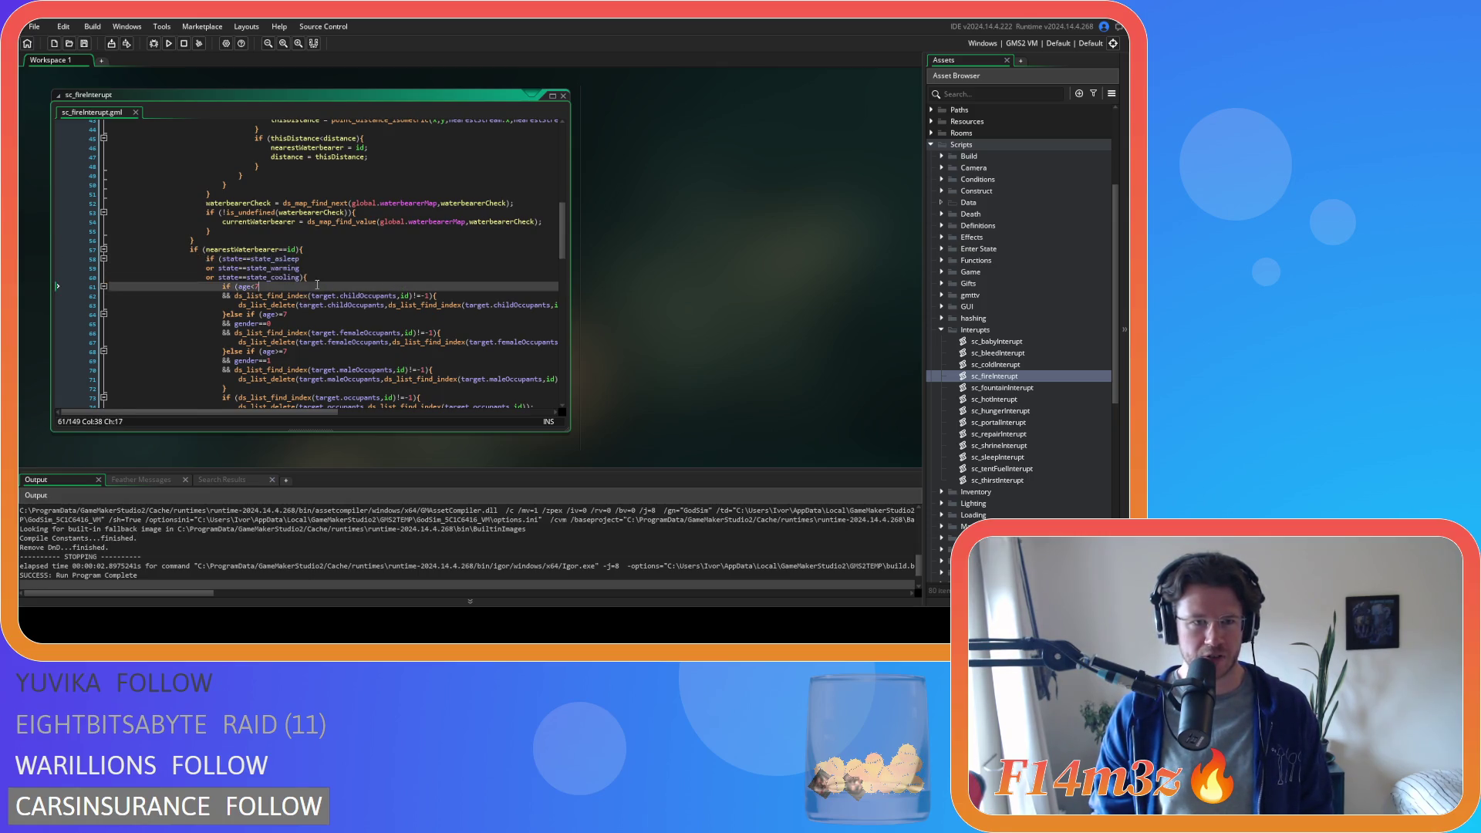
{"action": "scroll", "coordinate": [382, 300], "scroll_direction": "down", "scroll_amount": 7}
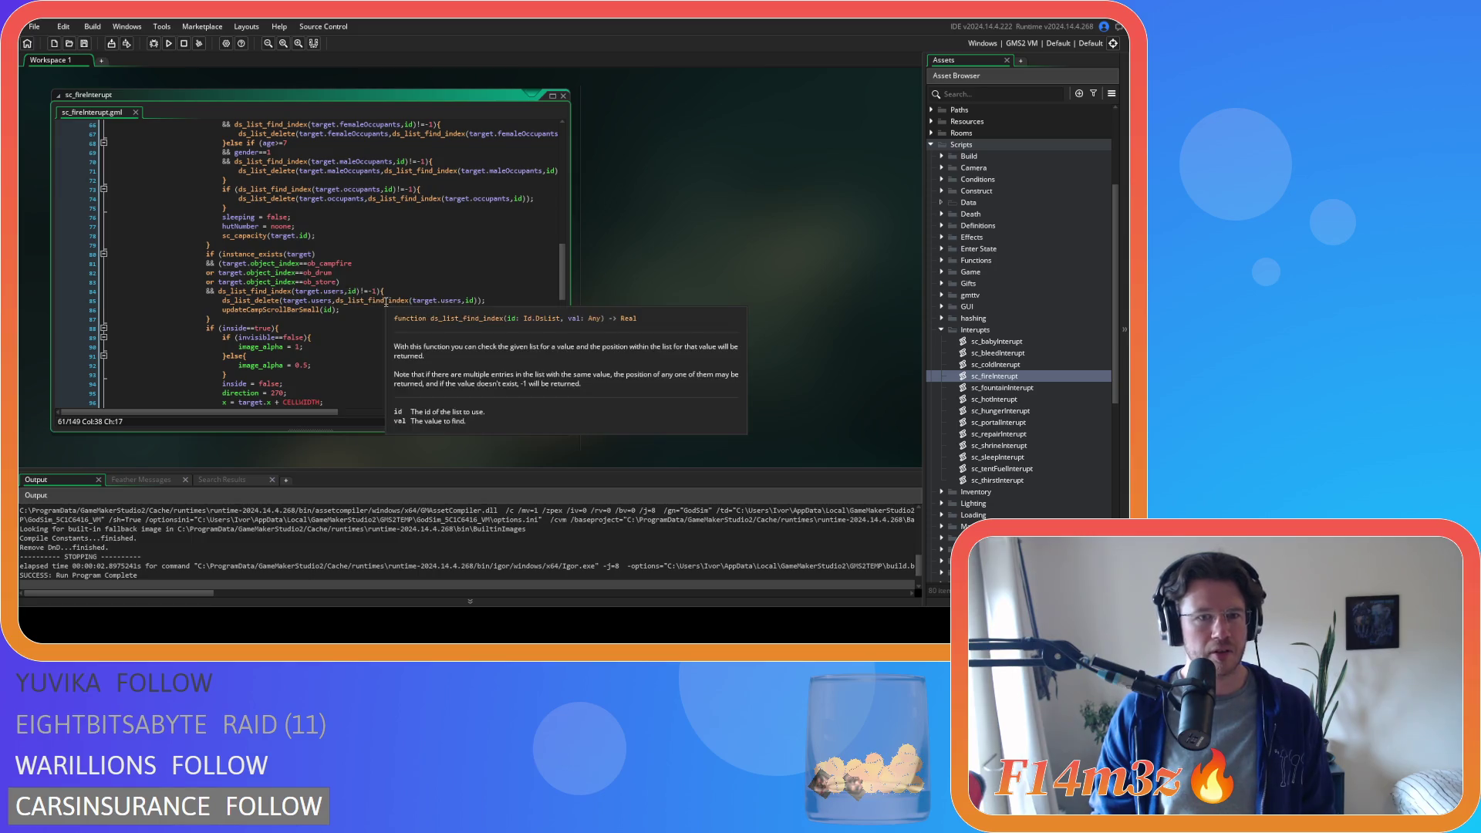
{"action": "scroll", "coordinate": [381, 302], "scroll_direction": "up", "scroll_amount": 7}
{"action": "scroll", "coordinate": [383, 301], "scroll_direction": "up", "scroll_amount": 7}
{"action": "scroll", "coordinate": [385, 301], "scroll_direction": "up", "scroll_amount": 6}
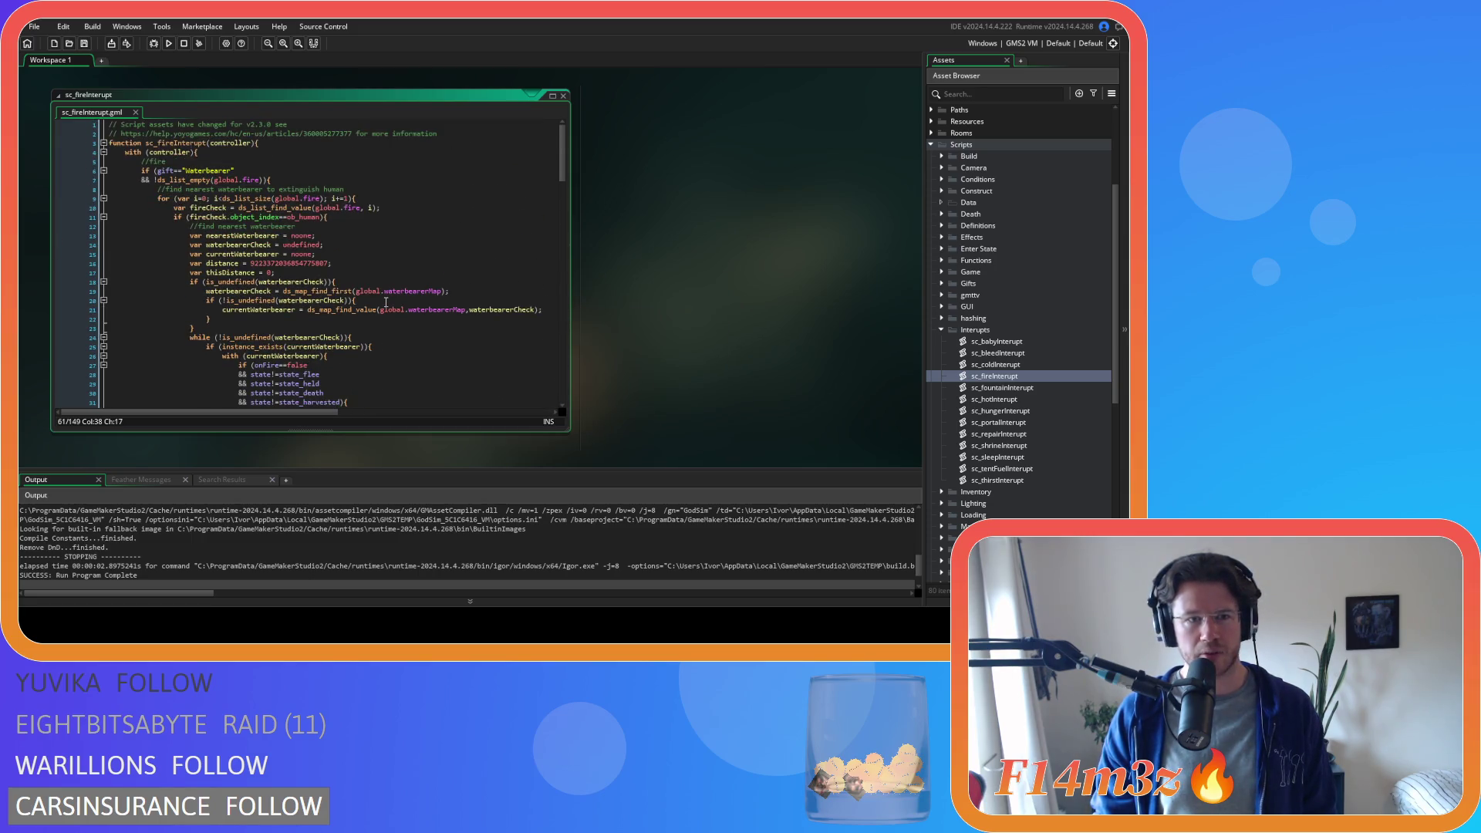
{"action": "scroll", "coordinate": [386, 302], "scroll_direction": "down", "scroll_amount": 4}
{"action": "scroll", "coordinate": [386, 302], "scroll_direction": "down", "scroll_amount": 12}
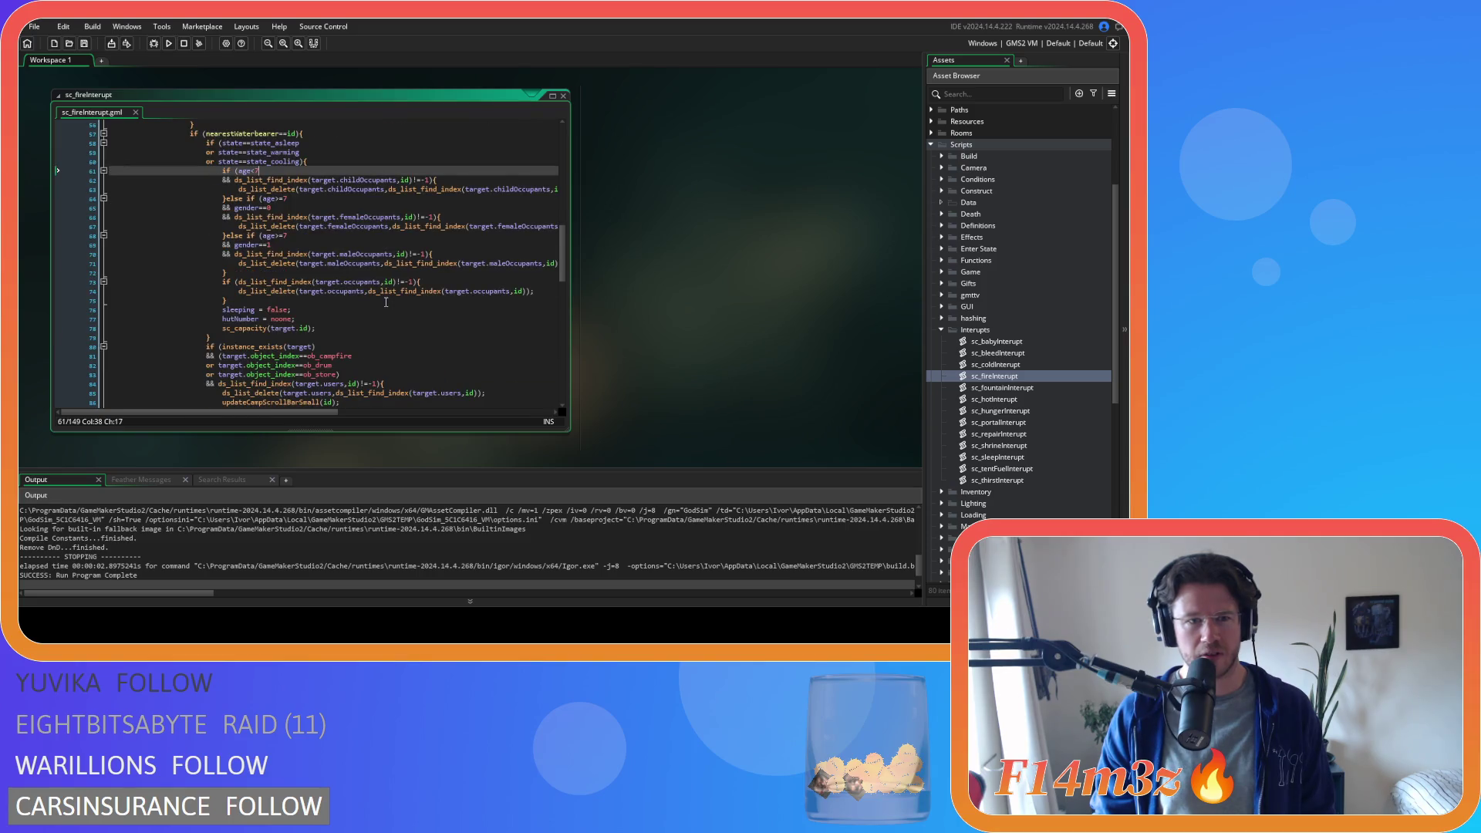
{"action": "scroll", "coordinate": [385, 303], "scroll_direction": "down", "scroll_amount": 3}
{"action": "scroll", "coordinate": [386, 302], "scroll_direction": "down", "scroll_amount": 2}
{"action": "scroll", "coordinate": [386, 301], "scroll_direction": "up", "scroll_amount": 5}
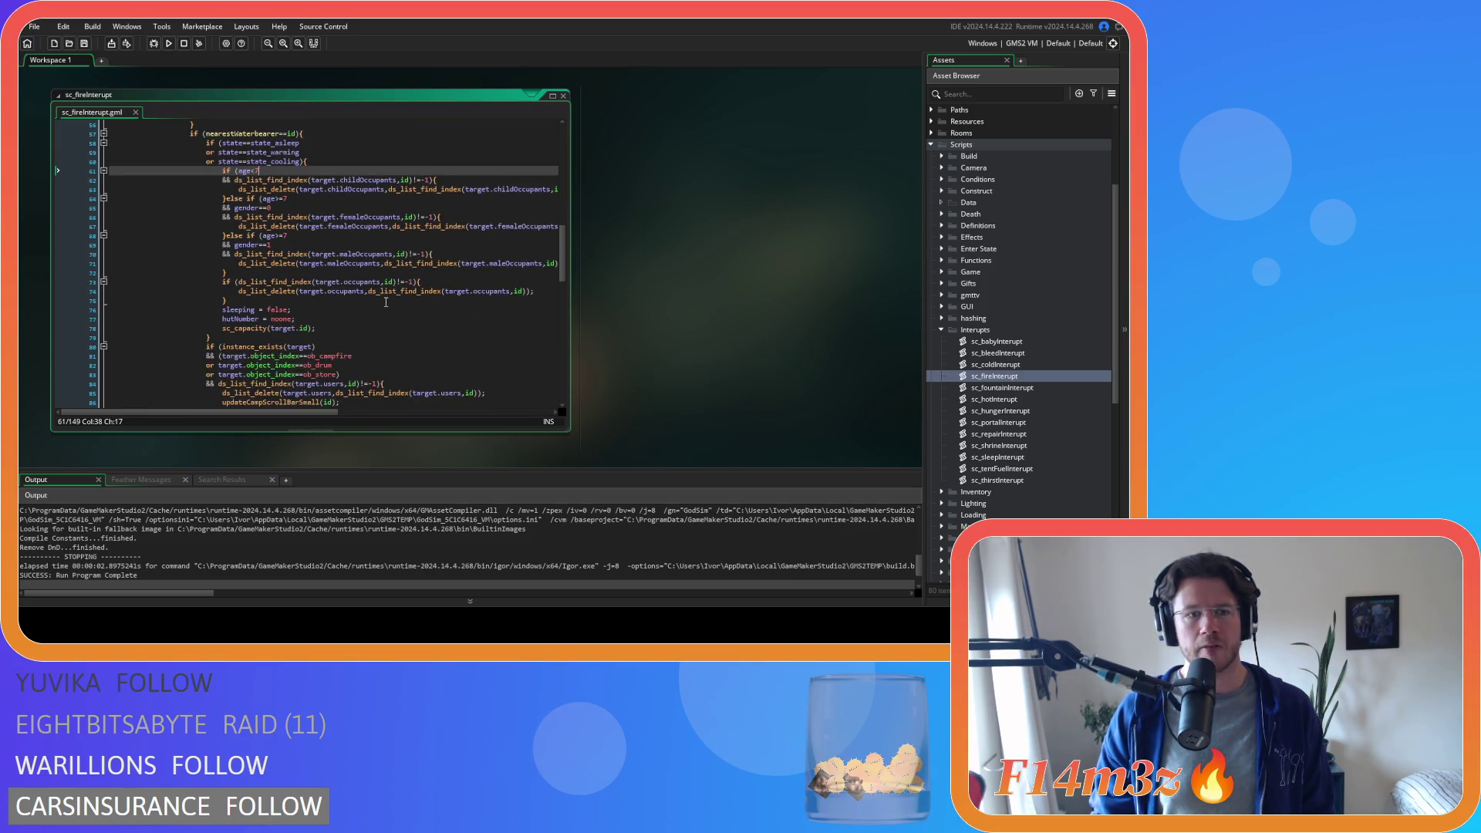
{"action": "scroll", "coordinate": [385, 302], "scroll_direction": "down", "scroll_amount": 7}
{"action": "scroll", "coordinate": [384, 303], "scroll_direction": "up", "scroll_amount": 5}
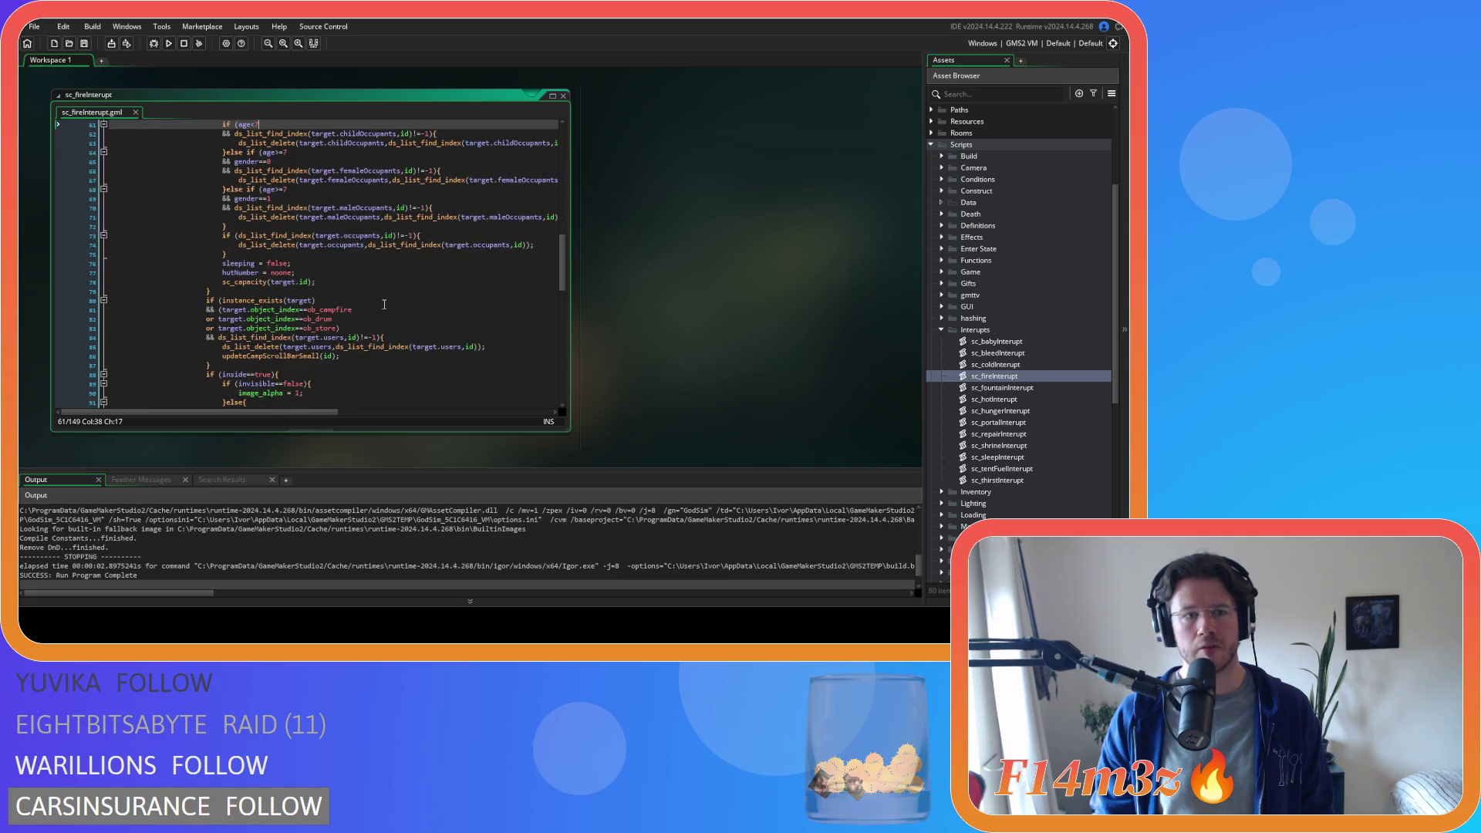
{"action": "scroll", "coordinate": [240, 281], "scroll_direction": "up", "scroll_amount": 4}
{"action": "left_click_drag", "start_coordinate": [206, 211], "coordinate": [317, 375]}
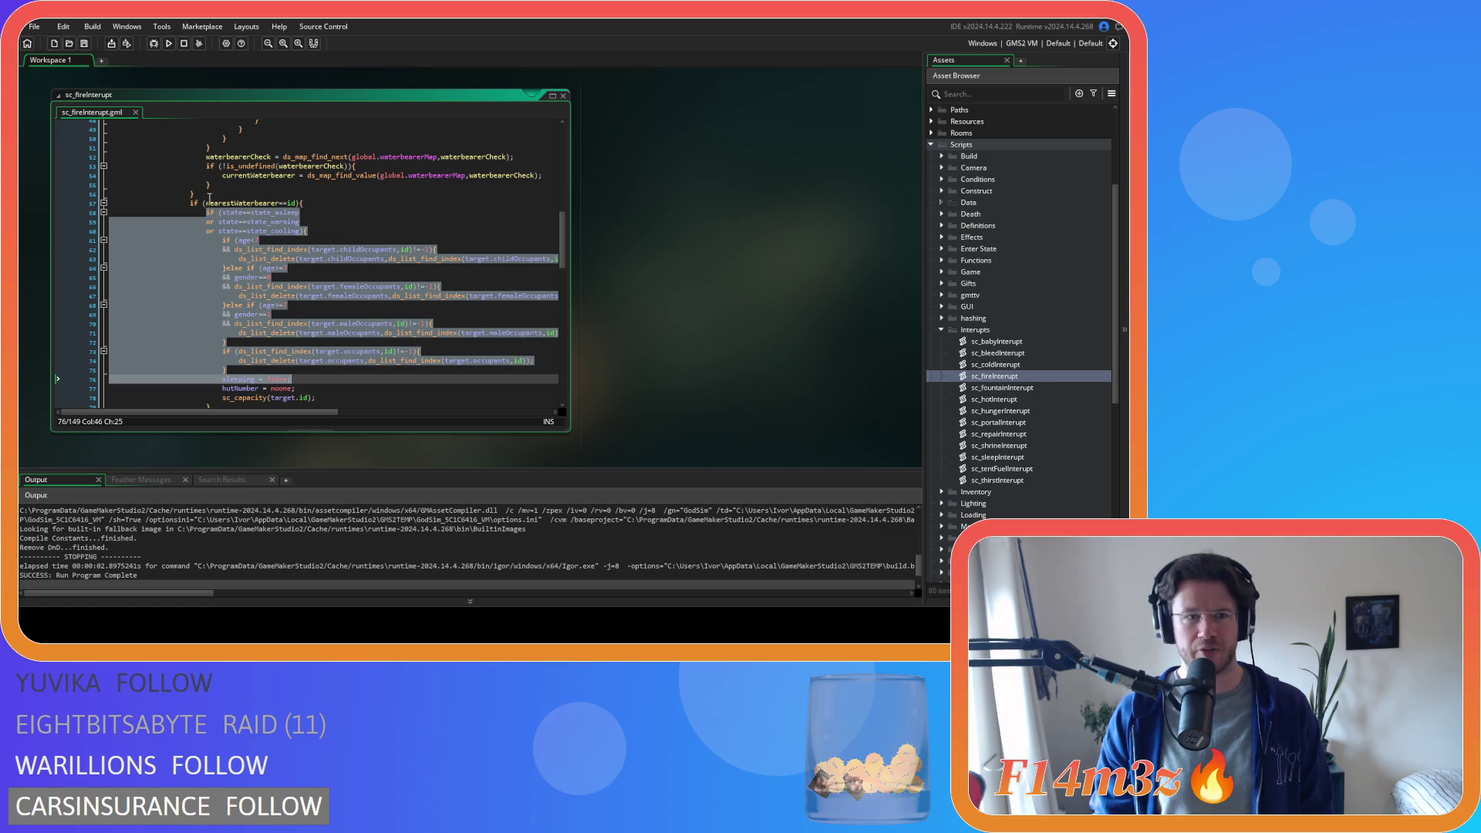
{"action": "left_click", "coordinate": [304, 202]}
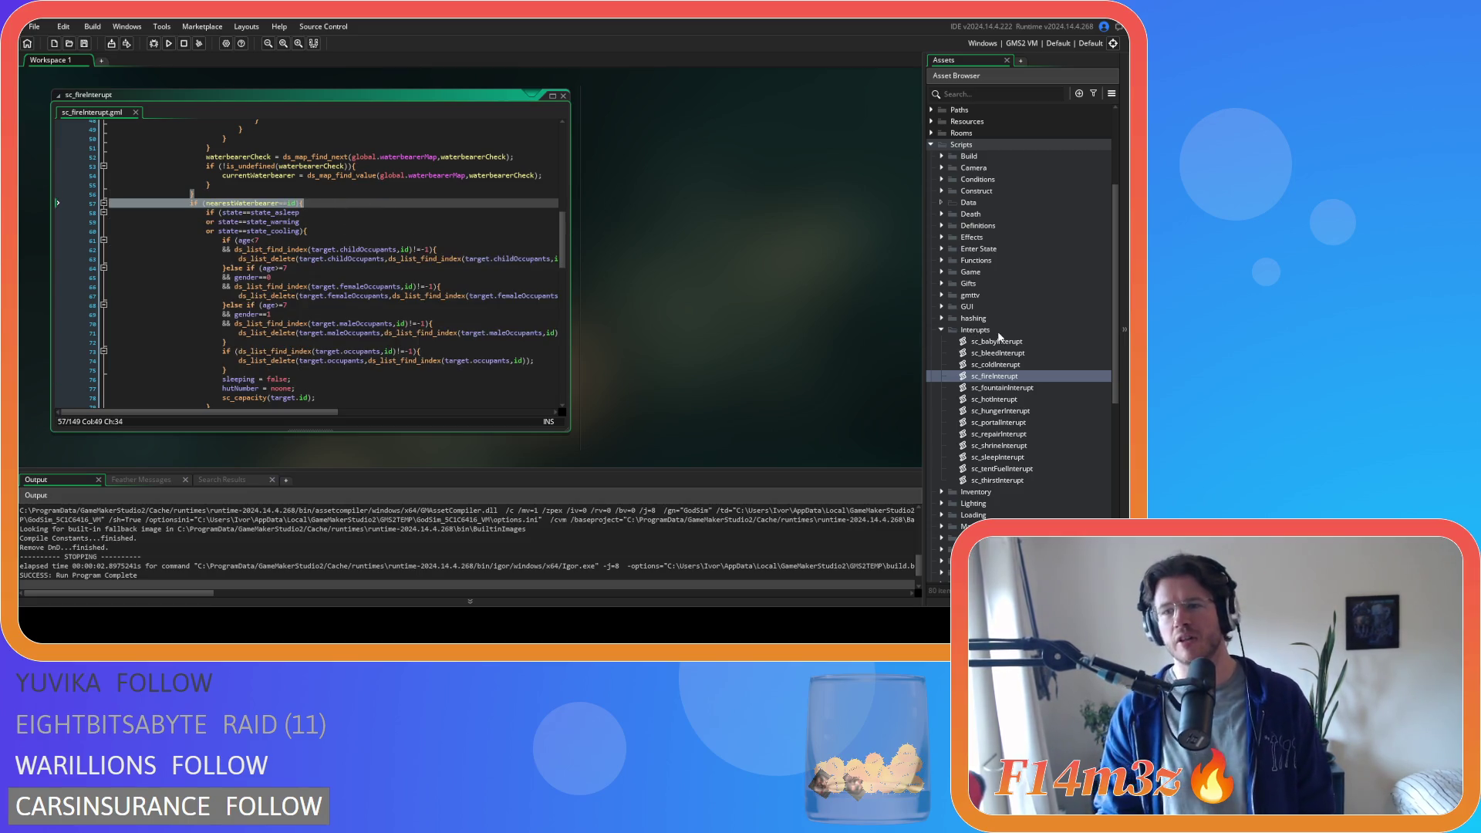
- Open the sc_stateConditions script from the Conditions folder
{"action": "left_click", "coordinate": [940, 180]}
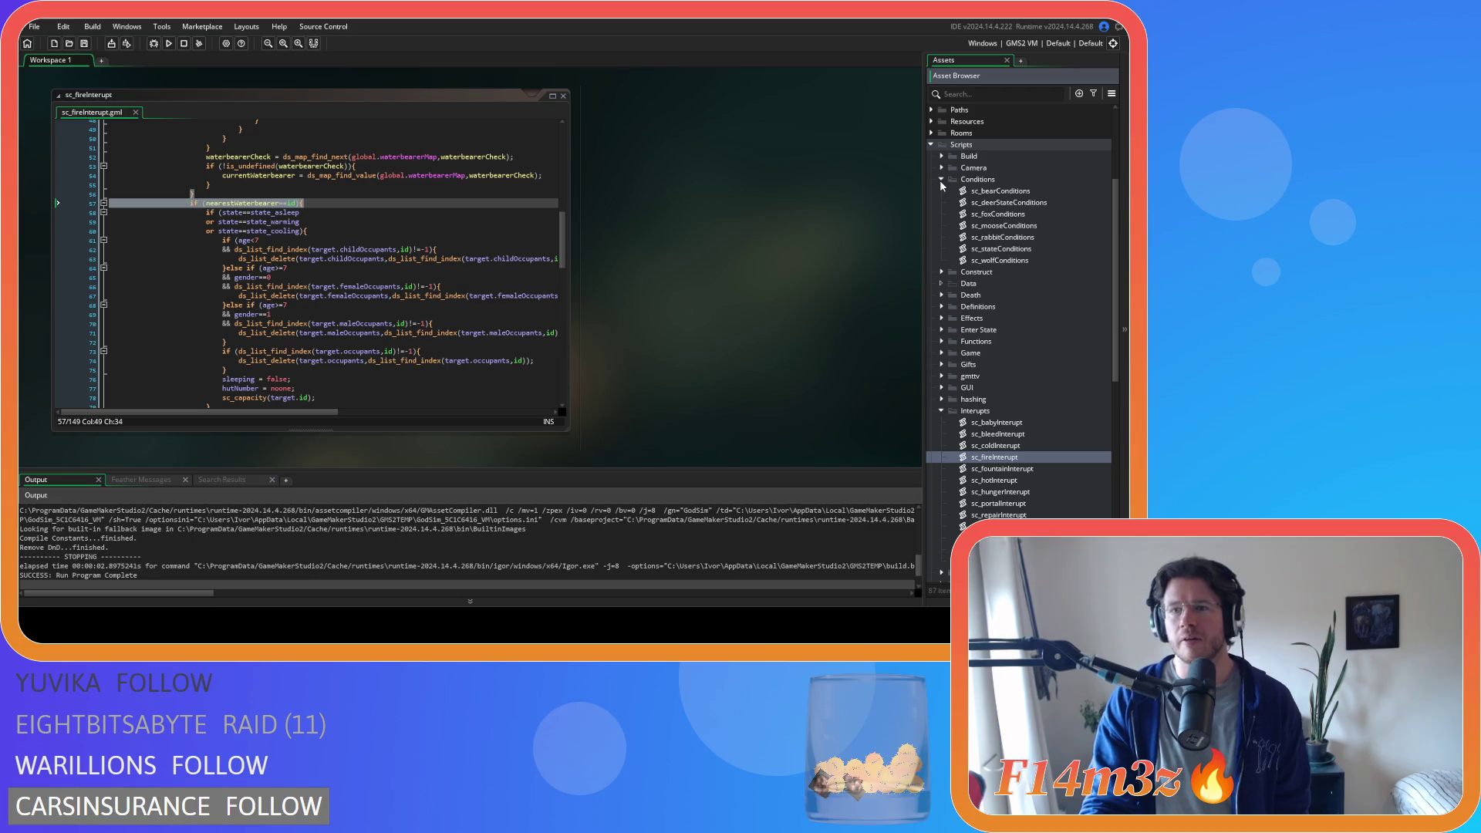
{"action": "double_click", "coordinate": [1001, 249]}
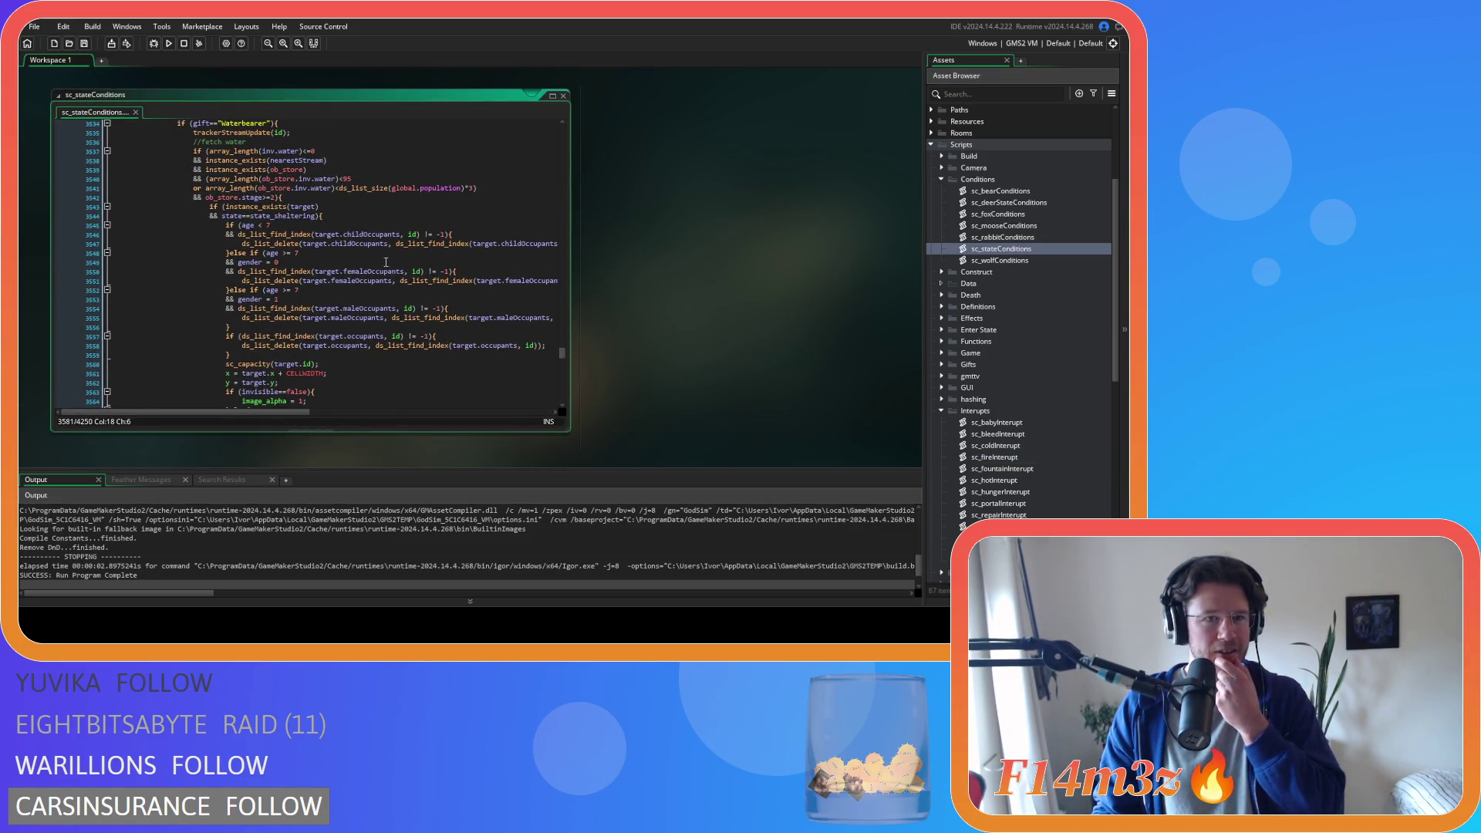
{"action": "scroll", "coordinate": [387, 262], "scroll_direction": "down", "scroll_amount": 3}
{"action": "scroll", "coordinate": [384, 262], "scroll_direction": "down", "scroll_amount": 4}
{"action": "scroll", "coordinate": [382, 261], "scroll_direction": "down", "scroll_amount": 4}
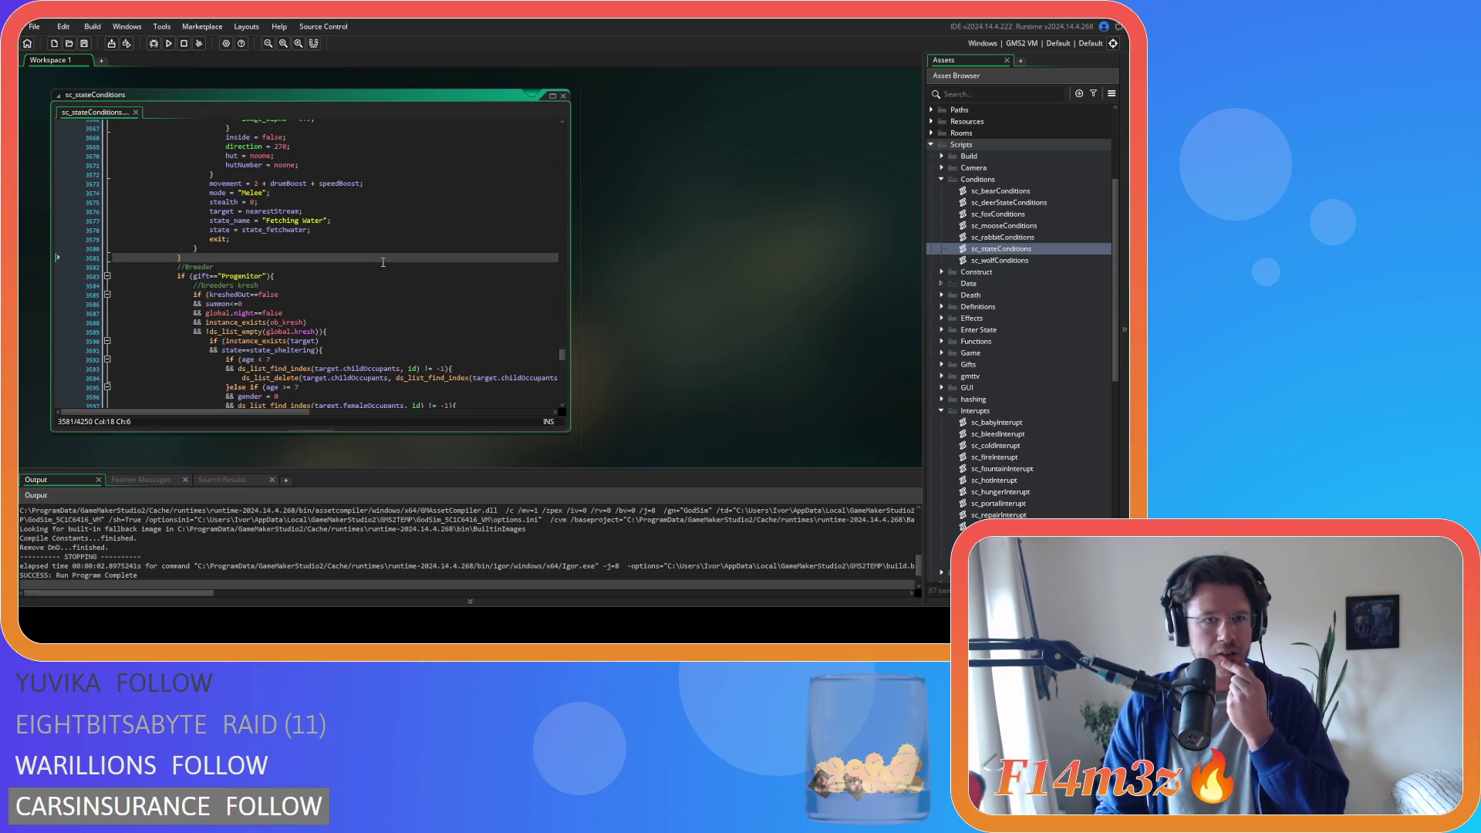
{"action": "scroll", "coordinate": [382, 261], "scroll_direction": "up", "scroll_amount": 4}
{"action": "scroll", "coordinate": [384, 260], "scroll_direction": "up", "scroll_amount": 4}
{"action": "scroll", "coordinate": [388, 260], "scroll_direction": "up", "scroll_amount": 4}
{"action": "scroll", "coordinate": [393, 260], "scroll_direction": "up", "scroll_amount": 3}
{"action": "scroll", "coordinate": [392, 260], "scroll_direction": "up", "scroll_amount": 5}
{"action": "scroll", "coordinate": [395, 245], "scroll_direction": "up", "scroll_amount": 5}
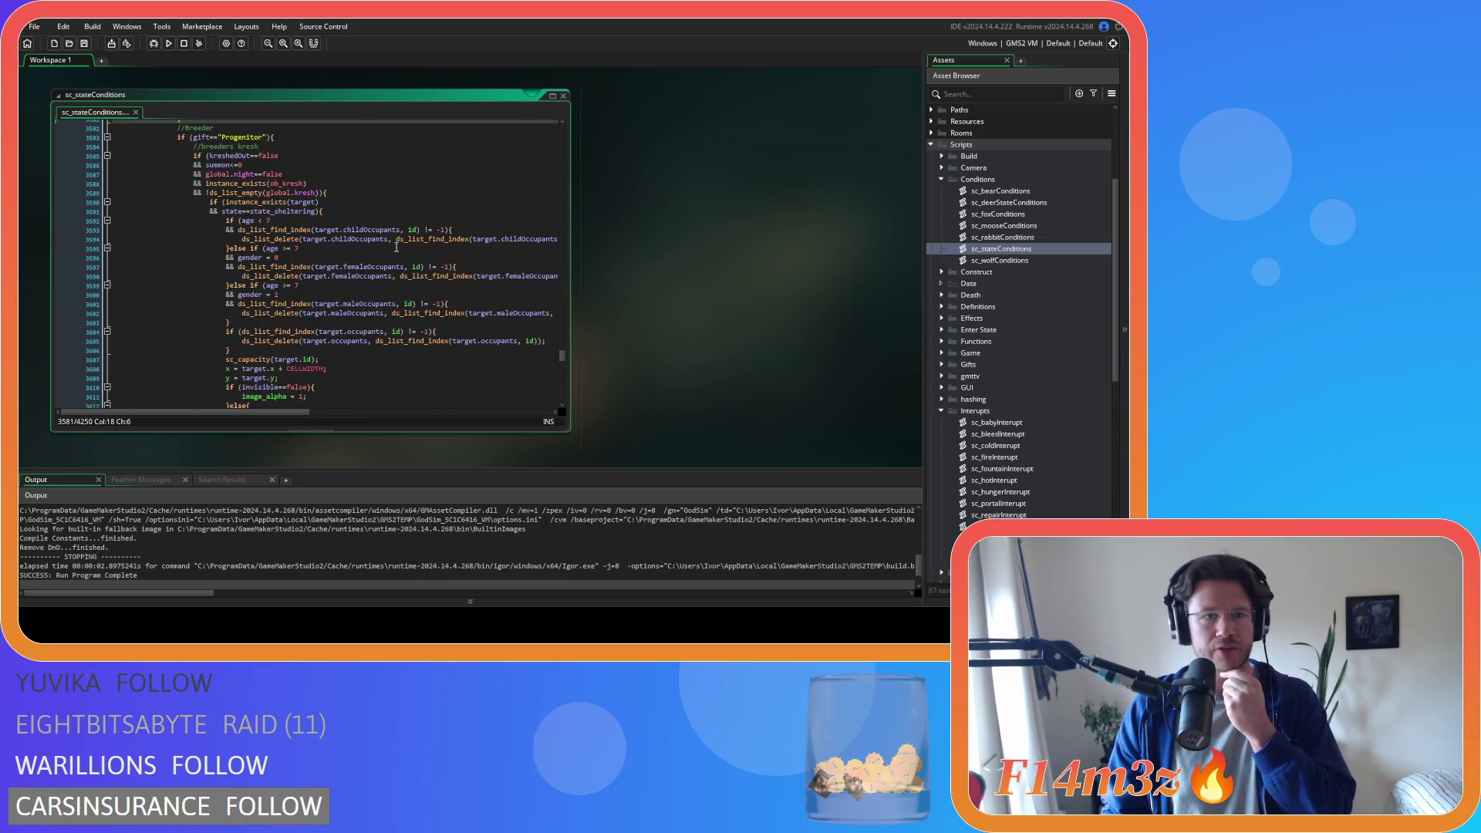
{"action": "scroll", "coordinate": [396, 246], "scroll_direction": "up", "scroll_amount": 1}
{"action": "scroll", "coordinate": [395, 246], "scroll_direction": "up", "scroll_amount": 5}
{"action": "scroll", "coordinate": [396, 246], "scroll_direction": "down", "scroll_amount": 3}
{"action": "scroll", "coordinate": [395, 246], "scroll_direction": "down", "scroll_amount": 7}
- Bring up Find and Replace in sc_stateConditions
{"action": "left_click", "coordinate": [421, 187]}
{"action": "key", "text": "ctrl+f"}
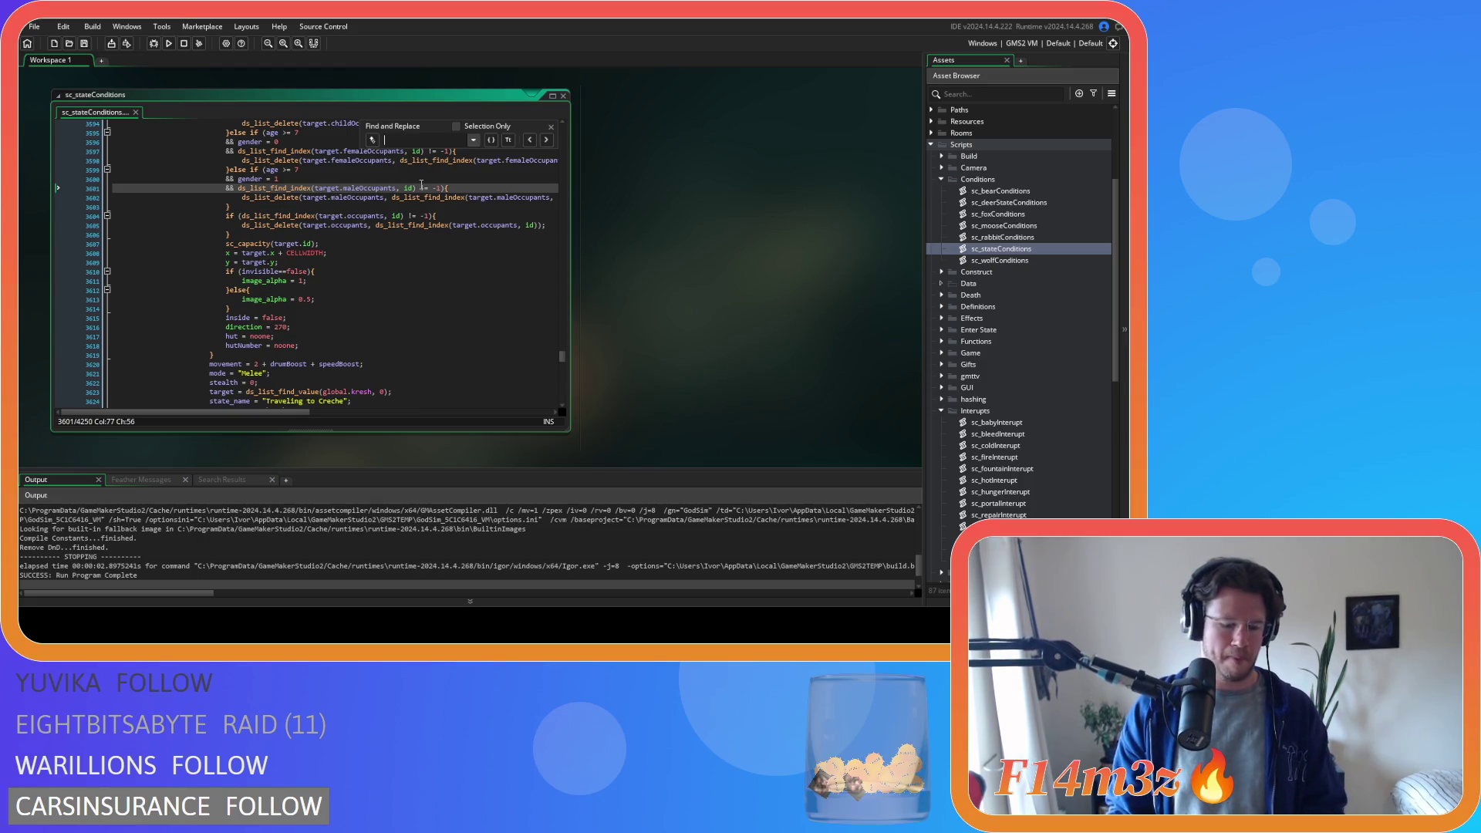
{"action": "type", "text": "fetchwaterfire"}
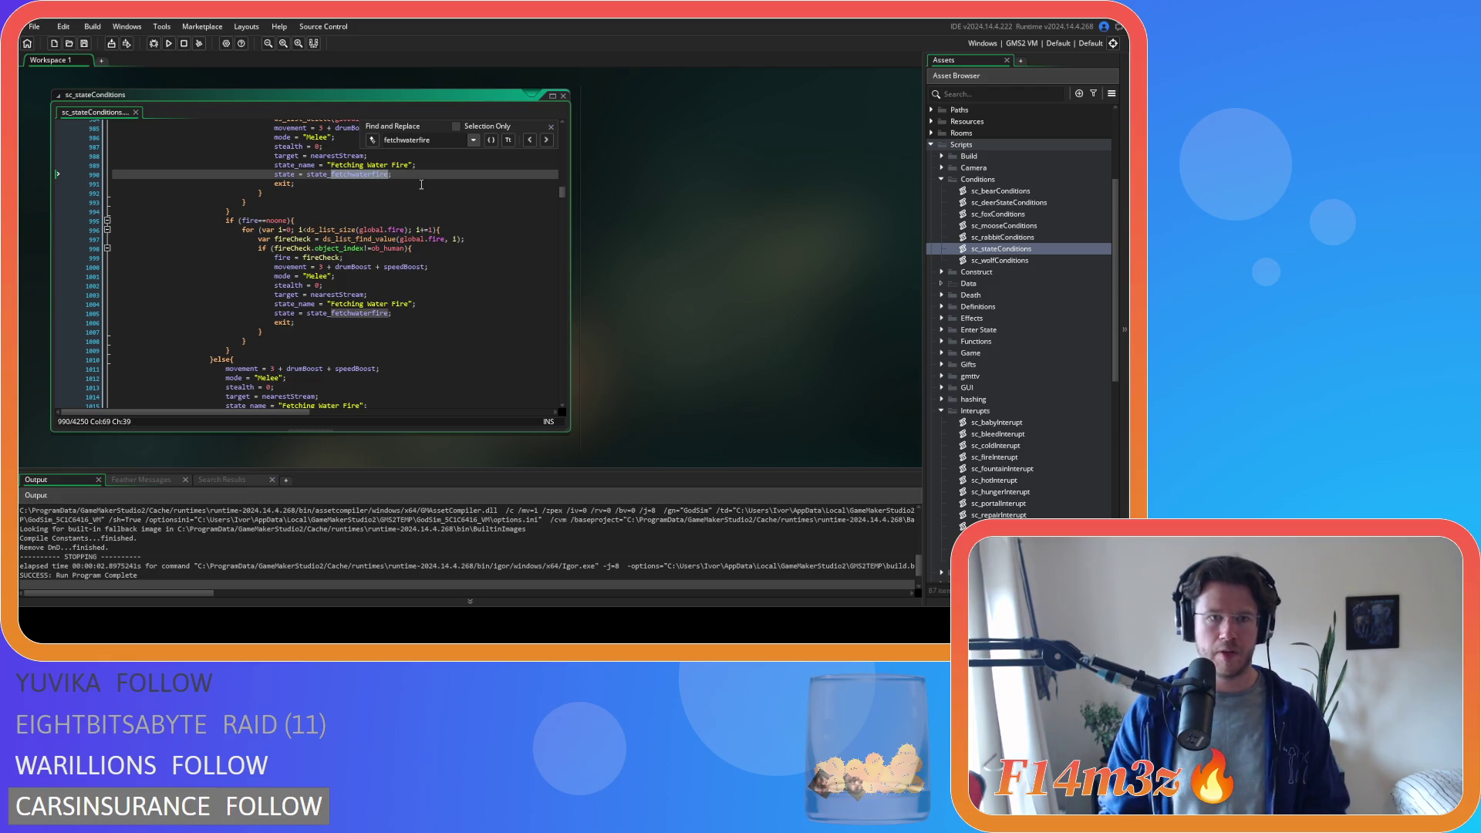
{"action": "scroll", "coordinate": [421, 184], "scroll_direction": "up", "scroll_amount": 5}
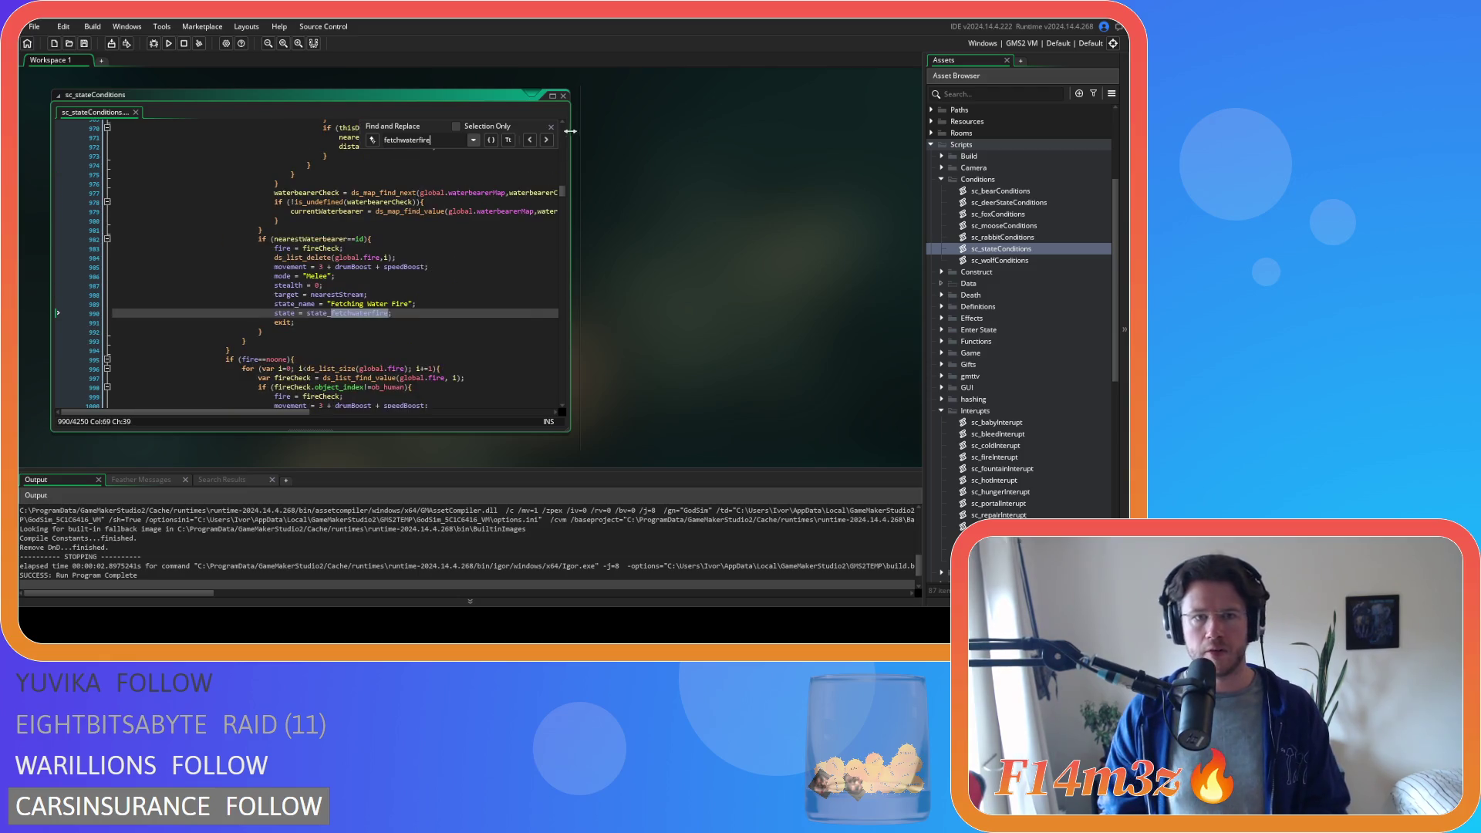
- Close the Find and Replace panel to view the Waterbearer extinguish-fires block
{"action": "left_click", "coordinate": [552, 124]}
{"action": "scroll", "coordinate": [471, 251], "scroll_direction": "up", "scroll_amount": 10}
{"action": "scroll", "coordinate": [470, 251], "scroll_direction": "up", "scroll_amount": 10}
{"action": "scroll", "coordinate": [471, 251], "scroll_direction": "up", "scroll_amount": 10}
{"action": "scroll", "coordinate": [472, 251], "scroll_direction": "up", "scroll_amount": 10}
{"action": "scroll", "coordinate": [469, 255], "scroll_direction": "up", "scroll_amount": 10}
{"action": "scroll", "coordinate": [464, 262], "scroll_direction": "up", "scroll_amount": 10}
{"action": "scroll", "coordinate": [458, 270], "scroll_direction": "up", "scroll_amount": 5}
{"action": "scroll", "coordinate": [458, 270], "scroll_direction": "down", "scroll_amount": 4}
{"action": "scroll", "coordinate": [459, 266], "scroll_direction": "down", "scroll_amount": 4}
{"action": "scroll", "coordinate": [458, 262], "scroll_direction": "down", "scroll_amount": 4}
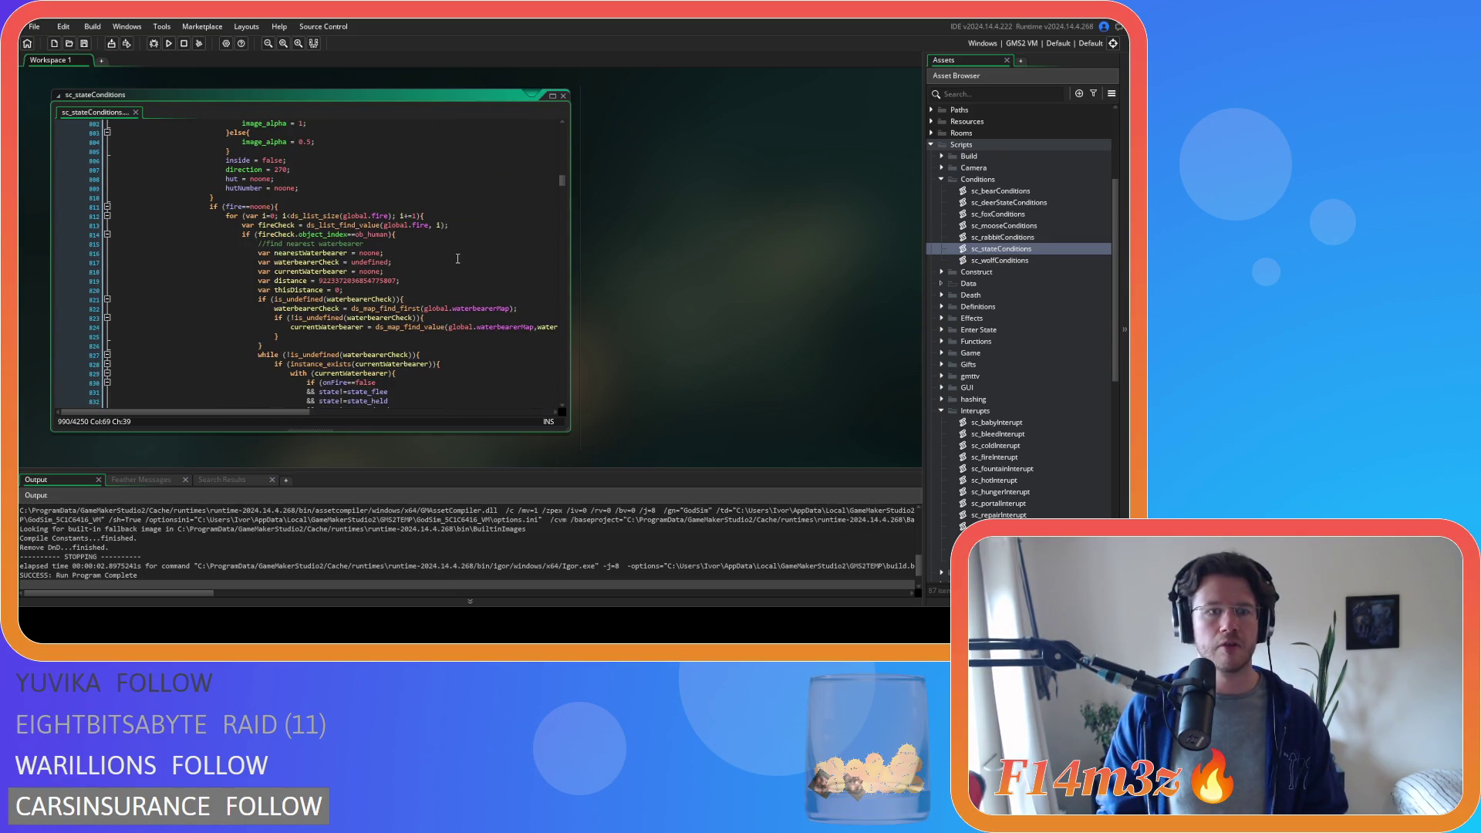
{"action": "scroll", "coordinate": [458, 260], "scroll_direction": "down", "scroll_amount": 4}
{"action": "scroll", "coordinate": [457, 258], "scroll_direction": "up", "scroll_amount": 5}
{"action": "scroll", "coordinate": [457, 259], "scroll_direction": "up", "scroll_amount": 5}
{"action": "scroll", "coordinate": [457, 259], "scroll_direction": "up", "scroll_amount": 5}
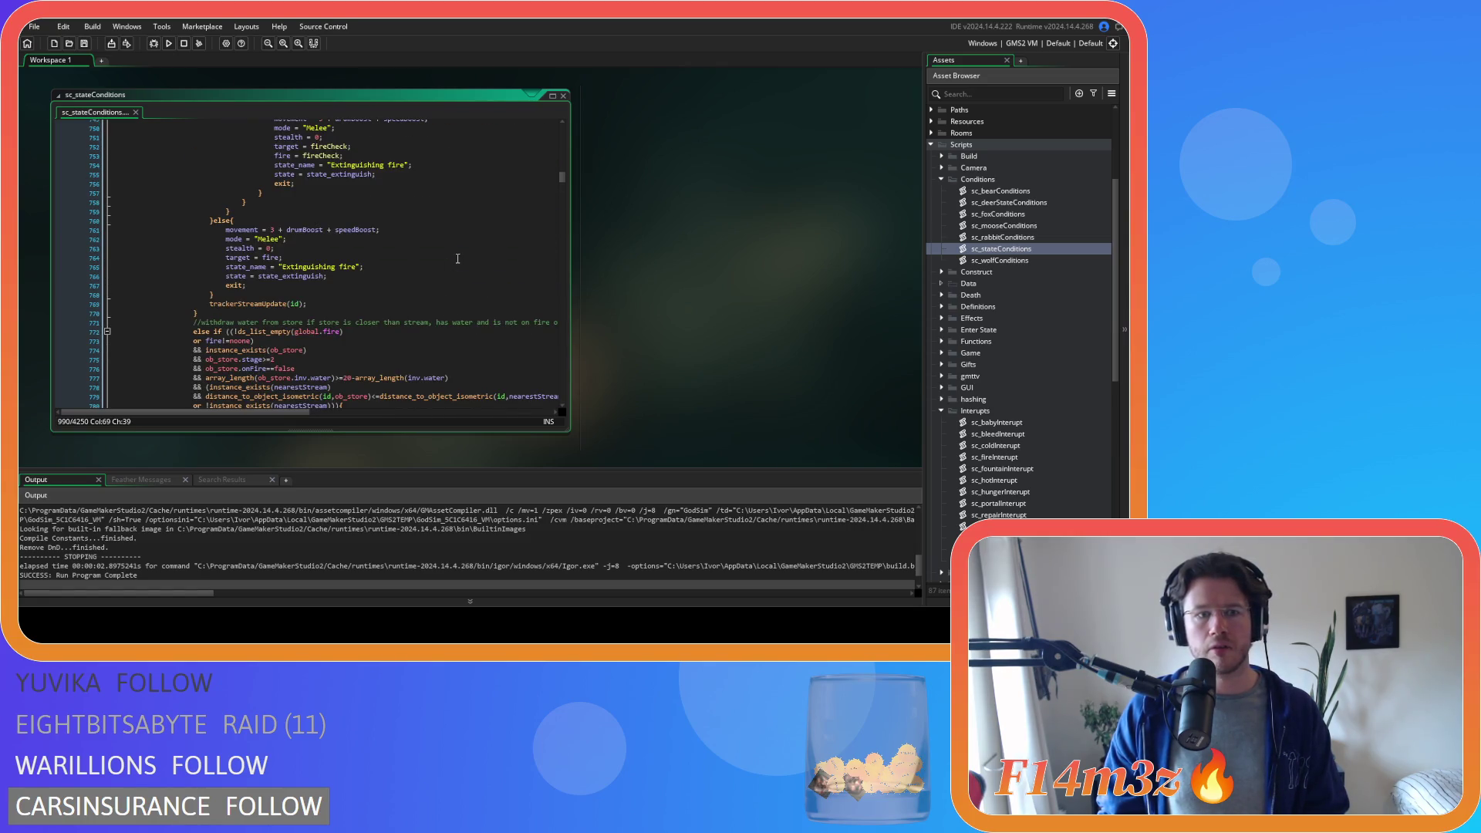
{"action": "scroll", "coordinate": [456, 258], "scroll_direction": "up", "scroll_amount": 10}
{"action": "scroll", "coordinate": [457, 257], "scroll_direction": "up", "scroll_amount": 10}
{"action": "scroll", "coordinate": [456, 259], "scroll_direction": "up", "scroll_amount": 10}
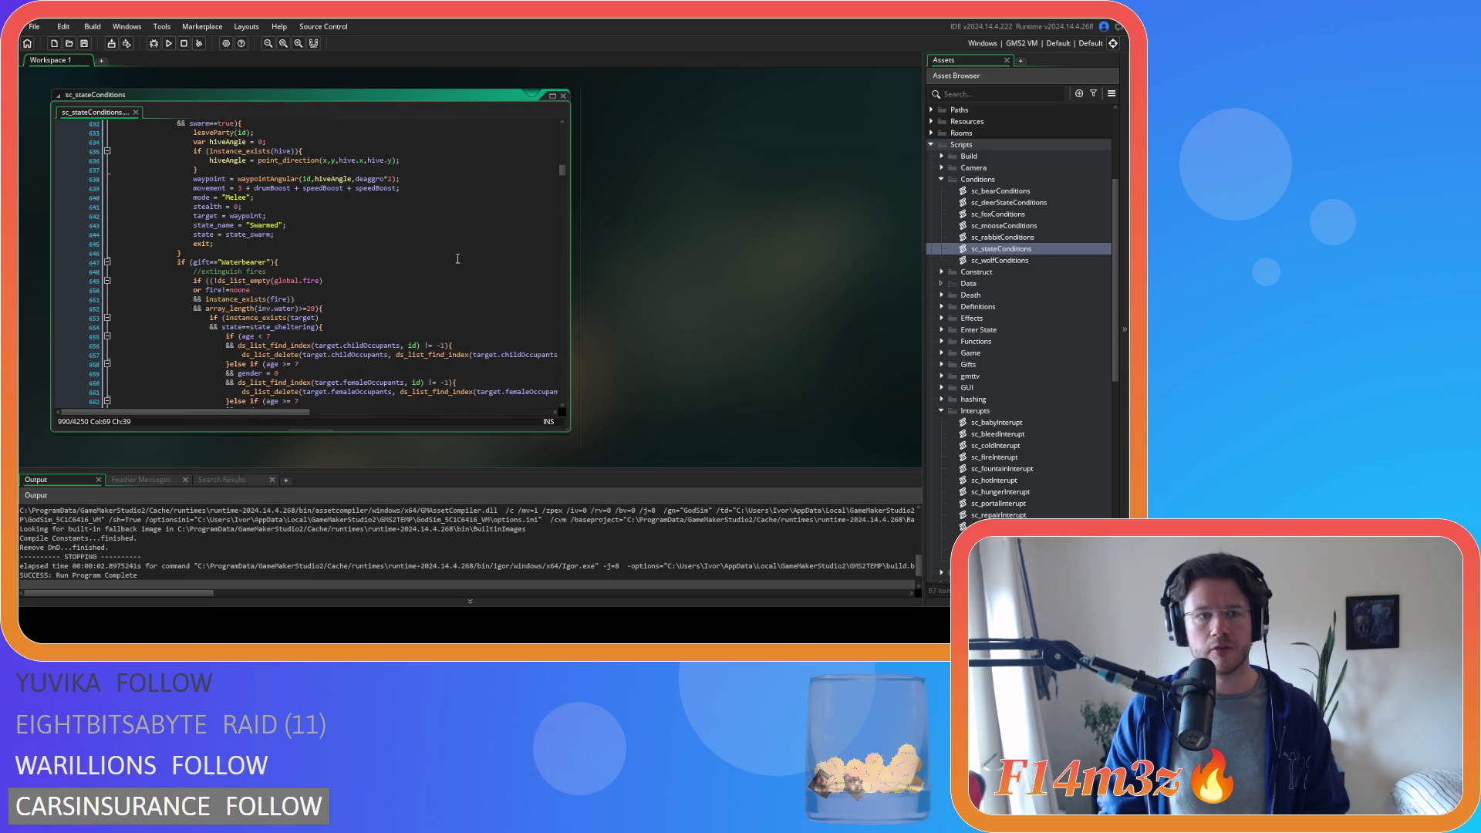
{"action": "scroll", "coordinate": [458, 258], "scroll_direction": "down", "scroll_amount": 3}
{"action": "scroll", "coordinate": [457, 257], "scroll_direction": "down", "scroll_amount": 3}
{"action": "scroll", "coordinate": [457, 257], "scroll_direction": "down", "scroll_amount": 2}
{"action": "scroll", "coordinate": [458, 257], "scroll_direction": "down", "scroll_amount": 2}
{"action": "scroll", "coordinate": [457, 258], "scroll_direction": "down", "scroll_amount": 4}
{"action": "scroll", "coordinate": [457, 258], "scroll_direction": "down", "scroll_amount": 4}
{"action": "scroll", "coordinate": [458, 258], "scroll_direction": "down", "scroll_amount": 3}
{"action": "scroll", "coordinate": [457, 257], "scroll_direction": "down", "scroll_amount": 3}
{"action": "scroll", "coordinate": [458, 258], "scroll_direction": "down", "scroll_amount": 2}
{"action": "scroll", "coordinate": [457, 259], "scroll_direction": "up", "scroll_amount": 3}
{"action": "scroll", "coordinate": [457, 258], "scroll_direction": "up", "scroll_amount": 3}
{"action": "scroll", "coordinate": [458, 258], "scroll_direction": "up", "scroll_amount": 3}
{"action": "scroll", "coordinate": [456, 258], "scroll_direction": "up", "scroll_amount": 4}
{"action": "scroll", "coordinate": [457, 258], "scroll_direction": "up", "scroll_amount": 5}
{"action": "scroll", "coordinate": [457, 258], "scroll_direction": "up", "scroll_amount": 4}
{"action": "scroll", "coordinate": [458, 258], "scroll_direction": "up", "scroll_amount": 5}
{"action": "scroll", "coordinate": [415, 270], "scroll_direction": "down", "scroll_amount": 1}
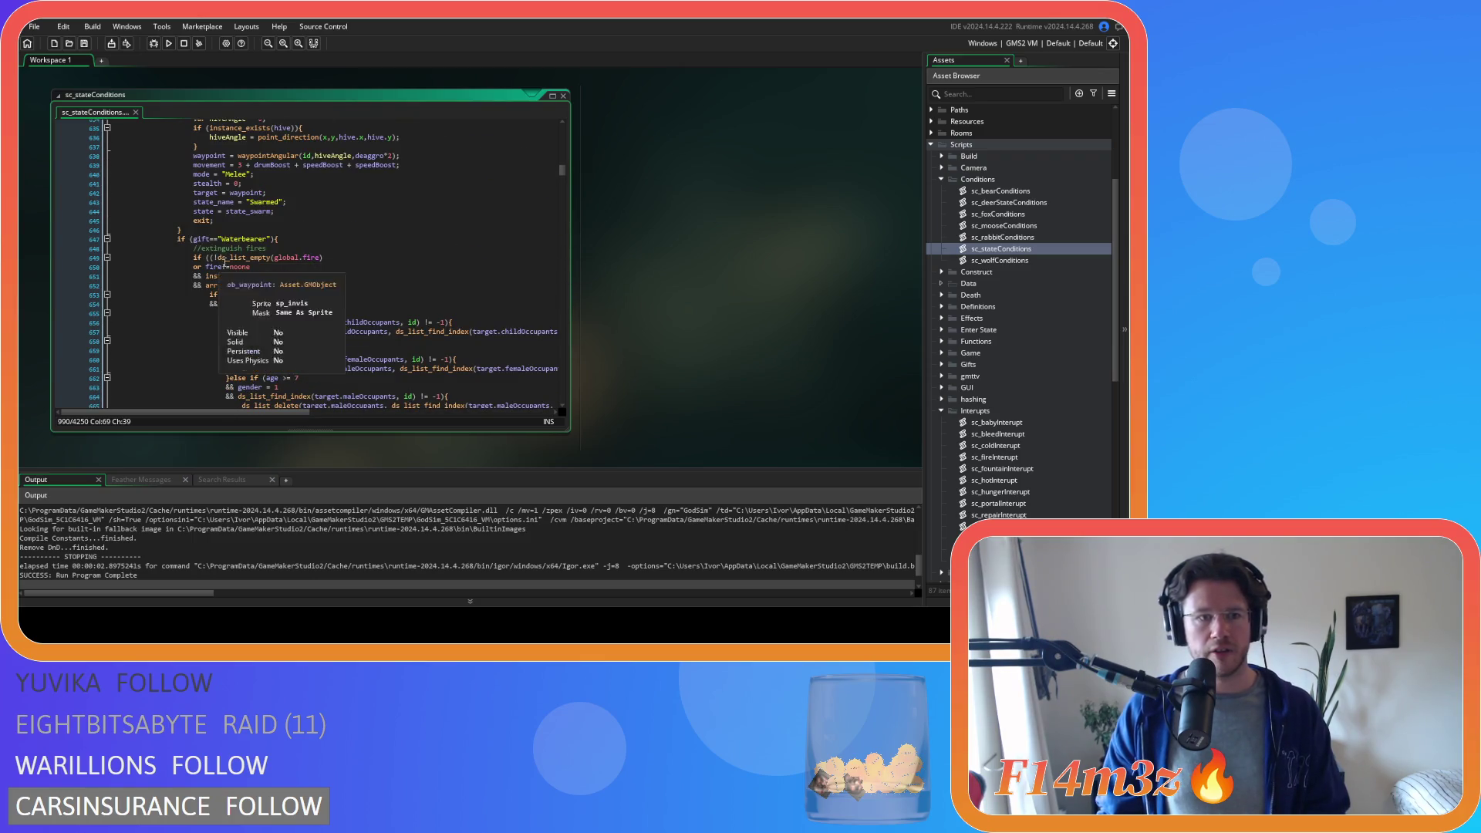
{"action": "left_click_drag", "start_coordinate": [209, 256], "coordinate": [336, 258]}
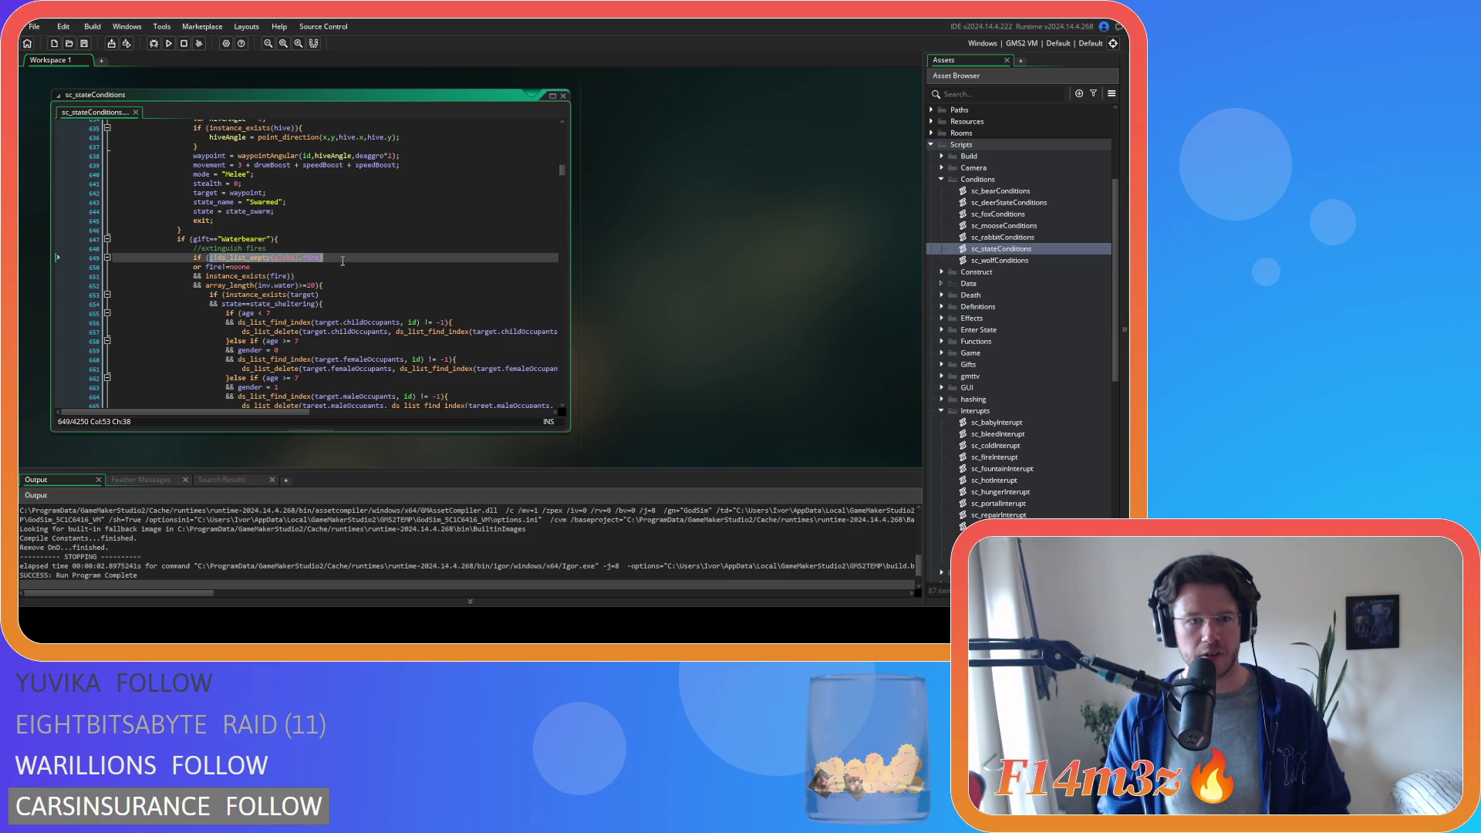
{"action": "left_click_drag", "start_coordinate": [222, 285], "coordinate": [318, 286]}
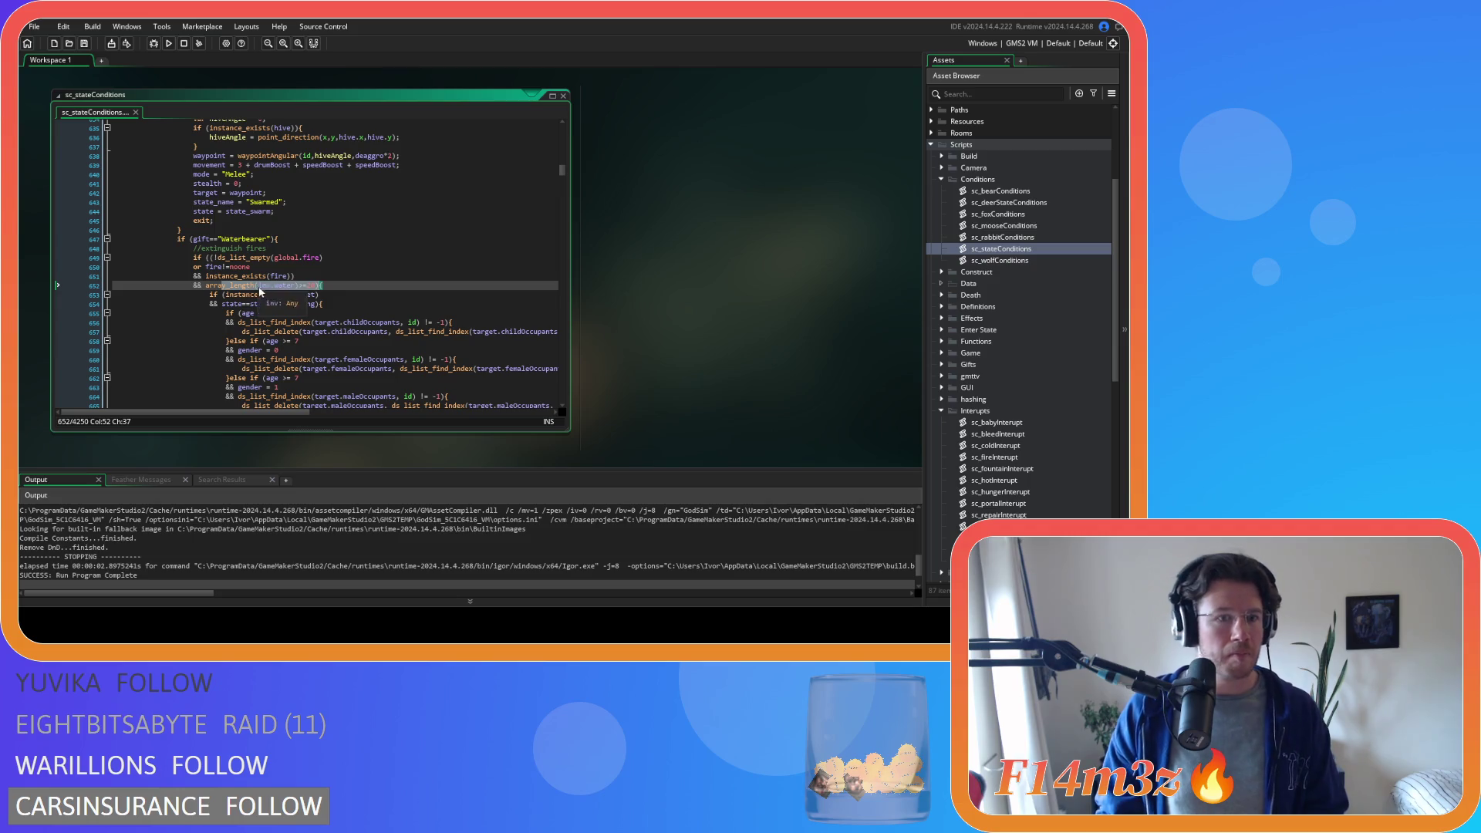
{"action": "mouse_move", "coordinate": [218, 276]}
{"action": "left_mouse_down"}
{"action": "mouse_move", "coordinate": [297, 277]}
{"action": "mouse_move", "coordinate": [205, 276]}
{"action": "mouse_move", "coordinate": [295, 283]}
{"action": "left_mouse_up"}
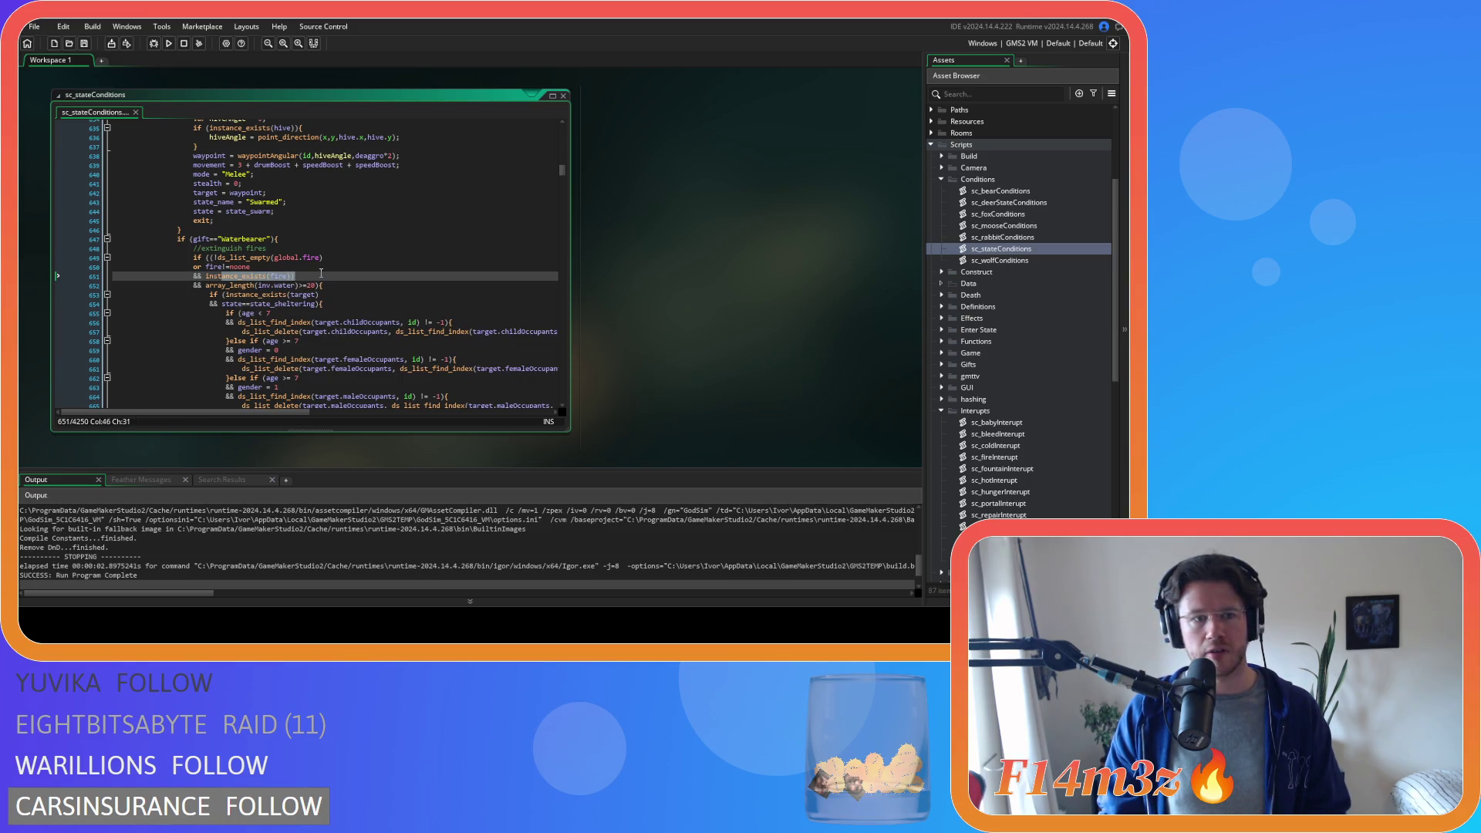
{"action": "left_click", "coordinate": [315, 273]}
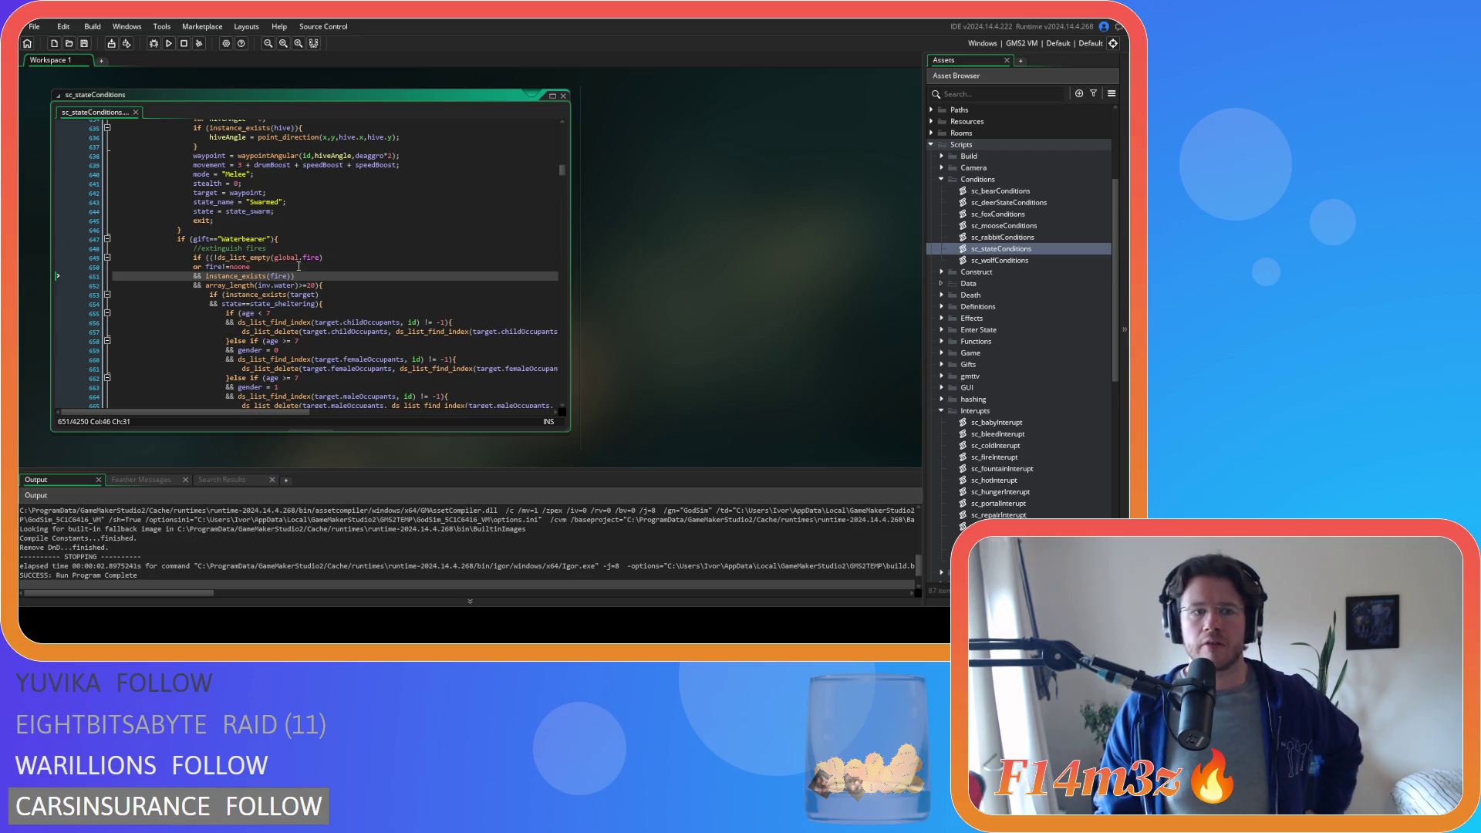
{"action": "left_click_drag", "start_coordinate": [217, 247], "coordinate": [248, 262]}
{"action": "left_click", "coordinate": [273, 285]}
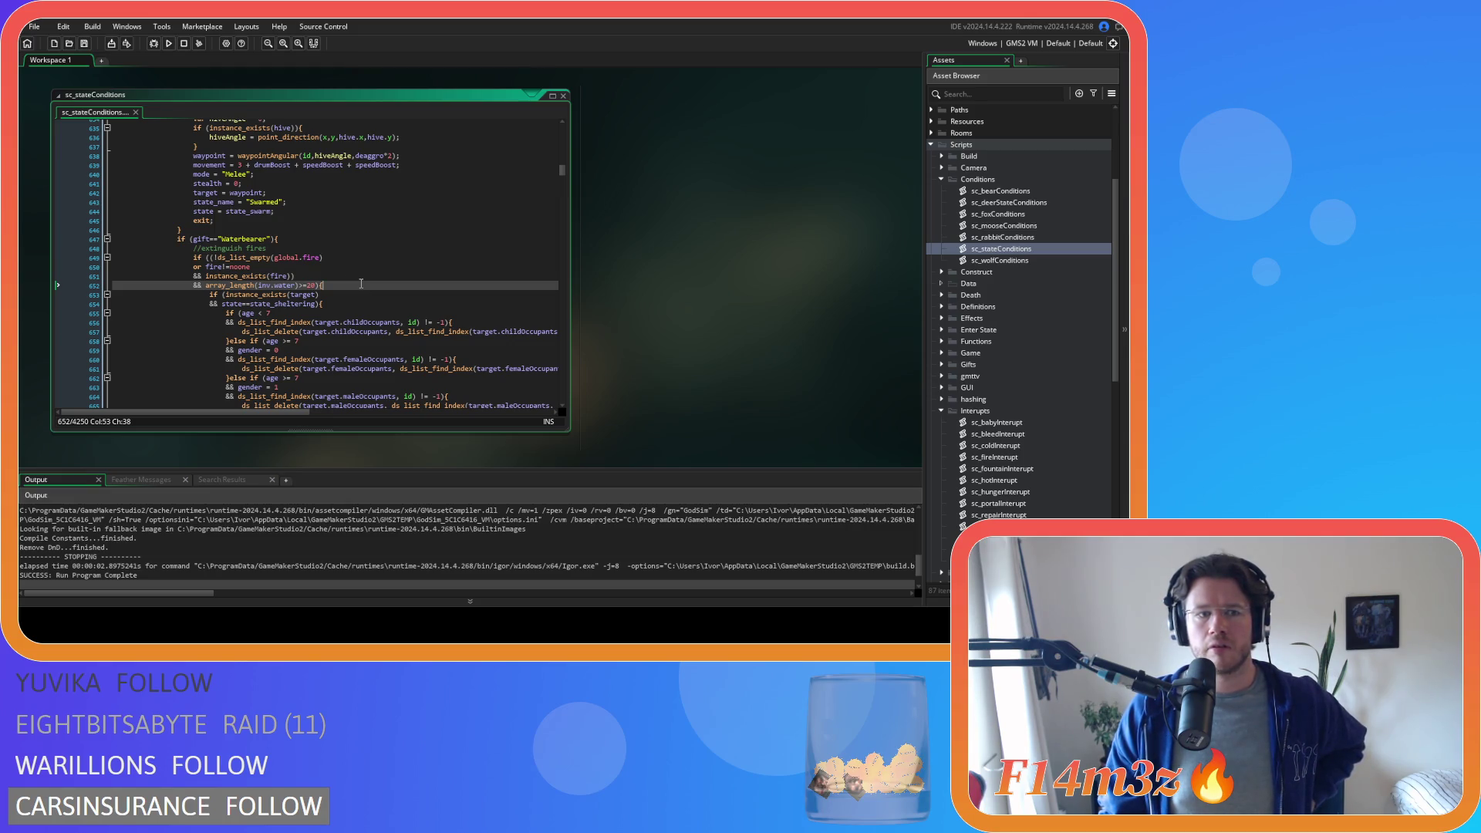
{"action": "left_click", "coordinate": [214, 258]}
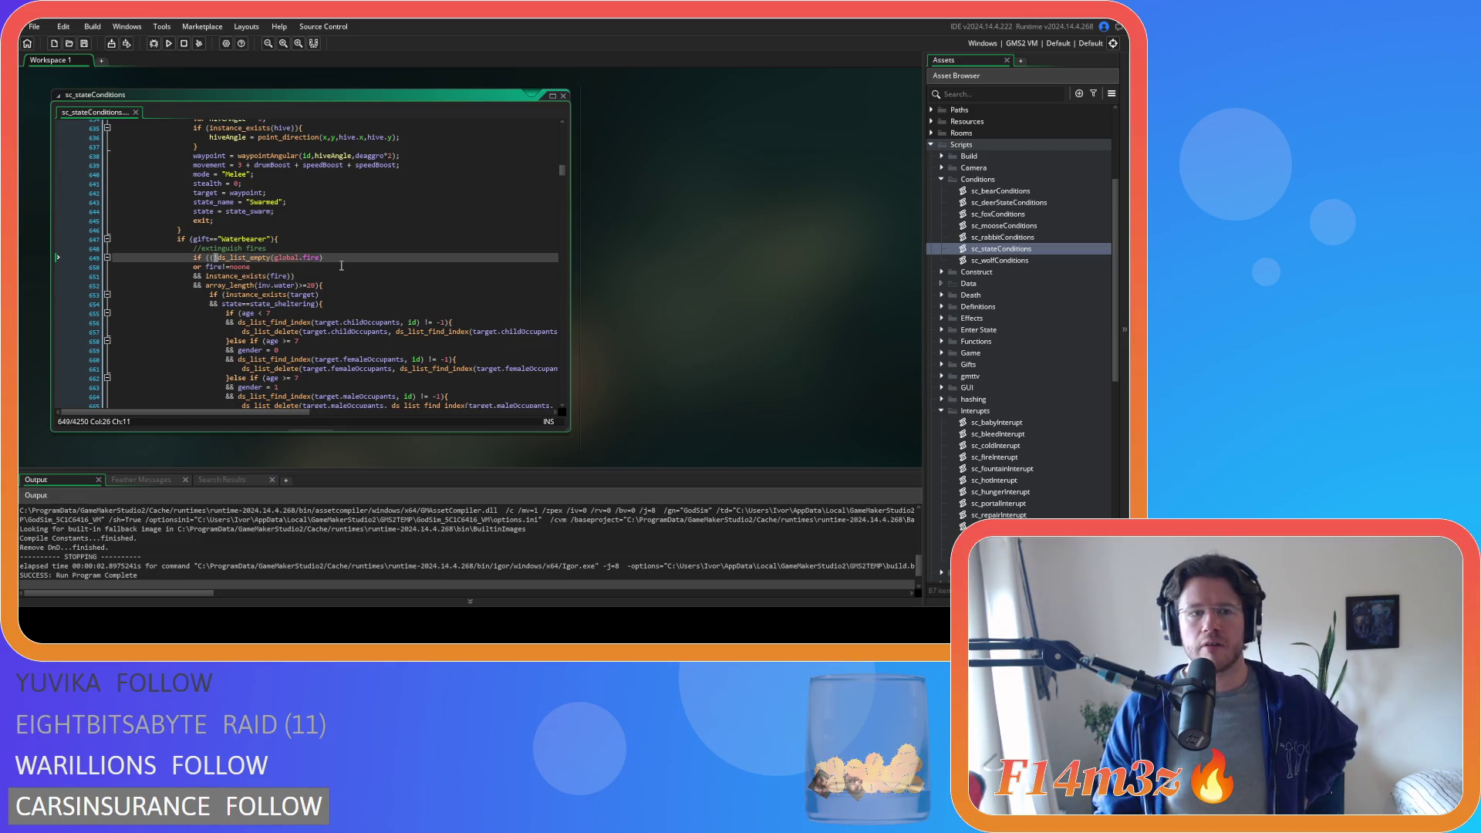
{"action": "key", "text": "Left"}
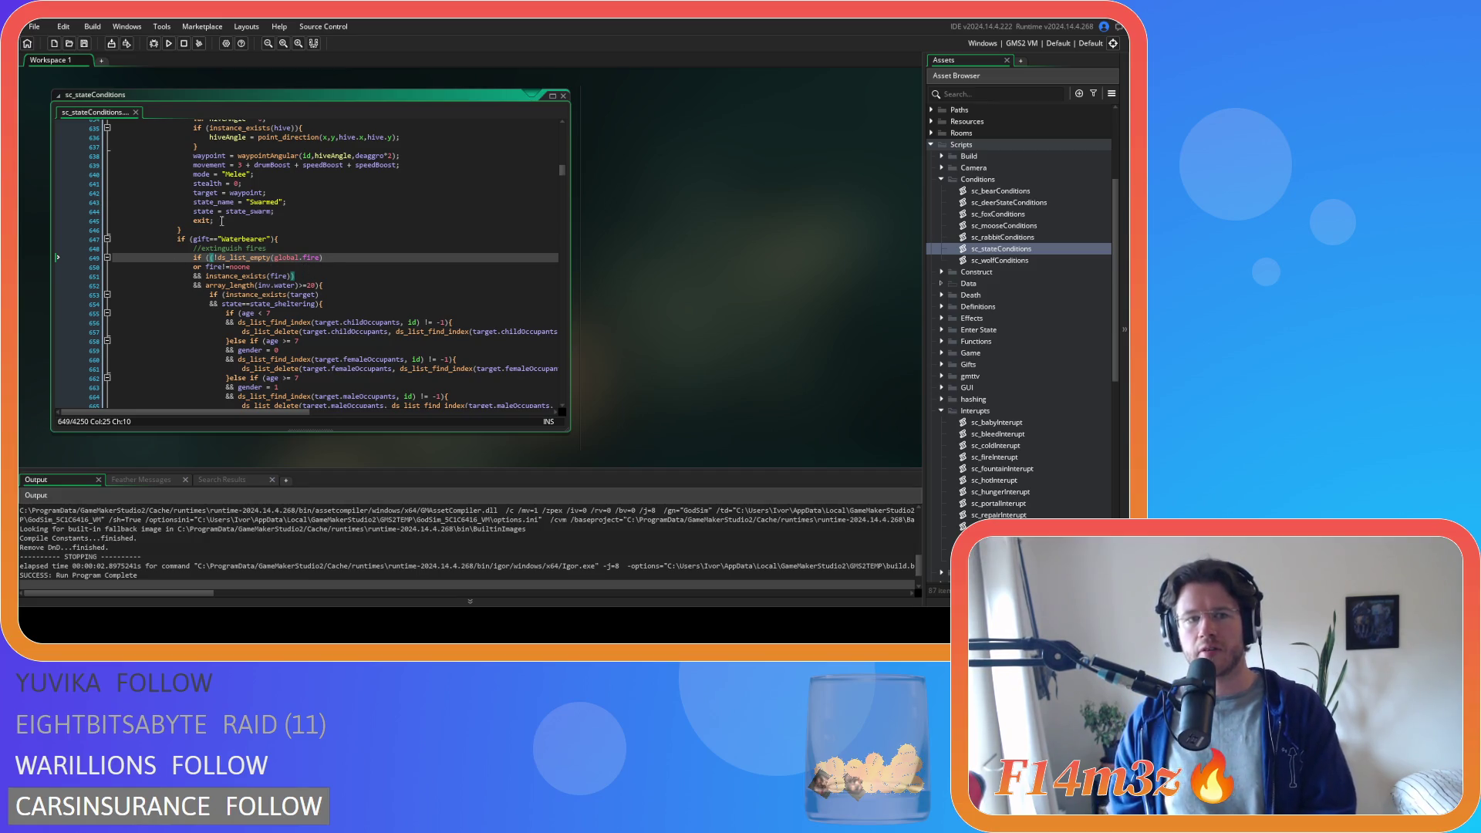
{"action": "type", "text": "("}
{"action": "left_click", "coordinate": [310, 270]}
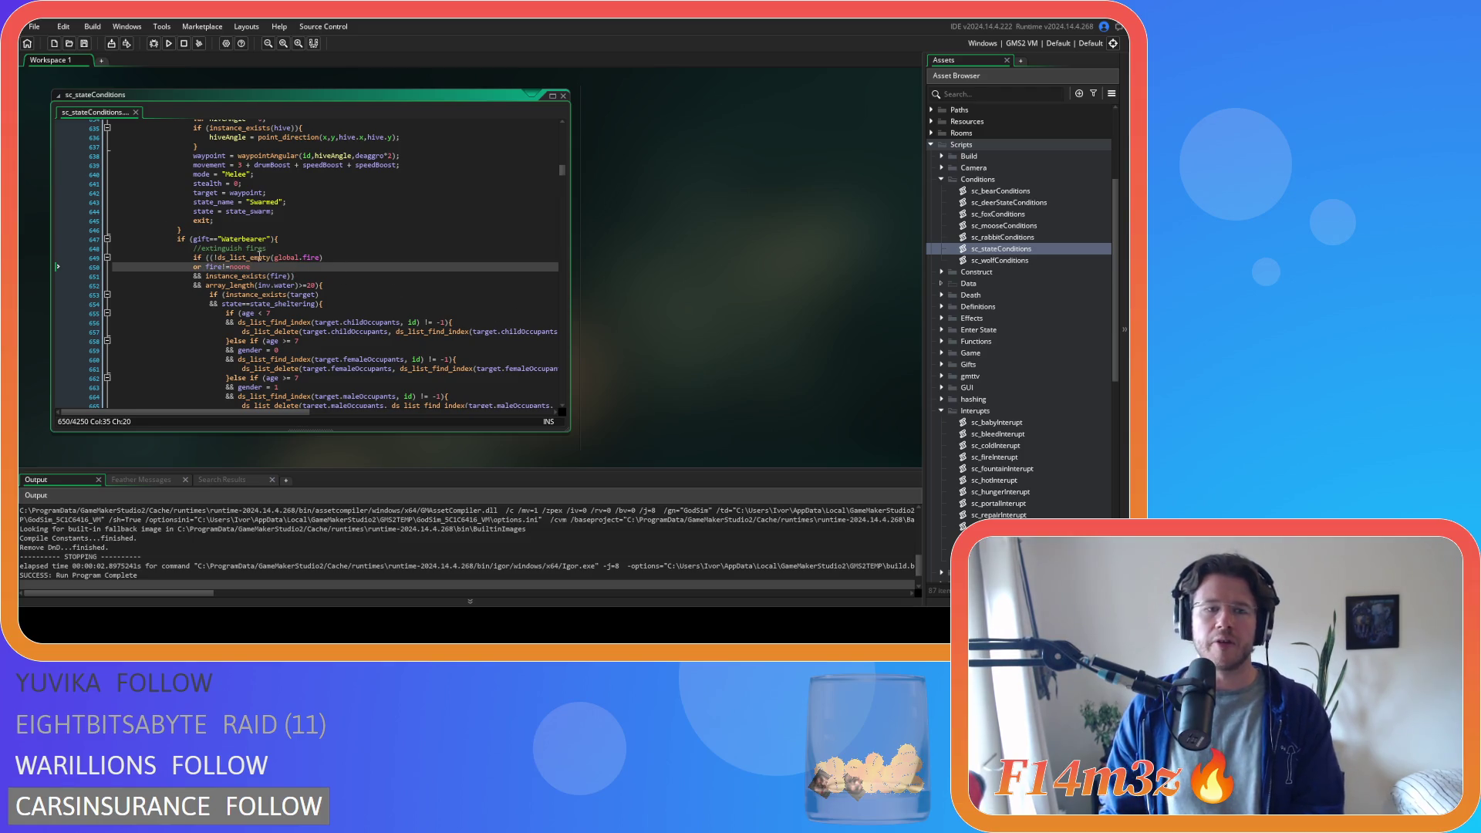
{"action": "left_click_drag", "start_coordinate": [261, 258], "coordinate": [378, 252]}
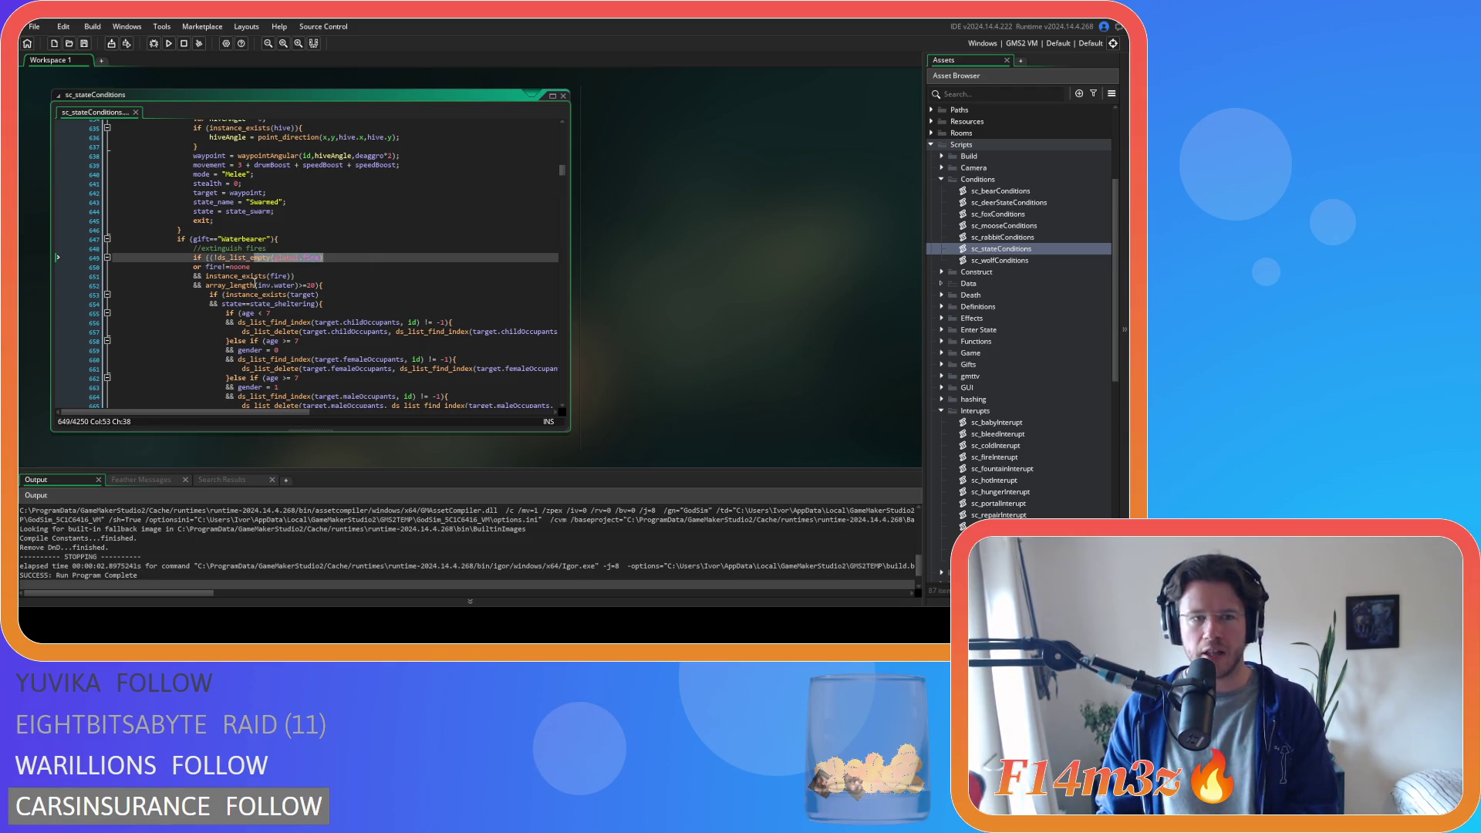
{"action": "left_click_drag", "start_coordinate": [254, 285], "coordinate": [330, 284]}
{"action": "scroll", "coordinate": [330, 282], "scroll_direction": "down", "scroll_amount": 6}
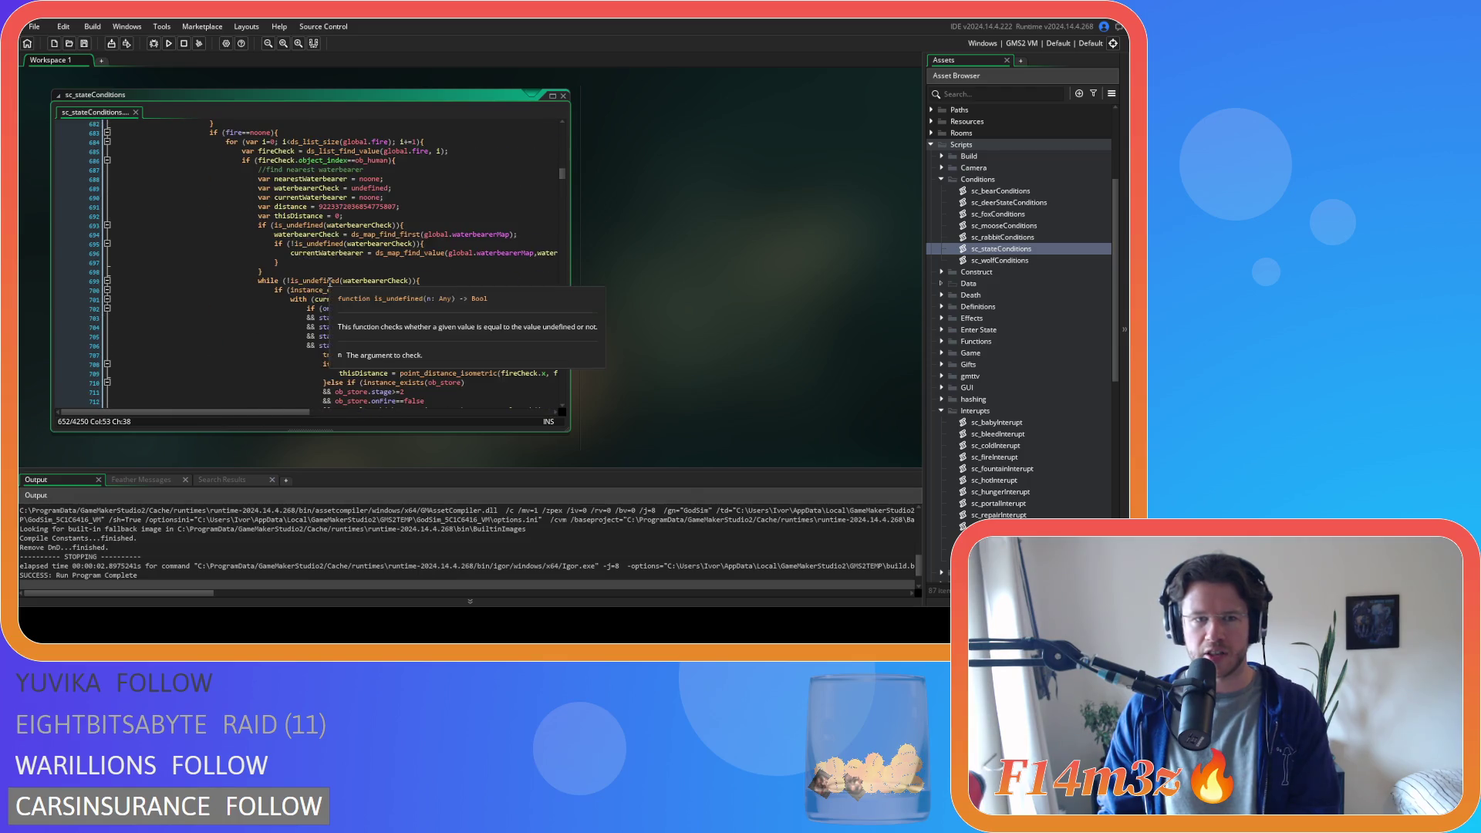
{"action": "scroll", "coordinate": [331, 267], "scroll_direction": "up", "scroll_amount": 2}
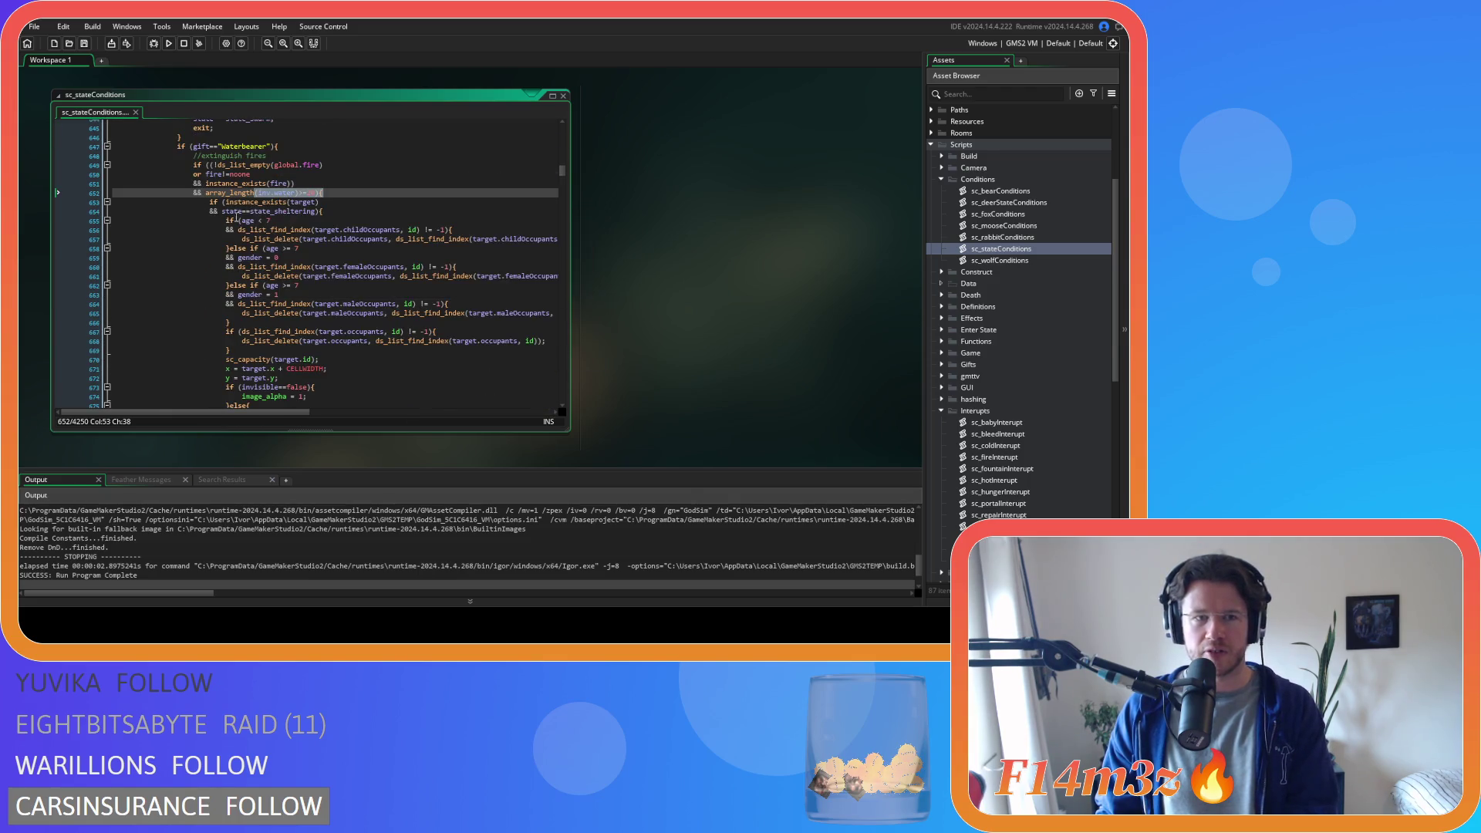
{"action": "left_click", "coordinate": [274, 211]}
{"action": "left_click_drag", "start_coordinate": [195, 211], "coordinate": [352, 210]}
{"action": "scroll", "coordinate": [352, 209], "scroll_direction": "down", "scroll_amount": 4}
{"action": "left_click_drag", "start_coordinate": [252, 163], "coordinate": [334, 326]}
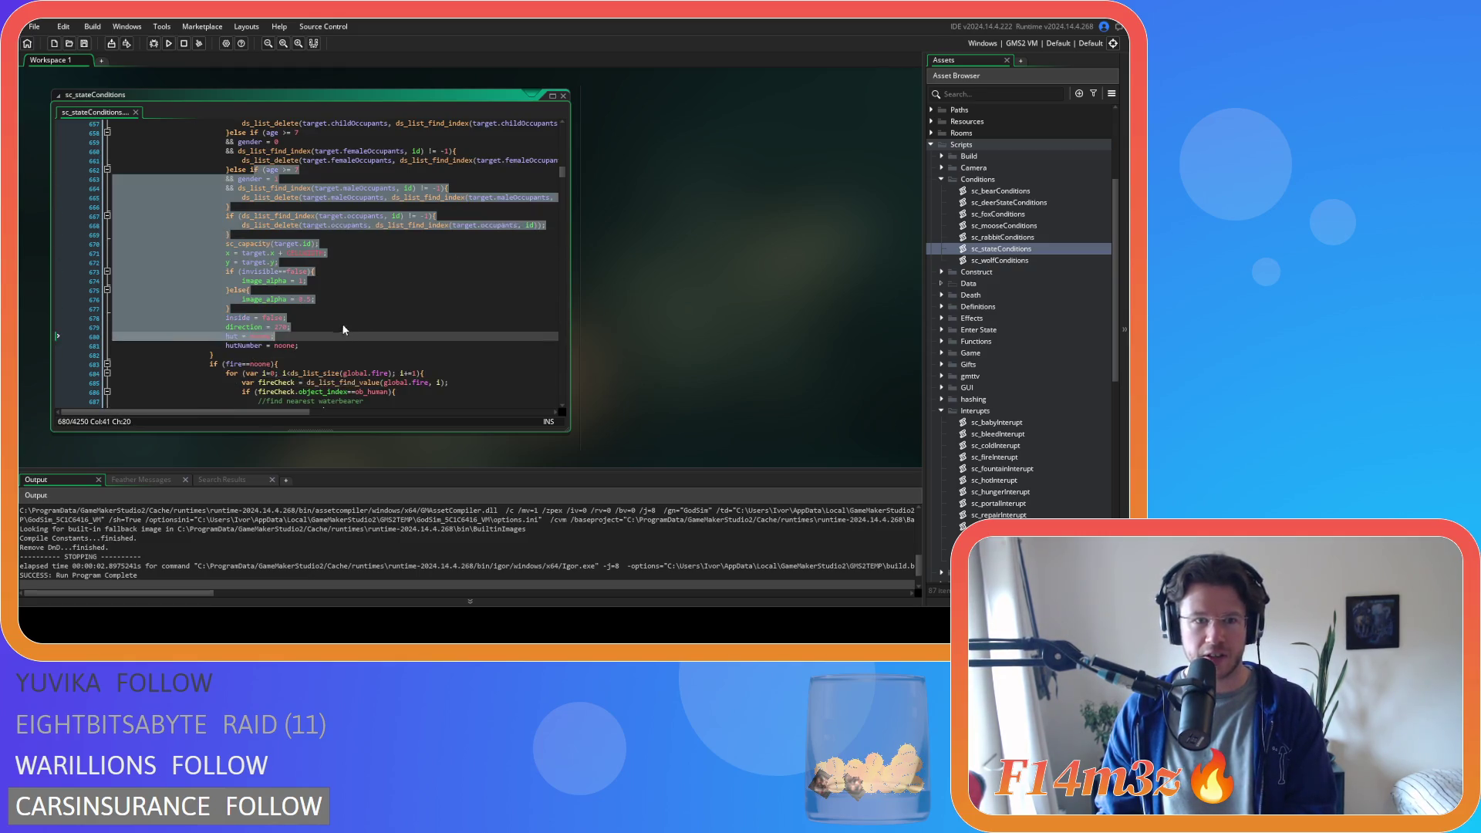
{"action": "scroll", "coordinate": [334, 324], "scroll_direction": "down", "scroll_amount": 4}
{"action": "key", "text": "Right"}
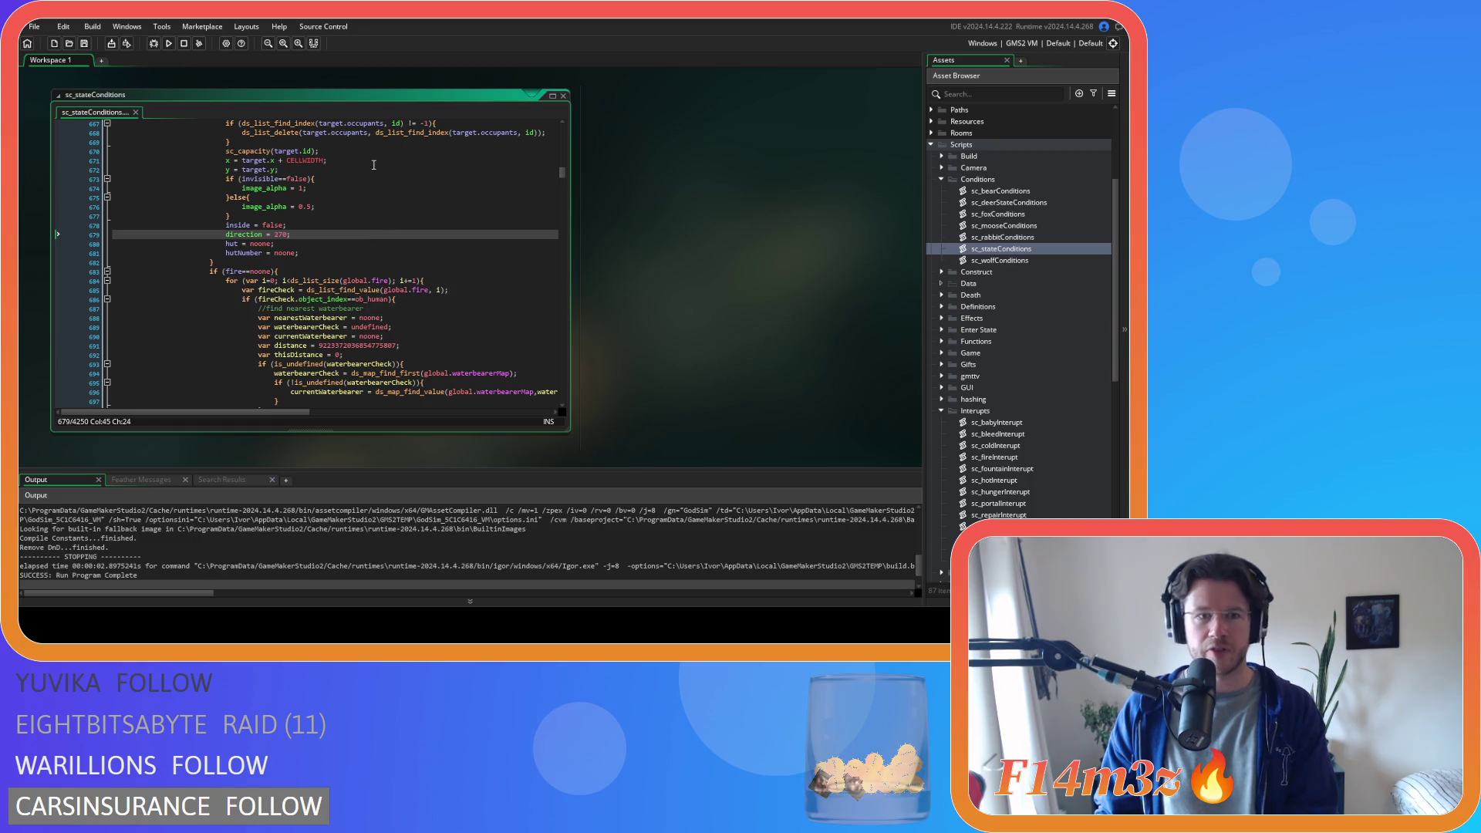
{"action": "scroll", "coordinate": [382, 168], "scroll_direction": "down", "scroll_amount": 1}
{"action": "scroll", "coordinate": [302, 172], "scroll_direction": "down", "scroll_amount": 1}
{"action": "scroll", "coordinate": [230, 175], "scroll_direction": "down", "scroll_amount": 1}
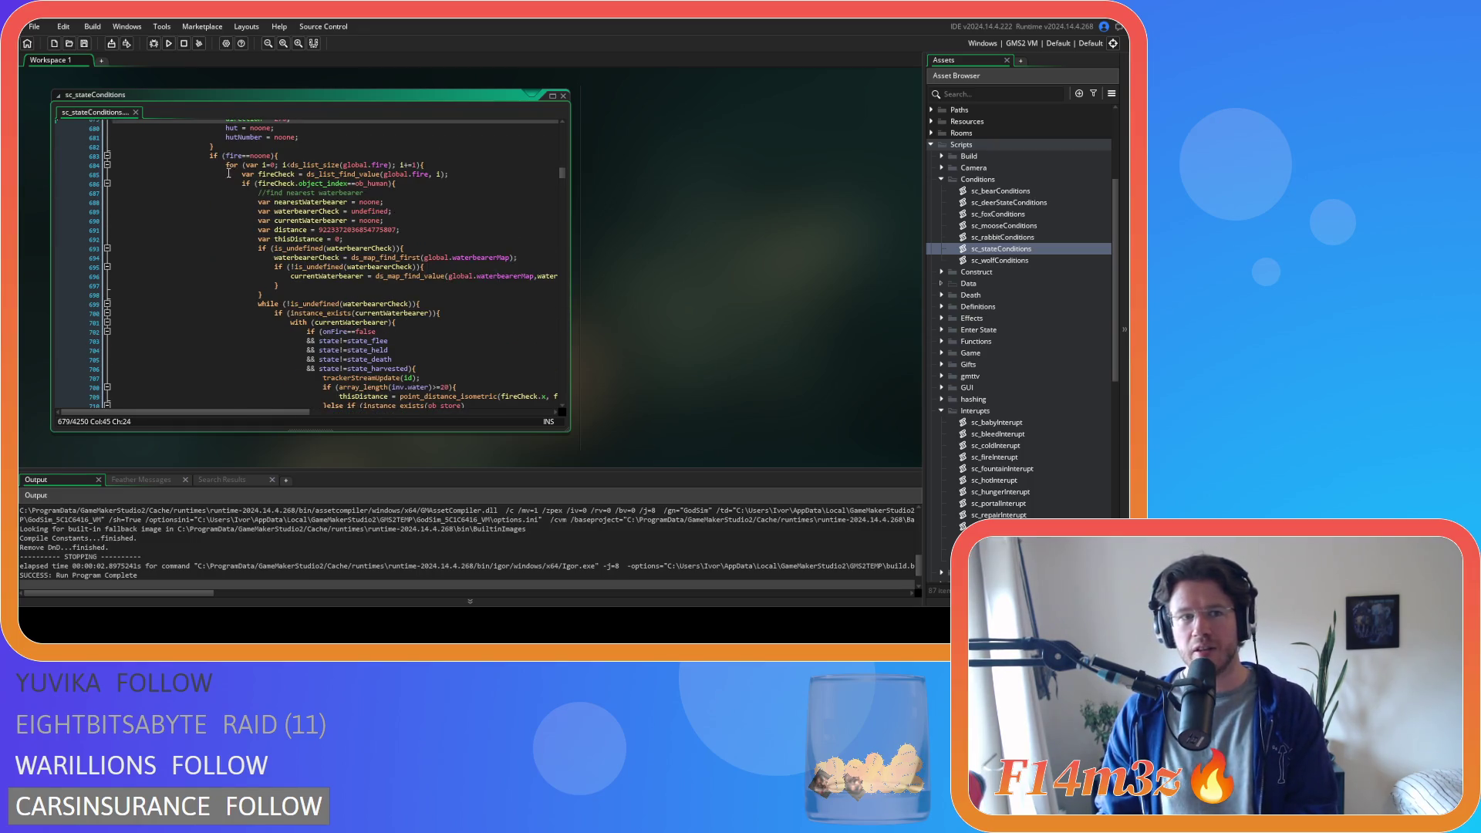
{"action": "left_click", "coordinate": [258, 303], "text": "shift"}
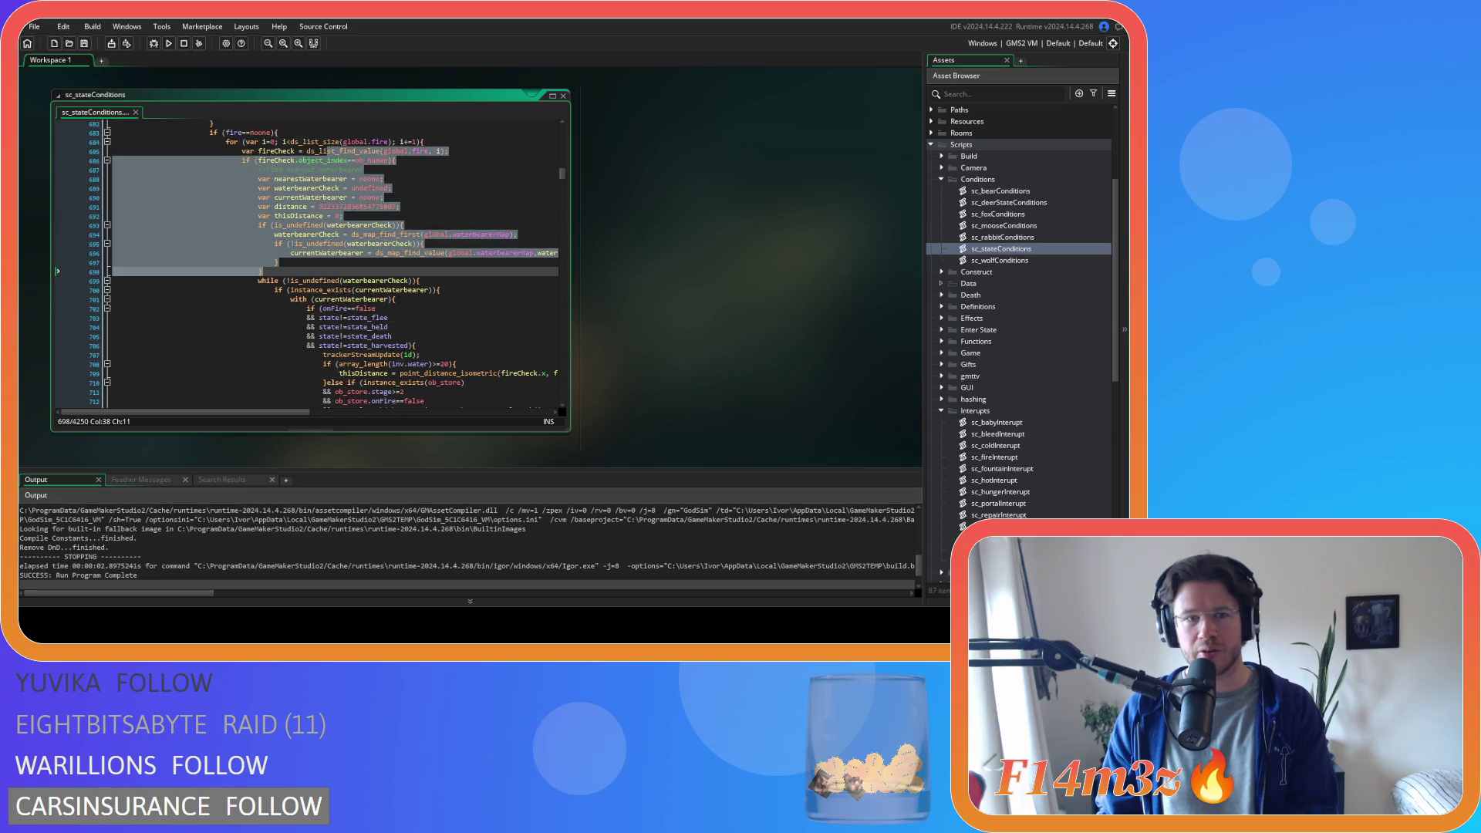
{"action": "scroll", "coordinate": [418, 227], "scroll_direction": "down", "scroll_amount": 3}
{"action": "left_click", "coordinate": [380, 352], "text": "shift"}
{"action": "mouse_move", "coordinate": [390, 271]}
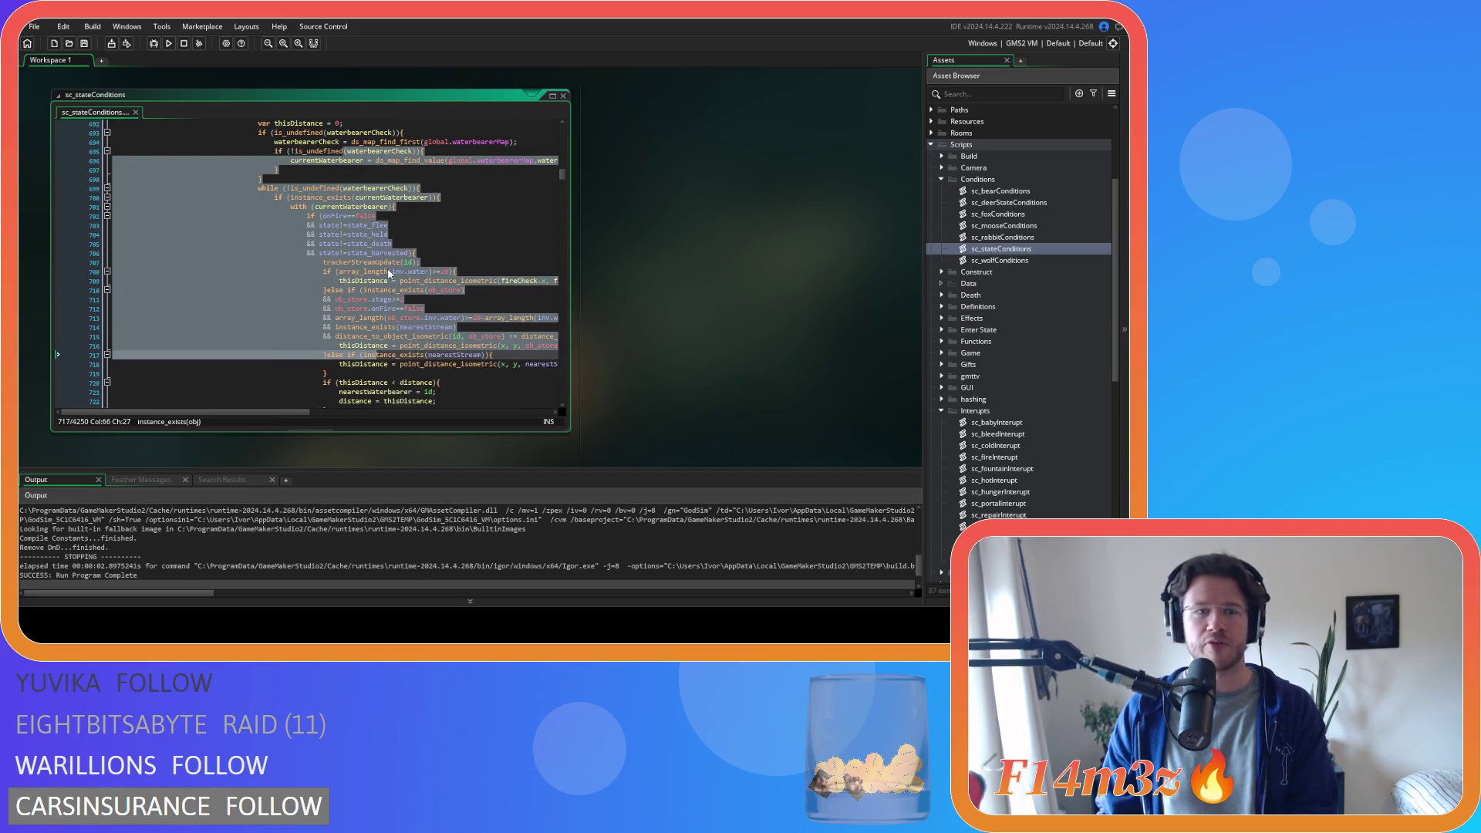
{"action": "scroll", "coordinate": [392, 228], "scroll_direction": "down", "scroll_amount": 3}
{"action": "scroll", "coordinate": [390, 230], "scroll_direction": "down", "scroll_amount": 3}
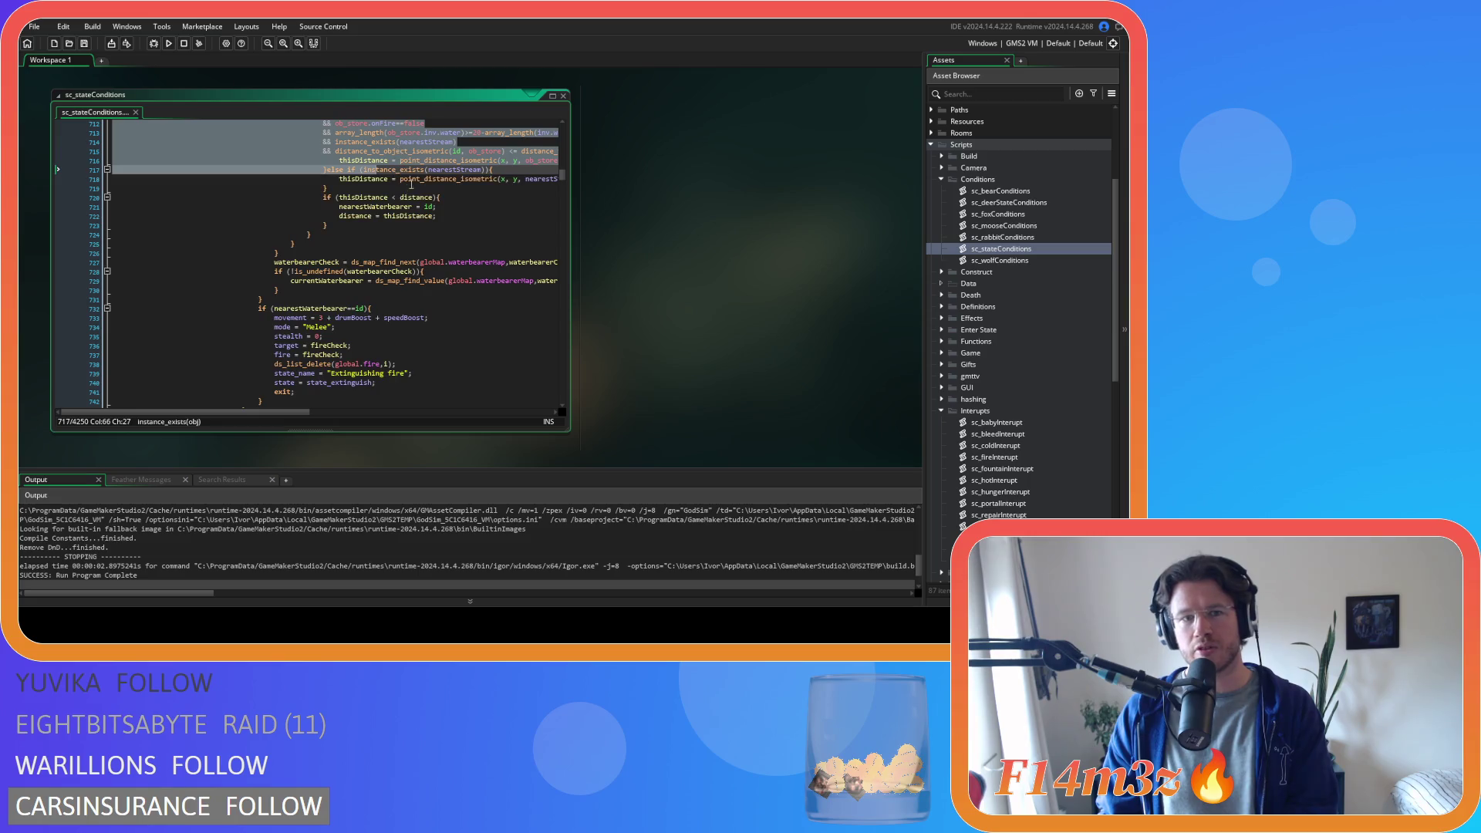
{"action": "left_click_drag", "start_coordinate": [400, 171], "coordinate": [400, 235]}
{"action": "scroll", "coordinate": [398, 235], "scroll_direction": "down", "scroll_amount": 3}
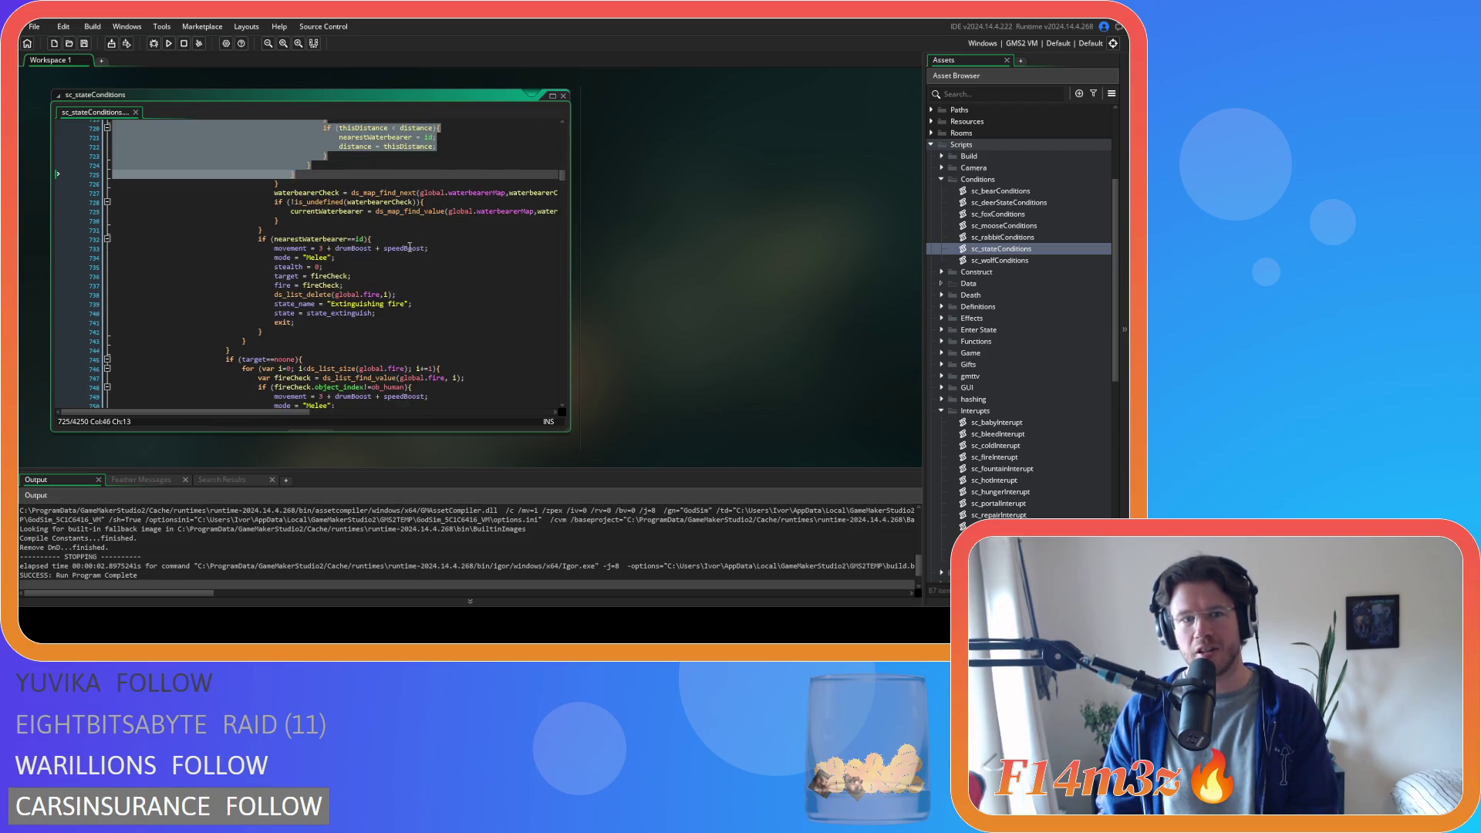
{"action": "left_click", "coordinate": [250, 182]}
{"action": "left_click_drag", "start_coordinate": [251, 182], "coordinate": [394, 198]}
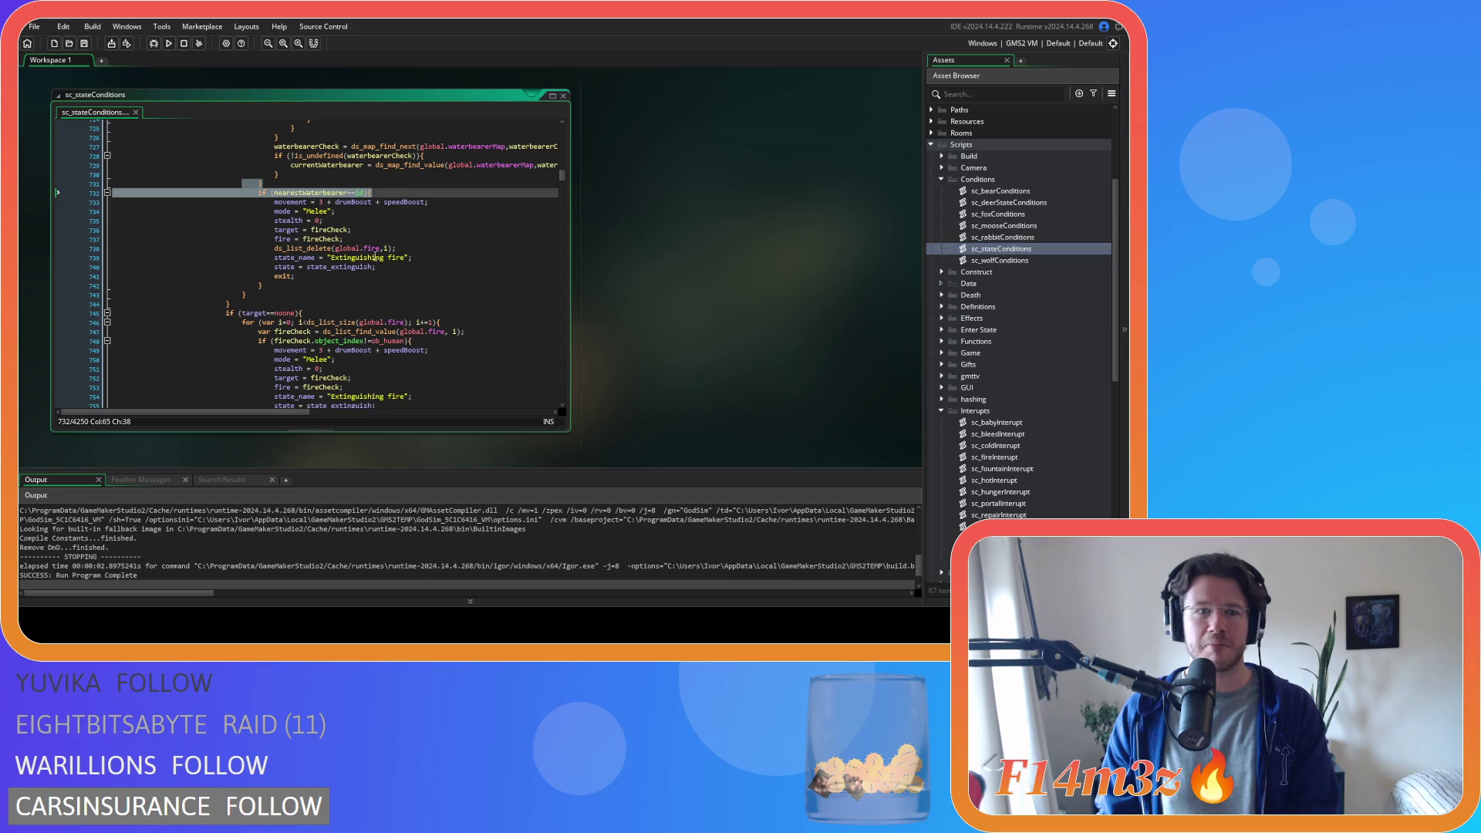
{"action": "left_click_drag", "start_coordinate": [278, 267], "coordinate": [426, 272]}
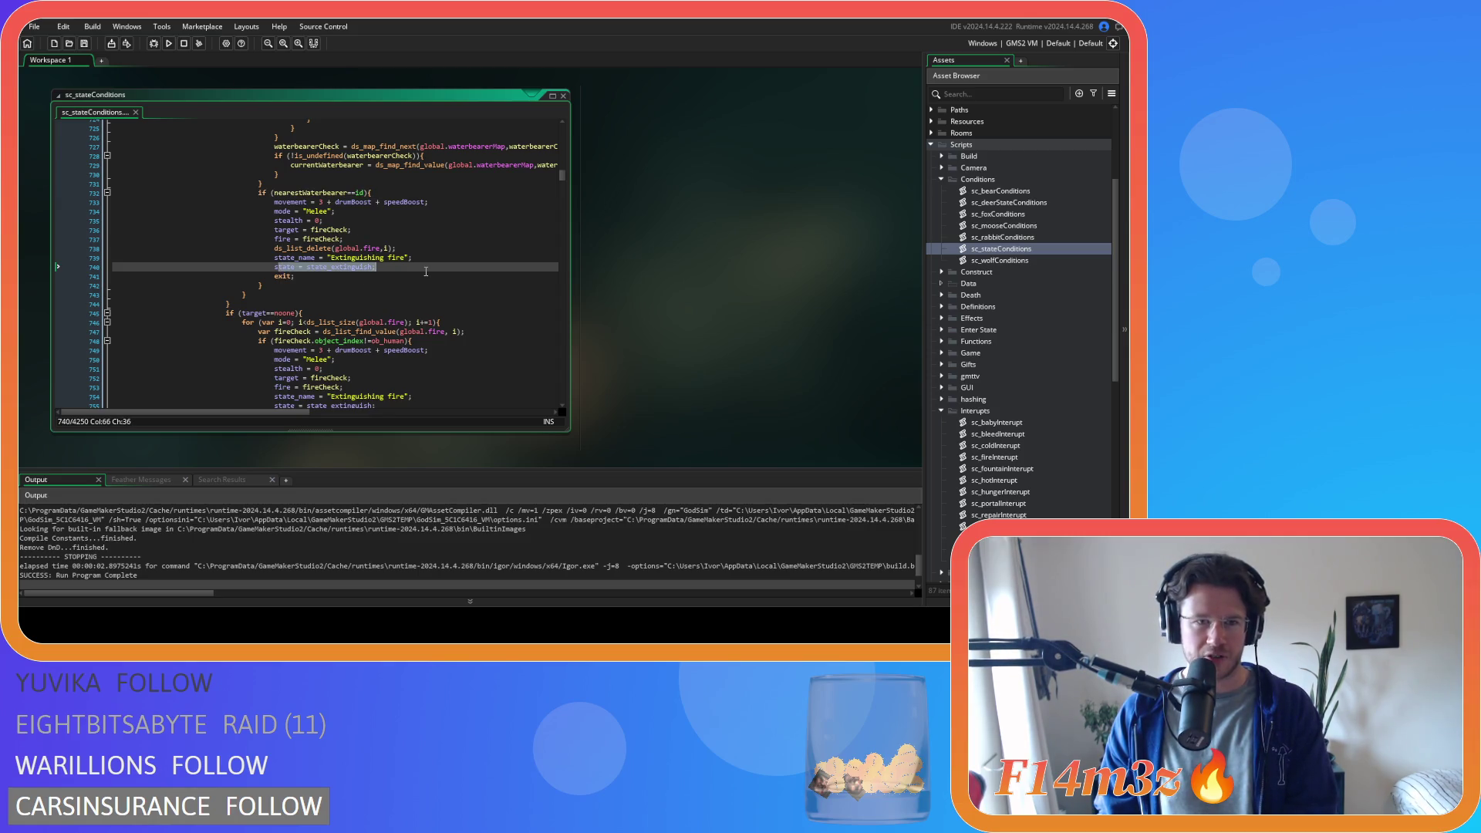
{"action": "scroll", "coordinate": [426, 270], "scroll_direction": "up", "scroll_amount": 5}
{"action": "scroll", "coordinate": [406, 289], "scroll_direction": "up", "scroll_amount": 5}
{"action": "scroll", "coordinate": [388, 307], "scroll_direction": "up", "scroll_amount": 5}
{"action": "left_click", "coordinate": [377, 330]}
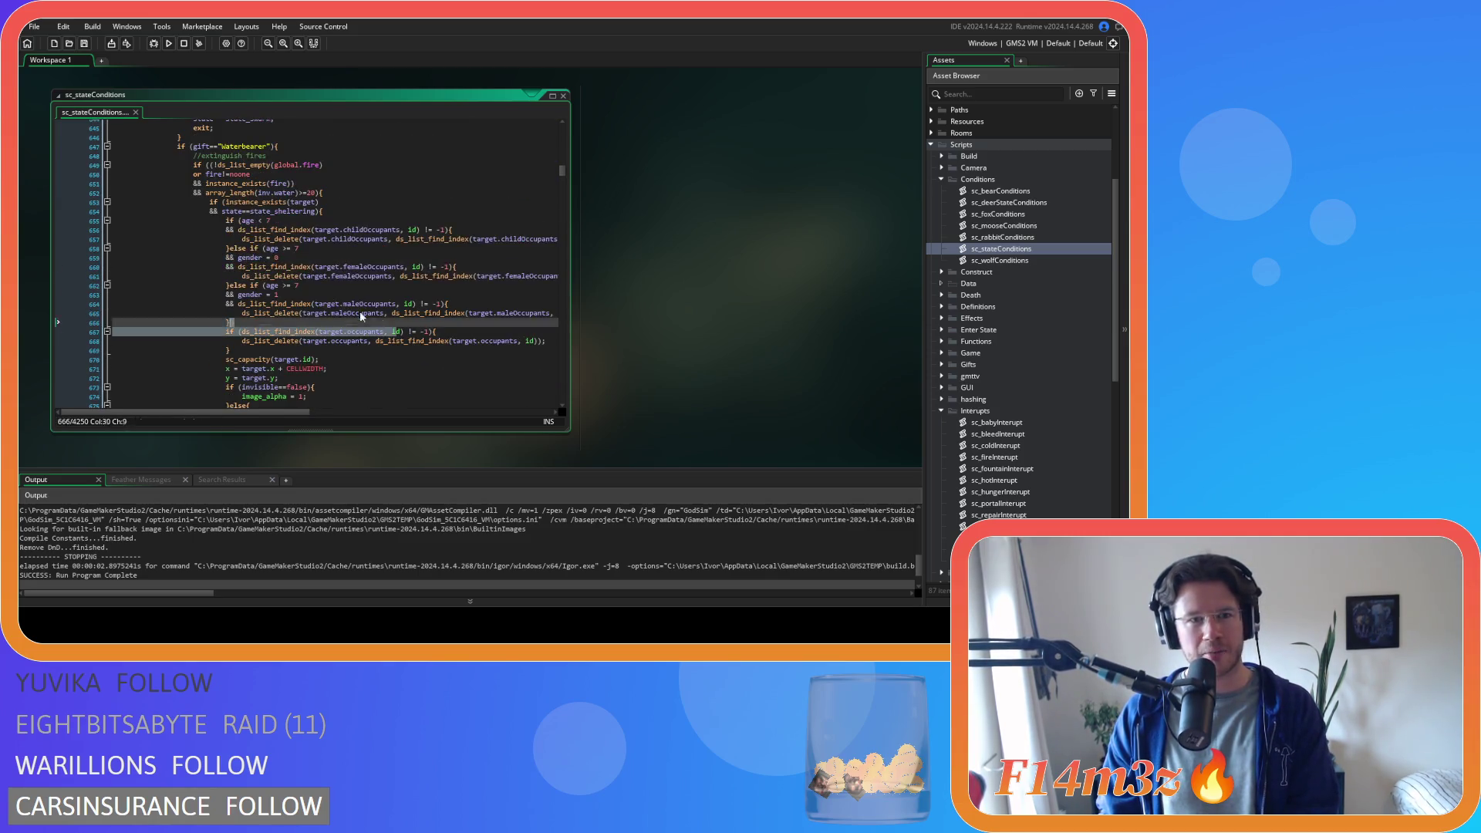
{"action": "left_click_drag", "start_coordinate": [374, 323], "coordinate": [261, 210]}
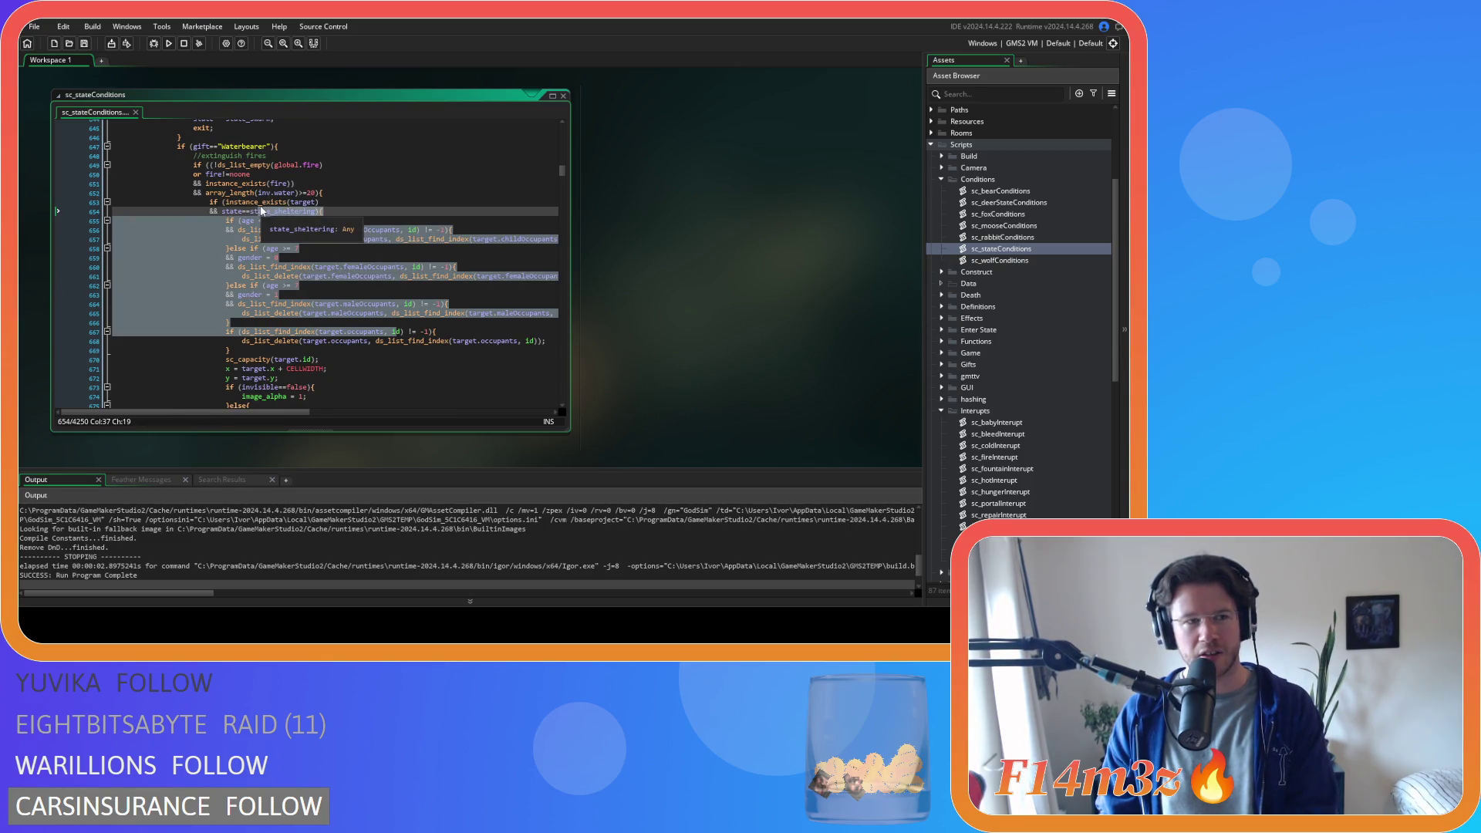
{"action": "scroll", "coordinate": [278, 244], "scroll_direction": "down", "scroll_amount": 4}
{"action": "scroll", "coordinate": [295, 261], "scroll_direction": "down", "scroll_amount": 2}
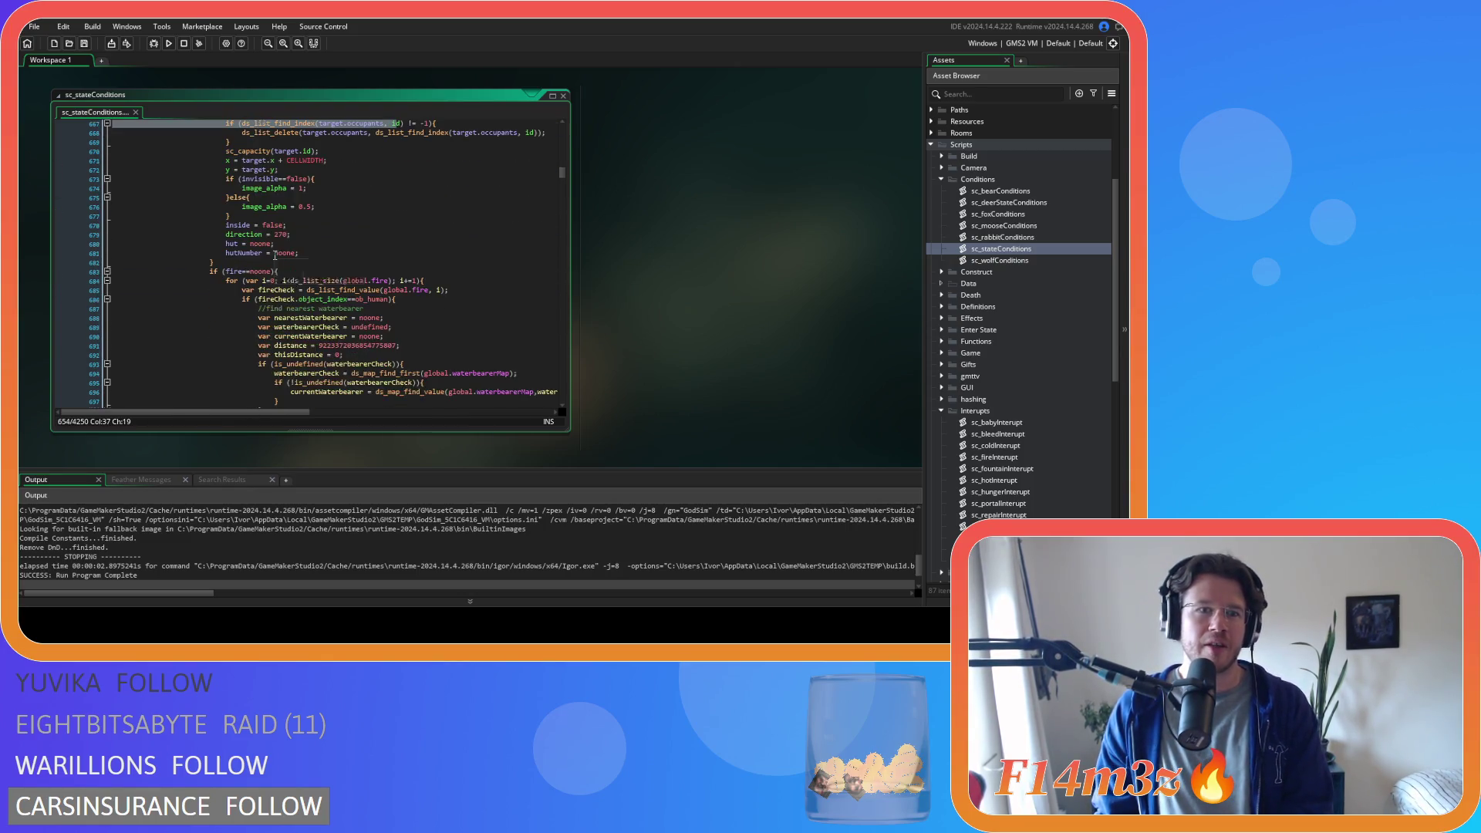
{"action": "scroll", "coordinate": [300, 268], "scroll_direction": "down", "scroll_amount": 4}
{"action": "scroll", "coordinate": [302, 272], "scroll_direction": "down", "scroll_amount": 3}
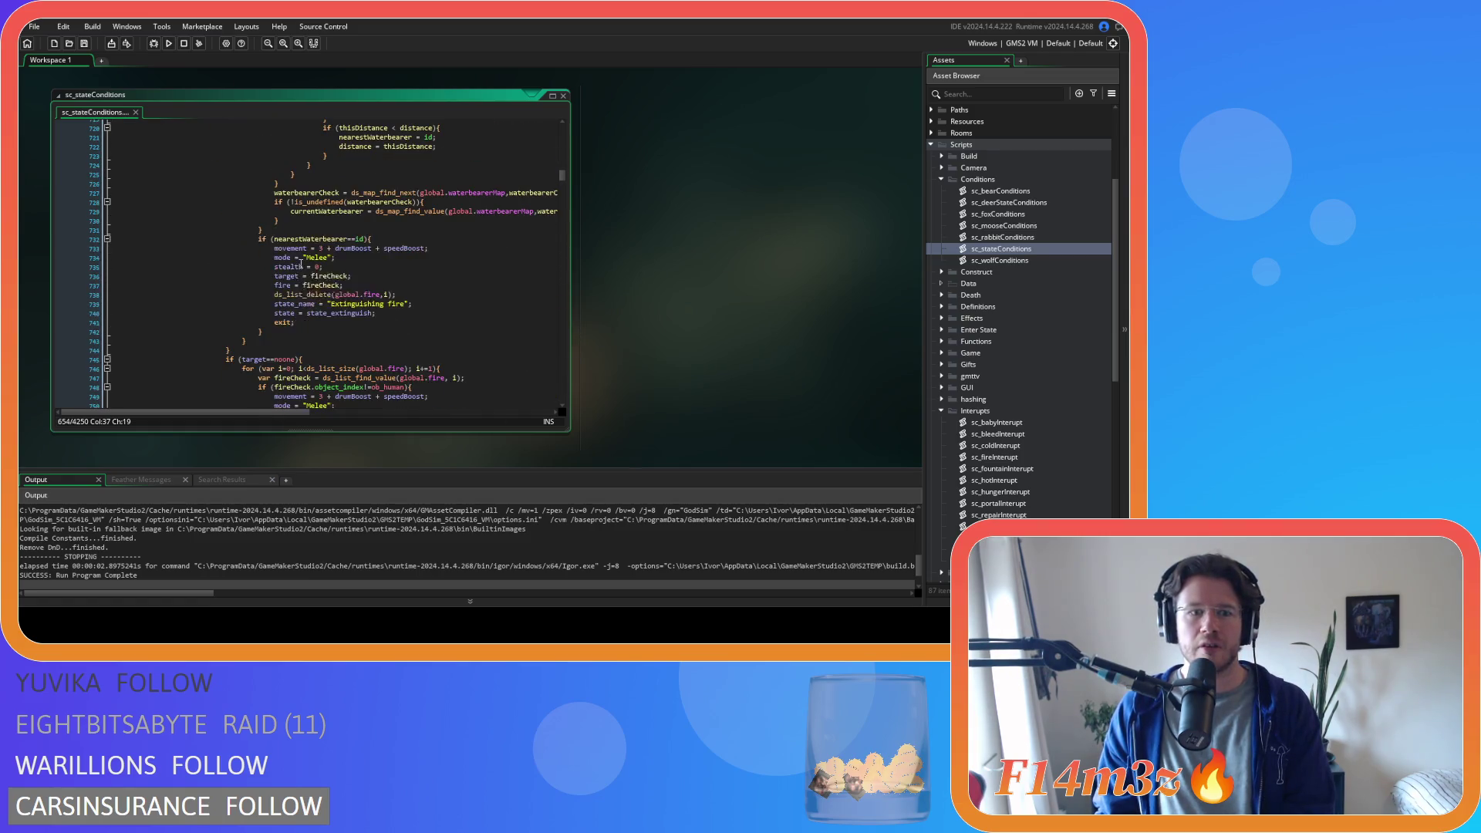
{"action": "scroll", "coordinate": [303, 278], "scroll_direction": "up", "scroll_amount": 3}
{"action": "scroll", "coordinate": [338, 272], "scroll_direction": "up", "scroll_amount": 4}
{"action": "scroll", "coordinate": [338, 272], "scroll_direction": "up", "scroll_amount": 4}
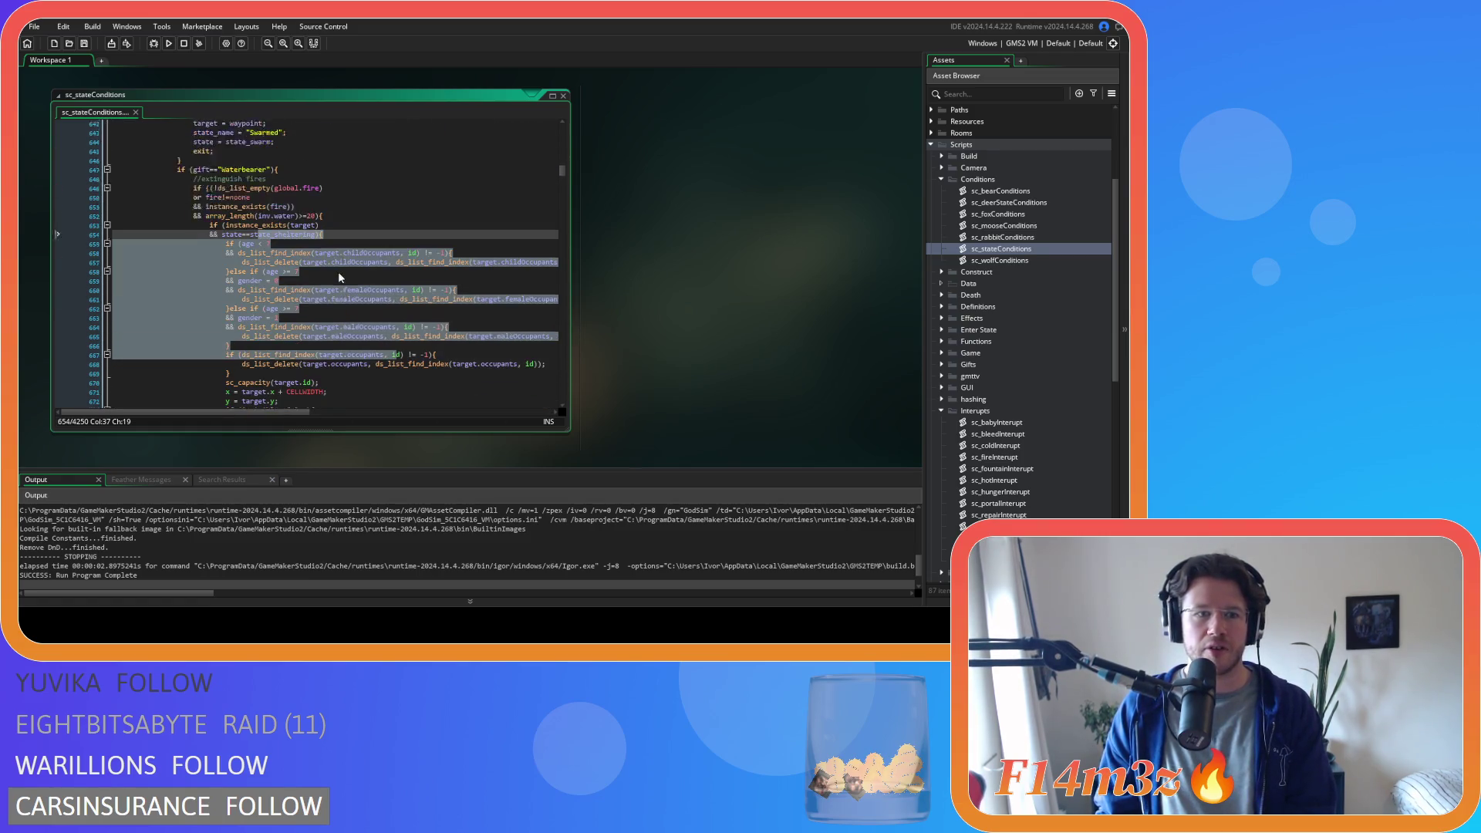
{"action": "scroll", "coordinate": [335, 271], "scroll_direction": "up", "scroll_amount": 3}
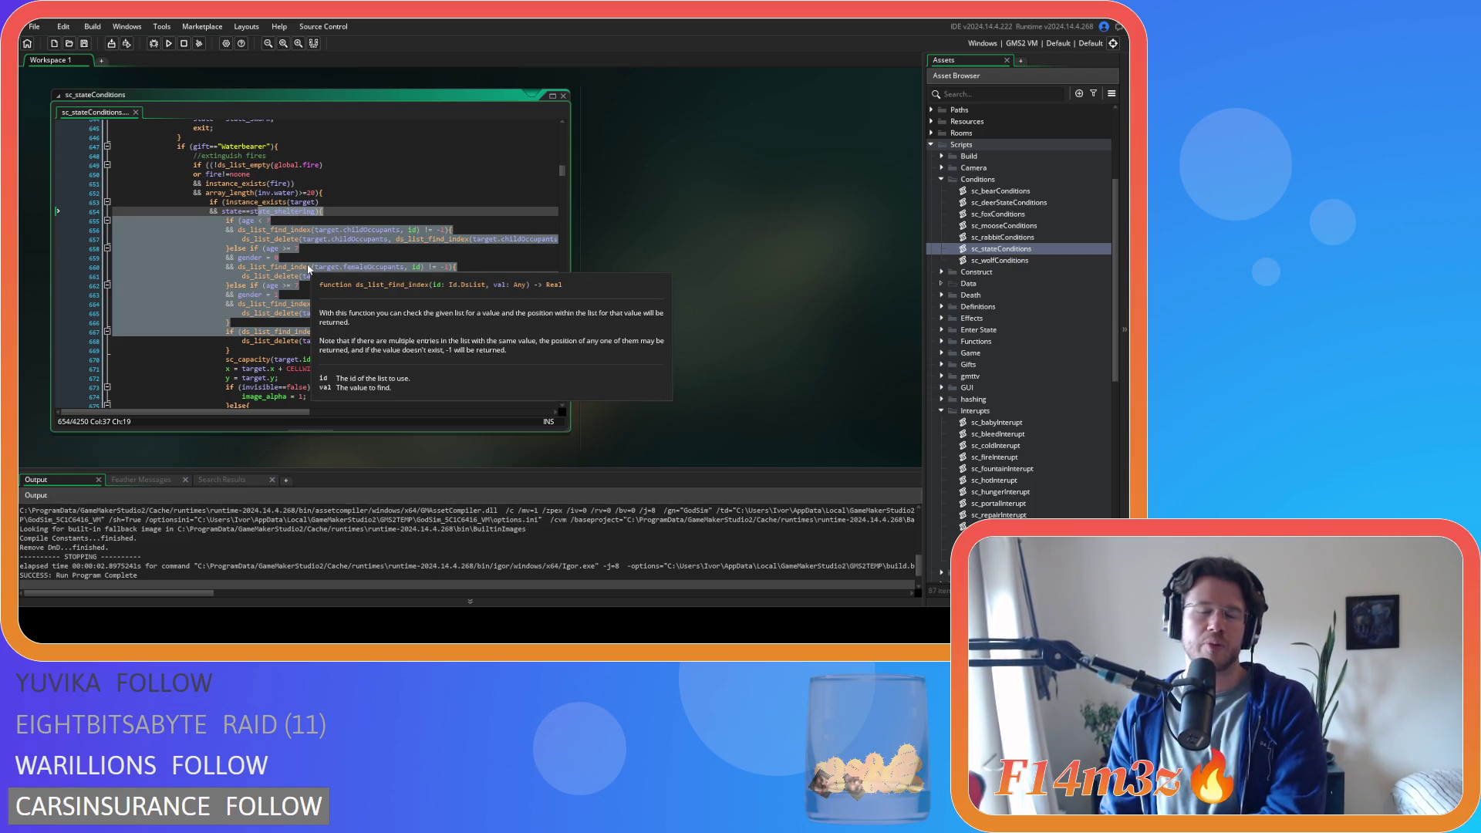
{"action": "left_click", "coordinate": [334, 207]}
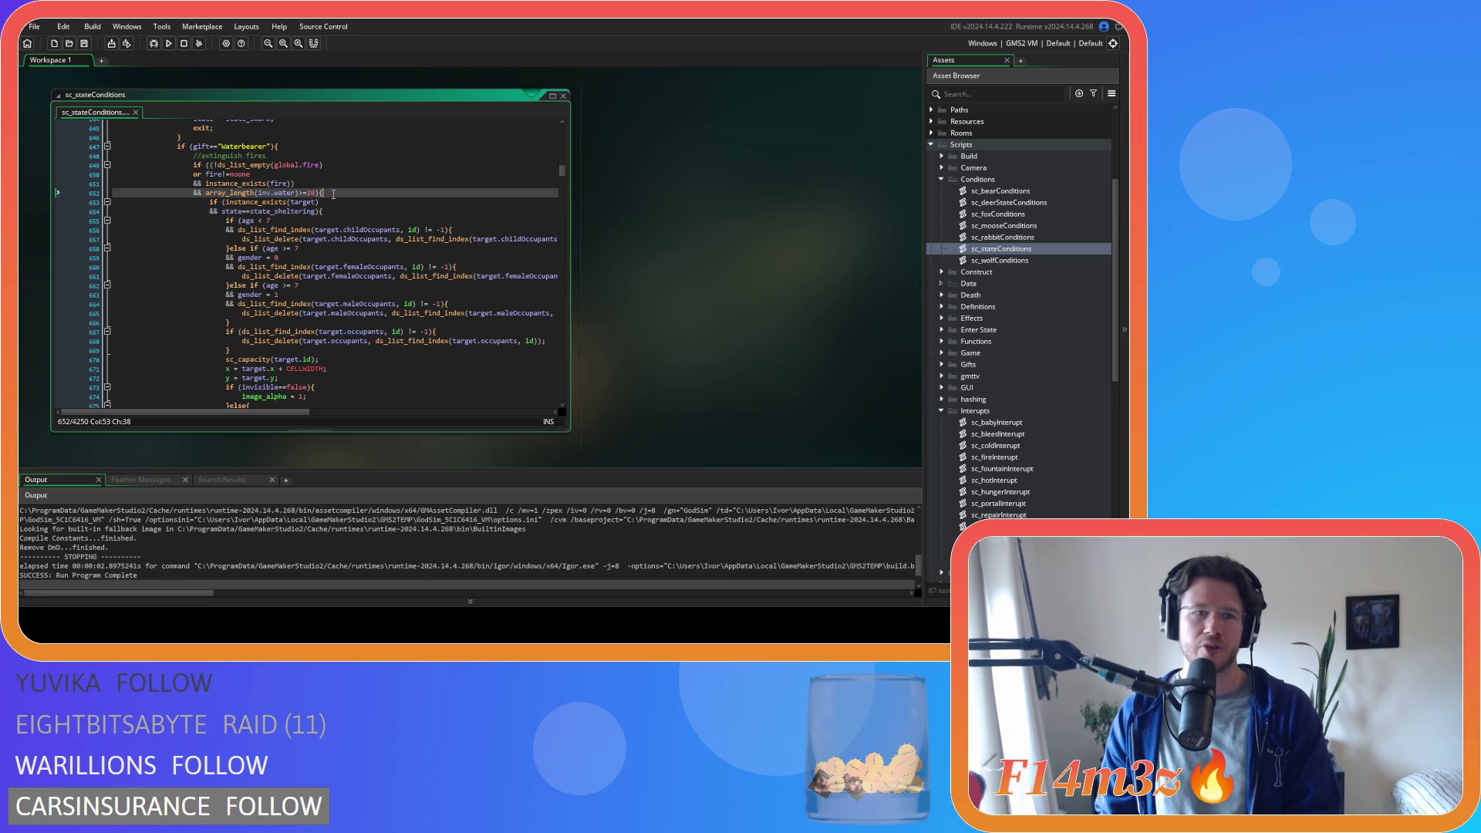
{"action": "scroll", "coordinate": [334, 193], "scroll_direction": "down", "scroll_amount": 5}
{"action": "scroll", "coordinate": [333, 194], "scroll_direction": "down", "scroll_amount": 6}
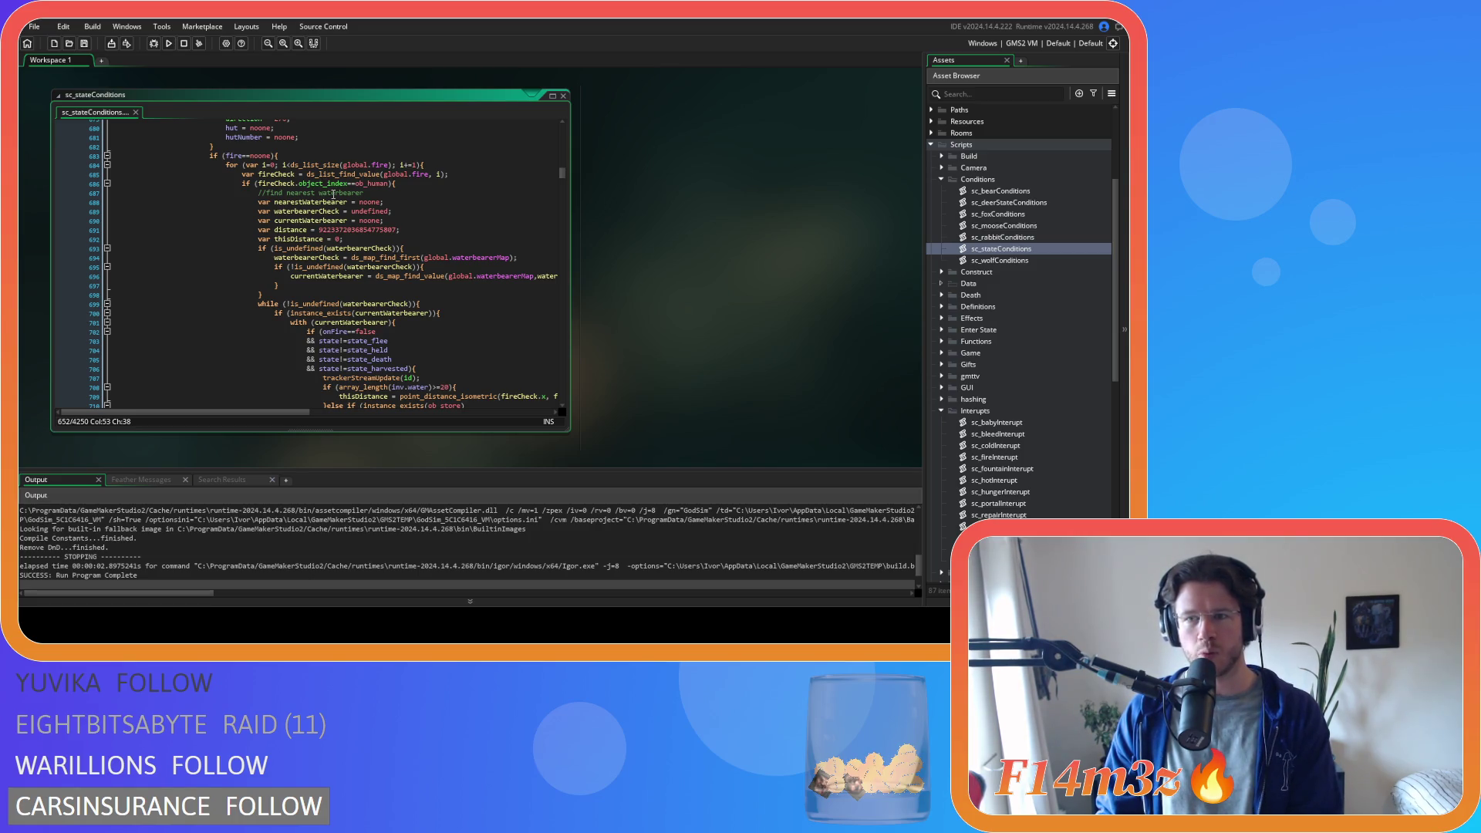
{"action": "scroll", "coordinate": [334, 195], "scroll_direction": "down", "scroll_amount": 3}
{"action": "scroll", "coordinate": [334, 194], "scroll_direction": "up", "scroll_amount": 3}
{"action": "scroll", "coordinate": [336, 215], "scroll_direction": "down", "scroll_amount": 3}
{"action": "scroll", "coordinate": [335, 216], "scroll_direction": "up", "scroll_amount": 9}
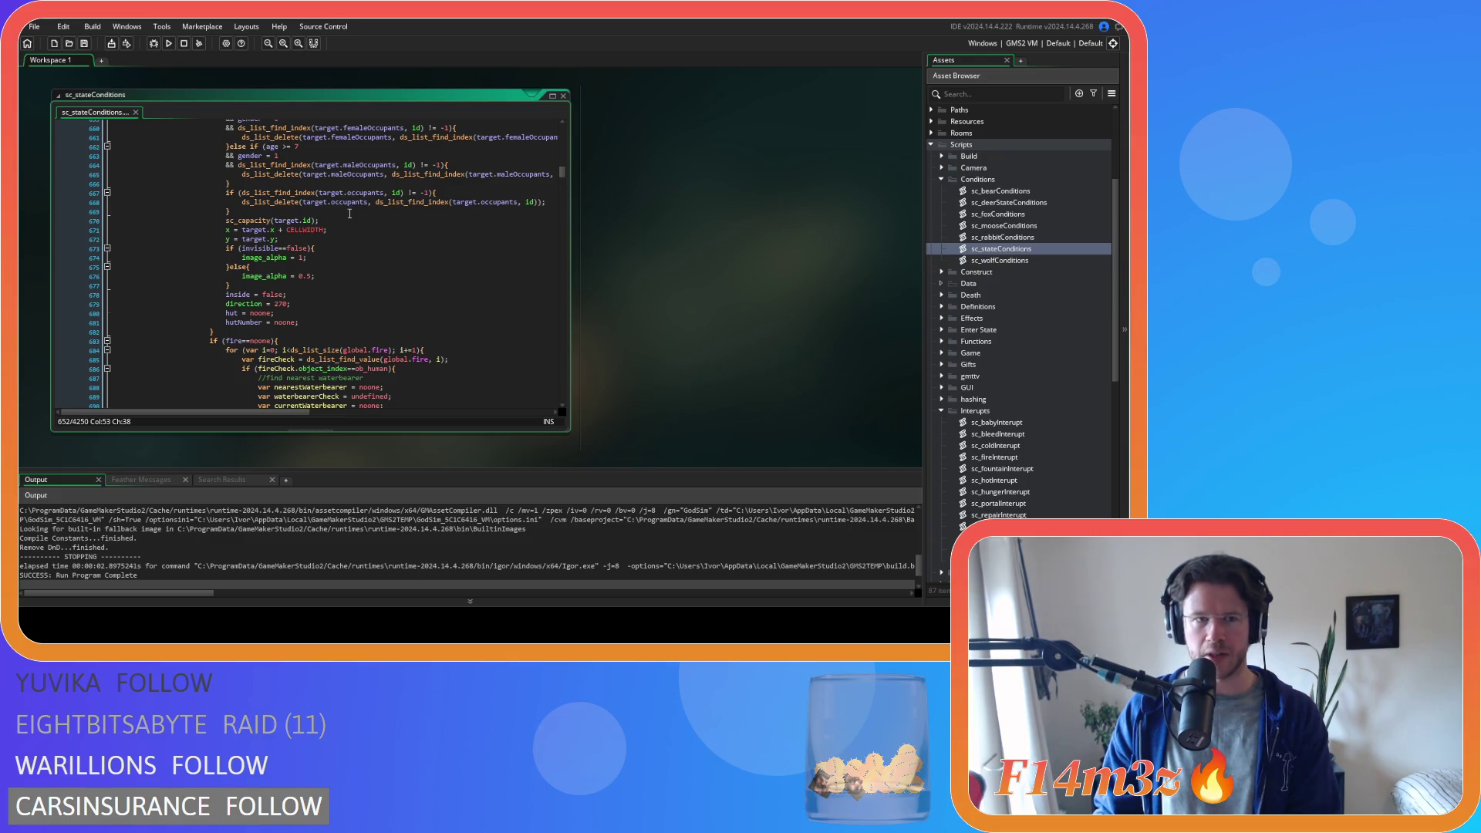
{"action": "scroll", "coordinate": [348, 211], "scroll_direction": "up", "scroll_amount": 4}
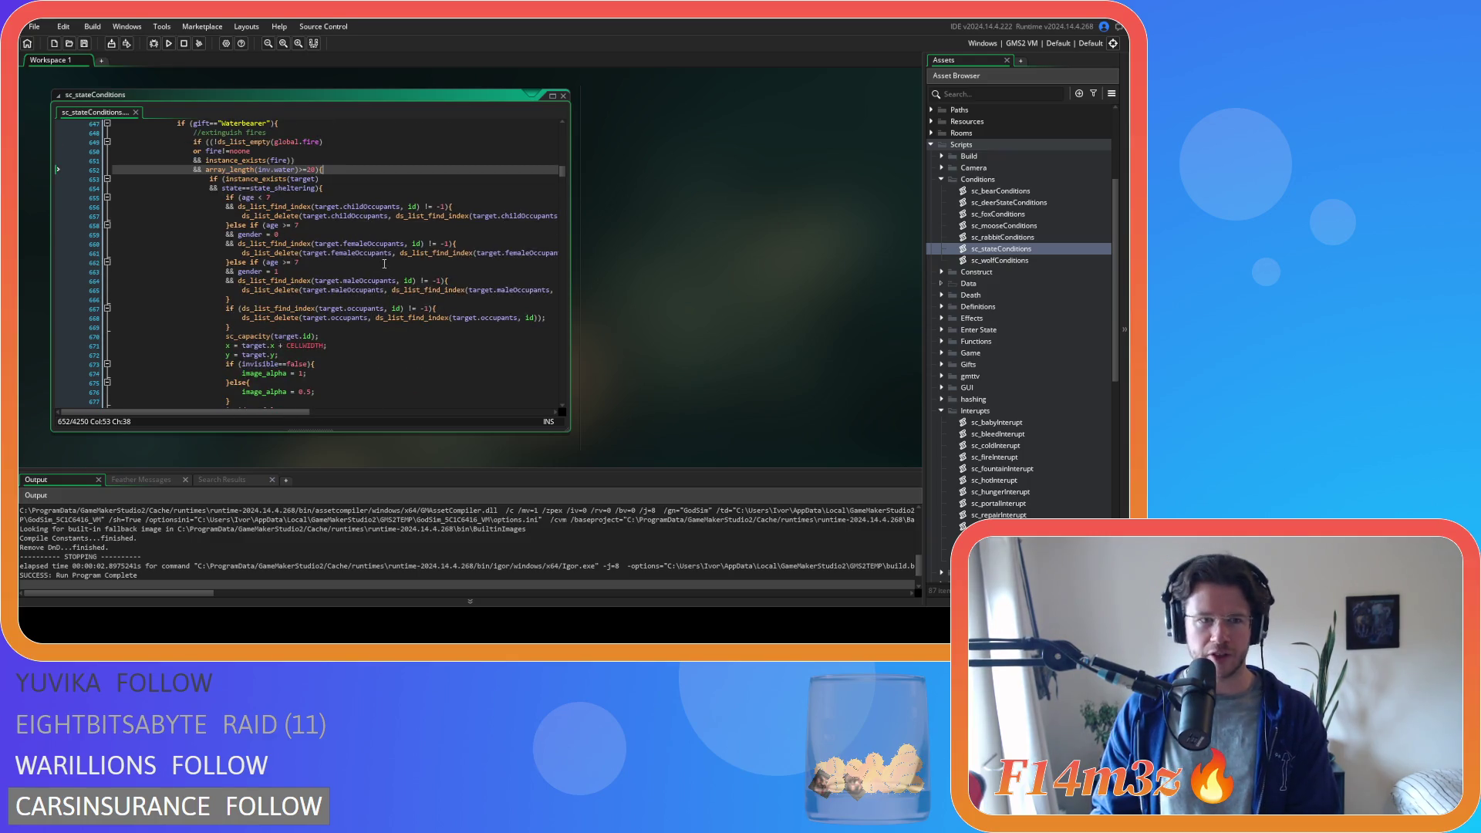
{"action": "left_click_drag", "start_coordinate": [236, 219], "coordinate": [402, 315]}
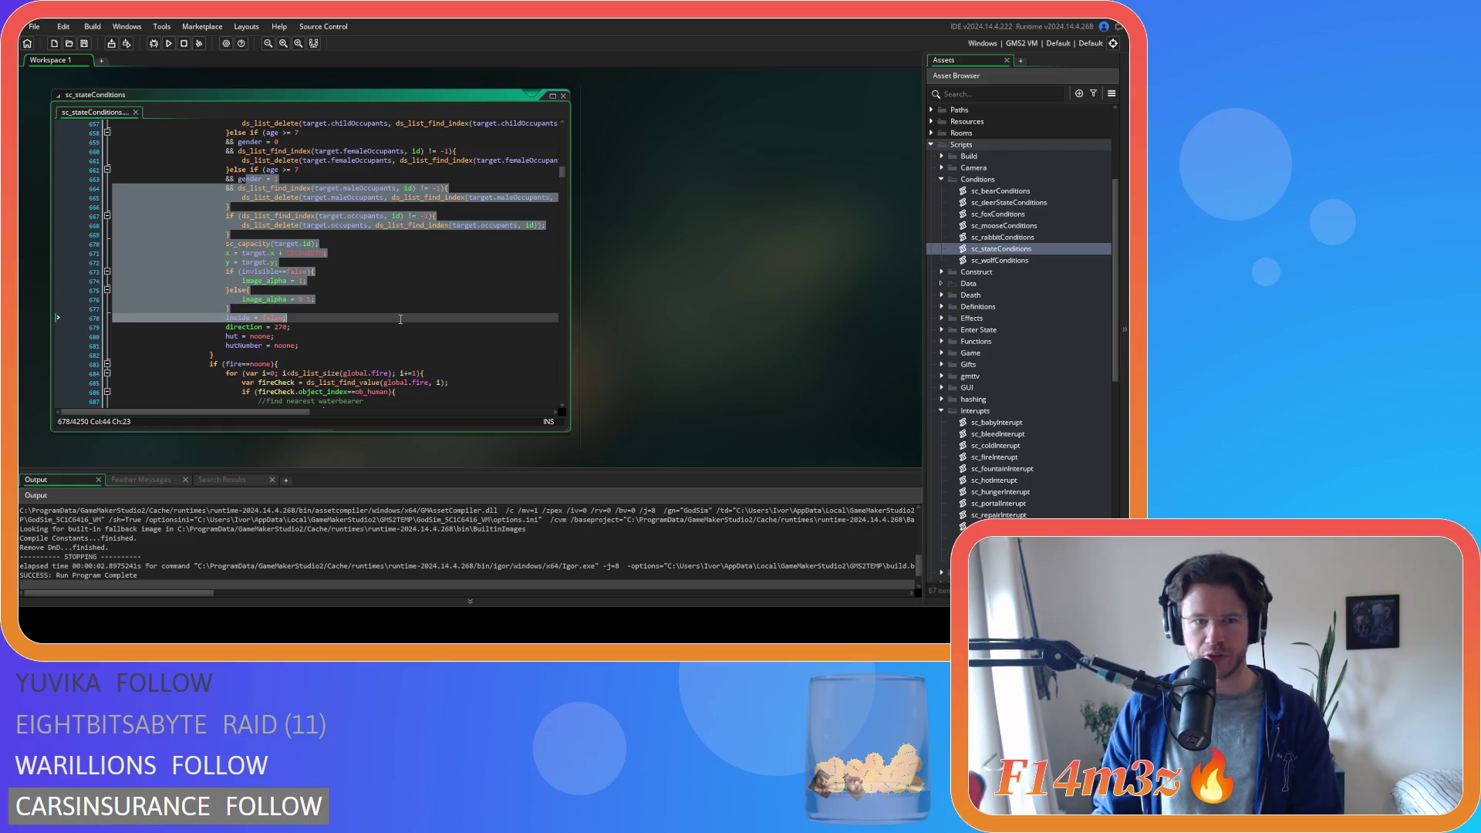
{"action": "scroll", "coordinate": [403, 315], "scroll_direction": "down", "scroll_amount": 5}
{"action": "scroll", "coordinate": [415, 352], "scroll_direction": "down", "scroll_amount": 8}
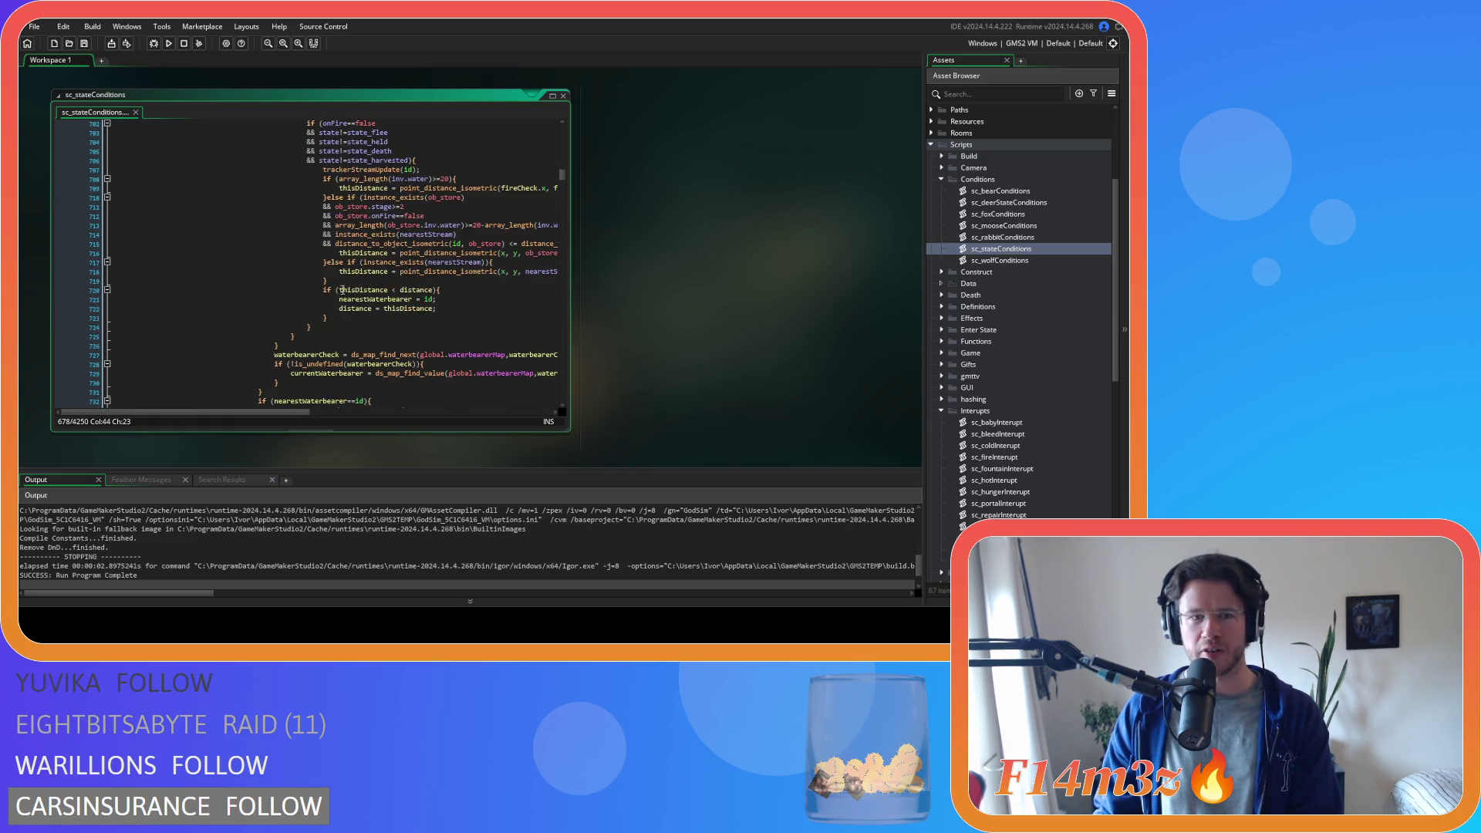
{"action": "left_click_drag", "start_coordinate": [111, 290], "coordinate": [431, 362]}
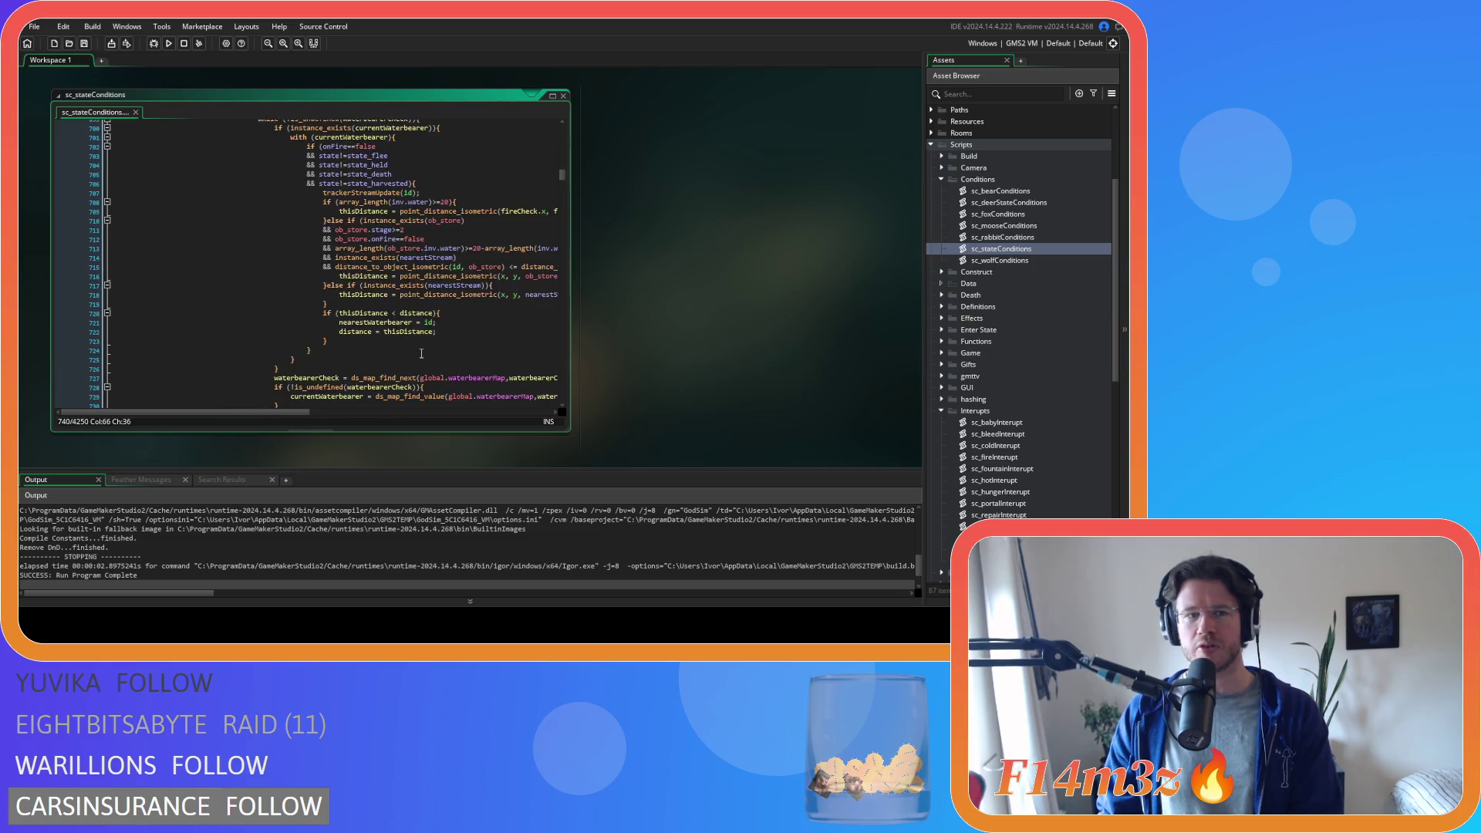
{"action": "scroll", "coordinate": [422, 285], "scroll_direction": "up", "scroll_amount": 15}
{"action": "scroll", "coordinate": [422, 285], "scroll_direction": "down", "scroll_amount": 20}
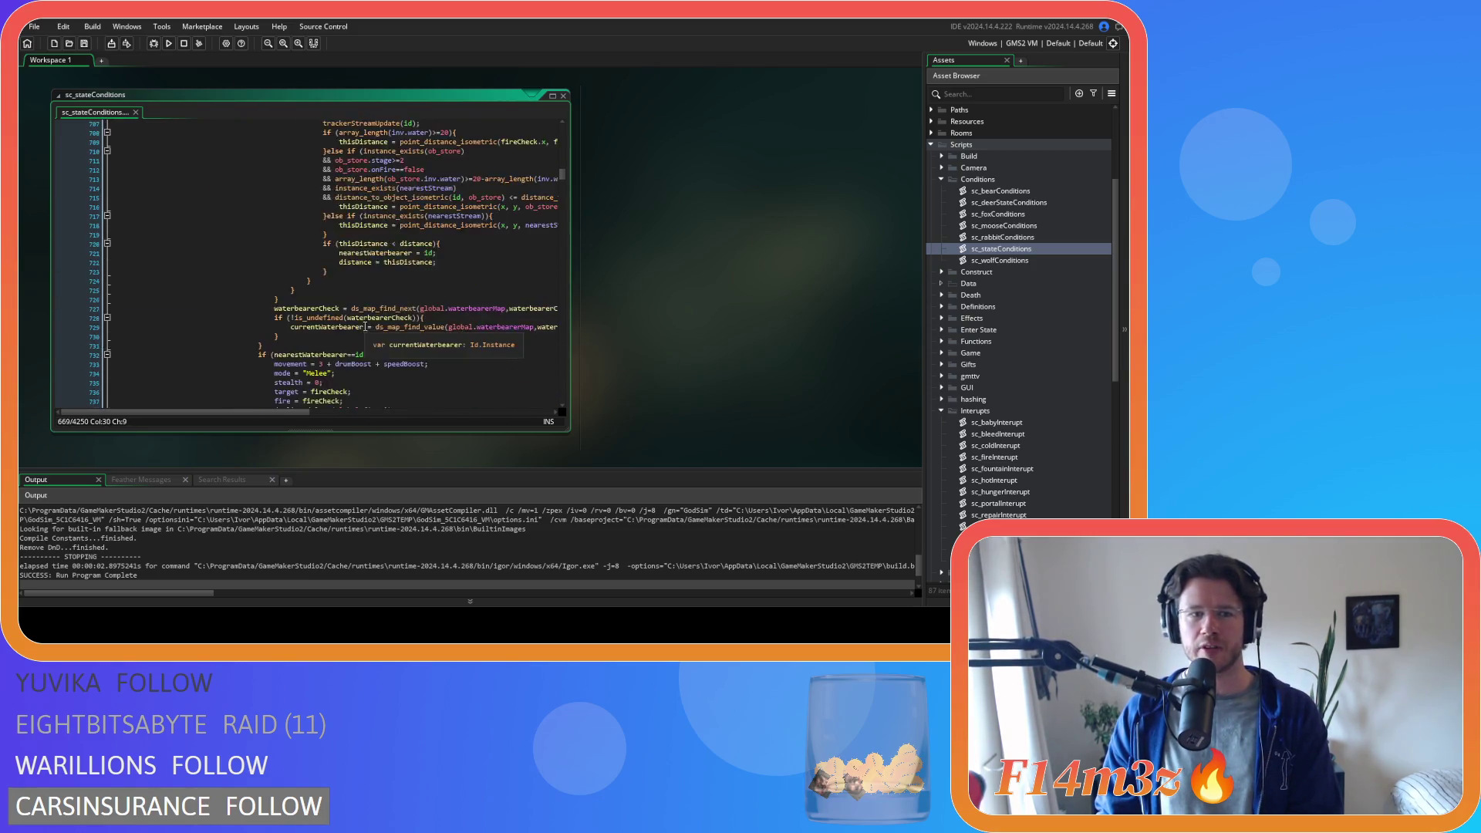
{"action": "left_click_drag", "start_coordinate": [288, 225], "coordinate": [367, 271]}
{"action": "scroll", "coordinate": [404, 317], "scroll_direction": "down", "scroll_amount": 7}
{"action": "left_click_drag", "start_coordinate": [309, 179], "coordinate": [298, 252]}
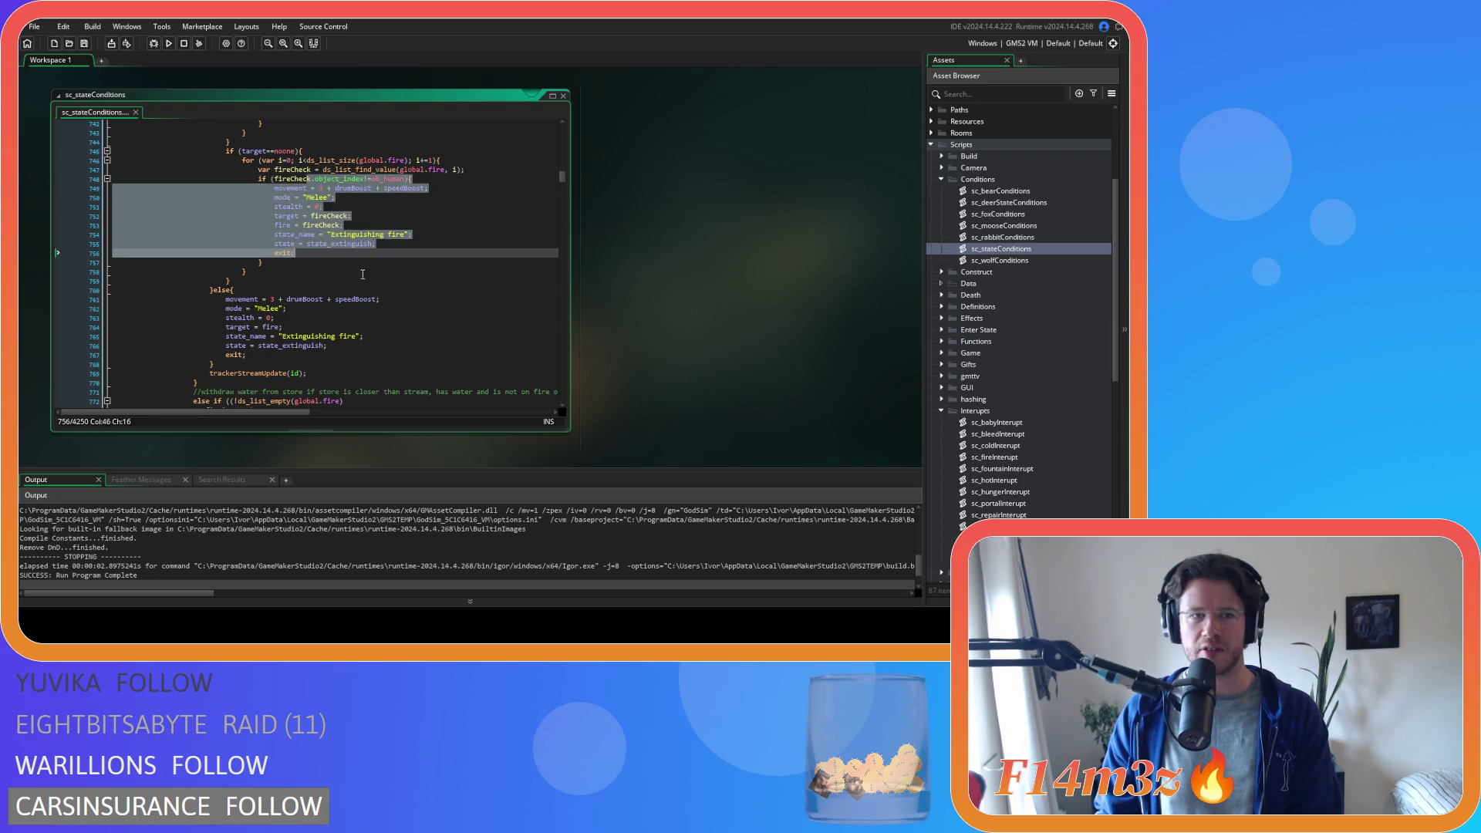
{"action": "scroll", "coordinate": [268, 318], "scroll_direction": "up", "scroll_amount": 18}
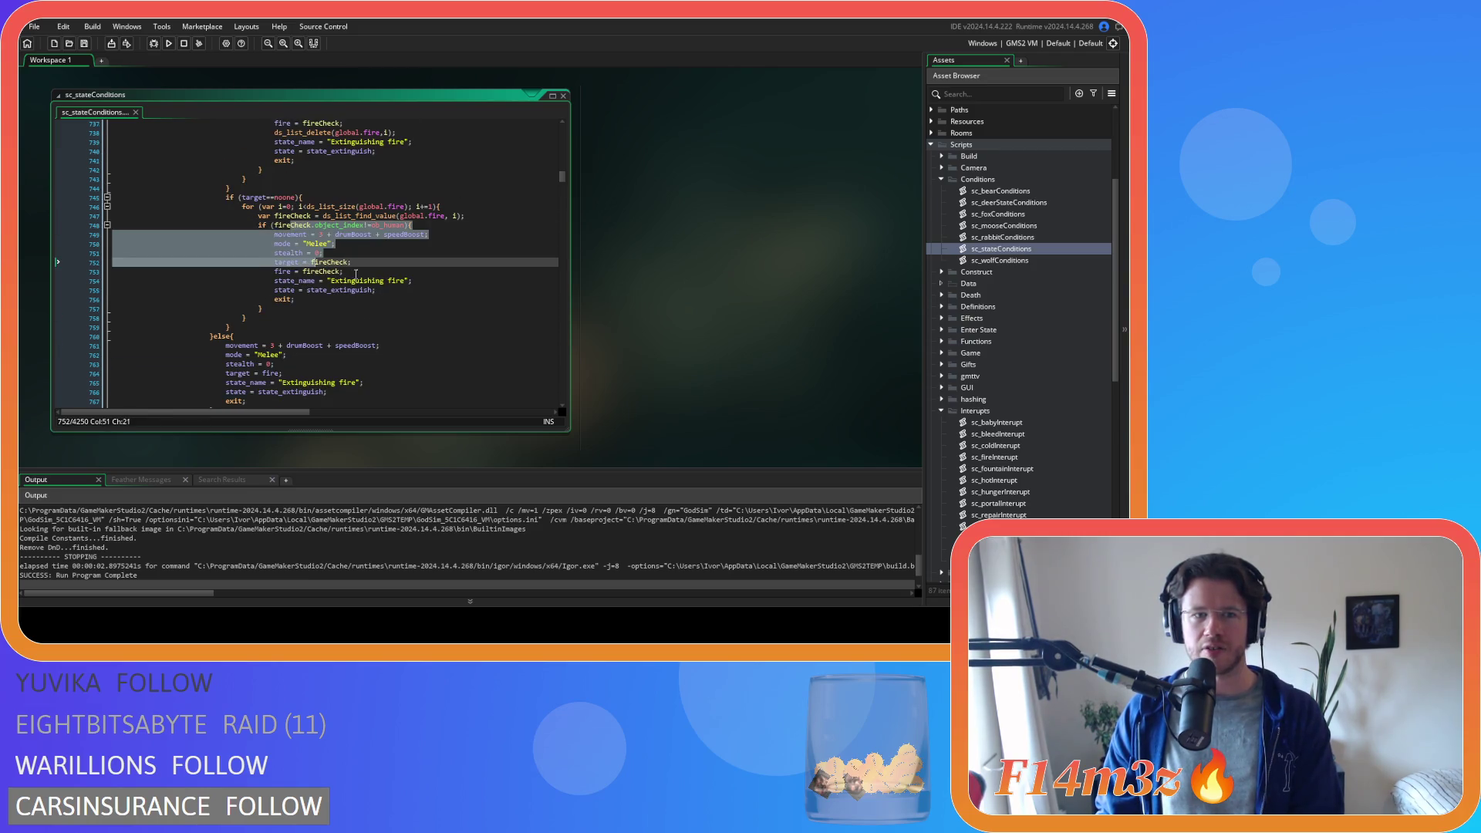
{"action": "scroll", "coordinate": [375, 228], "scroll_direction": "up", "scroll_amount": 9}
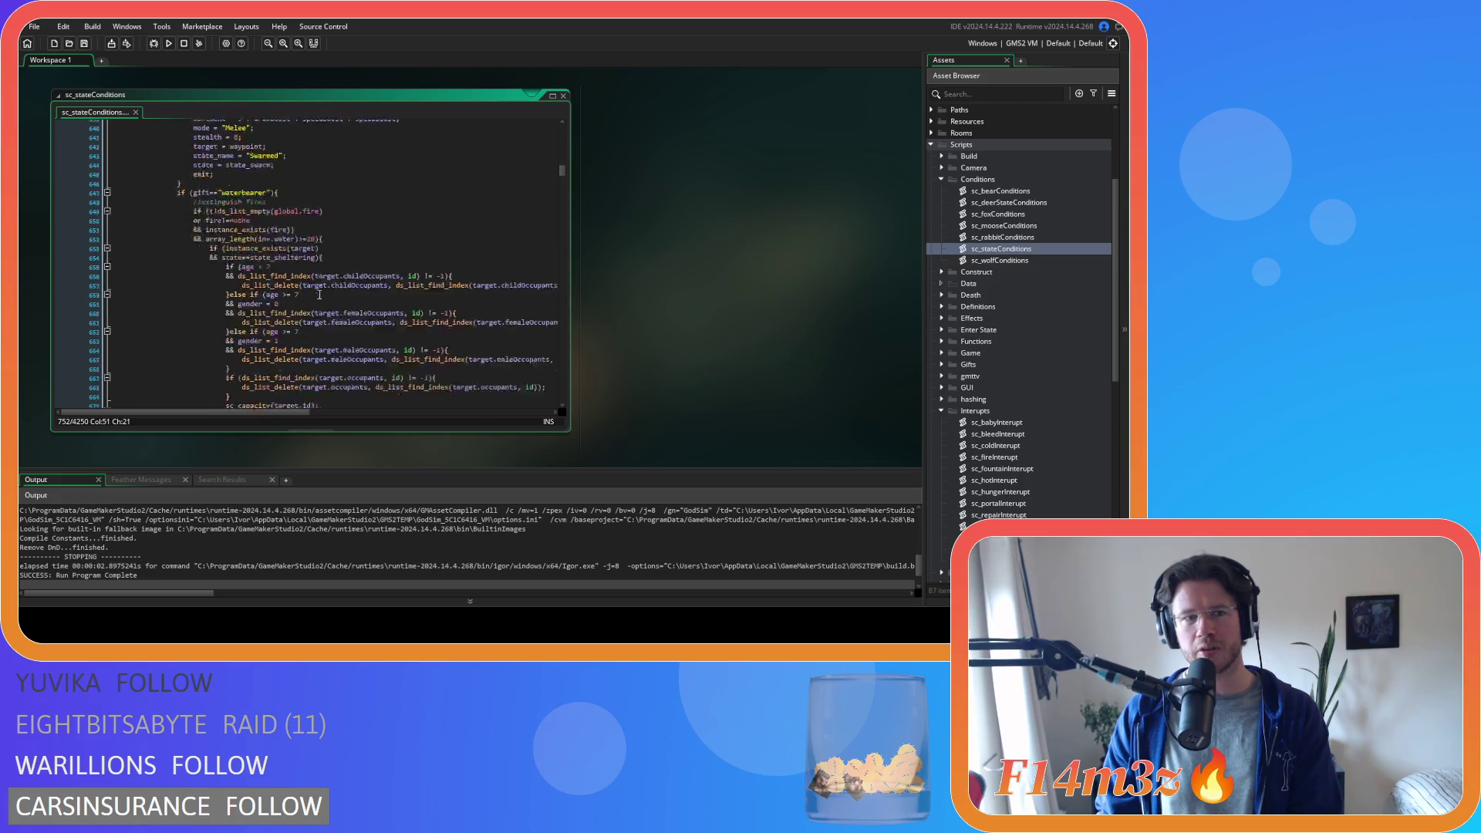
{"action": "left_click_drag", "start_coordinate": [231, 128], "coordinate": [327, 229]}
{"action": "left_click_drag", "start_coordinate": [287, 301], "coordinate": [203, 161]}
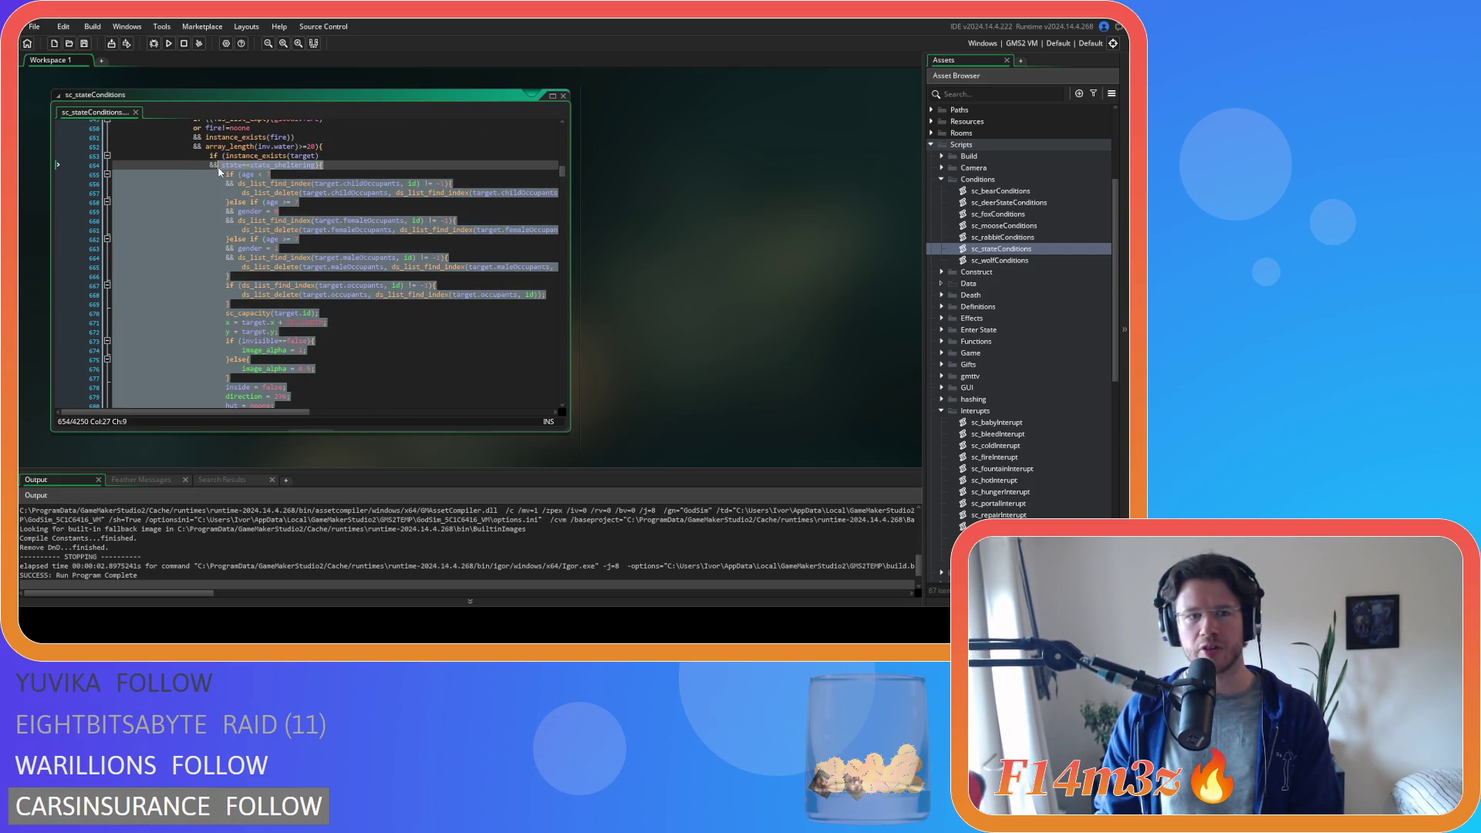
{"action": "scroll", "coordinate": [203, 161], "scroll_direction": "down", "scroll_amount": 5}
{"action": "left_click_drag", "start_coordinate": [307, 141], "coordinate": [304, 178]}
{"action": "left_click_drag", "start_coordinate": [226, 308], "coordinate": [208, 161]}
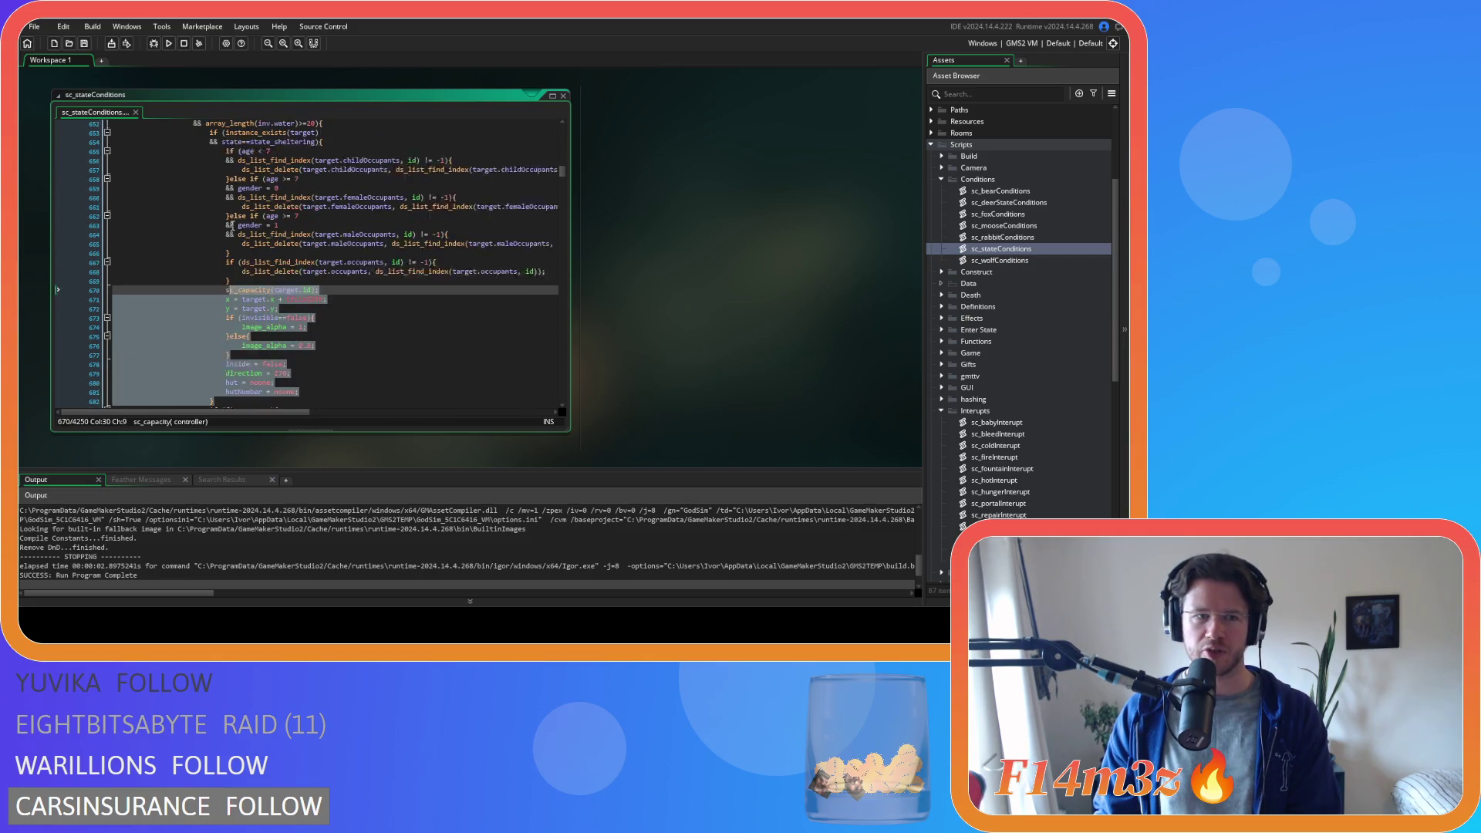
{"action": "left_click", "coordinate": [334, 230]}
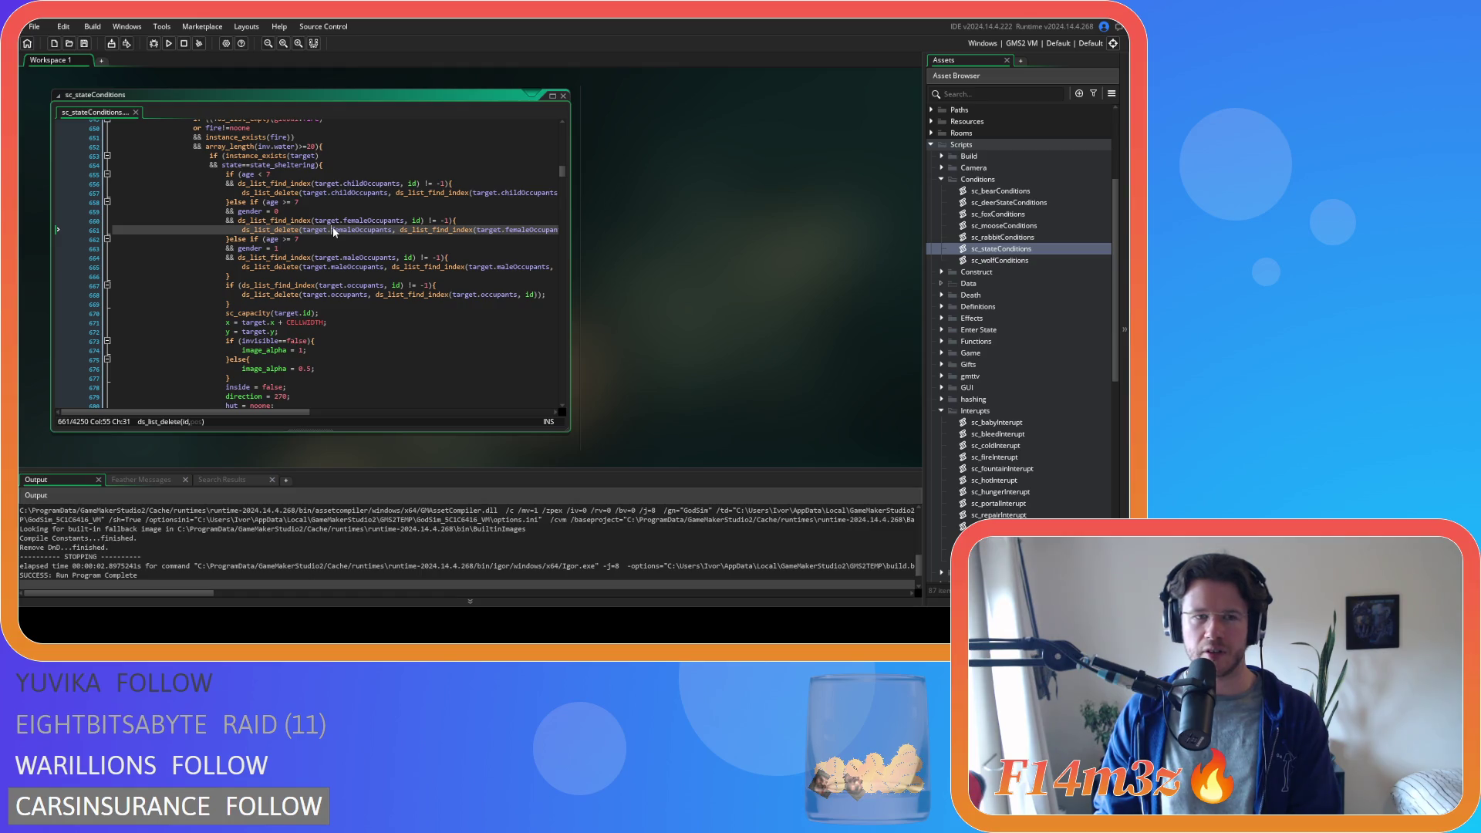
{"action": "left_click_drag", "start_coordinate": [208, 156], "coordinate": [310, 252]}
{"action": "left_click", "coordinate": [319, 387]}
{"action": "scroll", "coordinate": [319, 373], "scroll_direction": "down", "scroll_amount": 4}
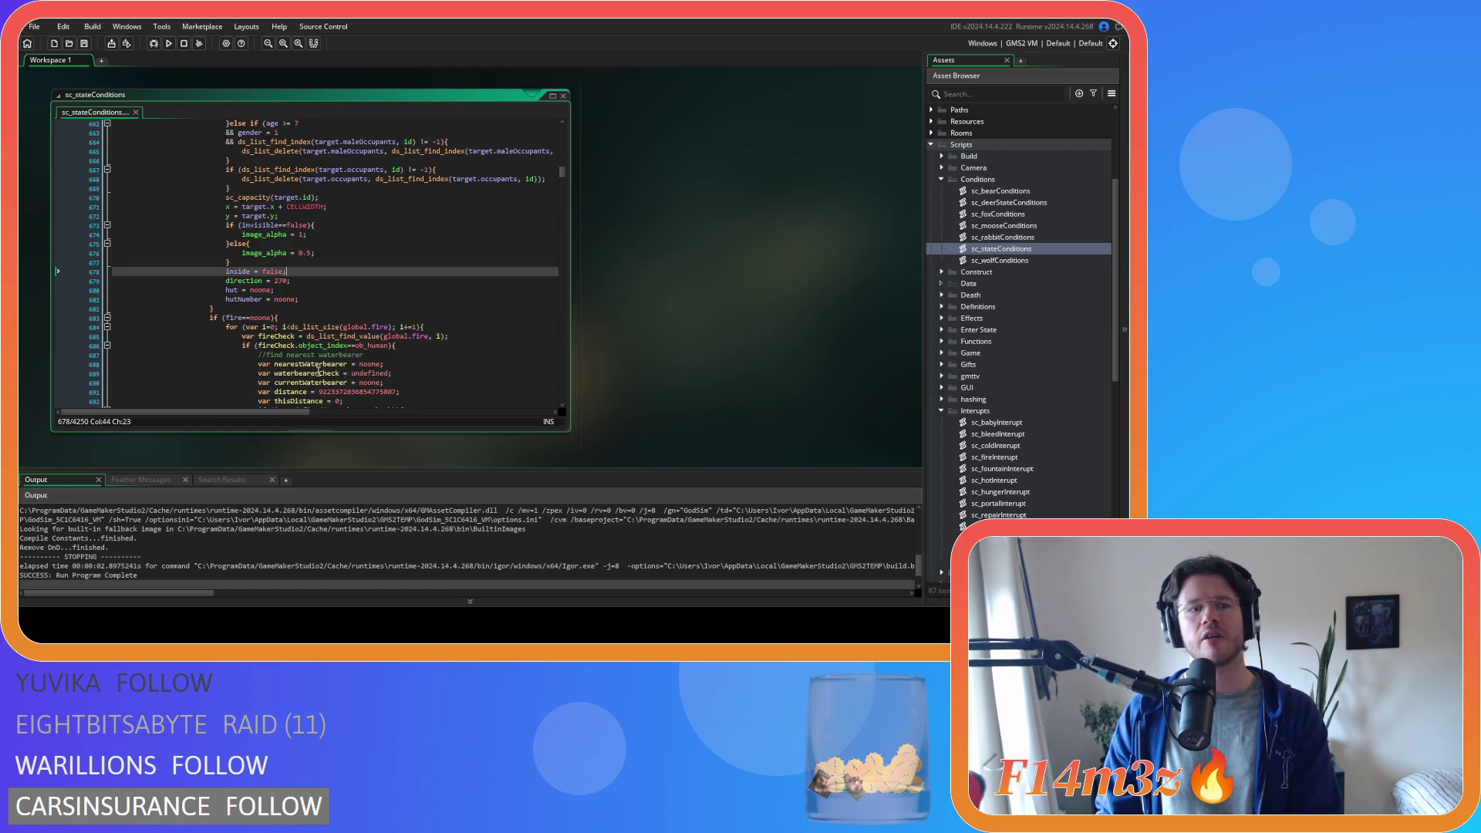
{"action": "left_click_drag", "start_coordinate": [237, 304], "coordinate": [264, 128]}
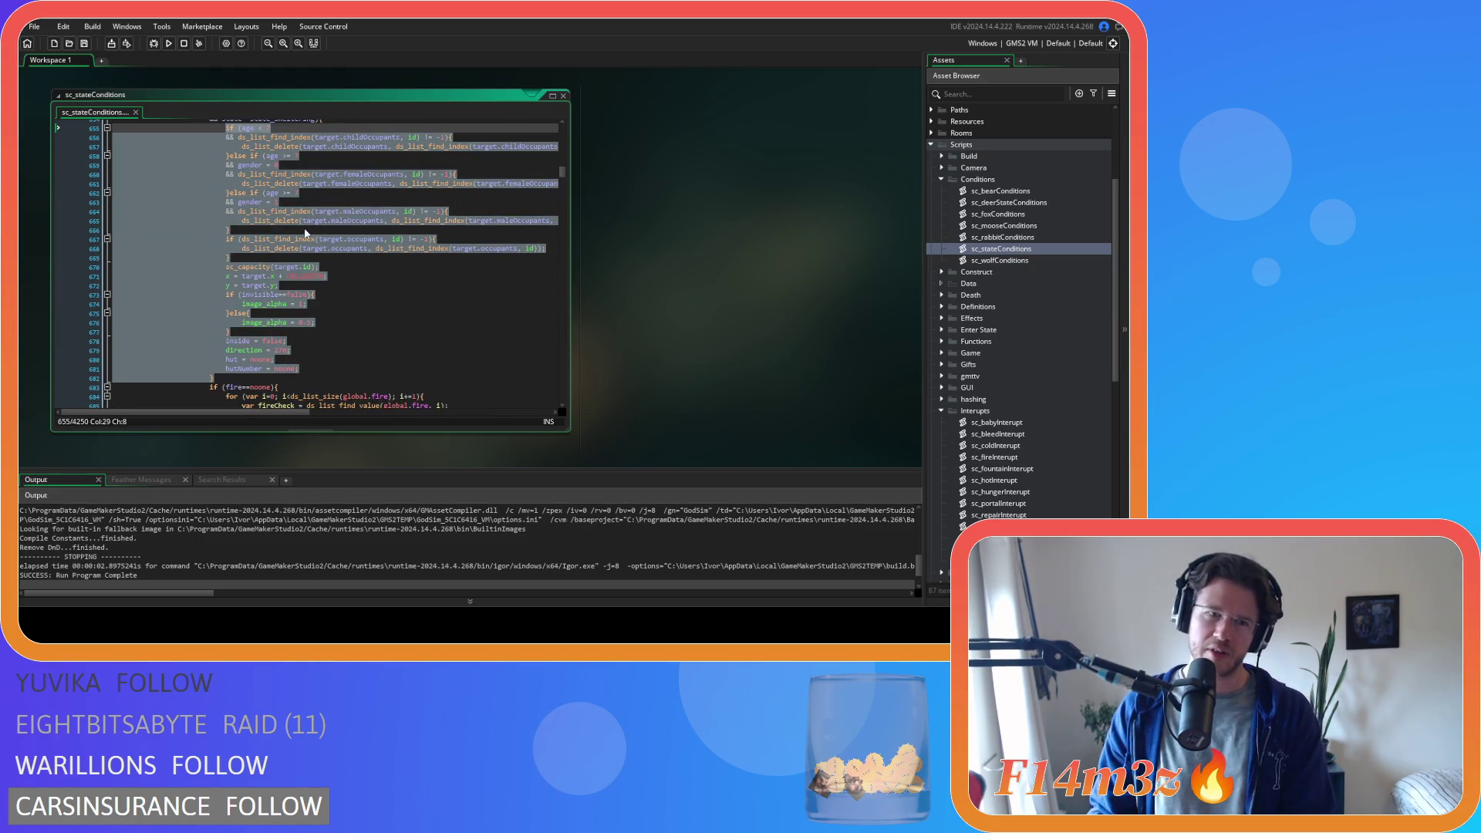
{"action": "mouse_move", "coordinate": [287, 266]}
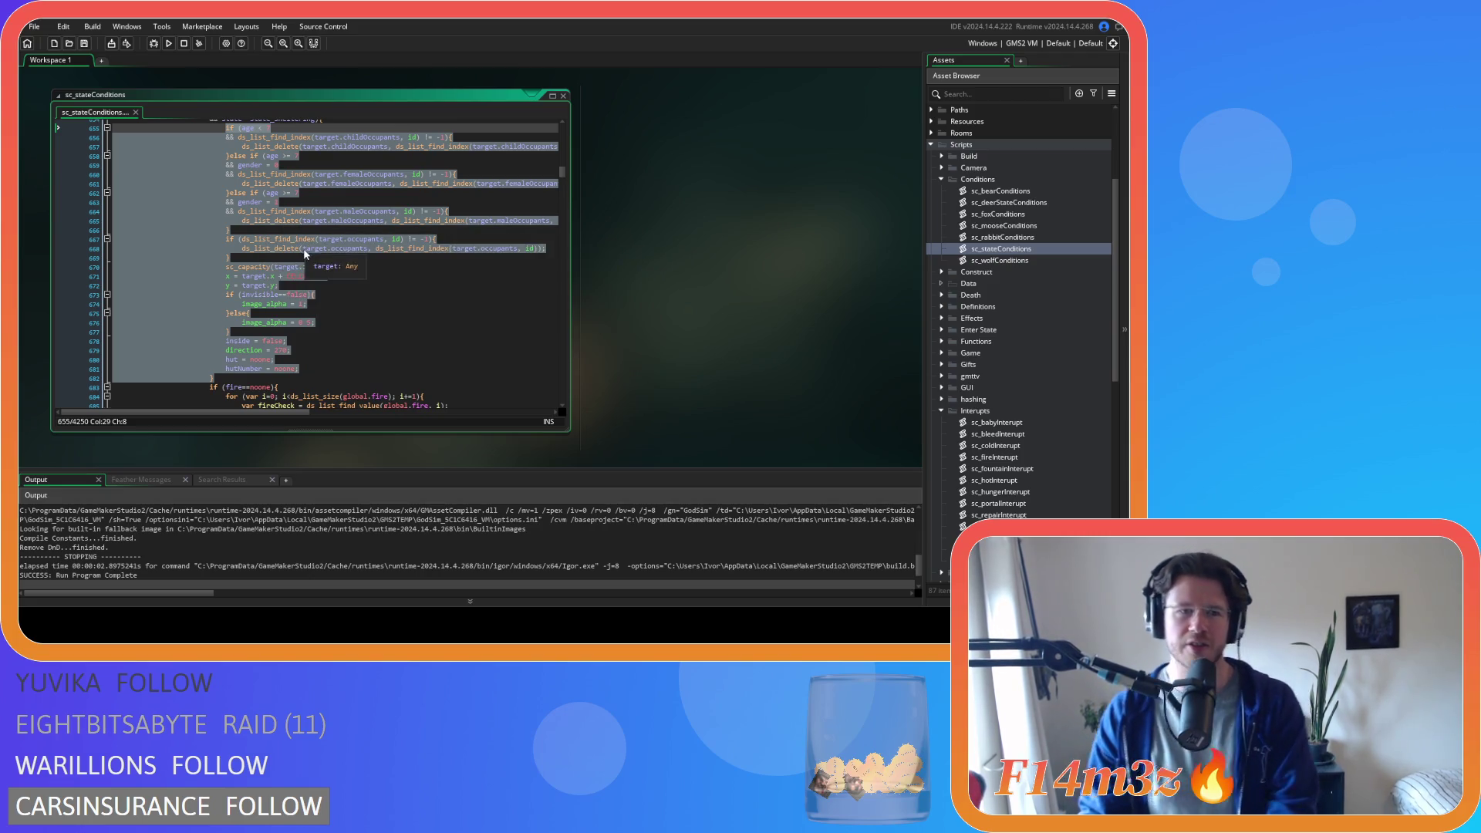
{"action": "scroll", "coordinate": [312, 301], "scroll_direction": "up", "scroll_amount": 4}
{"action": "left_click", "coordinate": [319, 317]}
{"action": "scroll", "coordinate": [319, 314], "scroll_direction": "down", "scroll_amount": 2}
{"action": "scroll", "coordinate": [300, 296], "scroll_direction": "down", "scroll_amount": 2}
{"action": "scroll", "coordinate": [289, 278], "scroll_direction": "down", "scroll_amount": 2}
{"action": "scroll", "coordinate": [271, 263], "scroll_direction": "down", "scroll_amount": 2}
{"action": "left_click_drag", "start_coordinate": [271, 262], "coordinate": [202, 206]}
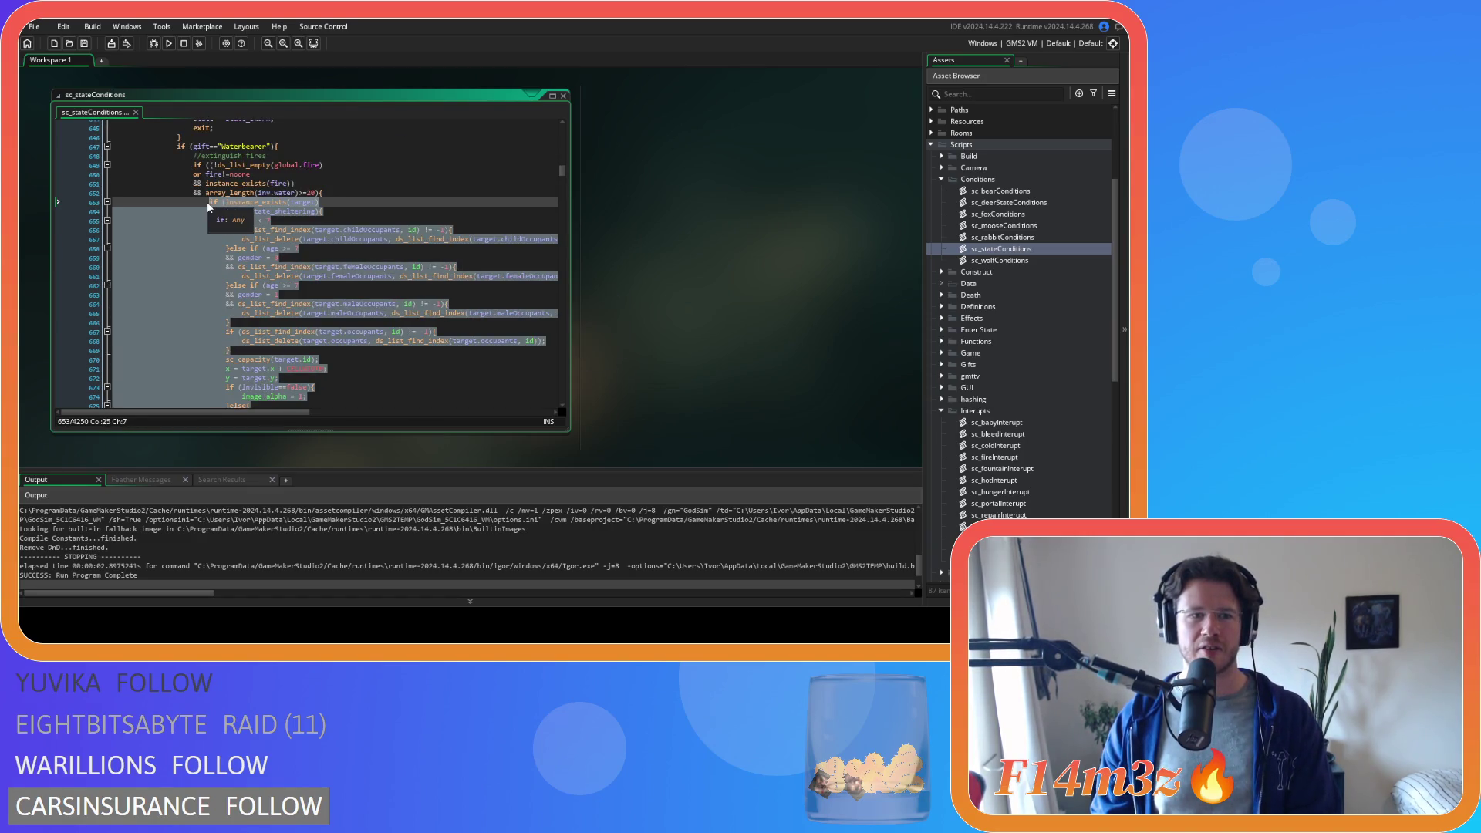
{"action": "scroll", "coordinate": [197, 226], "scroll_direction": "down", "scroll_amount": 3}
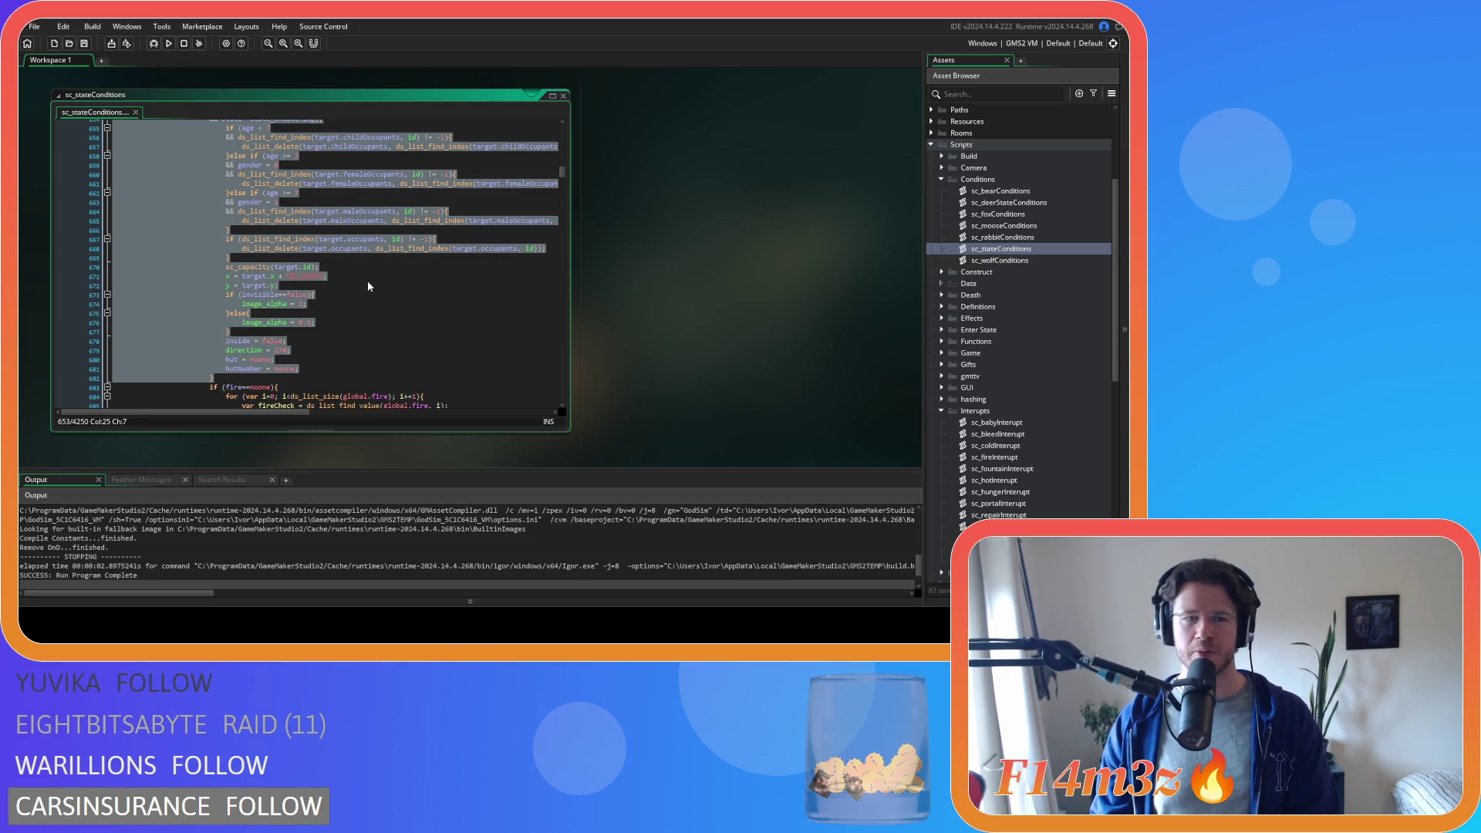
{"action": "scroll", "coordinate": [367, 279], "scroll_direction": "down", "scroll_amount": 5}
{"action": "scroll", "coordinate": [376, 261], "scroll_direction": "down", "scroll_amount": 5}
{"action": "scroll", "coordinate": [394, 238], "scroll_direction": "down", "scroll_amount": 5}
{"action": "scroll", "coordinate": [391, 239], "scroll_direction": "down", "scroll_amount": 8}
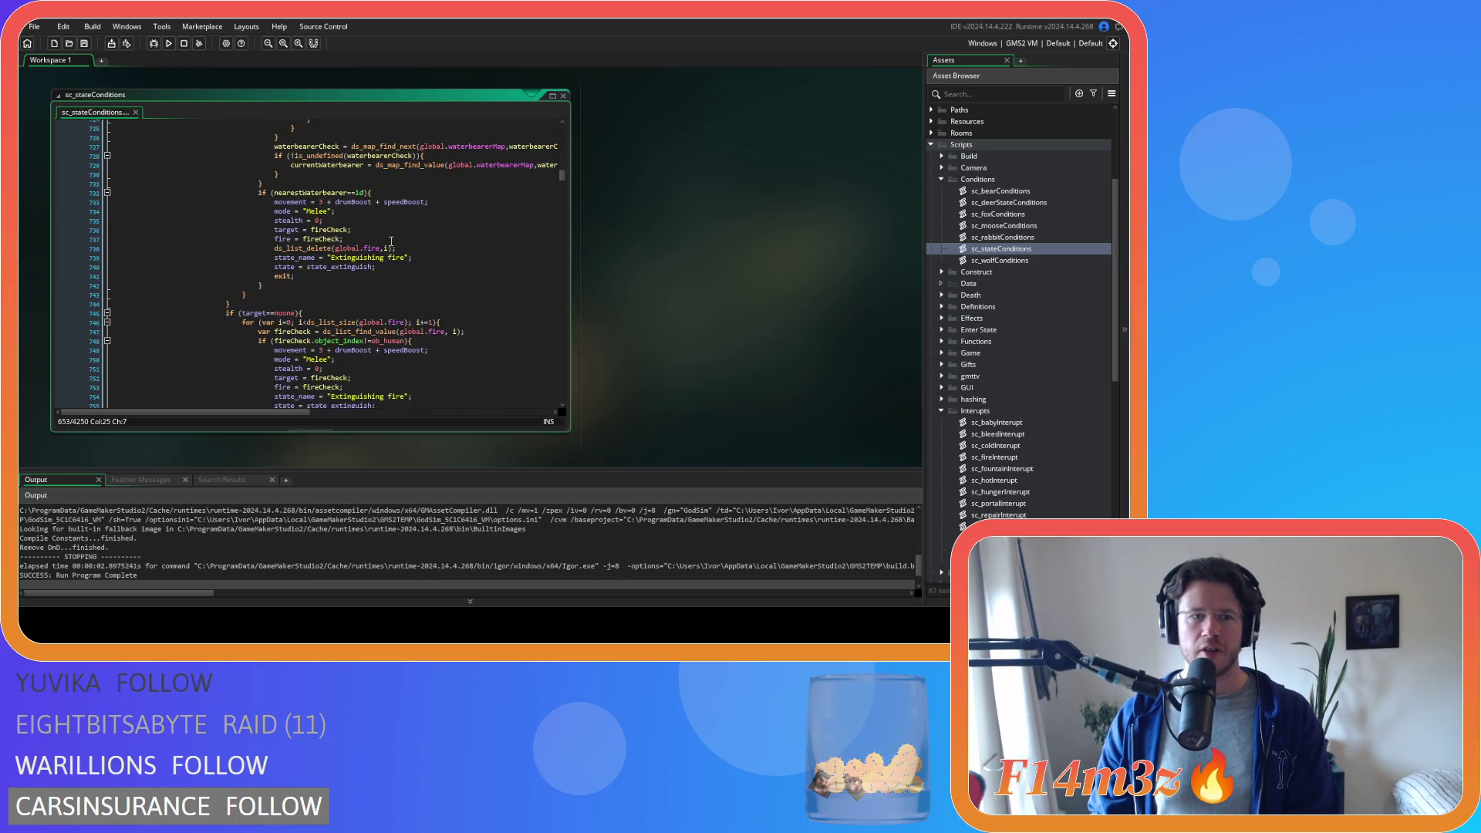
{"action": "scroll", "coordinate": [376, 283], "scroll_direction": "up", "scroll_amount": 5}
{"action": "scroll", "coordinate": [359, 289], "scroll_direction": "up", "scroll_amount": 5}
{"action": "scroll", "coordinate": [336, 295], "scroll_direction": "up", "scroll_amount": 5}
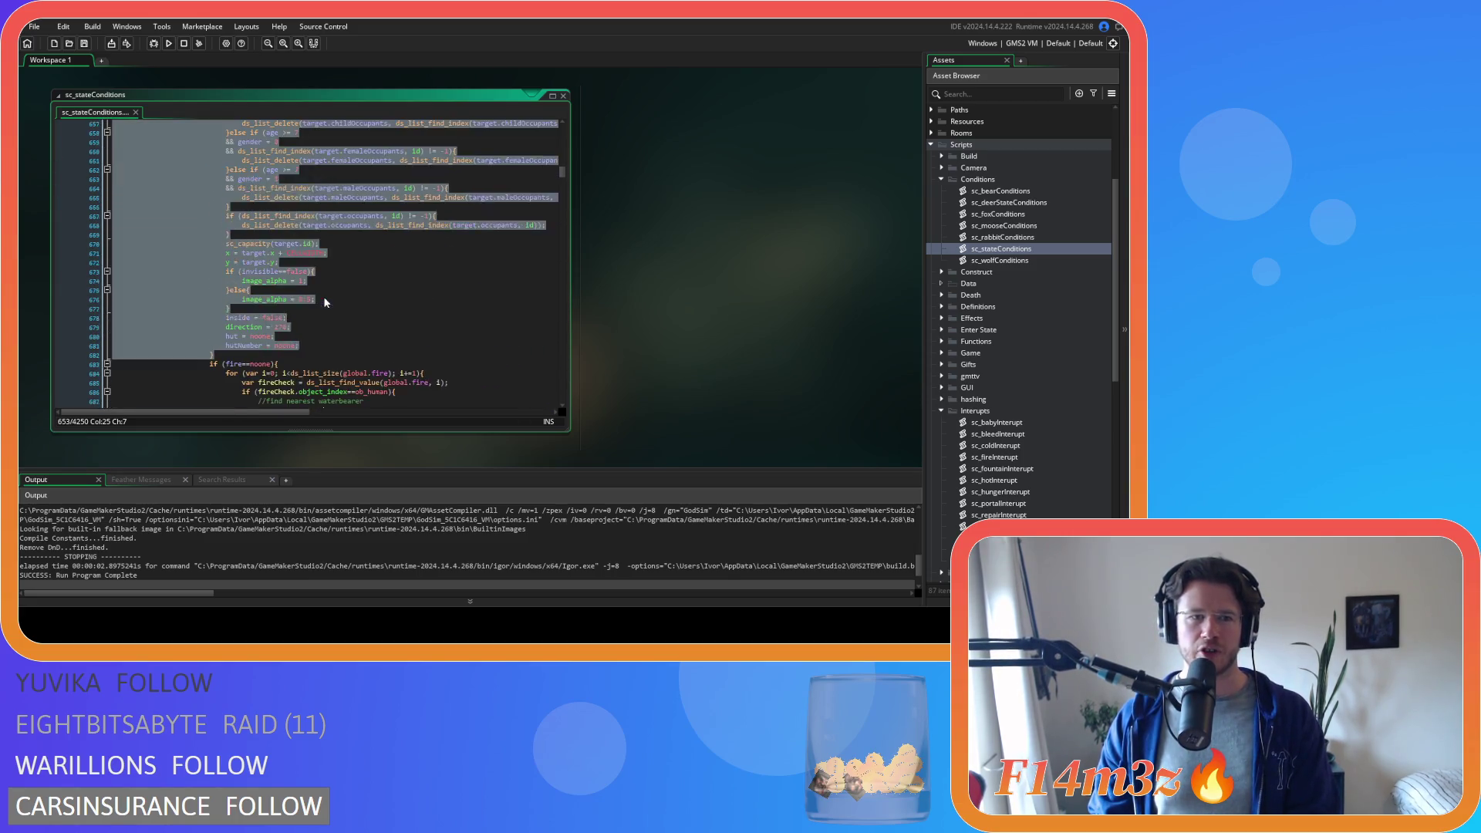
{"action": "scroll", "coordinate": [324, 300], "scroll_direction": "down", "scroll_amount": 3}
{"action": "scroll", "coordinate": [324, 299], "scroll_direction": "down", "scroll_amount": 3}
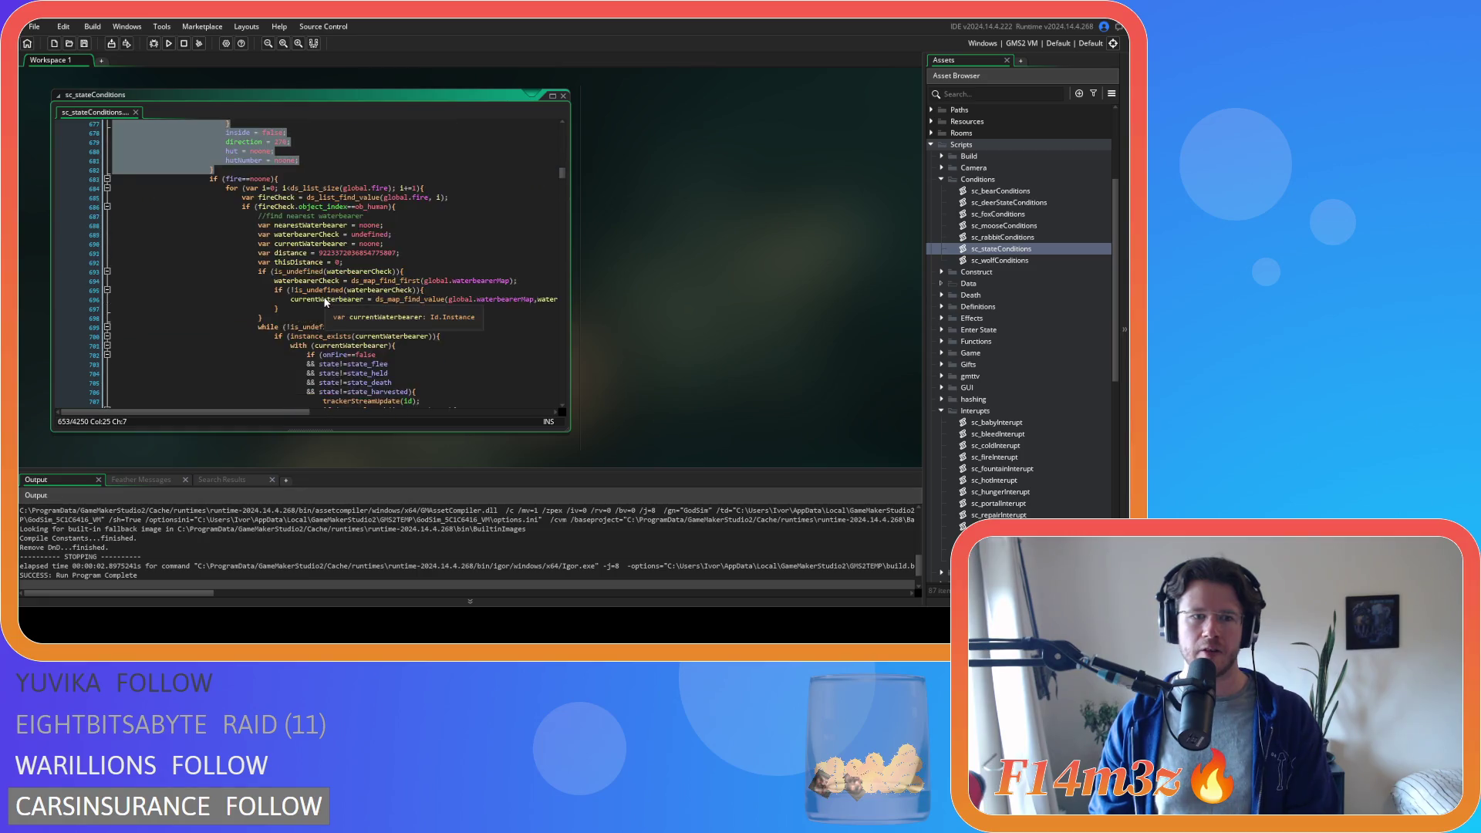
{"action": "scroll", "coordinate": [324, 300], "scroll_direction": "down", "scroll_amount": 2}
{"action": "scroll", "coordinate": [323, 297], "scroll_direction": "down", "scroll_amount": 3}
{"action": "scroll", "coordinate": [307, 264], "scroll_direction": "down", "scroll_amount": 3}
{"action": "scroll", "coordinate": [289, 231], "scroll_direction": "down", "scroll_amount": 3}
{"action": "scroll", "coordinate": [272, 198], "scroll_direction": "down", "scroll_amount": 3}
{"action": "scroll", "coordinate": [279, 347], "scroll_direction": "down", "scroll_amount": 3}
{"action": "left_click_drag", "start_coordinate": [258, 178], "coordinate": [343, 224]}
{"action": "scroll", "coordinate": [334, 308], "scroll_direction": "up", "scroll_amount": 3}
{"action": "scroll", "coordinate": [334, 308], "scroll_direction": "down", "scroll_amount": 3}
{"action": "left_click_drag", "start_coordinate": [253, 261], "coordinate": [344, 289]}
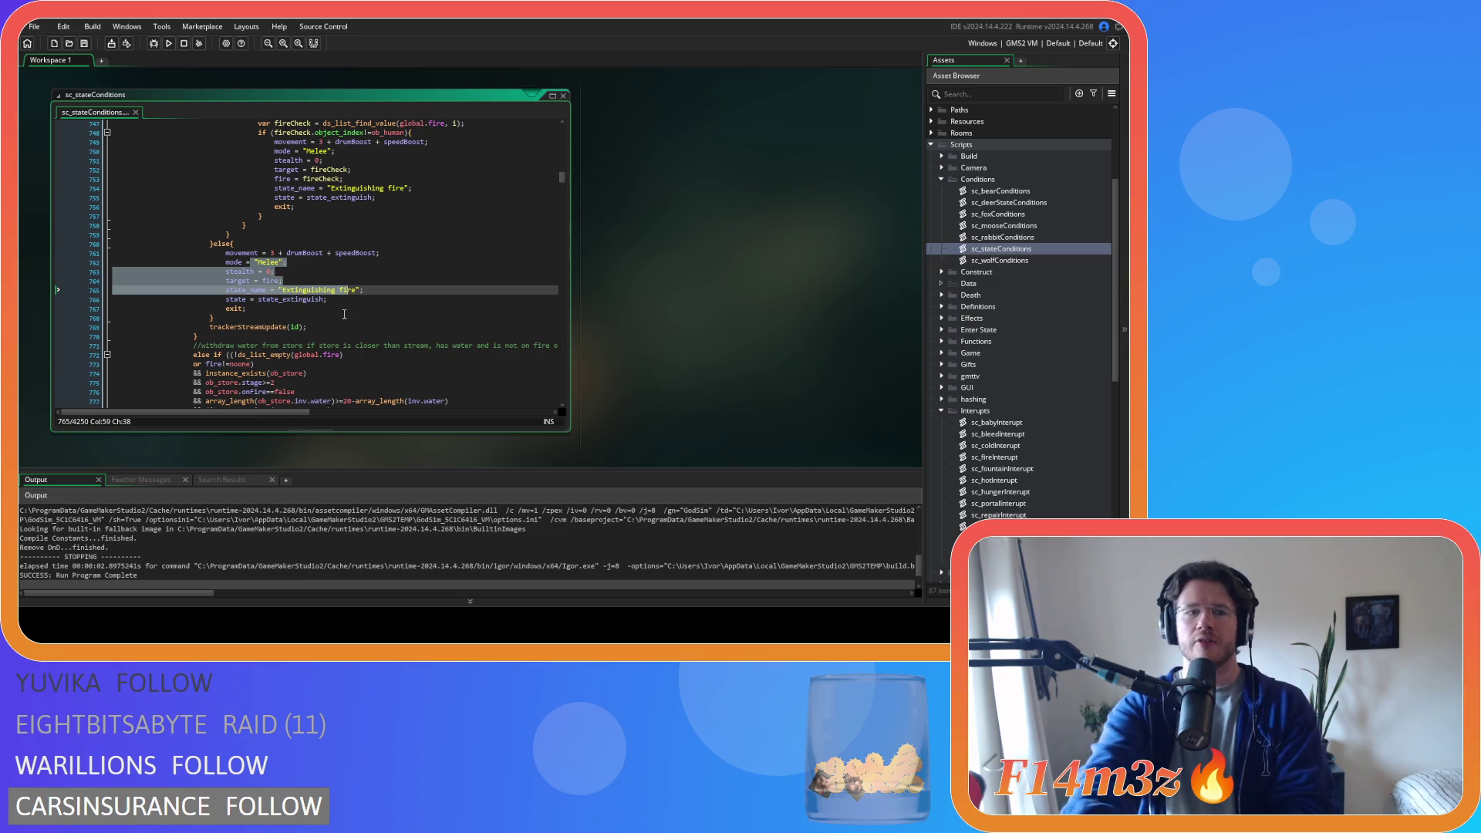
{"action": "scroll", "coordinate": [335, 293], "scroll_direction": "up", "scroll_amount": 10}
{"action": "scroll", "coordinate": [334, 292], "scroll_direction": "up", "scroll_amount": 10}
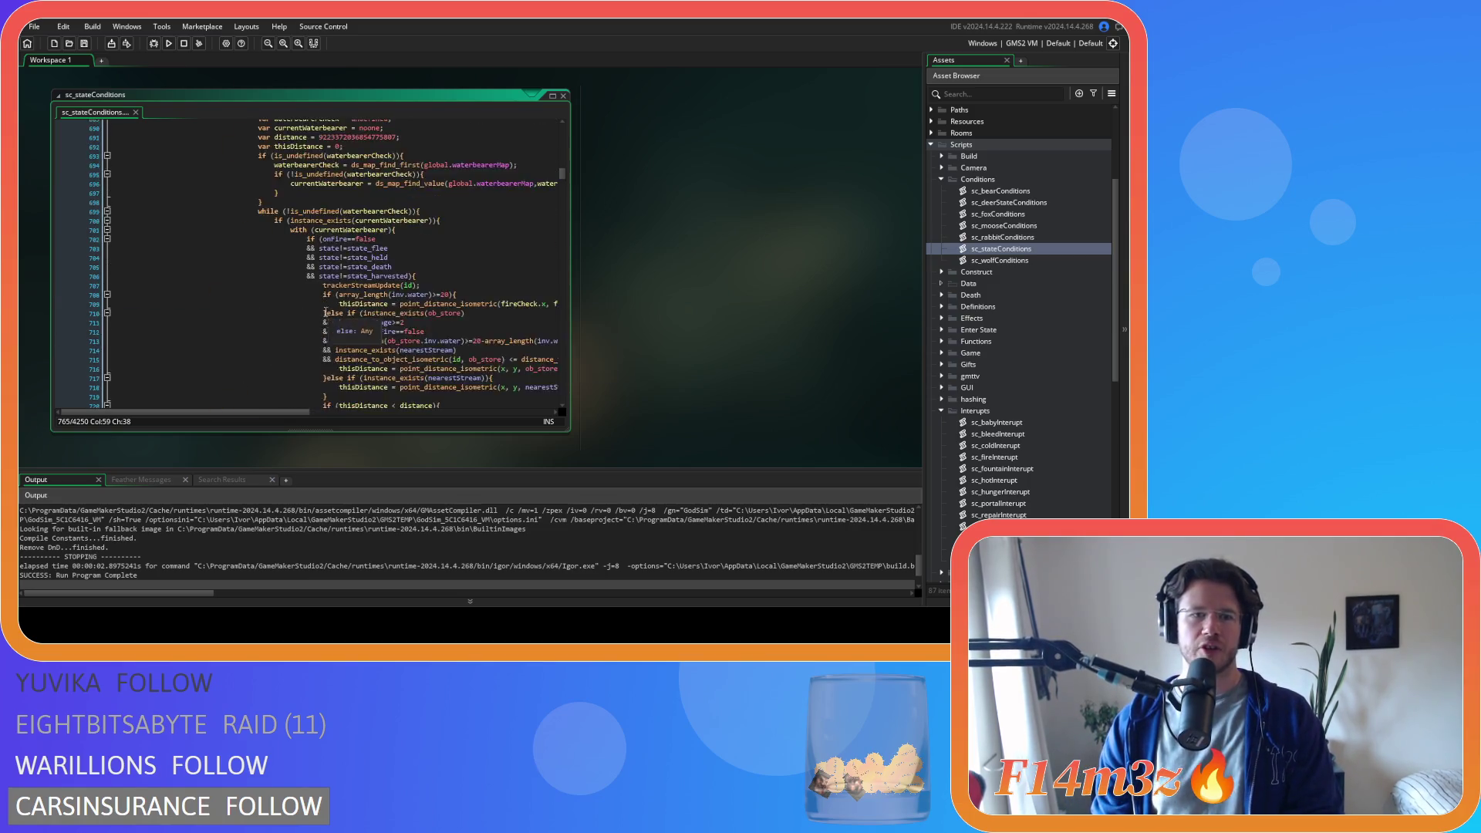
{"action": "scroll", "coordinate": [301, 299], "scroll_direction": "up", "scroll_amount": 10}
{"action": "scroll", "coordinate": [273, 303], "scroll_direction": "up", "scroll_amount": 10}
{"action": "scroll", "coordinate": [274, 303], "scroll_direction": "up", "scroll_amount": 2}
{"action": "scroll", "coordinate": [283, 308], "scroll_direction": "up", "scroll_amount": 2}
{"action": "scroll", "coordinate": [295, 313], "scroll_direction": "up", "scroll_amount": 2}
{"action": "scroll", "coordinate": [308, 320], "scroll_direction": "up", "scroll_amount": 1}
{"action": "scroll", "coordinate": [308, 321], "scroll_direction": "down", "scroll_amount": 12}
{"action": "left_click", "coordinate": [333, 248]}
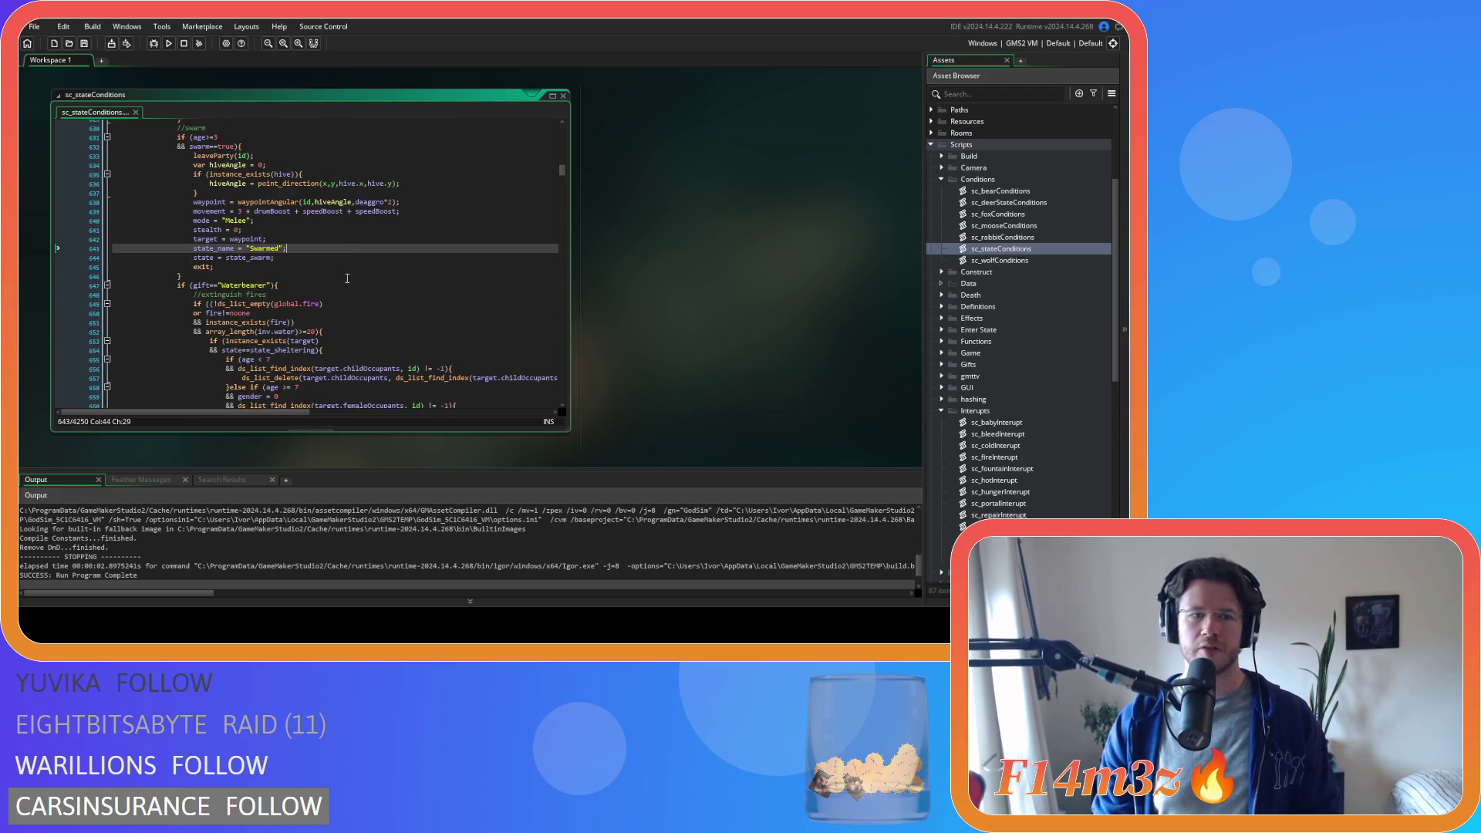
{"action": "scroll", "coordinate": [335, 254], "scroll_direction": "down", "scroll_amount": 6}
{"action": "scroll", "coordinate": [335, 262], "scroll_direction": "down", "scroll_amount": 6}
{"action": "scroll", "coordinate": [438, 260], "scroll_direction": "up", "scroll_amount": 1}
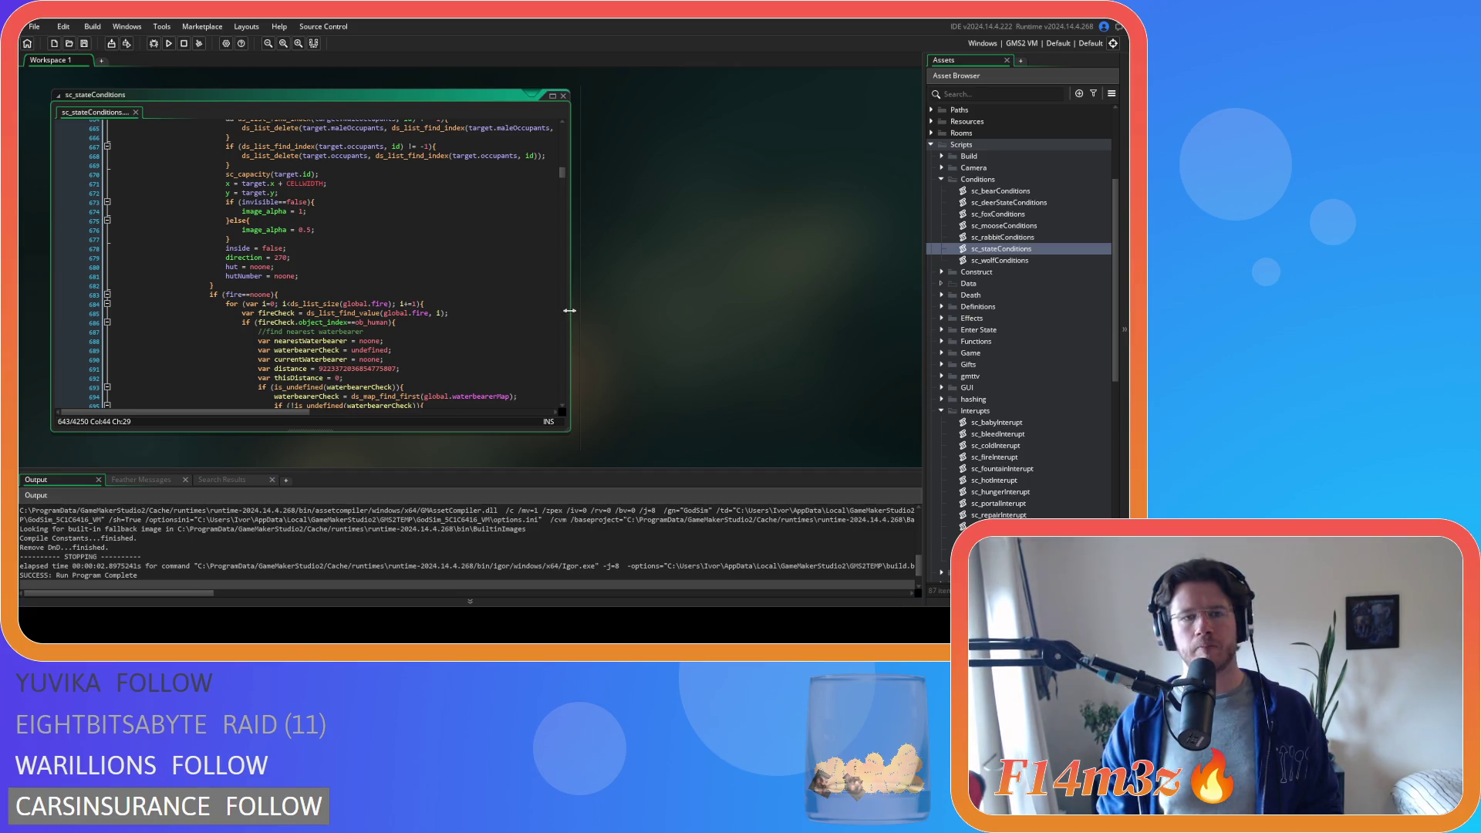
{"action": "scroll", "coordinate": [395, 295], "scroll_direction": "up", "scroll_amount": 5}
{"action": "scroll", "coordinate": [395, 294], "scroll_direction": "up", "scroll_amount": 7}
{"action": "scroll", "coordinate": [395, 296], "scroll_direction": "down", "scroll_amount": 2}
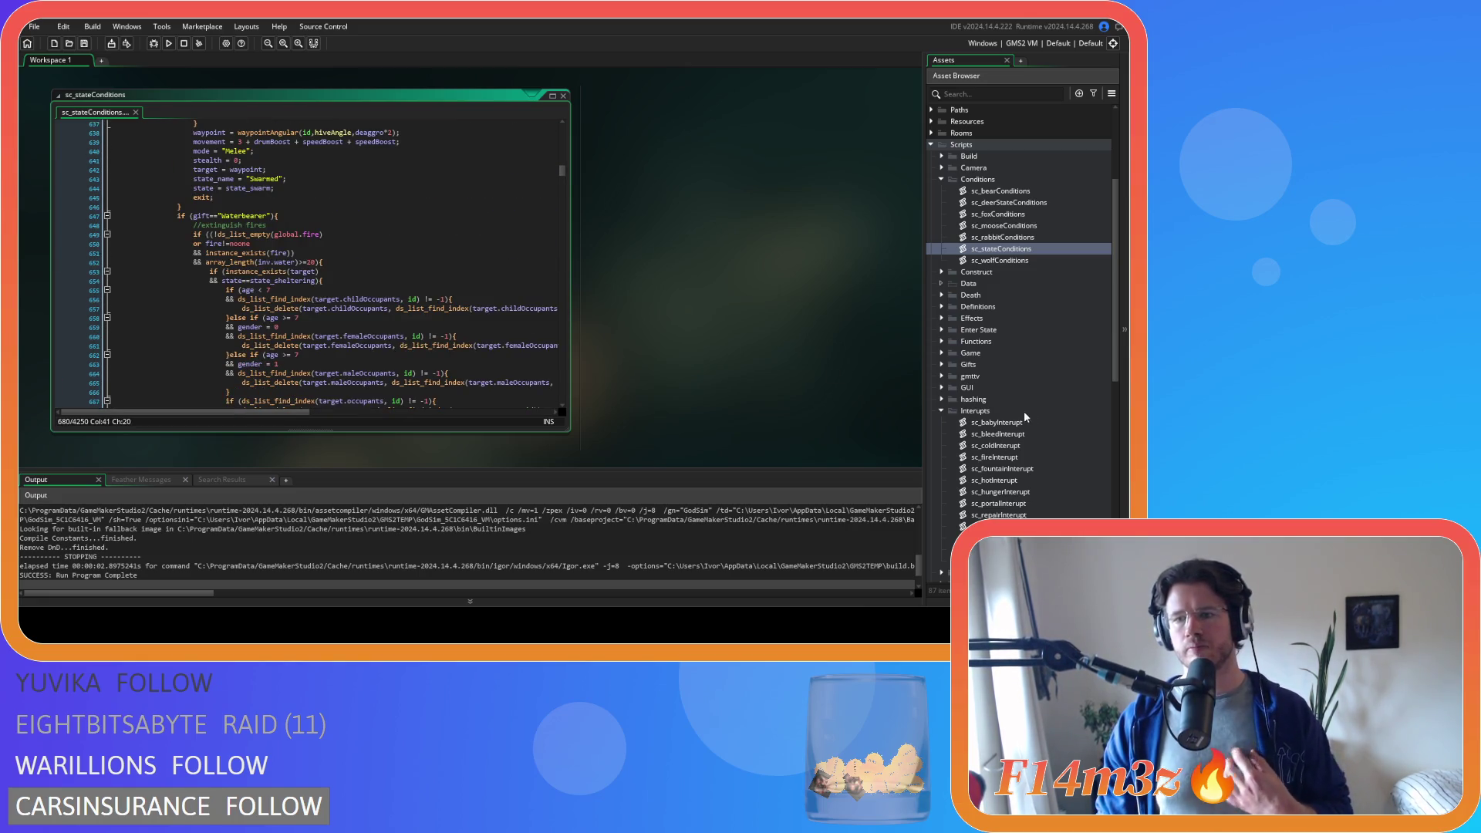
{"action": "double_click", "coordinate": [994, 457]}
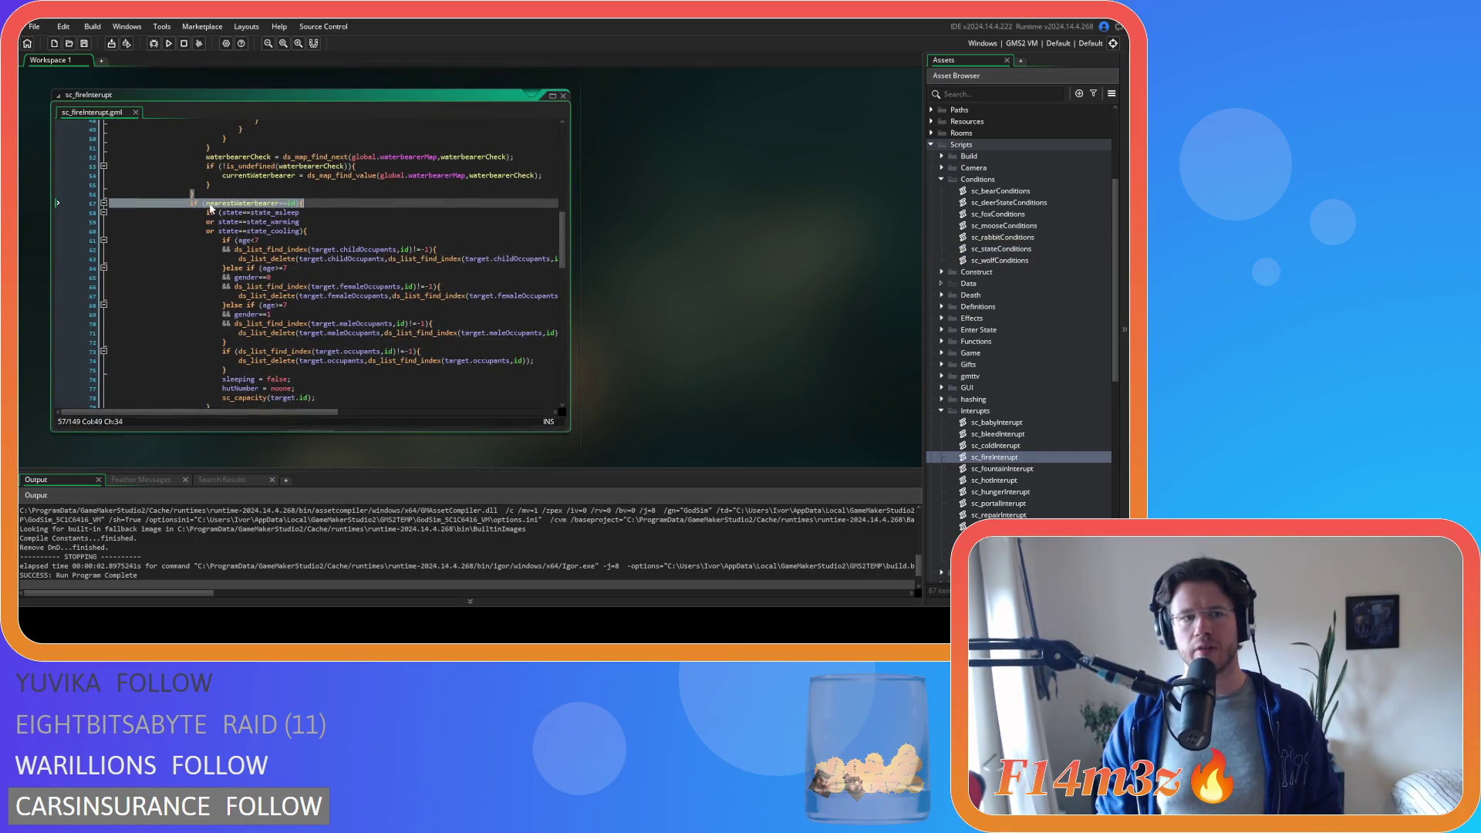
{"action": "scroll", "coordinate": [360, 222], "scroll_direction": "up", "scroll_amount": 1}
{"action": "scroll", "coordinate": [478, 258], "scroll_direction": "up", "scroll_amount": 5}
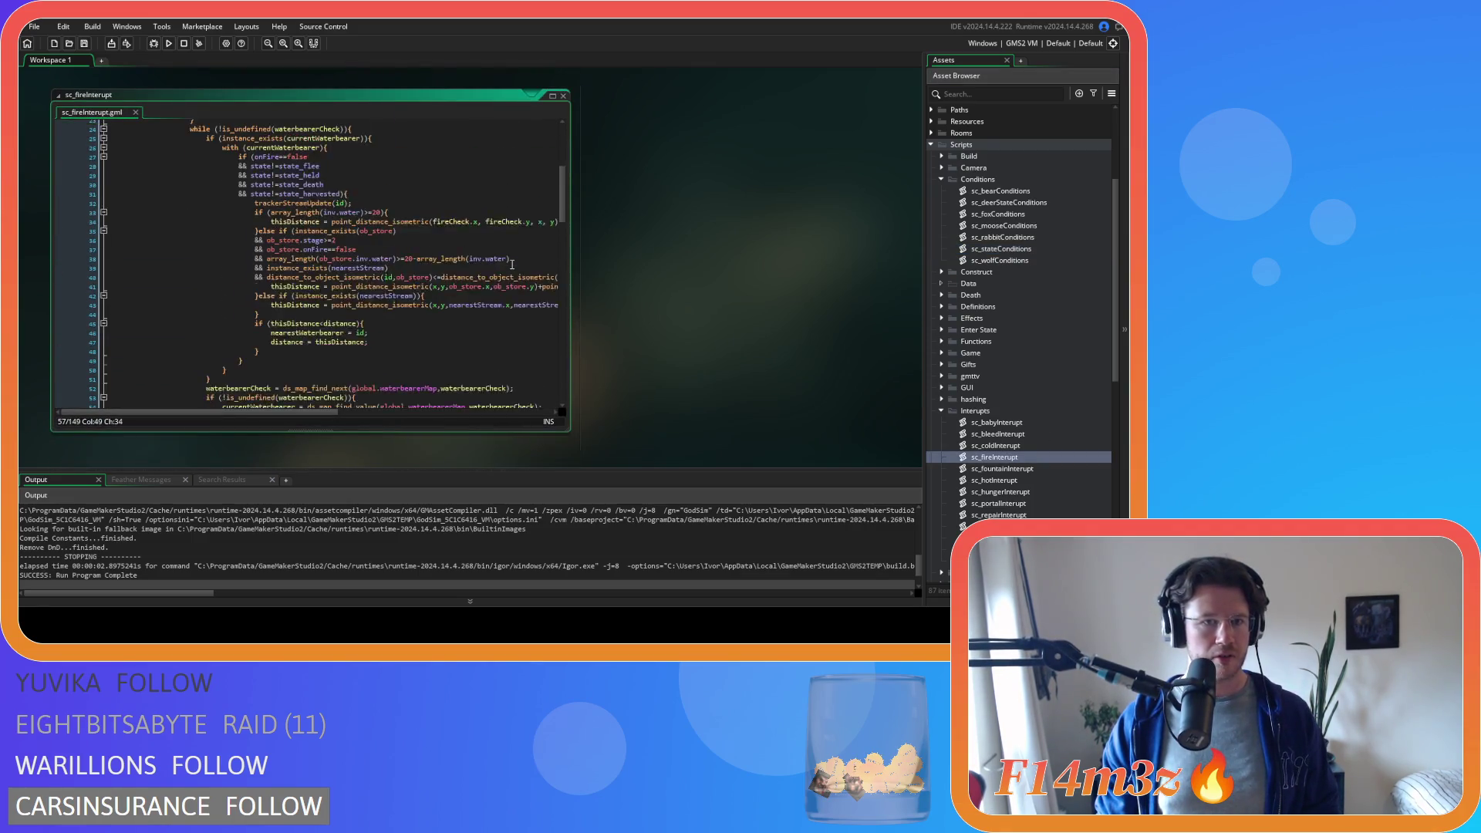
{"action": "scroll", "coordinate": [469, 255], "scroll_direction": "up", "scroll_amount": 4}
- Review the trackerStreamUpdate call and the waterbearer search code (lines 20-40) in sc_fireInterupt
{"action": "left_click", "coordinate": [450, 248]}
{"action": "key", "text": "ctrl+shift+Left"}
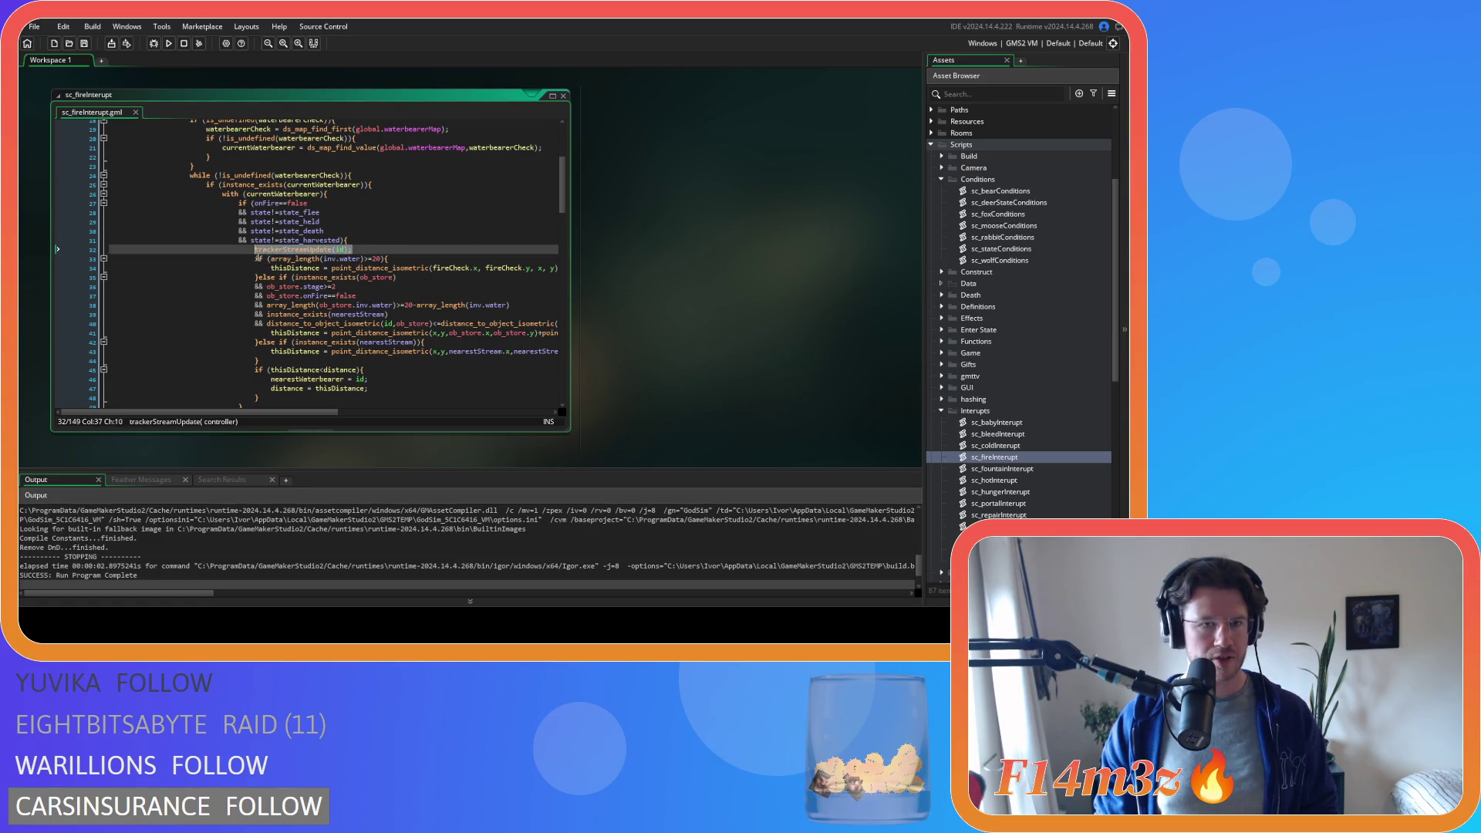
{"action": "mouse_move", "coordinate": [566, 205]}
{"action": "left_mouse_down"}
{"action": "mouse_move", "coordinate": [568, 369]}
{"action": "mouse_move", "coordinate": [566, 198]}
{"action": "mouse_move", "coordinate": [552, 339]}
{"action": "left_mouse_up"}
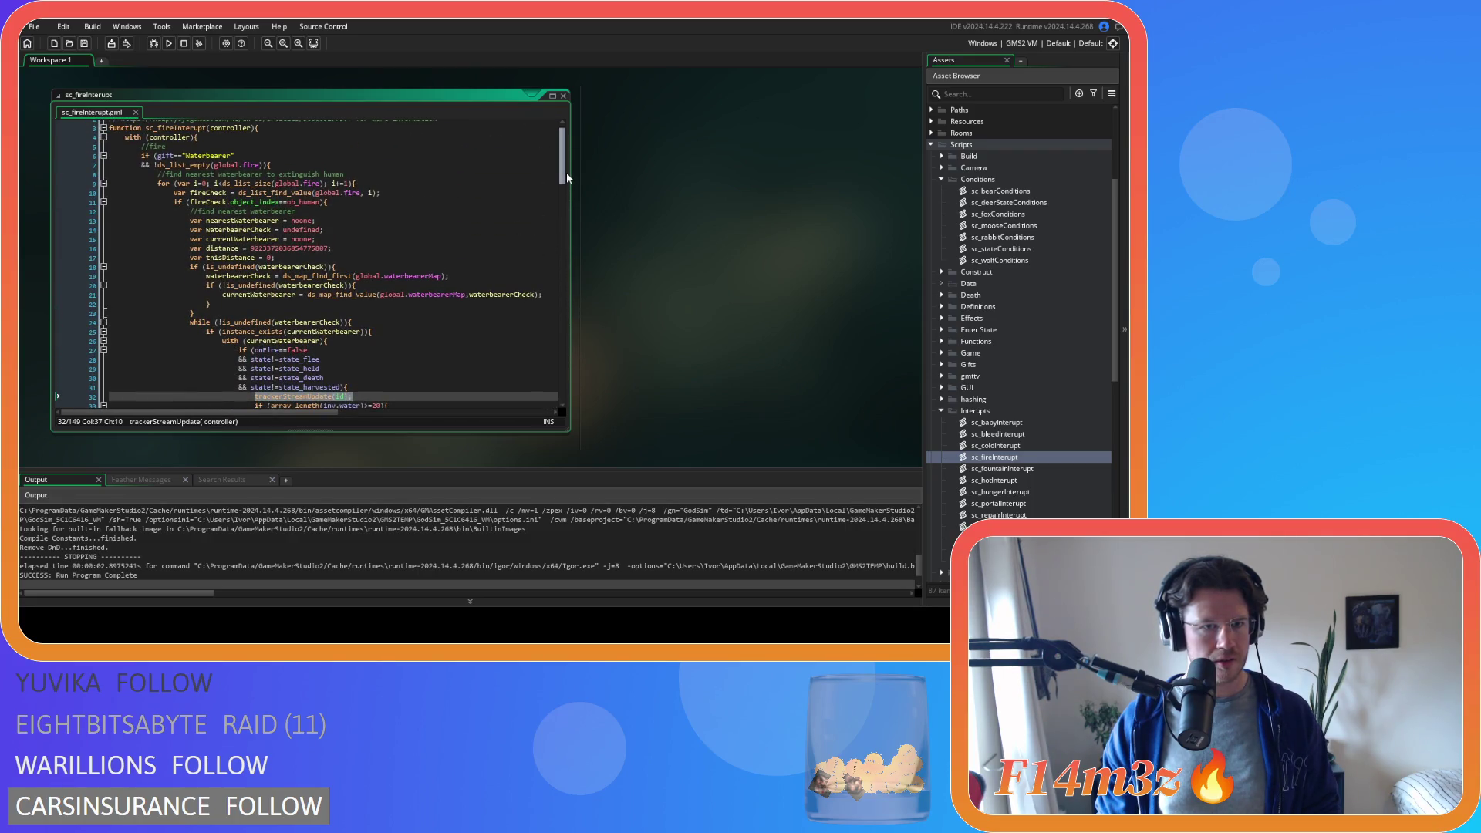
{"action": "scroll", "coordinate": [550, 347], "scroll_direction": "down", "scroll_amount": 5}
{"action": "left_click_drag", "start_coordinate": [340, 323], "coordinate": [390, 297]}
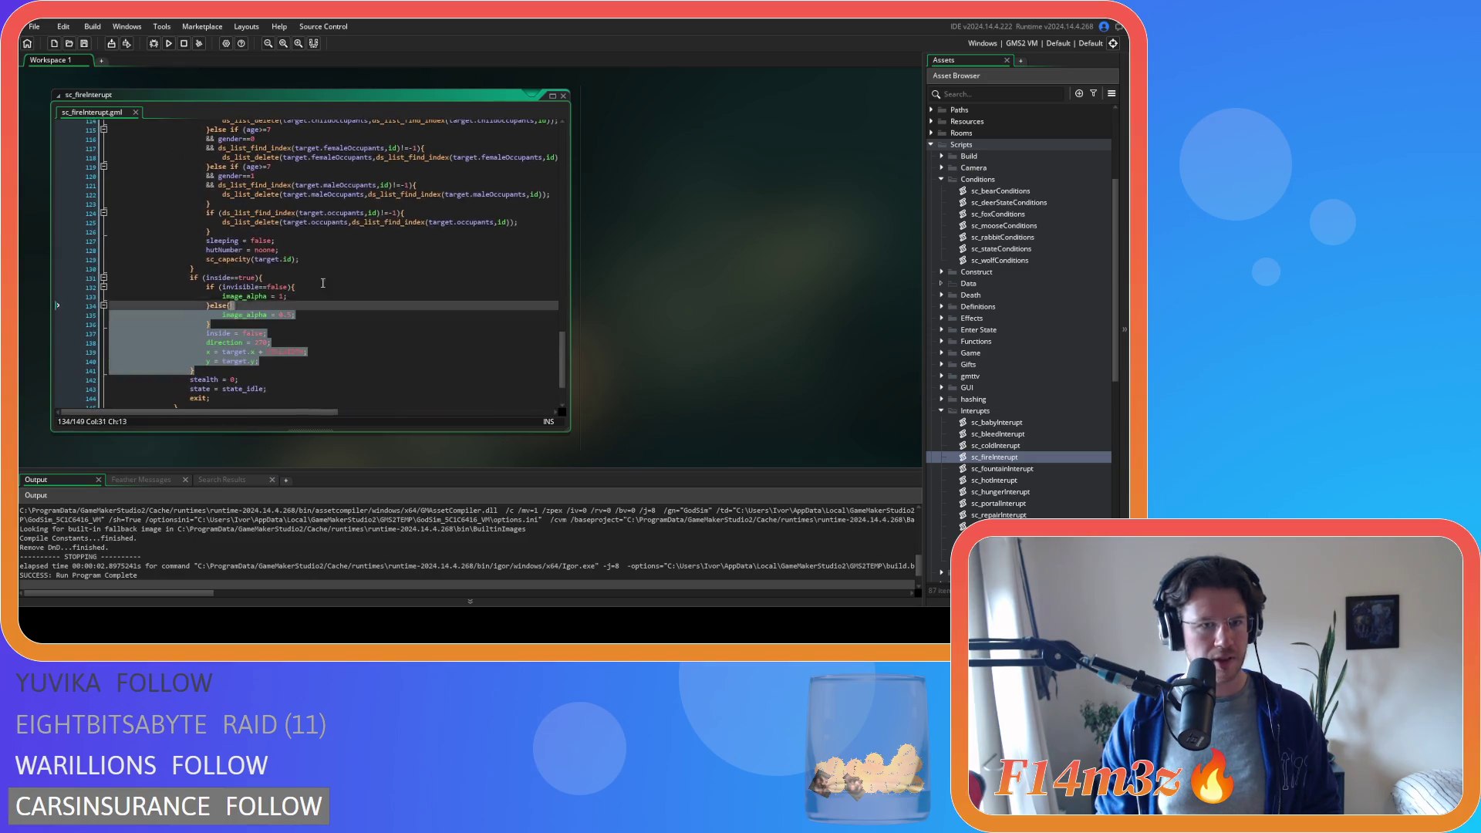
{"action": "scroll", "coordinate": [390, 298], "scroll_direction": "up", "scroll_amount": 15}
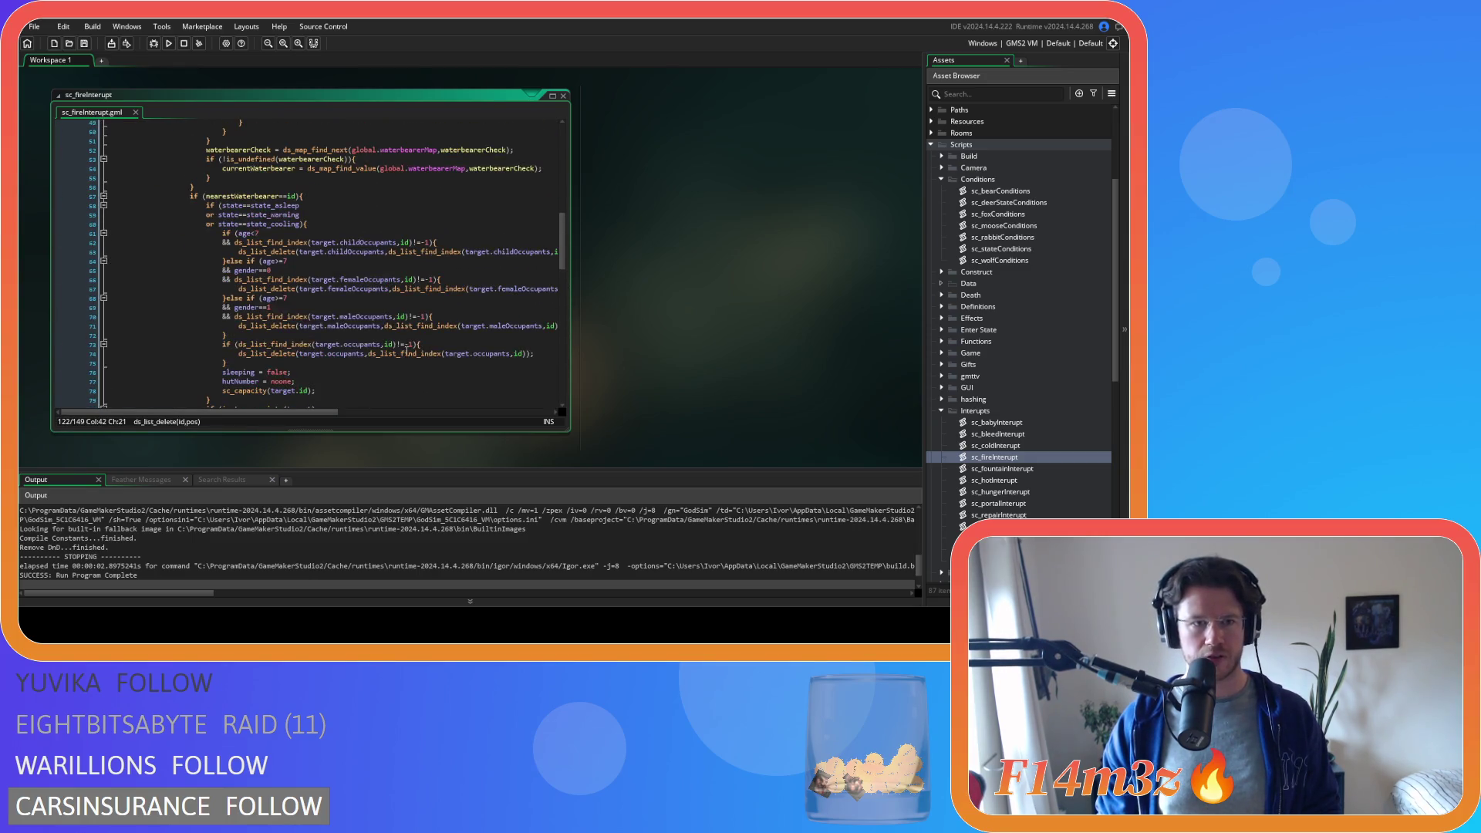
{"action": "left_click", "coordinate": [400, 316]}
{"action": "left_click_drag", "start_coordinate": [395, 363], "coordinate": [311, 176]}
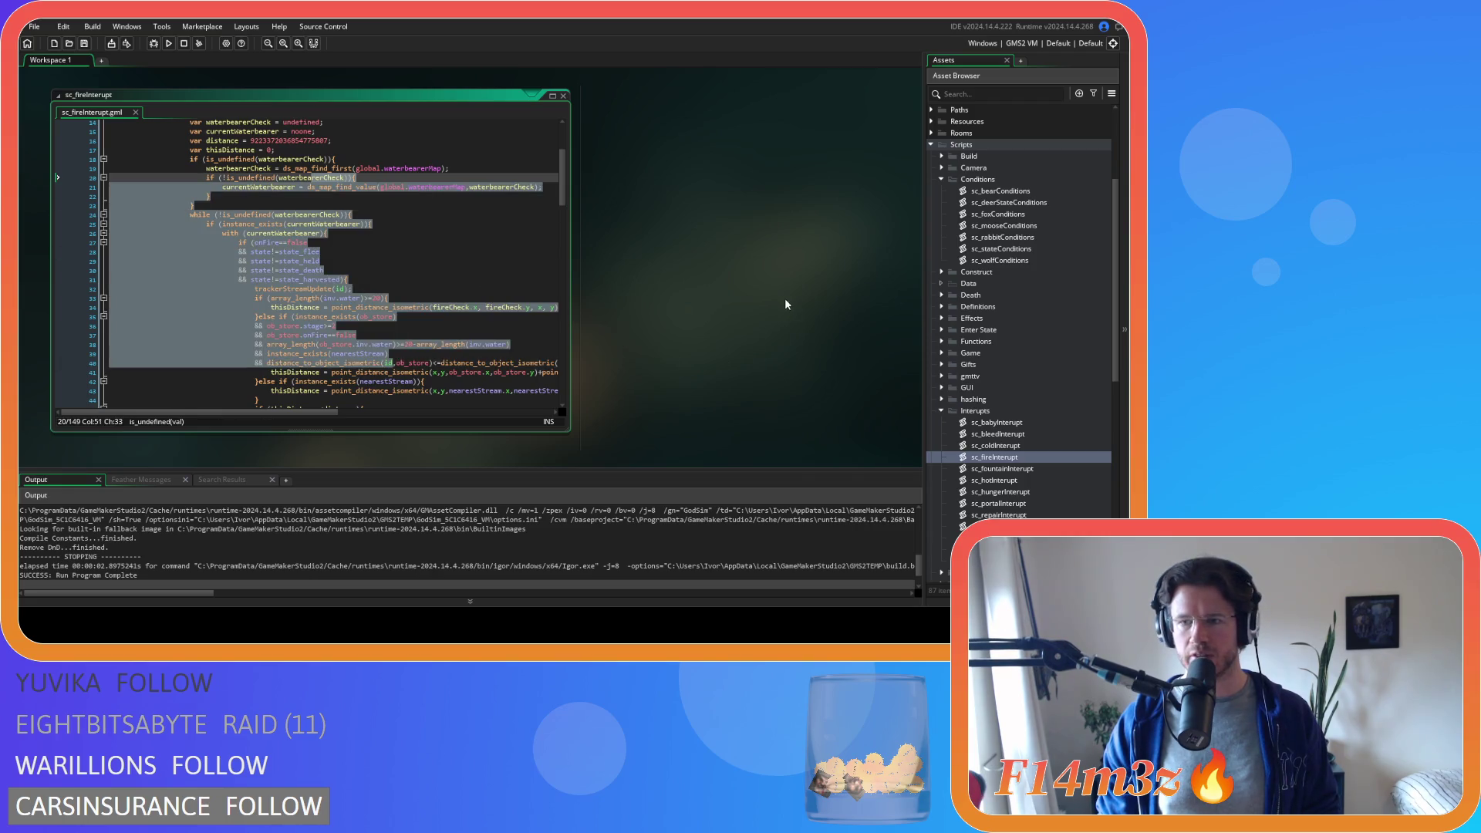
{"action": "scroll", "coordinate": [1022, 453], "scroll_direction": "down", "scroll_amount": 3}
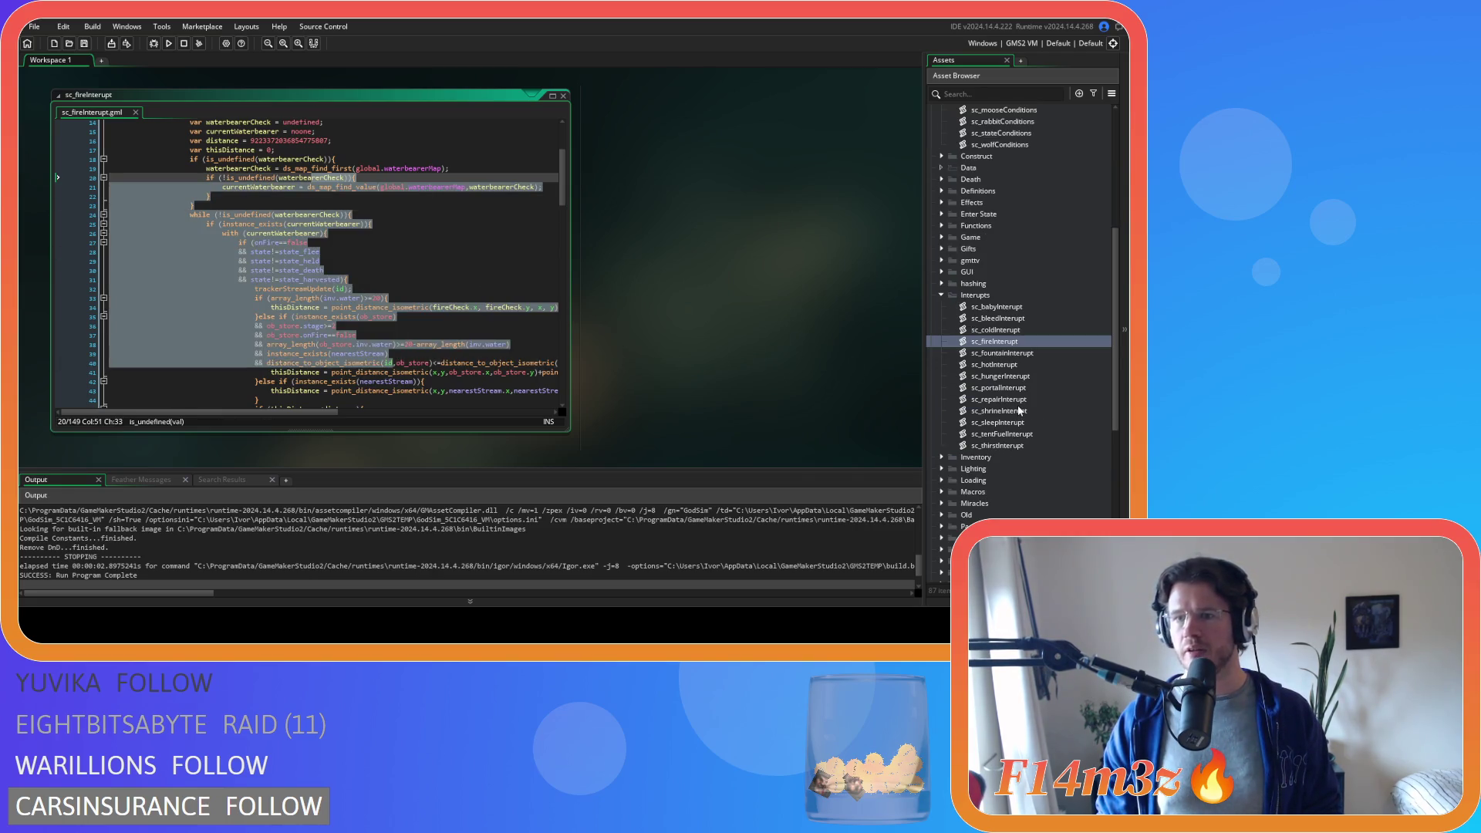
{"action": "scroll", "coordinate": [1037, 371], "scroll_direction": "up", "scroll_amount": 3}
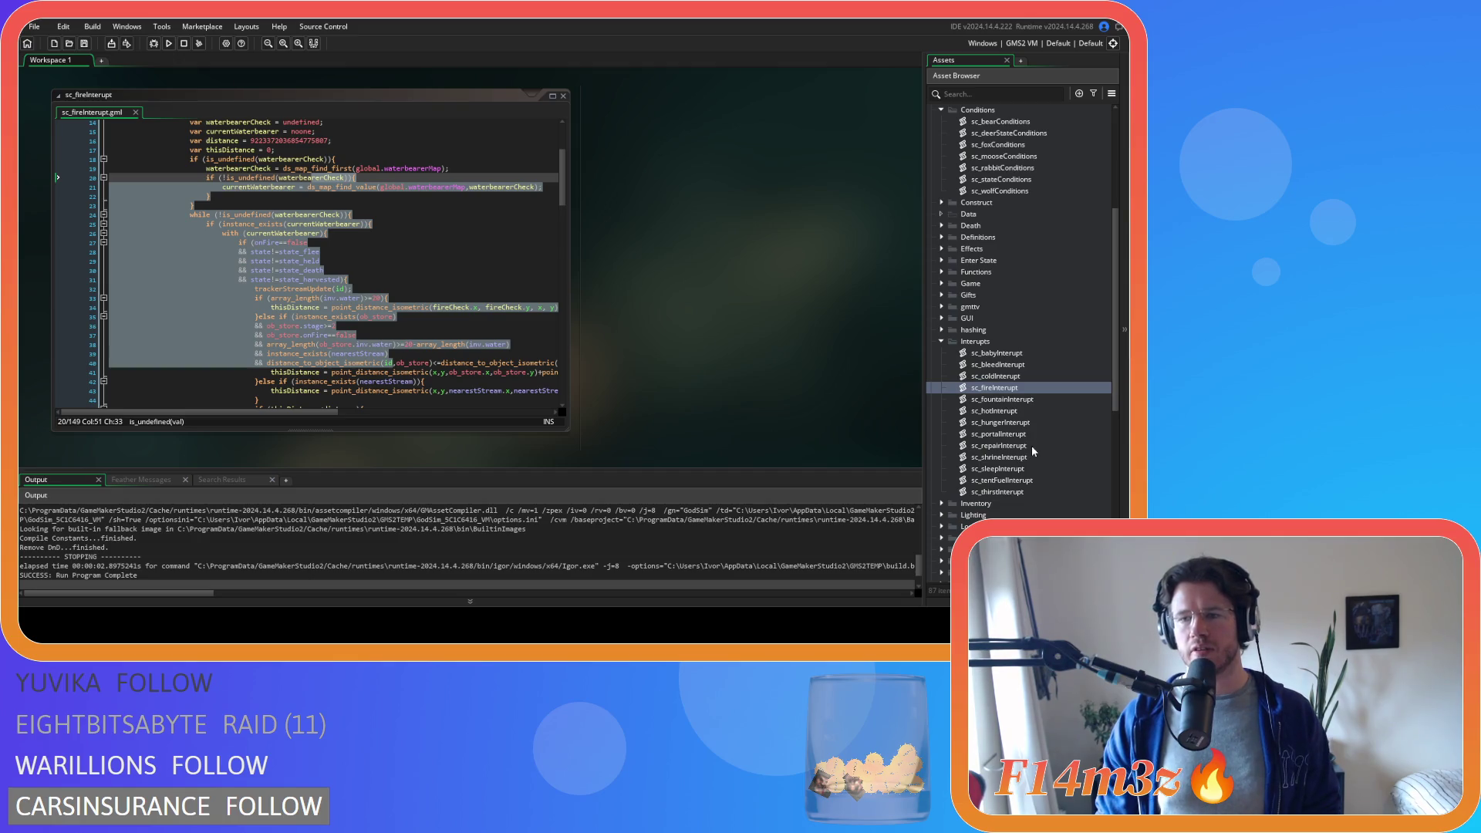
{"action": "scroll", "coordinate": [1030, 445], "scroll_direction": "up", "scroll_amount": 3}
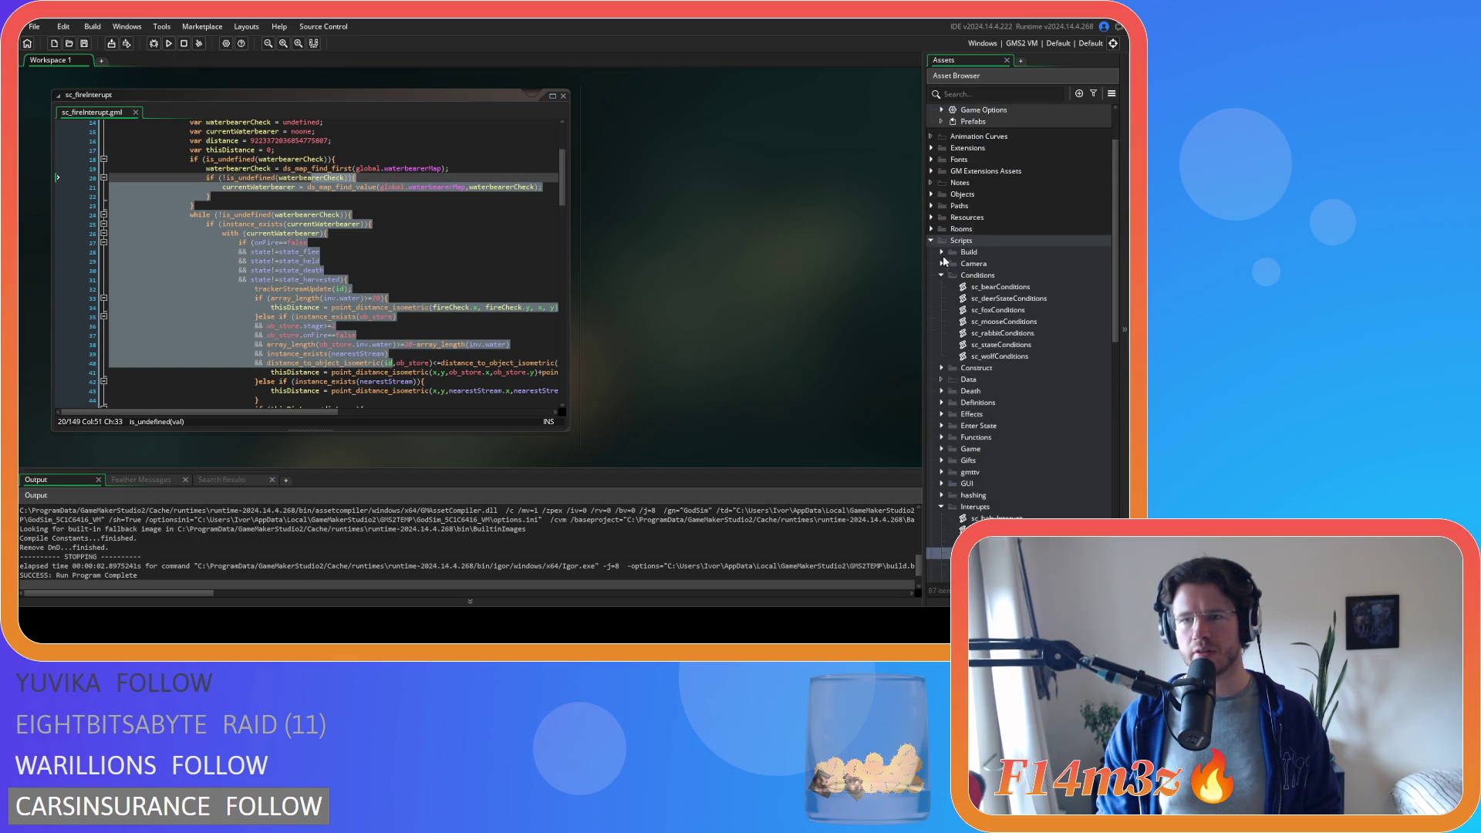
- Open ob_human from Objects > Animal > Human and show its Create event code
{"action": "left_click", "coordinate": [931, 193]}
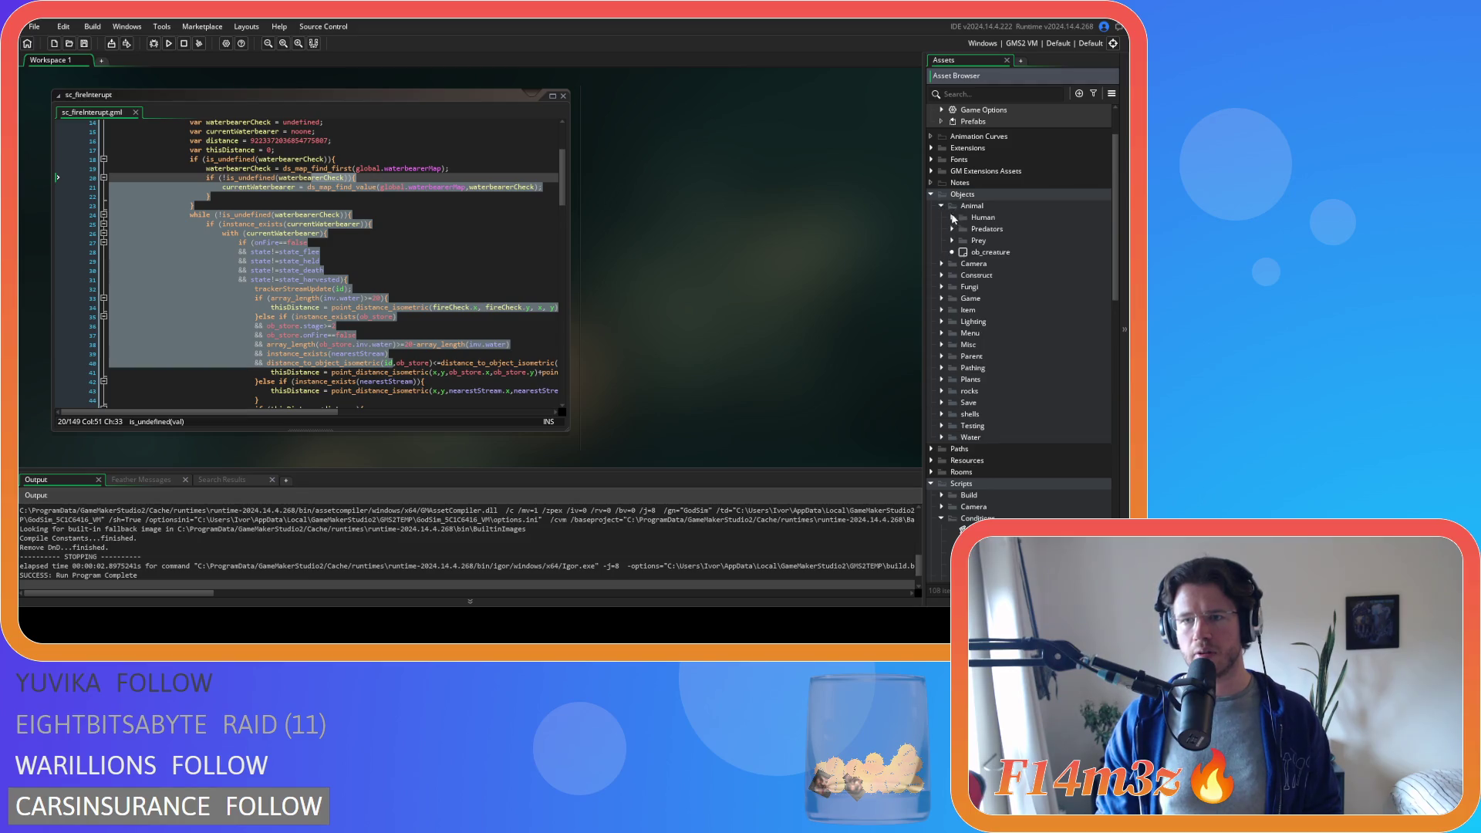
{"action": "left_click", "coordinate": [952, 217]}
{"action": "double_click", "coordinate": [995, 229]}
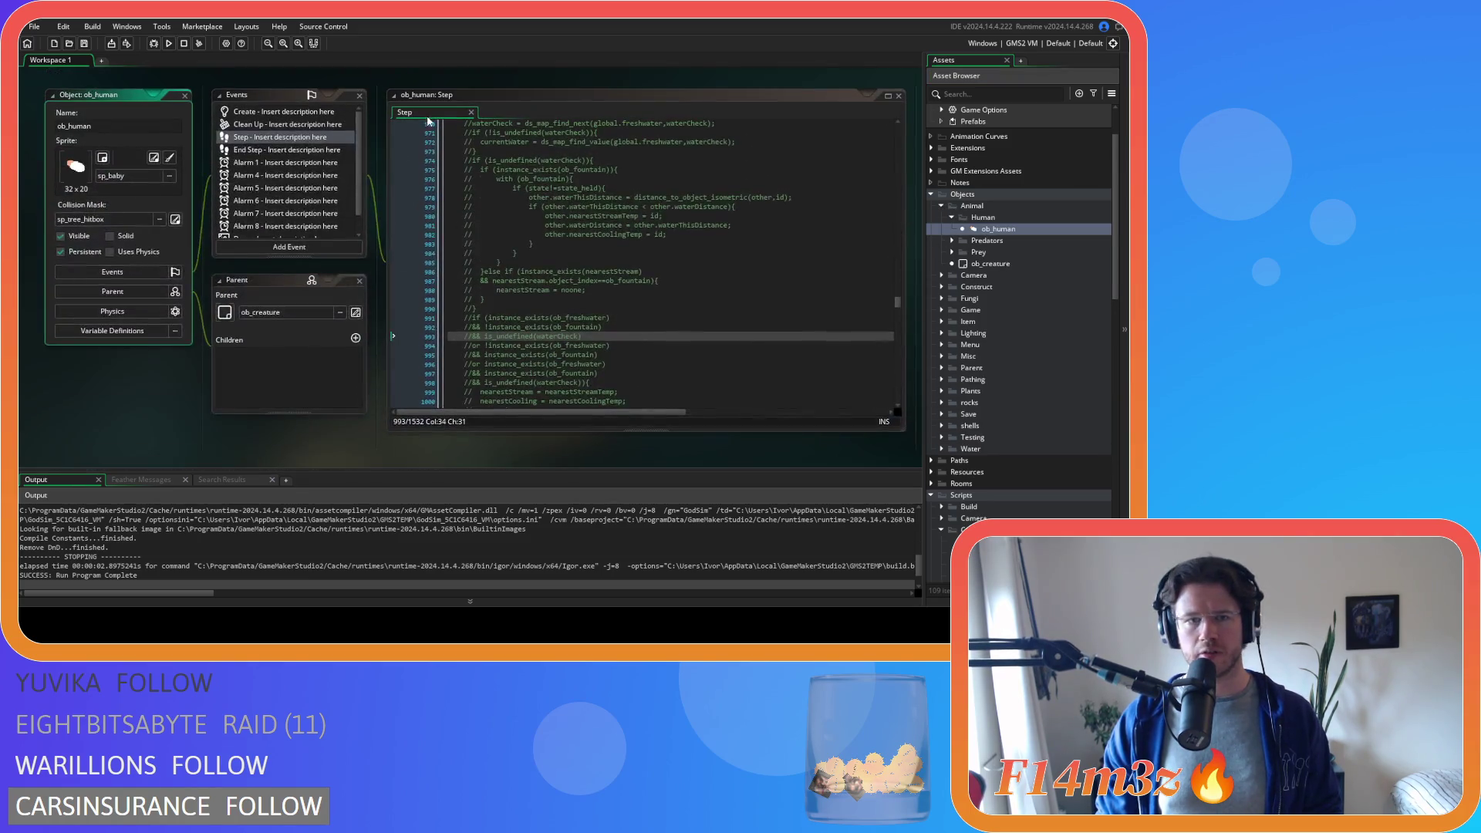
{"action": "left_click", "coordinate": [279, 113]}
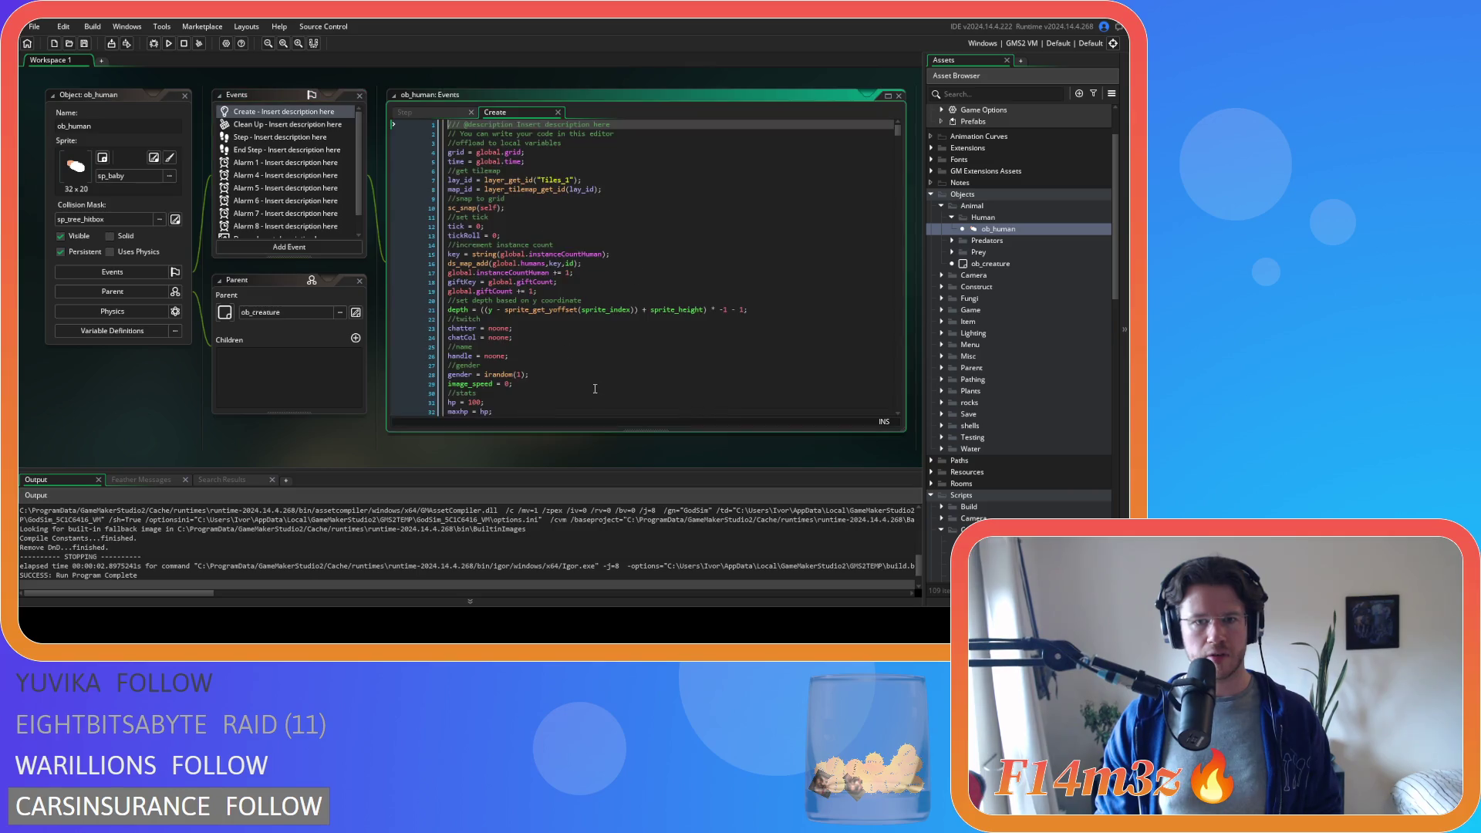
{"action": "left_click_drag", "start_coordinate": [896, 130], "coordinate": [892, 409]}
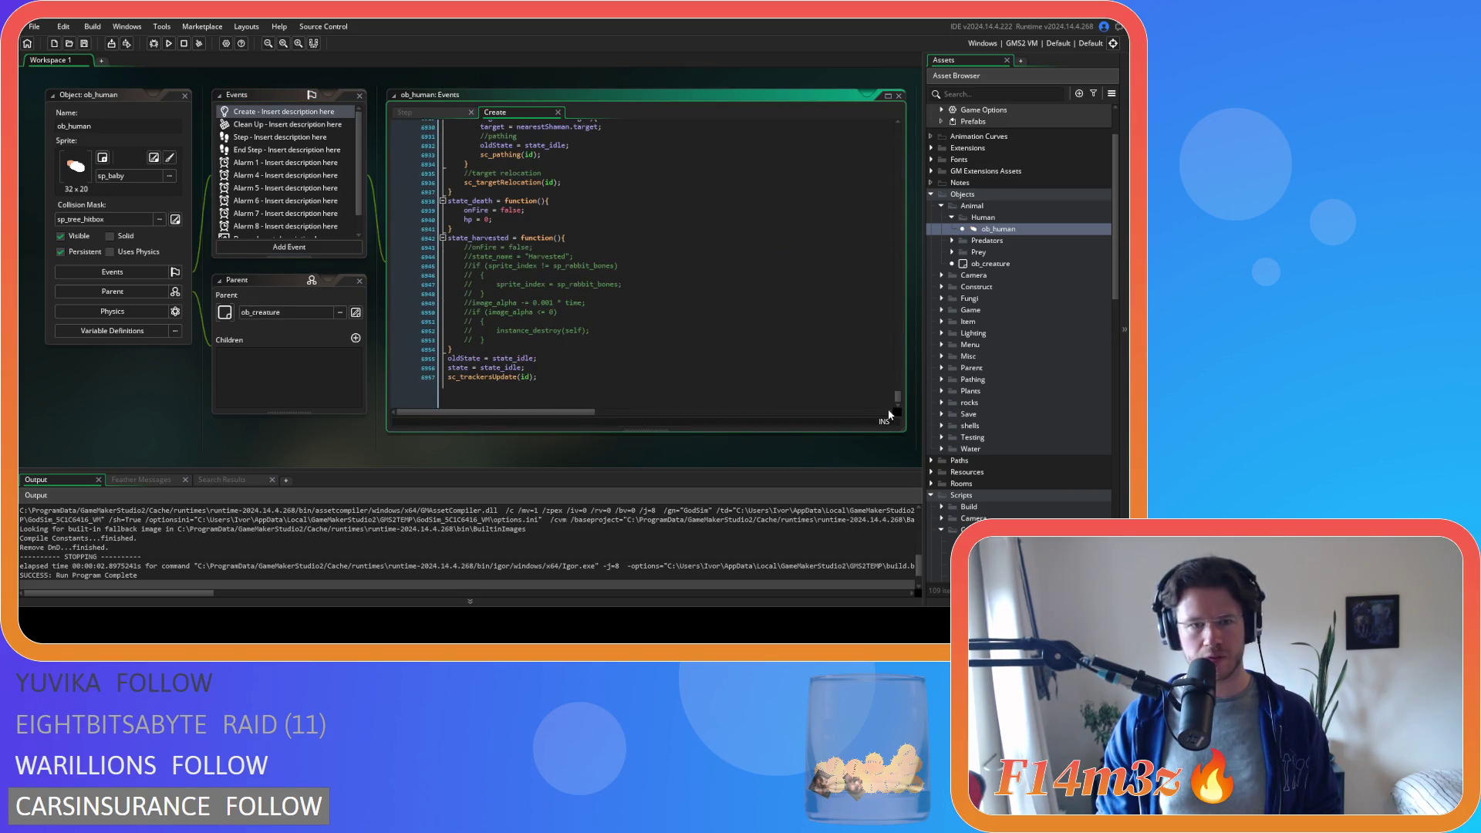
- Review the final sc_trackersUpdate(id) line at the end of the Create event
{"action": "left_click", "coordinate": [605, 391]}
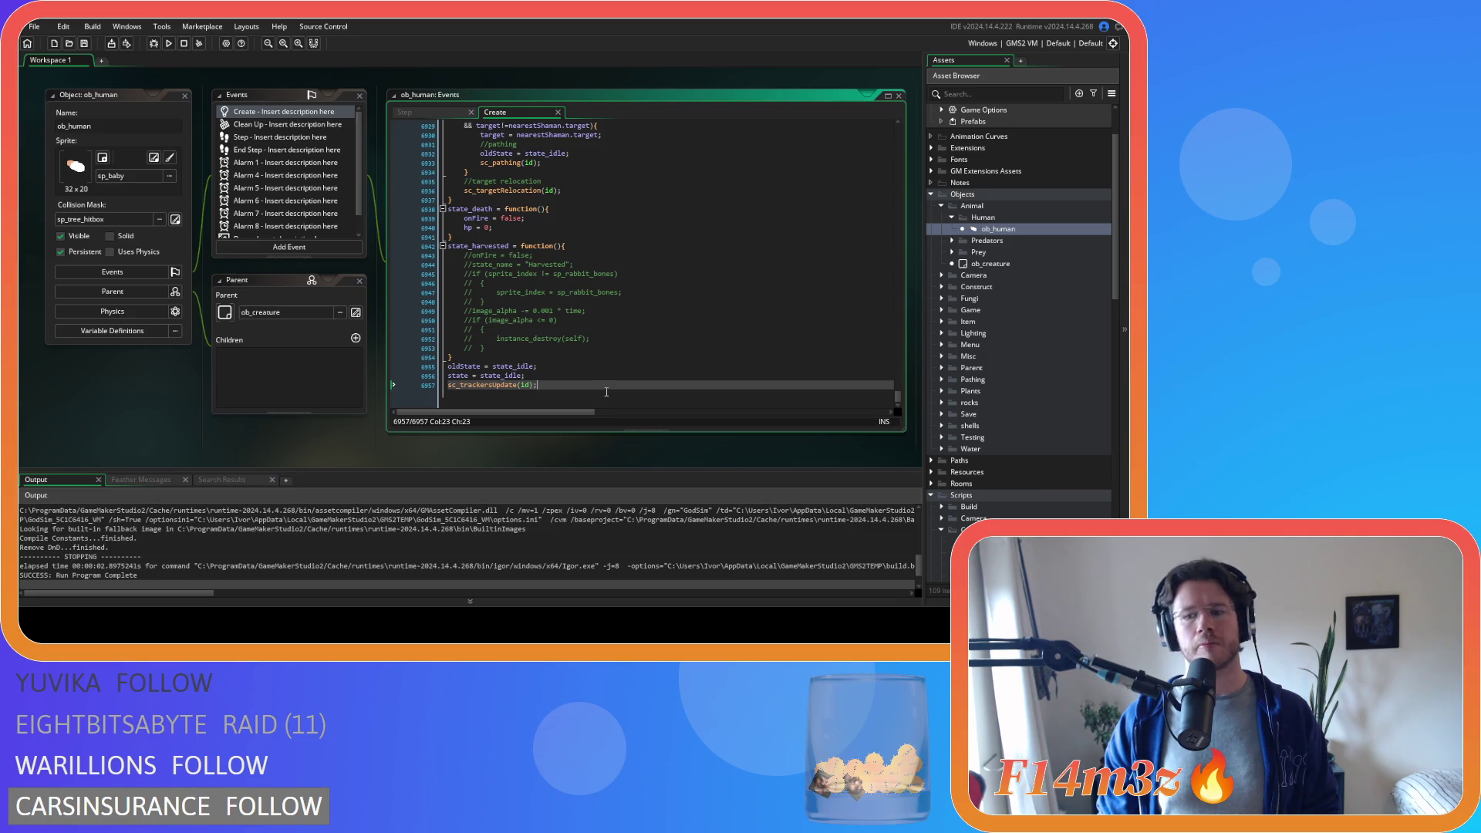
{"action": "scroll", "coordinate": [605, 392], "scroll_direction": "down", "scroll_amount": 1}
{"action": "left_click_drag", "start_coordinate": [445, 384], "coordinate": [586, 383]}
{"action": "left_click", "coordinate": [570, 399]}
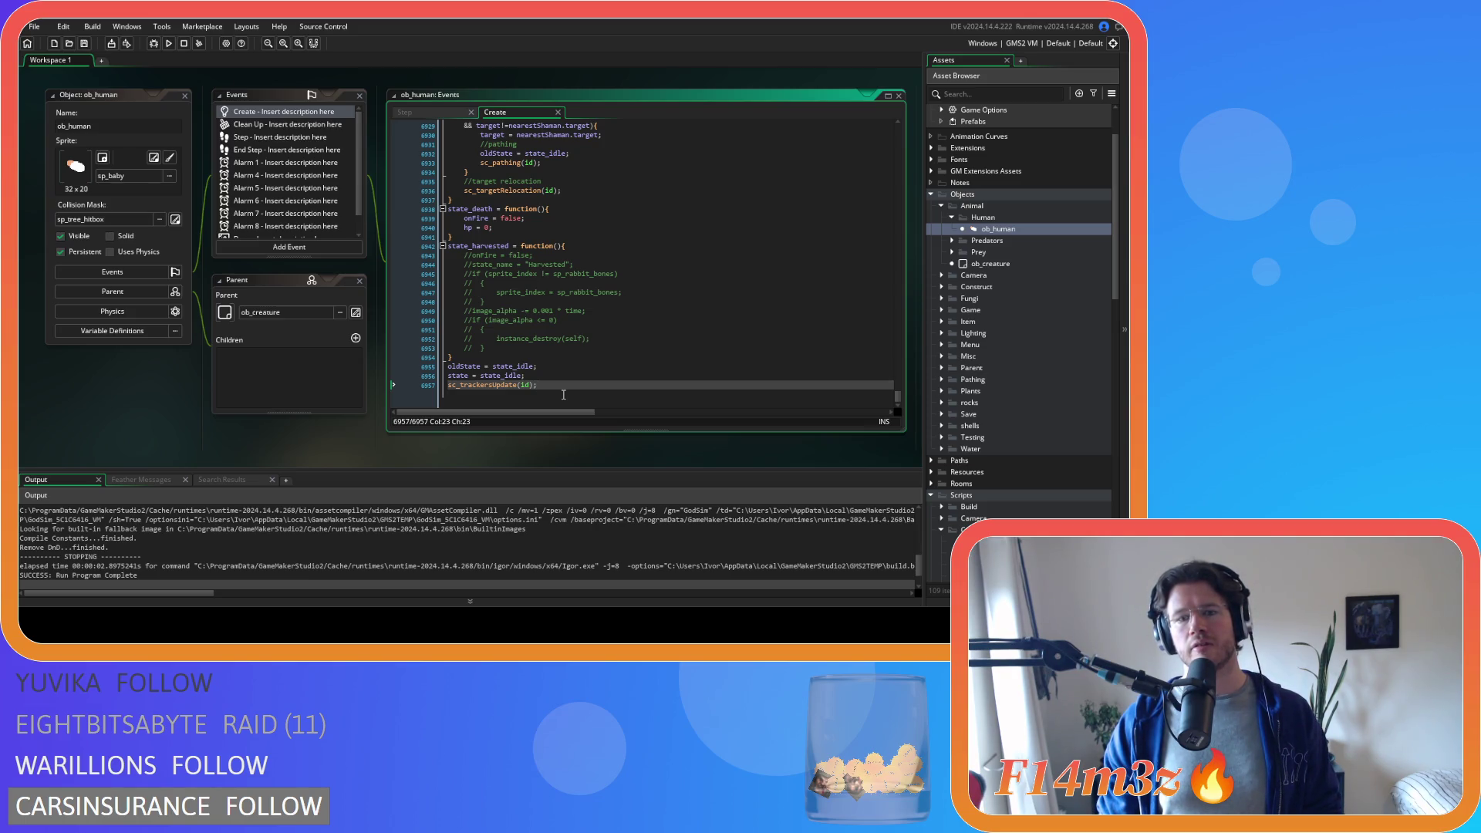
{"action": "scroll", "coordinate": [1066, 387], "scroll_direction": "down", "scroll_amount": 5}
{"action": "scroll", "coordinate": [1066, 387], "scroll_direction": "down", "scroll_amount": 3}
{"action": "scroll", "coordinate": [1060, 385], "scroll_direction": "down", "scroll_amount": 3}
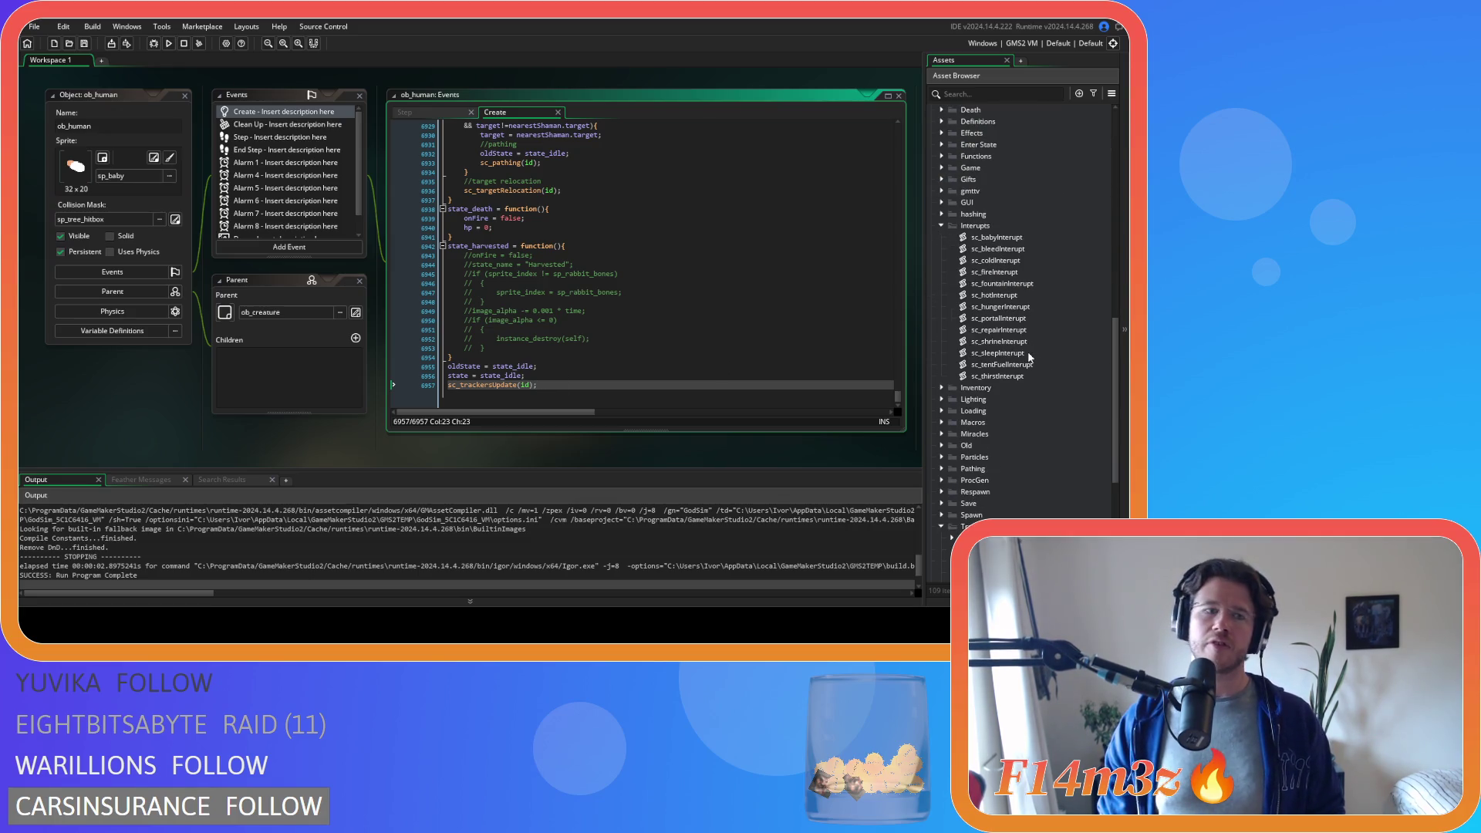